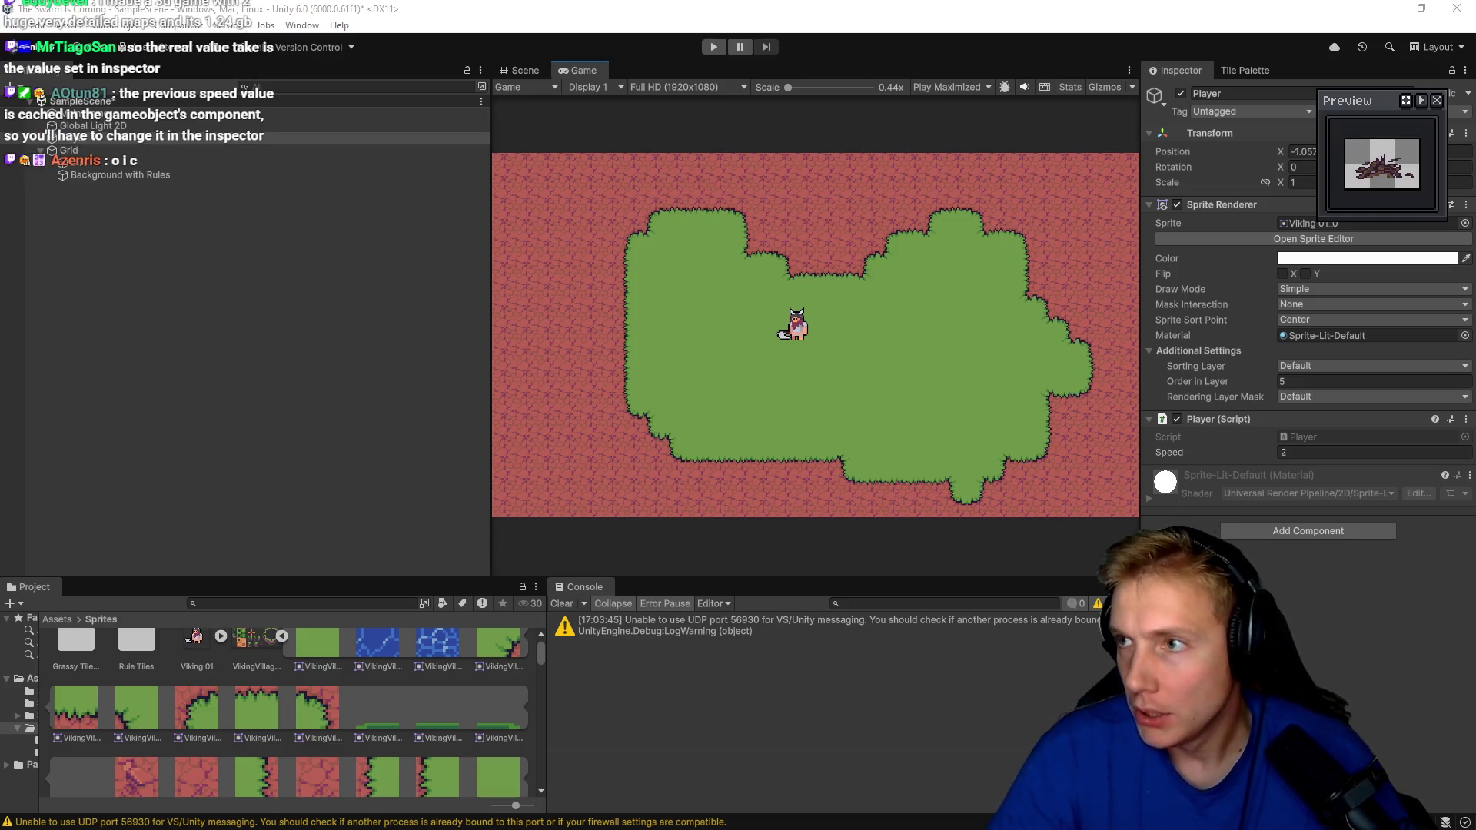
Switch from Unity to Aseprite, where the wreckage sprite is open for editing.
{"action": "key", "text": "alt+Tab"}
{"action": "scroll", "coordinate": [678, 422], "scroll_direction": "up", "scroll_amount": 4}
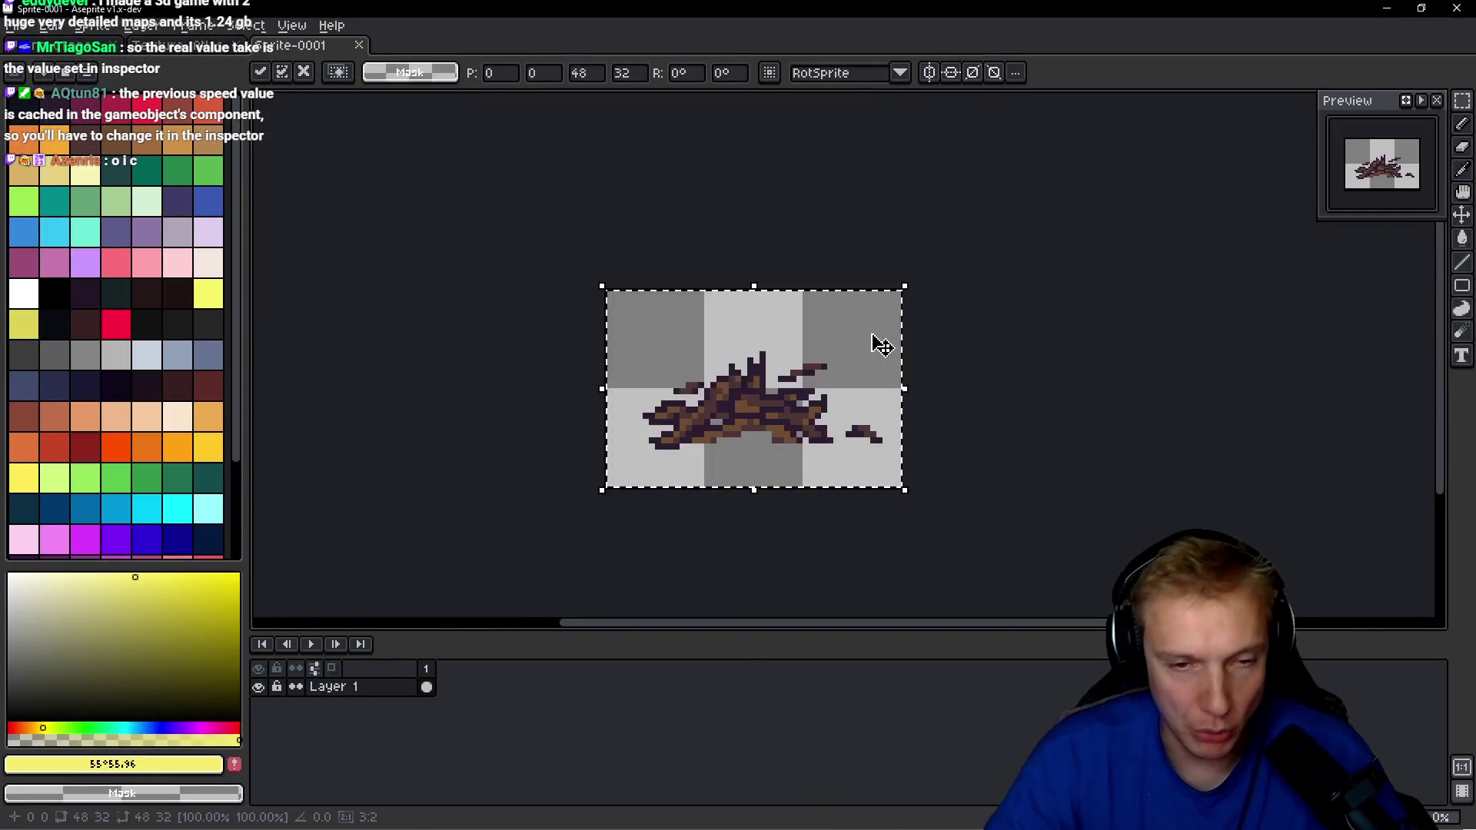
Commit the transform and paint the upper wreckage pixels near-black (#10121c) with the Pencil.
{"action": "key", "text": "Return"}
{"action": "scroll", "coordinate": [715, 338], "scroll_direction": "up", "scroll_amount": 4}
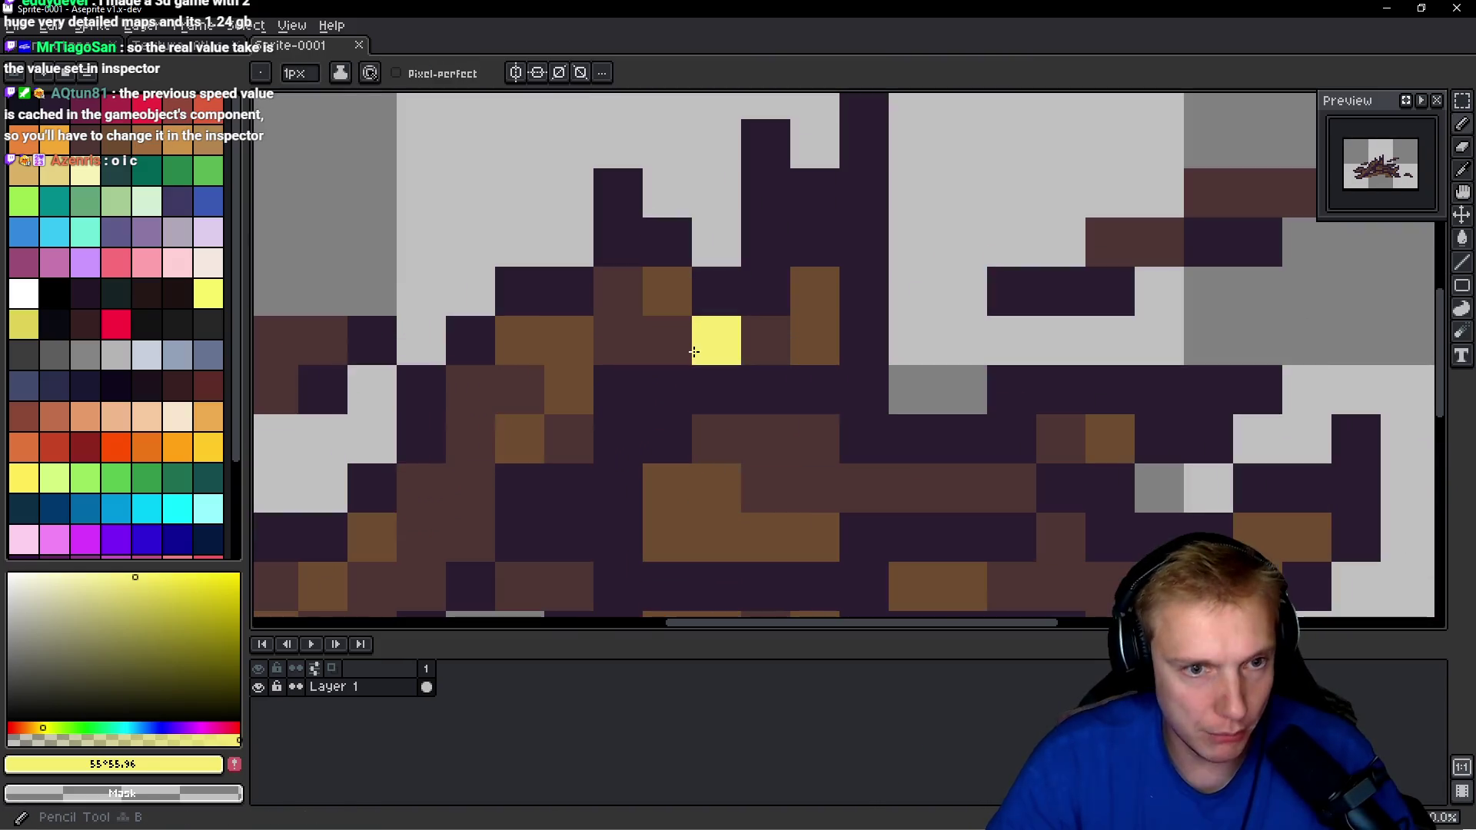
{"action": "left_click", "coordinate": [46, 117]}
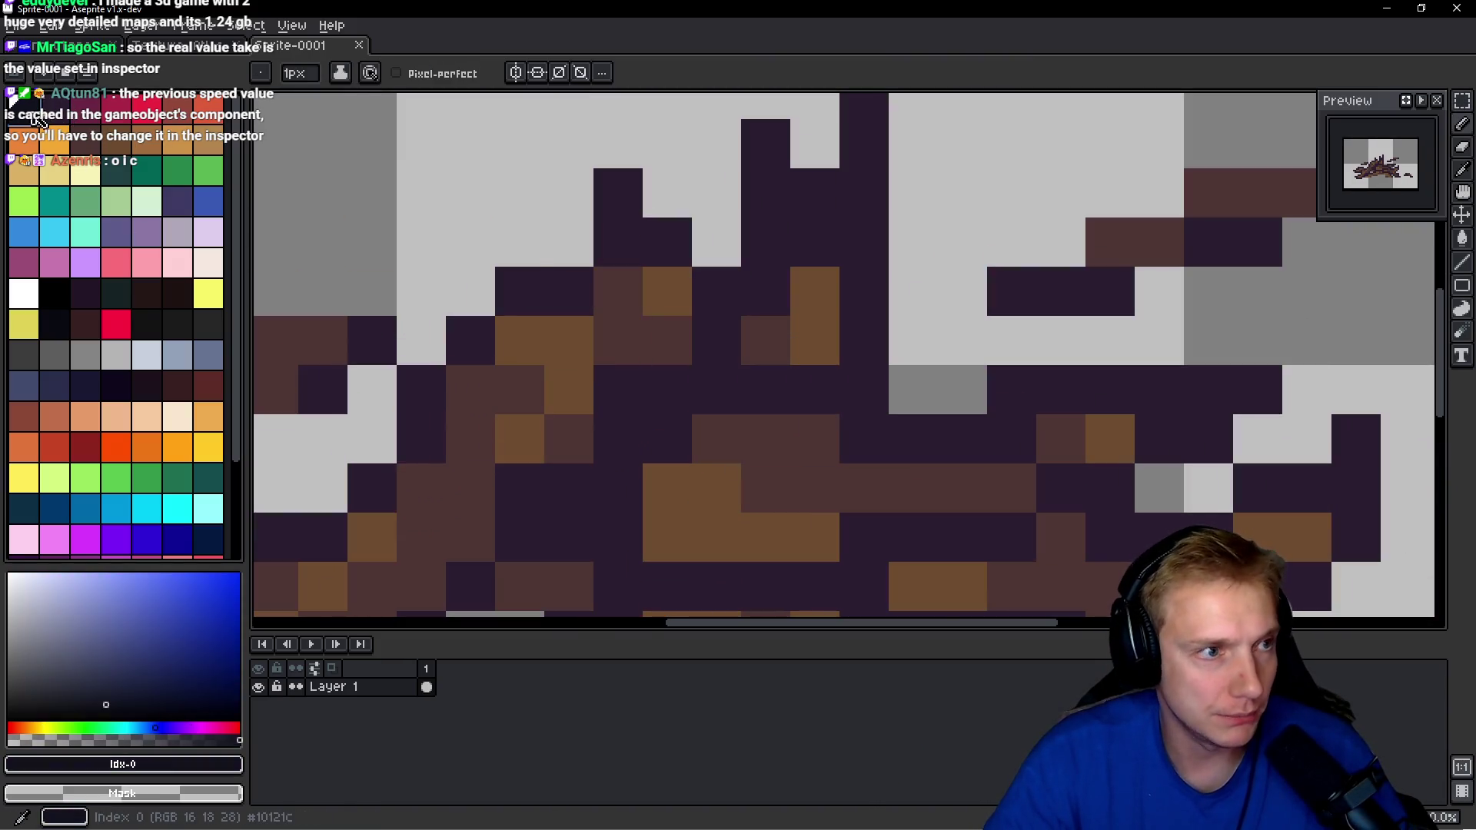
{"action": "left_click", "coordinate": [625, 290]}
{"action": "scroll", "coordinate": [635, 307], "scroll_direction": "down", "scroll_amount": 4}
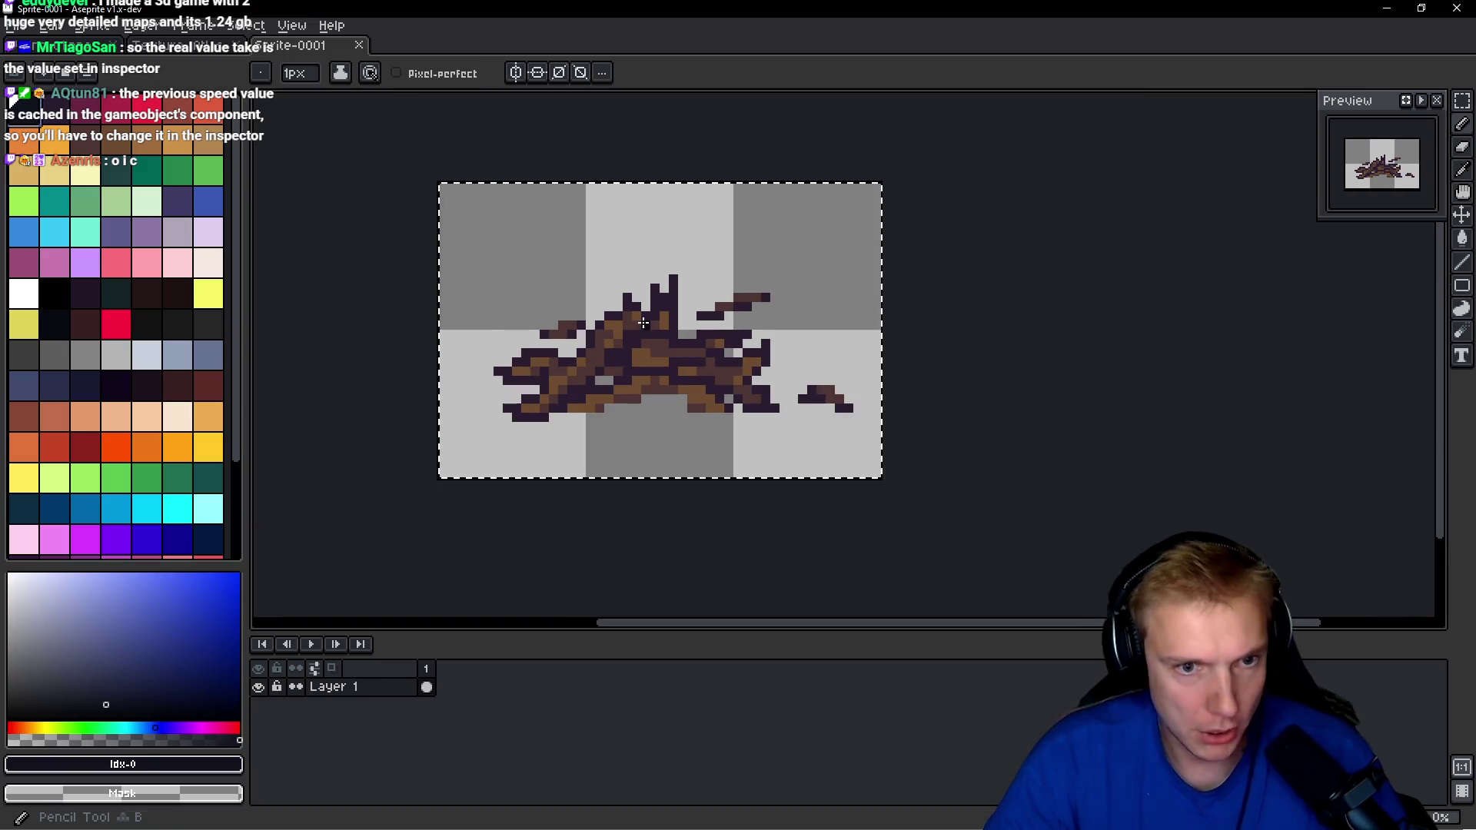
{"action": "scroll", "coordinate": [628, 327], "scroll_direction": "up", "scroll_amount": 6}
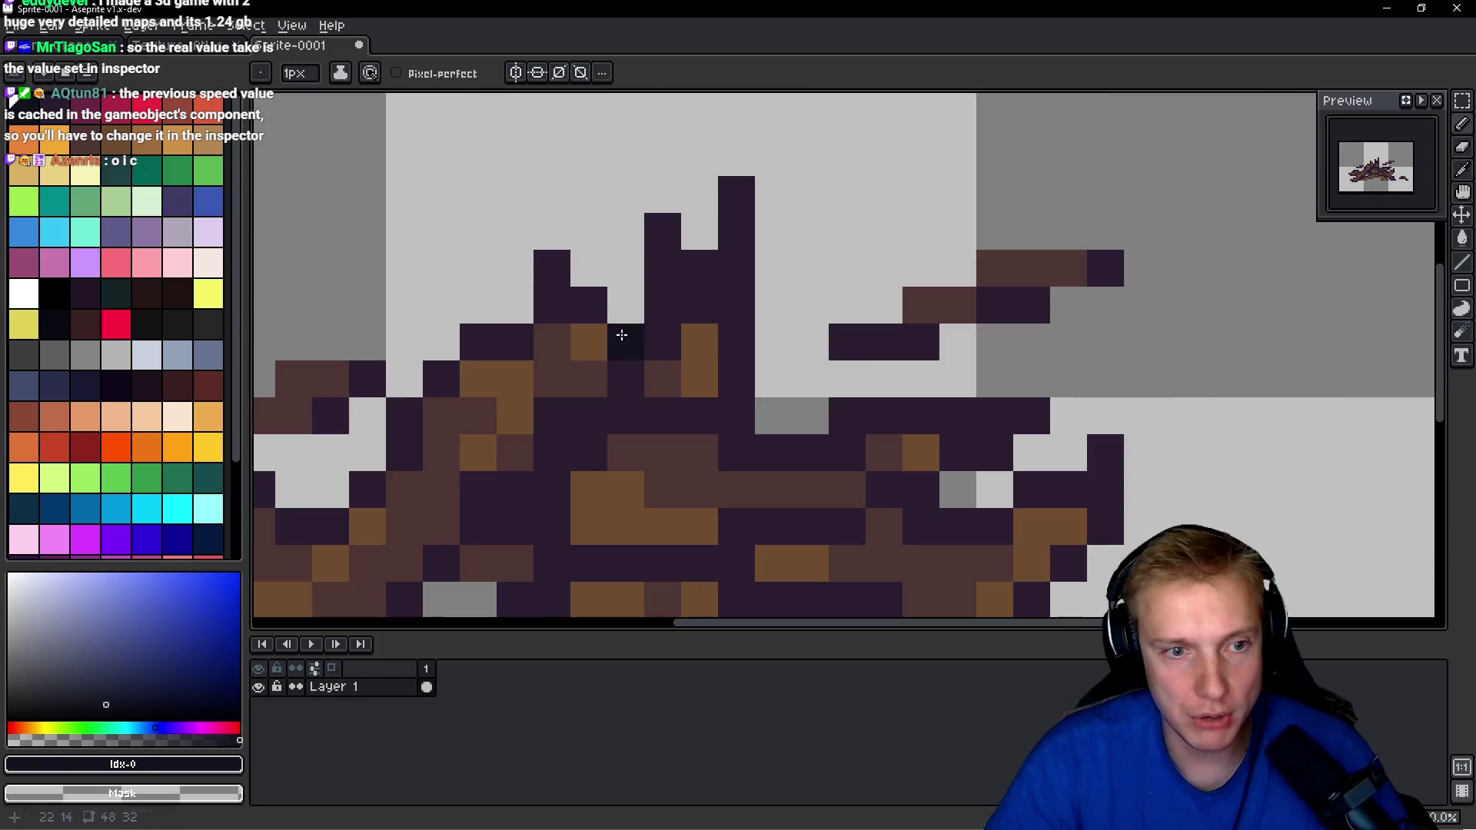
{"action": "left_click_drag", "start_coordinate": [588, 378], "coordinate": [551, 341]}
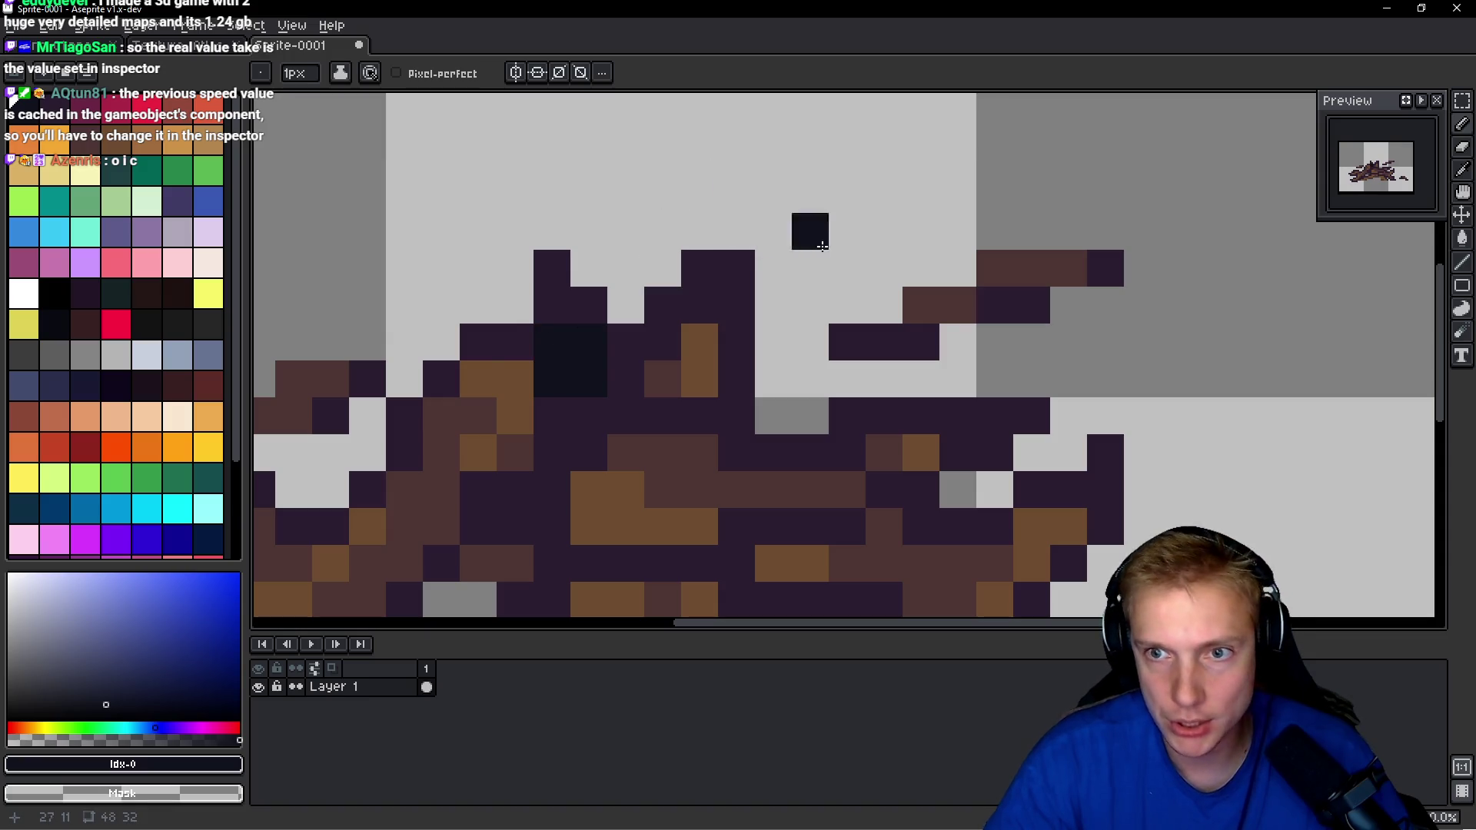
{"action": "scroll", "coordinate": [792, 254], "scroll_direction": "down", "scroll_amount": 1}
{"action": "mouse_move", "coordinate": [730, 330]}
{"action": "left_mouse_down"}
{"action": "mouse_move", "coordinate": [724, 382]}
{"action": "mouse_move", "coordinate": [781, 405]}
{"action": "left_mouse_up"}
Darken more brown pixels, undo the stray strokes above the sprite, and add one magenta pixel.
{"action": "key", "text": "ctrl+z"}
{"action": "left_click", "coordinate": [708, 346], "text": "alt"}
{"action": "left_click_drag", "start_coordinate": [557, 387], "coordinate": [578, 346]}
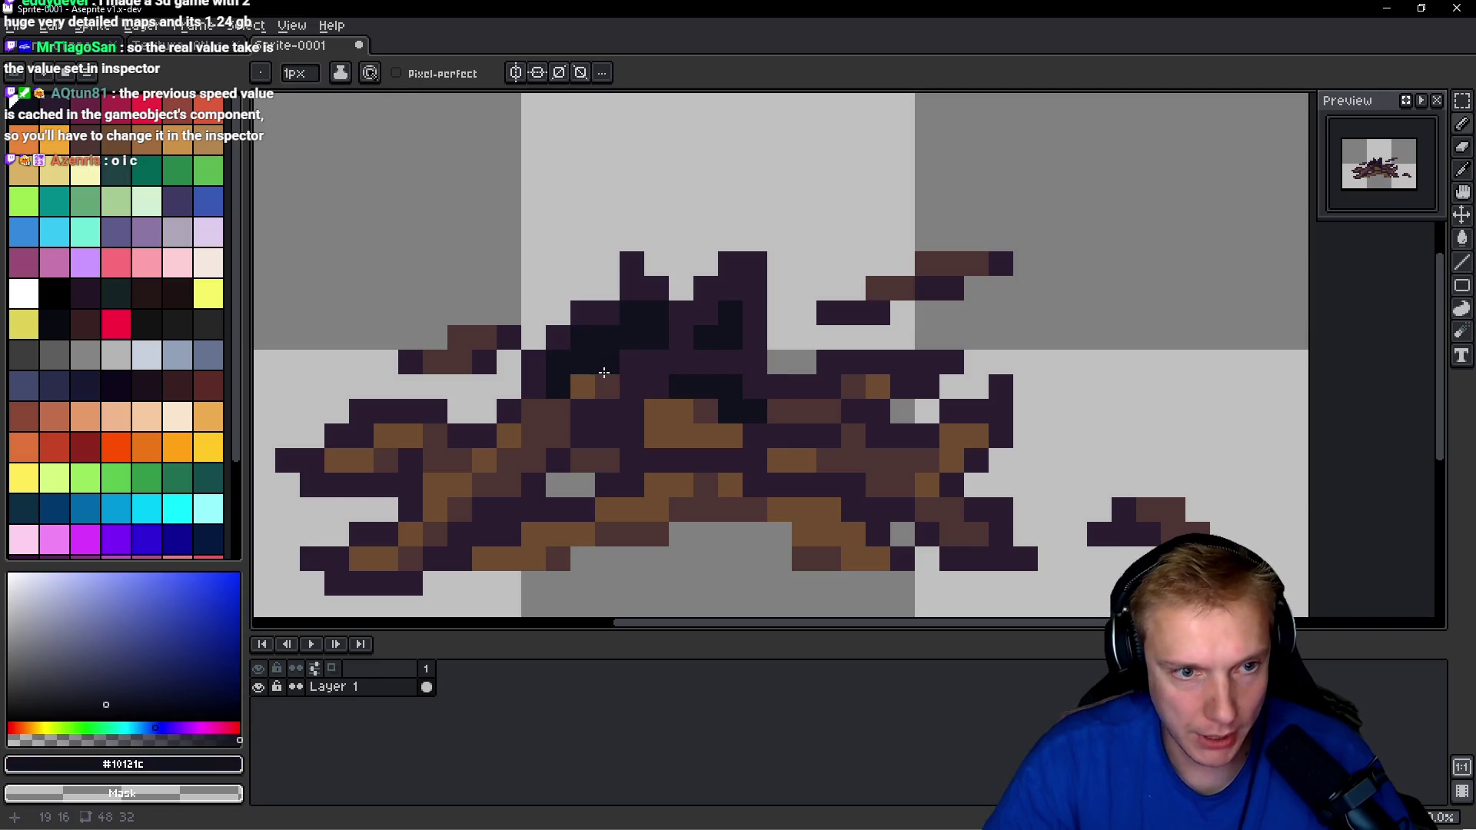
{"action": "left_click_drag", "start_coordinate": [476, 347], "coordinate": [461, 359]}
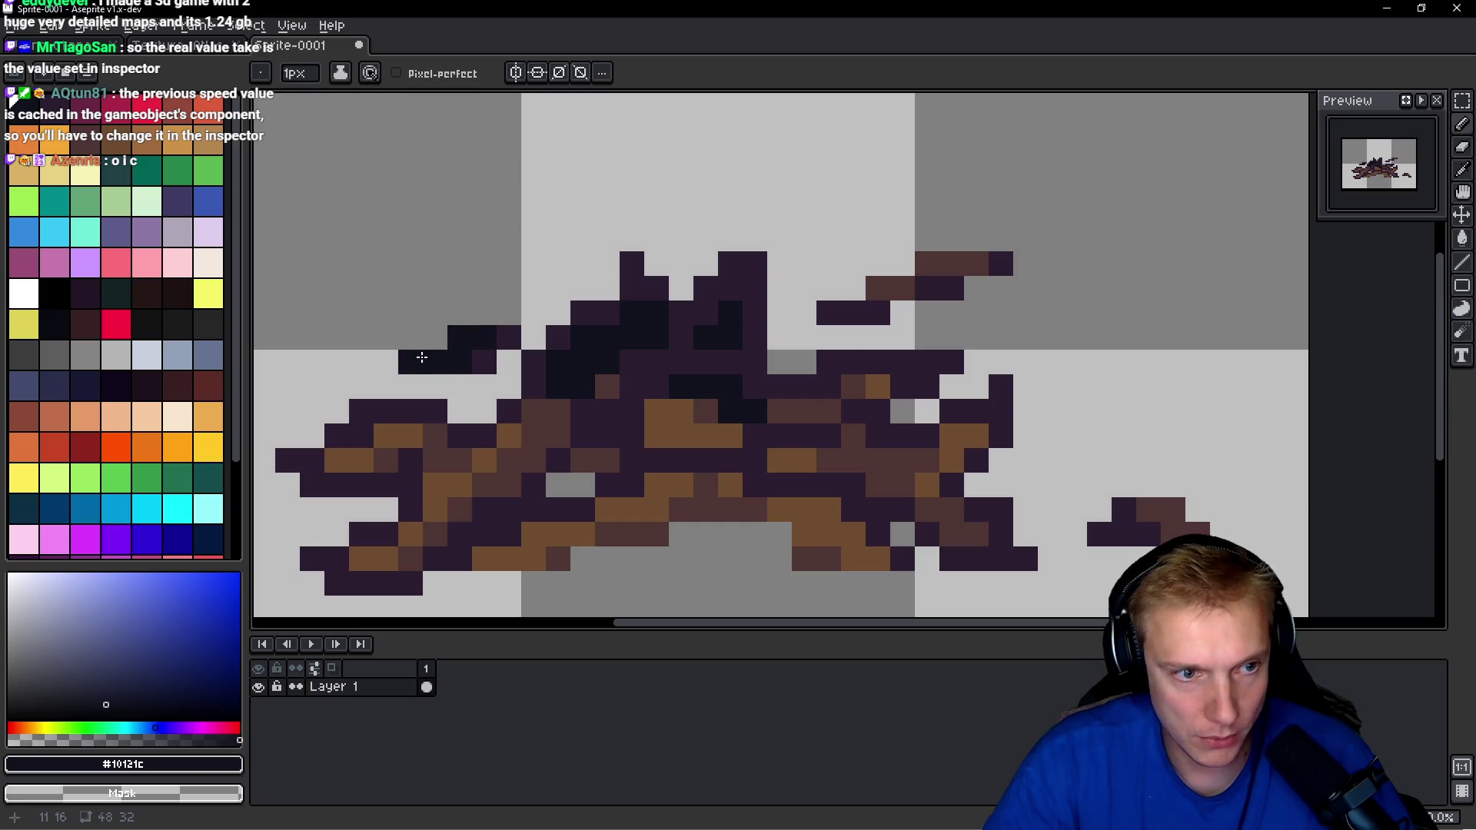
{"action": "key", "text": "ctrl+z"}
{"action": "key", "text": "ctrl+z"}
{"action": "key", "text": "ctrl+z"}
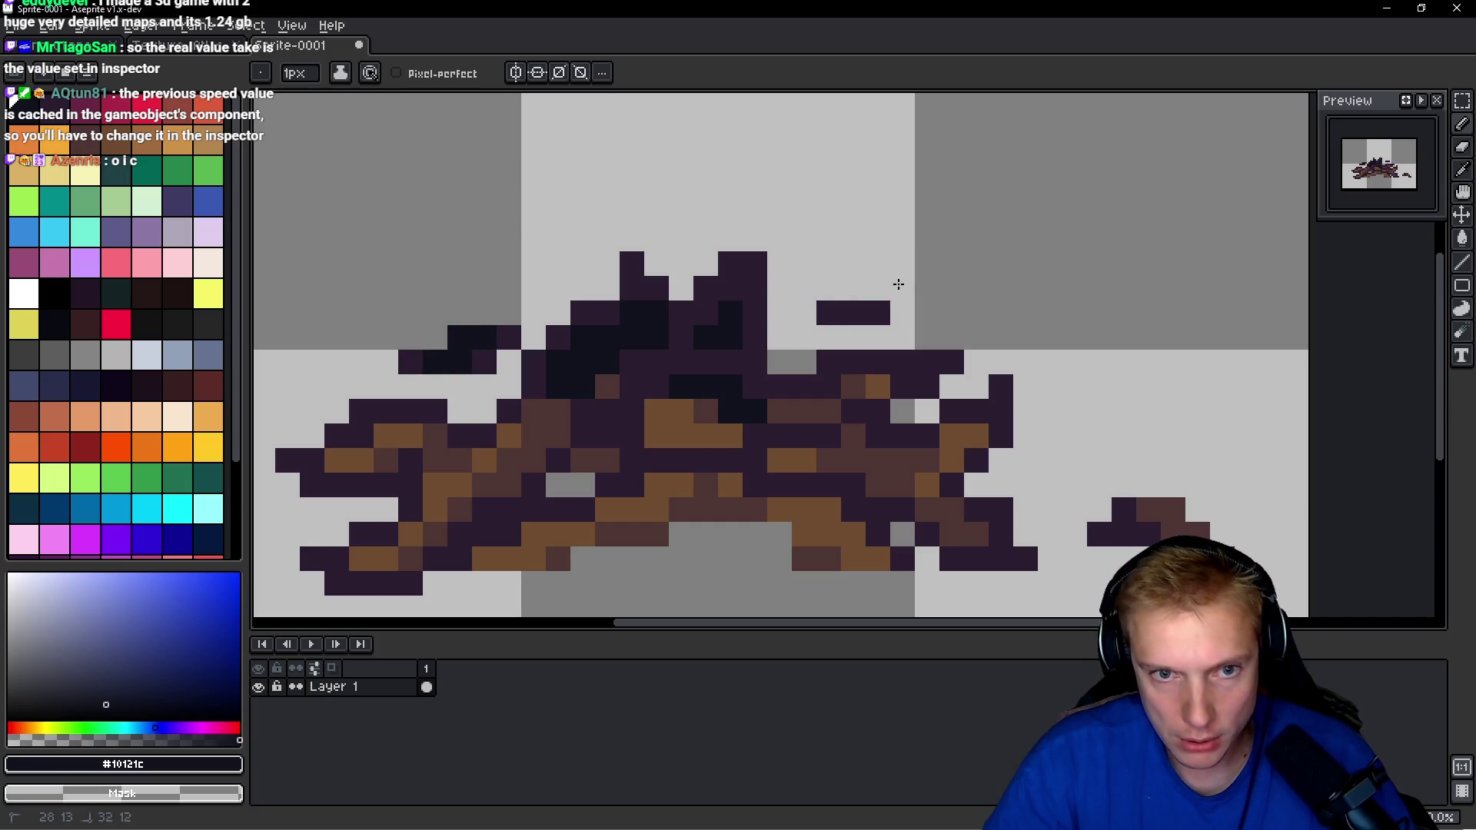
{"action": "scroll", "coordinate": [838, 399], "scroll_direction": "down", "scroll_amount": 2}
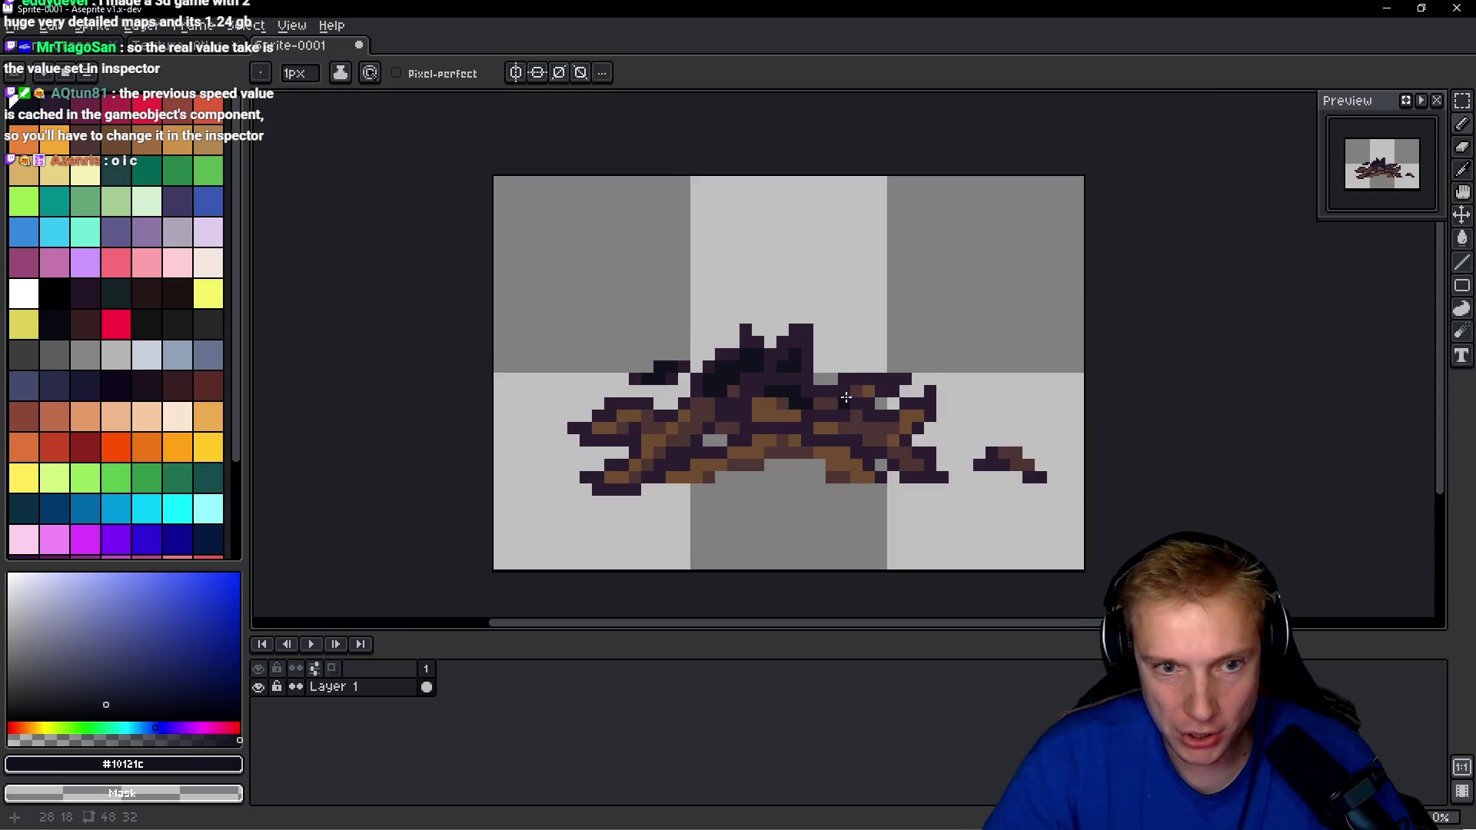
{"action": "scroll", "coordinate": [845, 400], "scroll_direction": "up", "scroll_amount": 2}
{"action": "left_click_drag", "start_coordinate": [668, 408], "coordinate": [670, 428]}
{"action": "scroll", "coordinate": [712, 428], "scroll_direction": "down", "scroll_amount": 4}
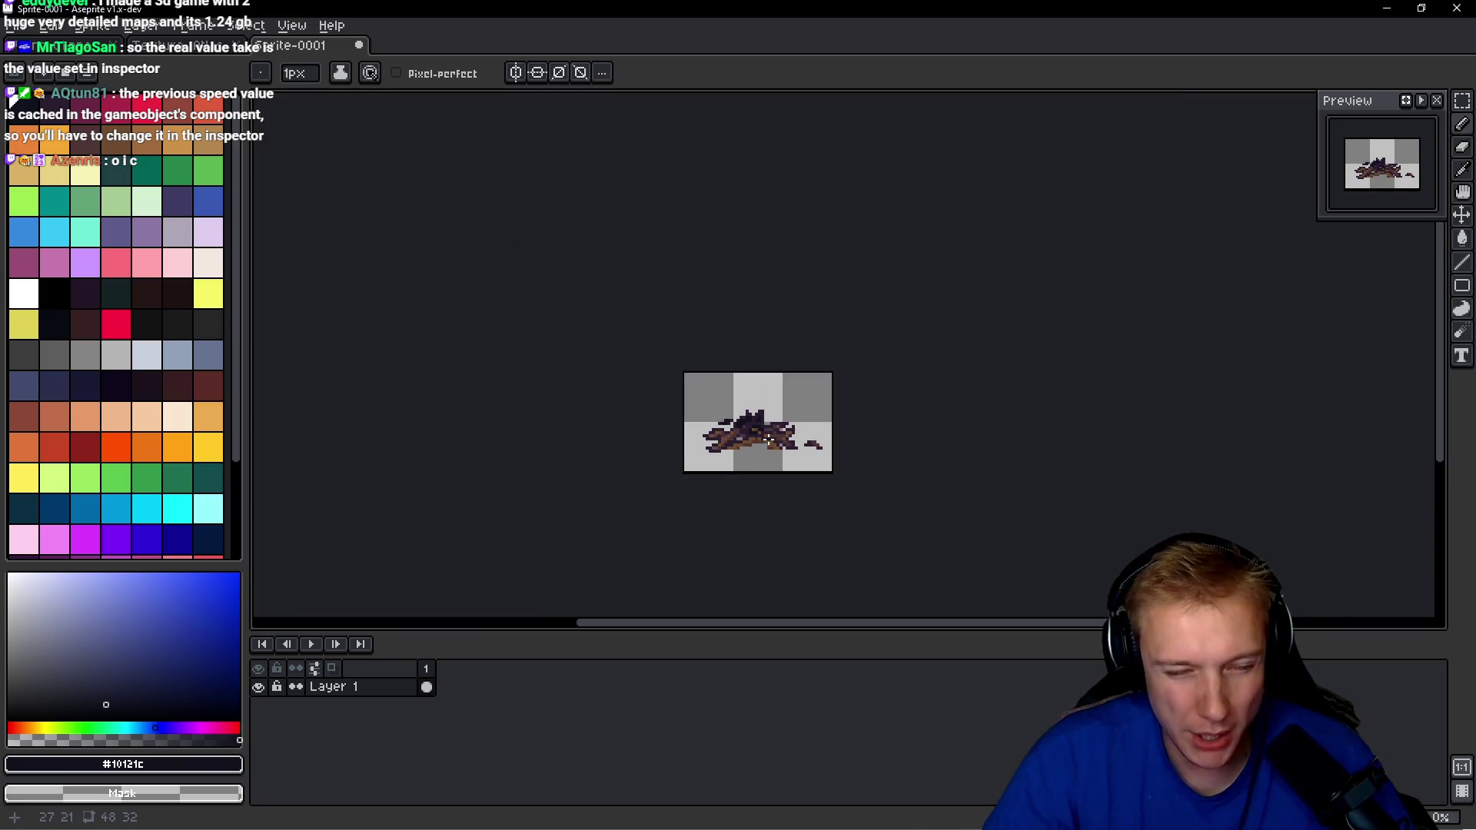
{"action": "scroll", "coordinate": [712, 428], "scroll_direction": "up", "scroll_amount": 6}
{"action": "left_click", "coordinate": [88, 111]}
{"action": "left_click", "coordinate": [738, 266]}
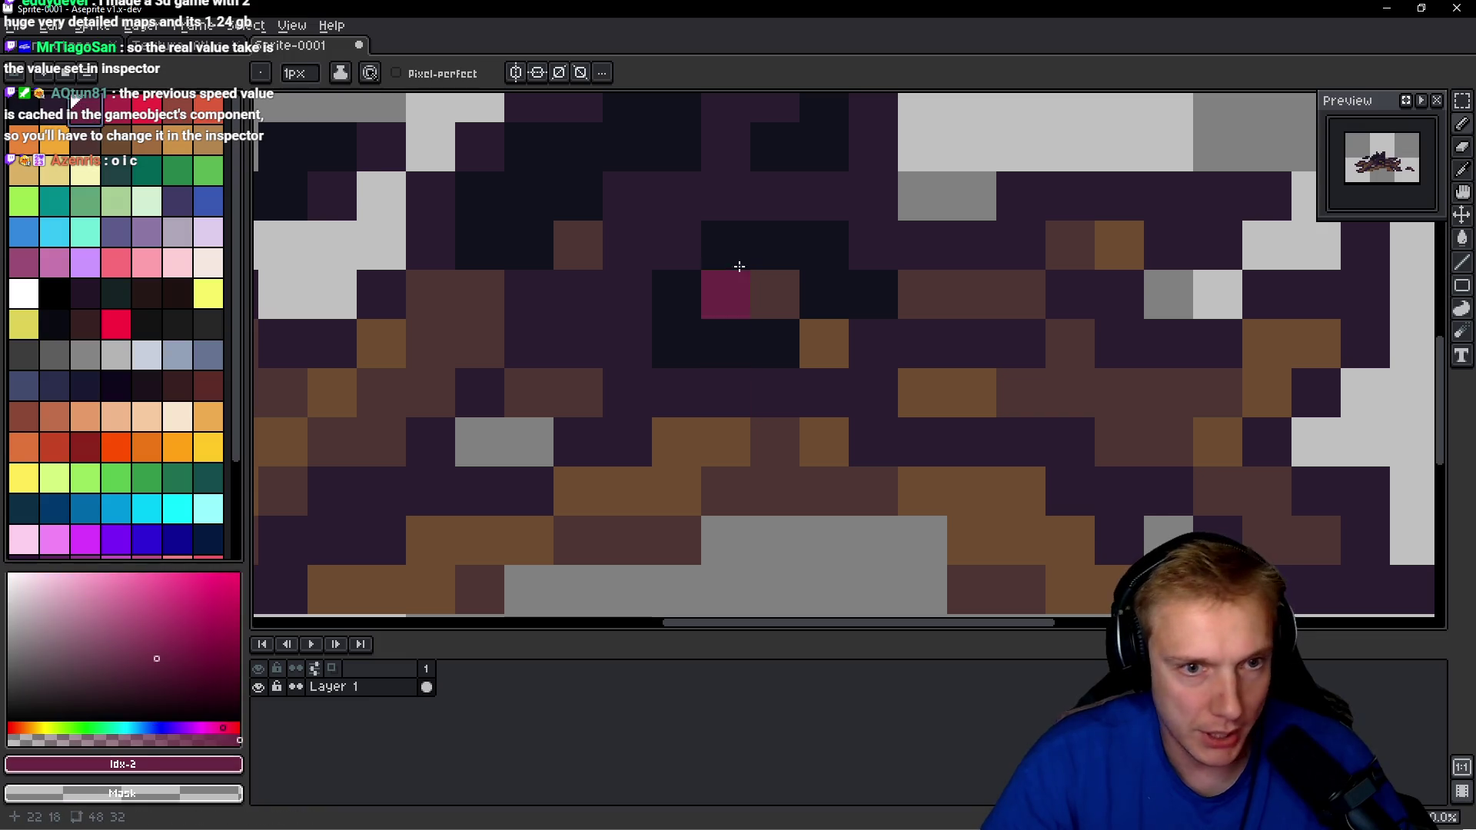
Paint bright red ember pixels through the wreckage, replacing the magenta pixel.
{"action": "left_click", "coordinate": [146, 112]}
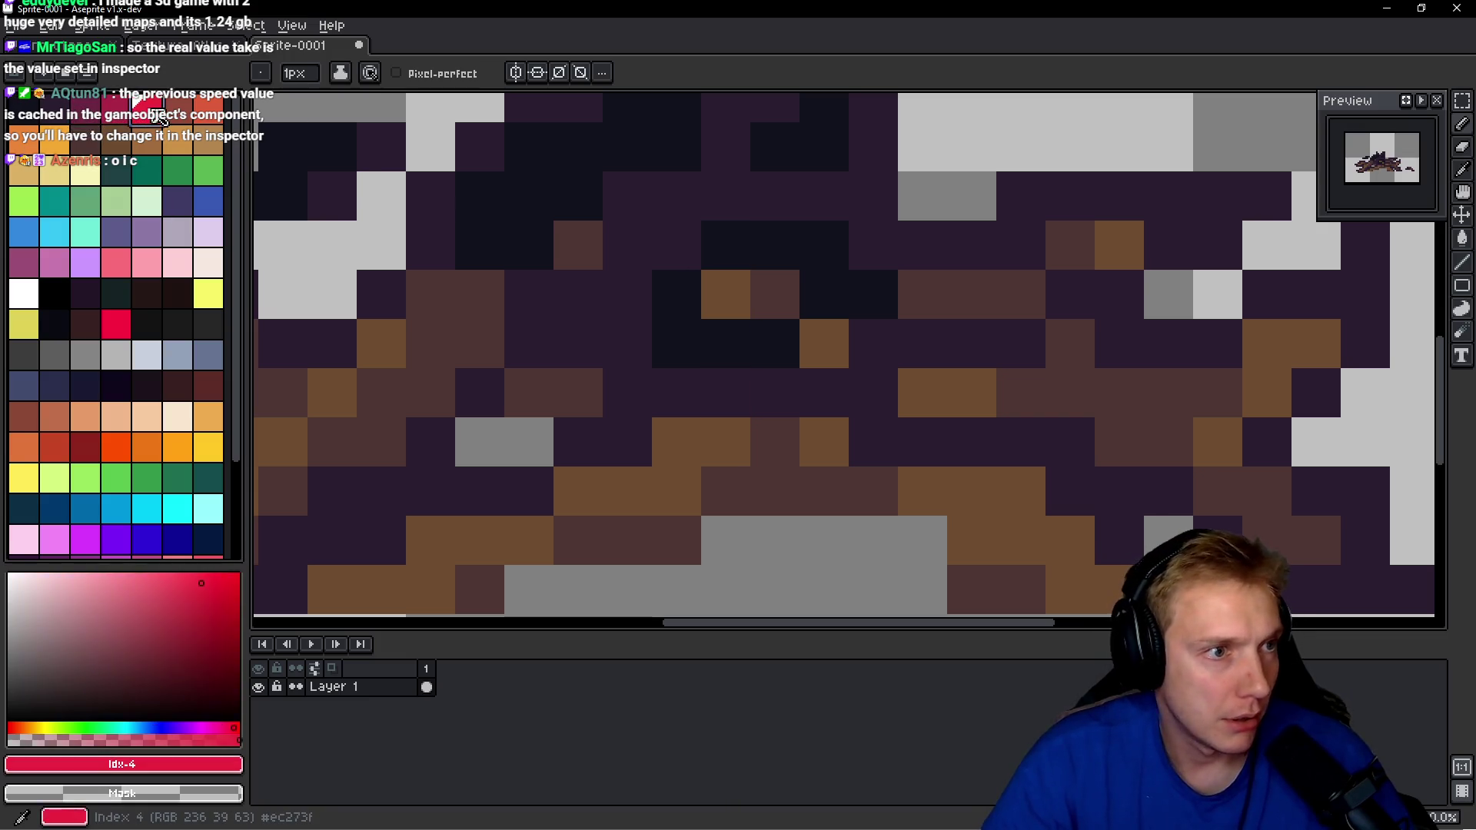
{"action": "left_click", "coordinate": [583, 240]}
{"action": "scroll", "coordinate": [583, 240], "scroll_direction": "up", "scroll_amount": 4}
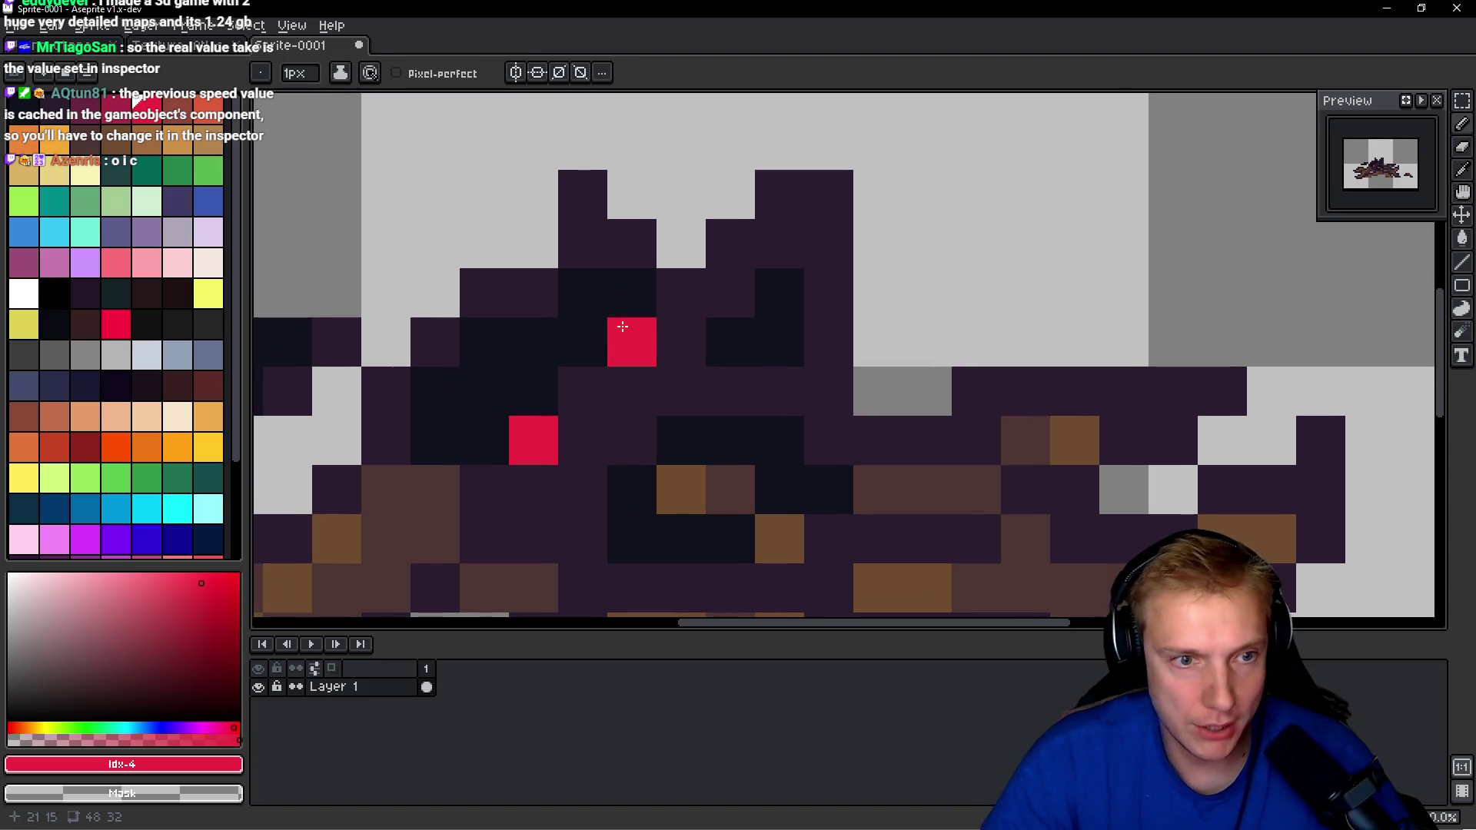
{"action": "left_click_drag", "start_coordinate": [632, 341], "coordinate": [582, 341]}
{"action": "scroll", "coordinate": [509, 409], "scroll_direction": "down", "scroll_amount": 3}
{"action": "left_click", "coordinate": [647, 321]}
{"action": "left_click", "coordinate": [610, 364]}
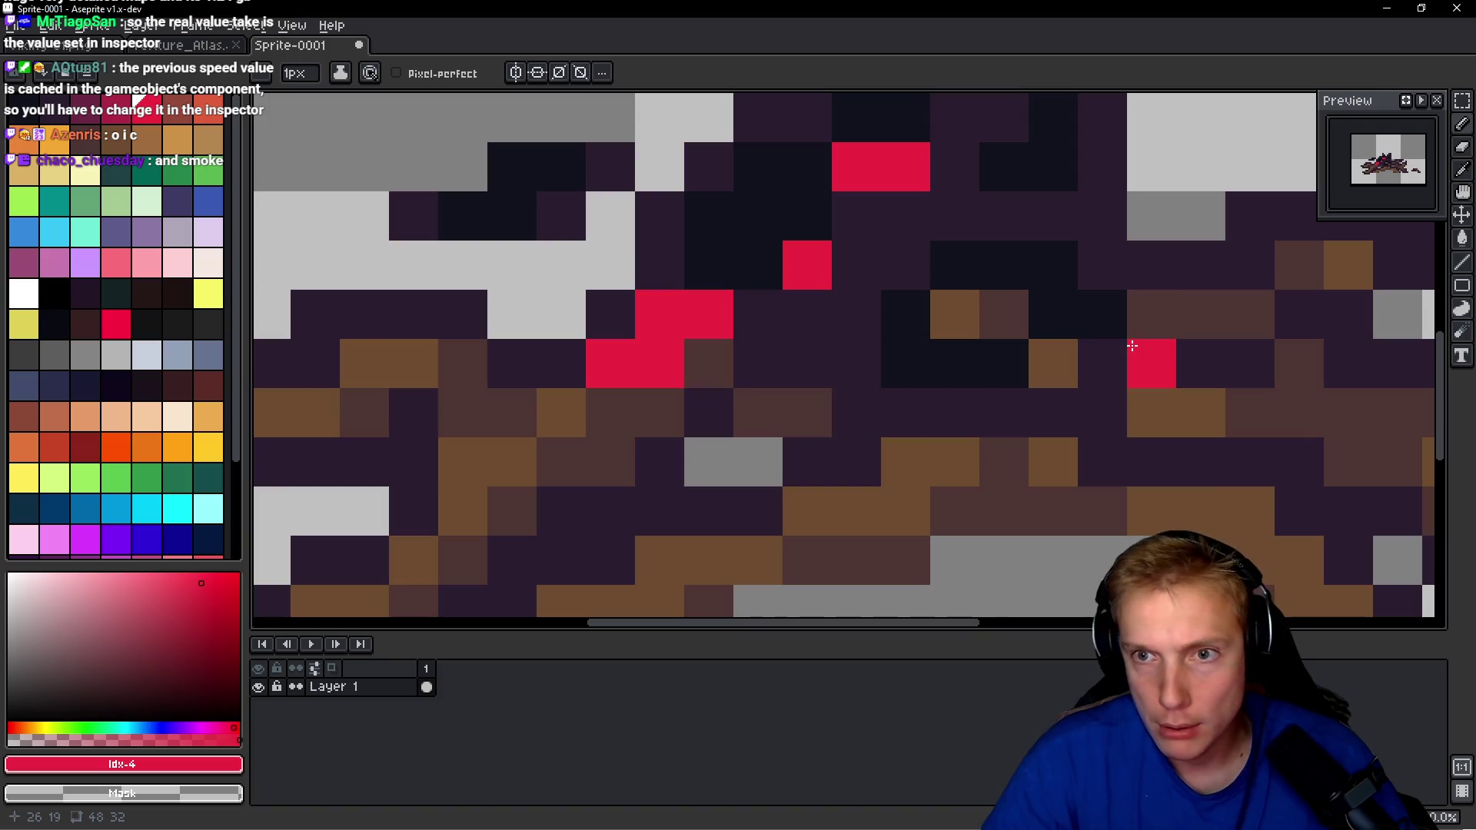
{"action": "scroll", "coordinate": [1150, 362], "scroll_direction": "down", "scroll_amount": 3}
{"action": "scroll", "coordinate": [934, 345], "scroll_direction": "up", "scroll_amount": 3}
{"action": "left_click", "coordinate": [627, 373]}
{"action": "left_click", "coordinate": [676, 373]}
Add more red ember pixels along the eye row, undoing one misplaced pixel.
{"action": "scroll", "coordinate": [688, 319], "scroll_direction": "down", "scroll_amount": 3}
{"action": "scroll", "coordinate": [517, 275], "scroll_direction": "up", "scroll_amount": 4}
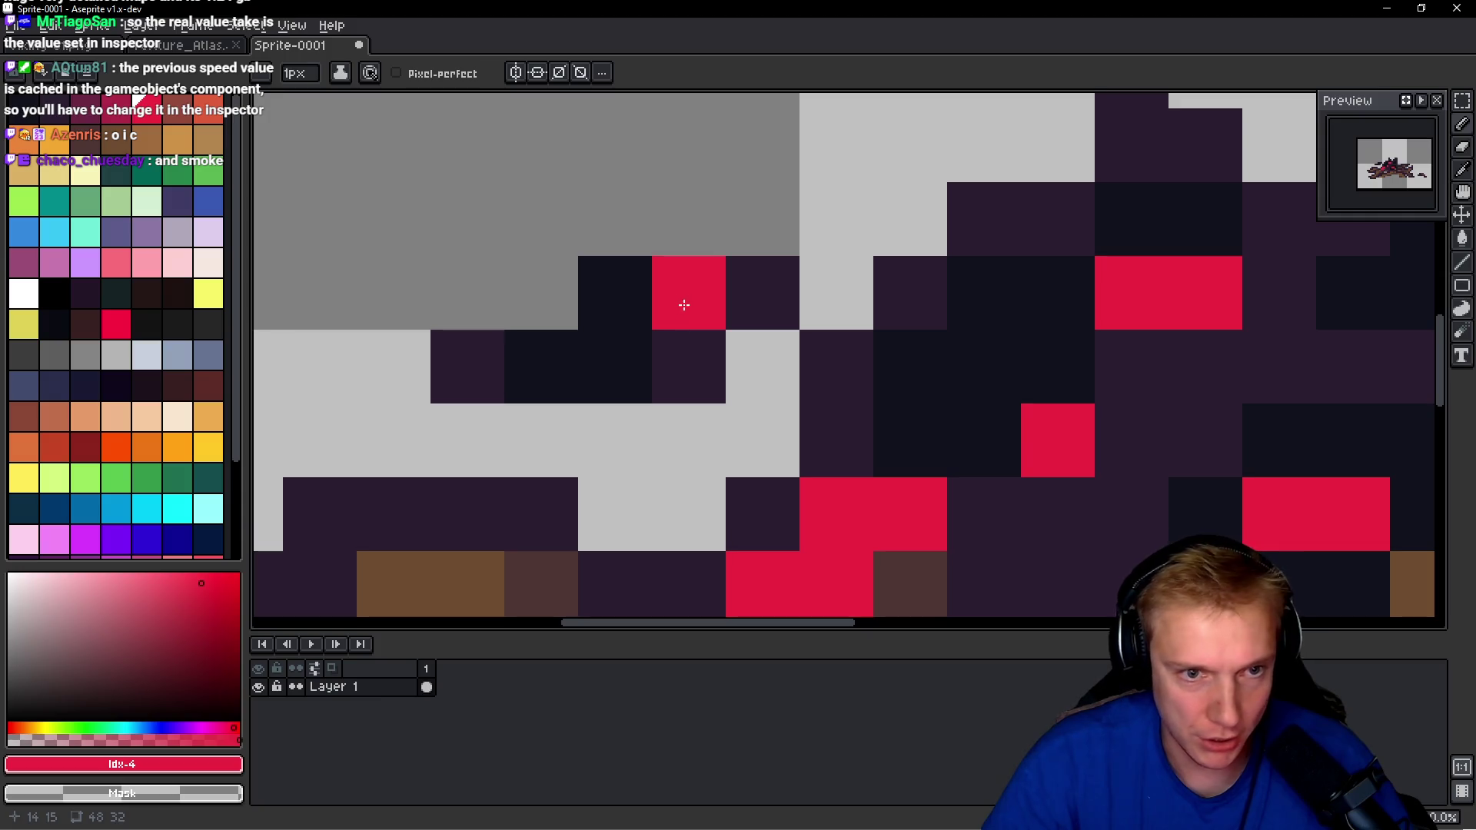
{"action": "scroll", "coordinate": [682, 303], "scroll_direction": "down", "scroll_amount": 5}
{"action": "scroll", "coordinate": [881, 387], "scroll_direction": "up", "scroll_amount": 1}
{"action": "left_click", "coordinate": [881, 387]}
{"action": "scroll", "coordinate": [880, 386], "scroll_direction": "up", "scroll_amount": 3}
{"action": "key", "text": "ctrl+z"}
{"action": "left_click", "coordinate": [796, 413]}
{"action": "left_click", "coordinate": [842, 412]}
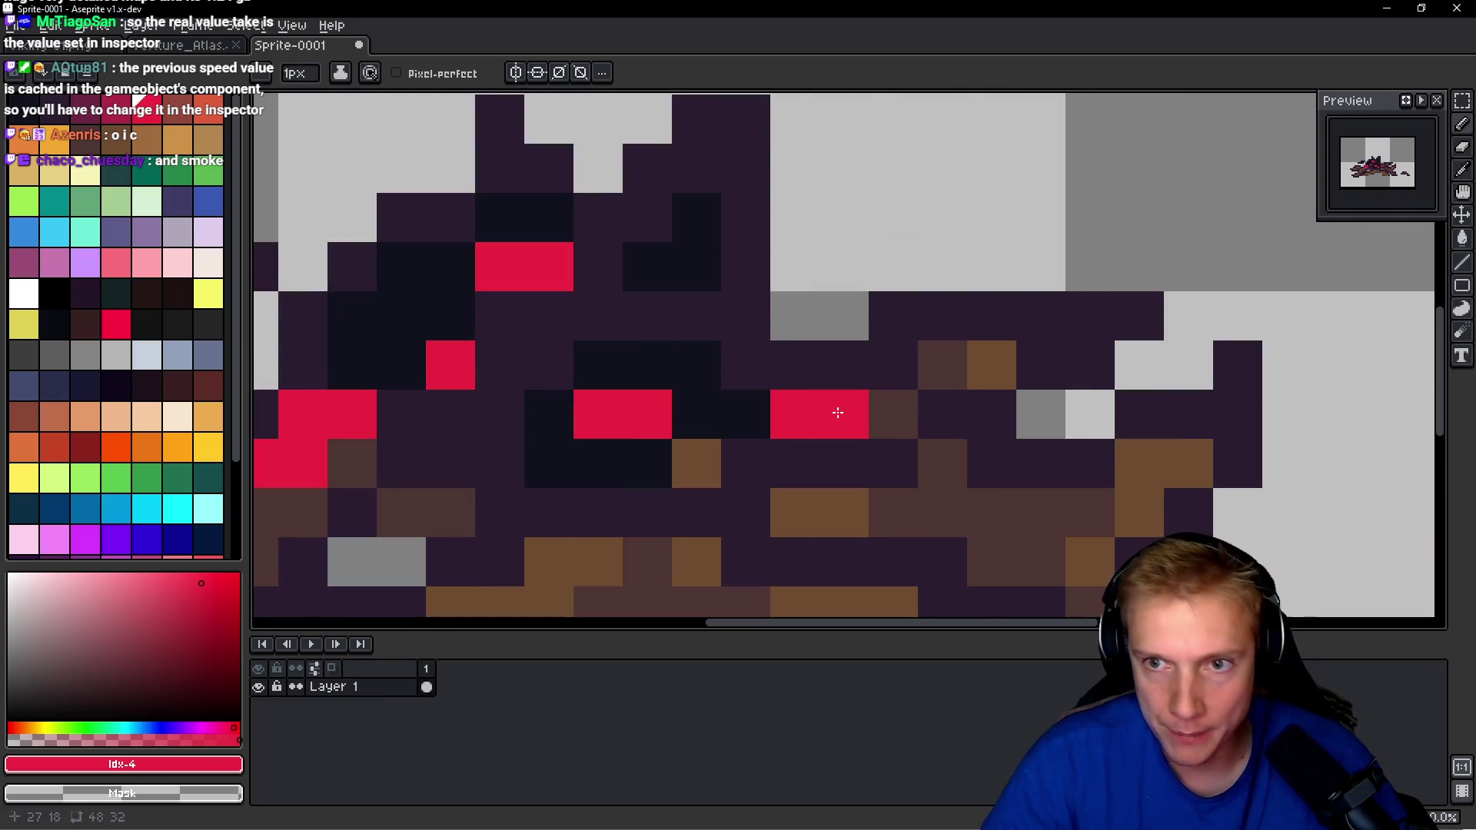
{"action": "scroll", "coordinate": [807, 346], "scroll_direction": "down", "scroll_amount": 2}
Repaint several red pixels, including the eyes' left halves, in darker crimson.
{"action": "left_click", "coordinate": [151, 111]}
{"action": "left_click", "coordinate": [603, 344]}
{"action": "scroll", "coordinate": [604, 366], "scroll_direction": "up", "scroll_amount": 2}
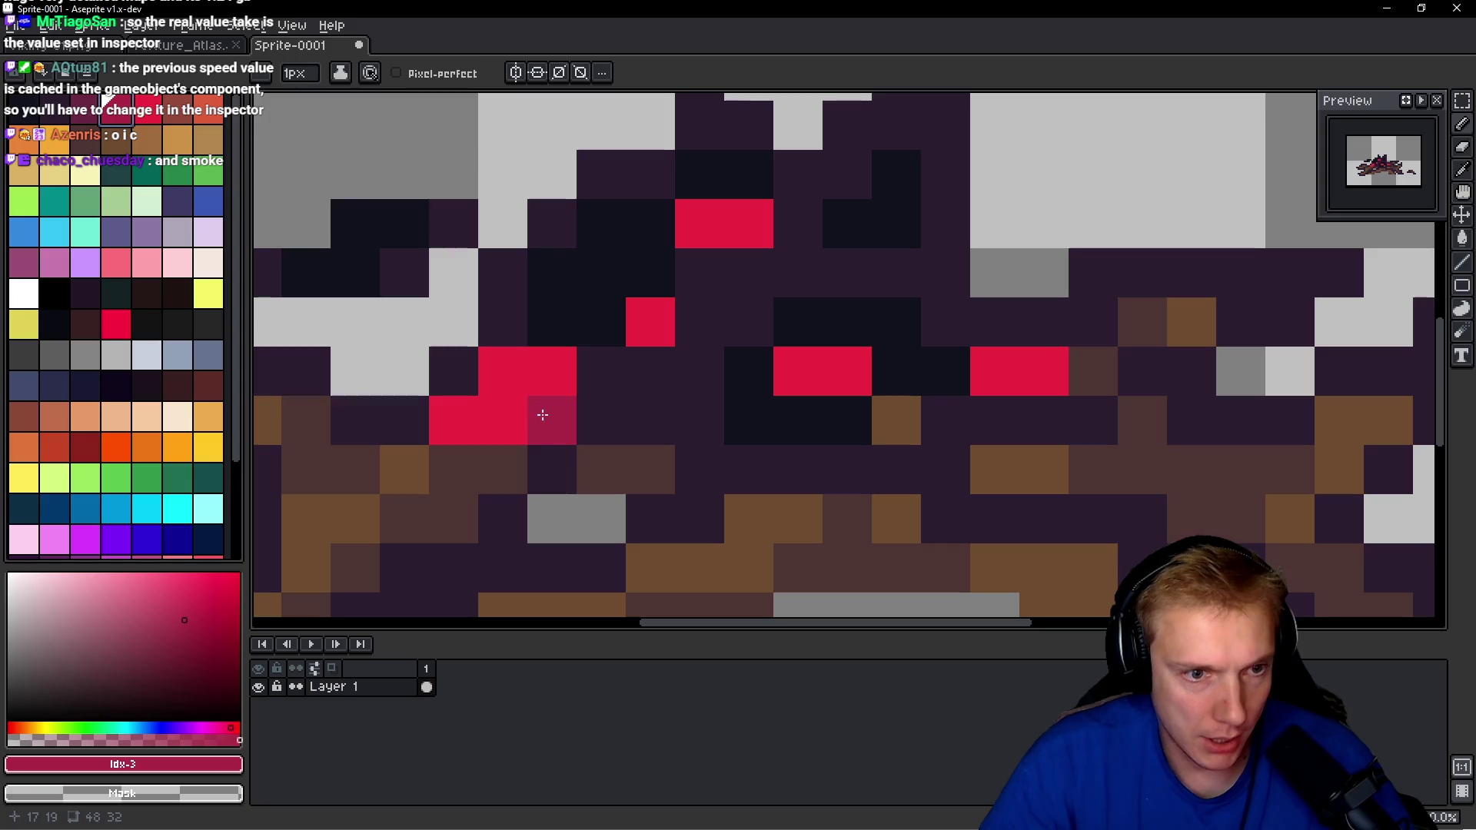
{"action": "left_click", "coordinate": [547, 419]}
{"action": "left_click", "coordinate": [552, 370]}
{"action": "left_click", "coordinate": [649, 323]}
{"action": "key", "text": "ctrl+z"}
{"action": "left_click", "coordinate": [649, 323]}
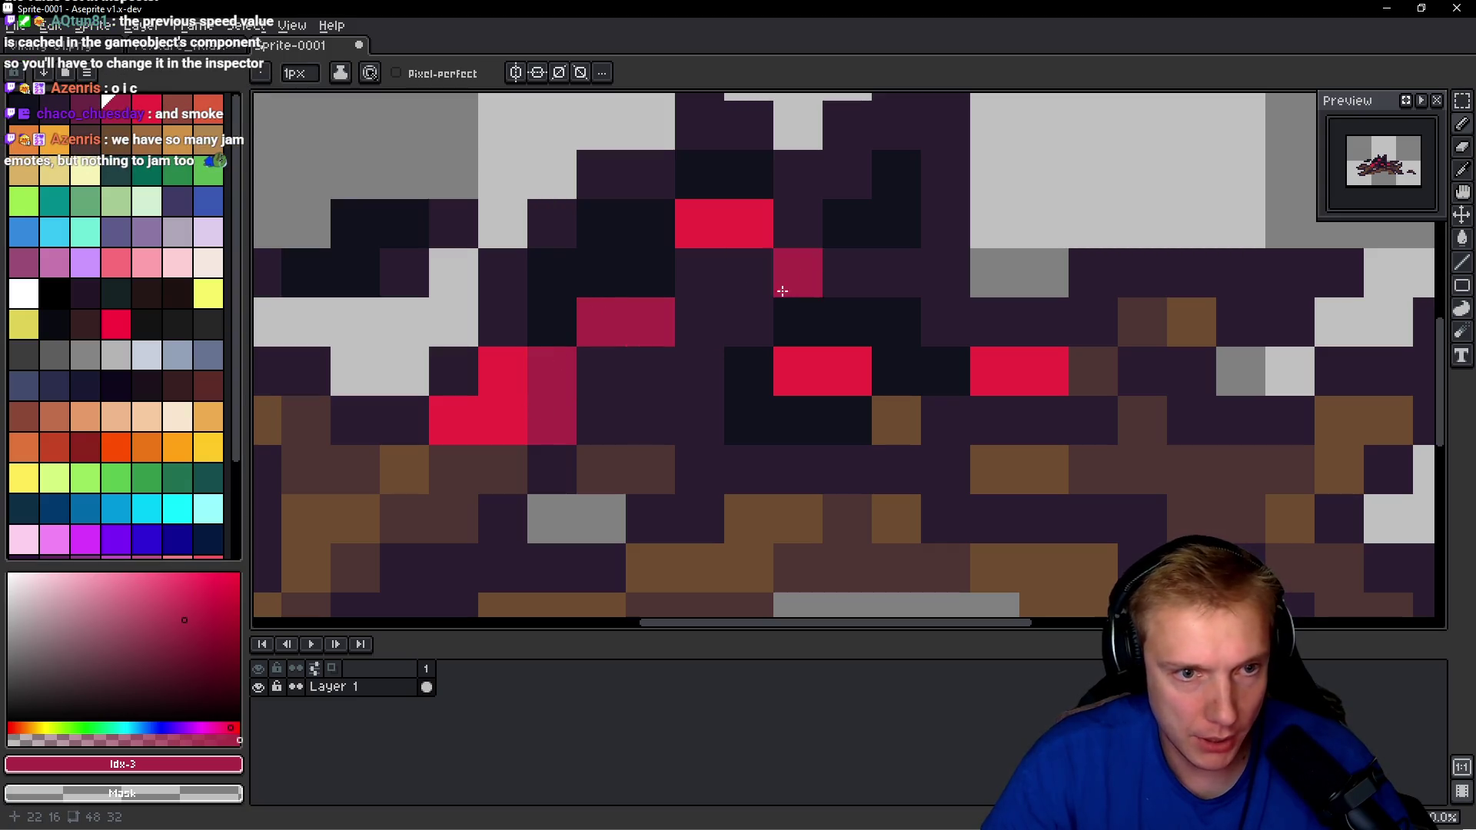
{"action": "left_click", "coordinate": [511, 419]}
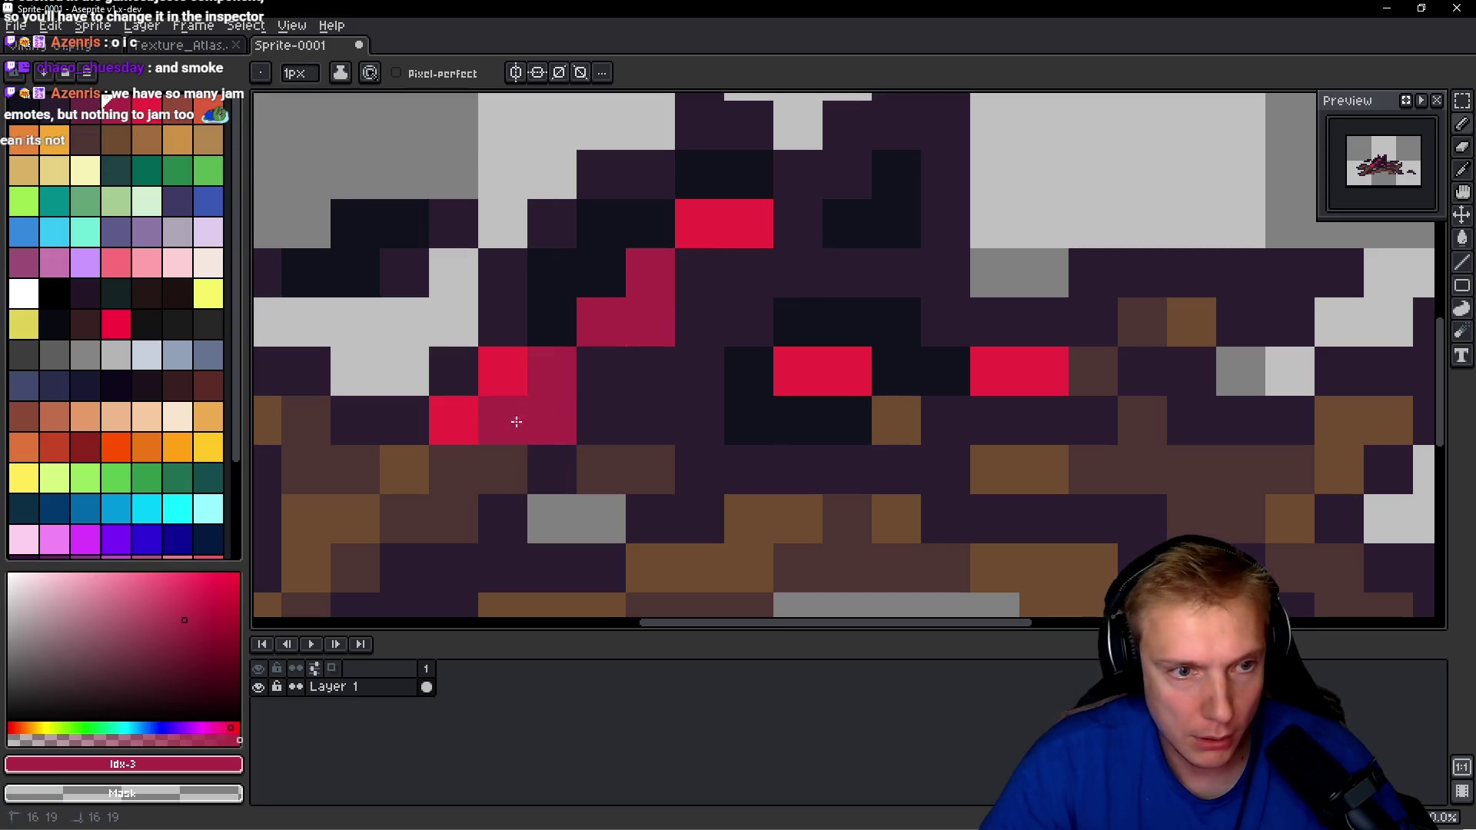
{"action": "left_click", "coordinate": [800, 370]}
{"action": "left_click", "coordinate": [1015, 385]}
{"action": "left_click", "coordinate": [1043, 377]}
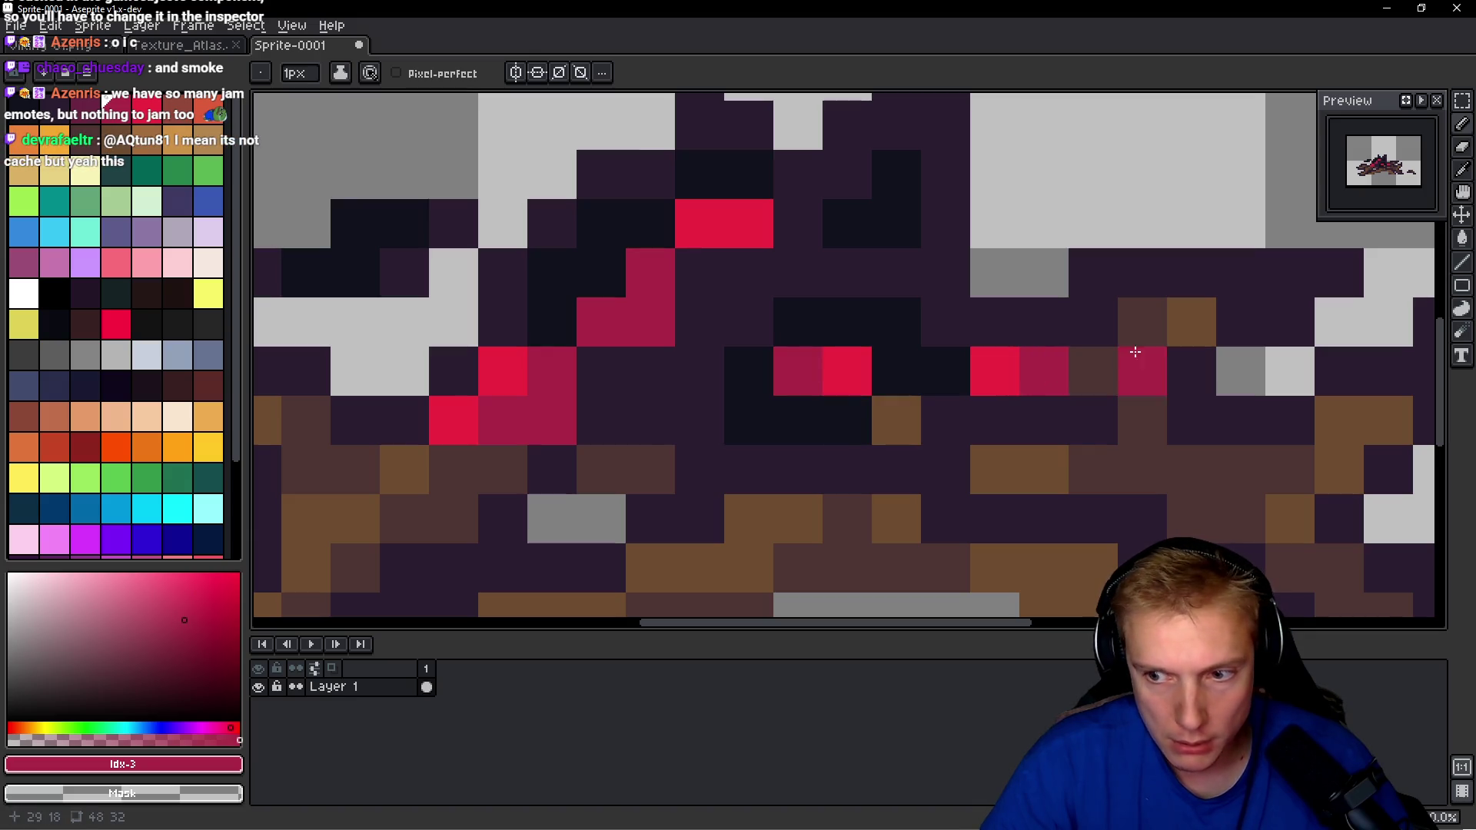
{"action": "scroll", "coordinate": [1133, 342], "scroll_direction": "down", "scroll_amount": 2}
{"action": "scroll", "coordinate": [1070, 331], "scroll_direction": "up", "scroll_amount": 1}
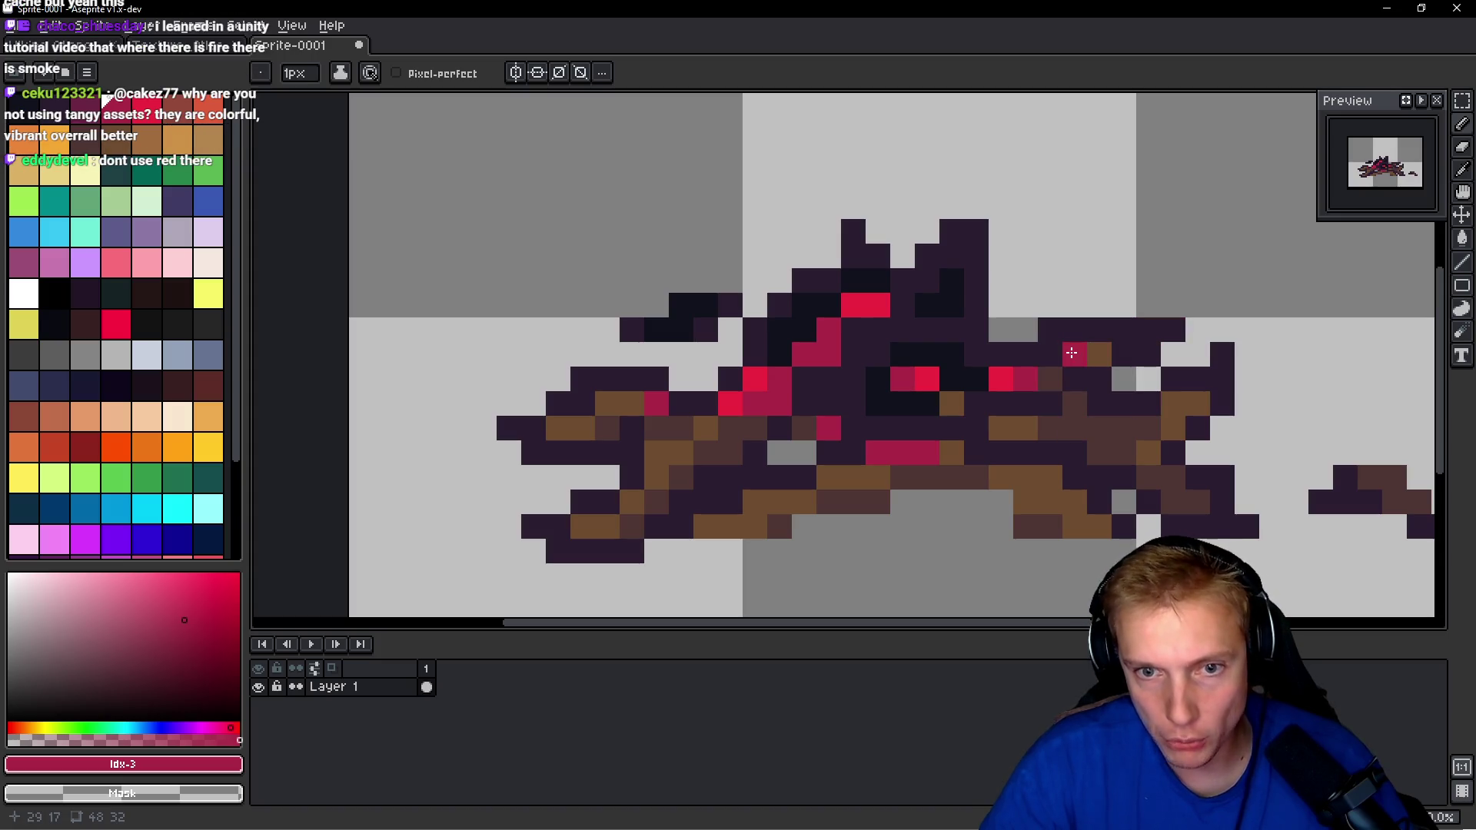
Erase stray pixels at the sprite's top and repaint nearby pixels near-black.
{"action": "scroll", "coordinate": [1071, 353], "scroll_direction": "down", "scroll_amount": 3}
{"action": "scroll", "coordinate": [1022, 353], "scroll_direction": "down", "scroll_amount": 1}
{"action": "scroll", "coordinate": [922, 357], "scroll_direction": "up", "scroll_amount": 1}
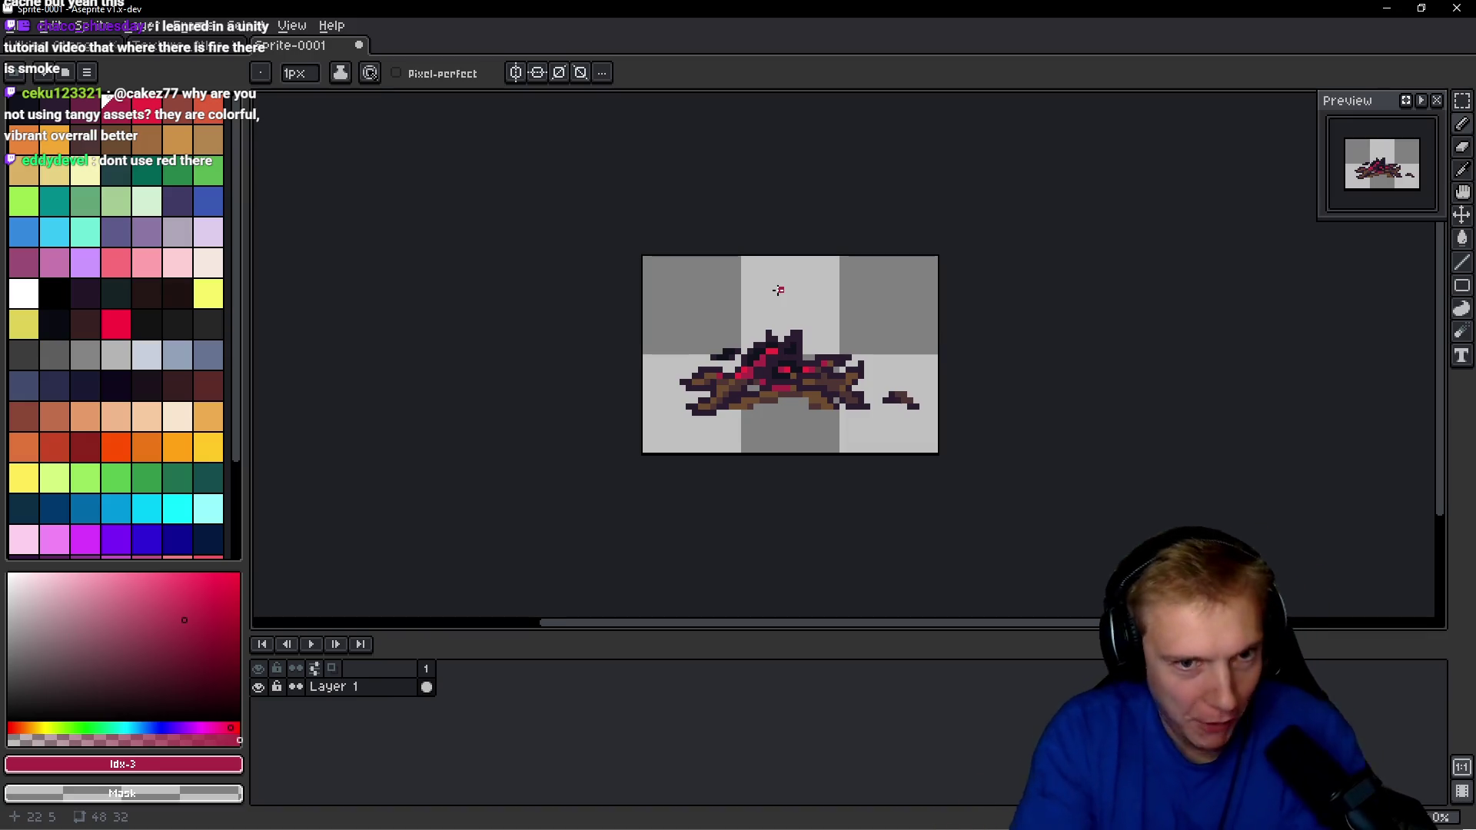
{"action": "scroll", "coordinate": [735, 365], "scroll_direction": "up", "scroll_amount": 1}
{"action": "scroll", "coordinate": [734, 364], "scroll_direction": "up", "scroll_amount": 8}
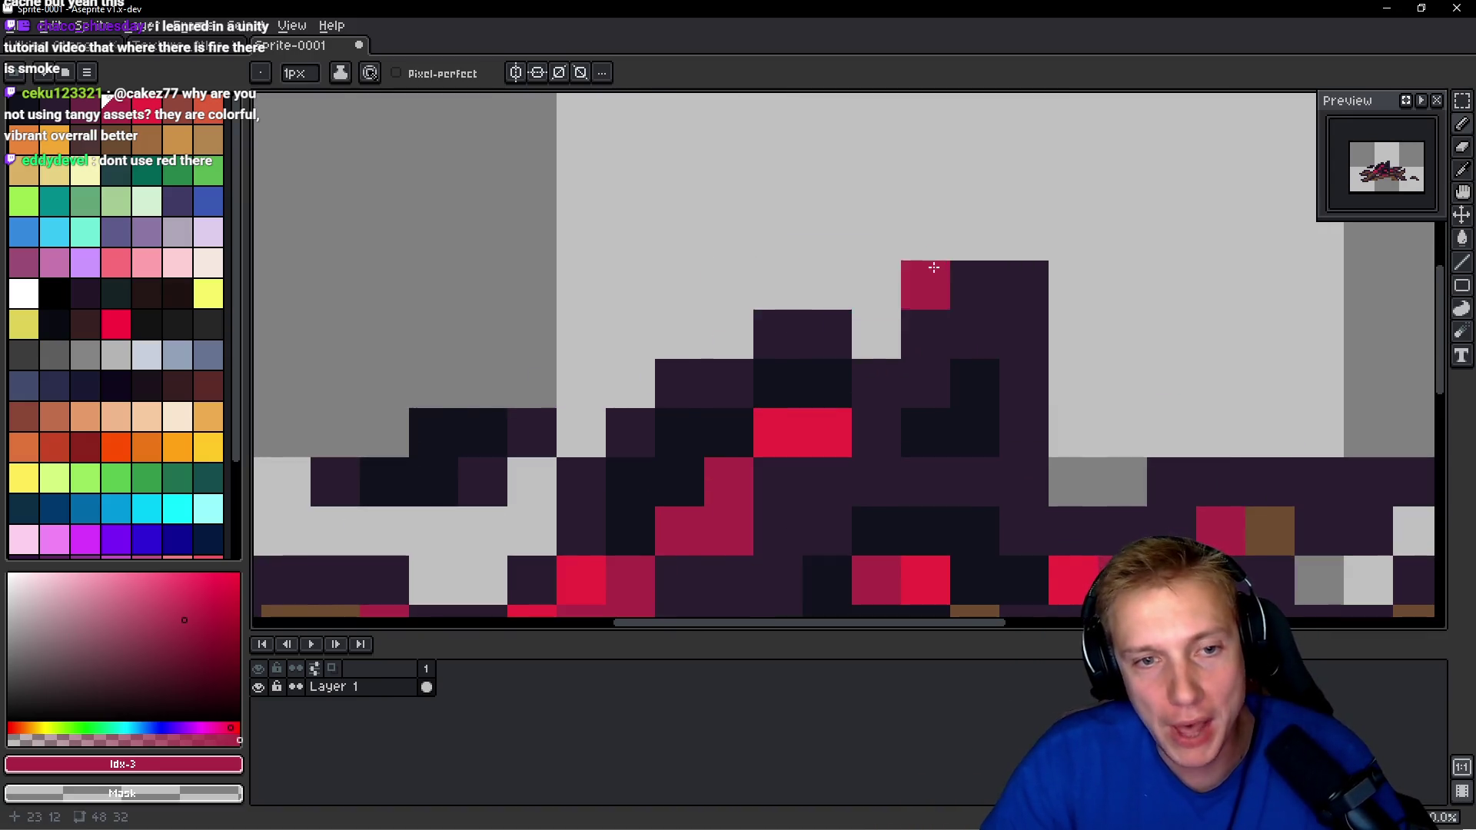
{"action": "right_click", "coordinate": [966, 280]}
{"action": "right_click", "coordinate": [1003, 317]}
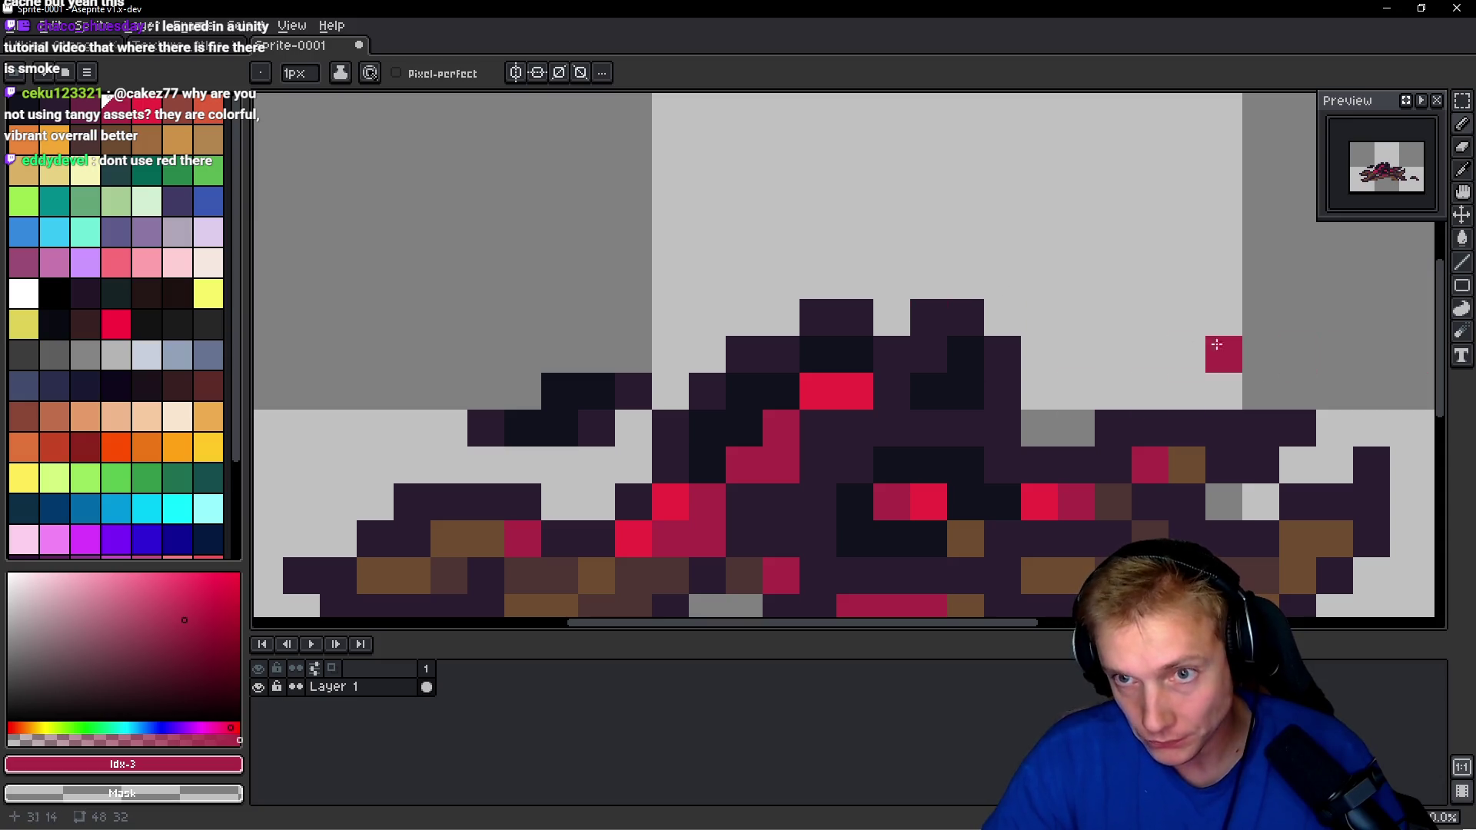
{"action": "right_click", "coordinate": [928, 317]}
{"action": "left_click", "coordinate": [965, 355], "text": "alt"}
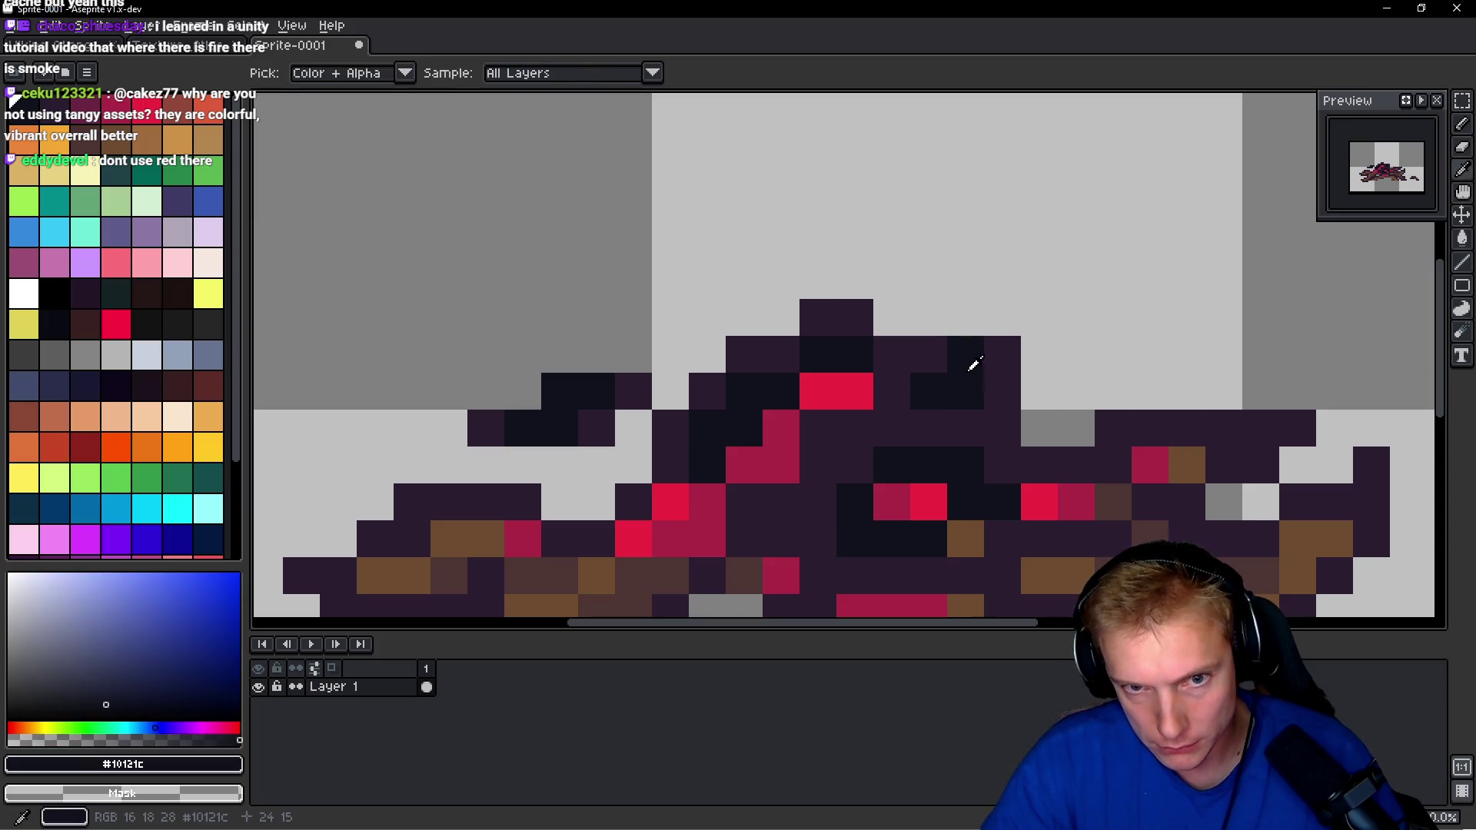
{"action": "left_click", "coordinate": [1002, 354]}
{"action": "left_click", "coordinate": [1041, 316]}
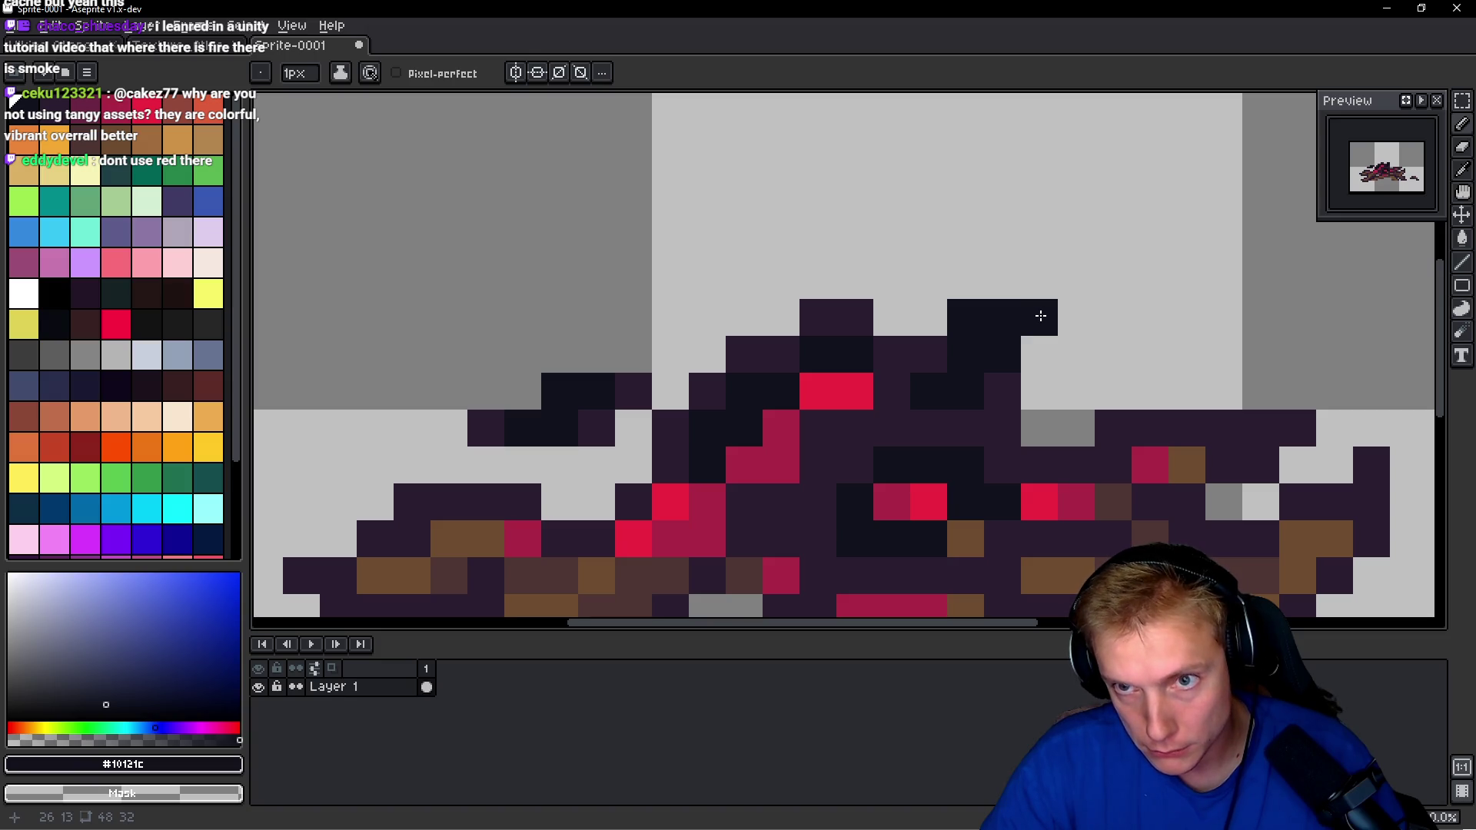
Erase more top-row pixels and fill the top edge near-black to flatten the peak.
{"action": "right_click", "coordinate": [965, 318]}
{"action": "right_click", "coordinate": [1039, 318]}
{"action": "left_click", "coordinate": [1039, 355]}
{"action": "left_click", "coordinate": [1025, 378]}
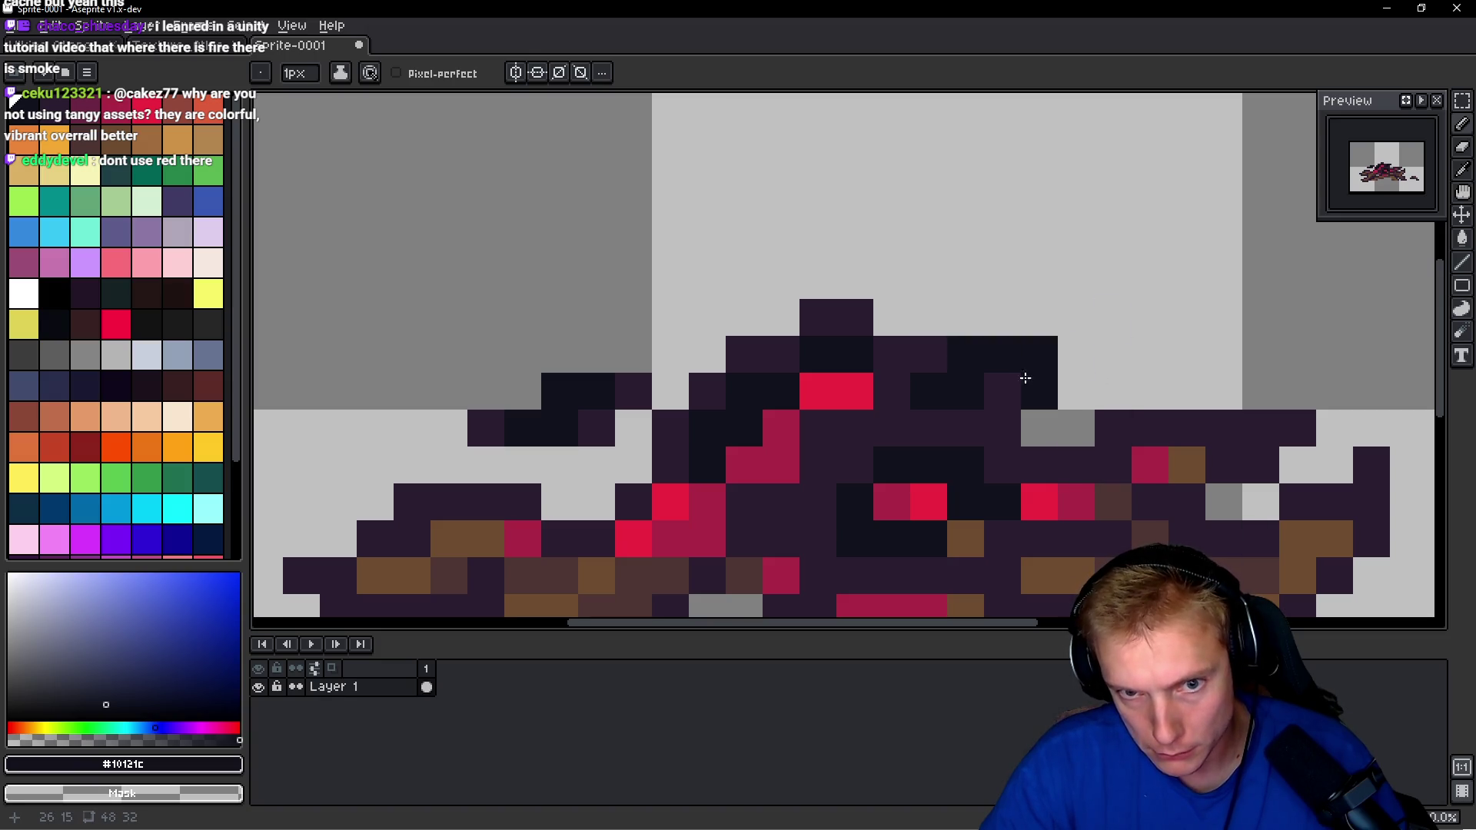
{"action": "left_click", "coordinate": [992, 389]}
{"action": "right_click", "coordinate": [849, 320]}
{"action": "right_click", "coordinate": [819, 318]}
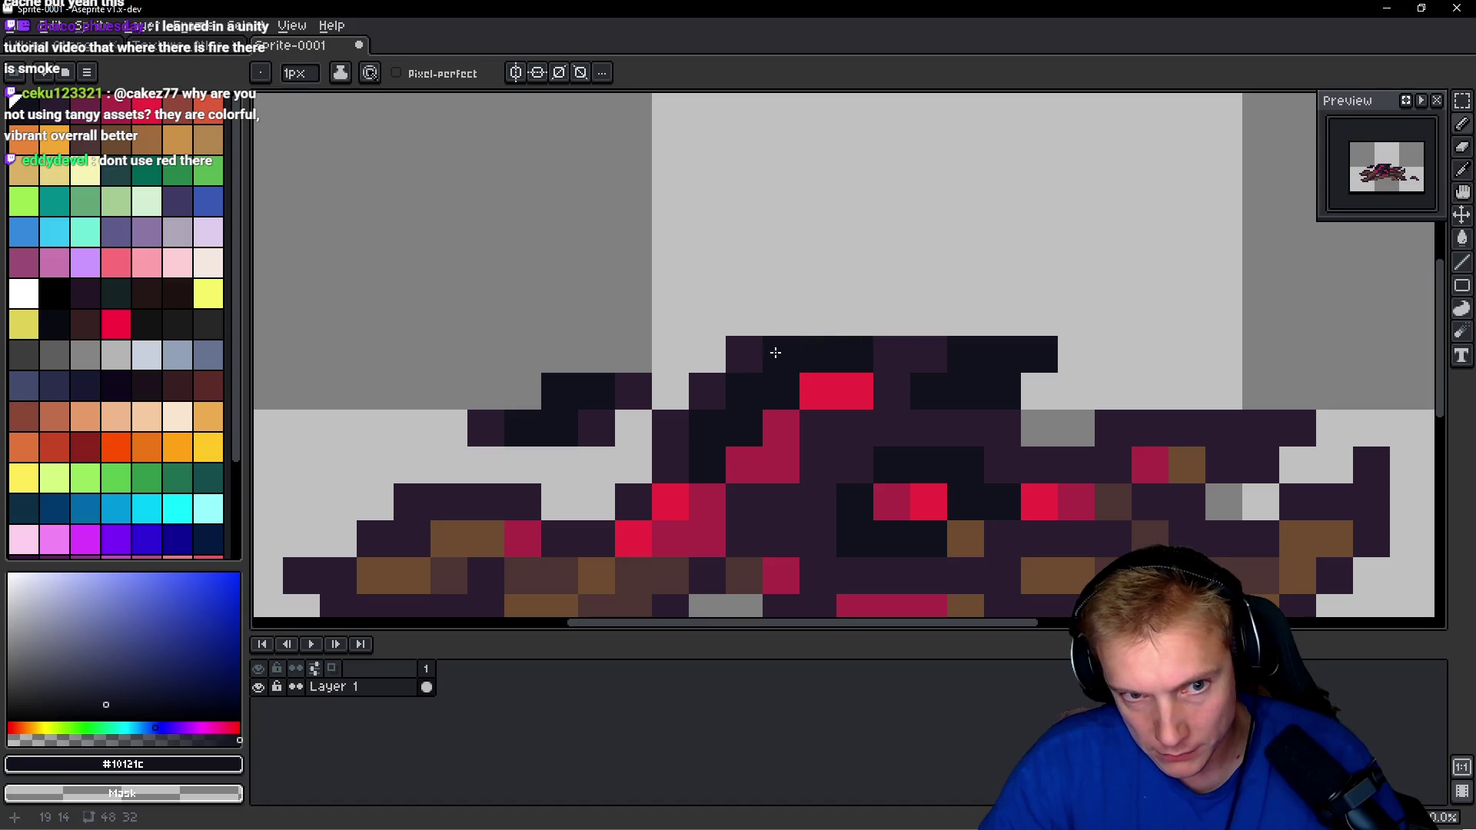
{"action": "left_click", "coordinate": [850, 319]}
{"action": "left_click", "coordinate": [883, 320]}
{"action": "scroll", "coordinate": [979, 393], "scroll_direction": "down", "scroll_amount": 4}
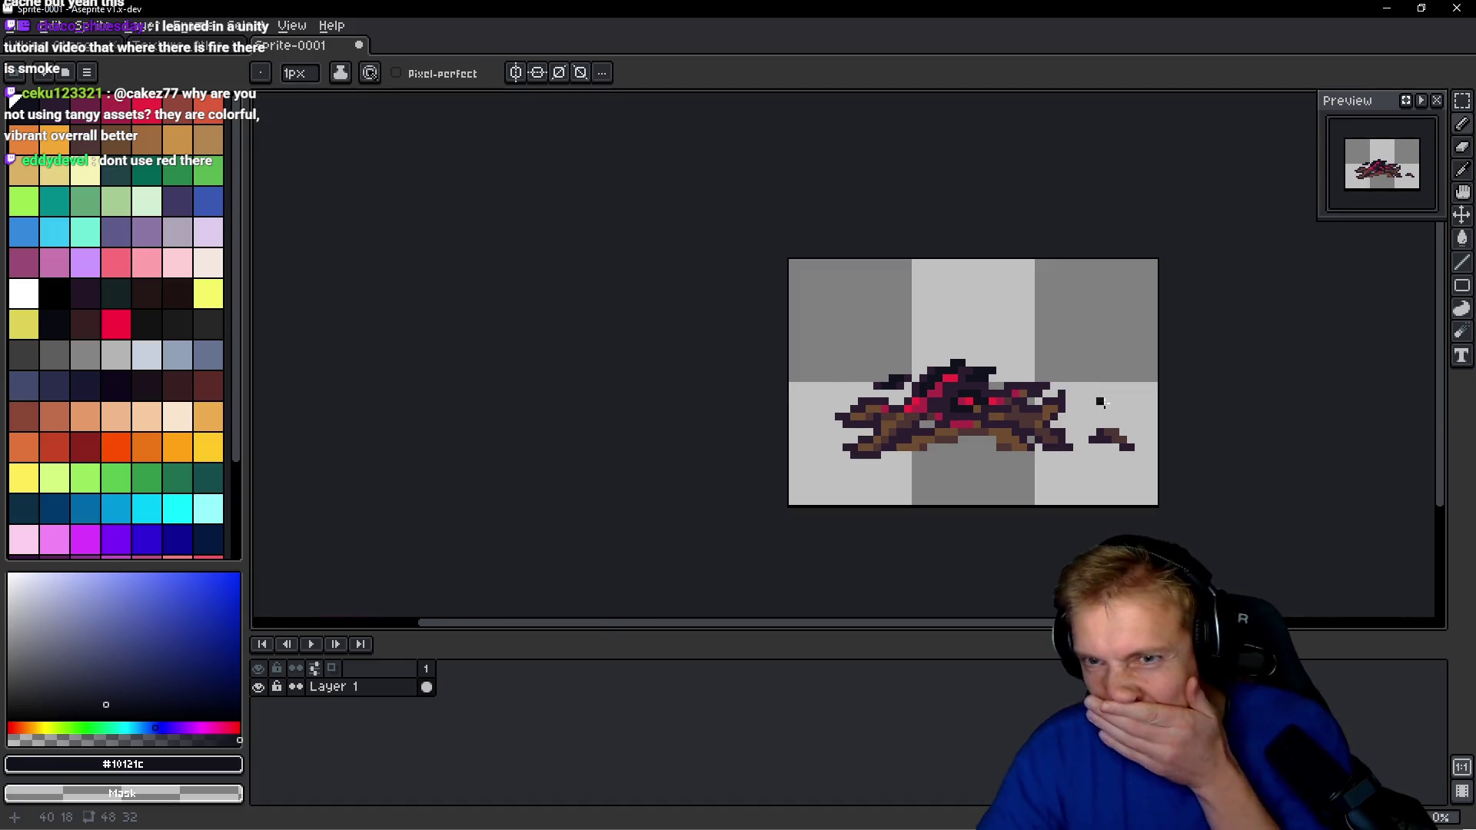
{"action": "scroll", "coordinate": [1112, 412], "scroll_direction": "down", "scroll_amount": 2}
{"action": "scroll", "coordinate": [1031, 384], "scroll_direction": "up", "scroll_amount": 1}
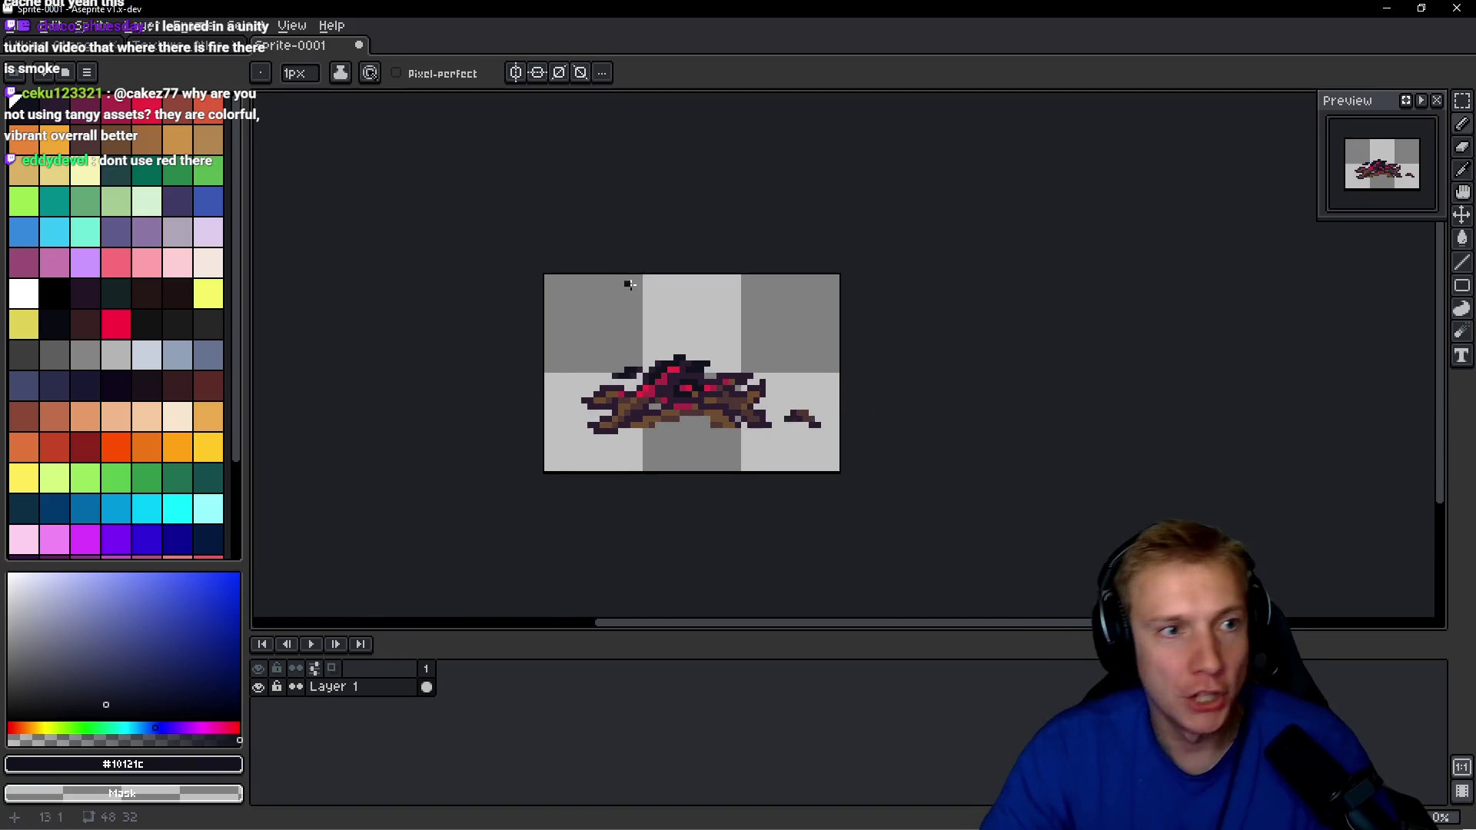
Save the sprite as Bonfire_Wood in Google Drive (H:) > My Drive > Gamedev Assets.
{"action": "key", "text": "ctrl+s"}
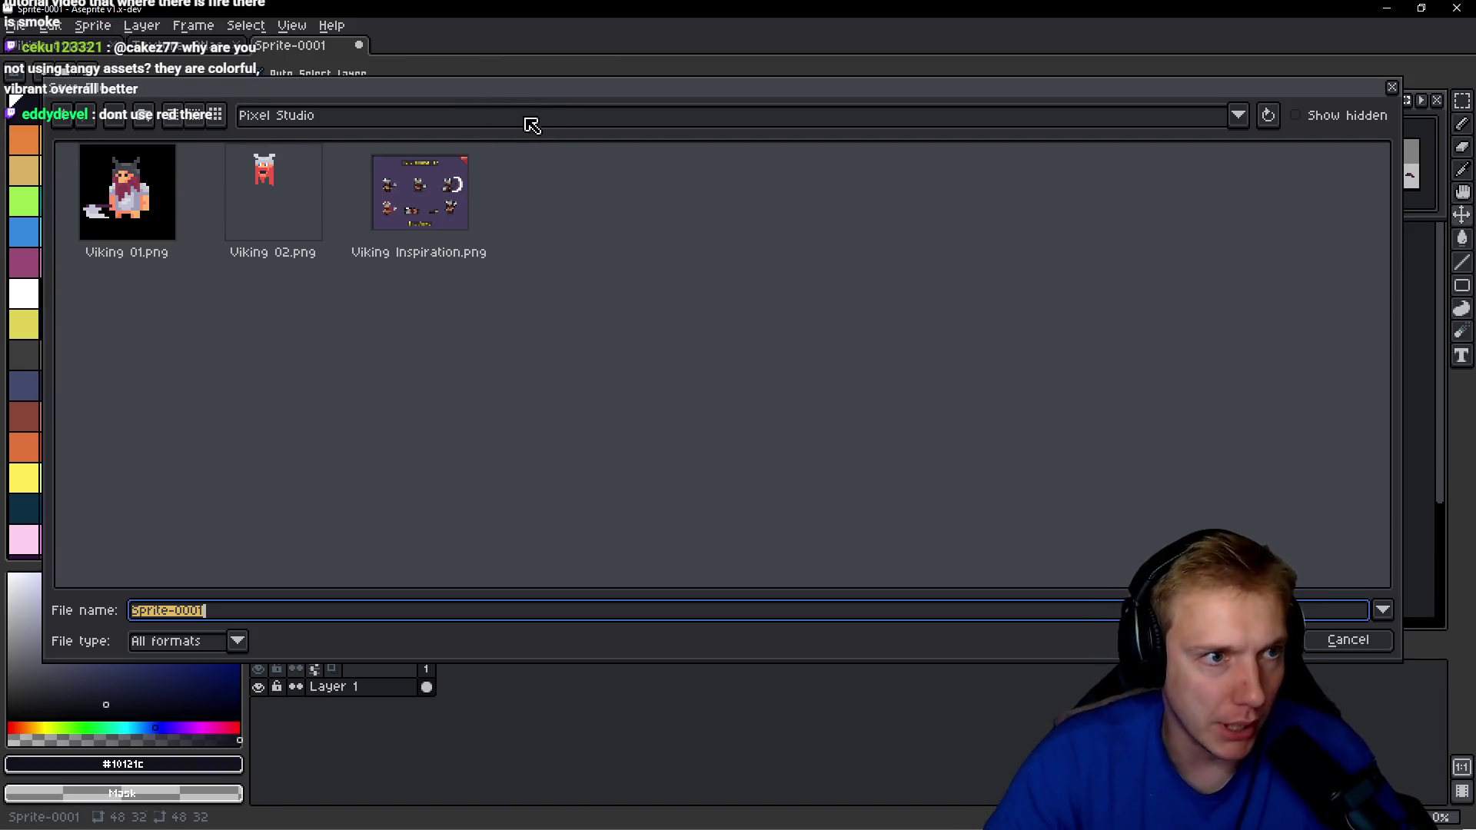
{"action": "left_click", "coordinate": [530, 116]}
{"action": "left_click", "coordinate": [552, 164]}
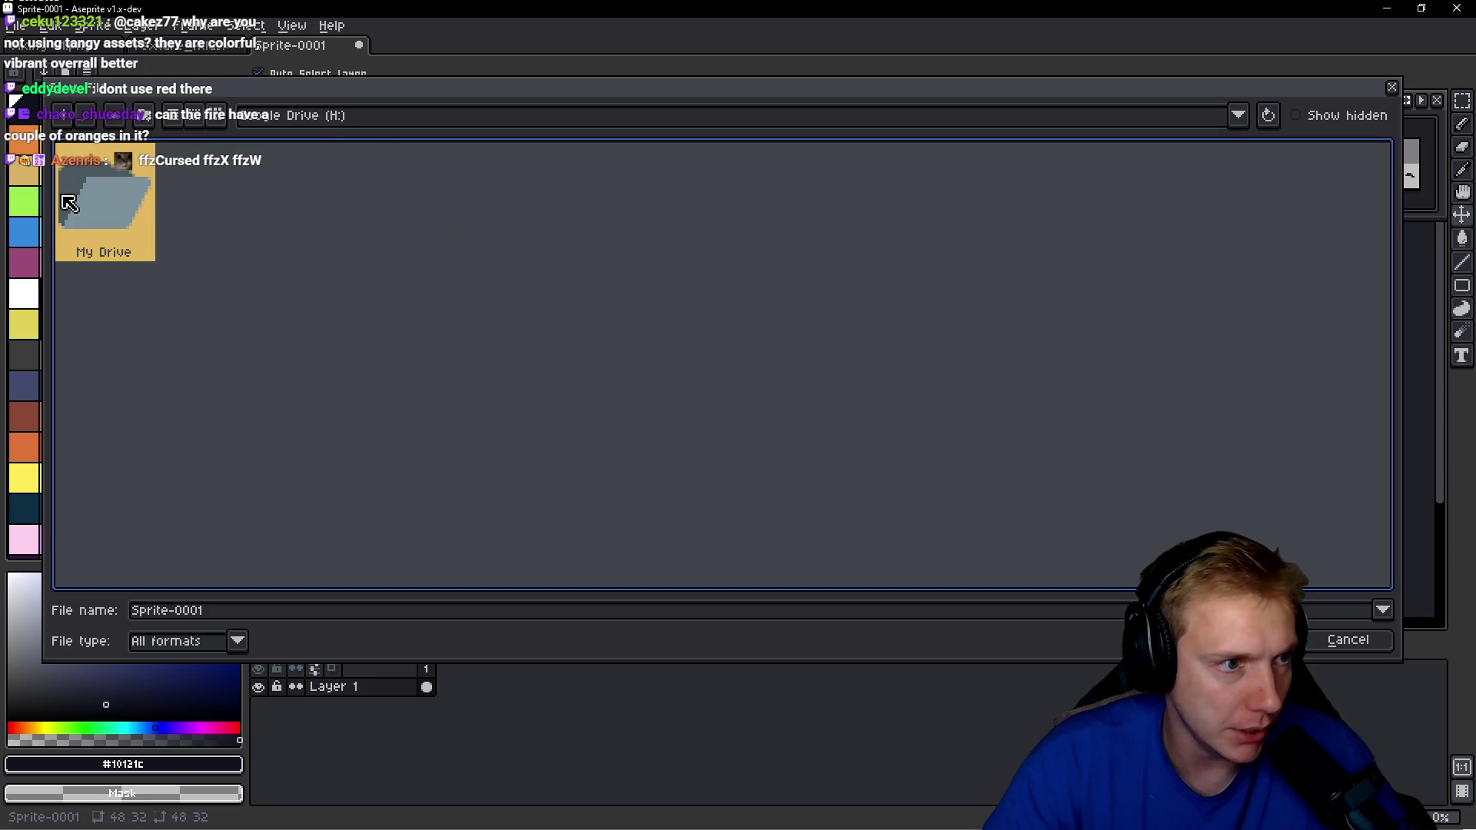
{"action": "double_click", "coordinate": [108, 191]}
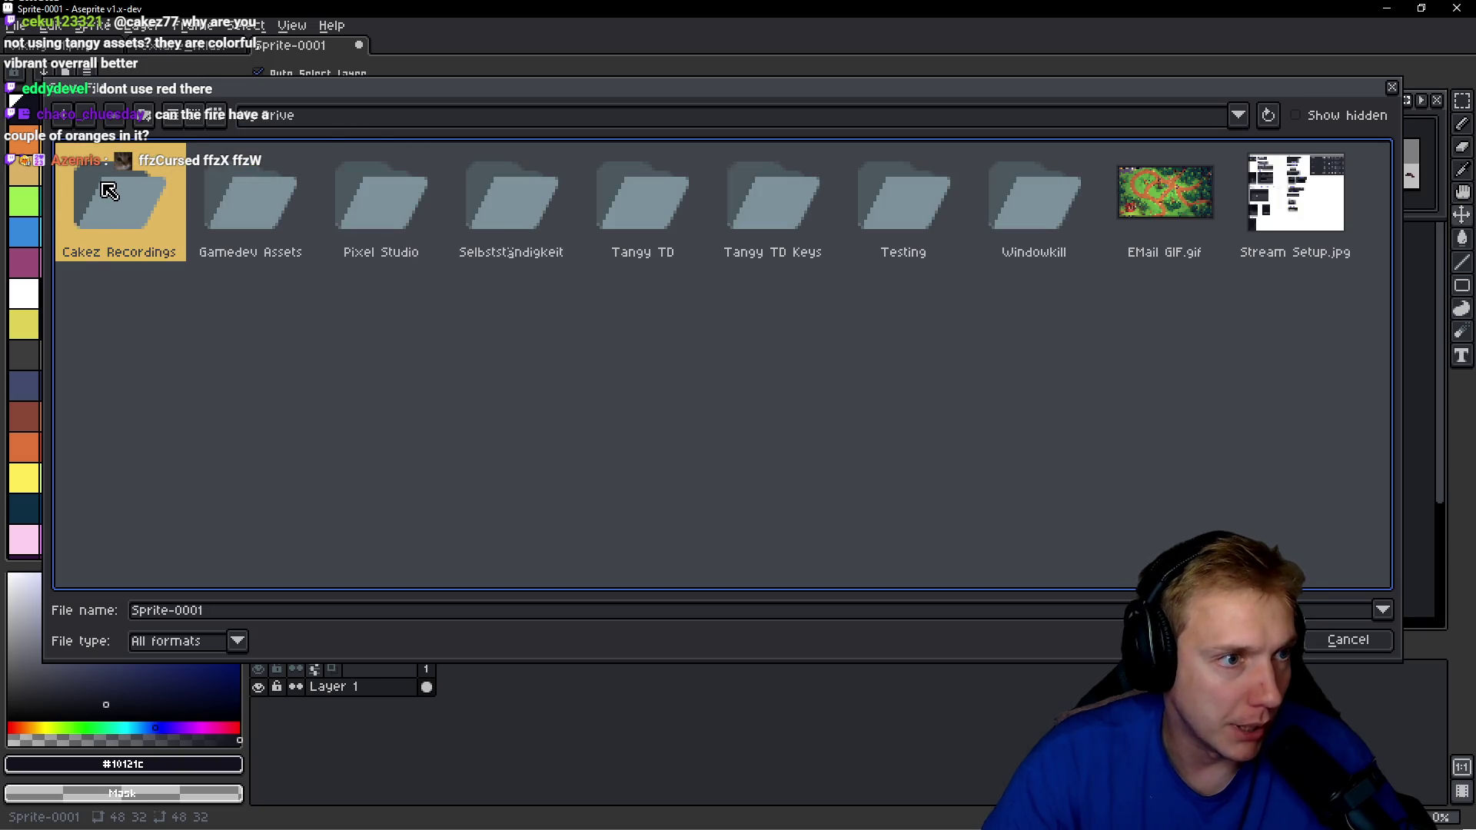
{"action": "double_click", "coordinate": [266, 201]}
{"action": "left_click", "coordinate": [325, 472]}
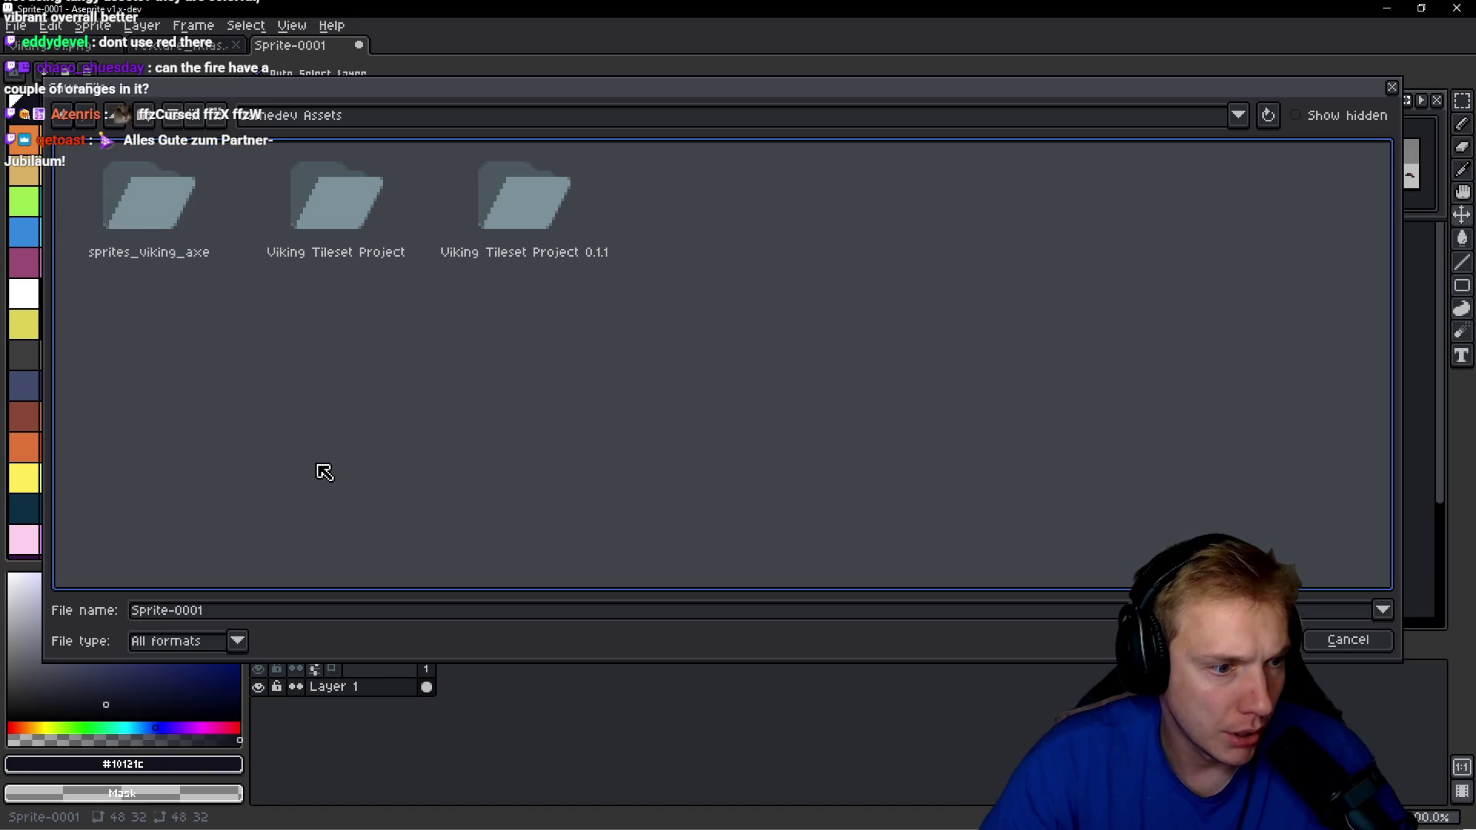
{"action": "left_click", "coordinate": [218, 611]}
{"action": "type", "text": "Campfire_Woo"}
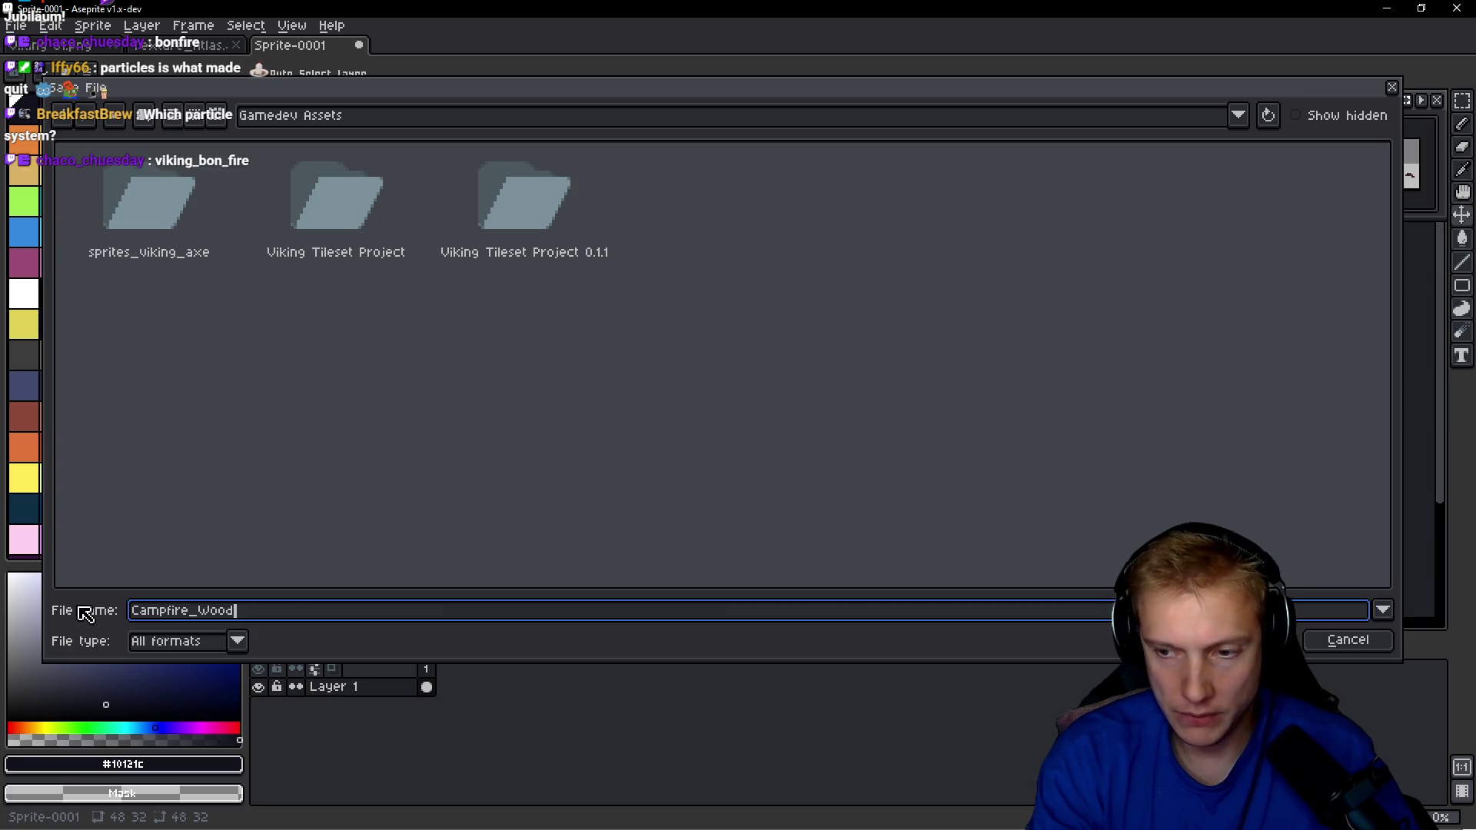
{"action": "key", "text": "BackSpace"}
{"action": "key", "text": "BackSpace"}
{"action": "key", "text": "BackSpace"}
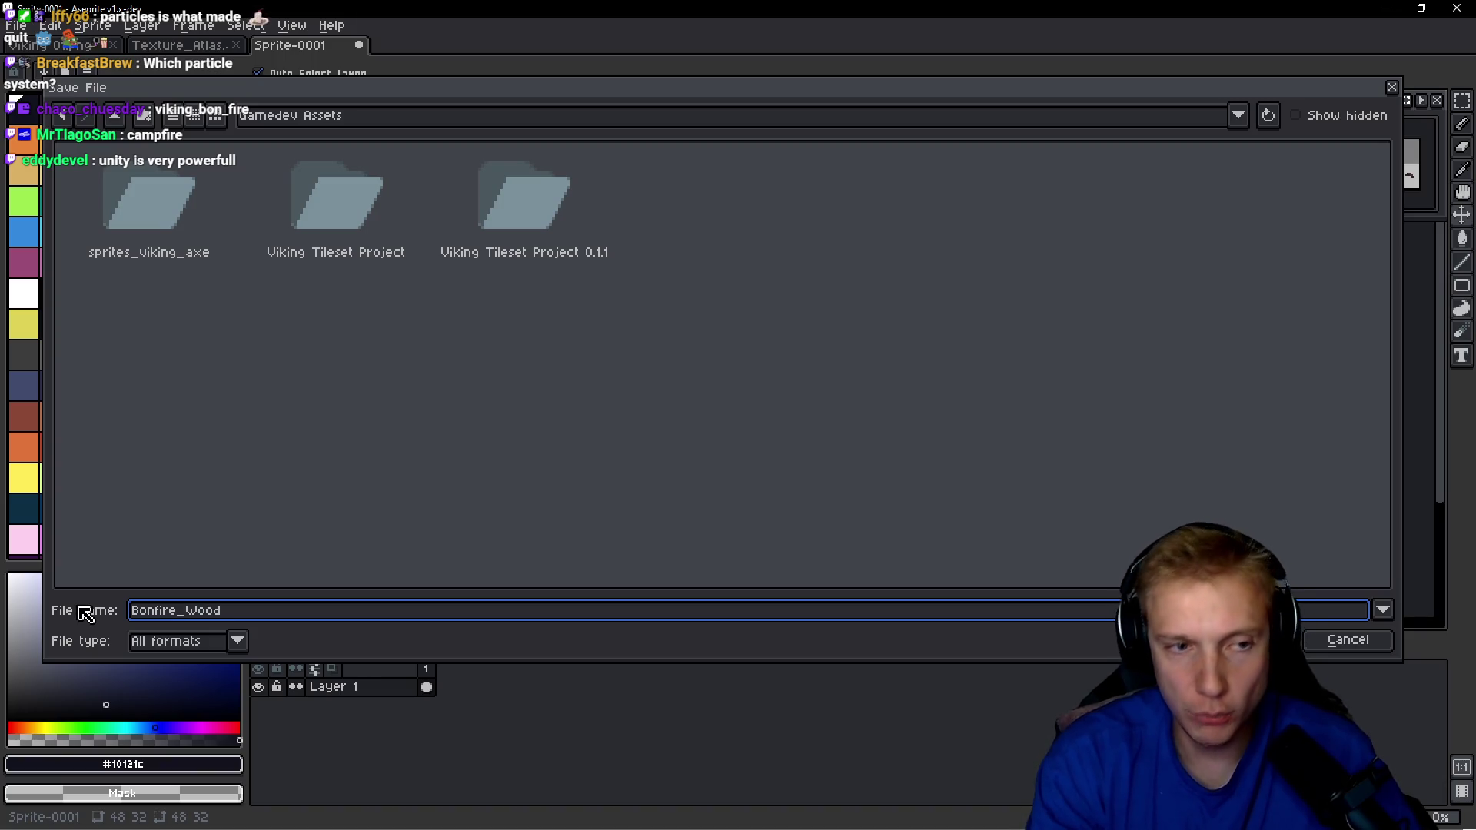
{"action": "key", "text": "Return"}
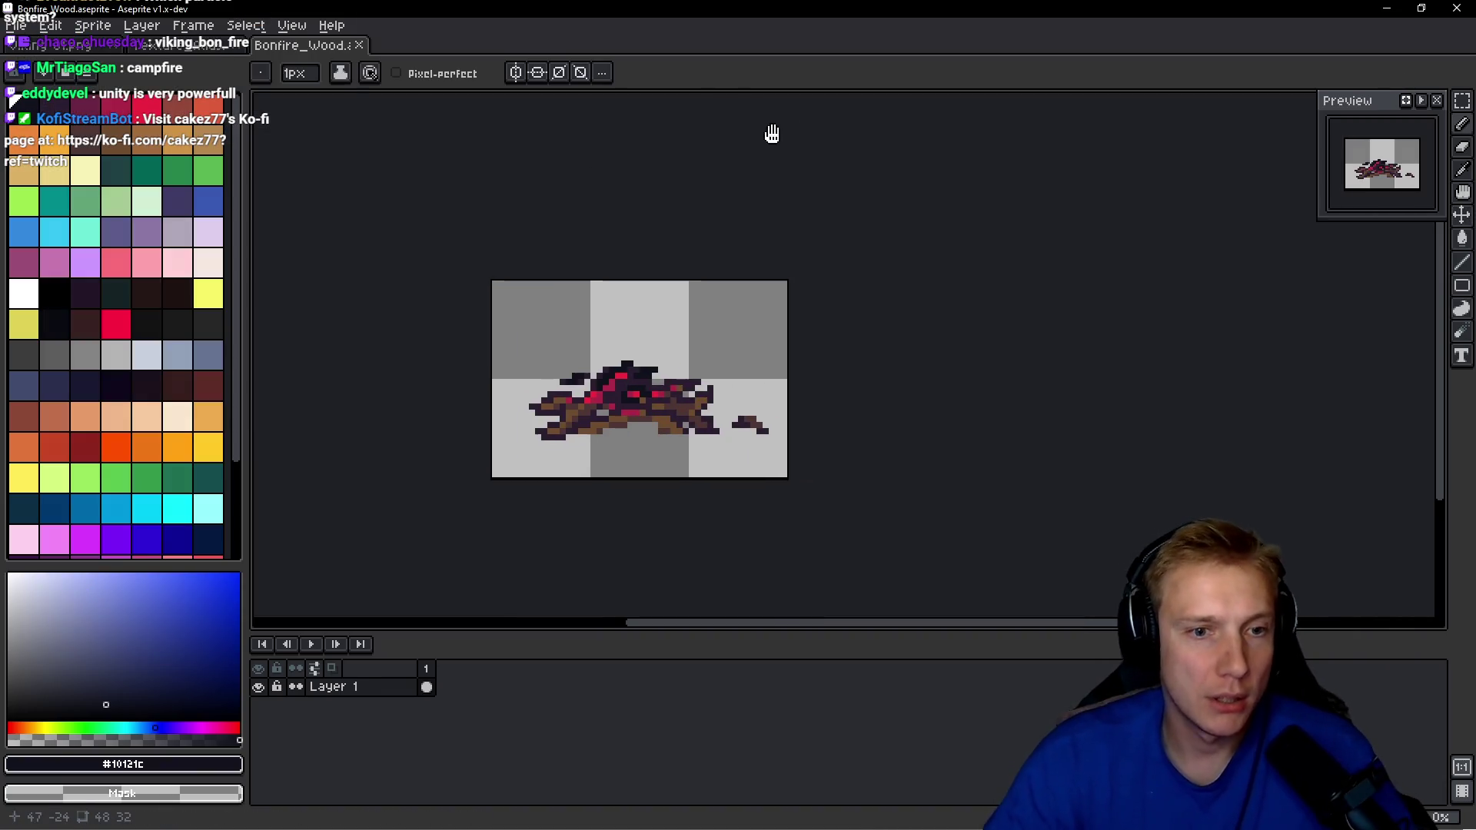
{"action": "key", "text": "ctrl+e"}
Enable Output File, export the sprite sheet as Bonfire_Wood.png, and return to Unity.
{"action": "left_click", "coordinate": [607, 228]}
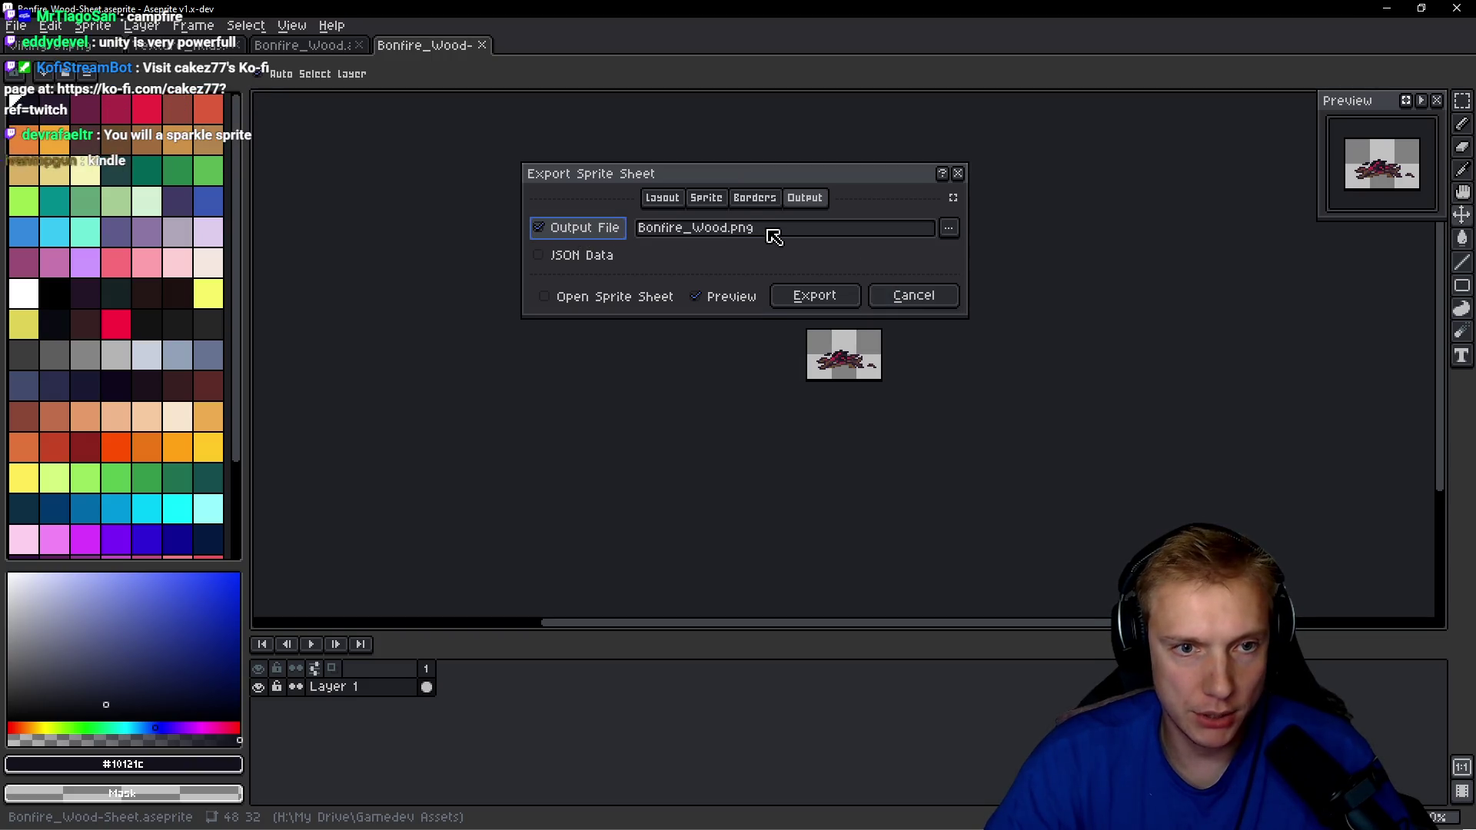
{"action": "left_click", "coordinate": [948, 227]}
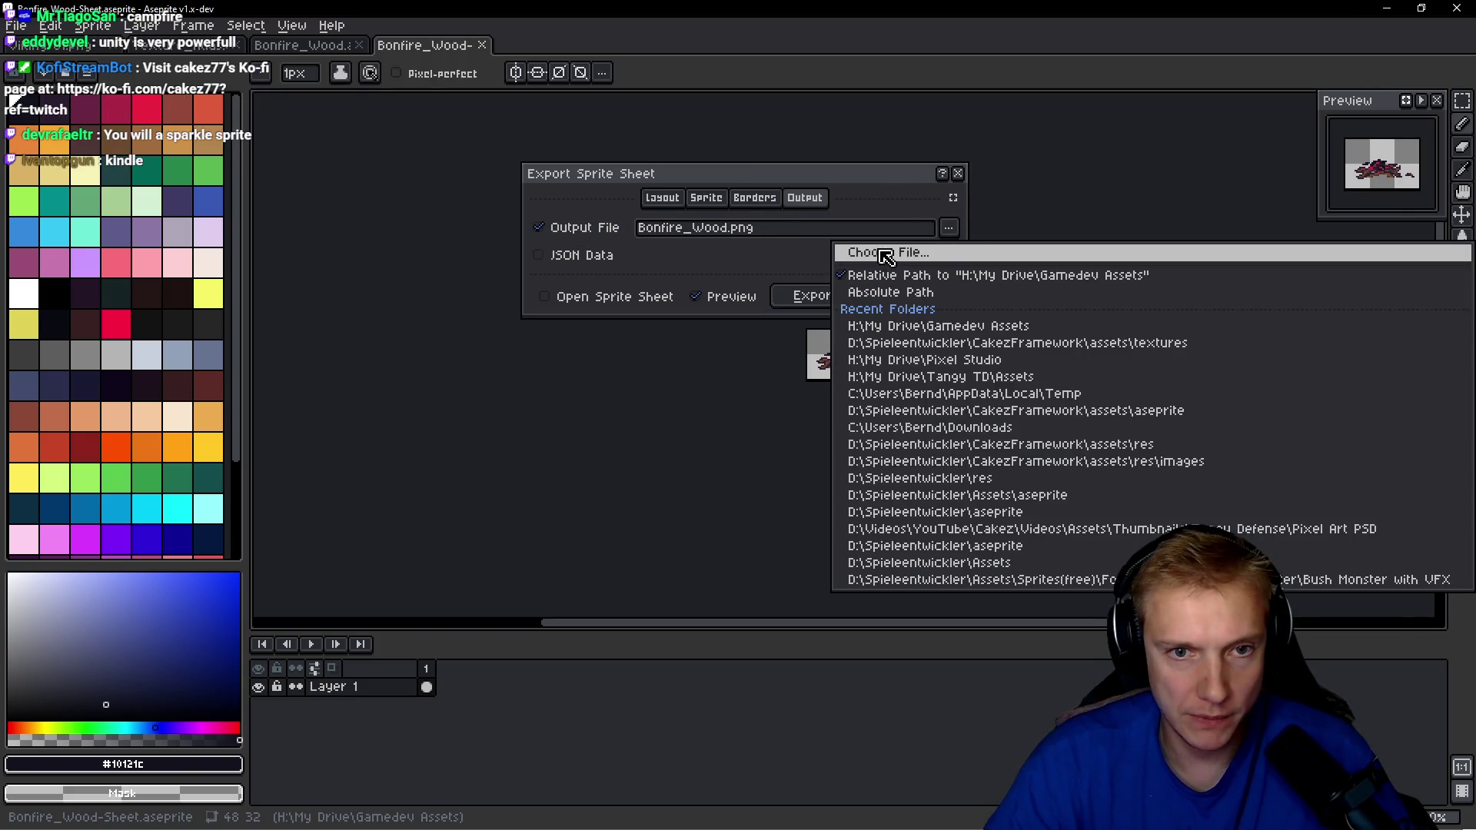
{"action": "left_click", "coordinate": [885, 254]}
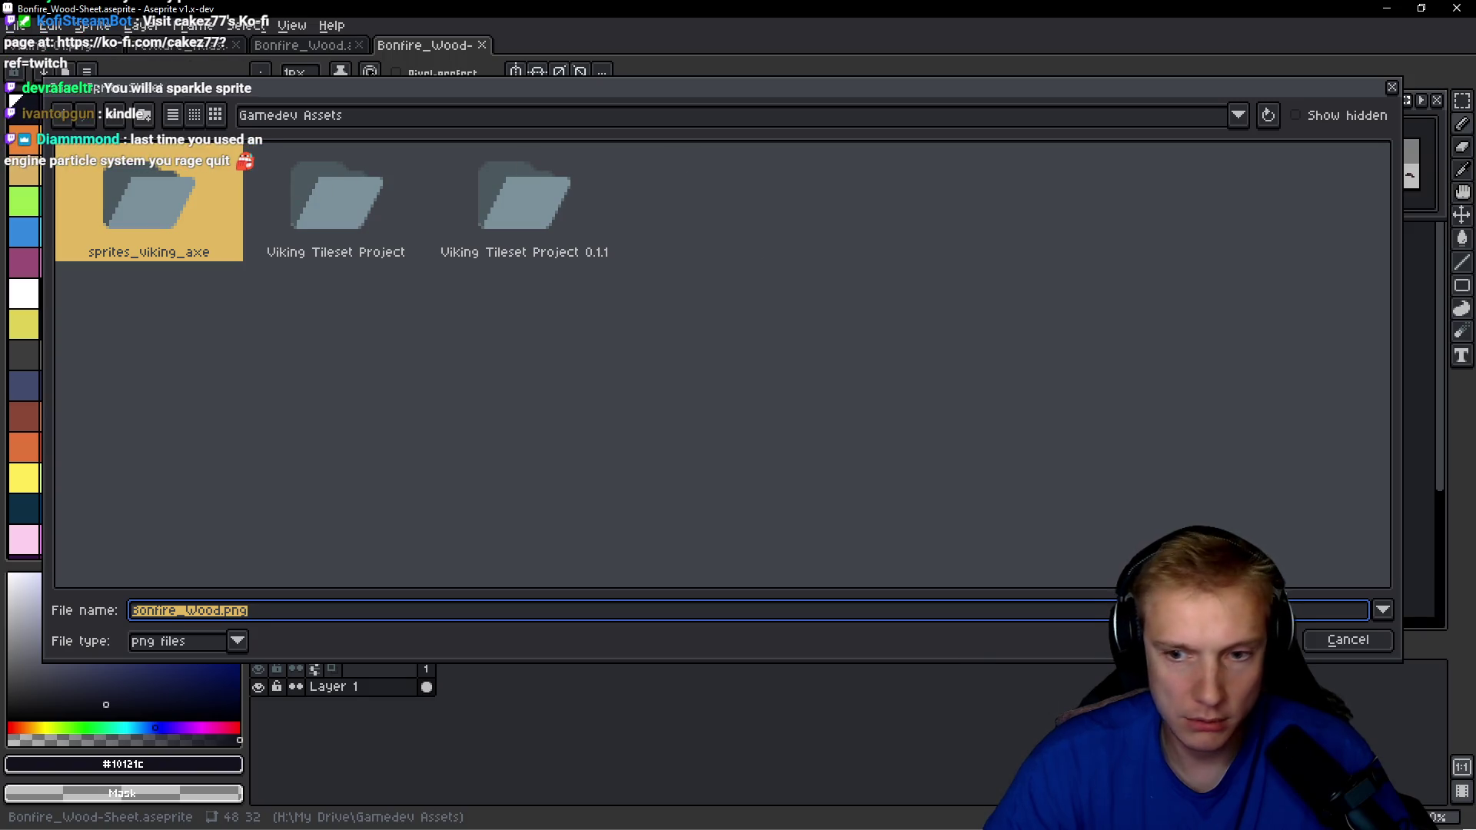
{"action": "left_click", "coordinate": [1260, 639]}
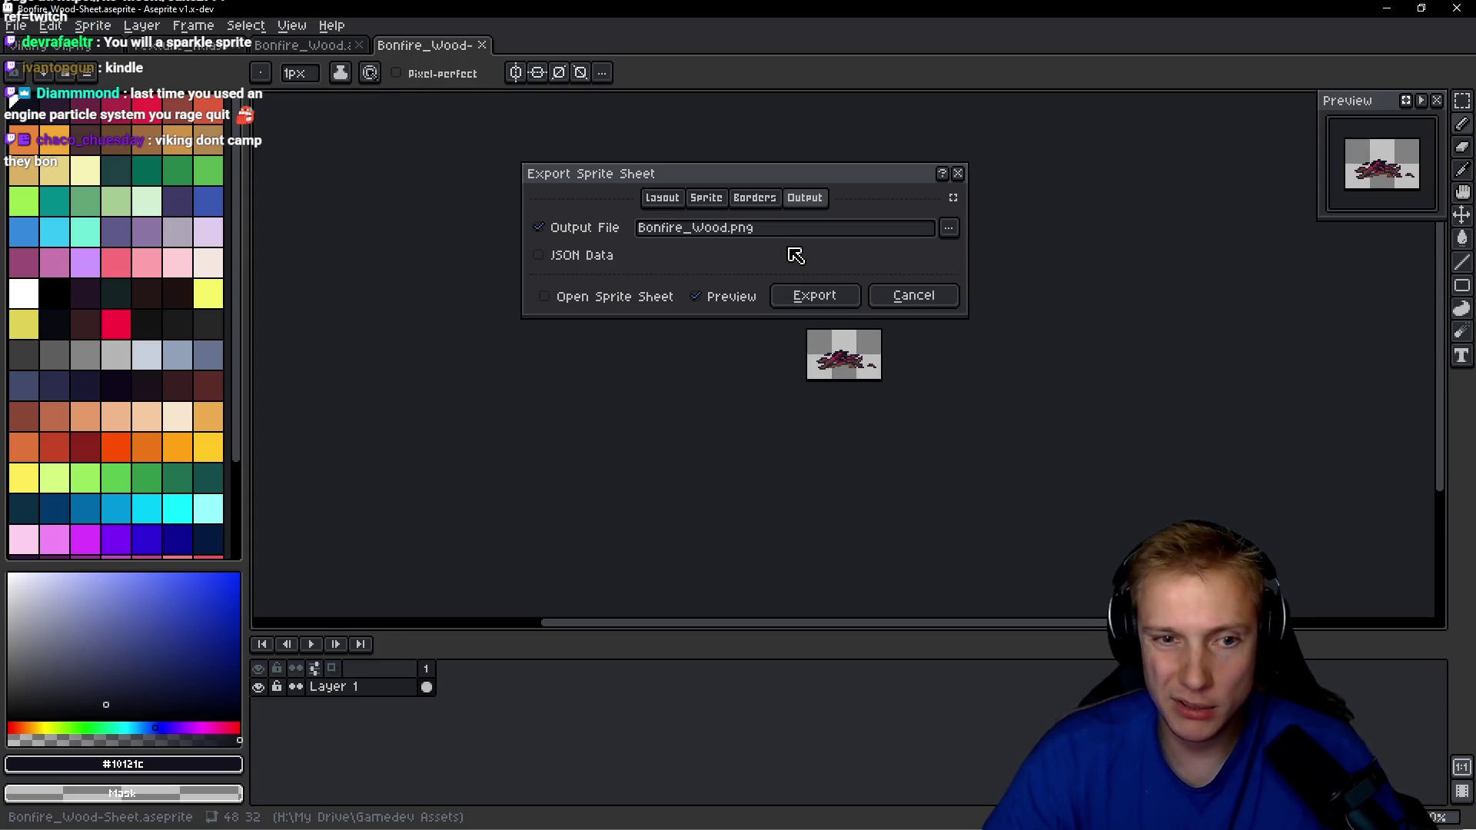
{"action": "left_click", "coordinate": [800, 294]}
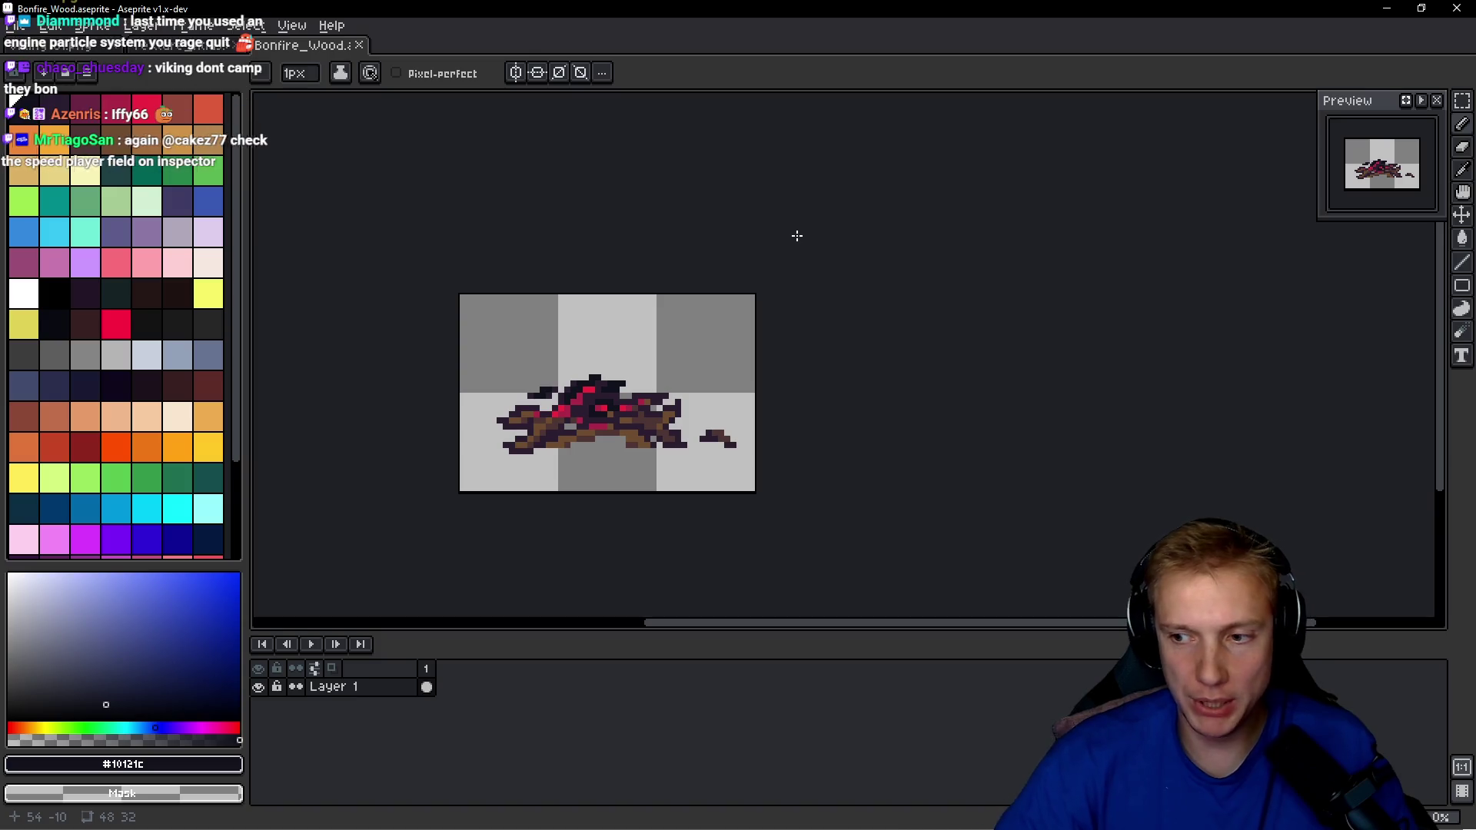
{"action": "mouse_move", "coordinate": [860, 305]}
{"action": "left_mouse_down"}
{"action": "mouse_move", "coordinate": [865, 288]}
{"action": "mouse_move", "coordinate": [852, 289]}
{"action": "left_mouse_up"}
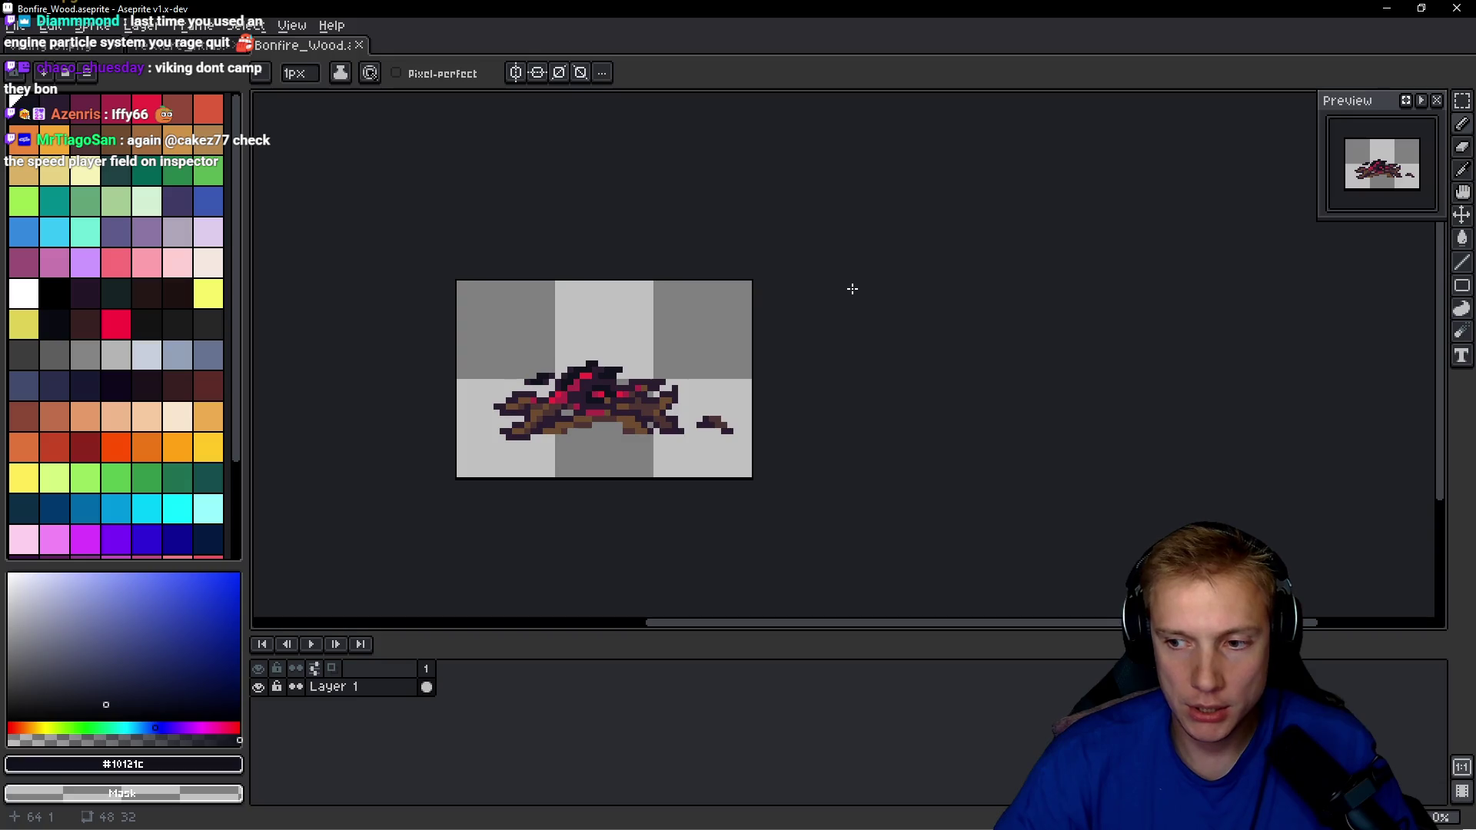
{"action": "key", "text": "alt+Tab"}
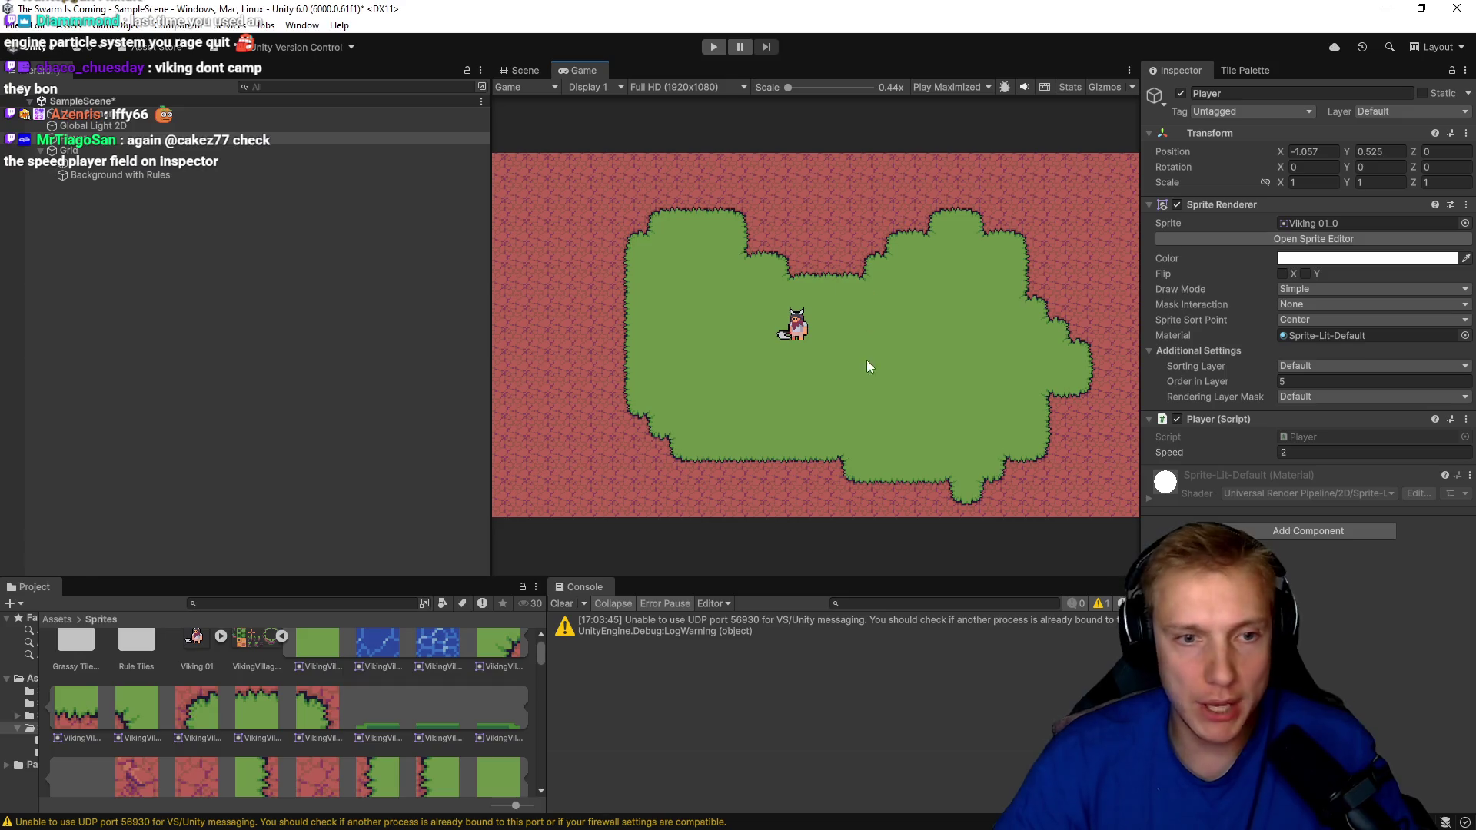
Test-run the game and check the speed variable's default value in the Player script.
{"action": "left_click", "coordinate": [713, 47]}
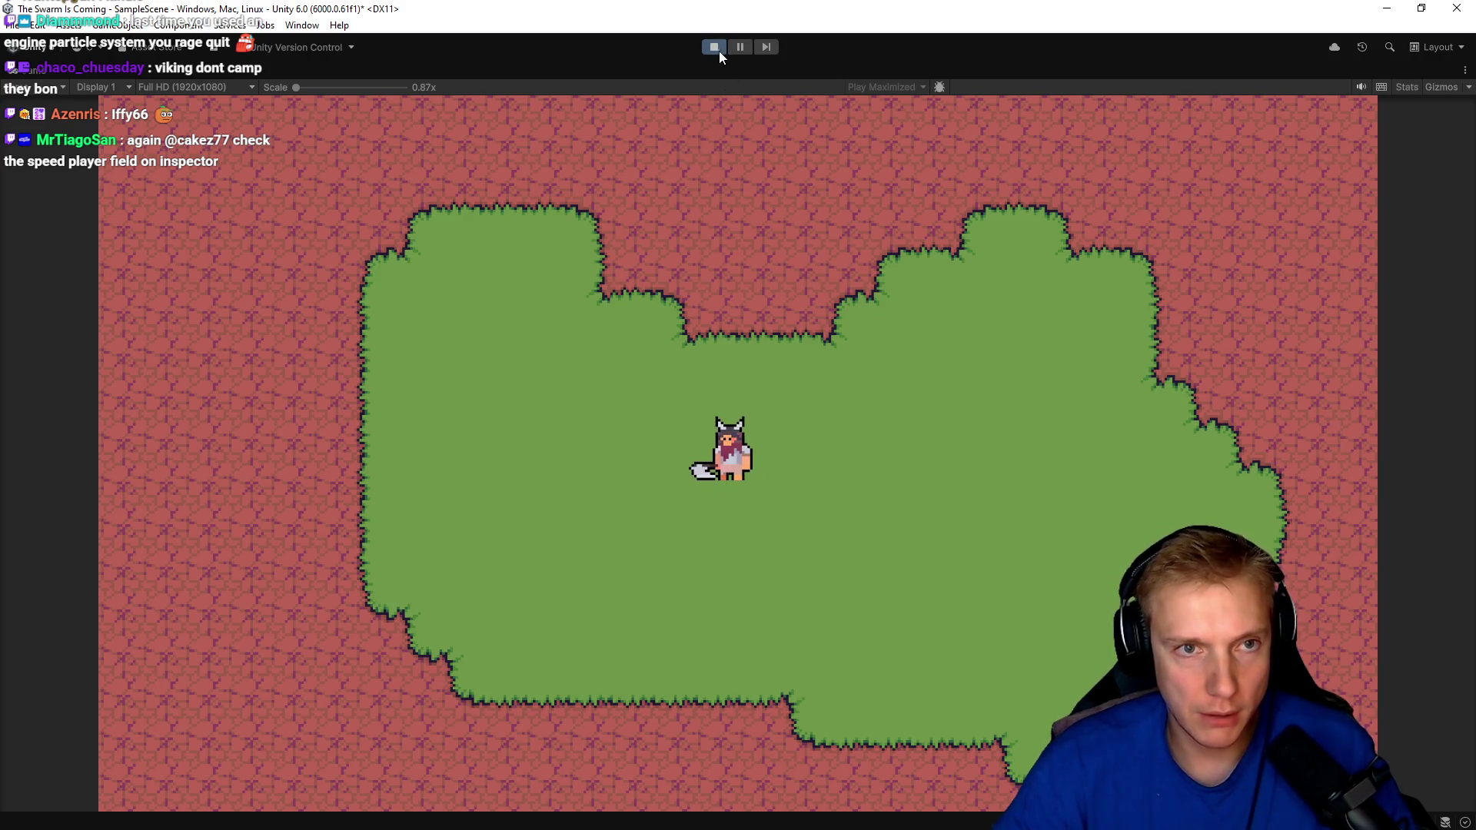
{"action": "left_click", "coordinate": [715, 47]}
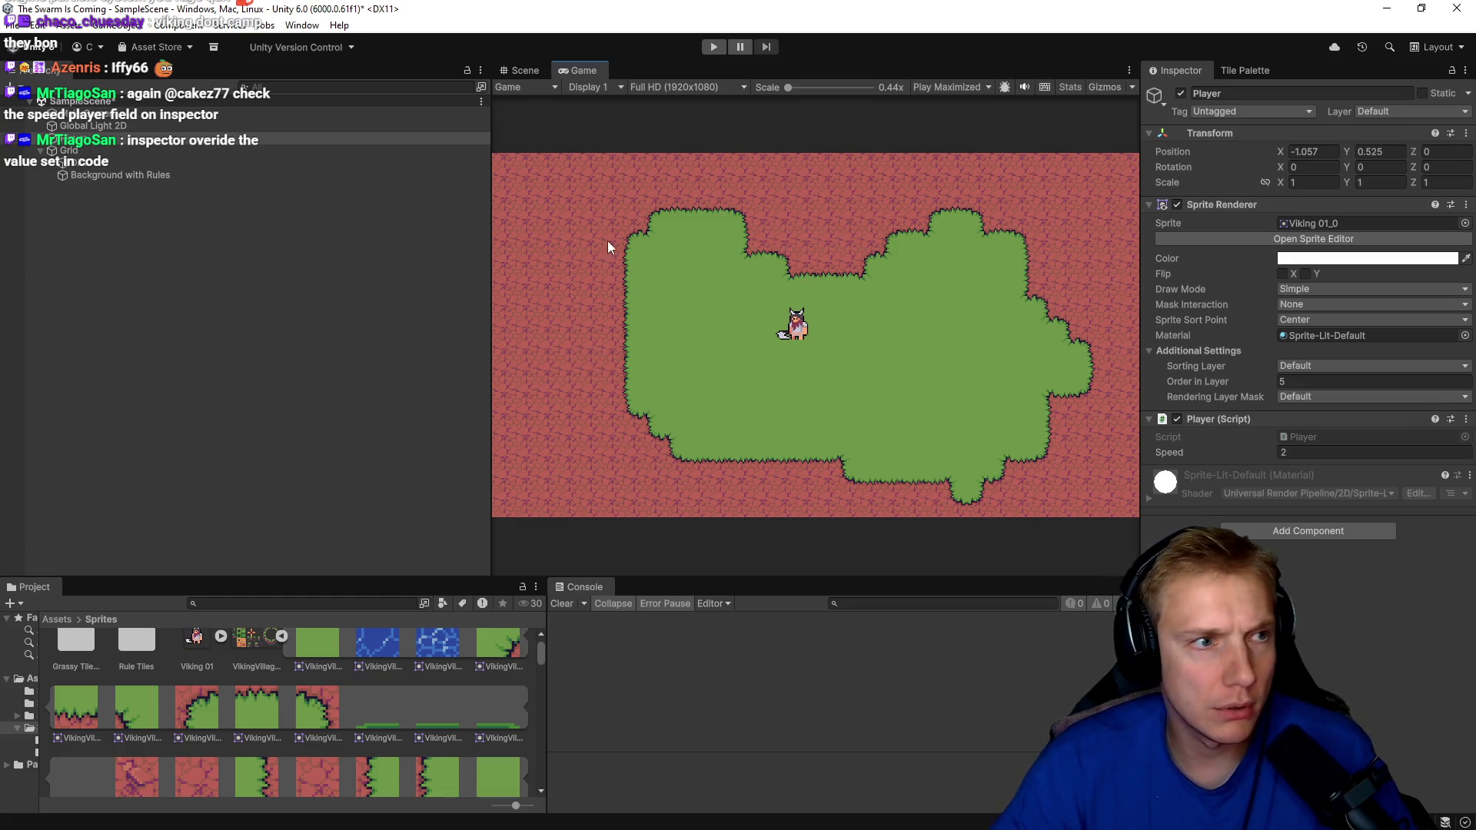
{"action": "key", "text": "alt+Tab"}
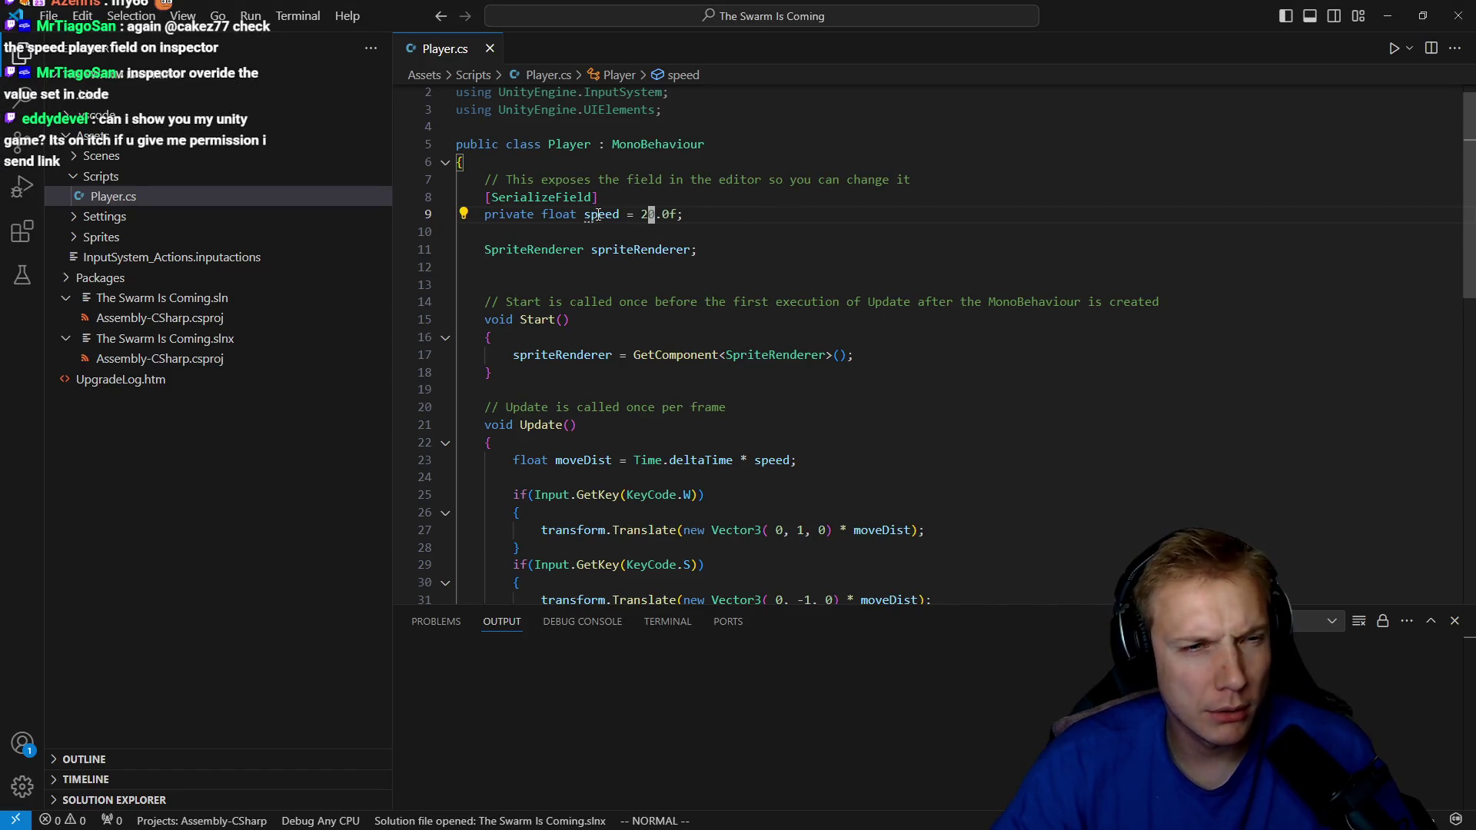
{"action": "left_click", "coordinate": [609, 215]}
{"action": "key", "text": "alt+Tab"}
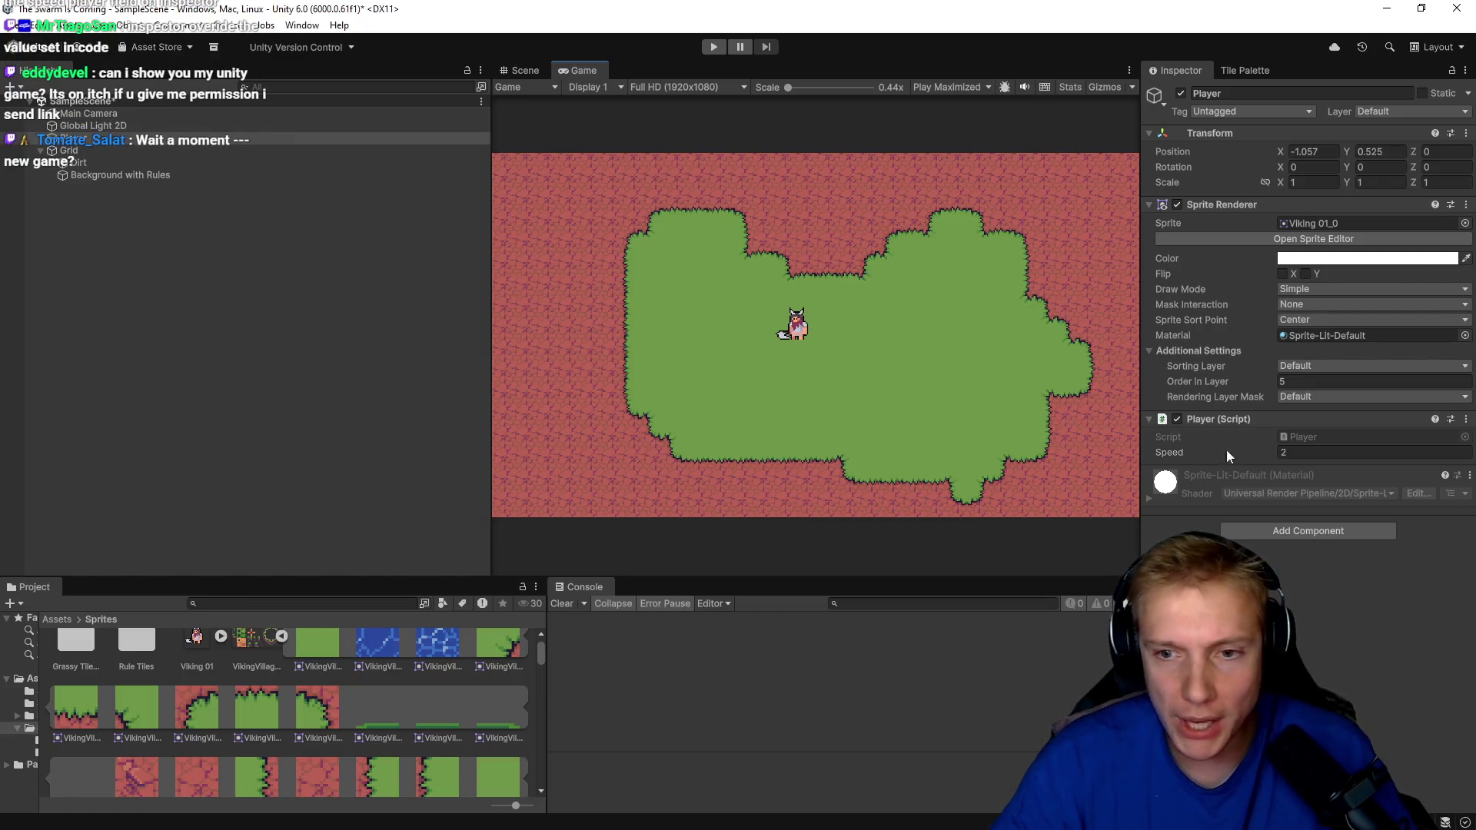
Set the Player's Speed to 20 in the Inspector and save the scene.
{"action": "left_click", "coordinate": [1300, 450]}
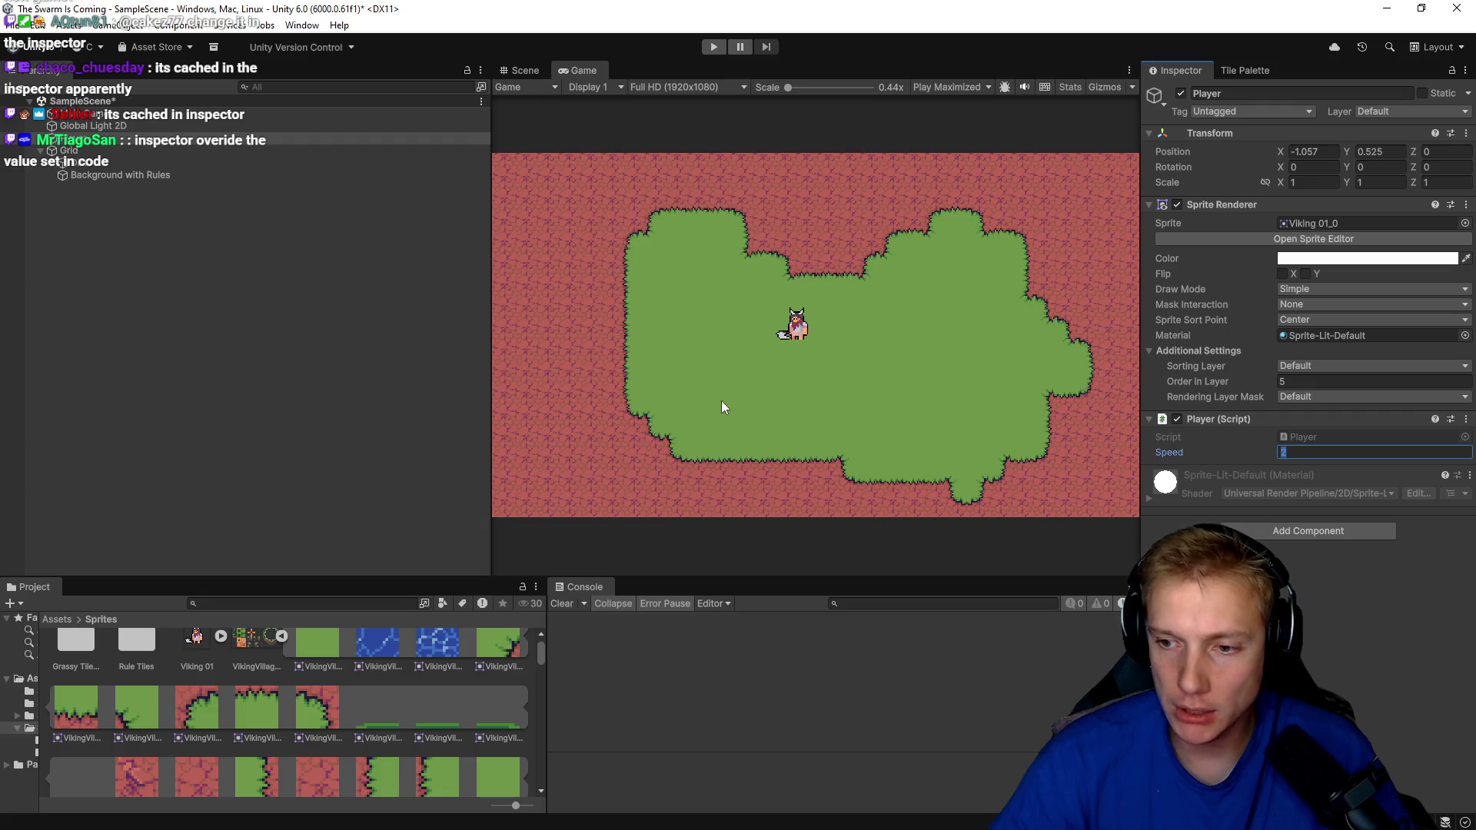
{"action": "type", "text": "20"}
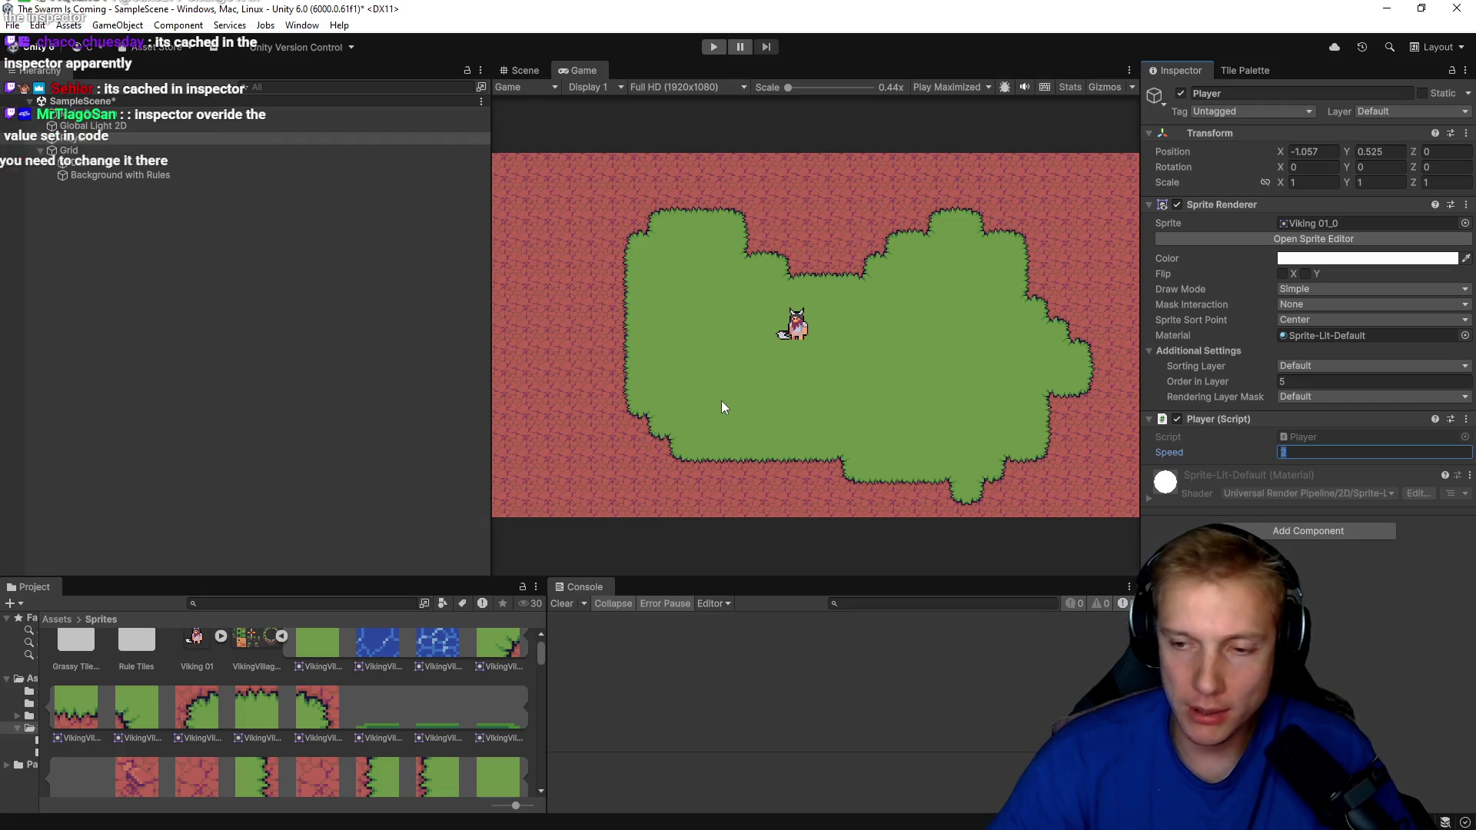
{"action": "key", "text": "ctrl+s"}
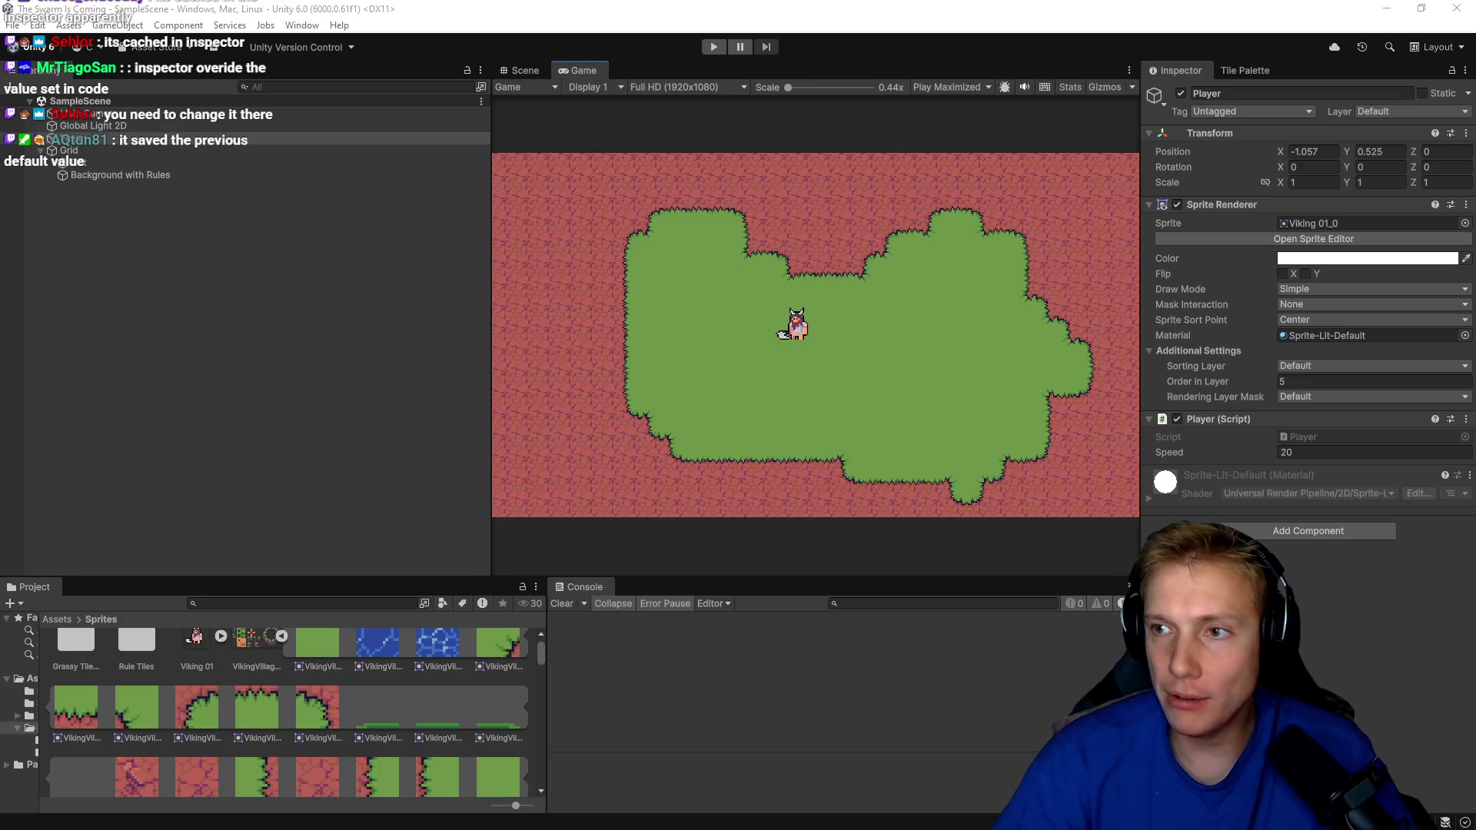
{"action": "key", "text": "alt+Tab"}
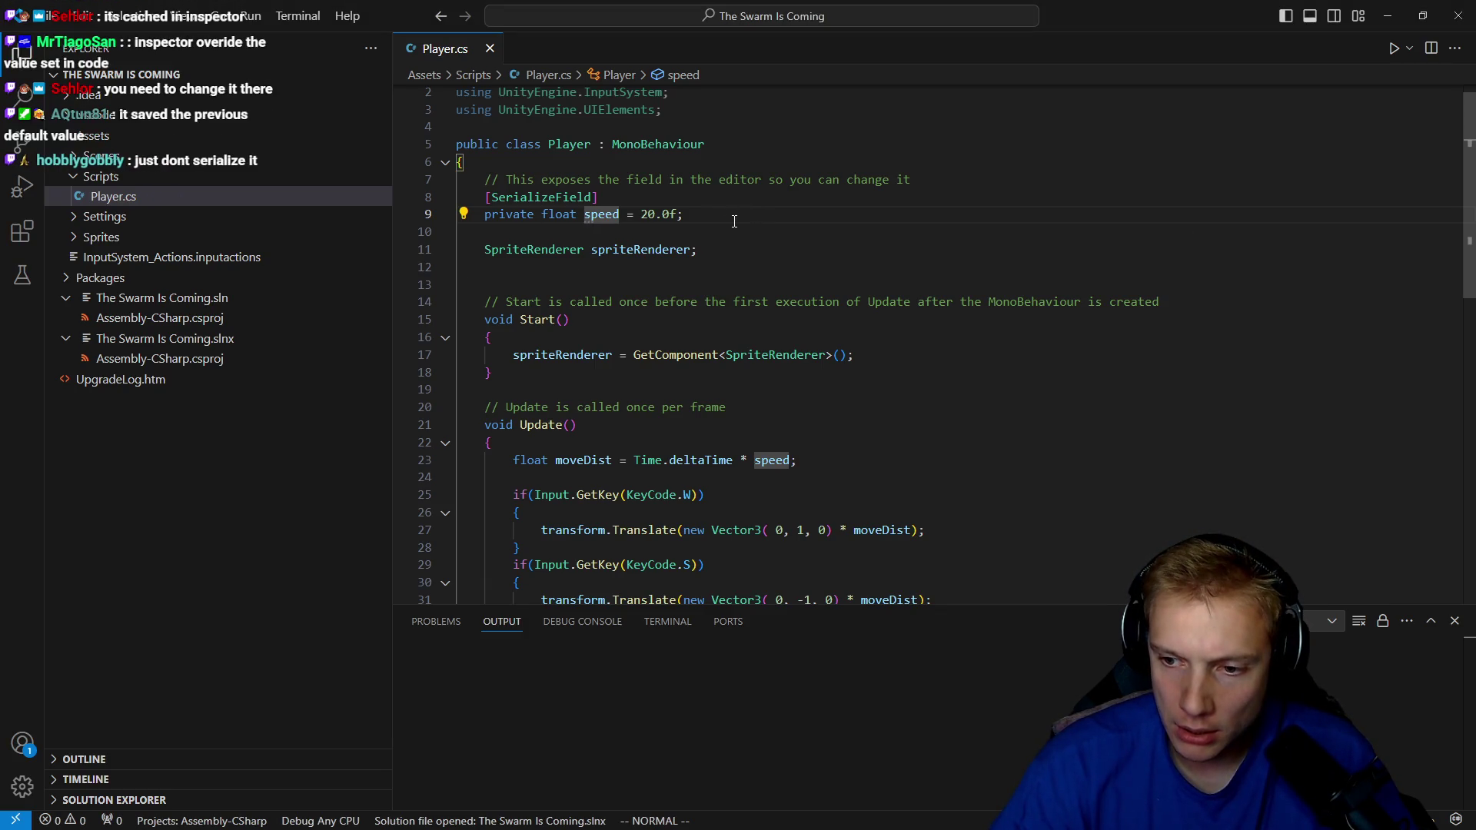
Comment out the SerializeField line and add a warning comment about cached serialized values.
{"action": "left_click", "coordinate": [611, 197]}
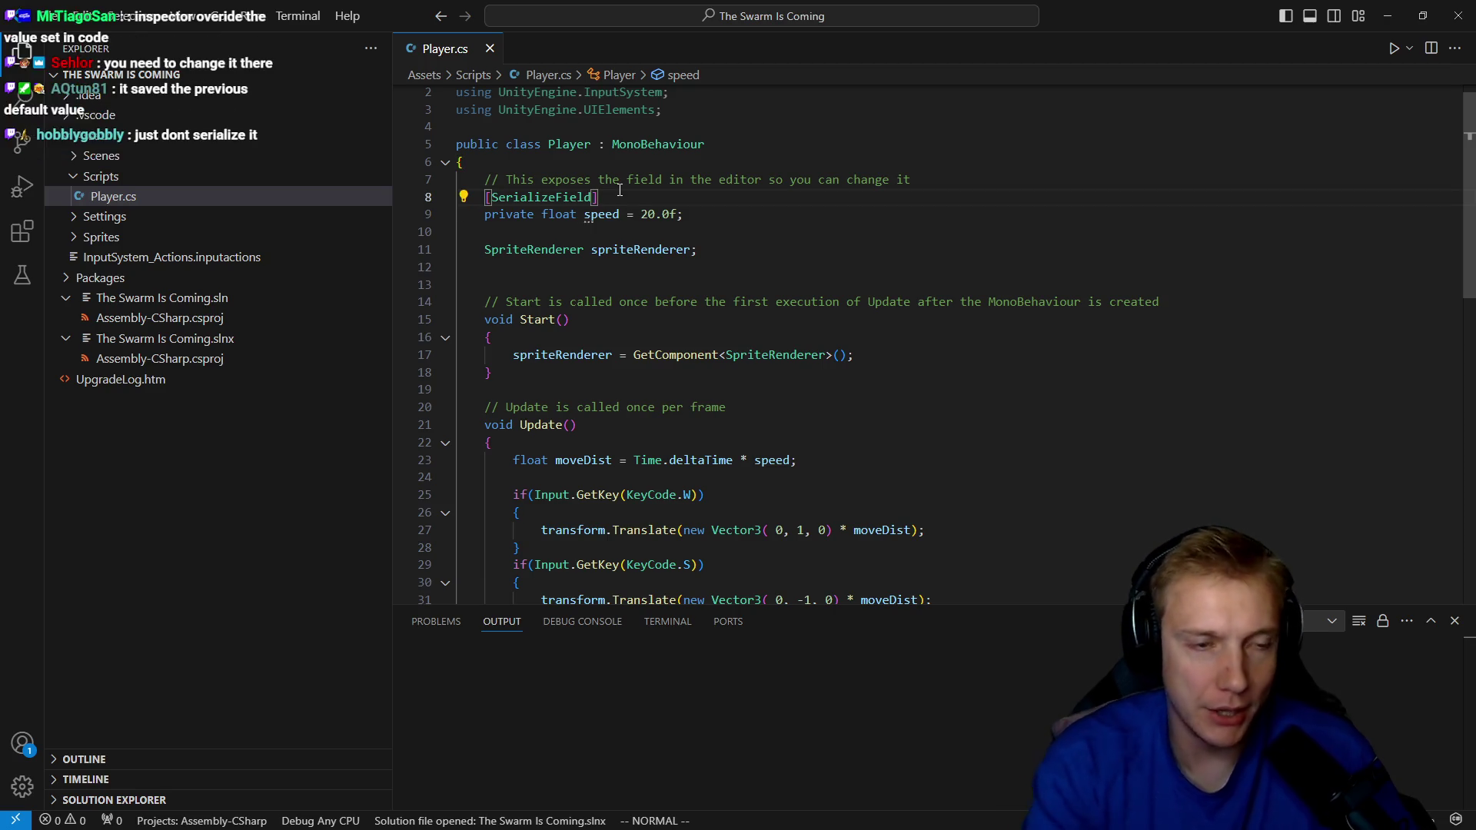
{"action": "key", "text": "d"}
{"action": "key", "text": "d"}
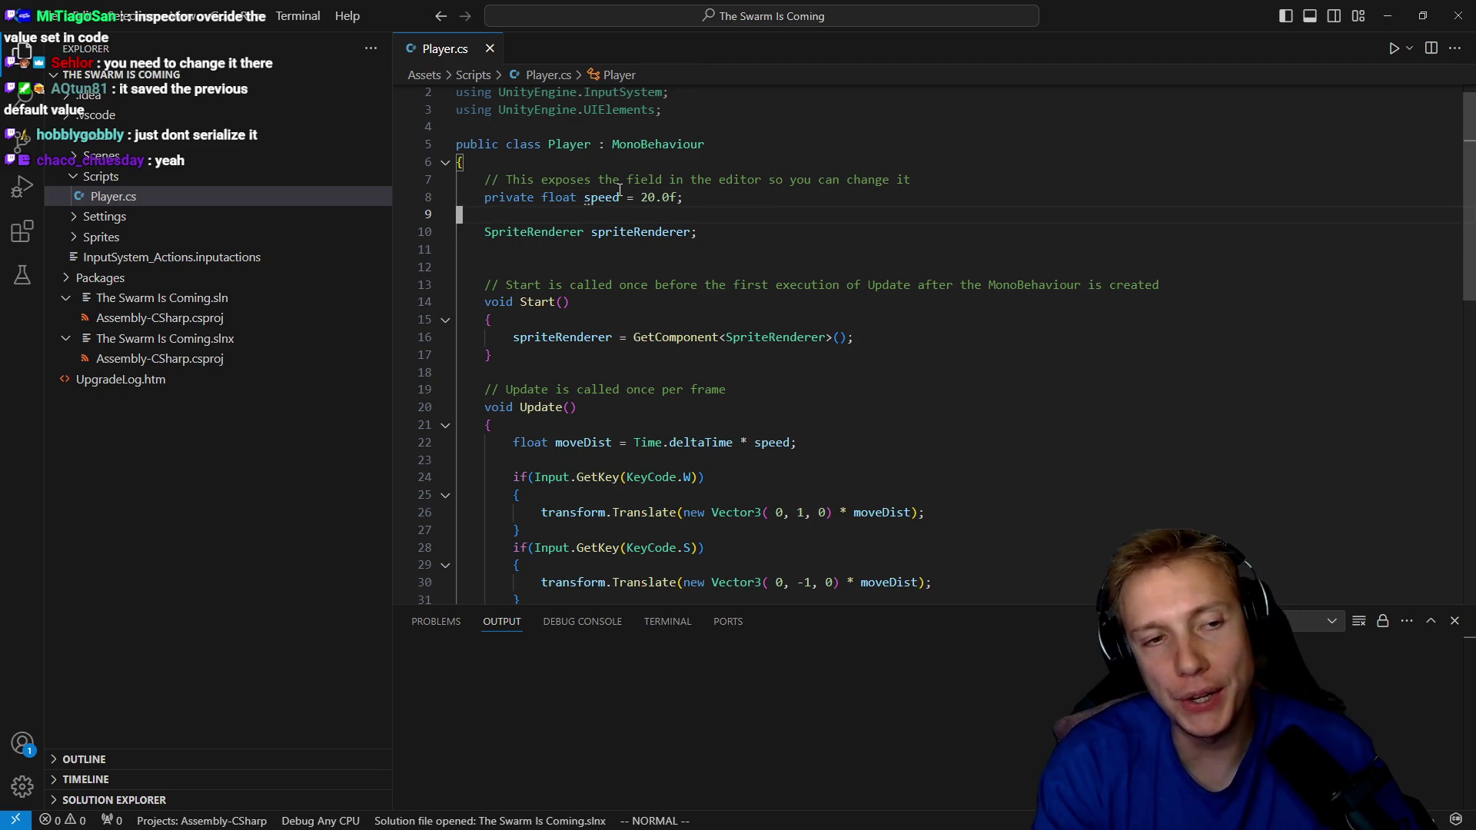
{"action": "key", "text": "d"}
{"action": "key", "text": "d"}
{"action": "key", "text": "u"}
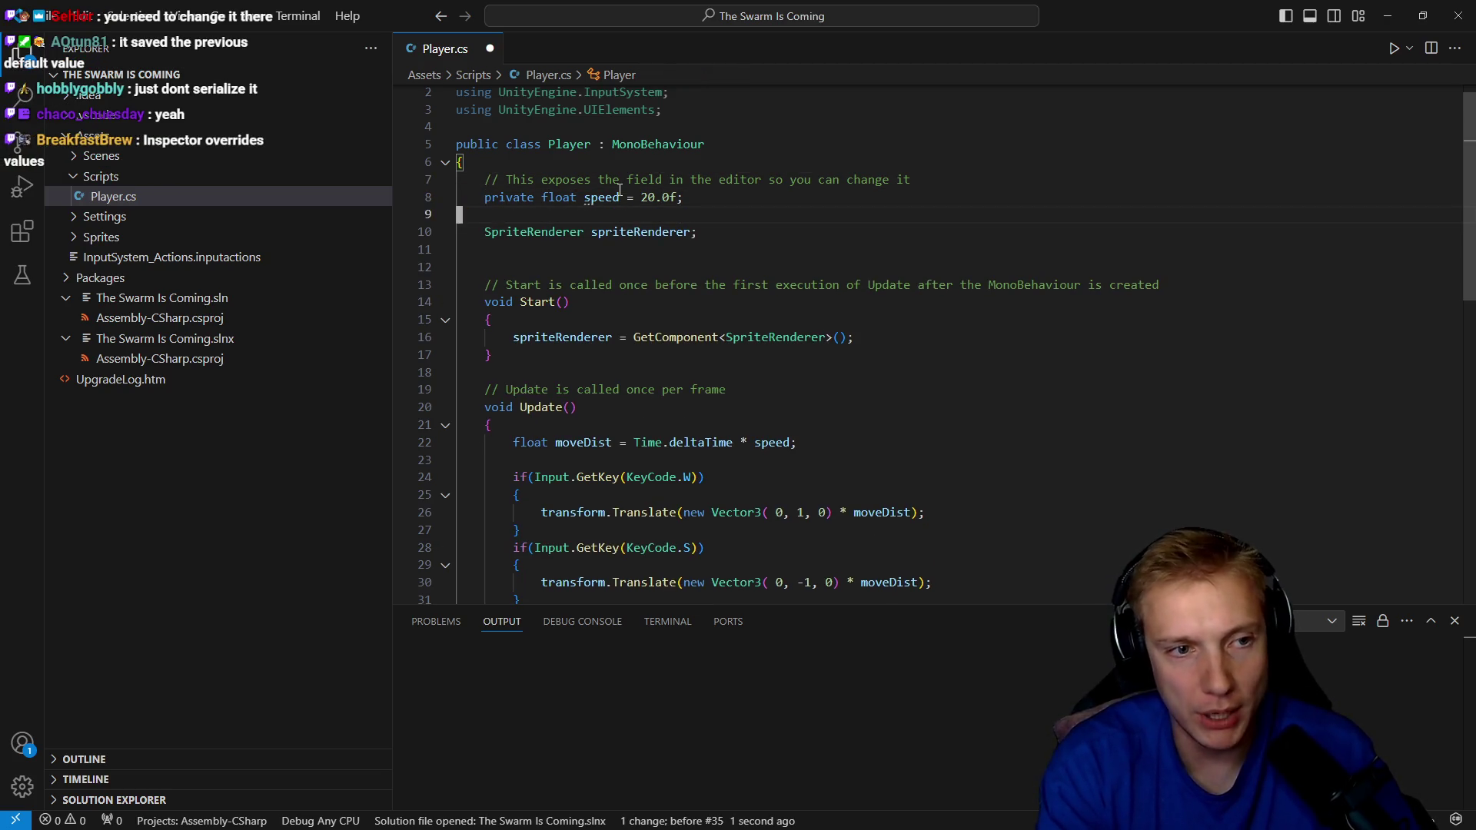
{"action": "key", "text": "u"}
{"action": "key", "text": "ctrl+slash"}
{"action": "type", "text": "O"}
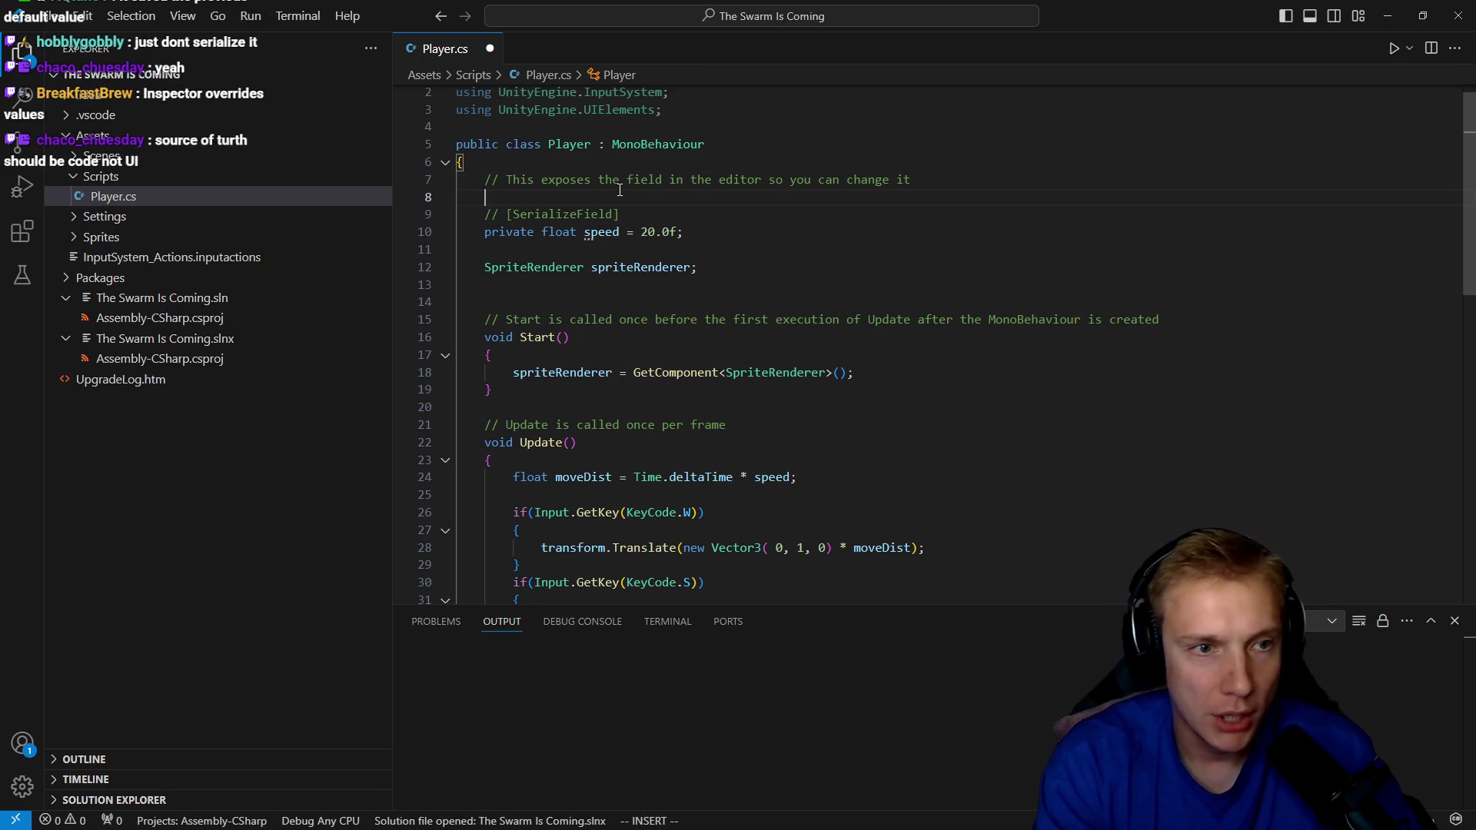
{"action": "type", "text": "BUT!!!!"}
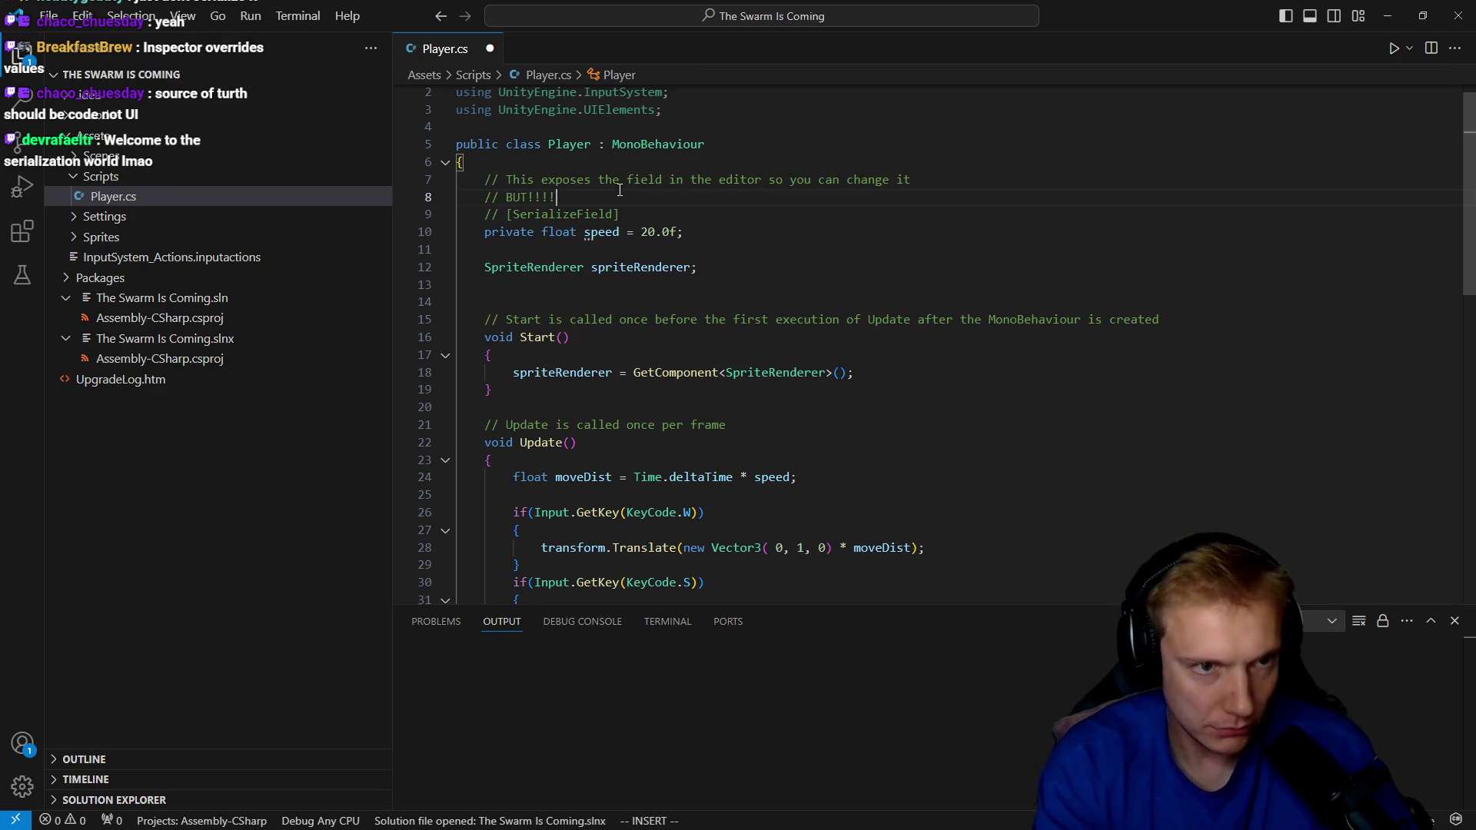
{"action": "type", "text": " If you do that"}
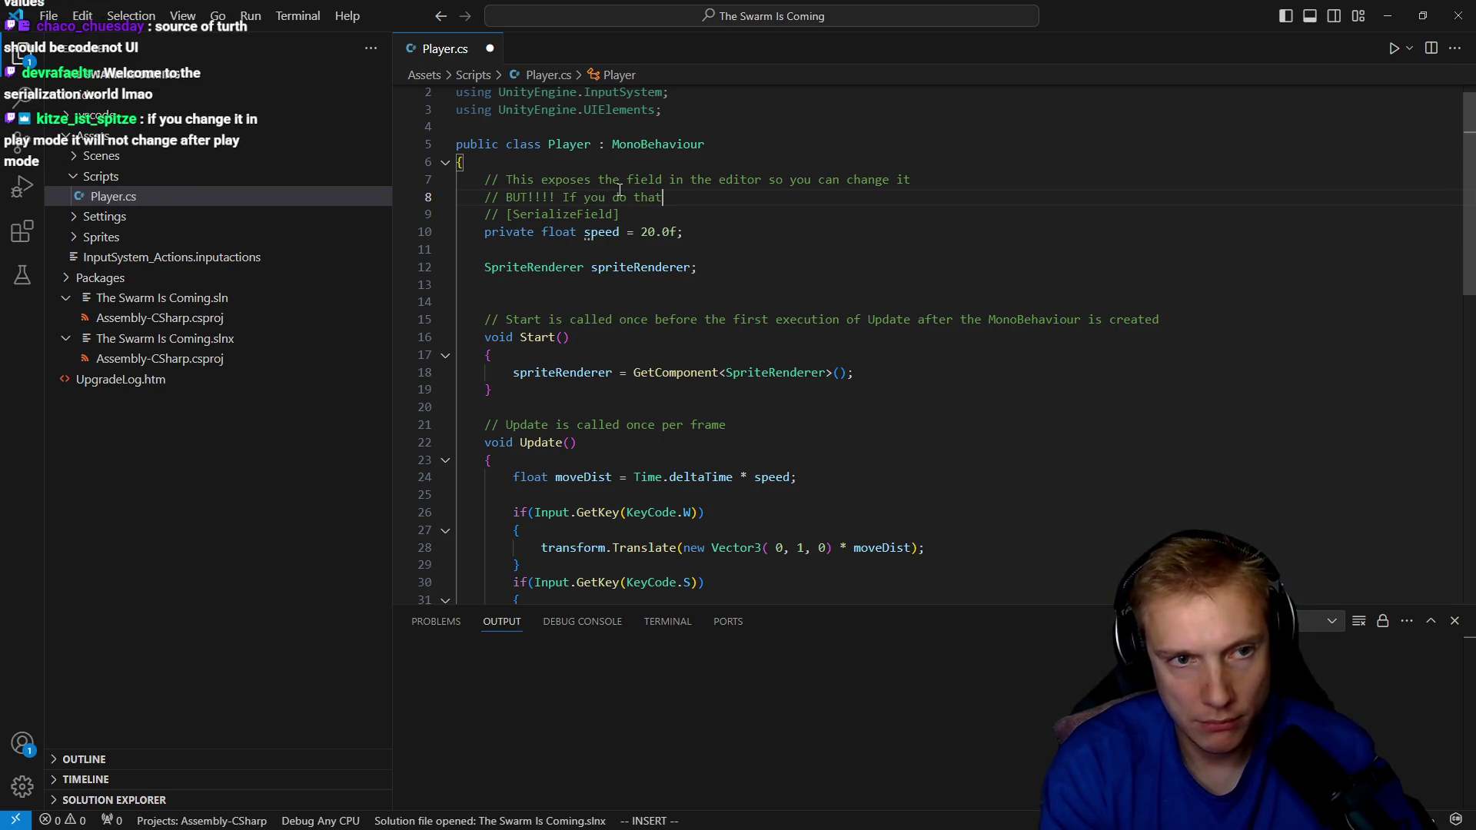
{"action": "type", "text": ", the ed"}
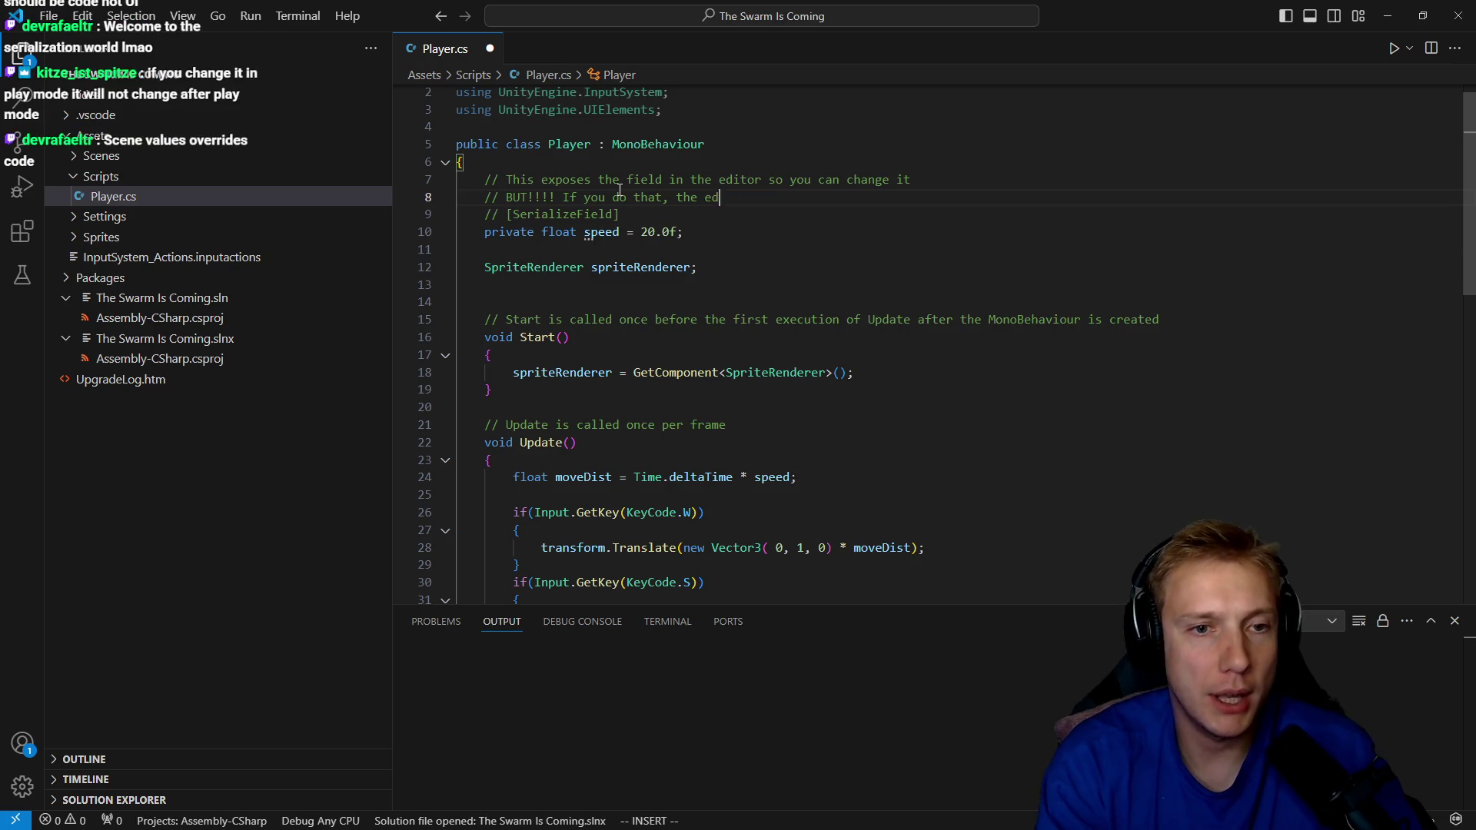
{"action": "type", "text": "itor caches the last known value"}
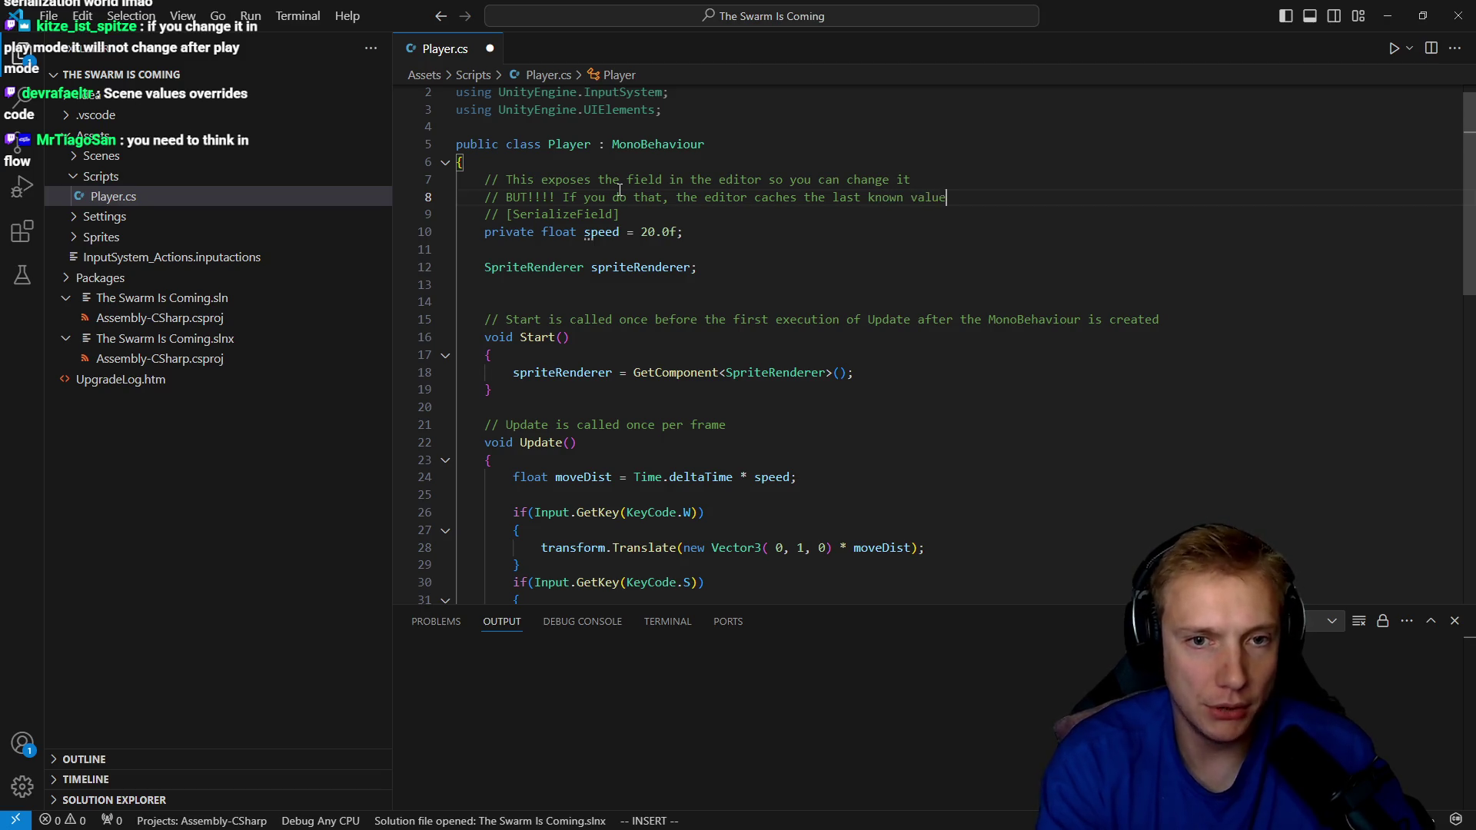
{"action": "key", "text": "Return"}
{"action": "type", "text": "// and chan"}
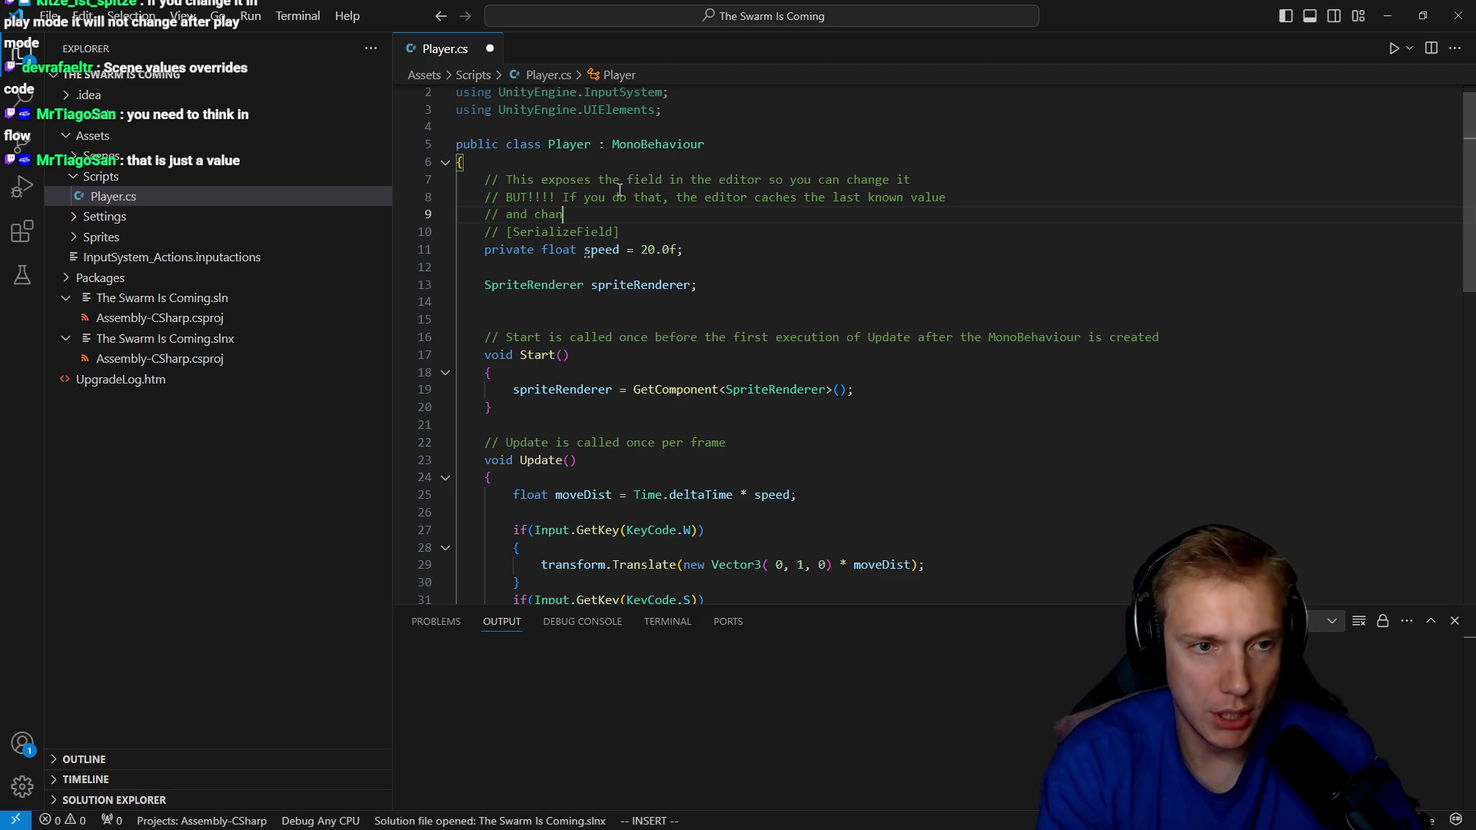
{"action": "type", "text": "re won't update it"}
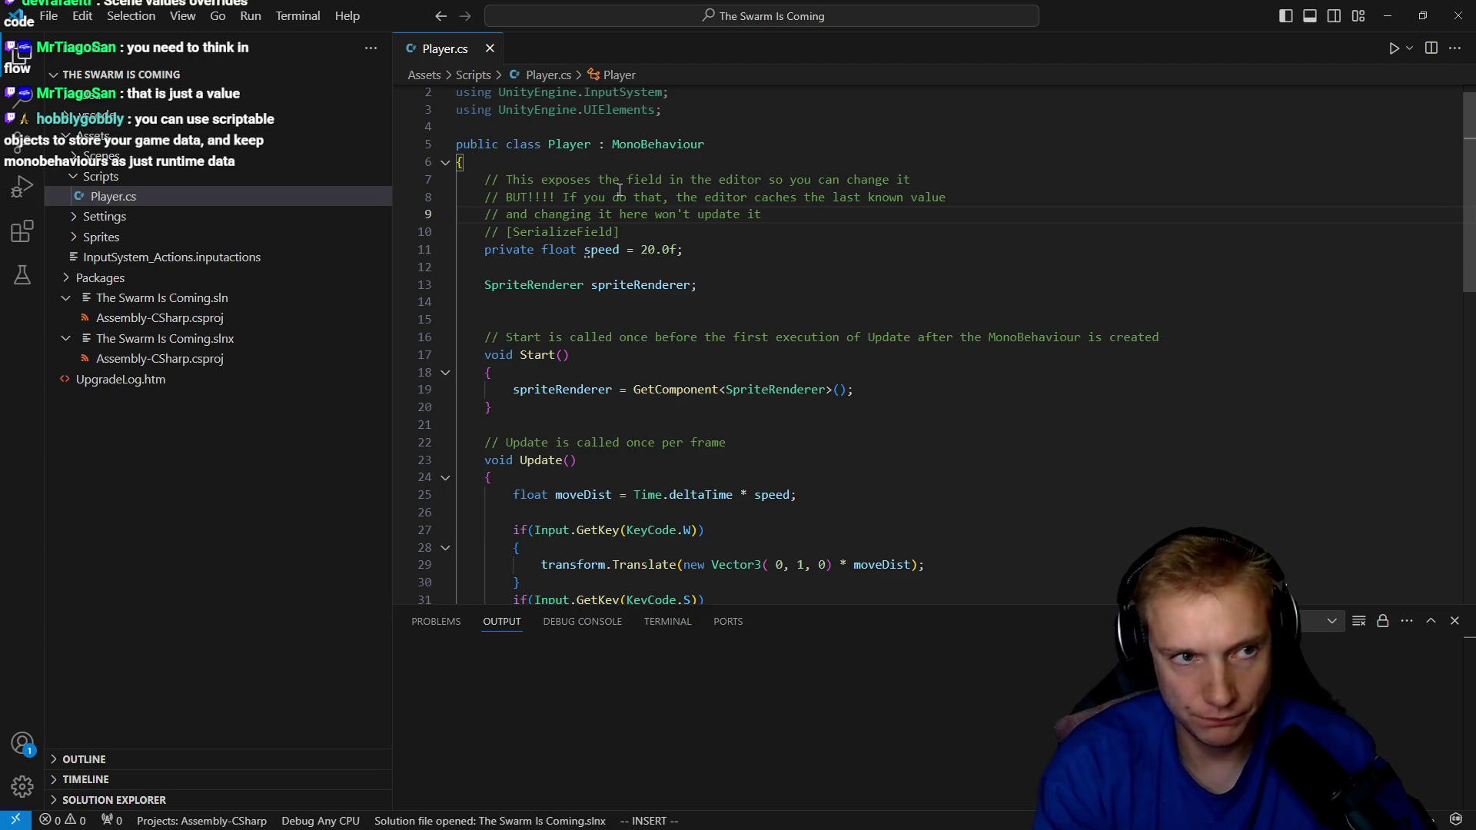
{"action": "key", "text": "Escape"}
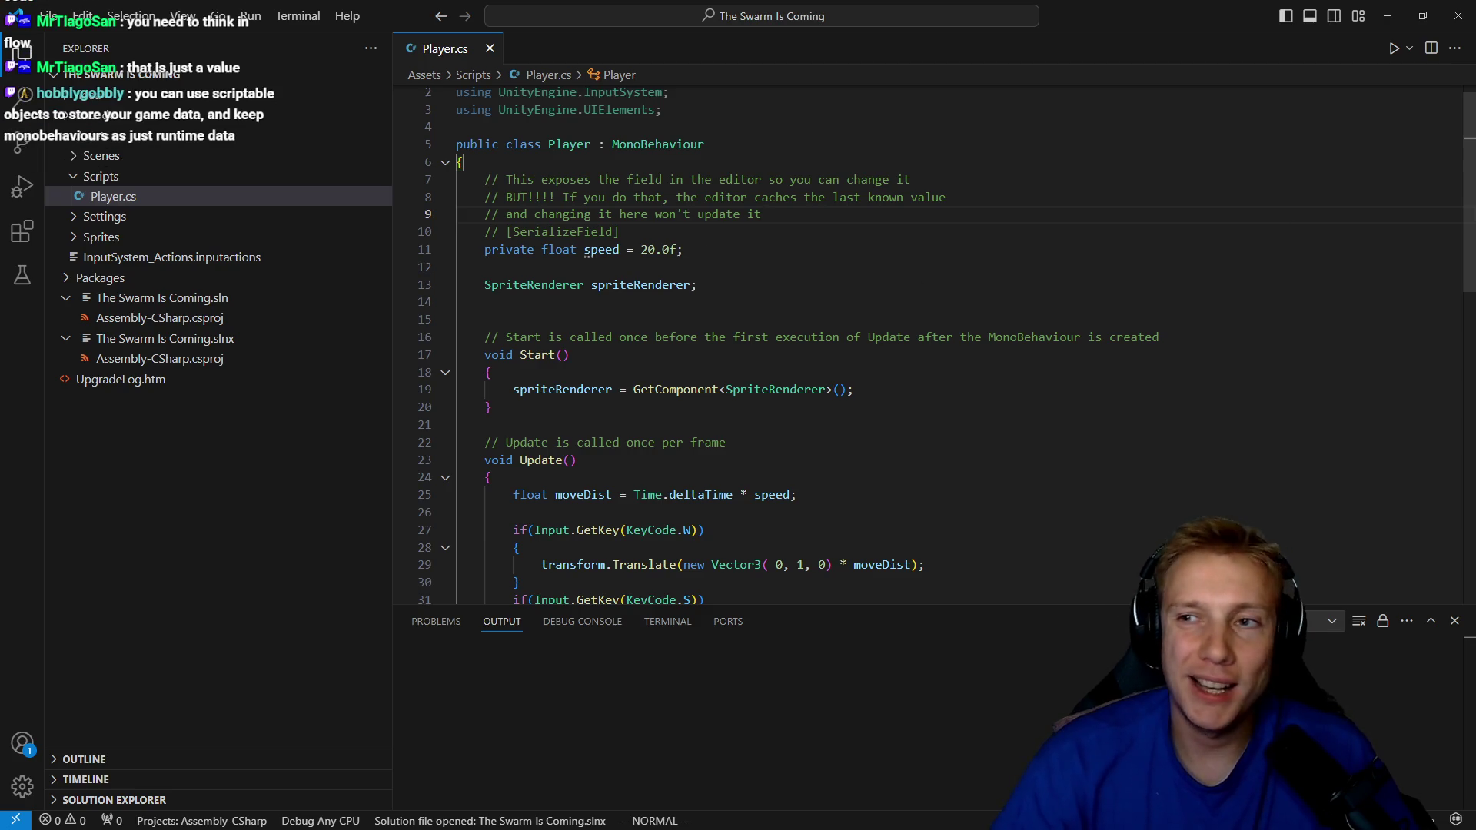
Select the speed declaration line, then return to Unity to recompile Player.cs.
{"action": "mouse_move", "coordinate": [683, 249]}
{"action": "left_mouse_down"}
{"action": "mouse_move", "coordinate": [656, 218]}
{"action": "mouse_move", "coordinate": [507, 199]}
{"action": "mouse_move", "coordinate": [492, 242]}
{"action": "mouse_move", "coordinate": [327, 257]}
{"action": "mouse_move", "coordinate": [668, 249]}
{"action": "mouse_move", "coordinate": [330, 257]}
{"action": "left_mouse_up"}
{"action": "left_click", "coordinate": [715, 258]}
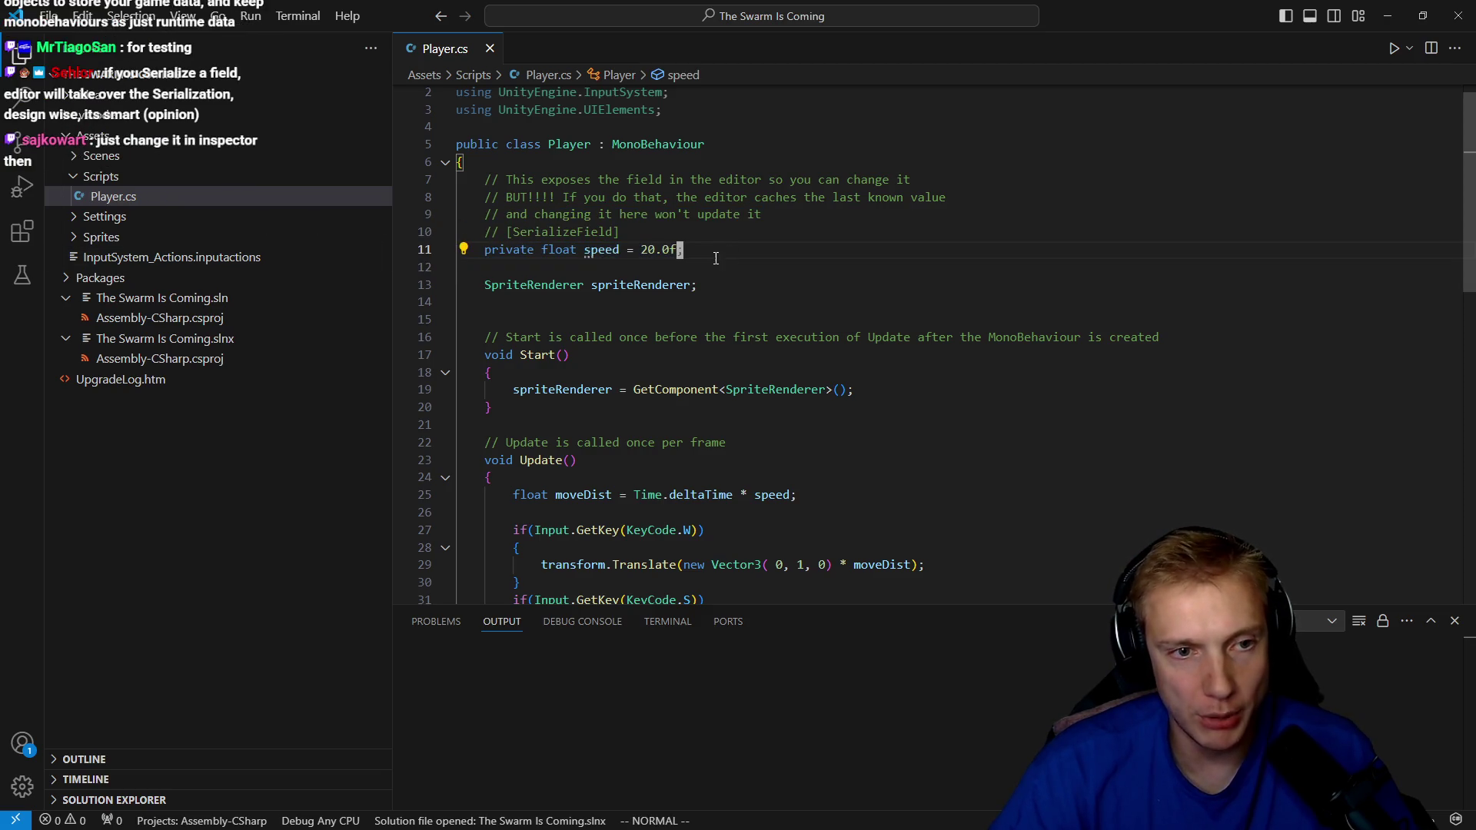
{"action": "left_click_drag", "start_coordinate": [458, 249], "coordinate": [724, 244]}
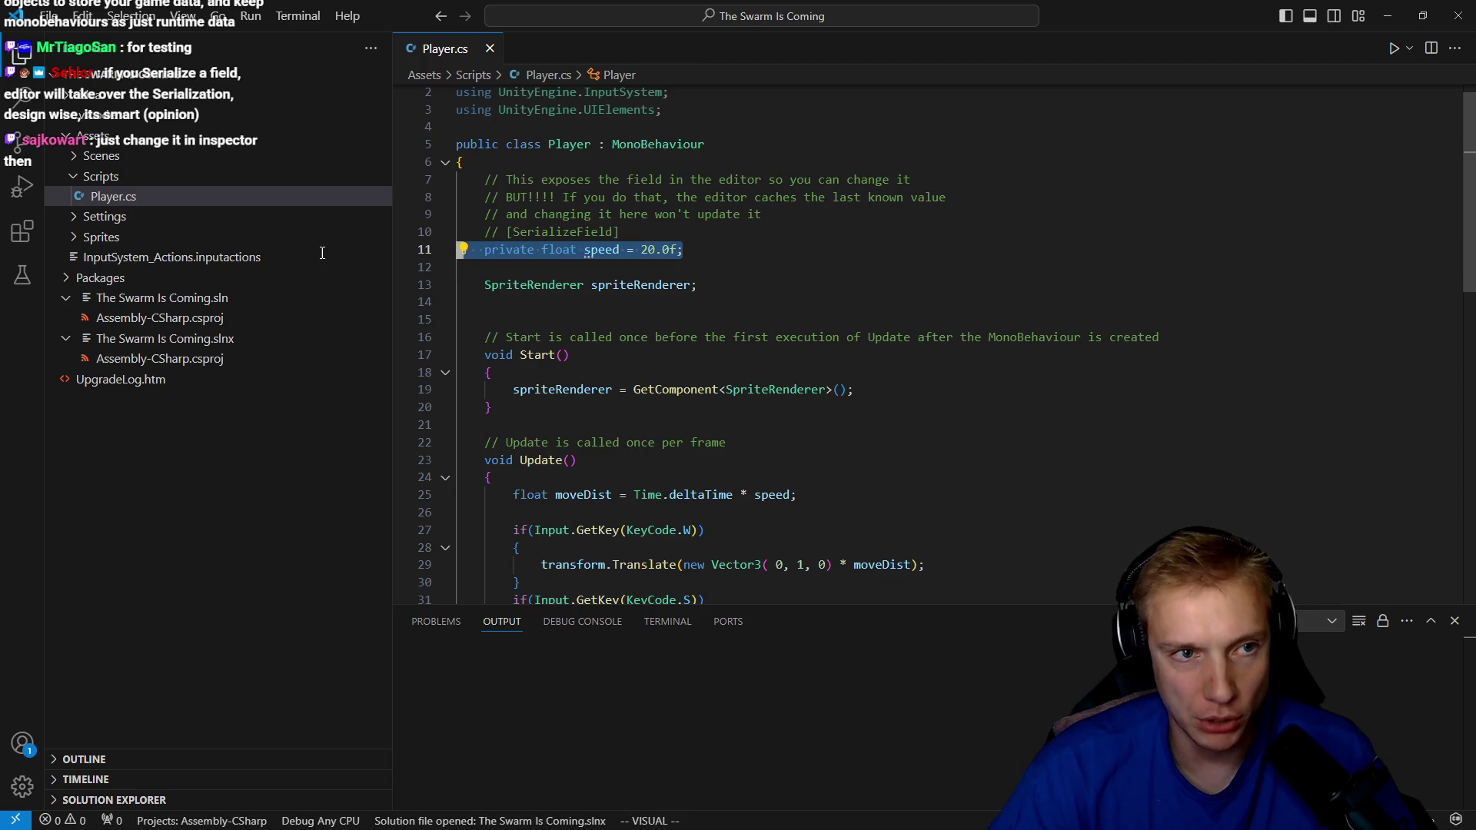
{"action": "left_click", "coordinate": [724, 244]}
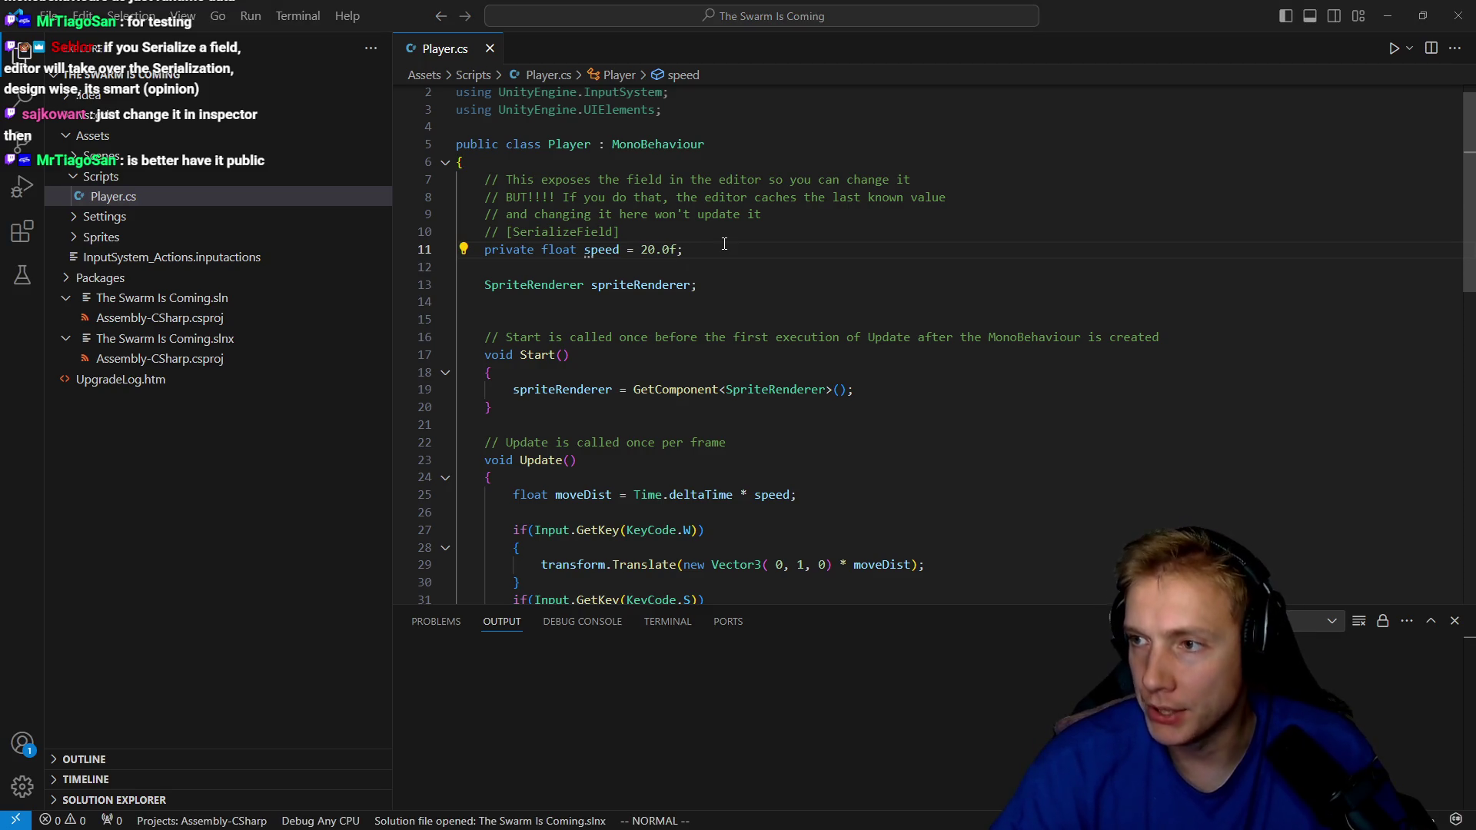
{"action": "key", "text": "alt+Tab"}
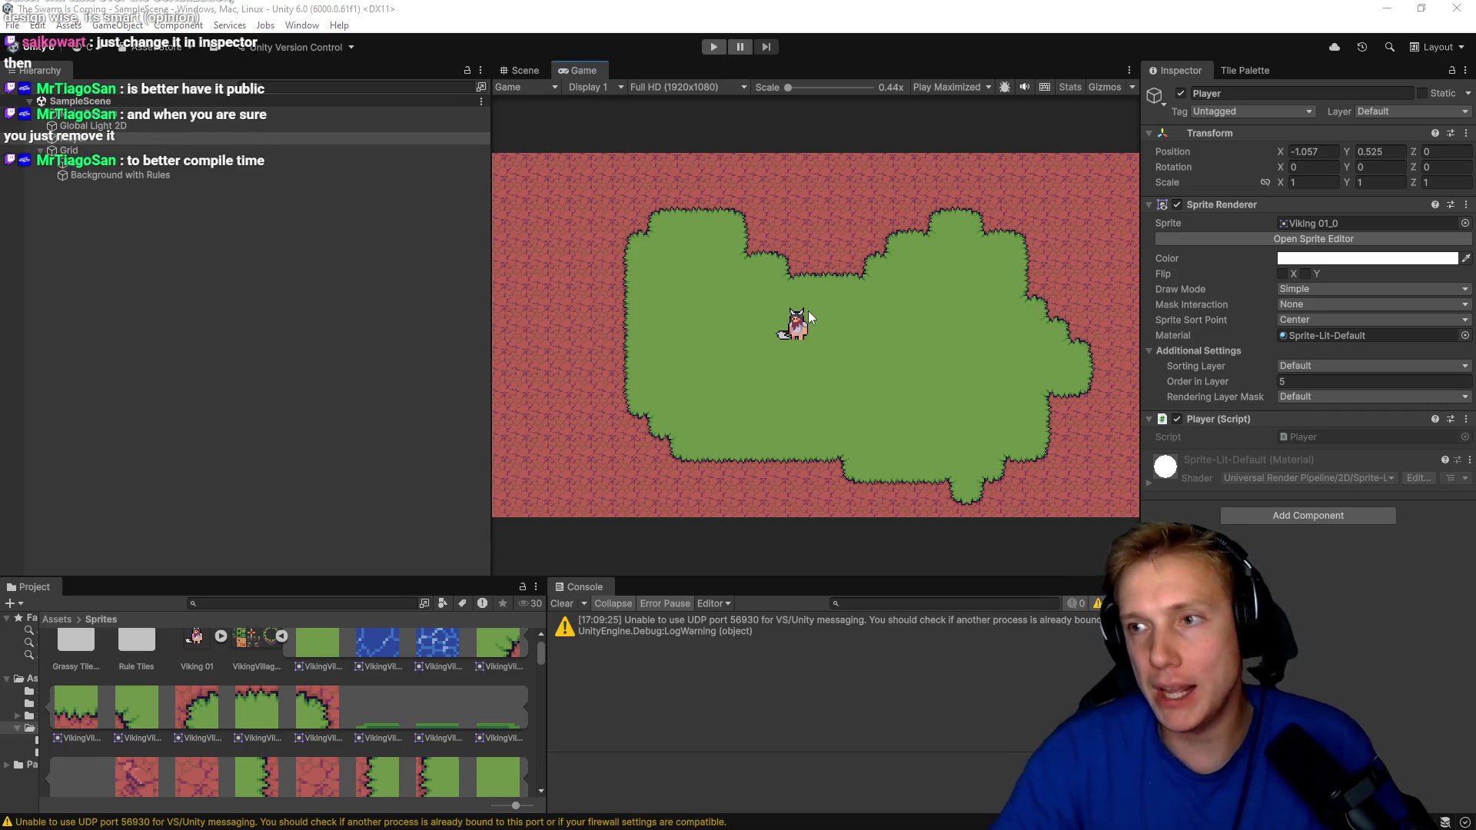
Change the speed field from private to public, save Player.cs, and check Unity.
{"action": "key", "text": "alt+Tab"}
{"action": "key", "text": "Home"}
{"action": "type", "text": "cw"}
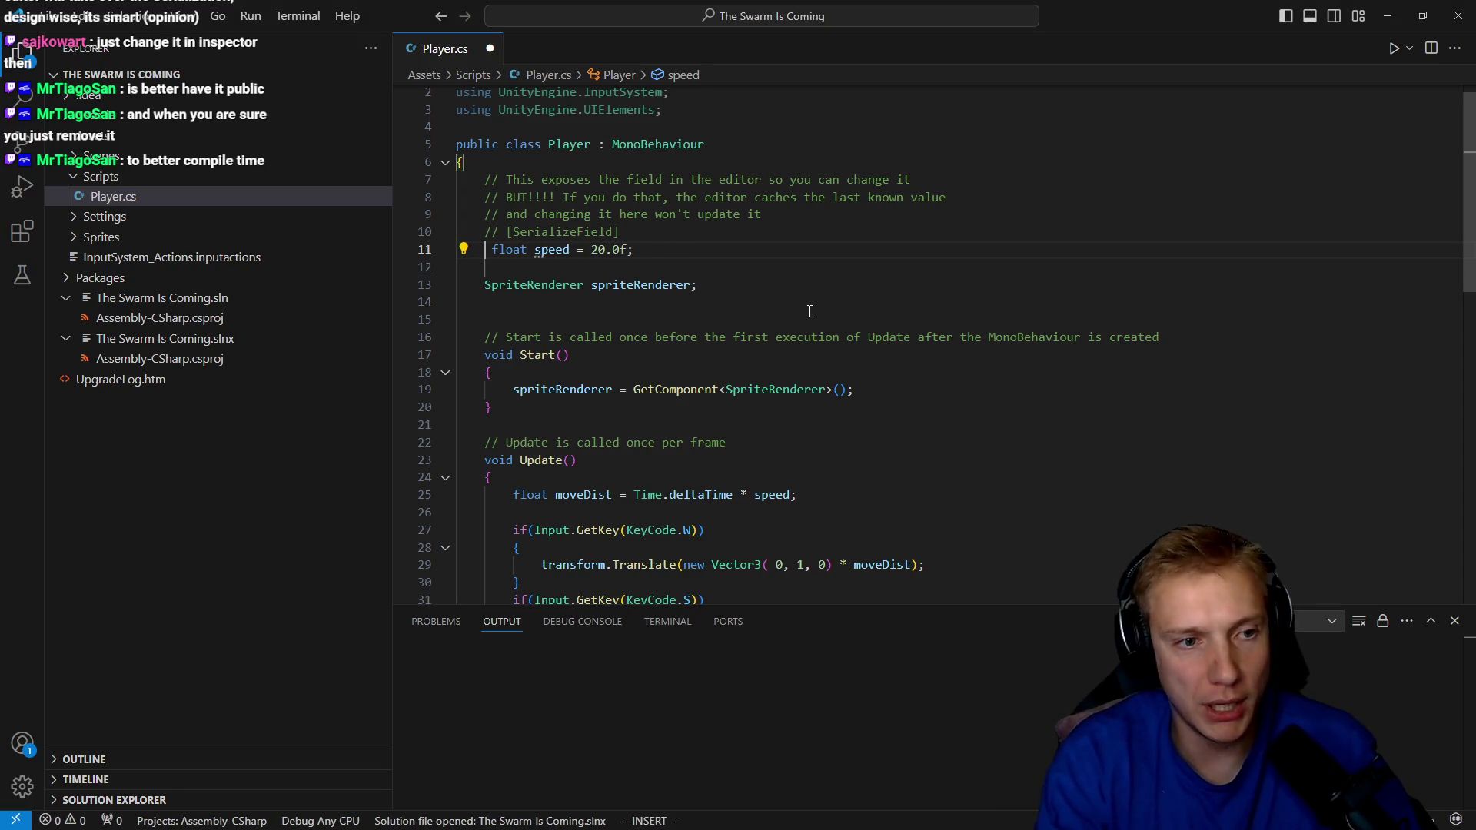
{"action": "type", "text": "public"}
{"action": "key", "text": "Escape"}
{"action": "key", "text": "ctrl+s"}
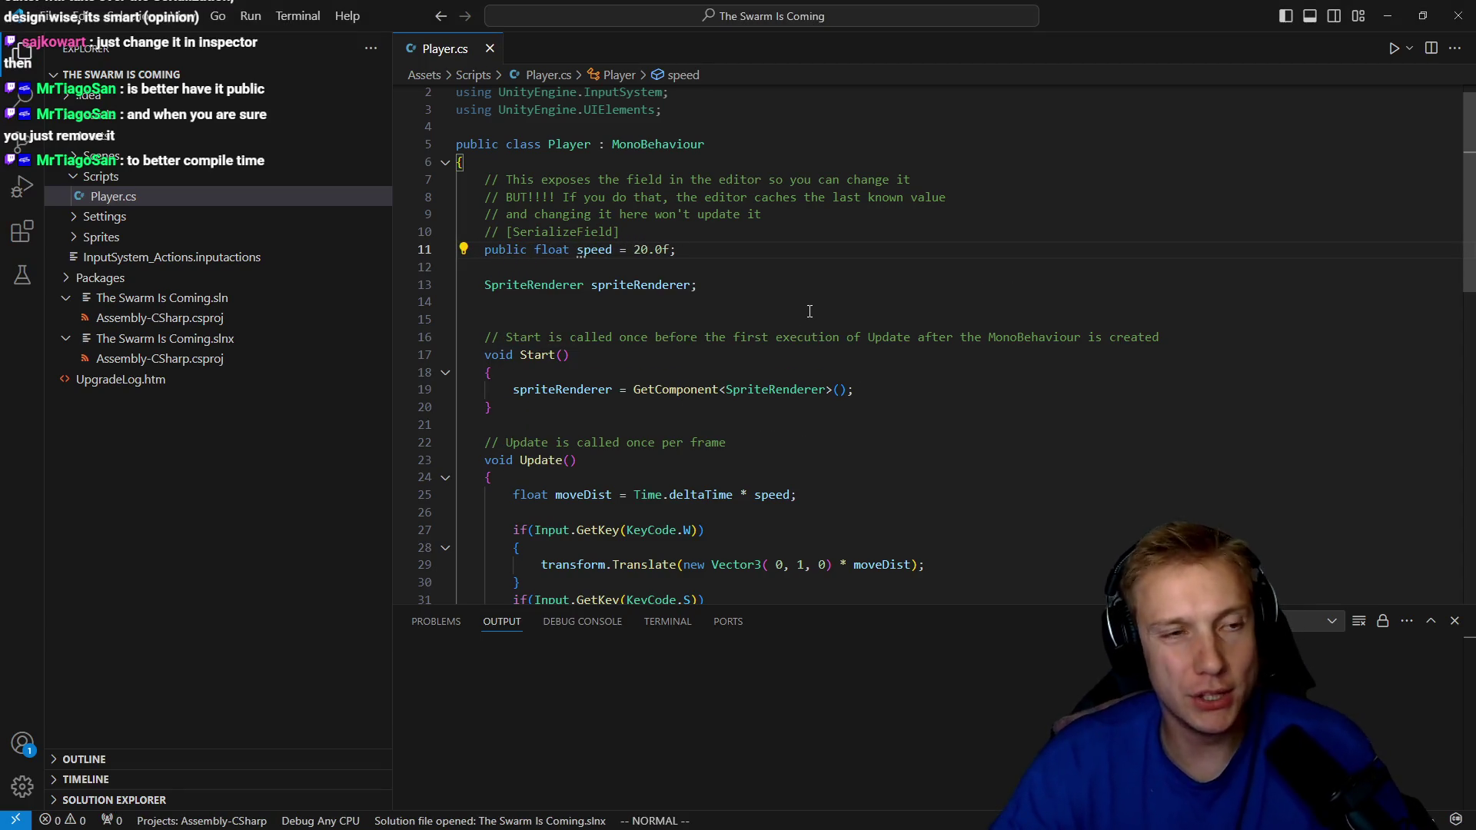
{"action": "key", "text": "alt+Tab"}
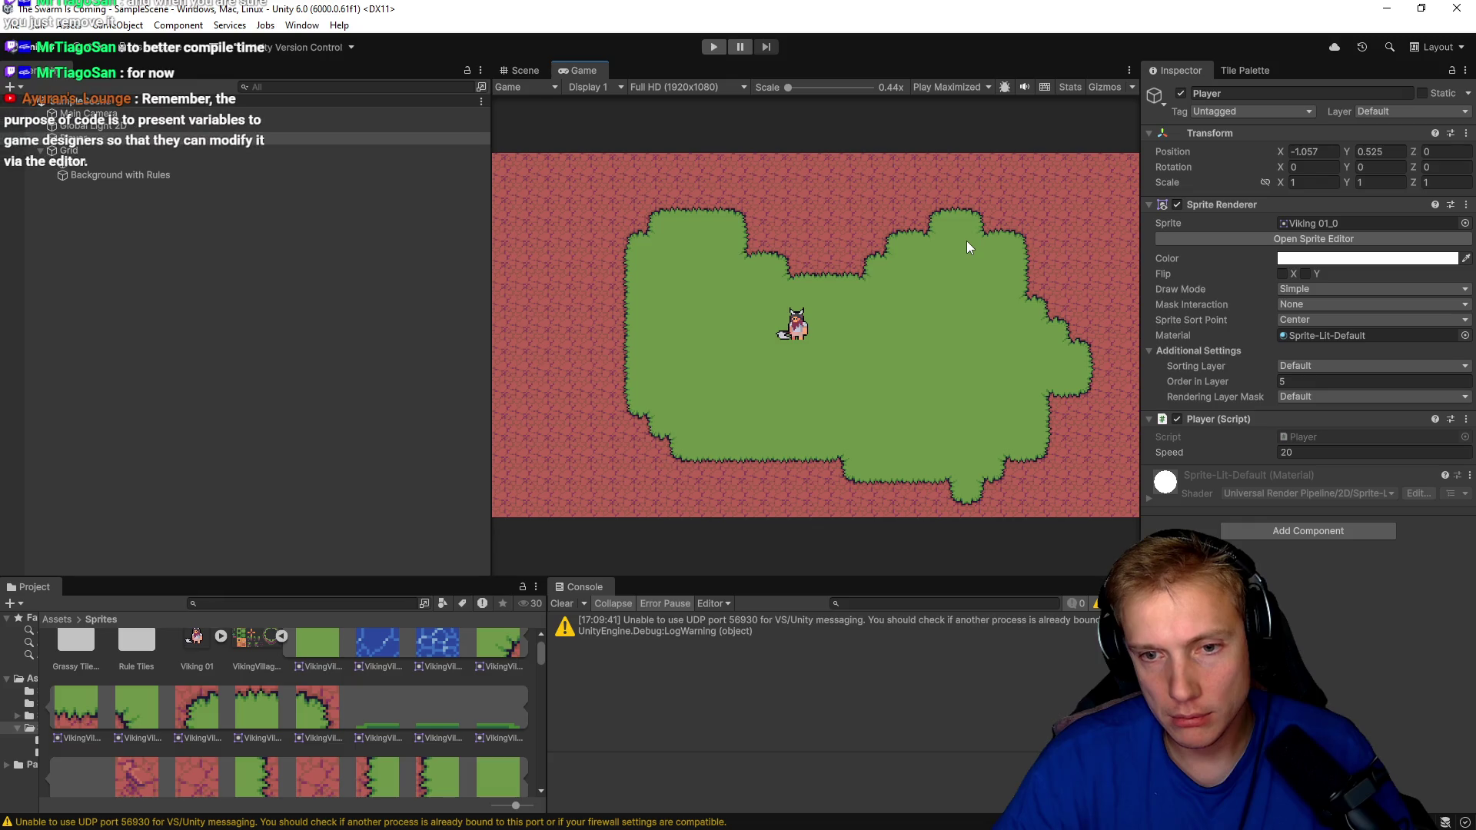
Edit the speed field's 20.0f default value and save so Unity recompiles.
{"action": "key", "text": "alt+Tab"}
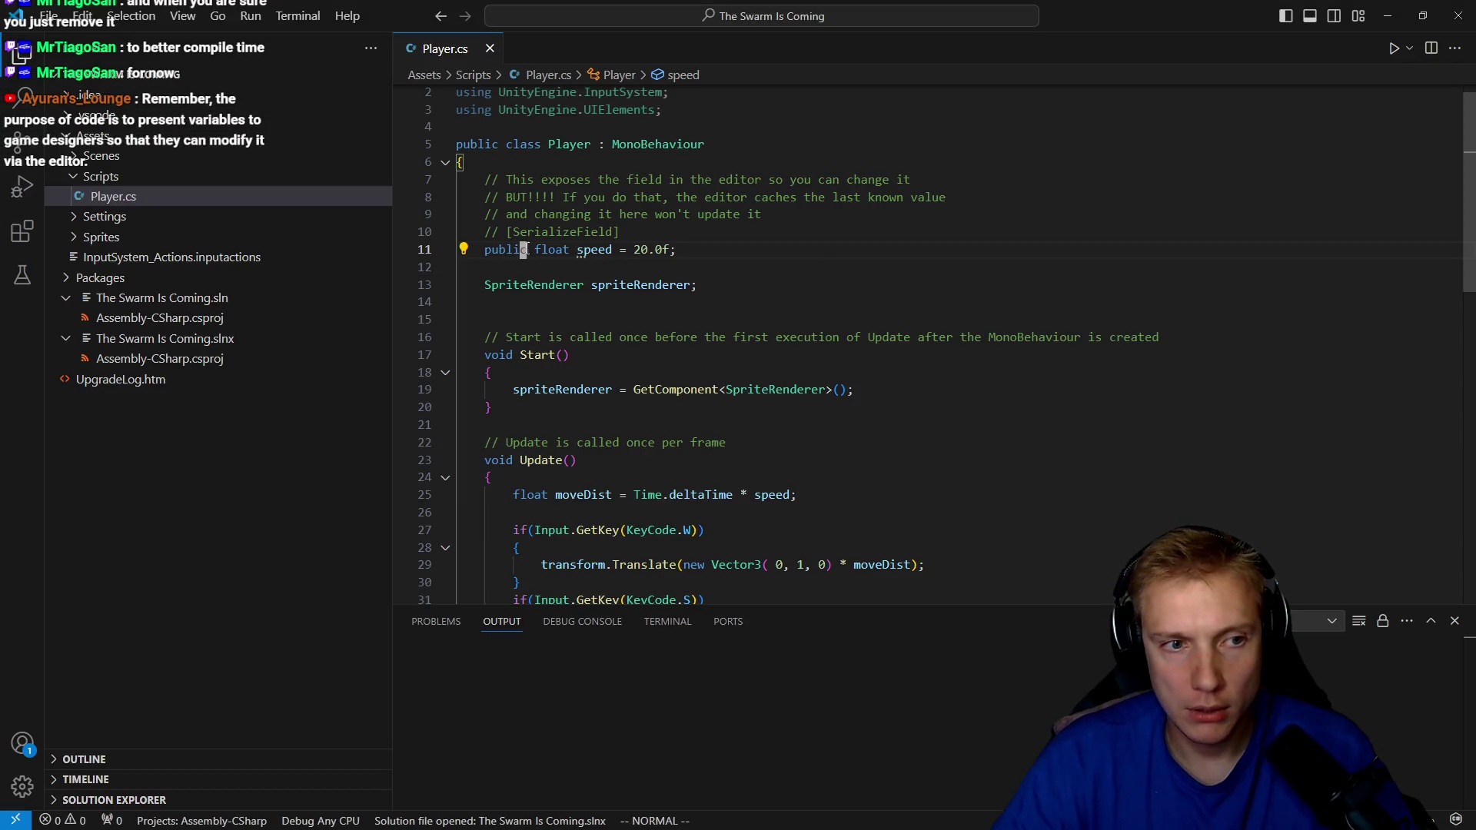
{"action": "key", "text": "f"}
{"action": "key", "text": "period"}
{"action": "type", "text": "i"}
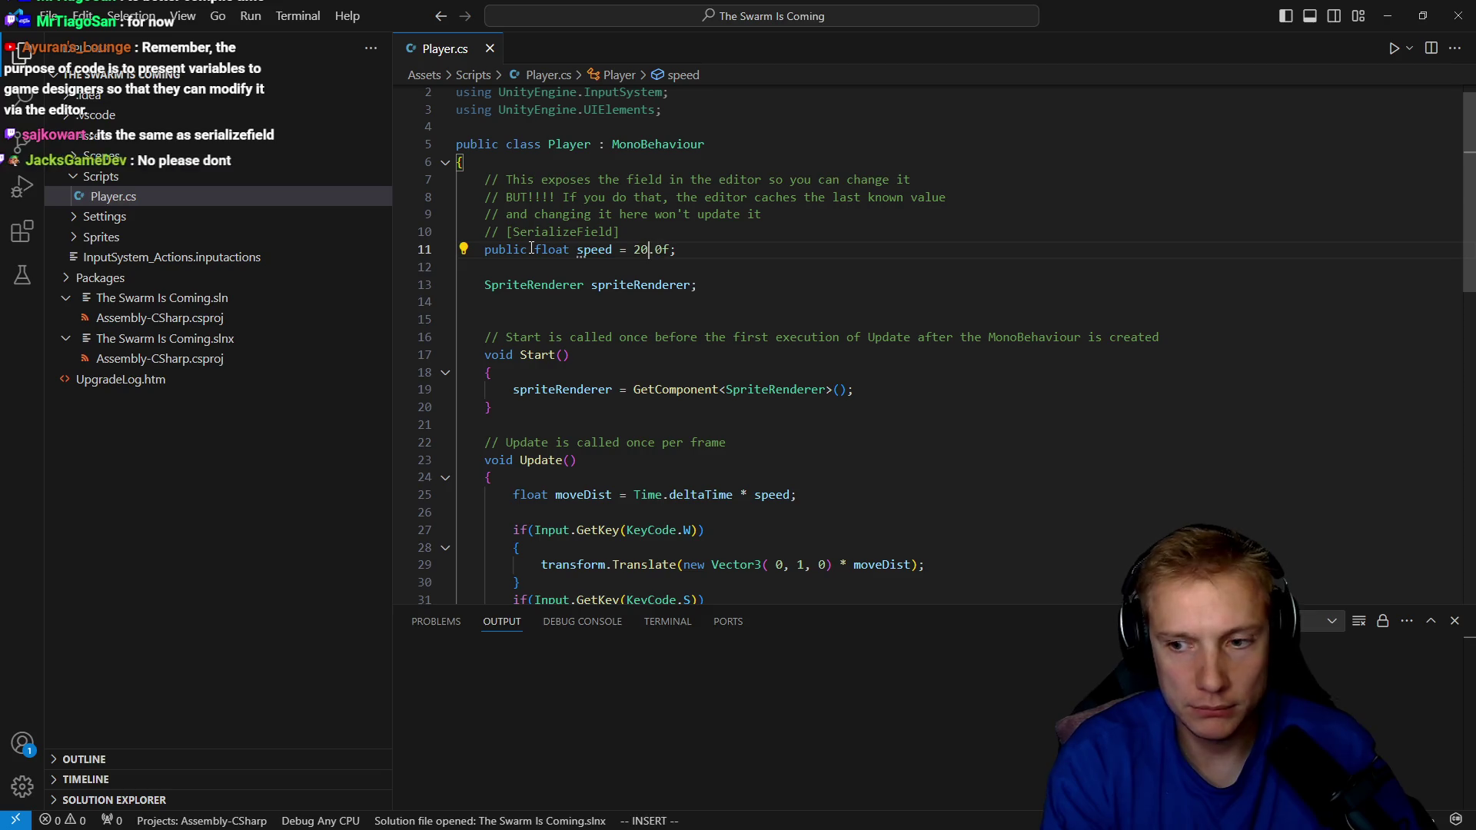
{"action": "type", "text": "0"}
{"action": "key", "text": "ctrl+s"}
{"action": "key", "text": "alt+Tab"}
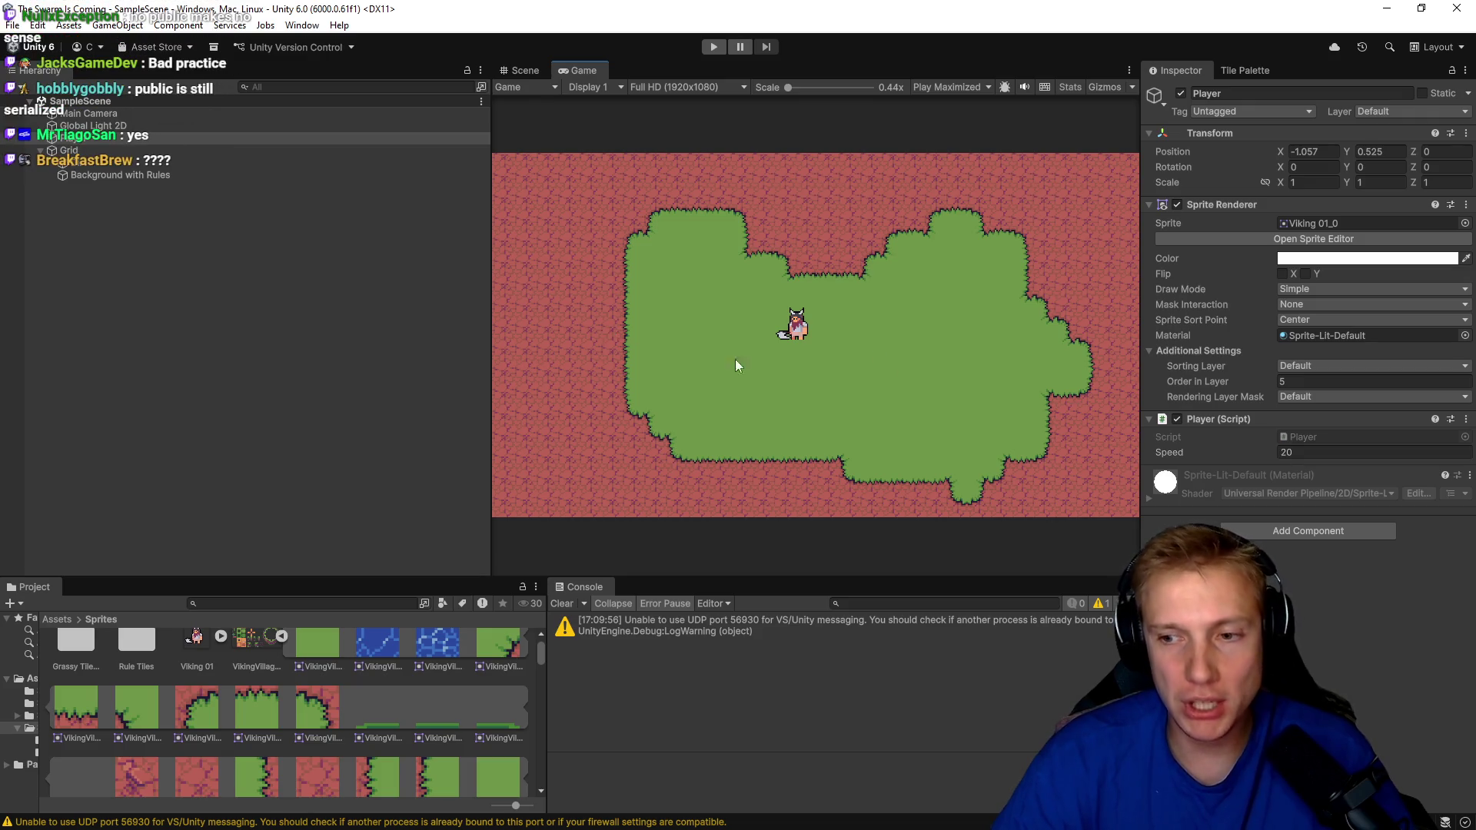
After a quick Play test, revert the speed field to private (10.0f) in Vim and save.
{"action": "key", "text": "ctrl+p"}
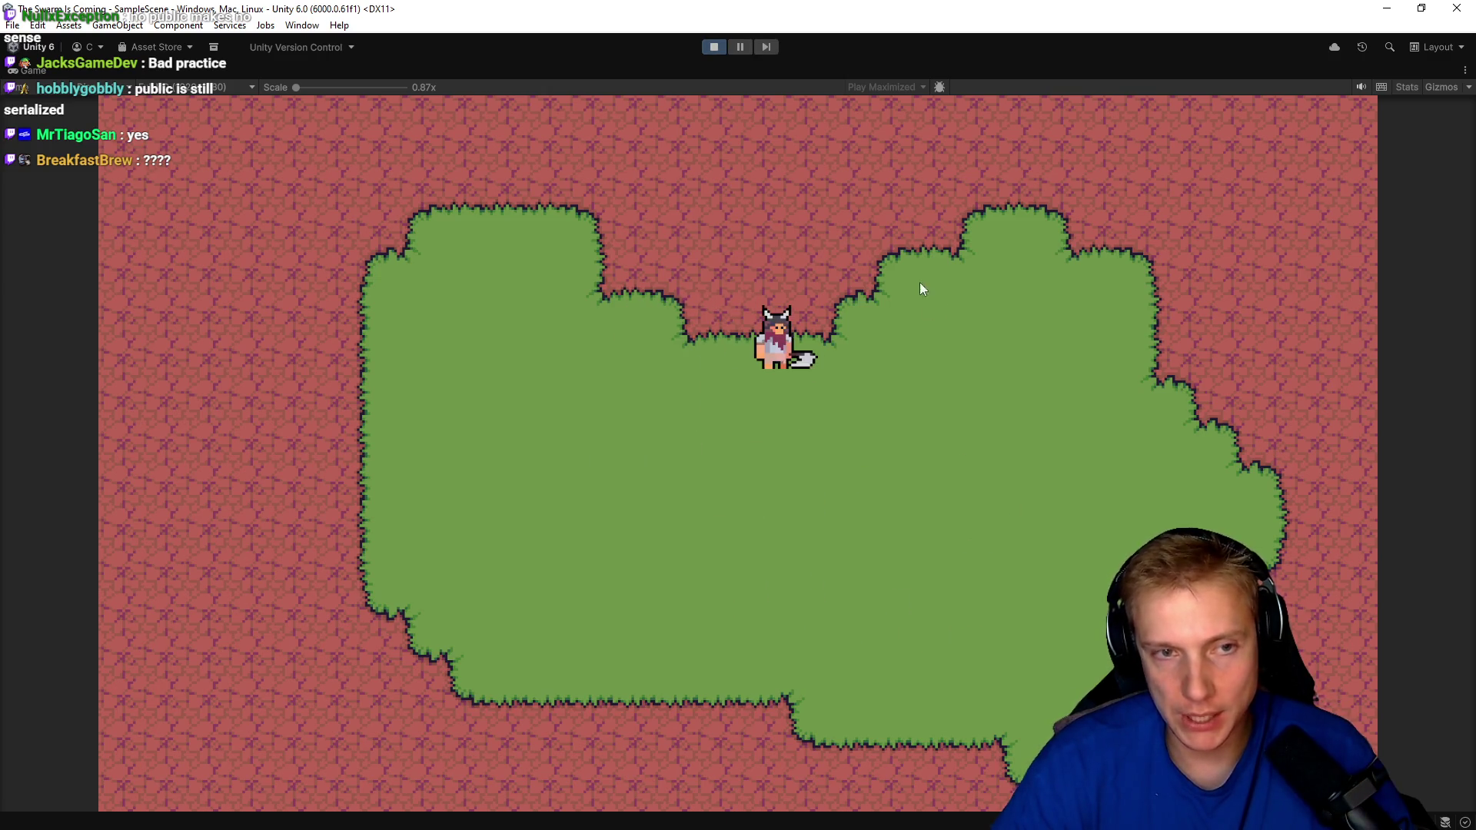
{"action": "key", "text": "alt+Tab"}
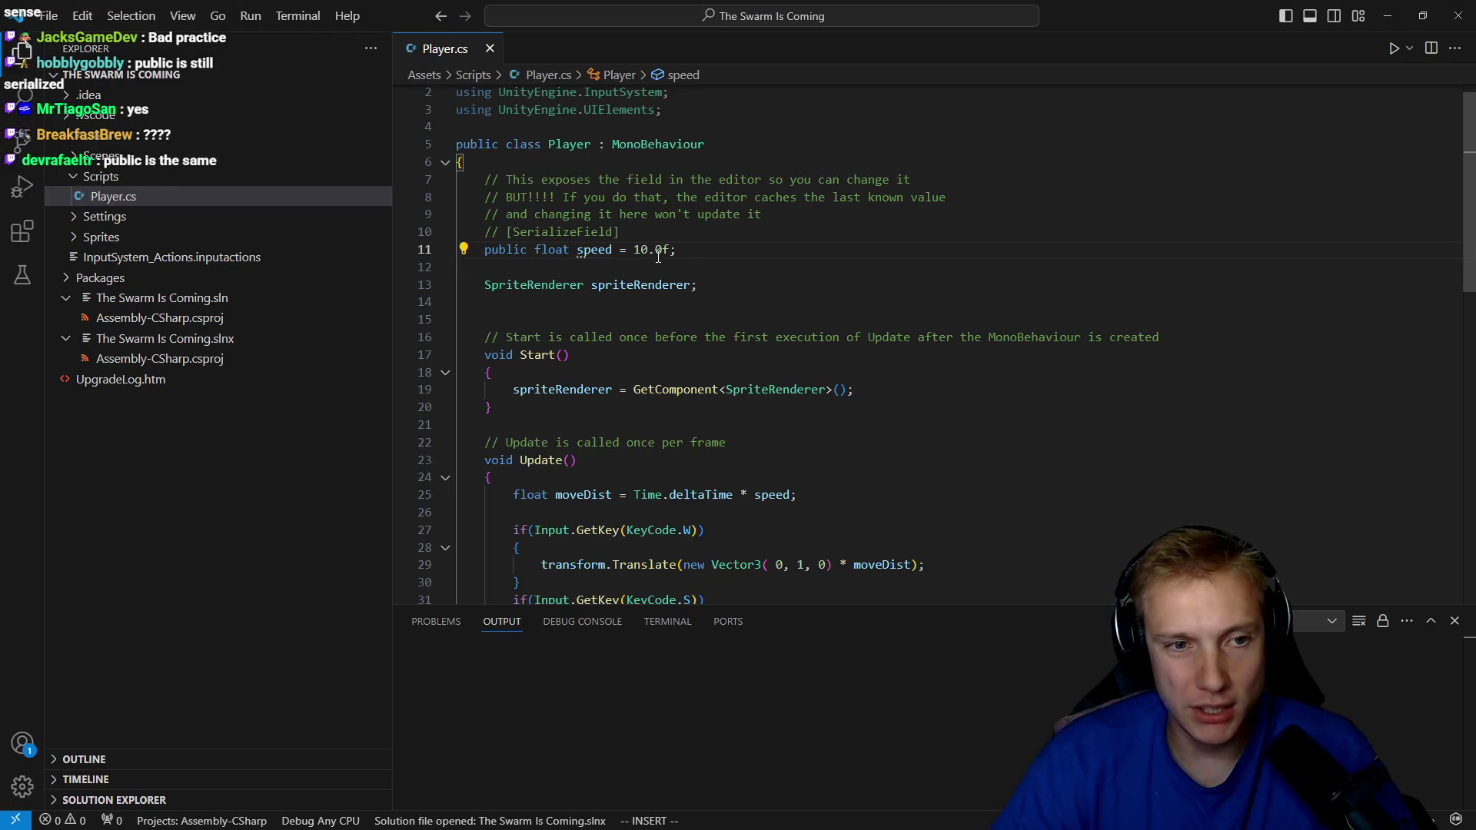
{"action": "key", "text": "Escape"}
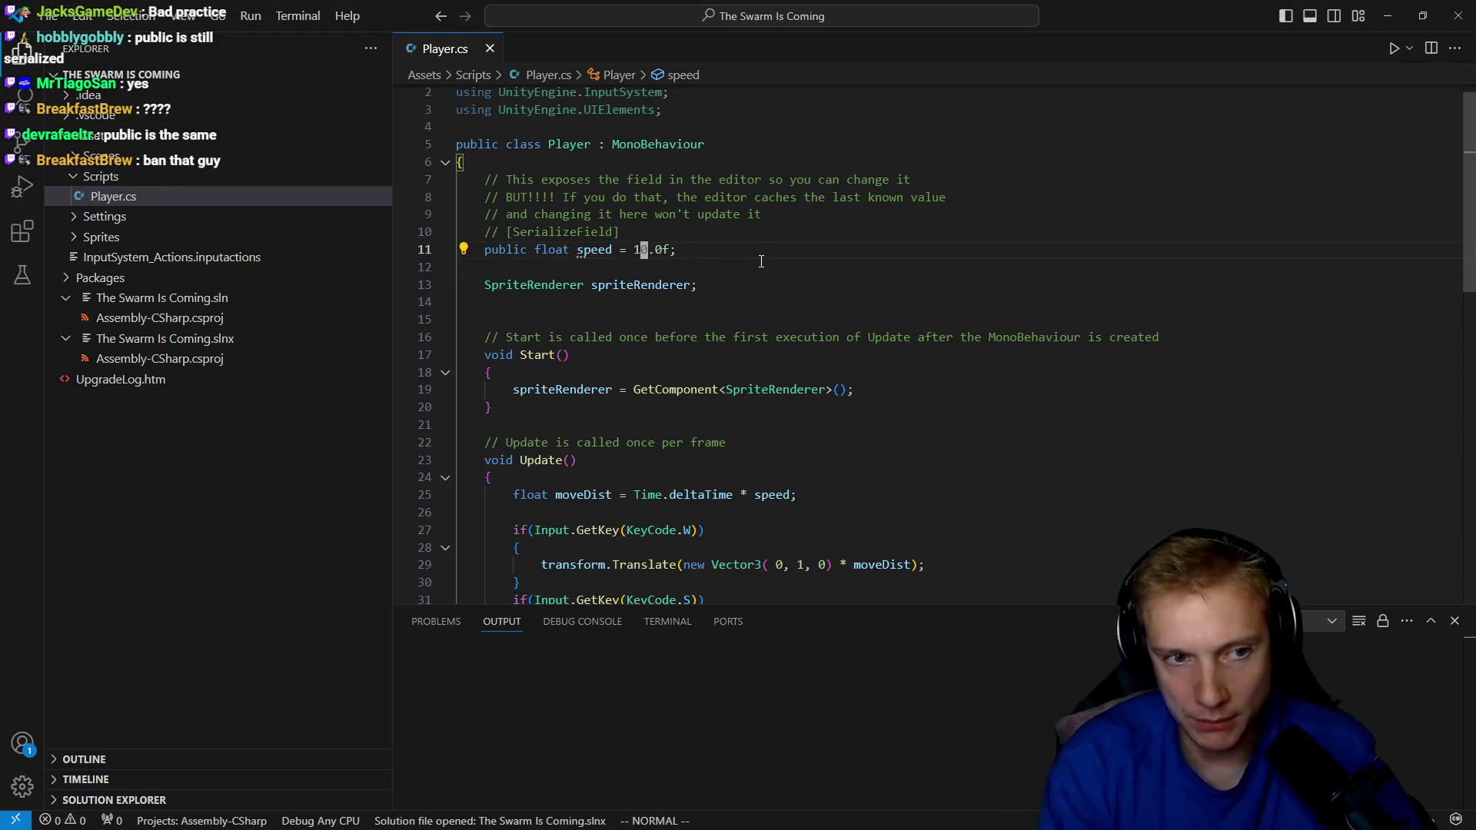
{"action": "key", "text": "shift+f"}
{"action": "type", "text": "cciwprivate"}
{"action": "key", "text": "Escape"}
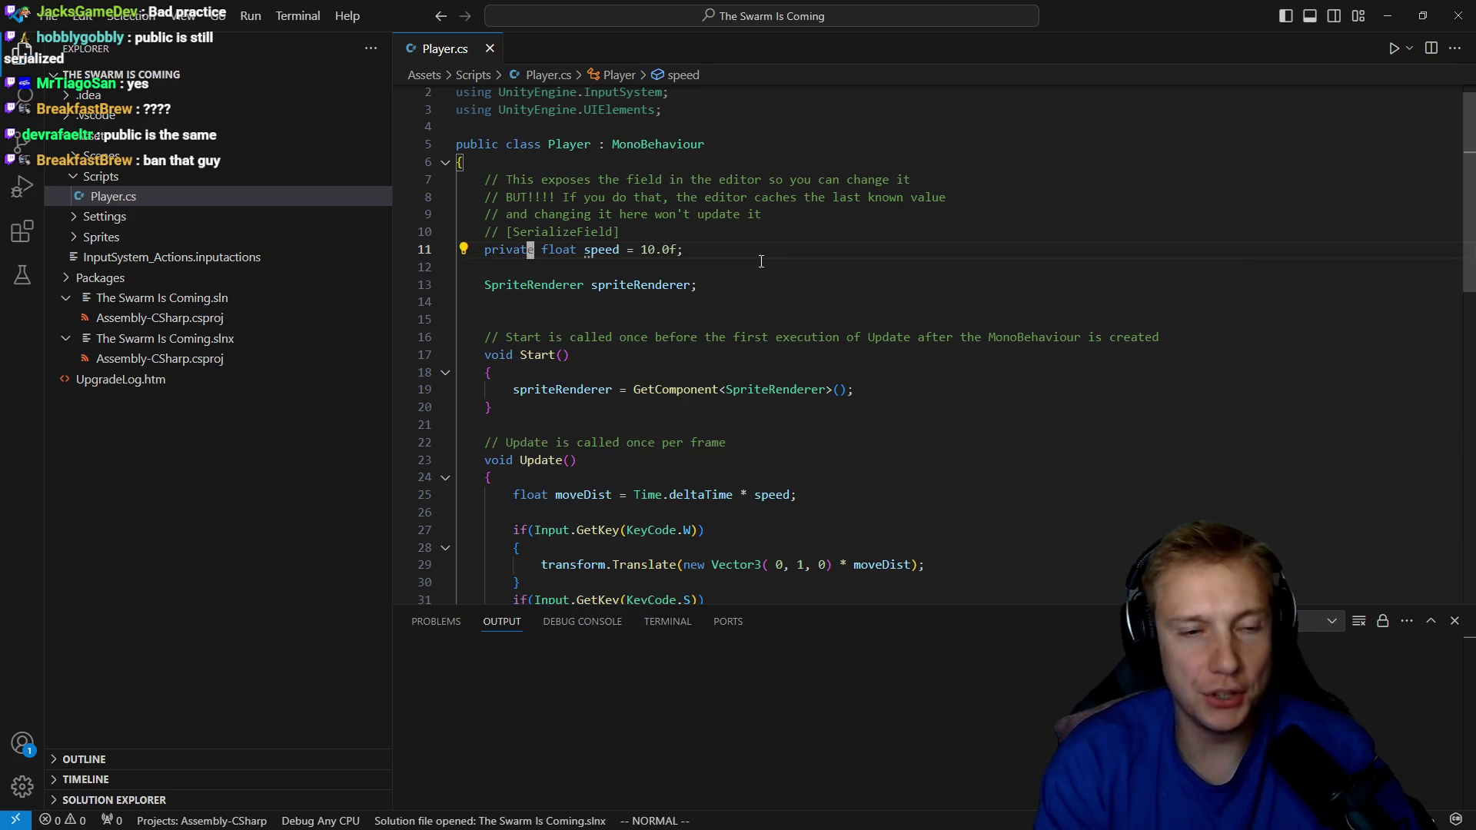
{"action": "key", "text": "alt+Tab"}
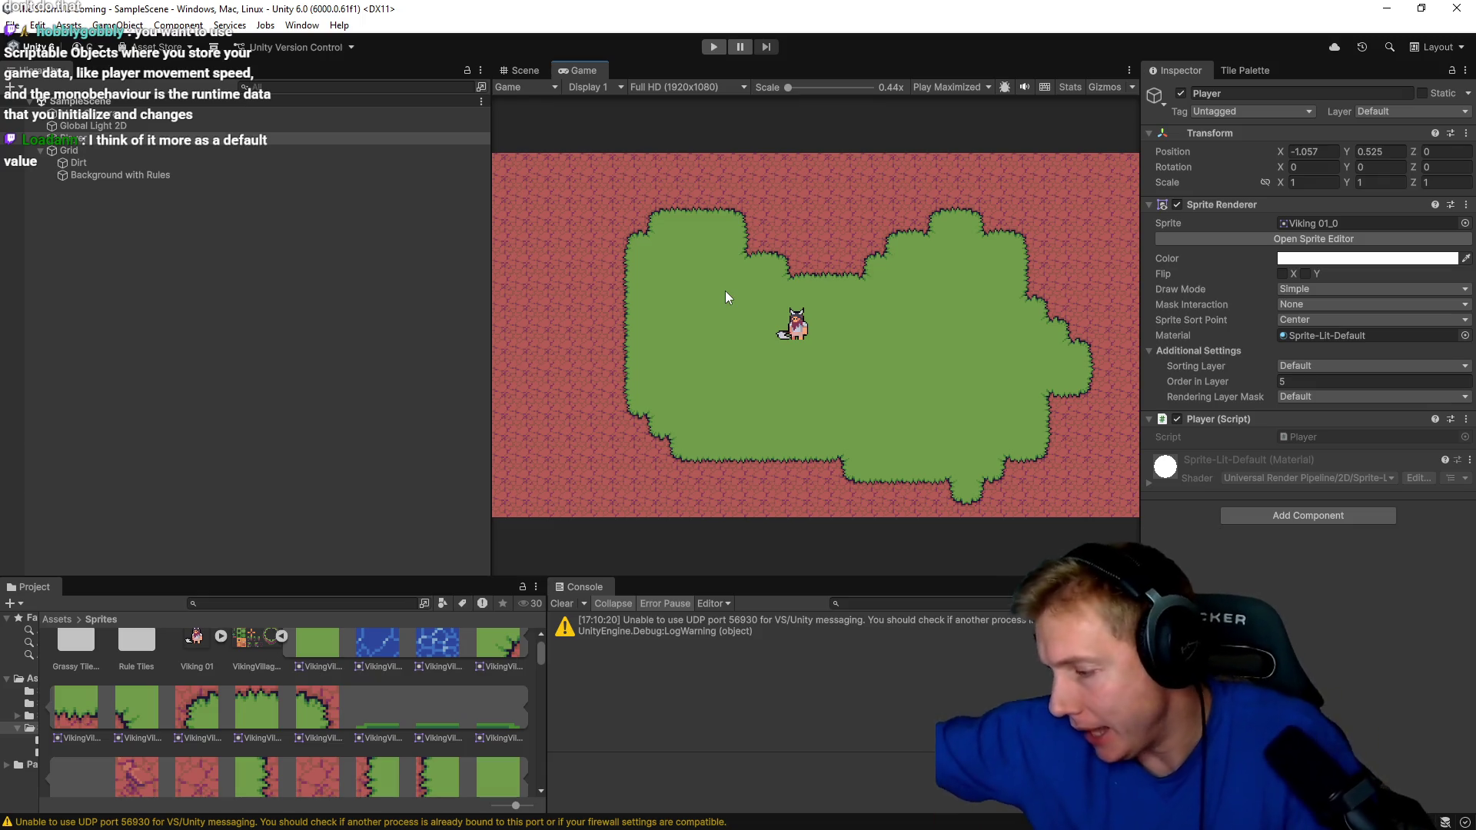
Play-test walking the player down, right, left and up, then stop and select Main Camera.
{"action": "left_click", "coordinate": [704, 49]}
{"action": "key", "text": "s"}
{"action": "key", "text": "d"}
{"action": "key", "text": "a"}
{"action": "key", "text": "d"}
{"action": "key", "text": "w"}
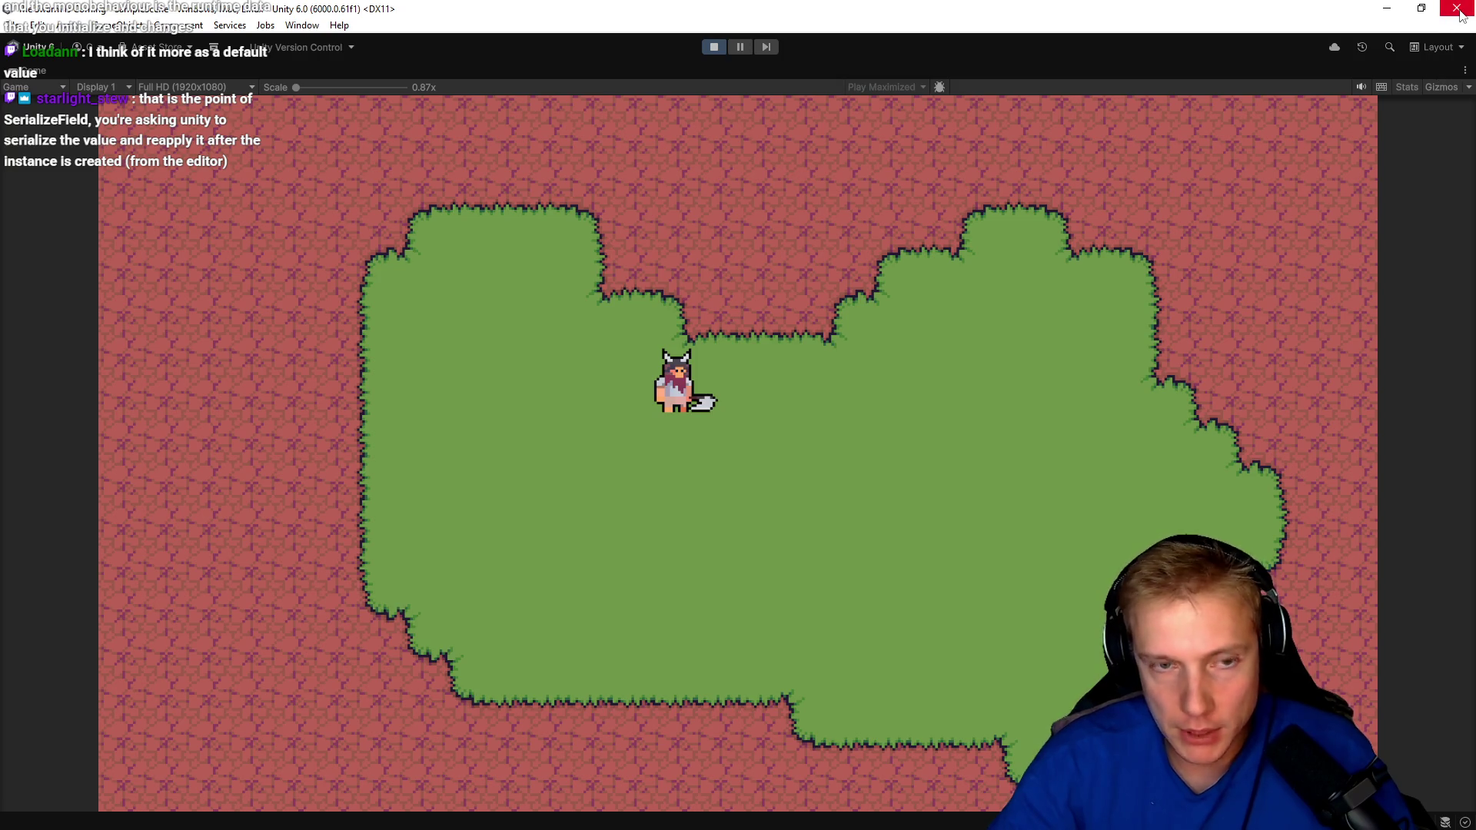
{"action": "left_click", "coordinate": [713, 47]}
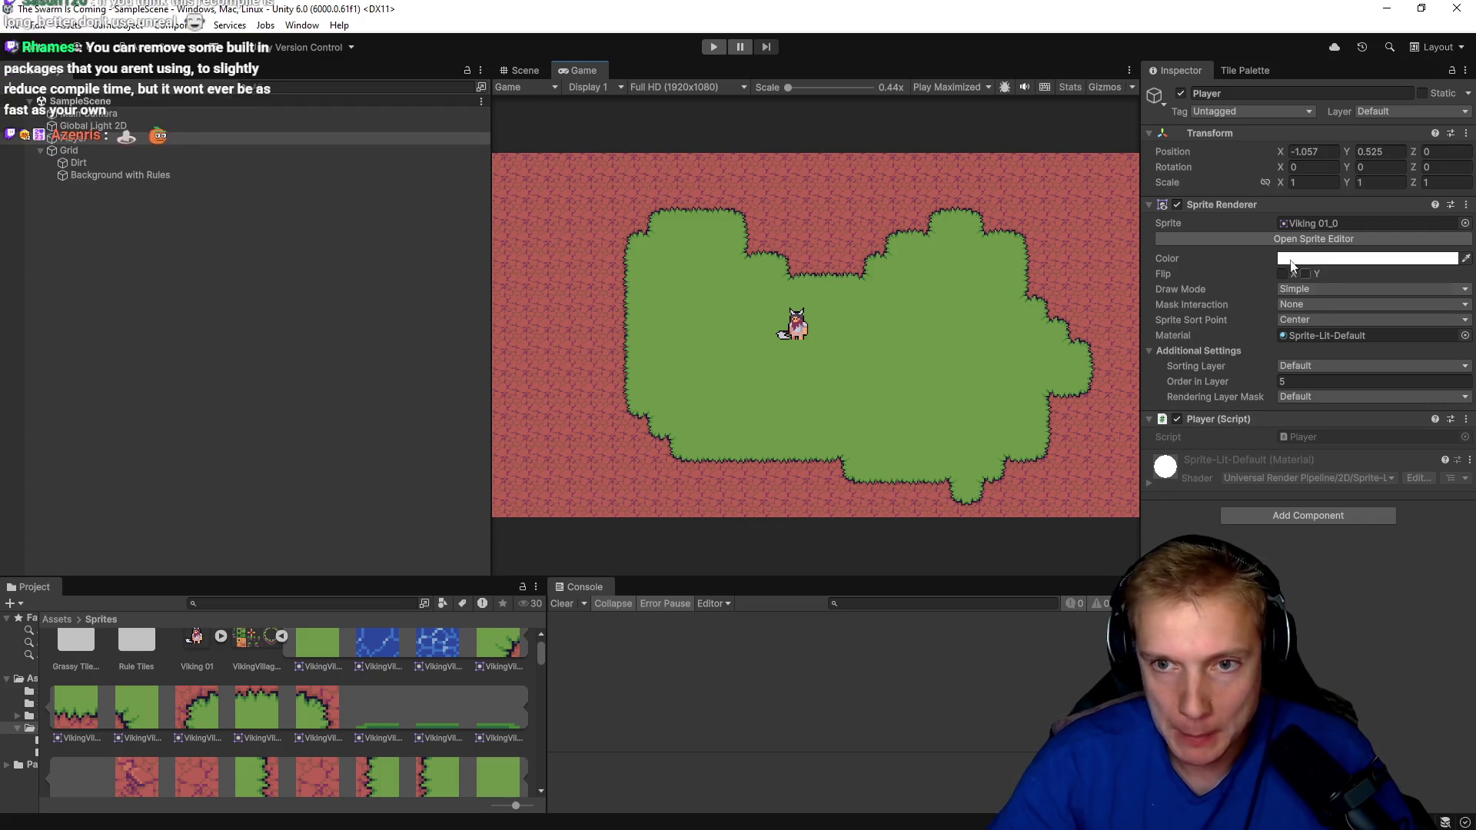
{"action": "left_click", "coordinate": [84, 113]}
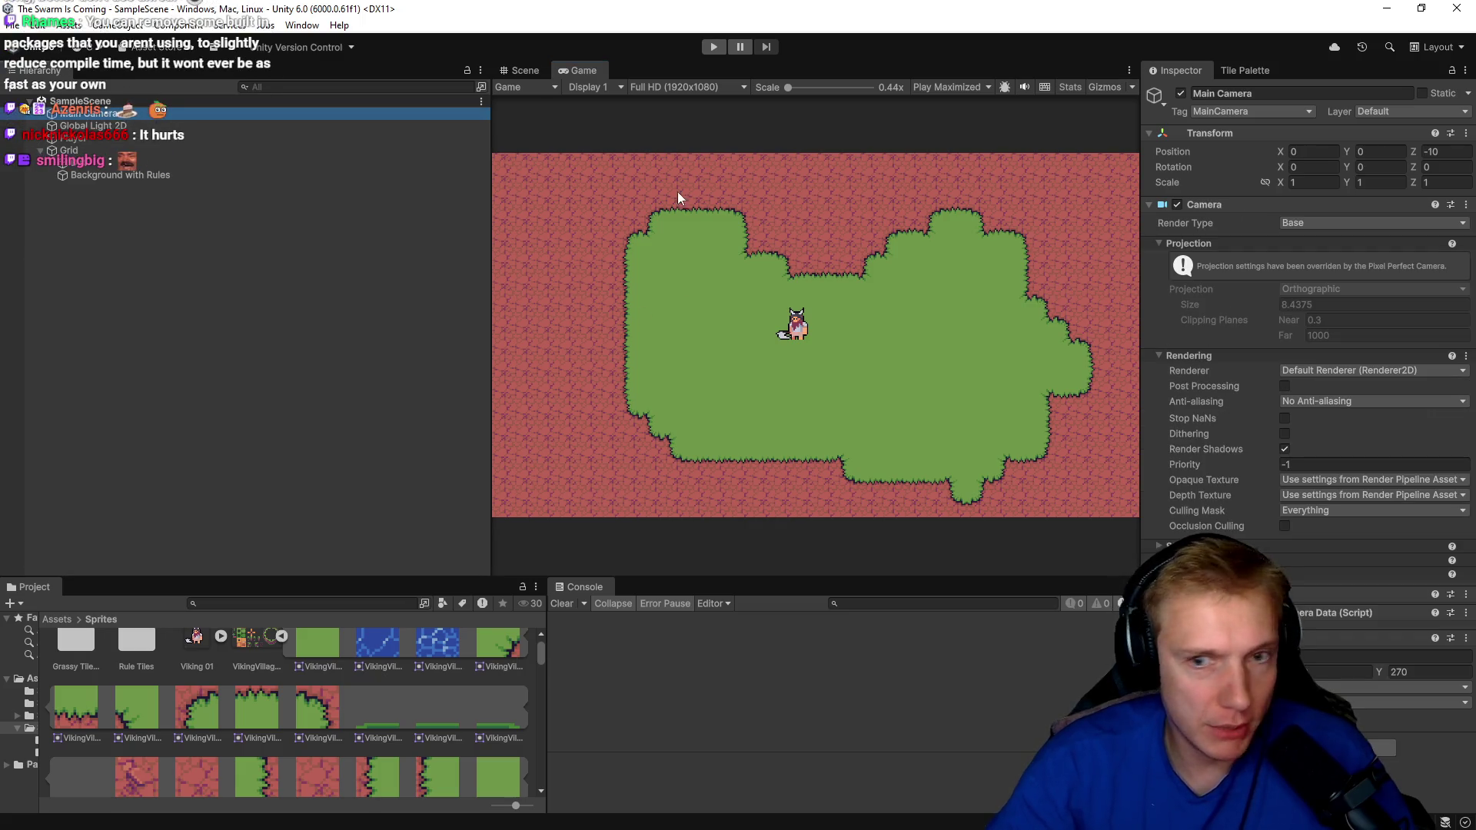
Set the Pixel Perfect Camera's reference resolution Y to 360, then pan the Scene view over the tilemap.
{"action": "left_click", "coordinate": [1322, 671]}
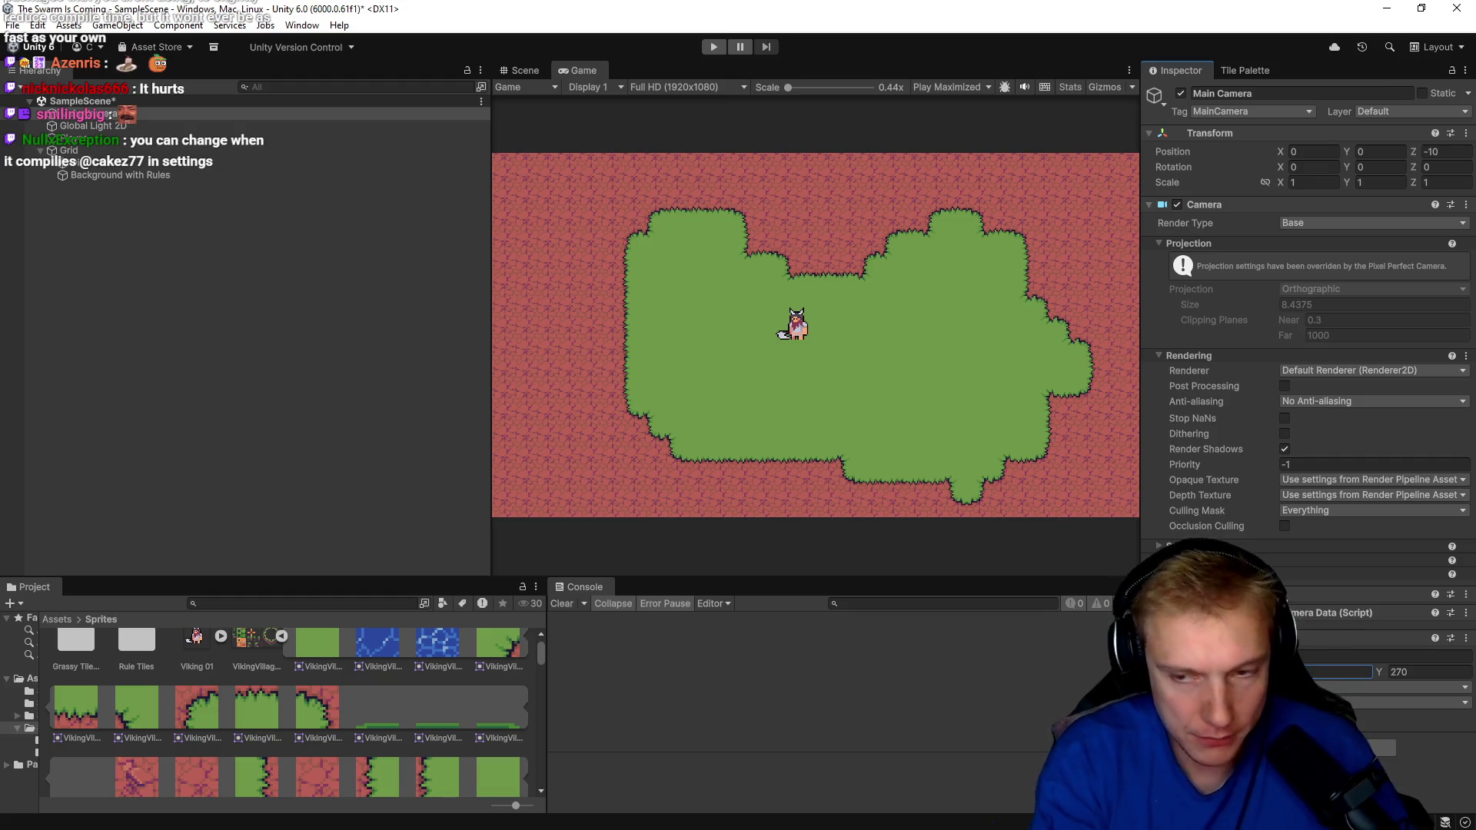
{"action": "key", "text": "Tab"}
{"action": "type", "text": "32"}
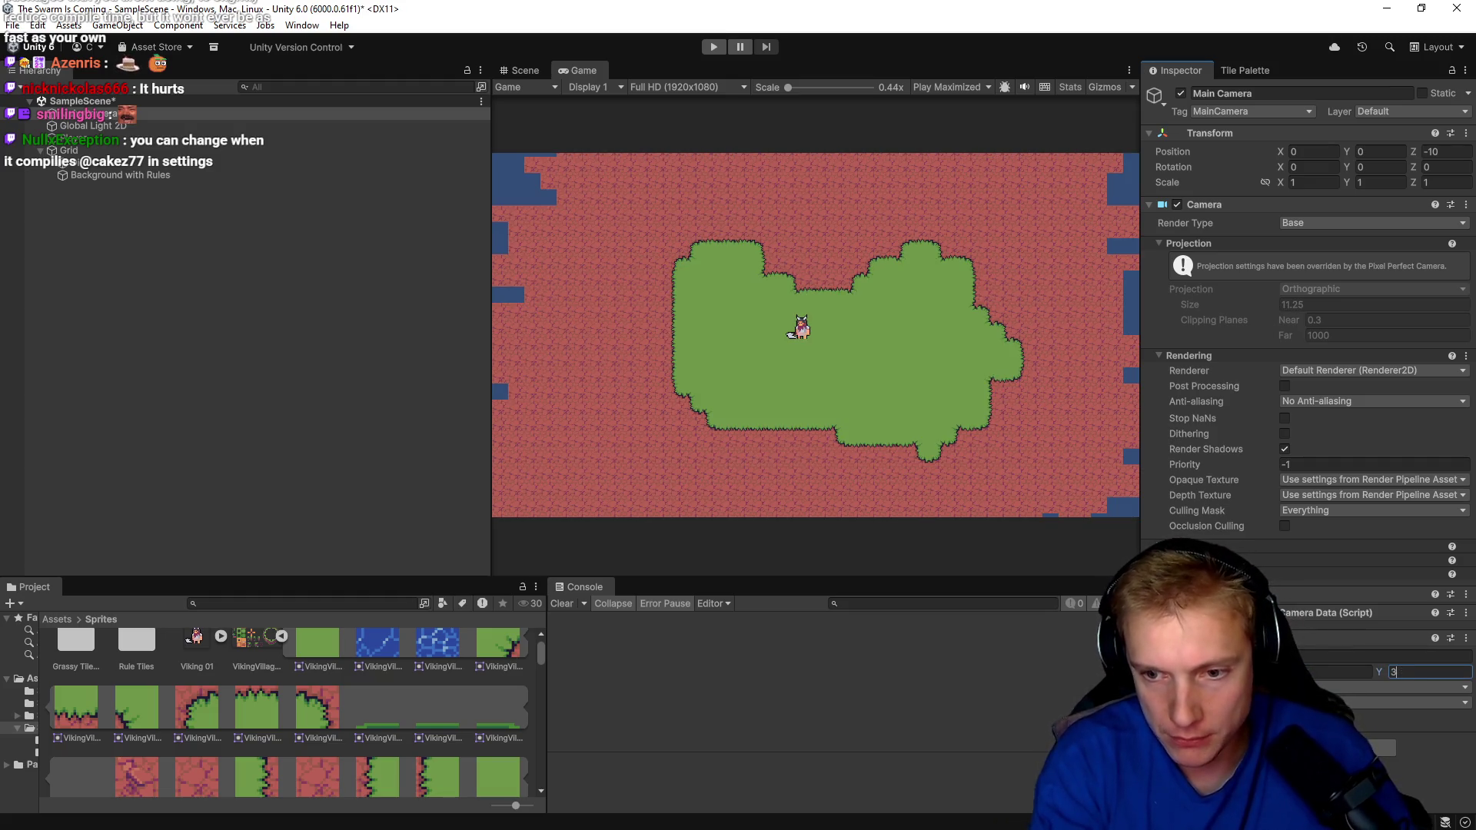
{"action": "type", "text": "80"}
{"action": "key", "text": "Return"}
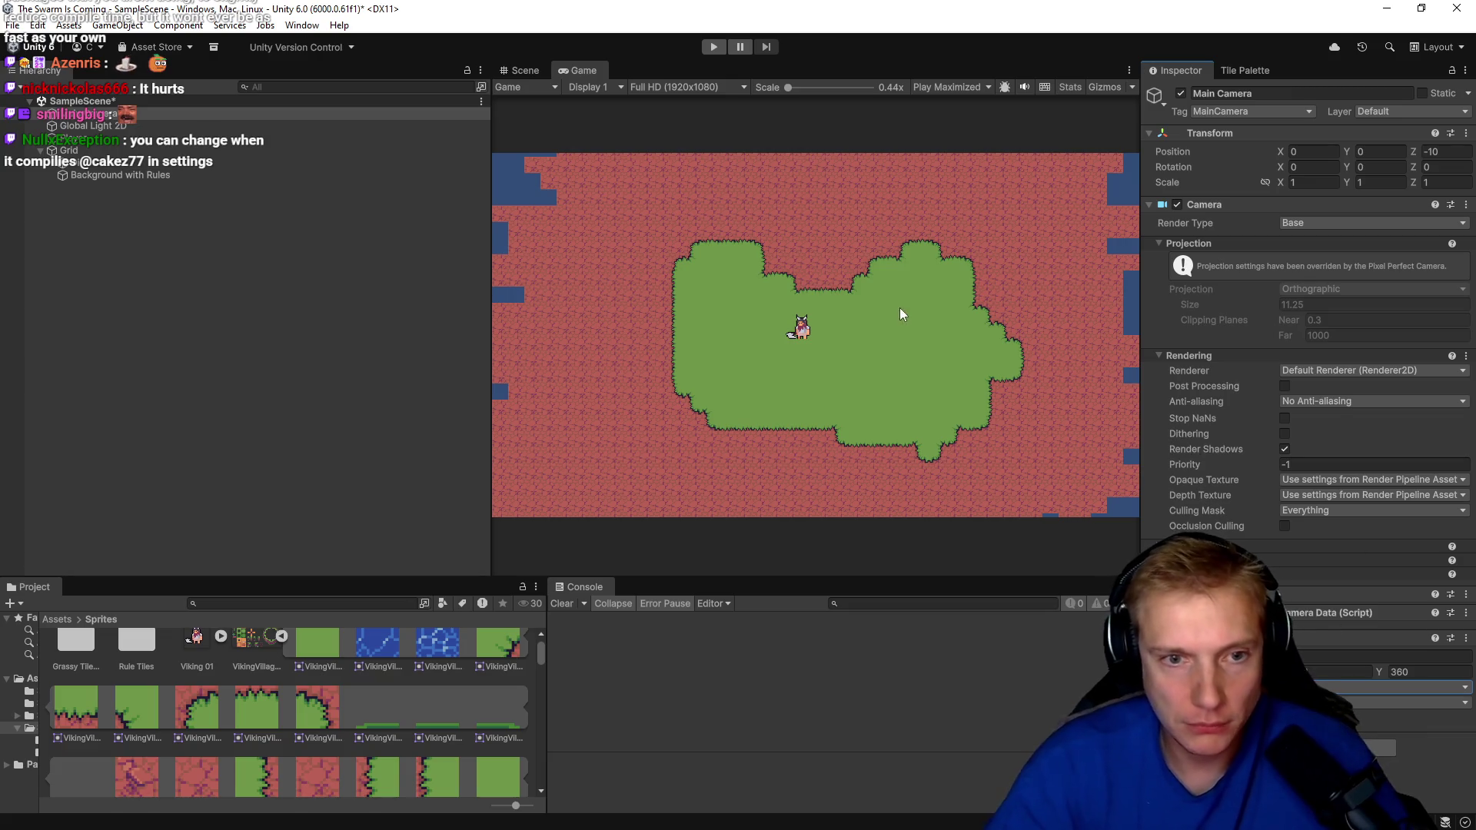
{"action": "left_click", "coordinate": [522, 71]}
{"action": "left_click_drag", "start_coordinate": [695, 246], "coordinate": [817, 243]}
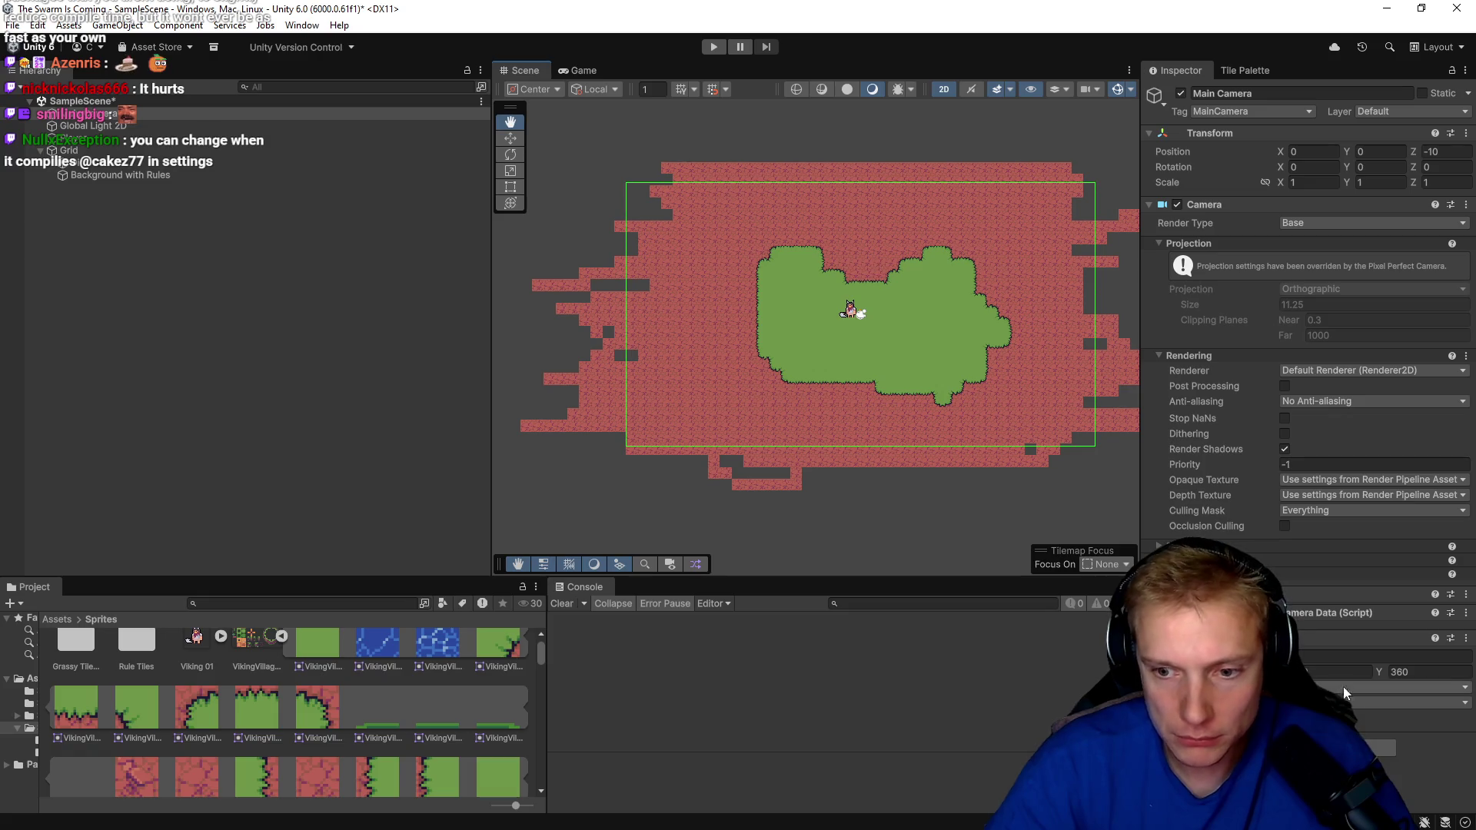
{"action": "mouse_move", "coordinate": [777, 257]}
{"action": "left_mouse_down"}
{"action": "mouse_move", "coordinate": [814, 297]}
{"action": "mouse_move", "coordinate": [652, 240]}
{"action": "mouse_move", "coordinate": [667, 240]}
{"action": "left_mouse_up"}
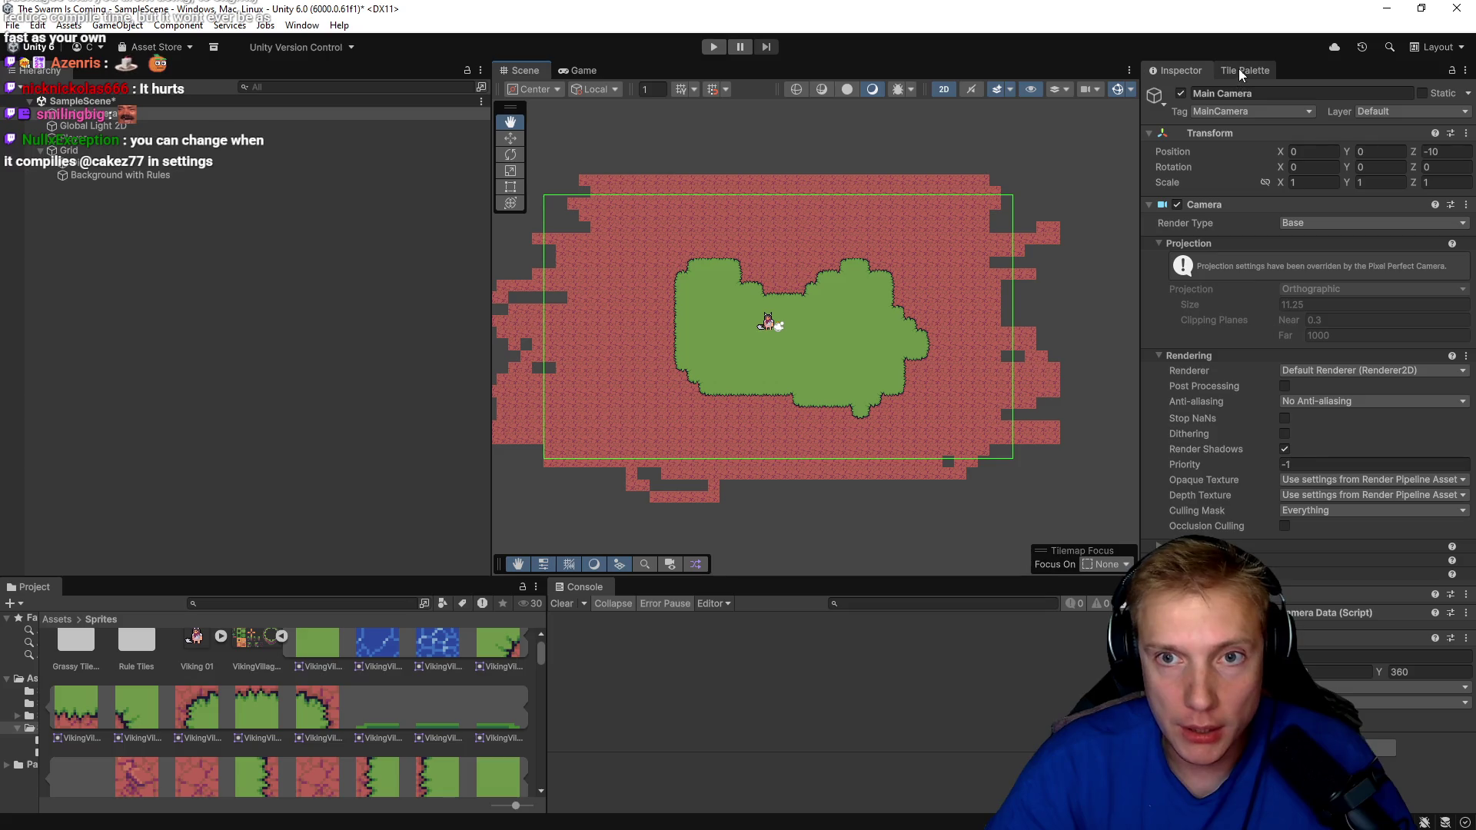
Paint red background tiles over the empty top-left and right-edge cells, then run the game.
{"action": "left_click", "coordinate": [1238, 67]}
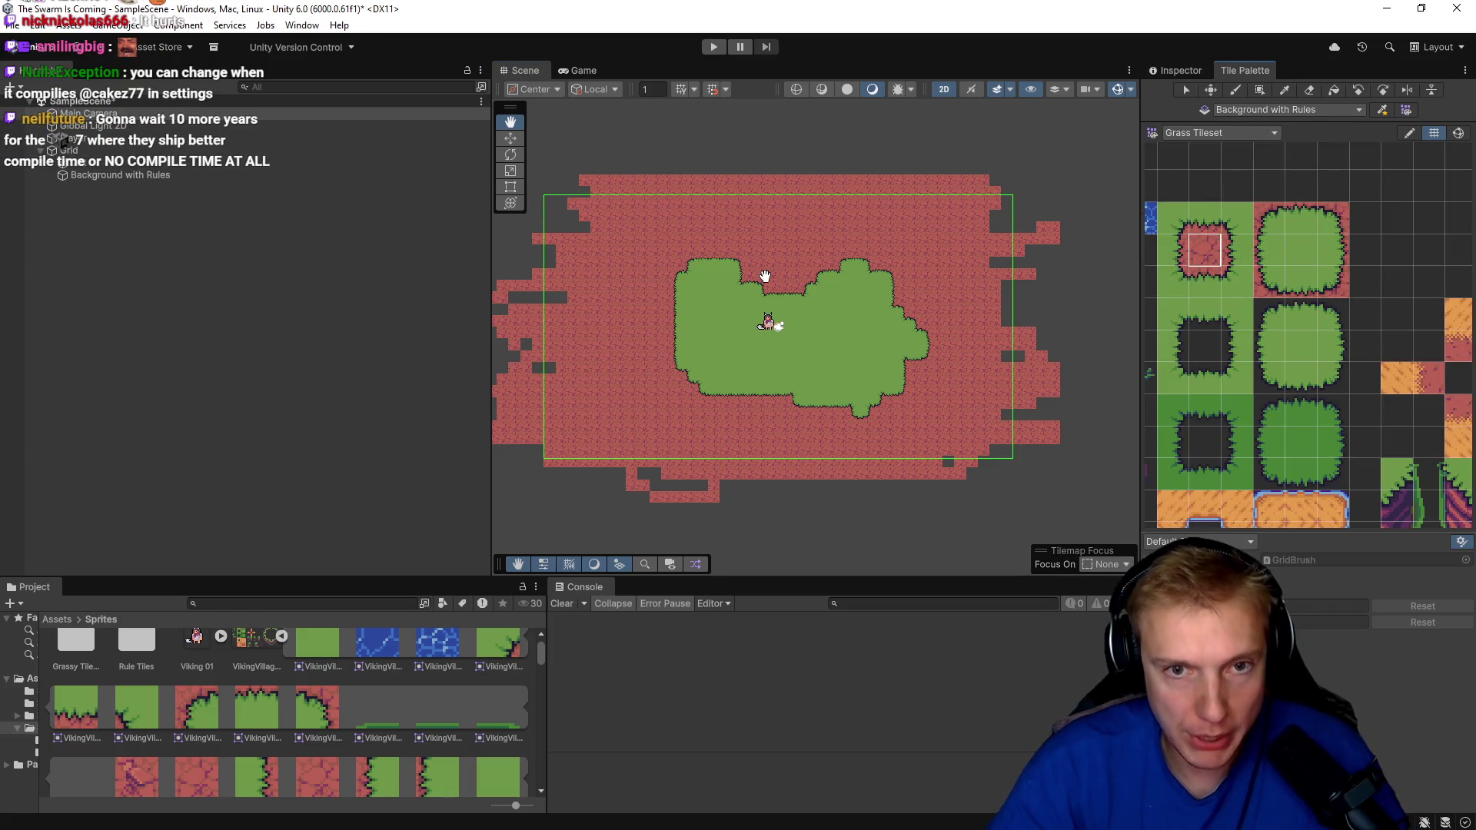
{"action": "left_click_drag", "start_coordinate": [740, 251], "coordinate": [750, 245]}
{"action": "key", "text": "b"}
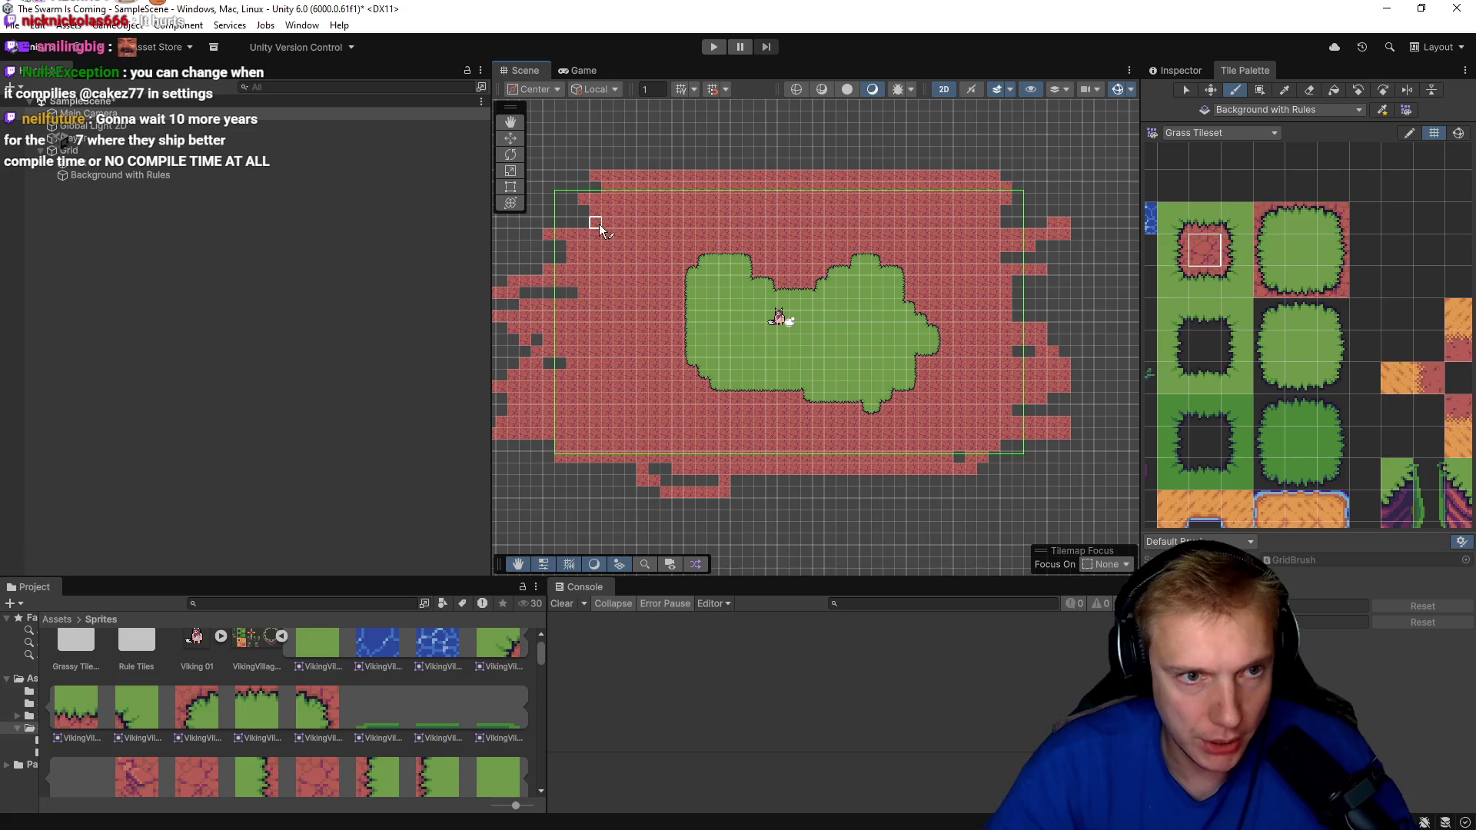
{"action": "mouse_move", "coordinate": [563, 228]}
{"action": "left_mouse_down"}
{"action": "mouse_move", "coordinate": [599, 191]}
{"action": "mouse_move", "coordinate": [569, 197]}
{"action": "mouse_move", "coordinate": [581, 238]}
{"action": "mouse_move", "coordinate": [530, 263]}
{"action": "mouse_move", "coordinate": [547, 234]}
{"action": "mouse_move", "coordinate": [565, 275]}
{"action": "mouse_move", "coordinate": [553, 388]}
{"action": "mouse_move", "coordinate": [665, 482]}
{"action": "mouse_move", "coordinate": [945, 456]}
{"action": "mouse_move", "coordinate": [1016, 394]}
{"action": "mouse_move", "coordinate": [1008, 445]}
{"action": "left_mouse_up"}
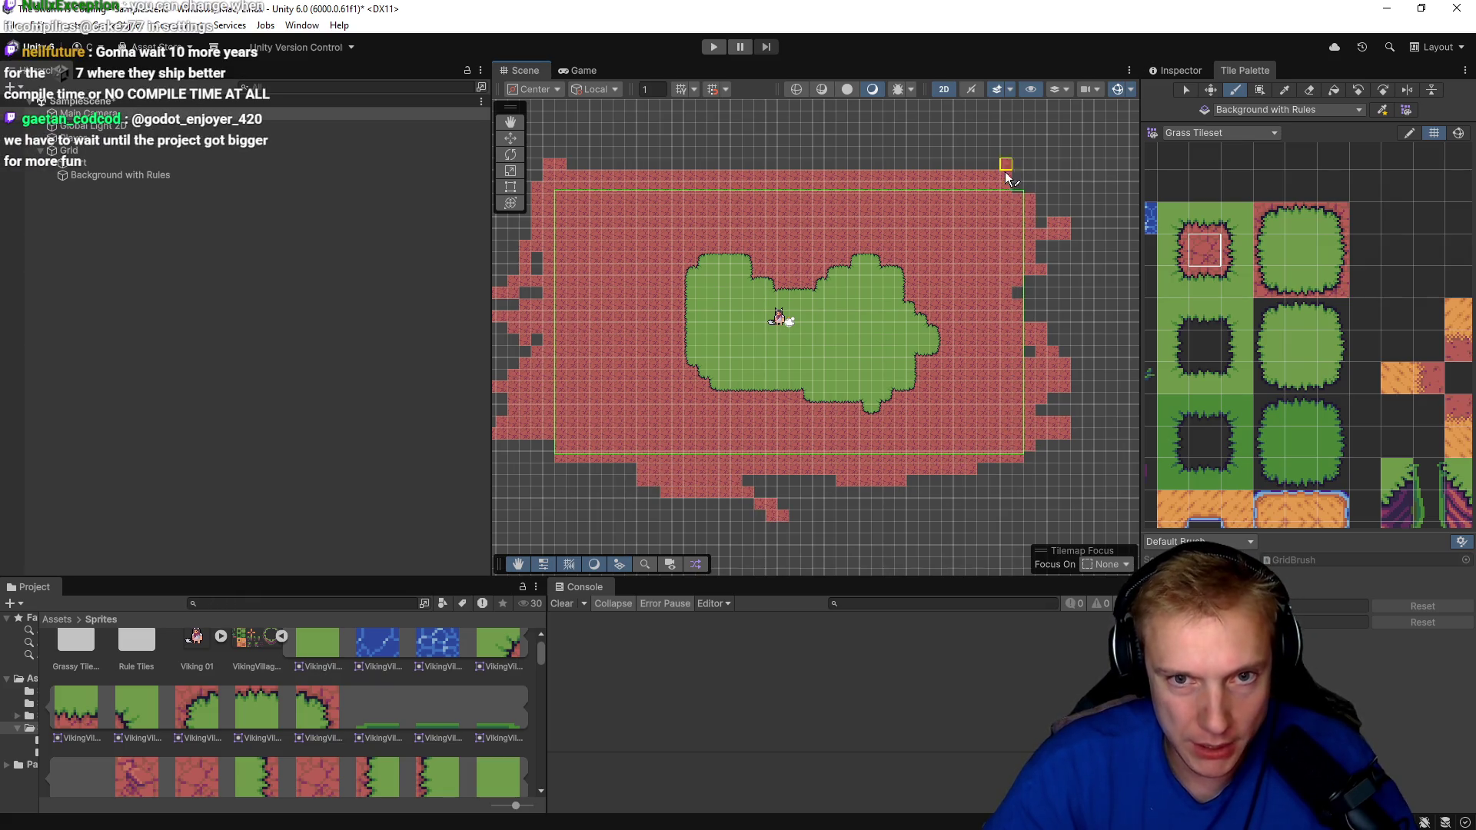
{"action": "left_click_drag", "start_coordinate": [1017, 213], "coordinate": [1030, 317]}
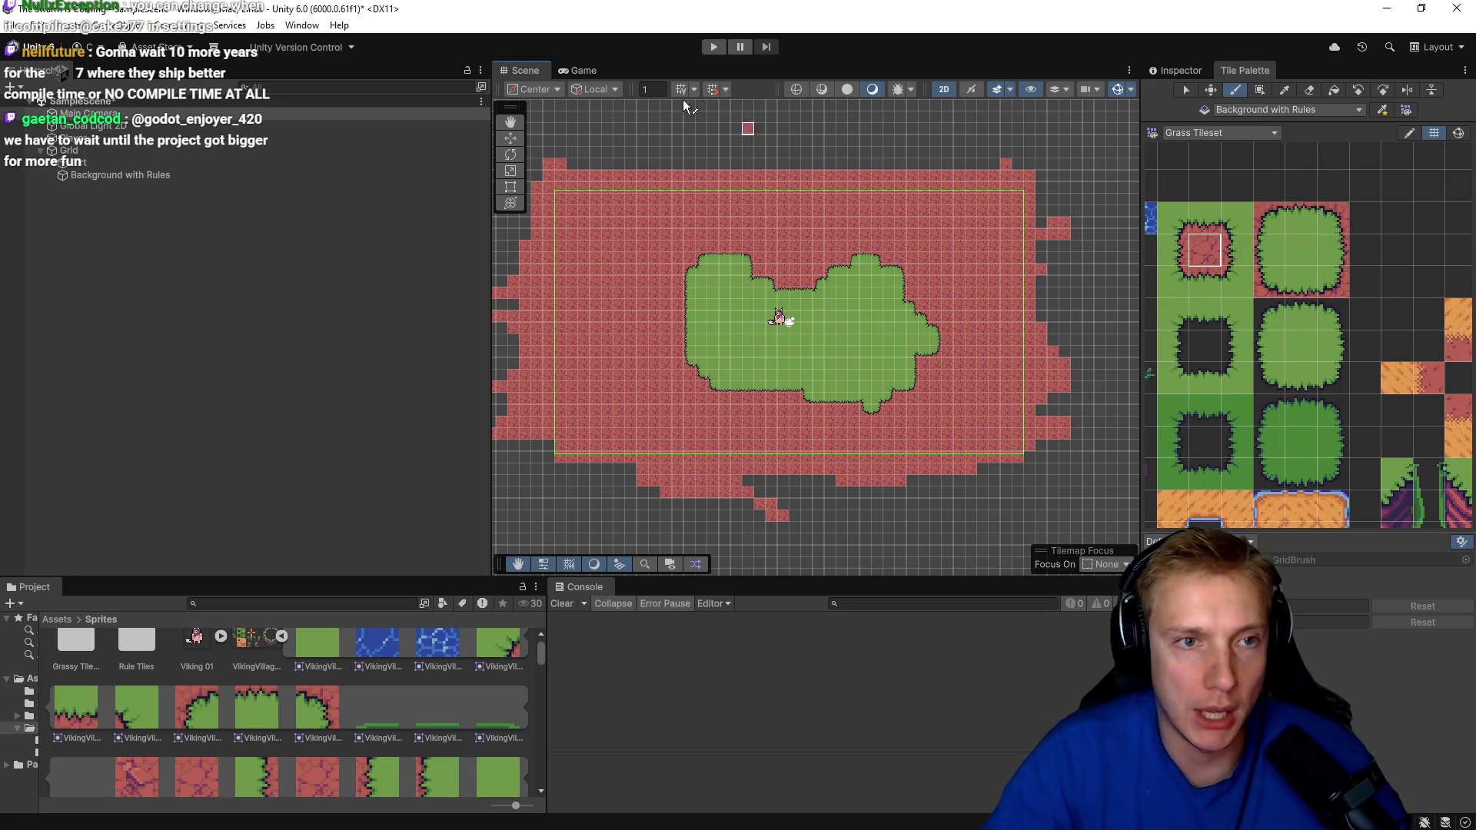
{"action": "left_click", "coordinate": [713, 47]}
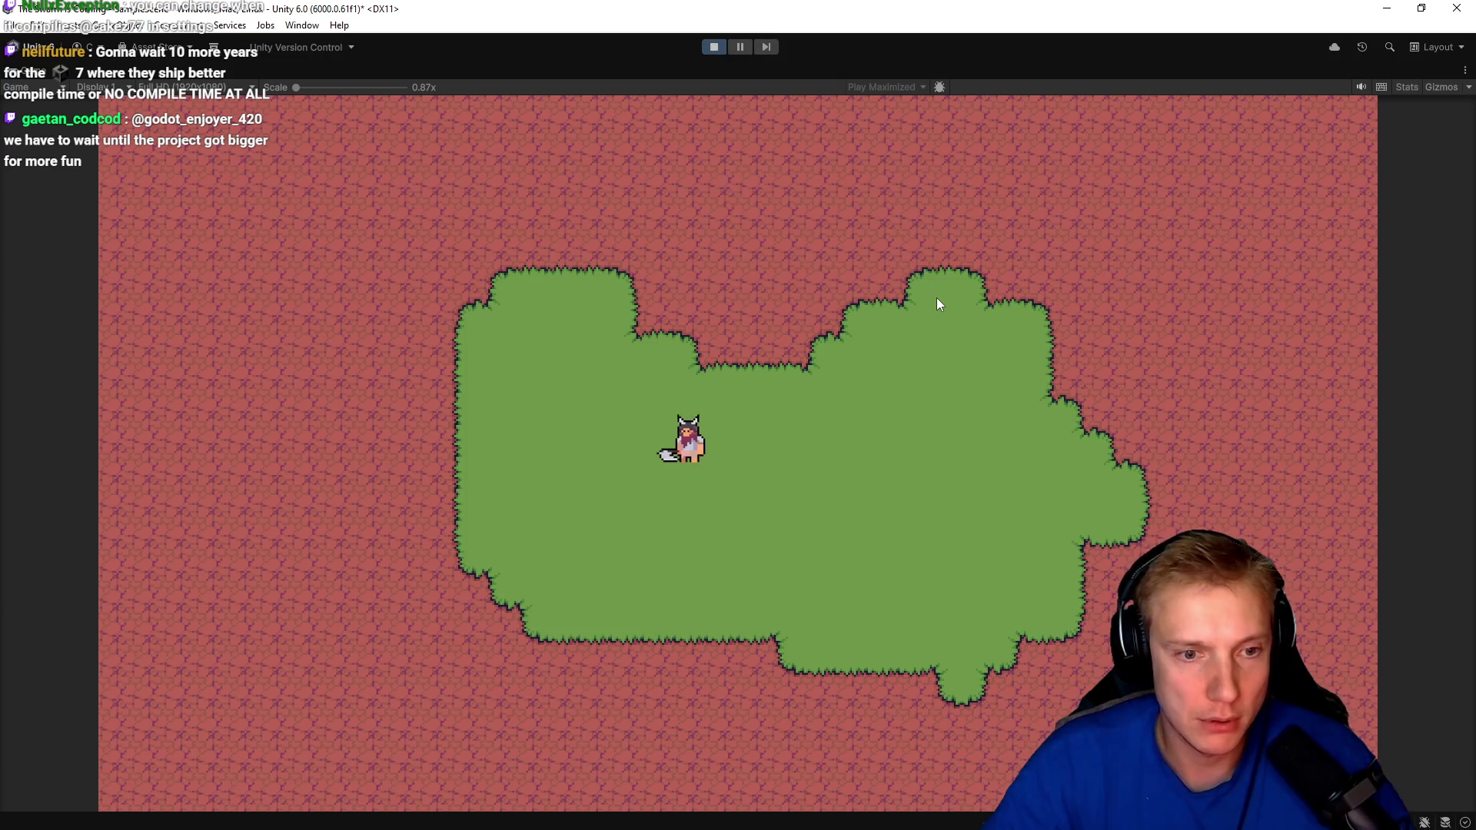
Walk the player up-left, exit Play mode, and switch to File Explorer.
{"action": "key", "text": "a"}
{"action": "key", "text": "w"}
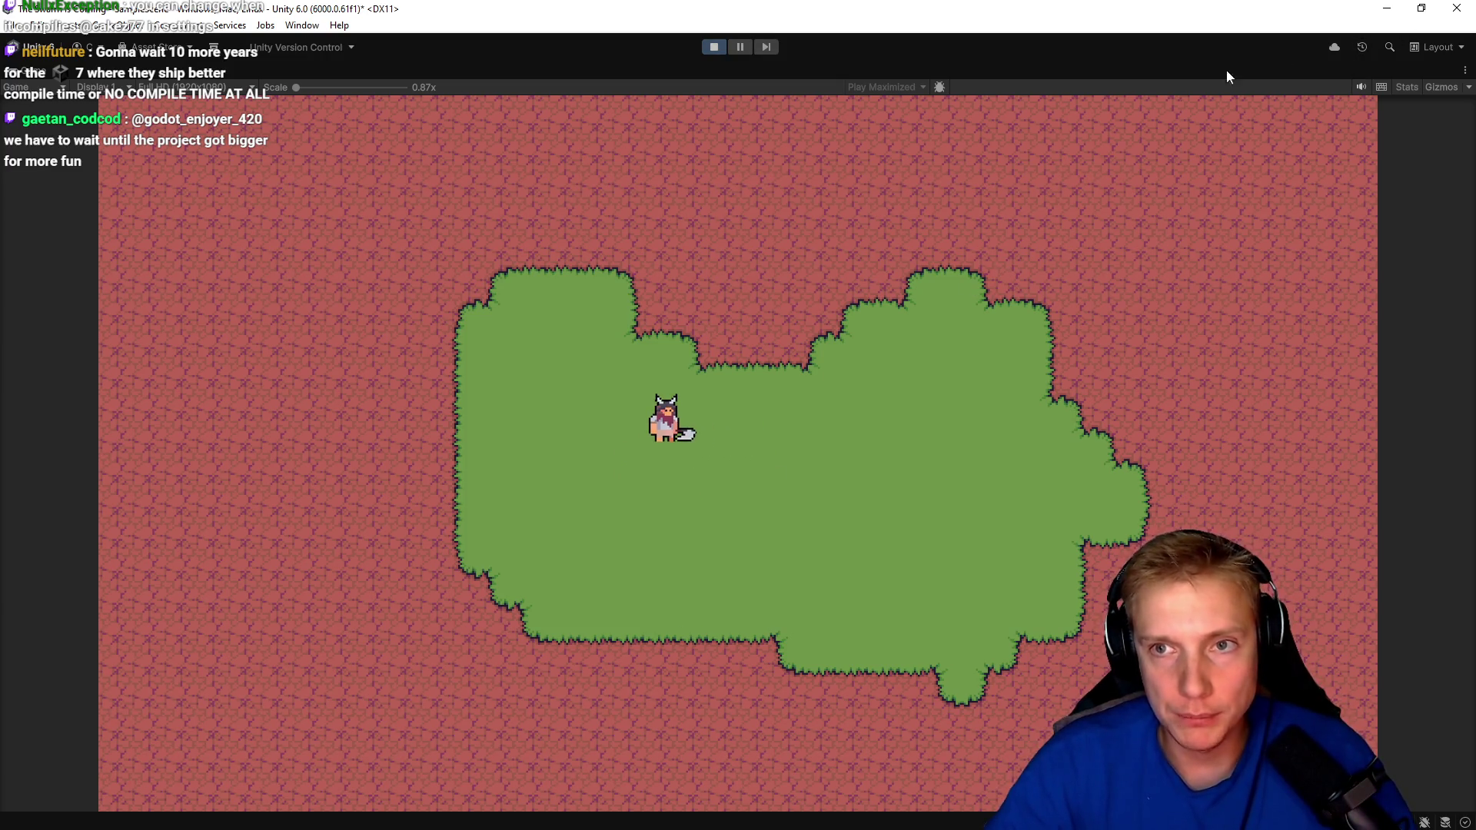
{"action": "left_click", "coordinate": [713, 47]}
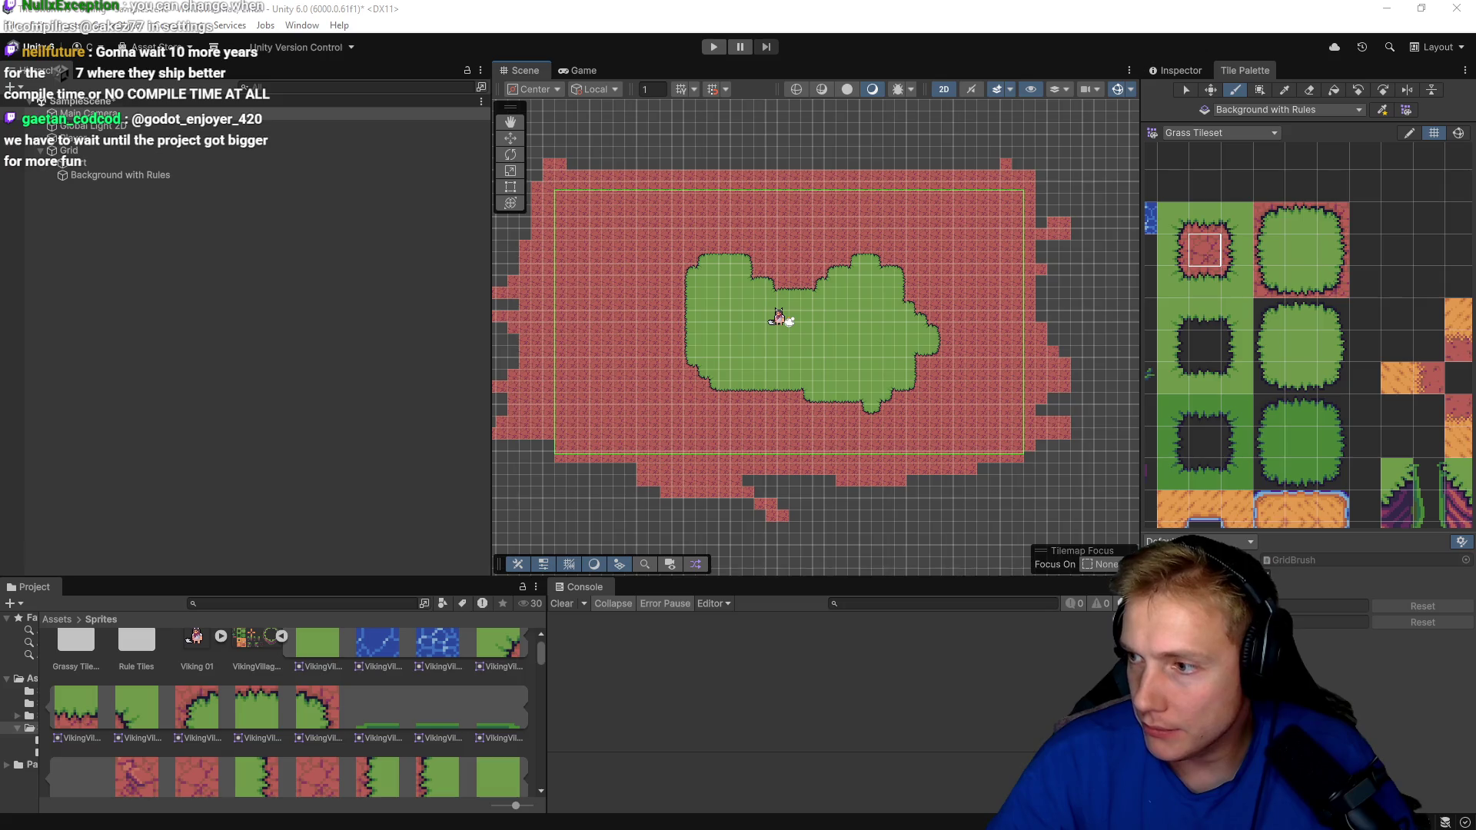
{"action": "key", "text": "alt+Tab"}
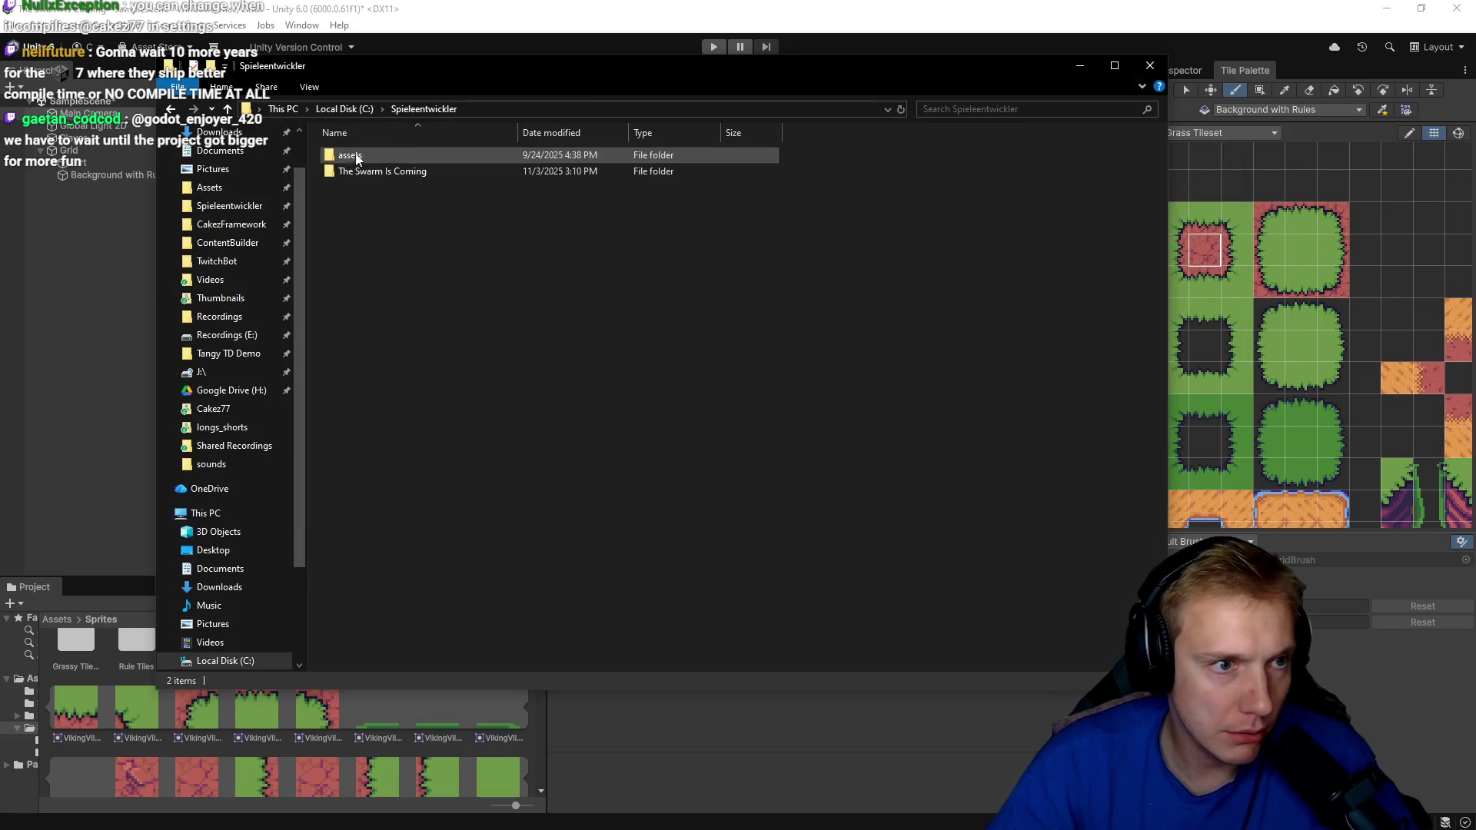
Look inside the assets folder and return to the Spieleentwickler folder.
{"action": "double_click", "coordinate": [341, 158]}
{"action": "key", "text": "alt+Left"}
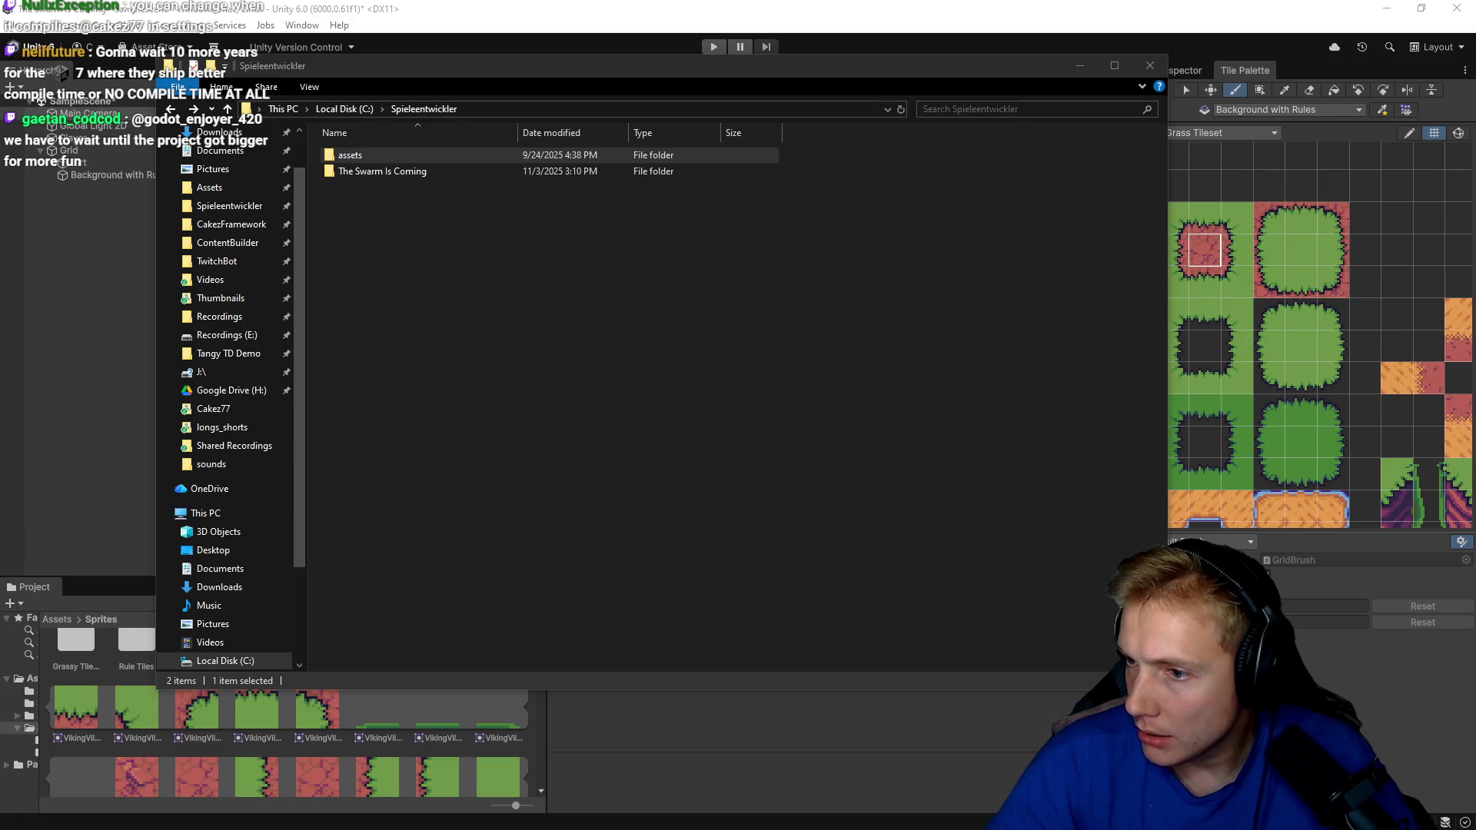
{"action": "left_click", "coordinate": [495, 229]}
{"action": "left_click", "coordinate": [344, 157]}
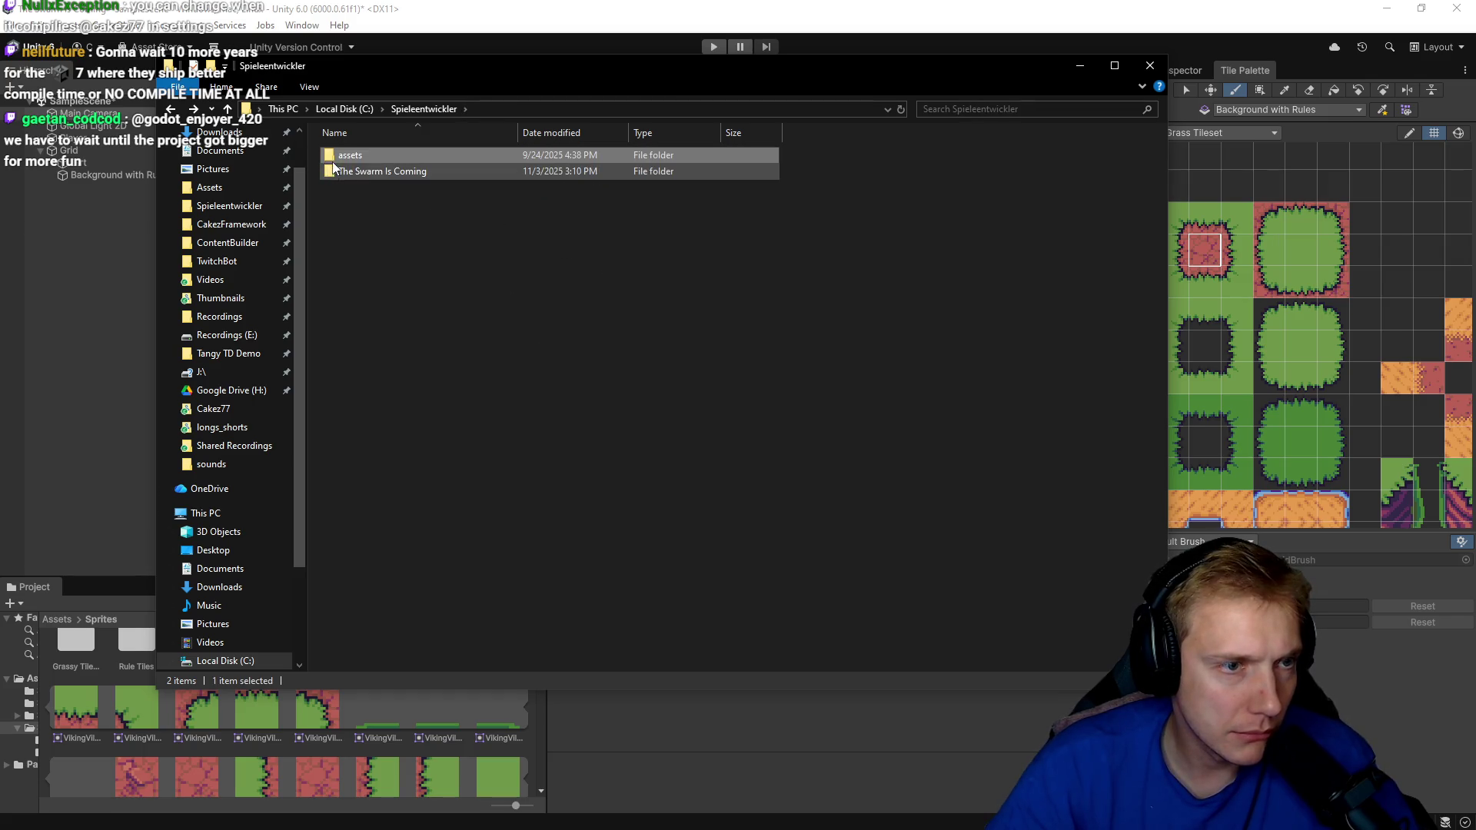
{"action": "double_click", "coordinate": [338, 157]}
{"action": "key", "text": "alt+Left"}
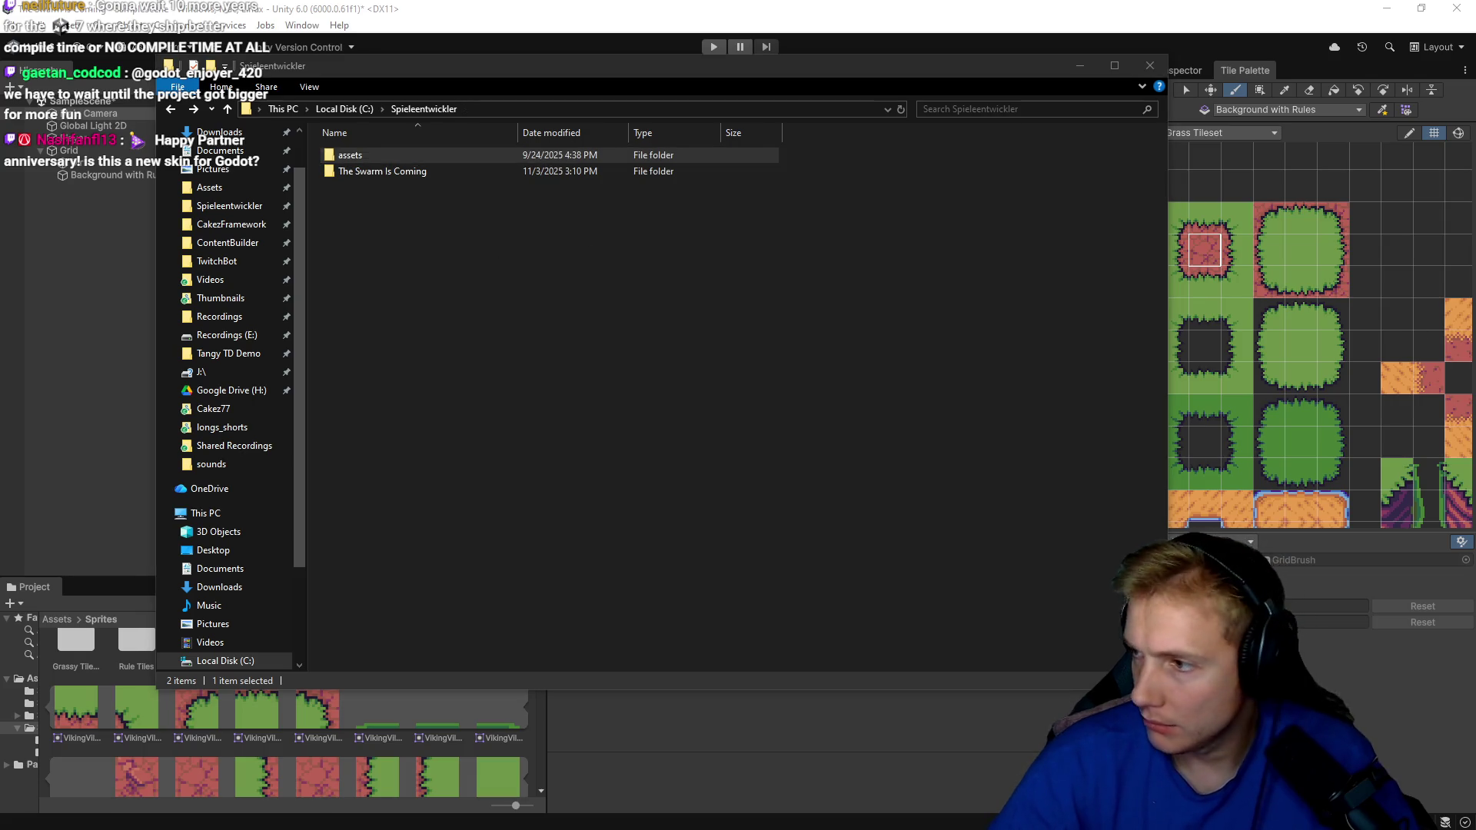
{"action": "left_click", "coordinate": [684, 367]}
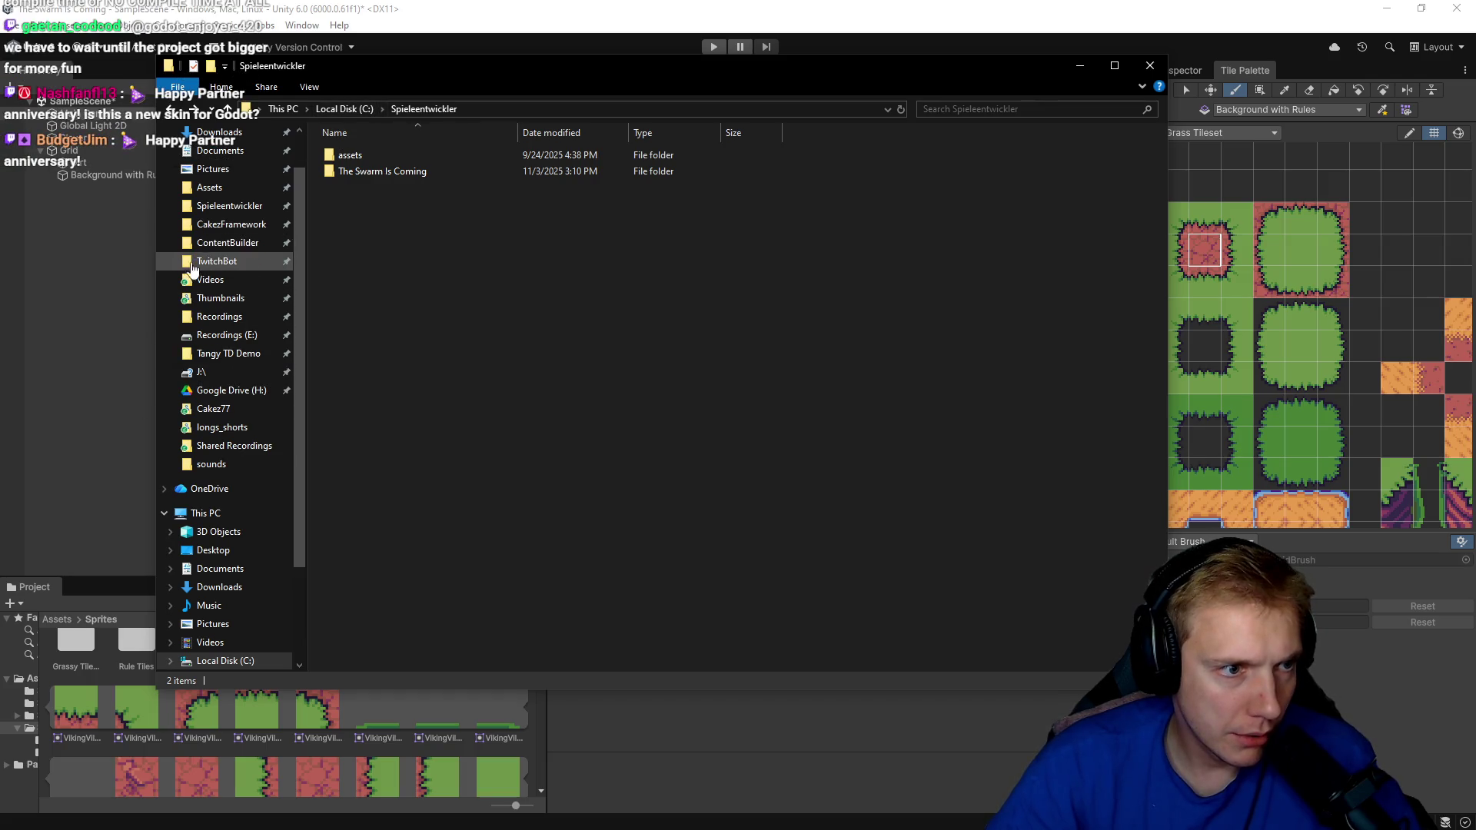
Browse Google Drive (H:) > My Drive > Gamedev Assets > Viking Tileset Project and open VikingVillageBuildingsandObjects.png.
{"action": "left_click", "coordinate": [232, 390]}
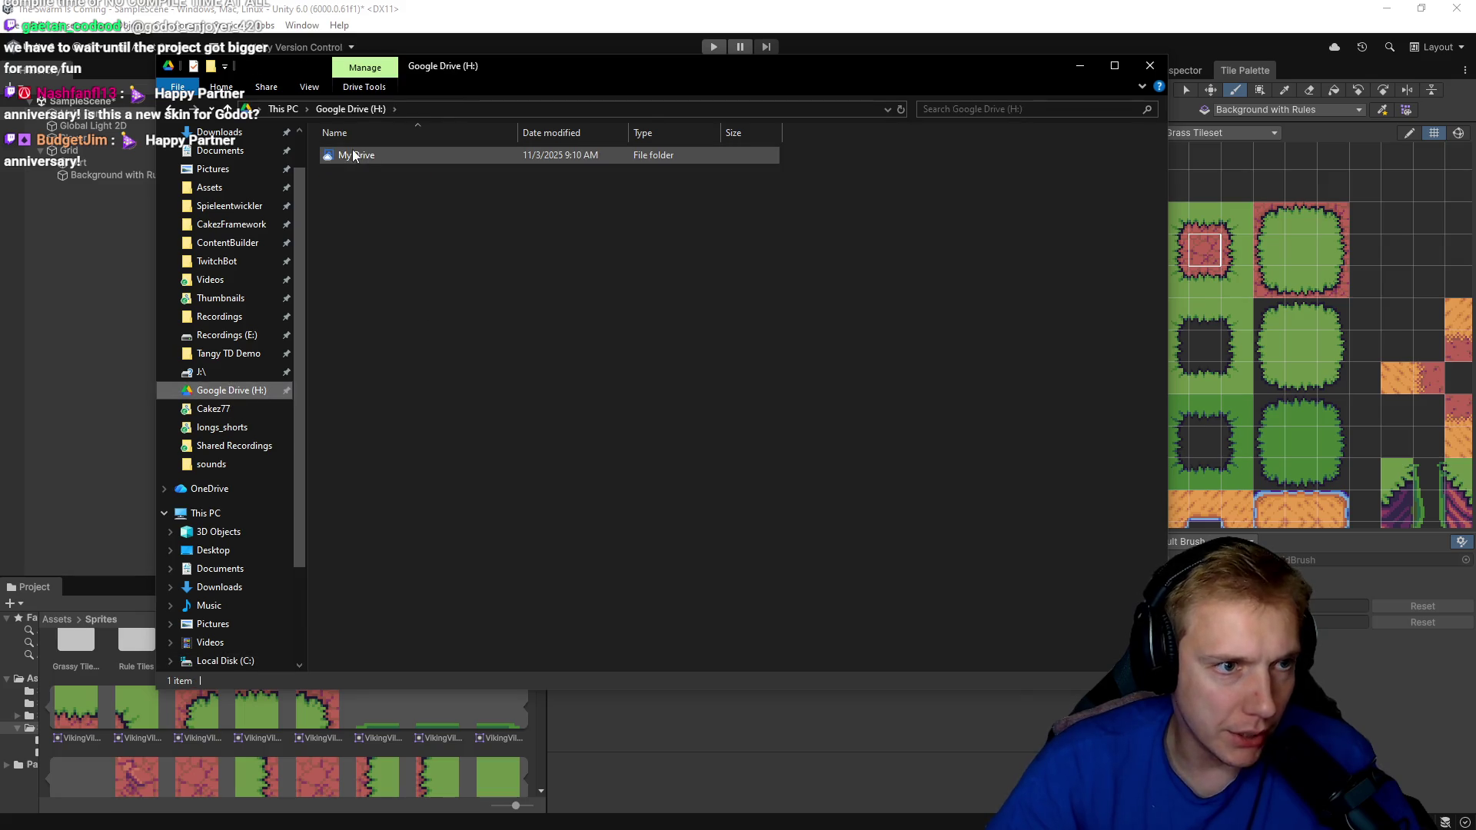
{"action": "double_click", "coordinate": [365, 156]}
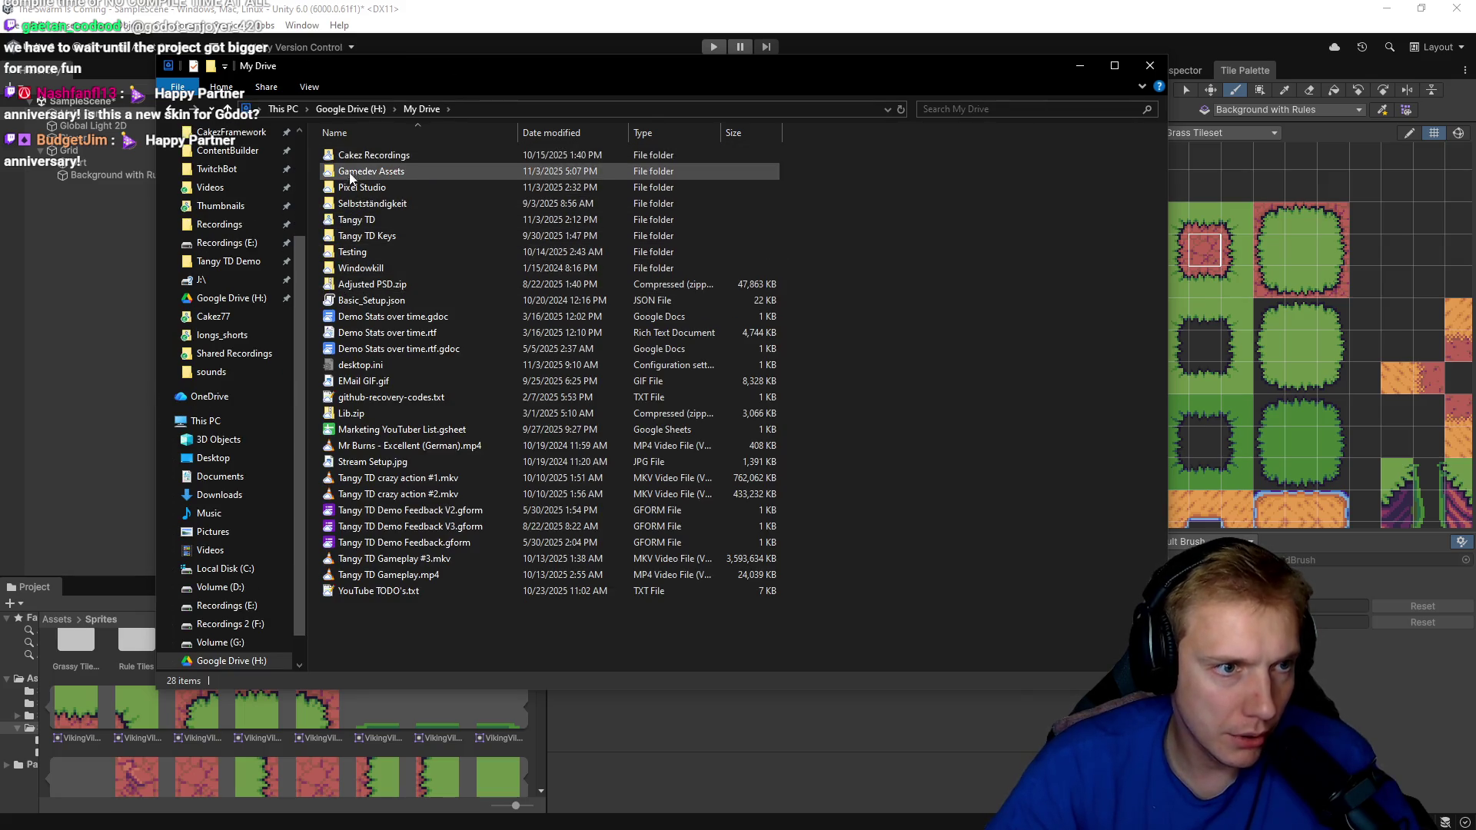
{"action": "double_click", "coordinate": [369, 171]}
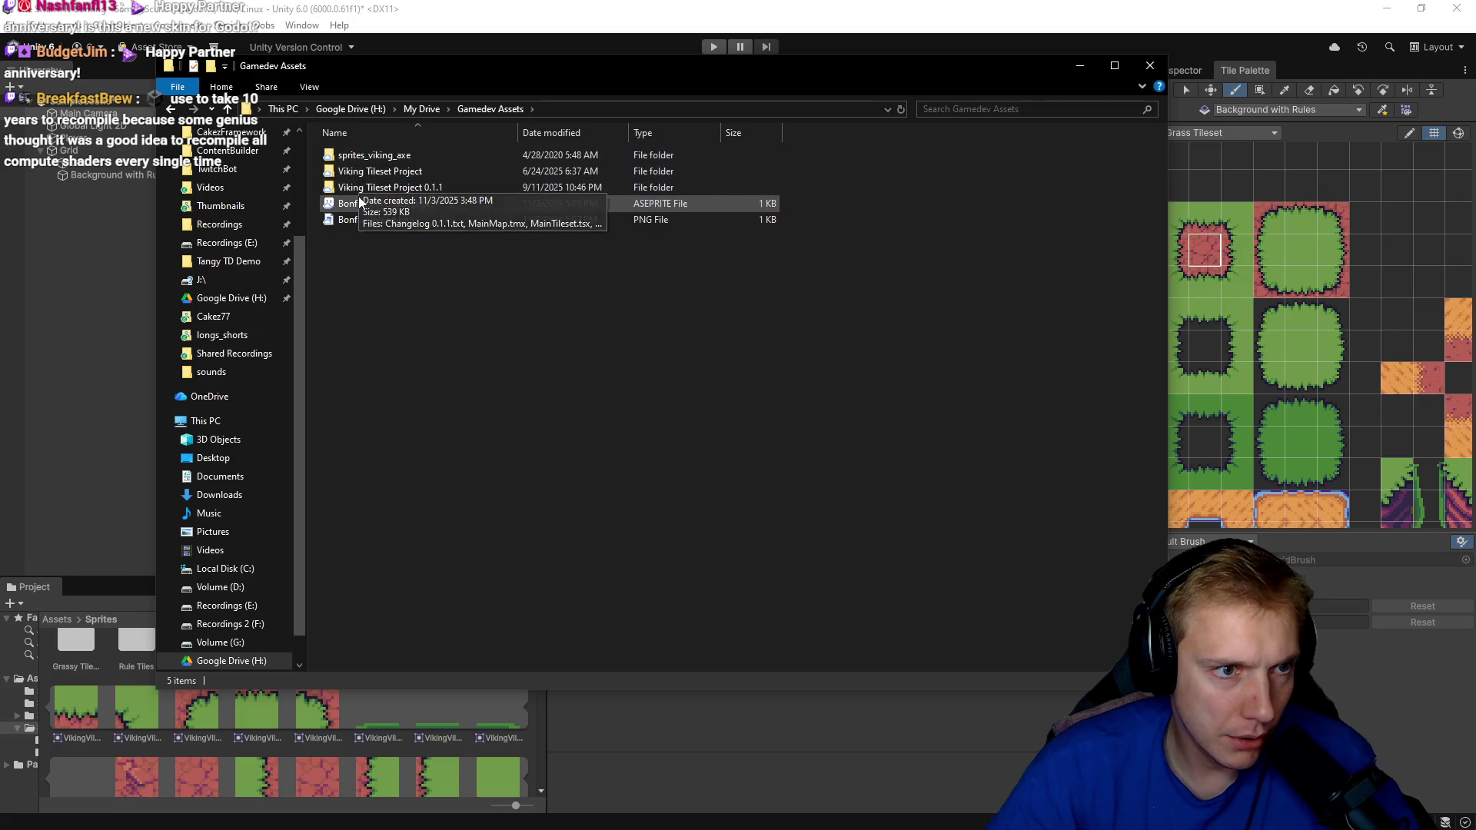
{"action": "double_click", "coordinate": [356, 173]}
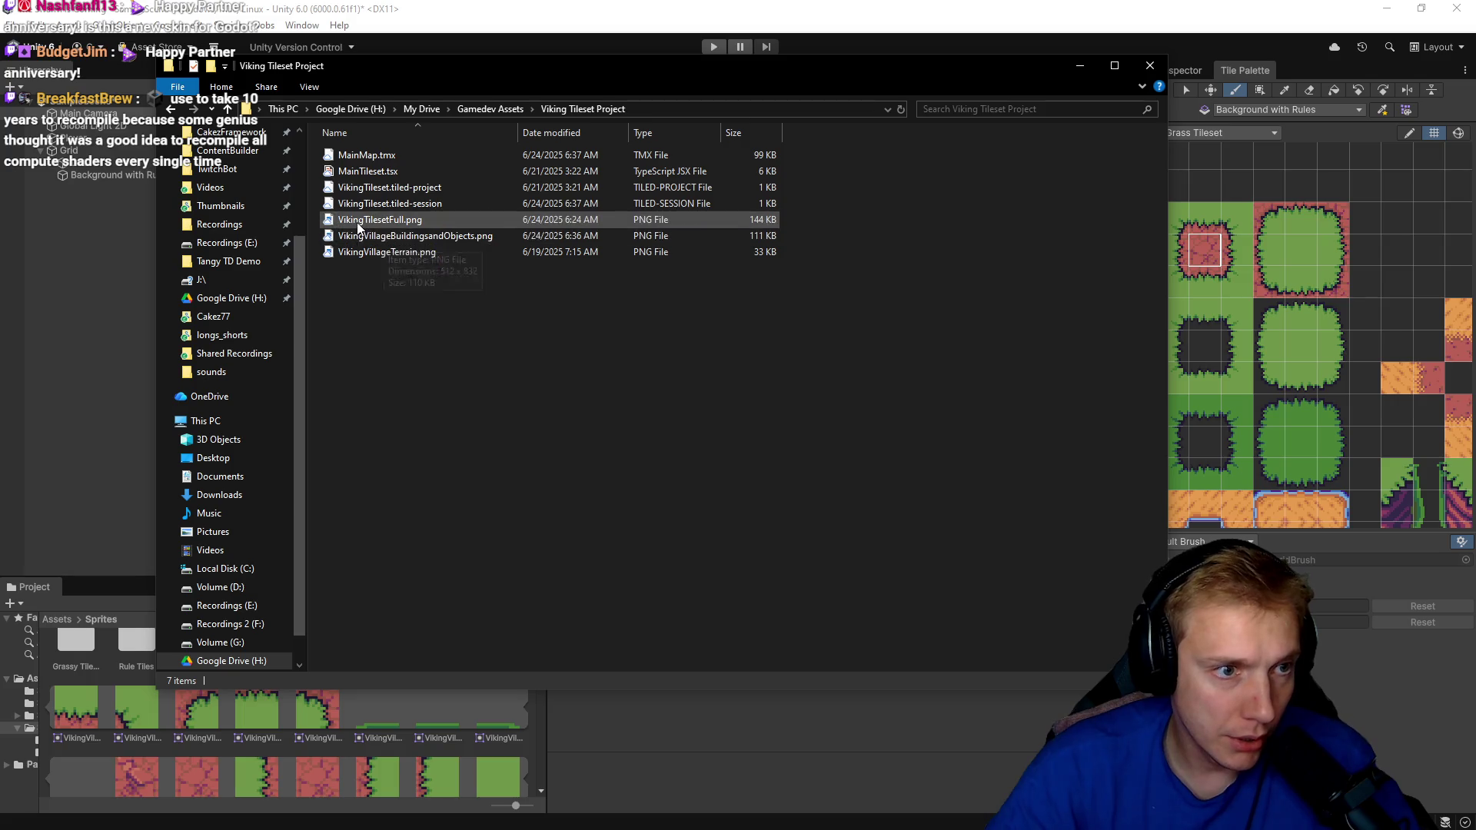
{"action": "left_click", "coordinate": [394, 244]}
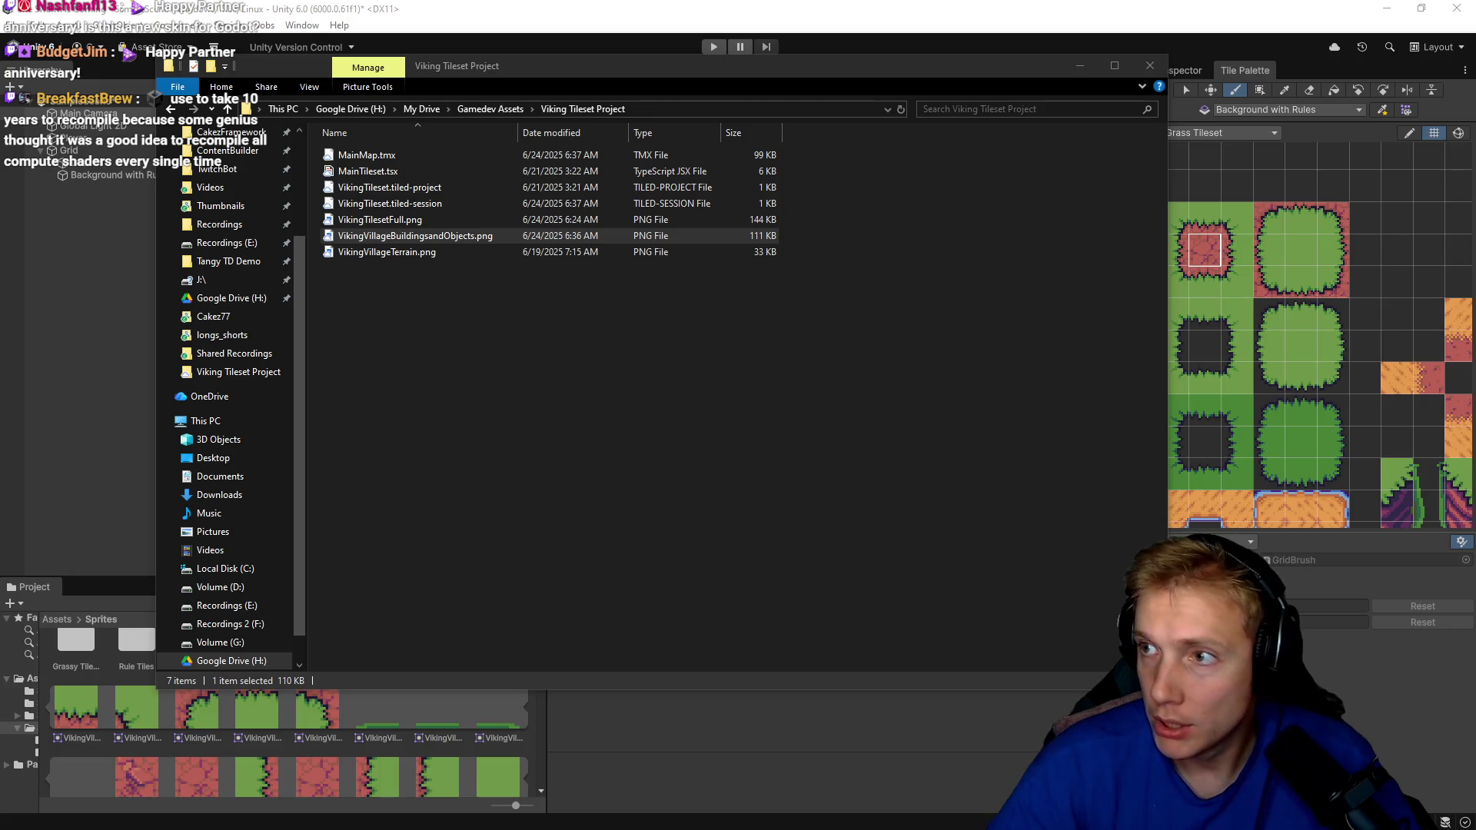
{"action": "key", "text": "Return"}
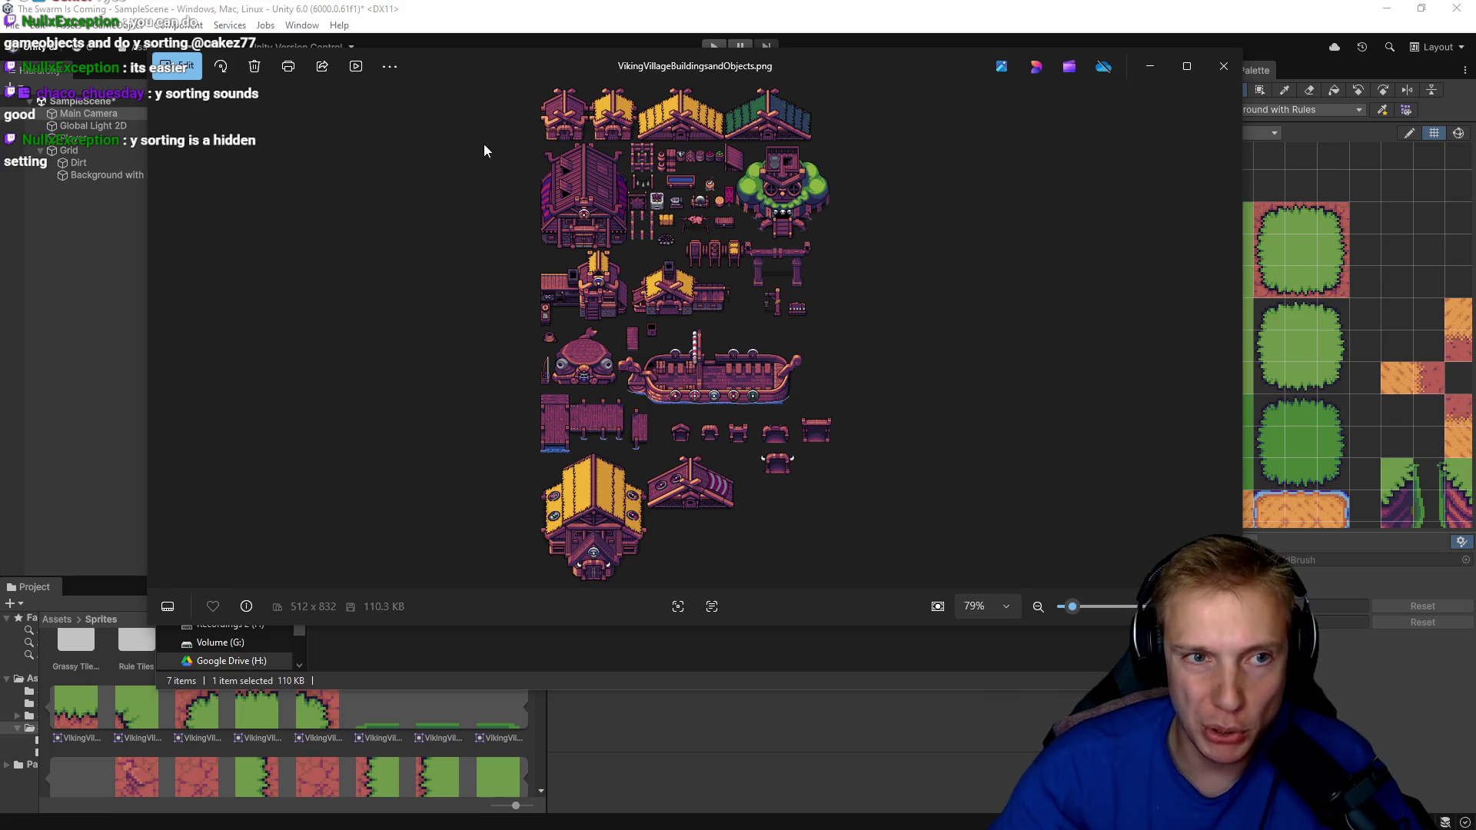
Zoom in and back out on the 512×832 Viking buildings sheet, then close Photos.
{"action": "scroll", "coordinate": [550, 92], "scroll_direction": "up", "scroll_amount": 5}
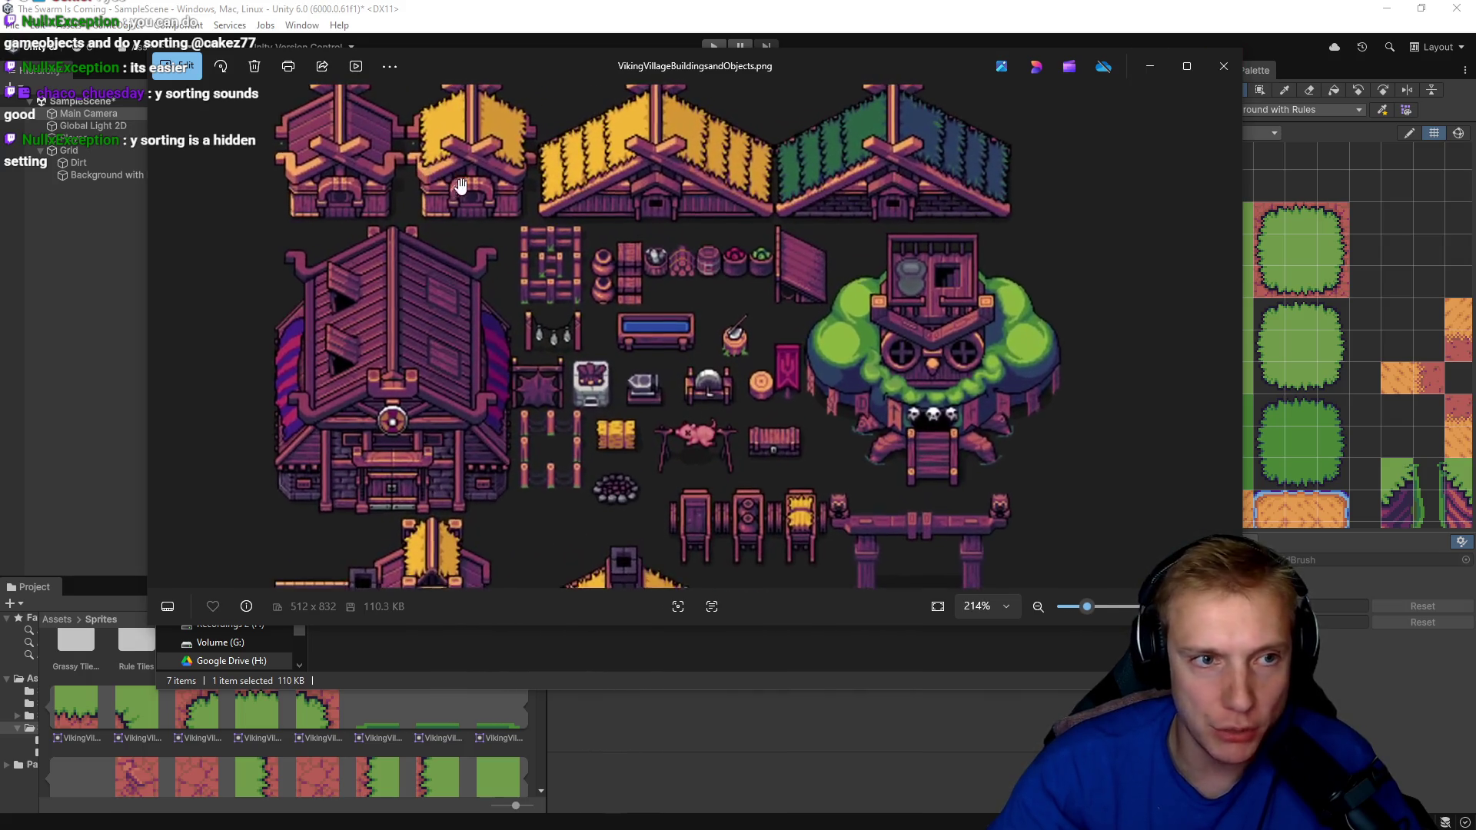
{"action": "scroll", "coordinate": [427, 189], "scroll_direction": "down", "scroll_amount": 3}
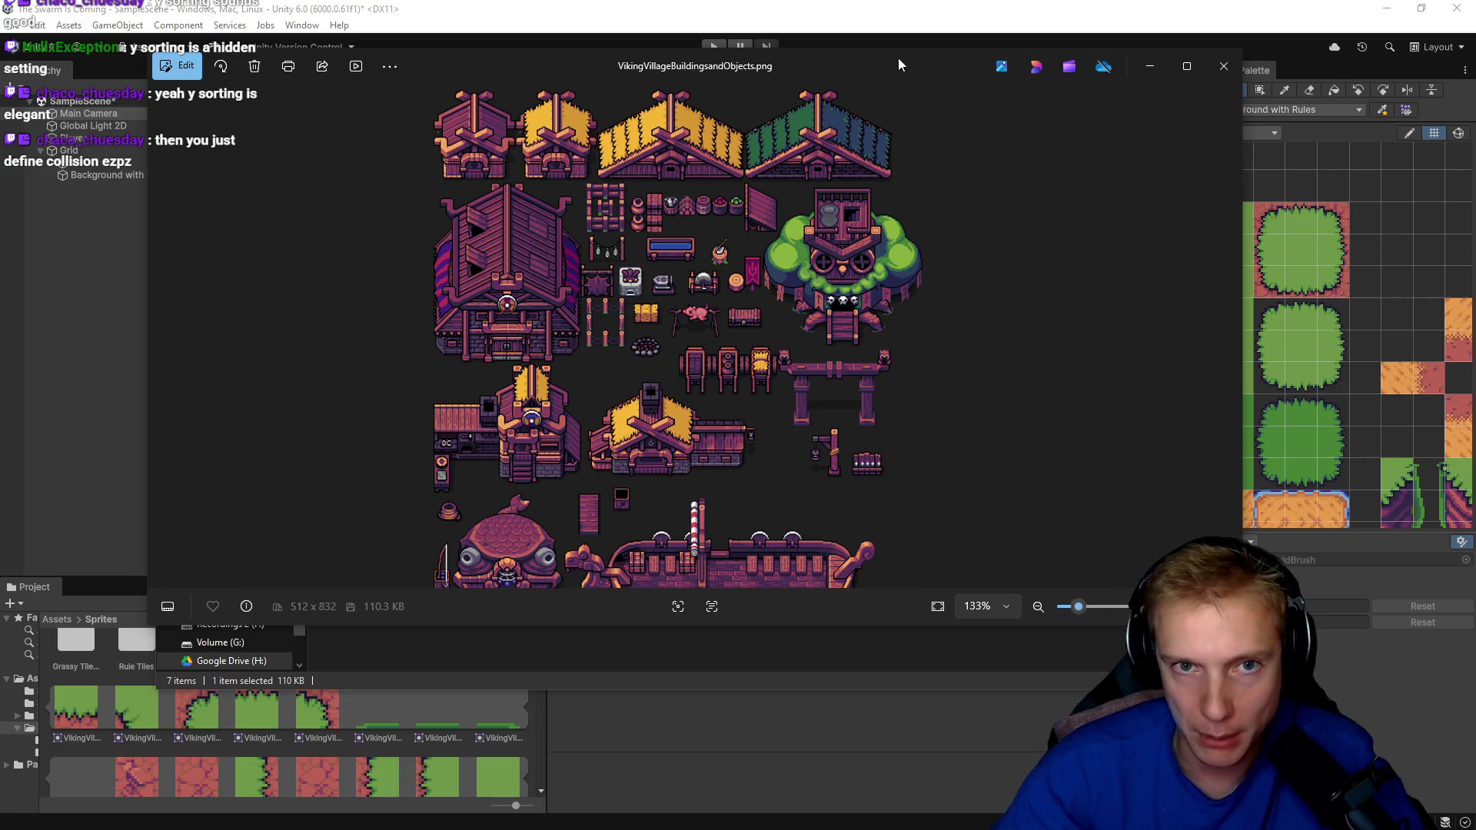
{"action": "left_click", "coordinate": [1223, 66]}
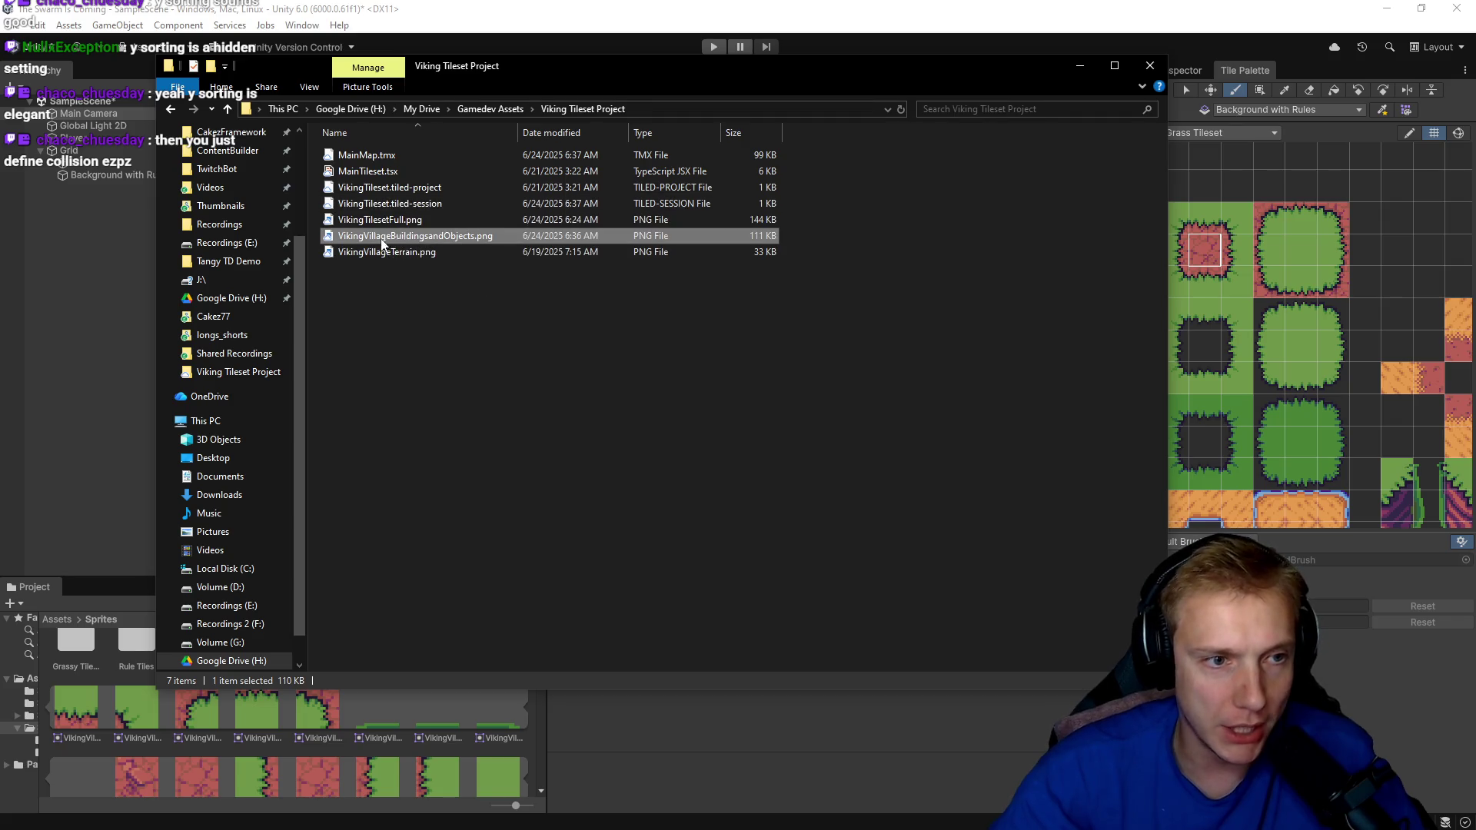
In Aseprite, marquee-select one house from the sheet and paste it into a new 80×96 sprite.
{"action": "key", "text": "alt+Tab"}
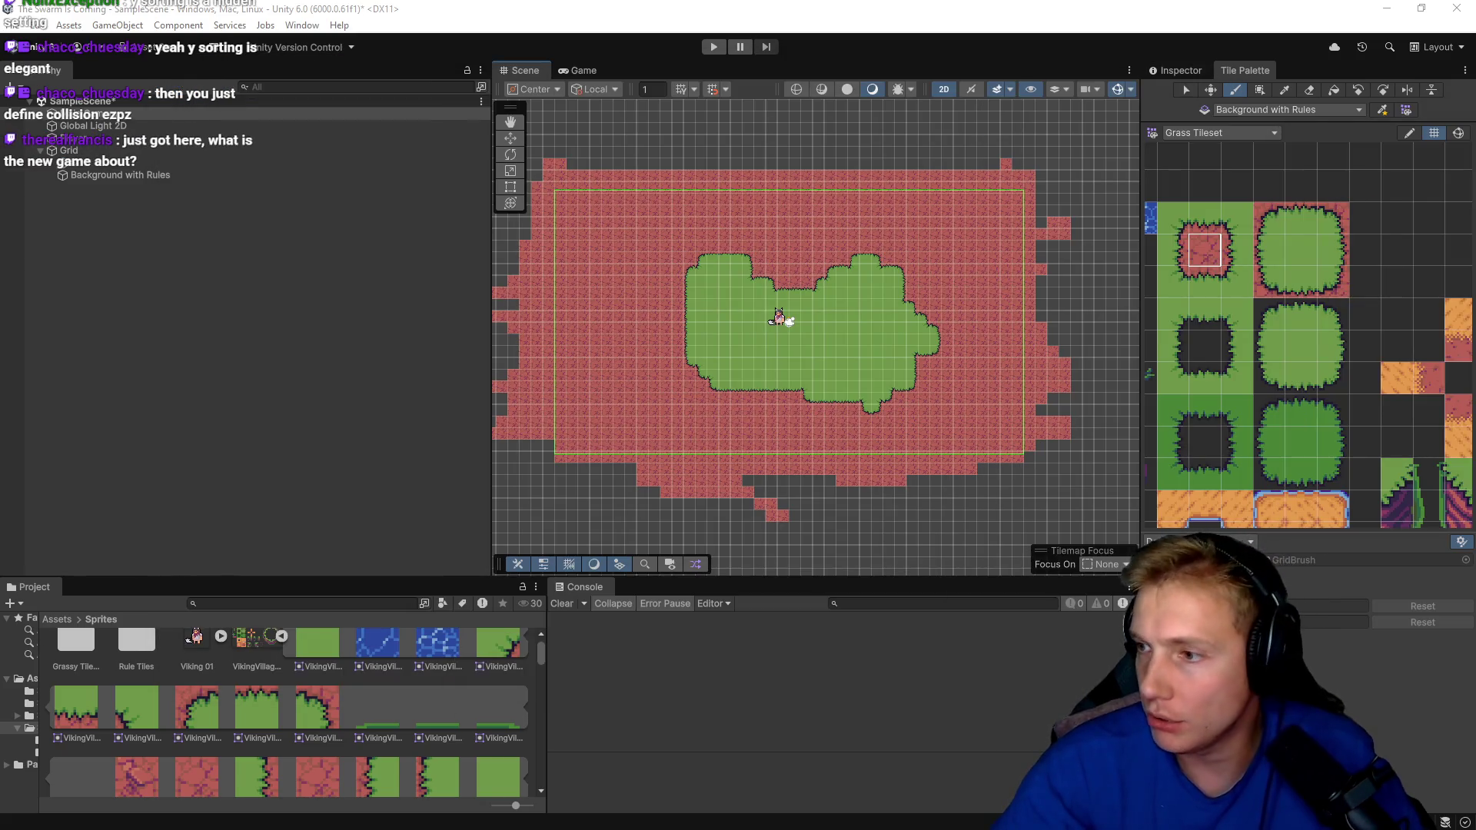
{"action": "key", "text": "alt+Tab"}
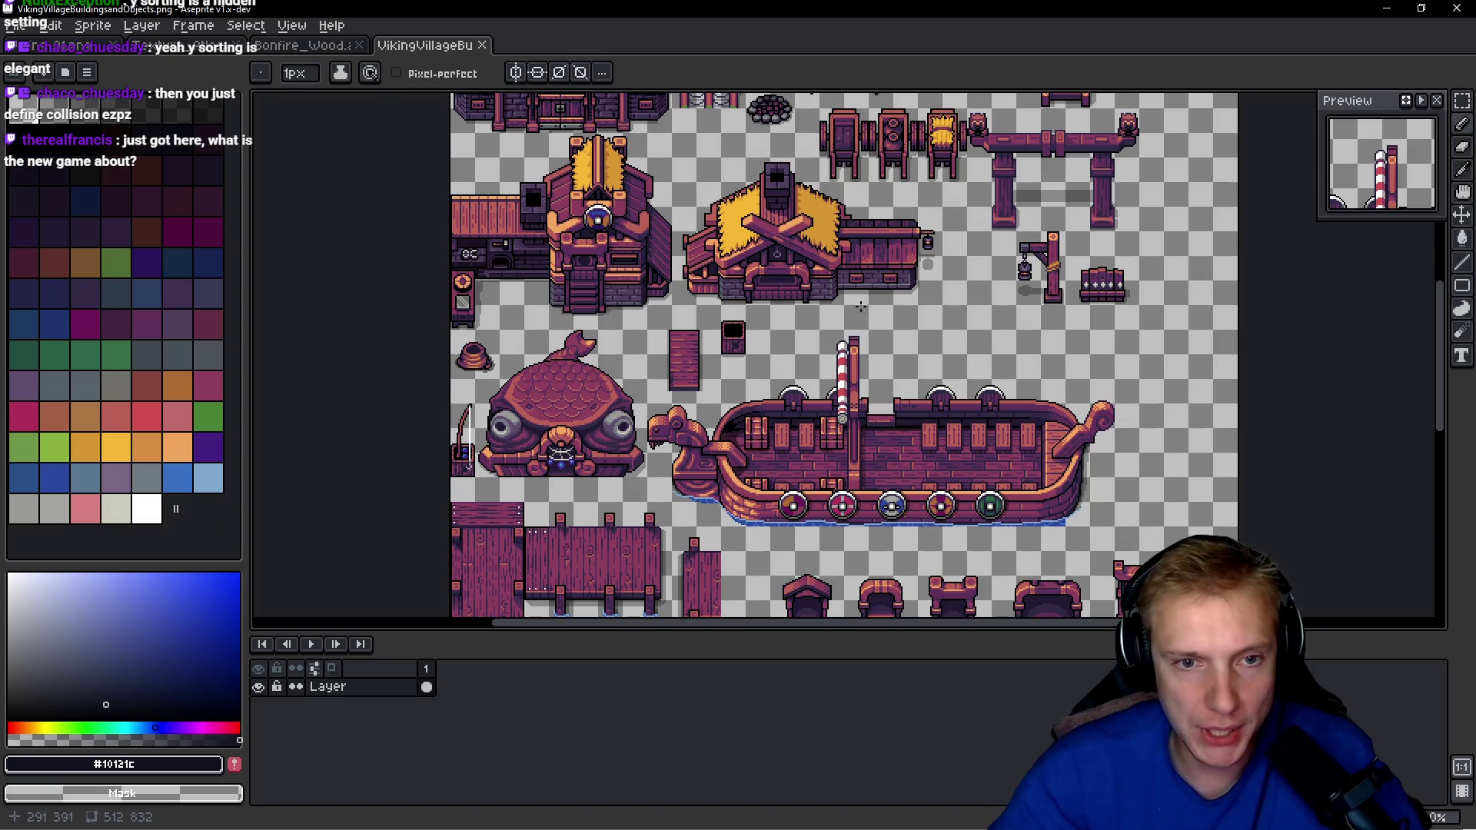
{"action": "scroll", "coordinate": [653, 190], "scroll_direction": "up", "scroll_amount": 3}
{"action": "scroll", "coordinate": [652, 190], "scroll_direction": "down", "scroll_amount": 5}
{"action": "scroll", "coordinate": [628, 285], "scroll_direction": "up", "scroll_amount": 3}
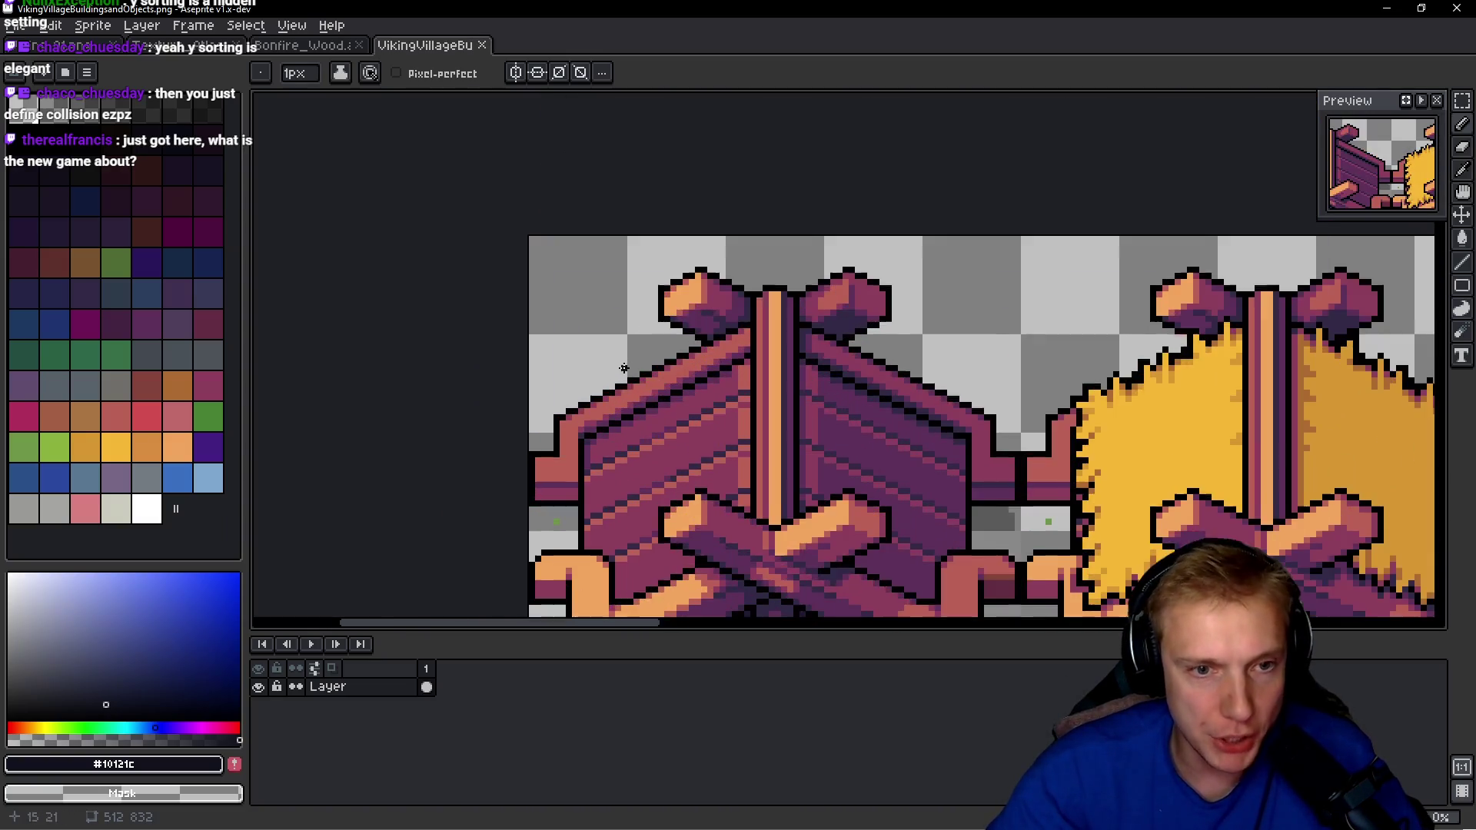
{"action": "scroll", "coordinate": [629, 285], "scroll_direction": "down", "scroll_amount": 2}
{"action": "key", "text": "m"}
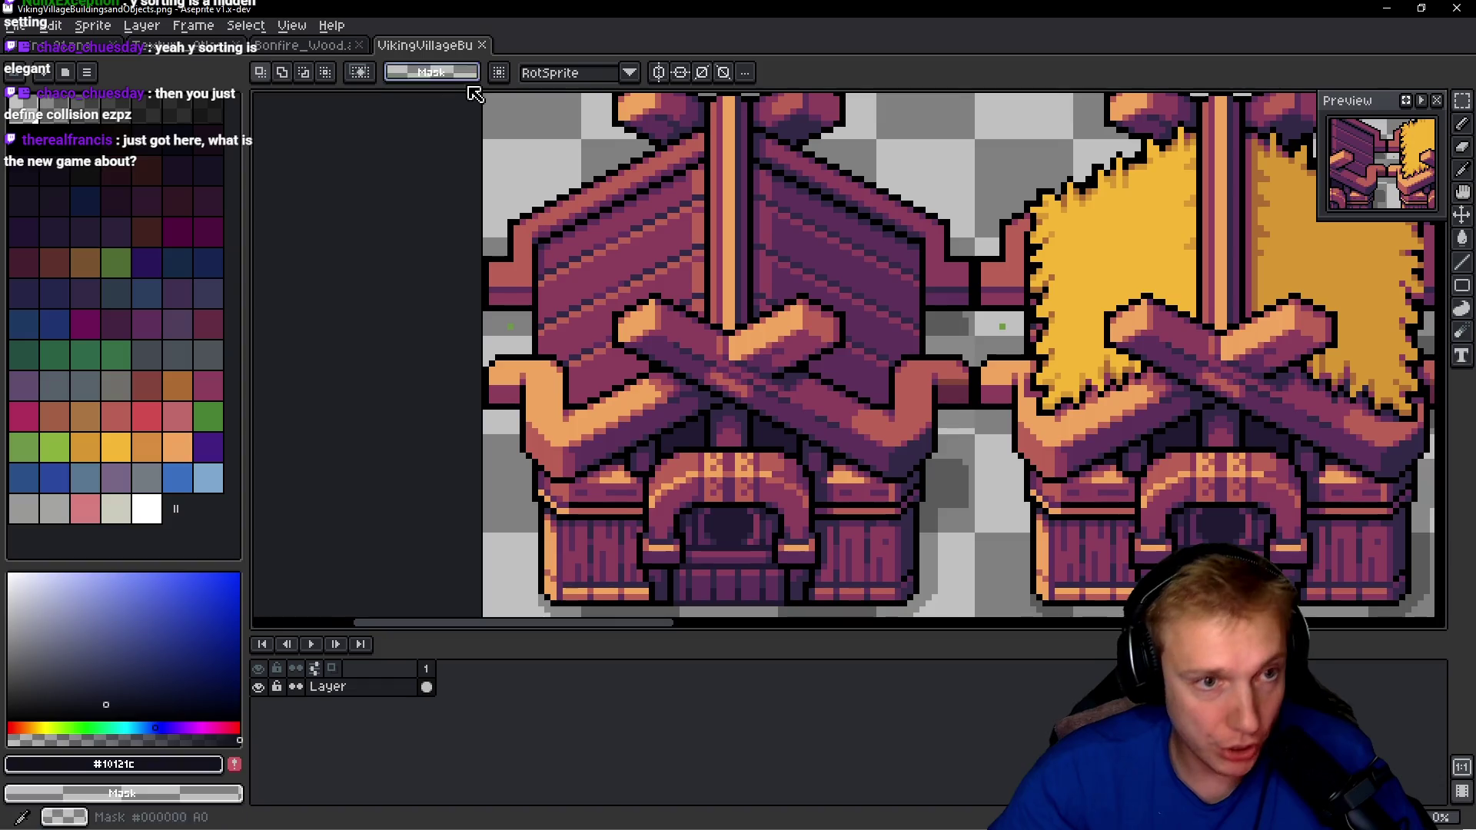
{"action": "scroll", "coordinate": [488, 165], "scroll_direction": "up", "scroll_amount": 2}
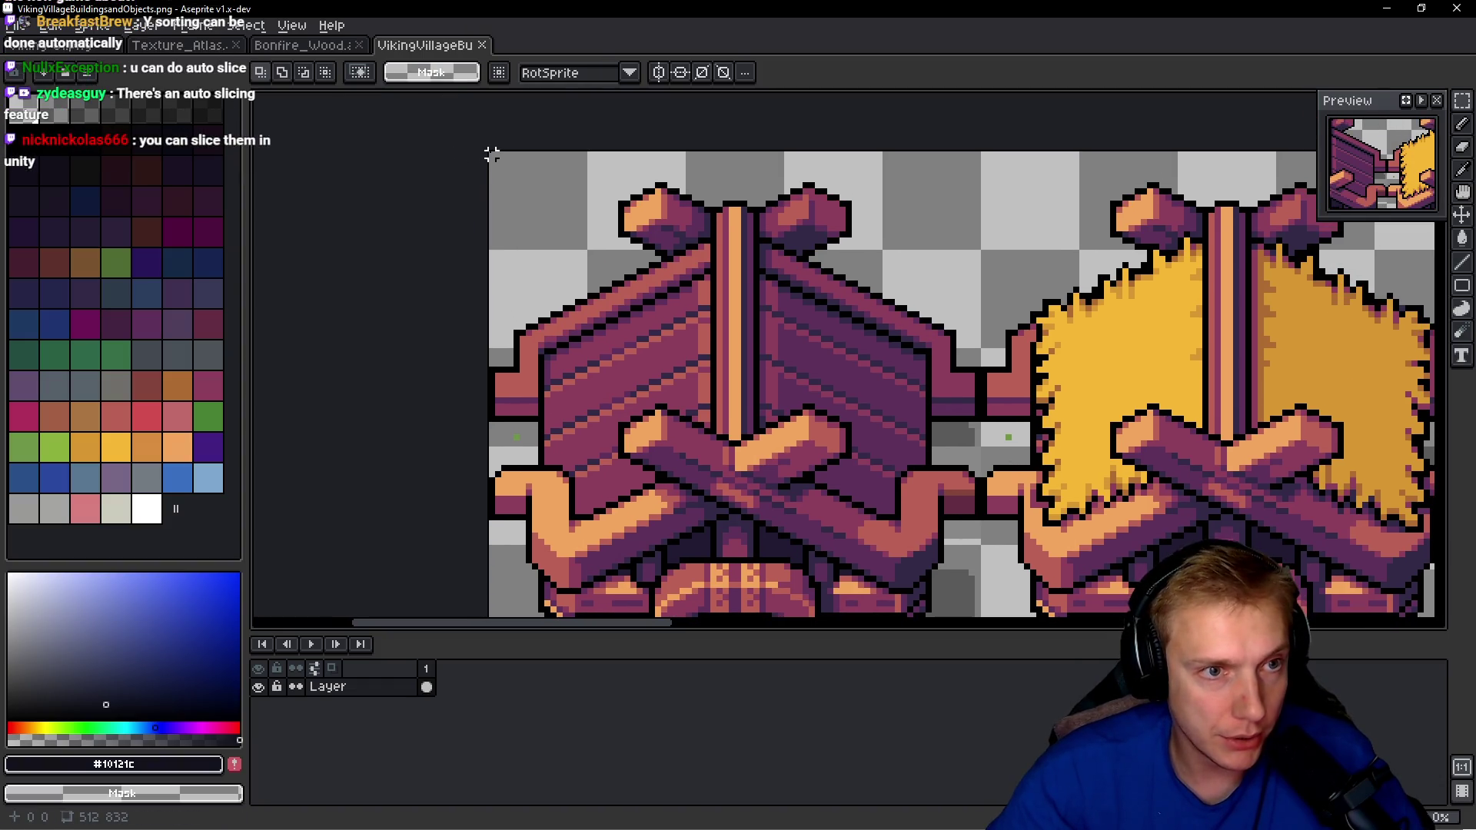
{"action": "mouse_move", "coordinate": [484, 154]}
{"action": "left_mouse_down"}
{"action": "mouse_move", "coordinate": [843, 615]}
{"action": "mouse_move", "coordinate": [914, 380]}
{"action": "mouse_move", "coordinate": [984, 384]}
{"action": "left_mouse_up"}
{"action": "key", "text": "ctrl+n"}
{"action": "key", "text": "Return"}
{"action": "key", "text": "ctrl+v"}
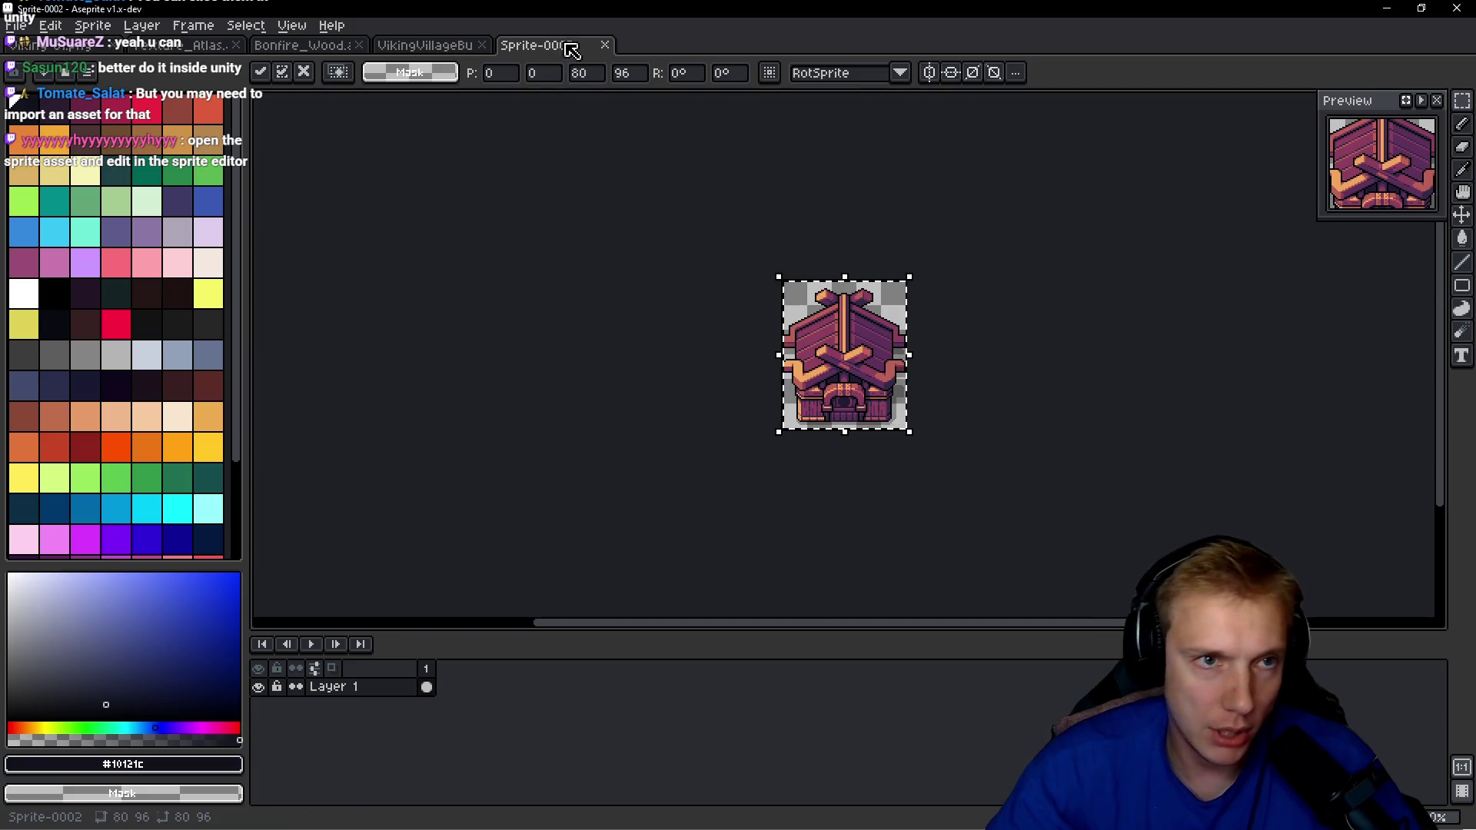
Close the new sprite without saving and minimize Aseprite.
{"action": "left_click", "coordinate": [605, 44]}
{"action": "left_click", "coordinate": [737, 458]}
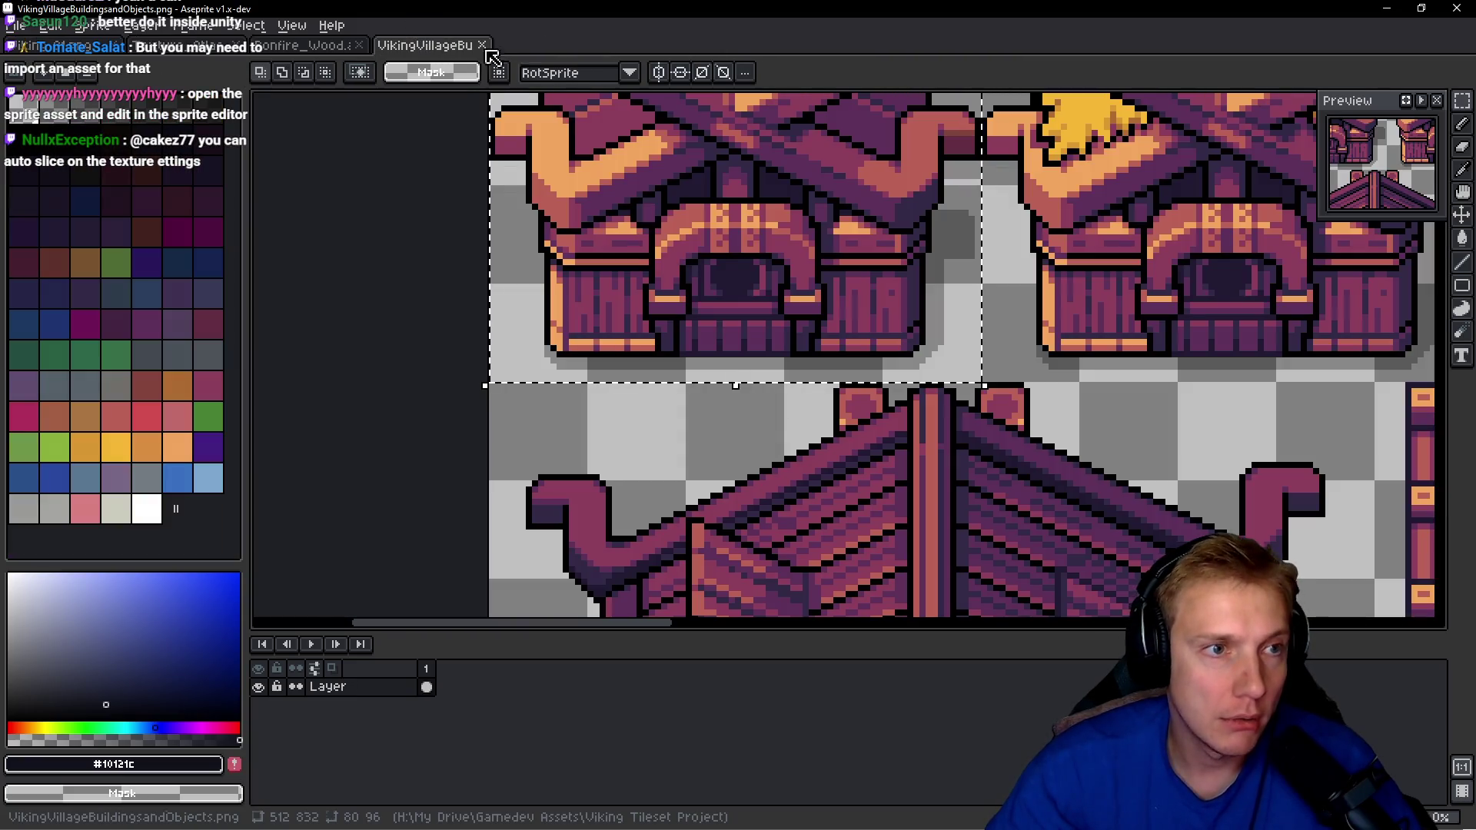
{"action": "left_click", "coordinate": [1391, 8]}
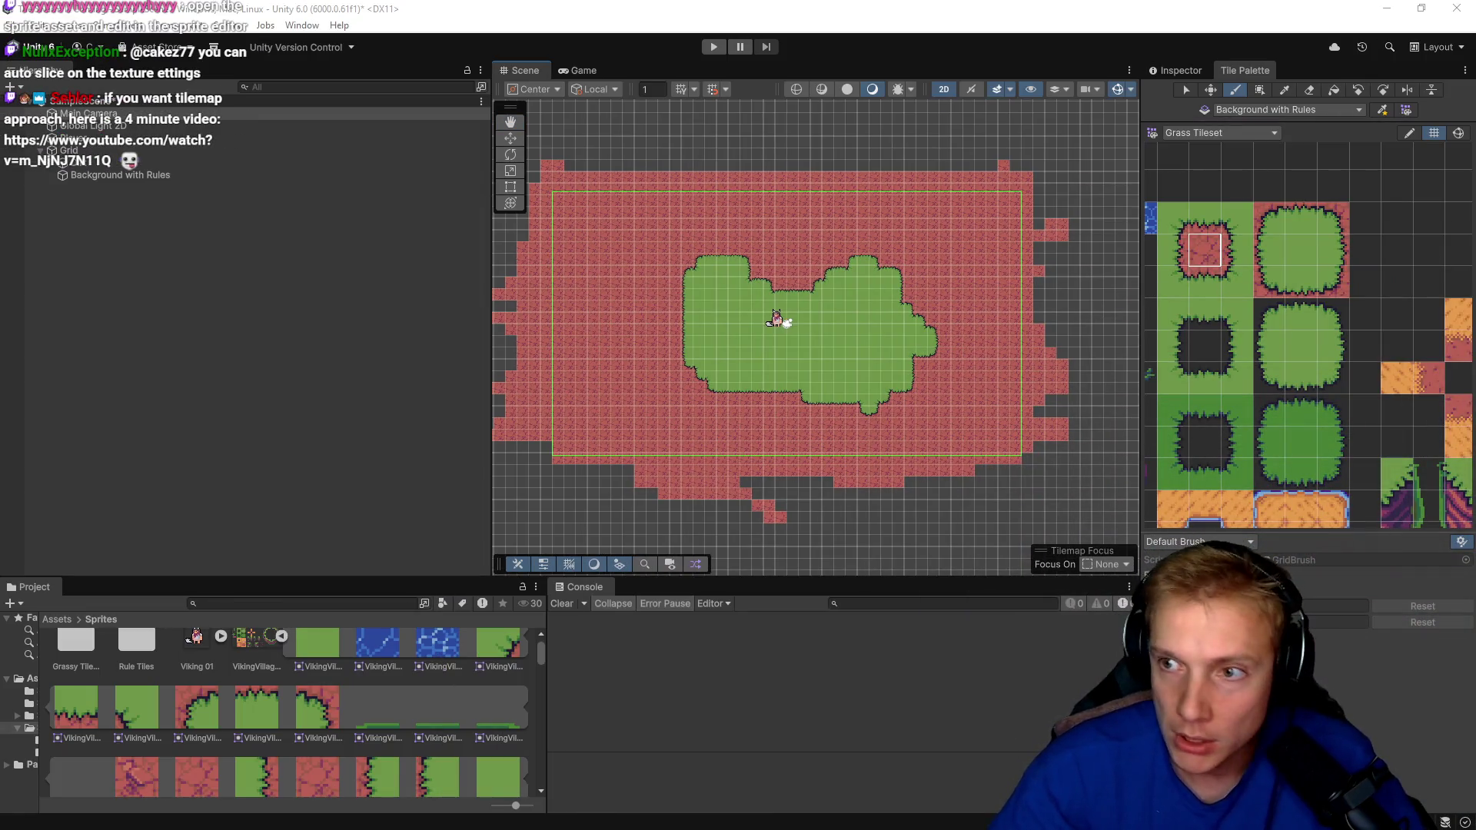
Widen the Project panes and select the VikingVillageBuildingsandObjects sheet in the Sprites folder.
{"action": "scroll", "coordinate": [162, 705], "scroll_direction": "up", "scroll_amount": 1}
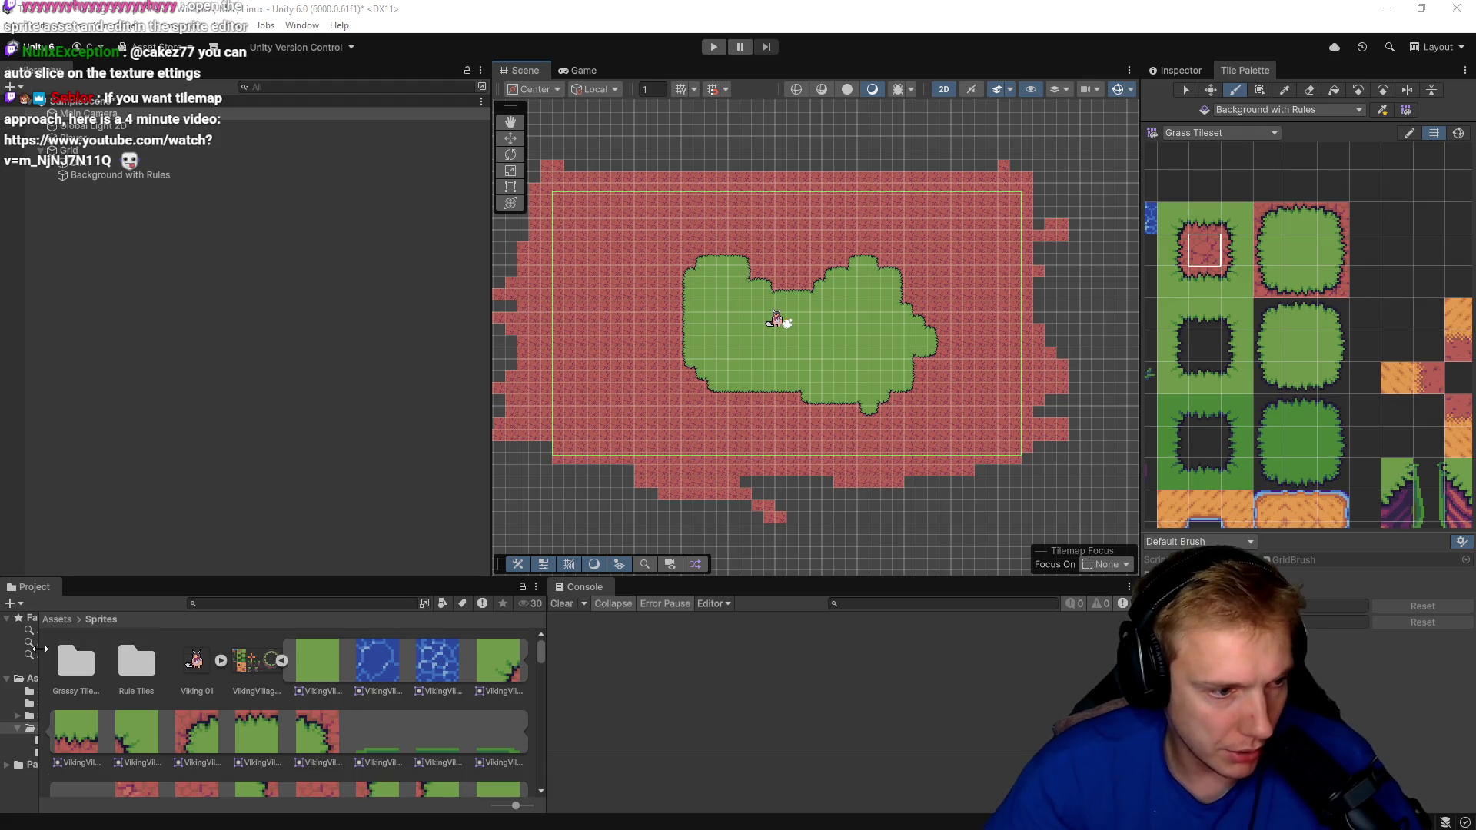
{"action": "left_click_drag", "start_coordinate": [40, 638], "coordinate": [221, 638]}
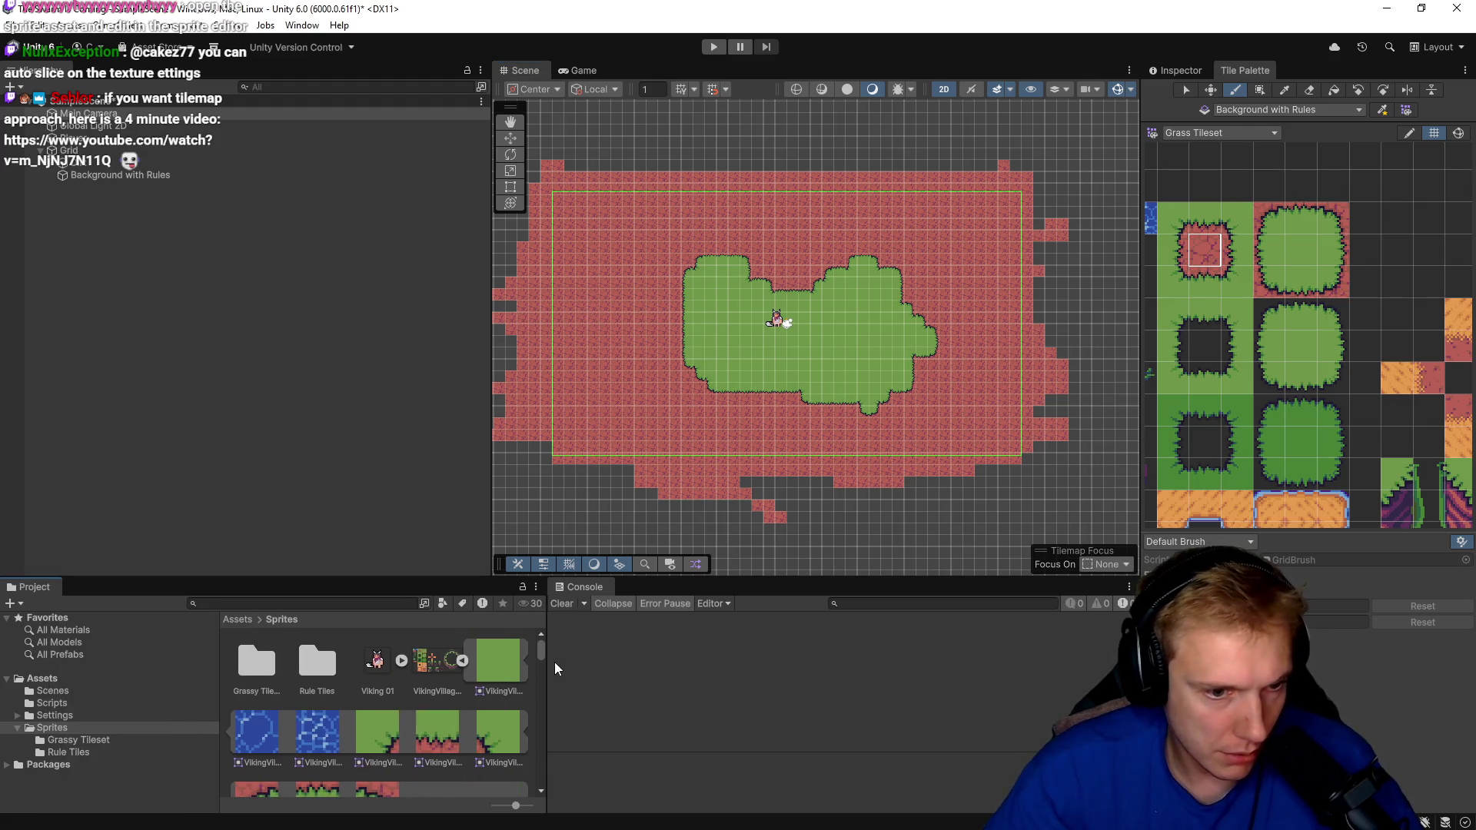
{"action": "left_click_drag", "start_coordinate": [545, 658], "coordinate": [897, 658]}
{"action": "left_click", "coordinate": [62, 727]}
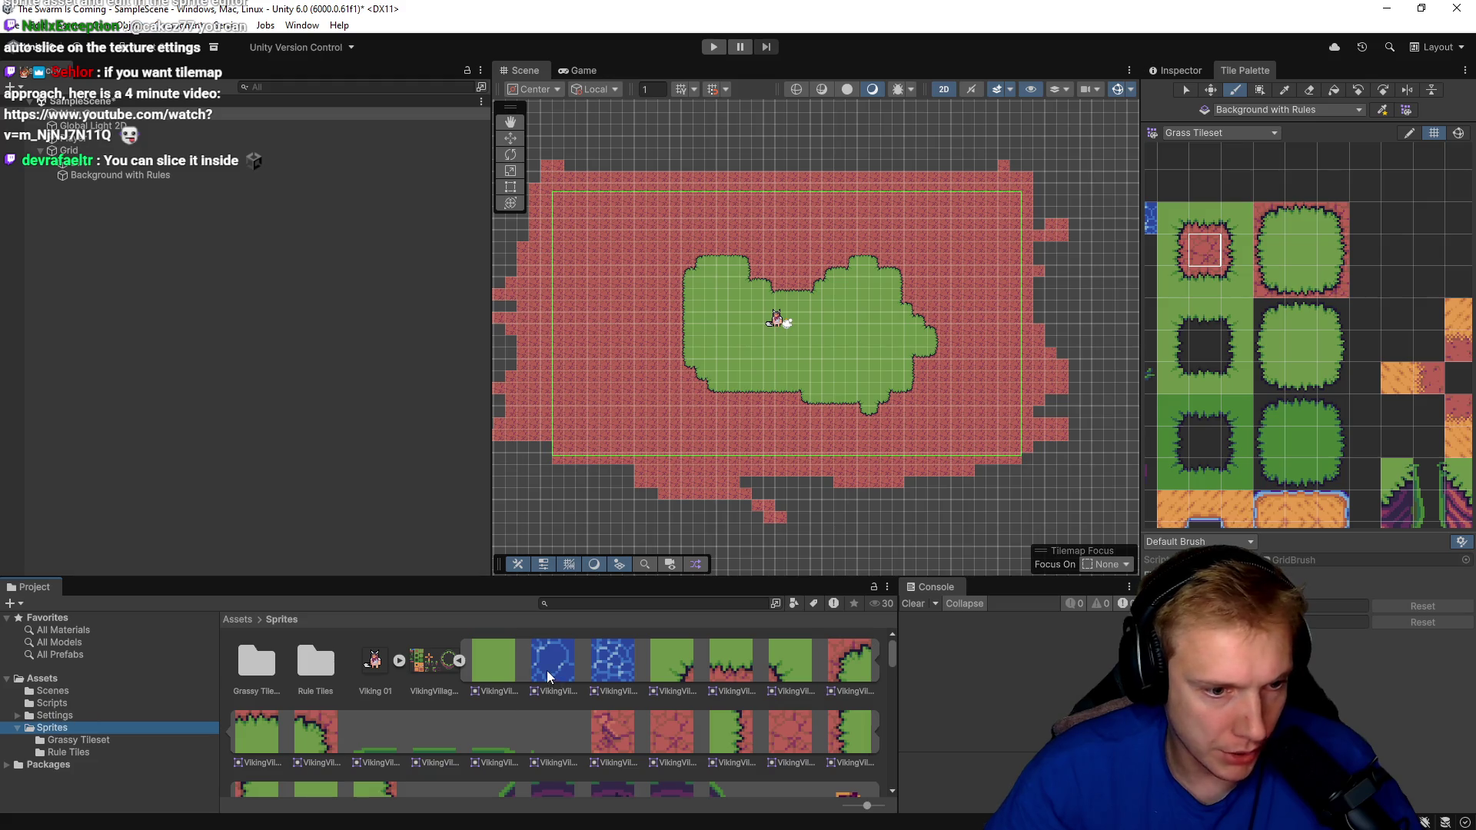
{"action": "left_click", "coordinate": [458, 661]}
{"action": "left_click", "coordinate": [456, 660]}
{"action": "left_click", "coordinate": [457, 660]}
{"action": "left_click", "coordinate": [456, 661]}
{"action": "left_click", "coordinate": [456, 661]}
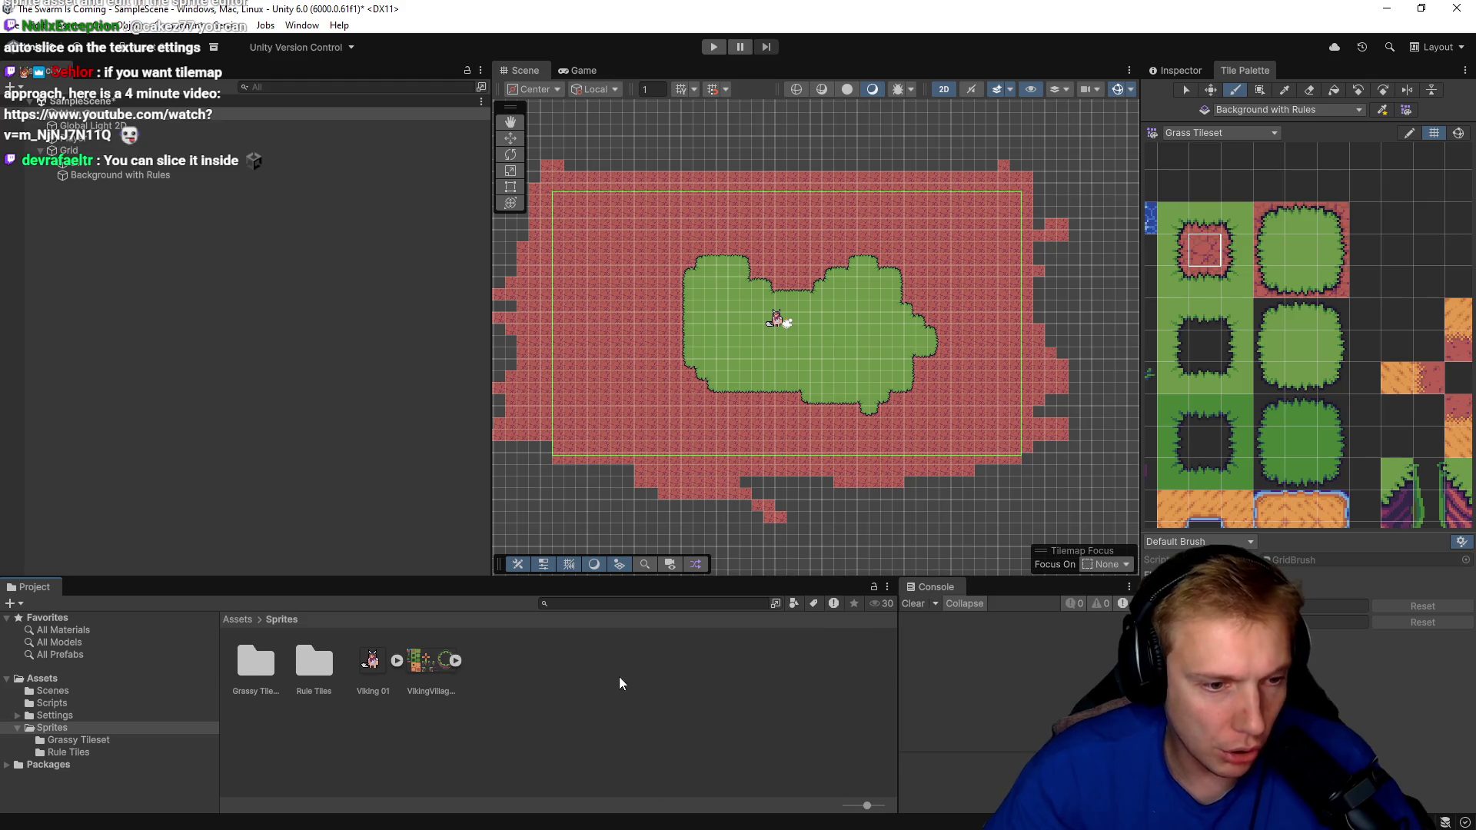
{"action": "left_click", "coordinate": [459, 662]}
{"action": "left_click", "coordinate": [459, 662]}
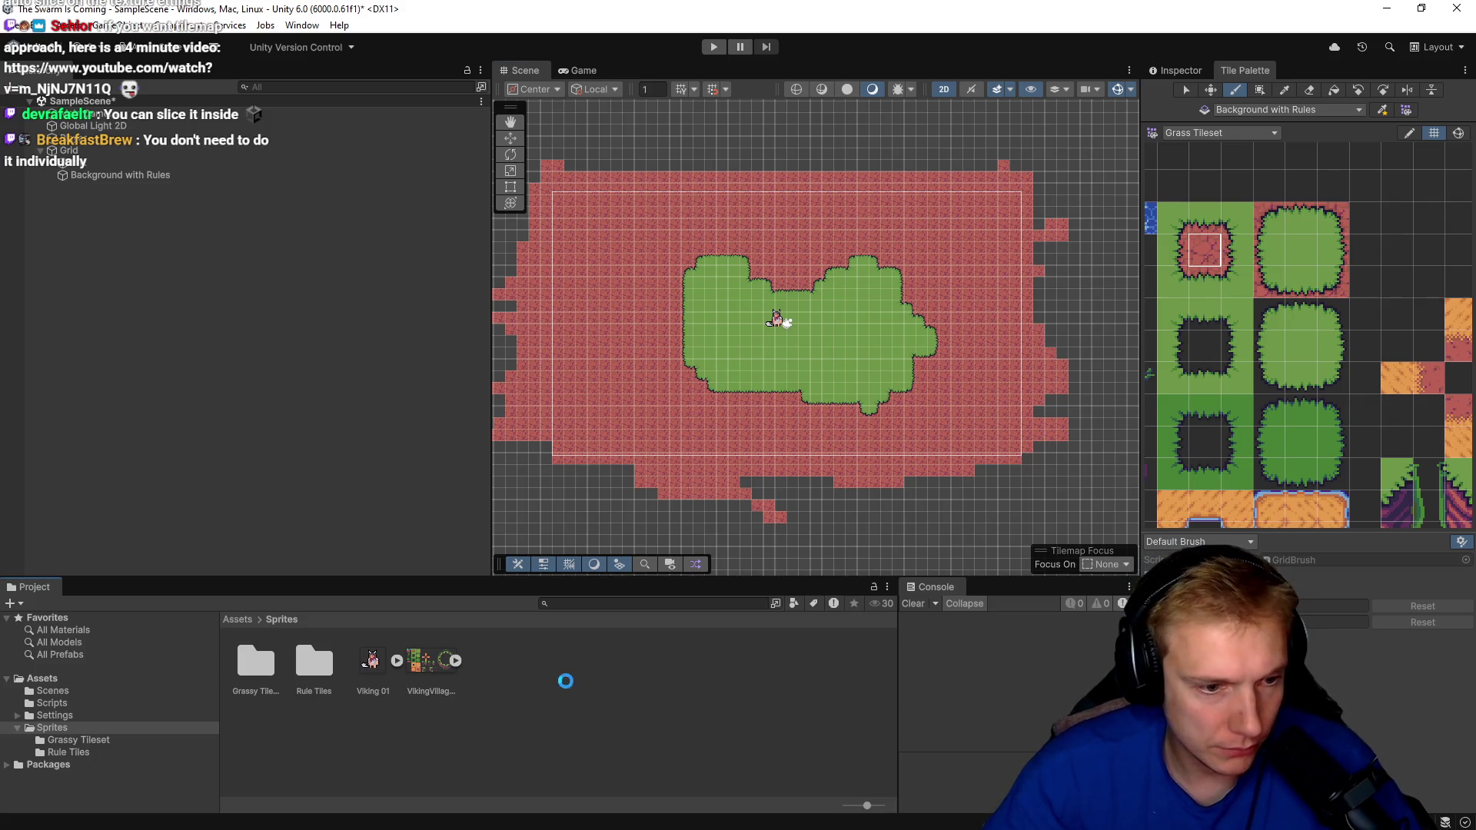
{"action": "left_click", "coordinate": [427, 660]}
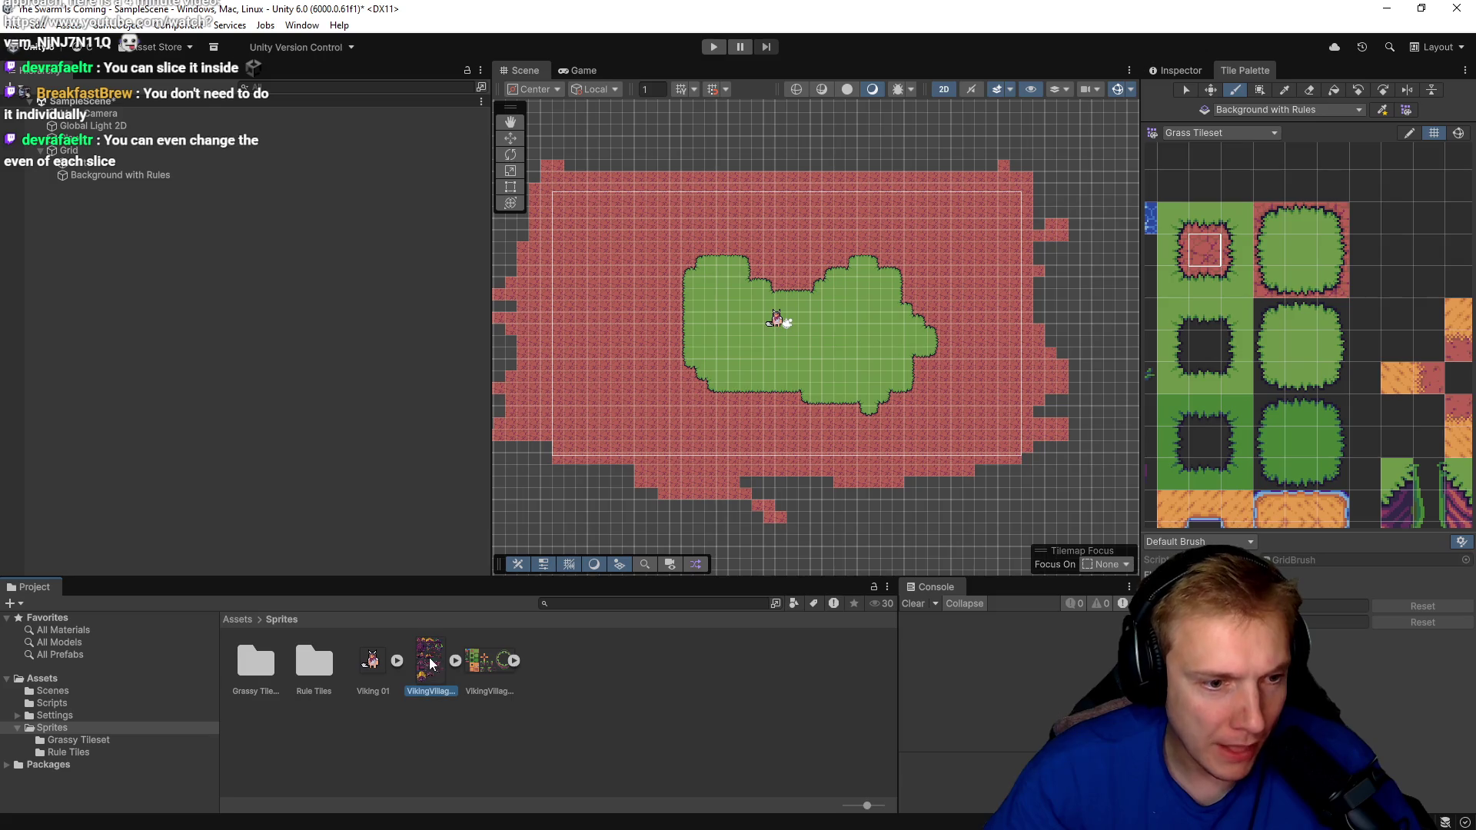
Set Pixels Per Unit 16, Point filter and RGBA 32 bit, apply, and open the Sprite Editor.
{"action": "left_click", "coordinate": [1179, 70]}
{"action": "left_click", "coordinate": [1287, 193]}
{"action": "type", "text": "167"}
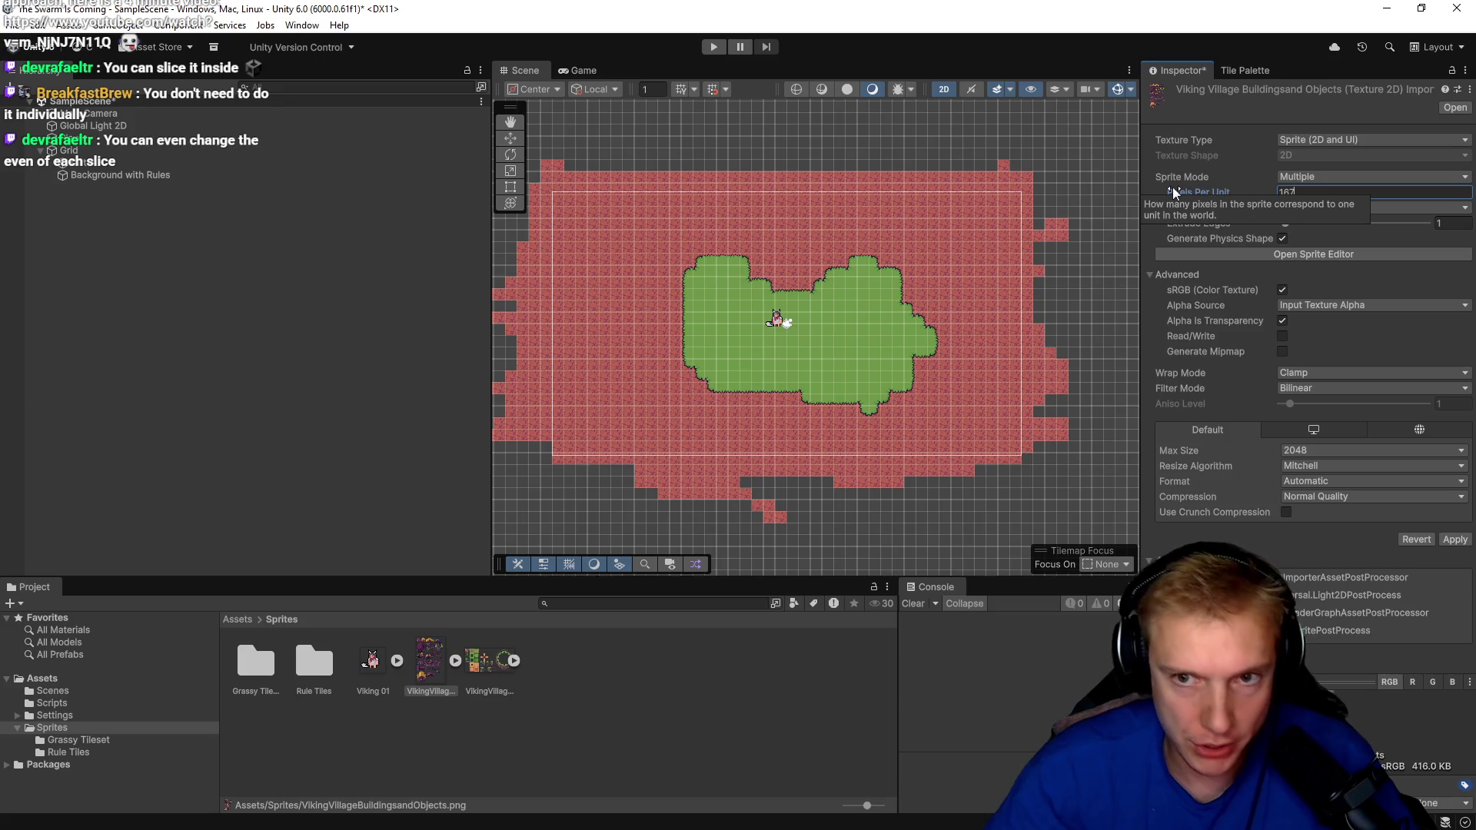
{"action": "key", "text": "BackSpace"}
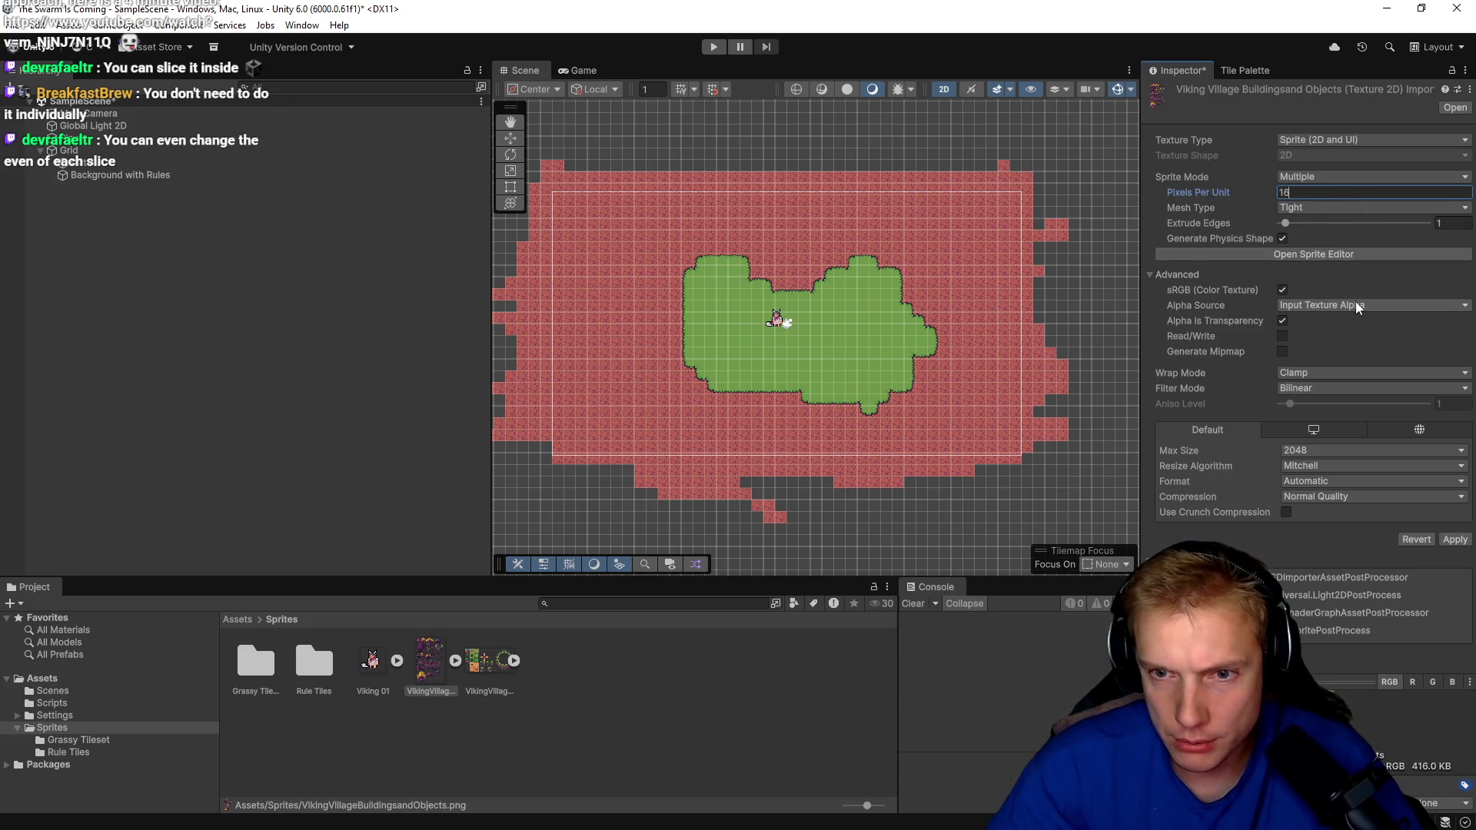
{"action": "left_click", "coordinate": [1358, 383]}
{"action": "left_click", "coordinate": [1311, 400]}
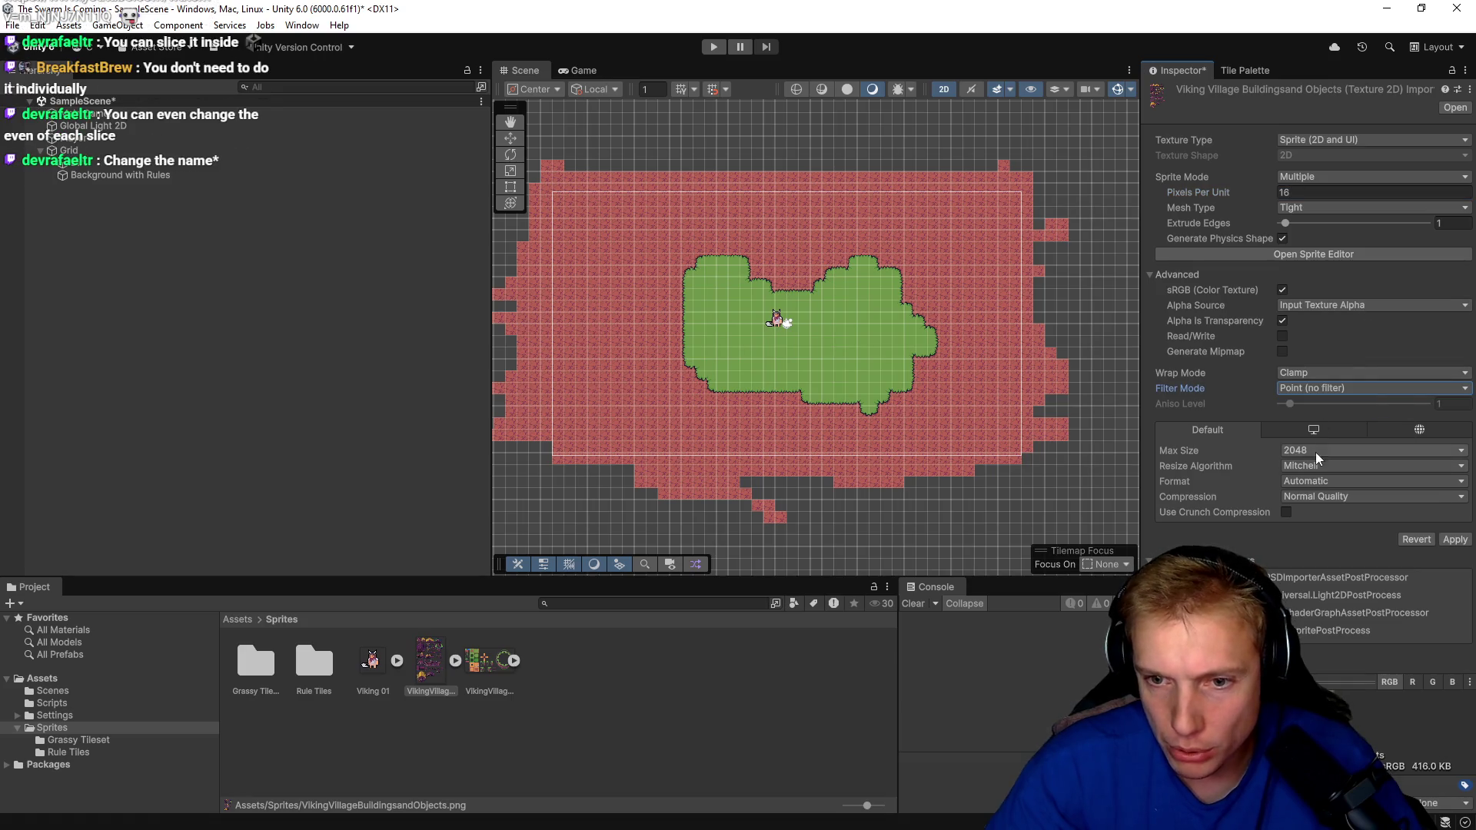
{"action": "left_click", "coordinate": [1329, 481]}
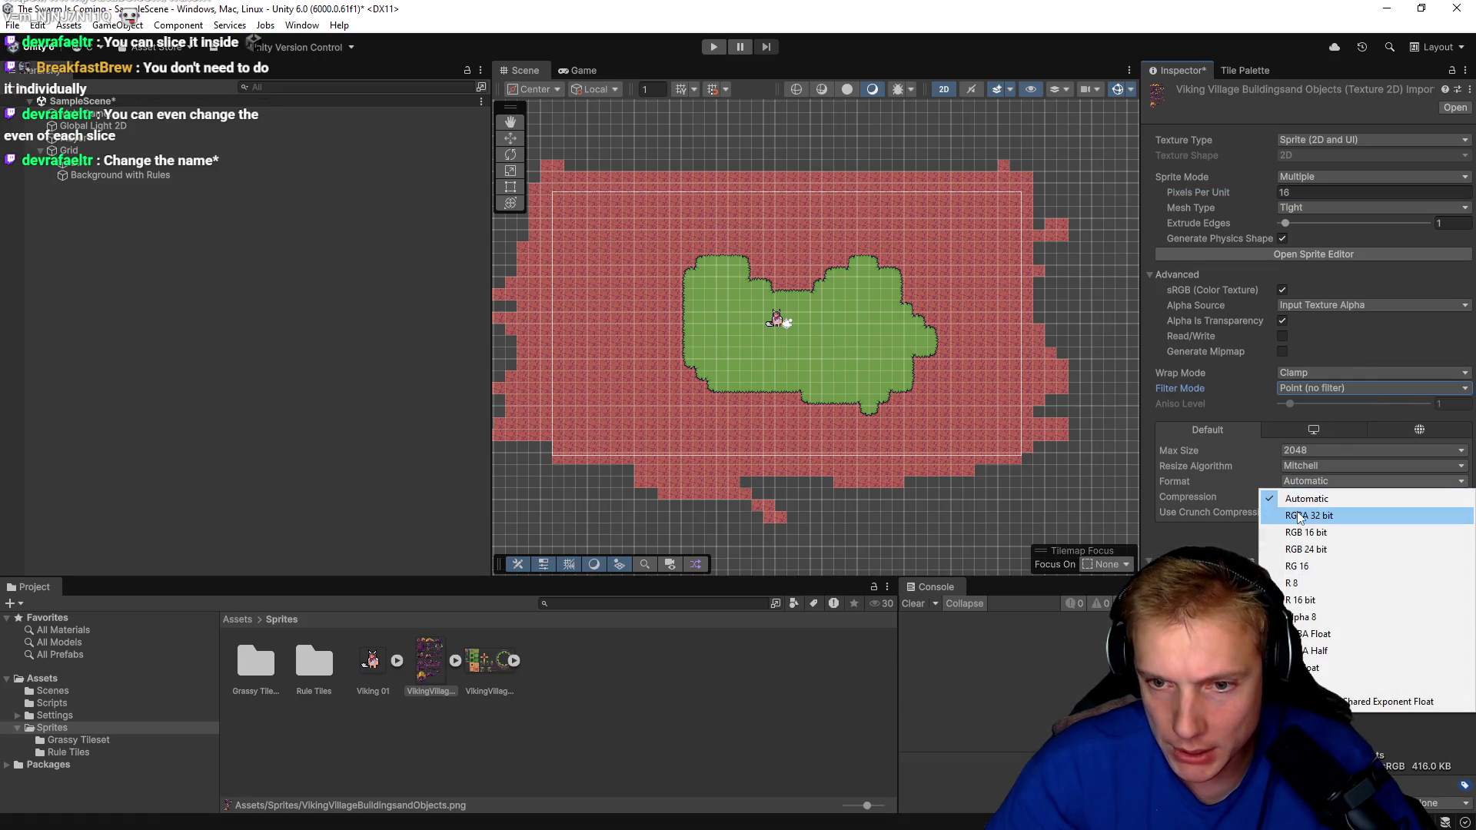
{"action": "left_click", "coordinate": [1306, 513]}
{"action": "left_click", "coordinate": [1455, 509]}
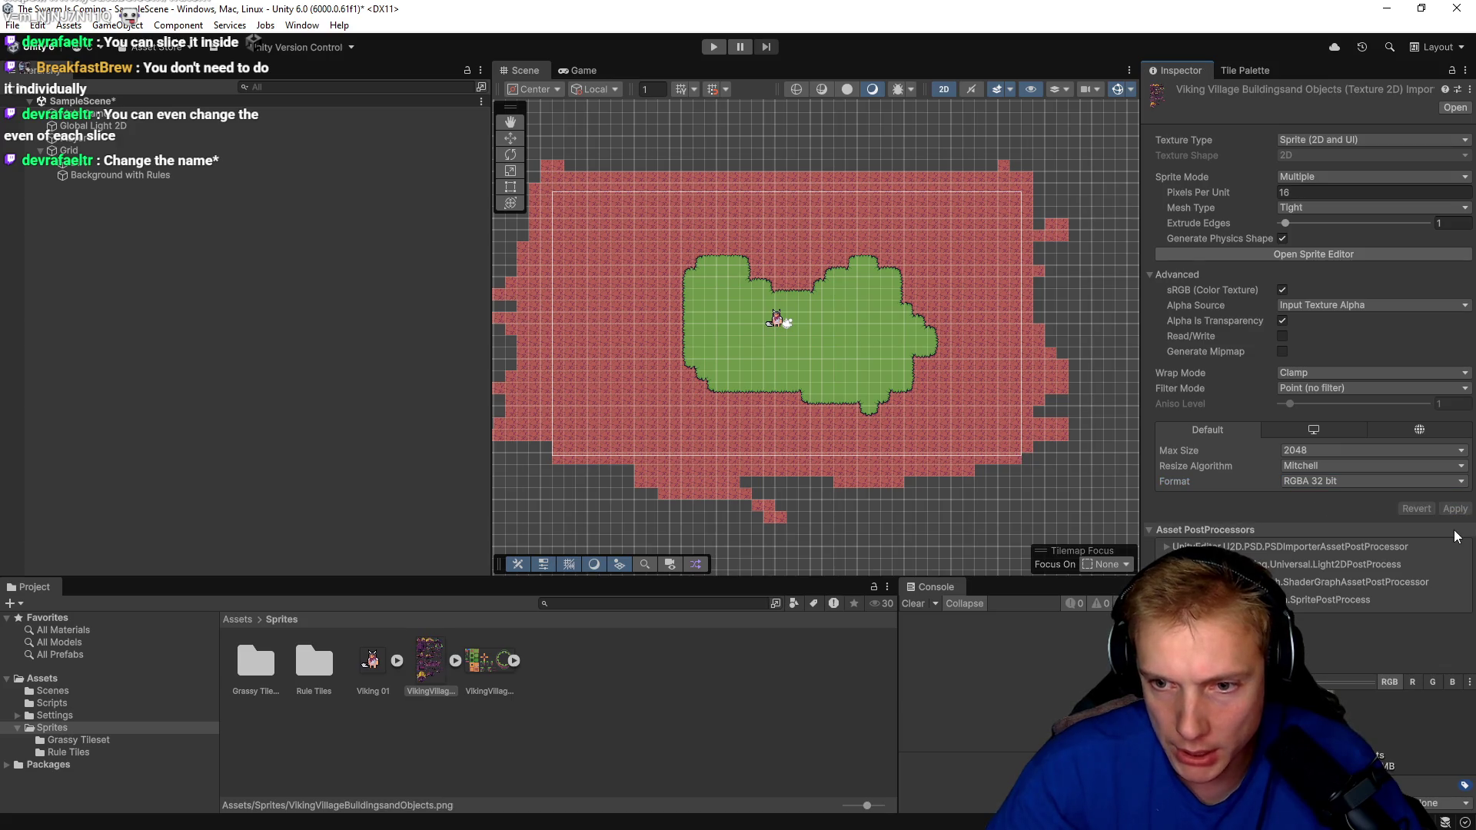
{"action": "left_click", "coordinate": [1350, 254]}
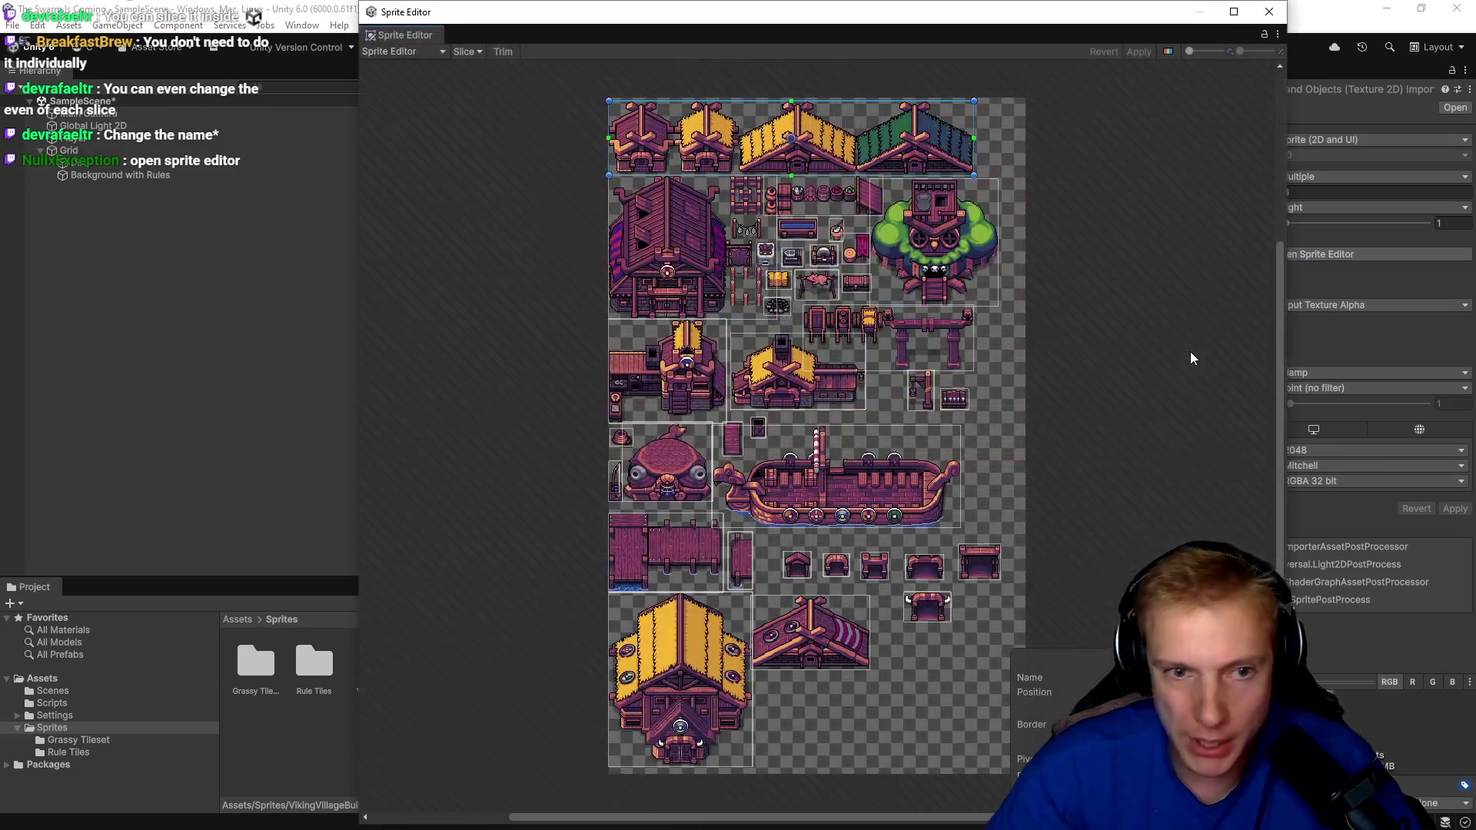
Delete the wide slice enclosing the four roofed houses in the sheet's top row.
{"action": "scroll", "coordinate": [661, 104], "scroll_direction": "up", "scroll_amount": 4}
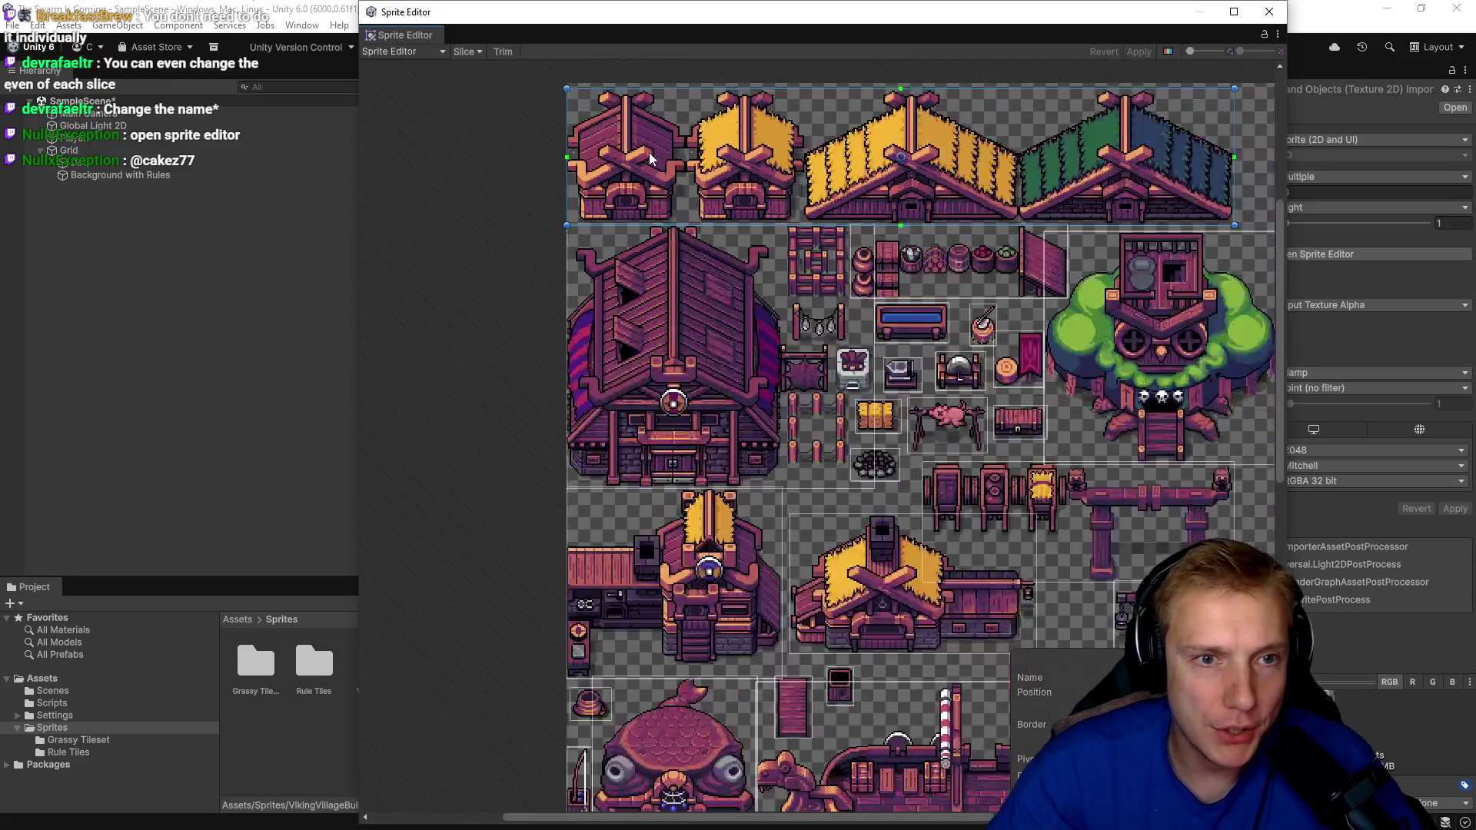
{"action": "scroll", "coordinate": [638, 123], "scroll_direction": "down", "scroll_amount": 3}
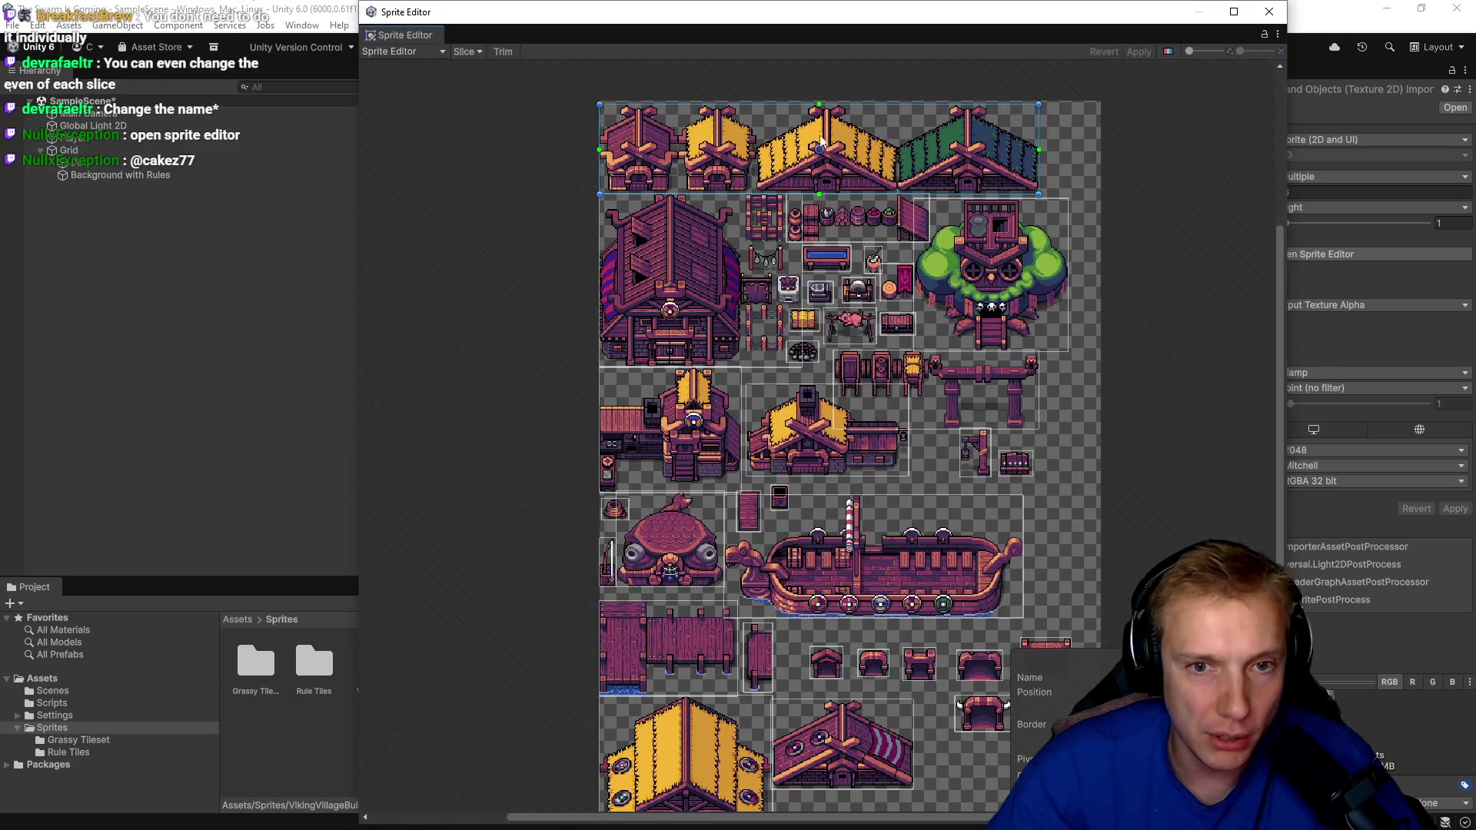
{"action": "scroll", "coordinate": [799, 146], "scroll_direction": "up", "scroll_amount": 2}
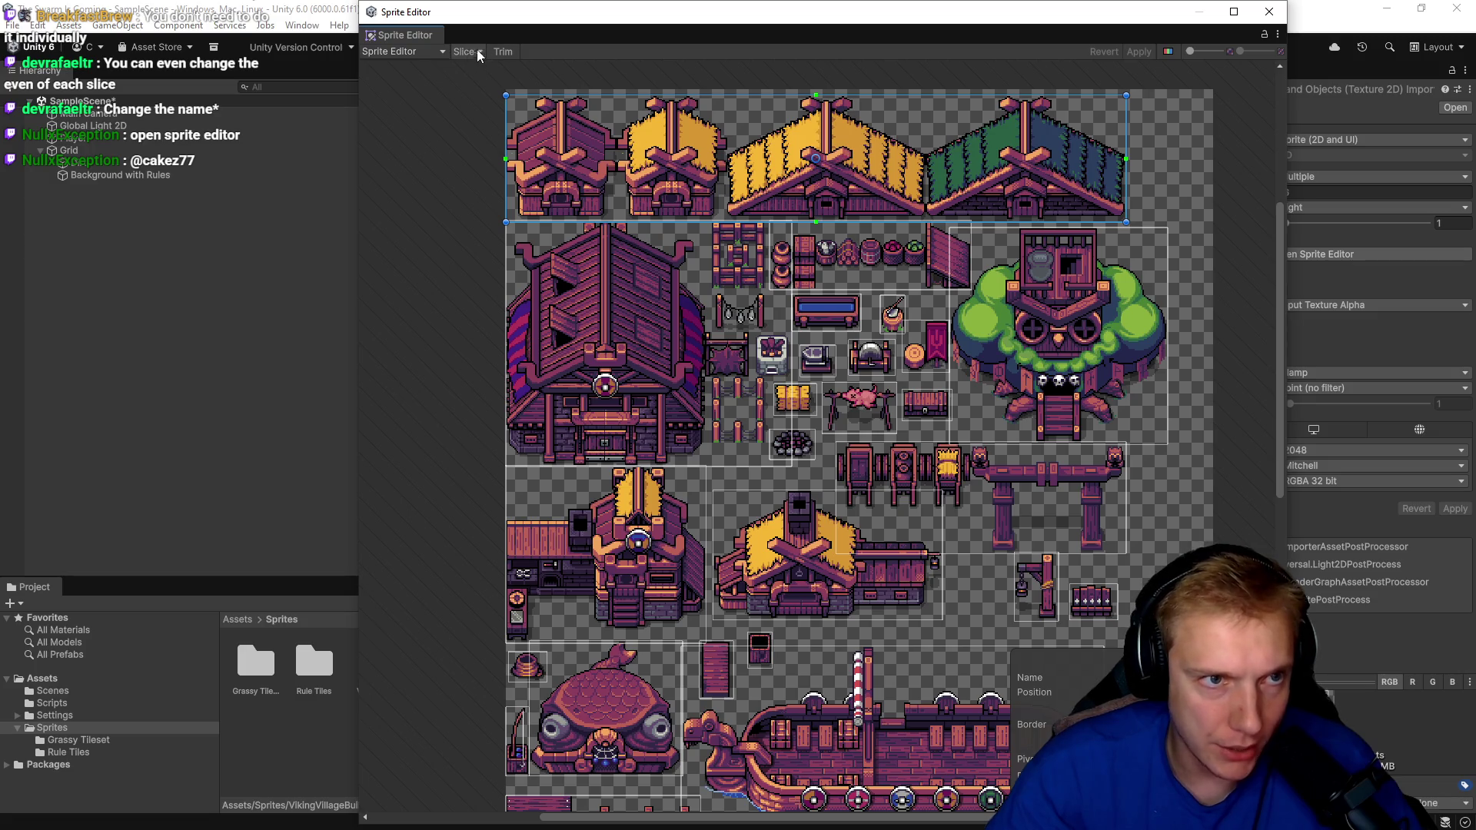
{"action": "left_click", "coordinate": [419, 52]}
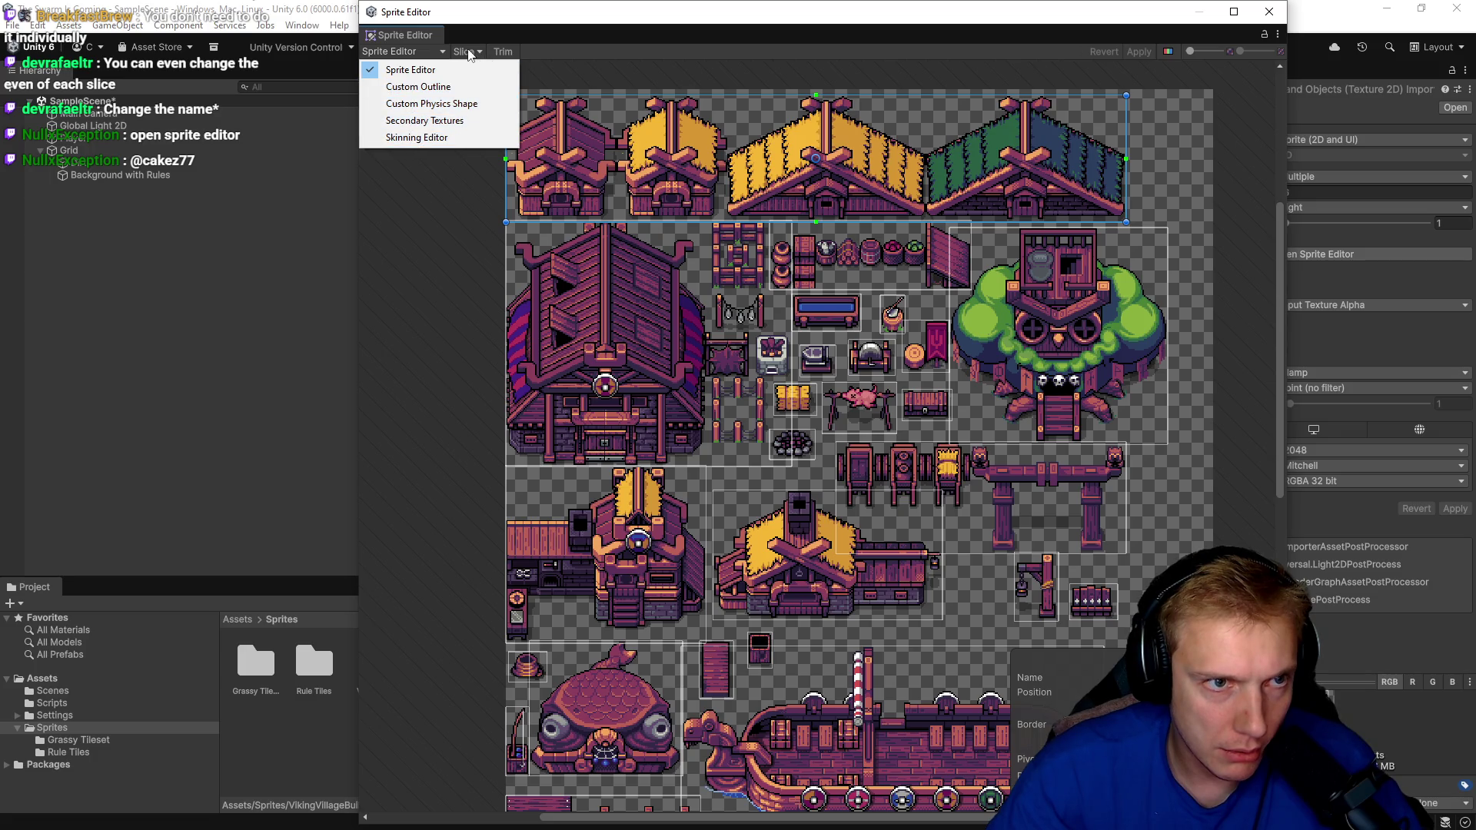
{"action": "left_click", "coordinate": [385, 291]}
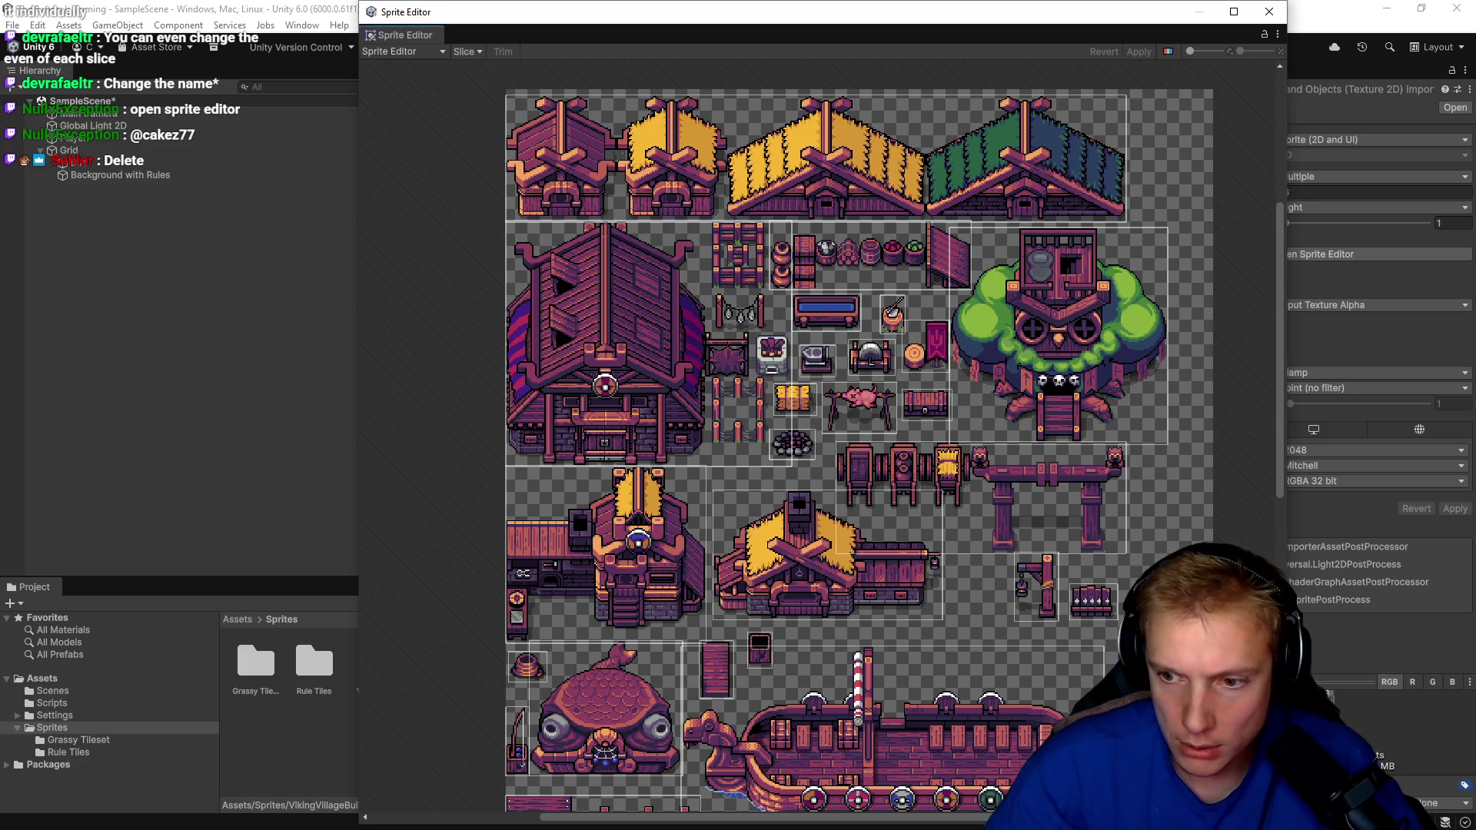
{"action": "left_click", "coordinate": [774, 161]}
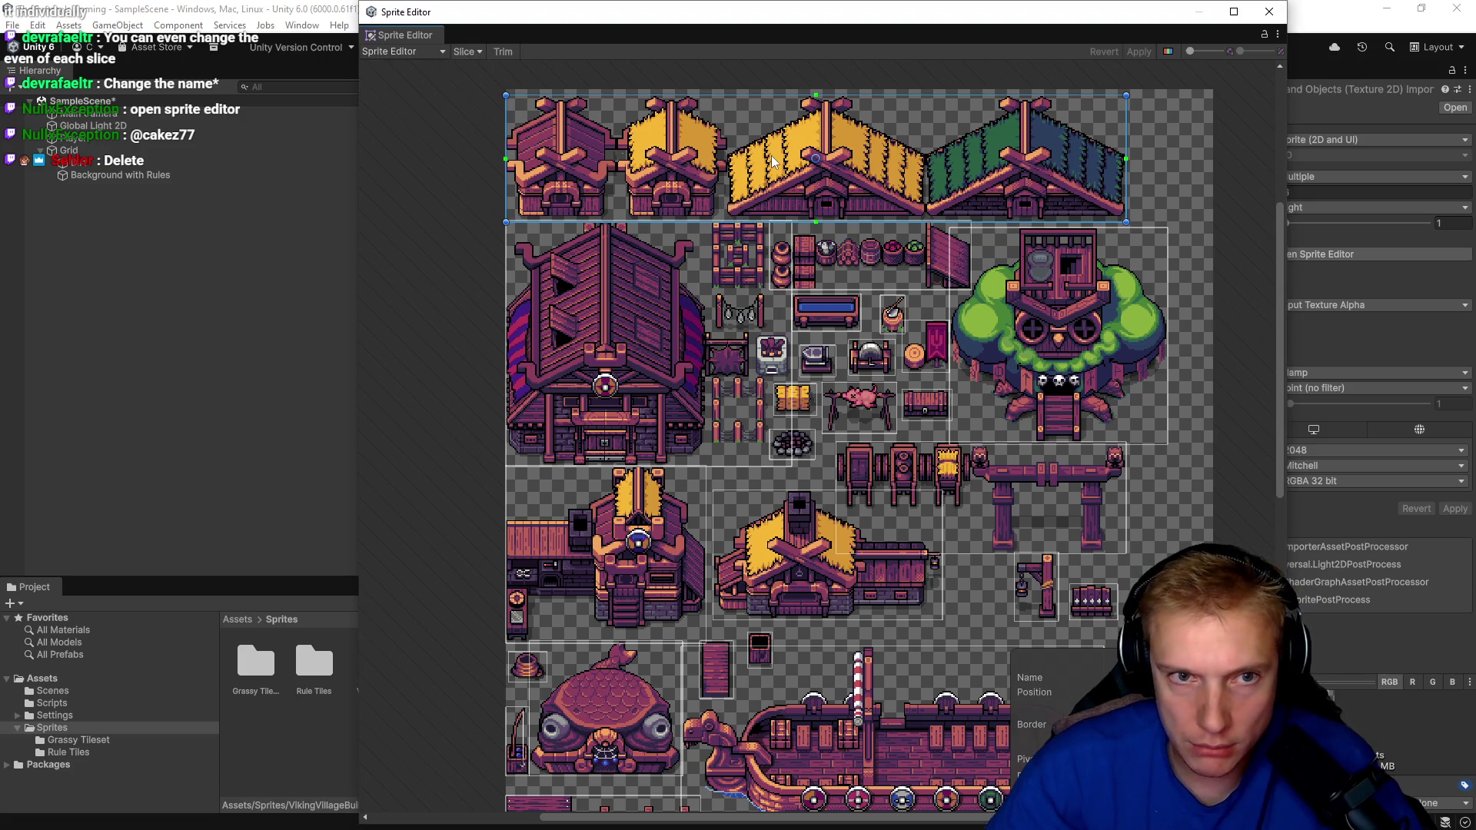
{"action": "key", "text": "Delete"}
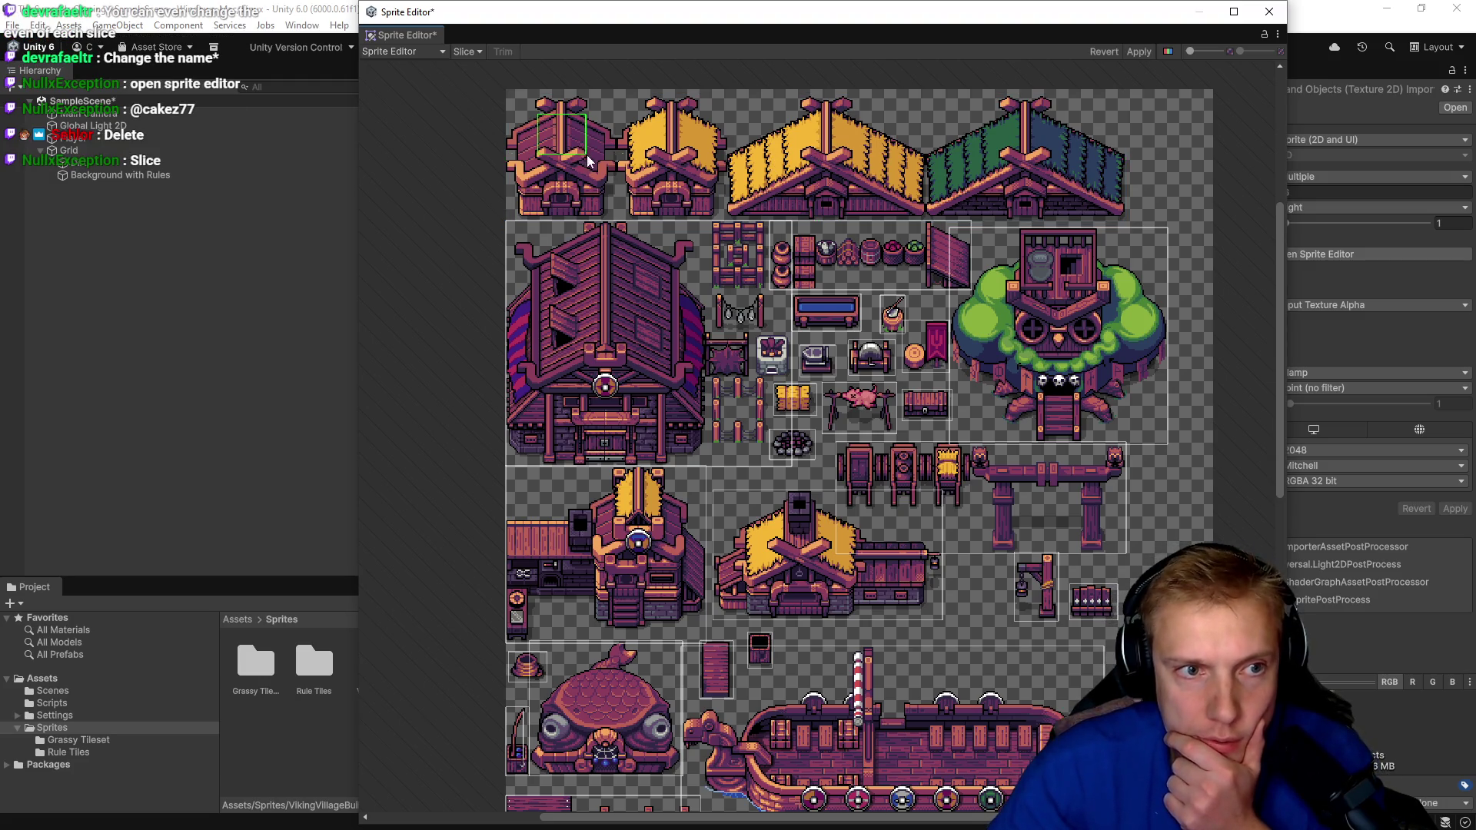
Draw a new slice over the top-left house and stretch its corners to cover it.
{"action": "left_click_drag", "start_coordinate": [587, 154], "coordinate": [587, 155]}
{"action": "scroll", "coordinate": [532, 114], "scroll_direction": "up", "scroll_amount": 5}
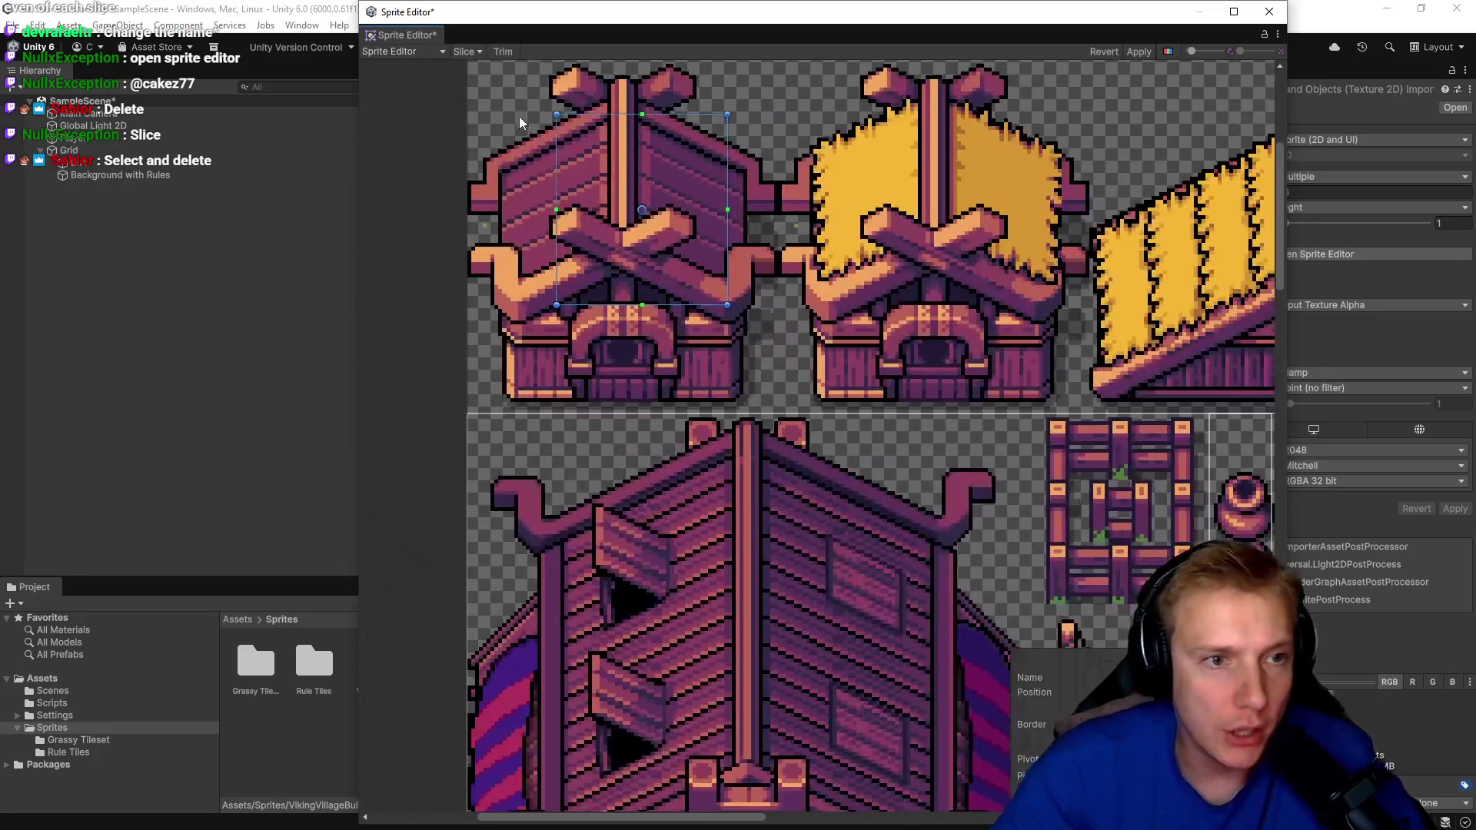
{"action": "scroll", "coordinate": [519, 119], "scroll_direction": "up", "scroll_amount": 3}
{"action": "left_click_drag", "start_coordinate": [679, 217], "coordinate": [535, 101]}
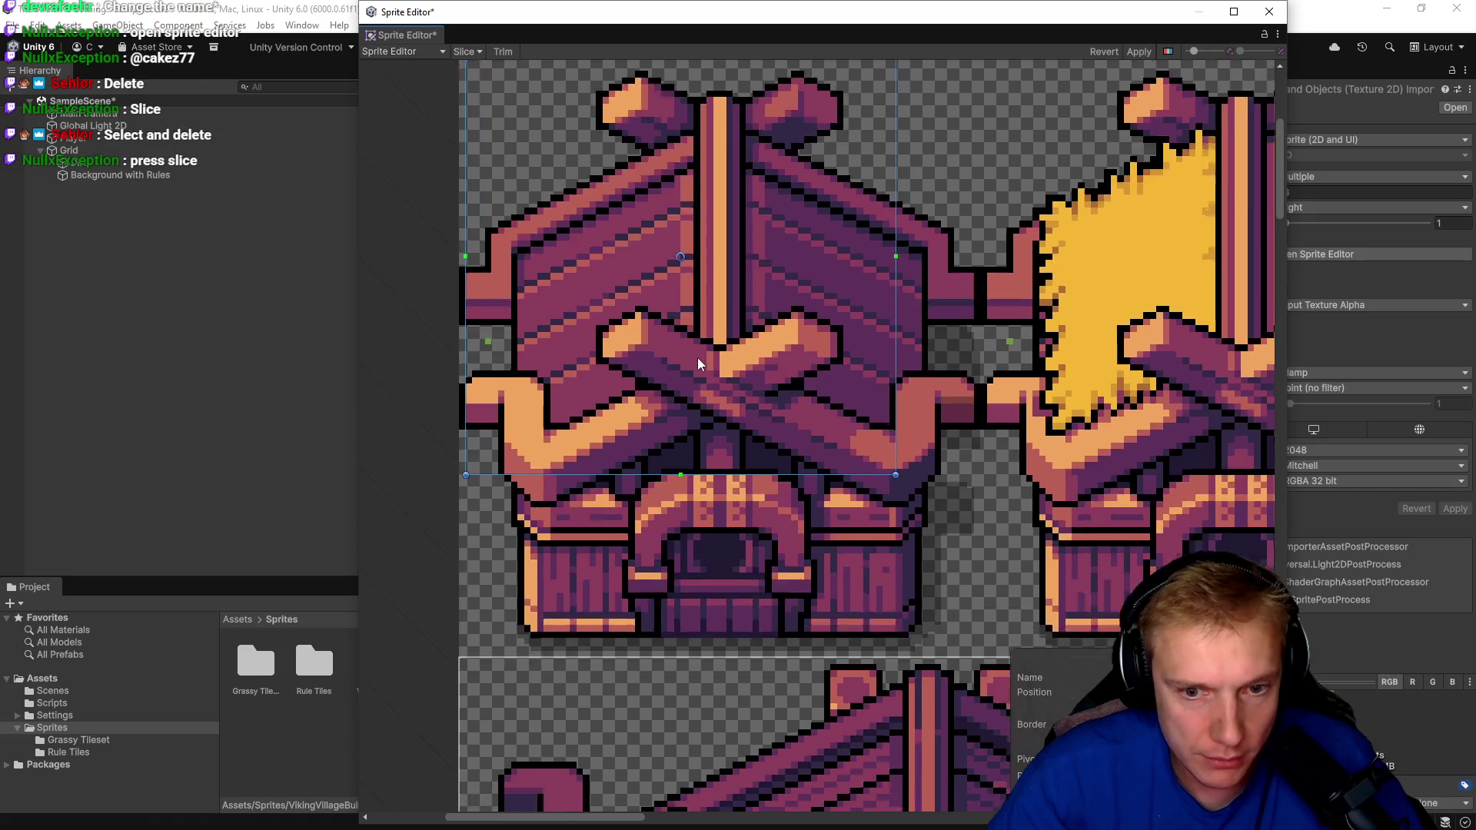
{"action": "left_click_drag", "start_coordinate": [698, 357], "coordinate": [573, 246]}
{"action": "mouse_move", "coordinate": [770, 356]}
{"action": "left_mouse_down"}
{"action": "mouse_move", "coordinate": [861, 461]}
{"action": "mouse_move", "coordinate": [854, 539]}
{"action": "left_mouse_up"}
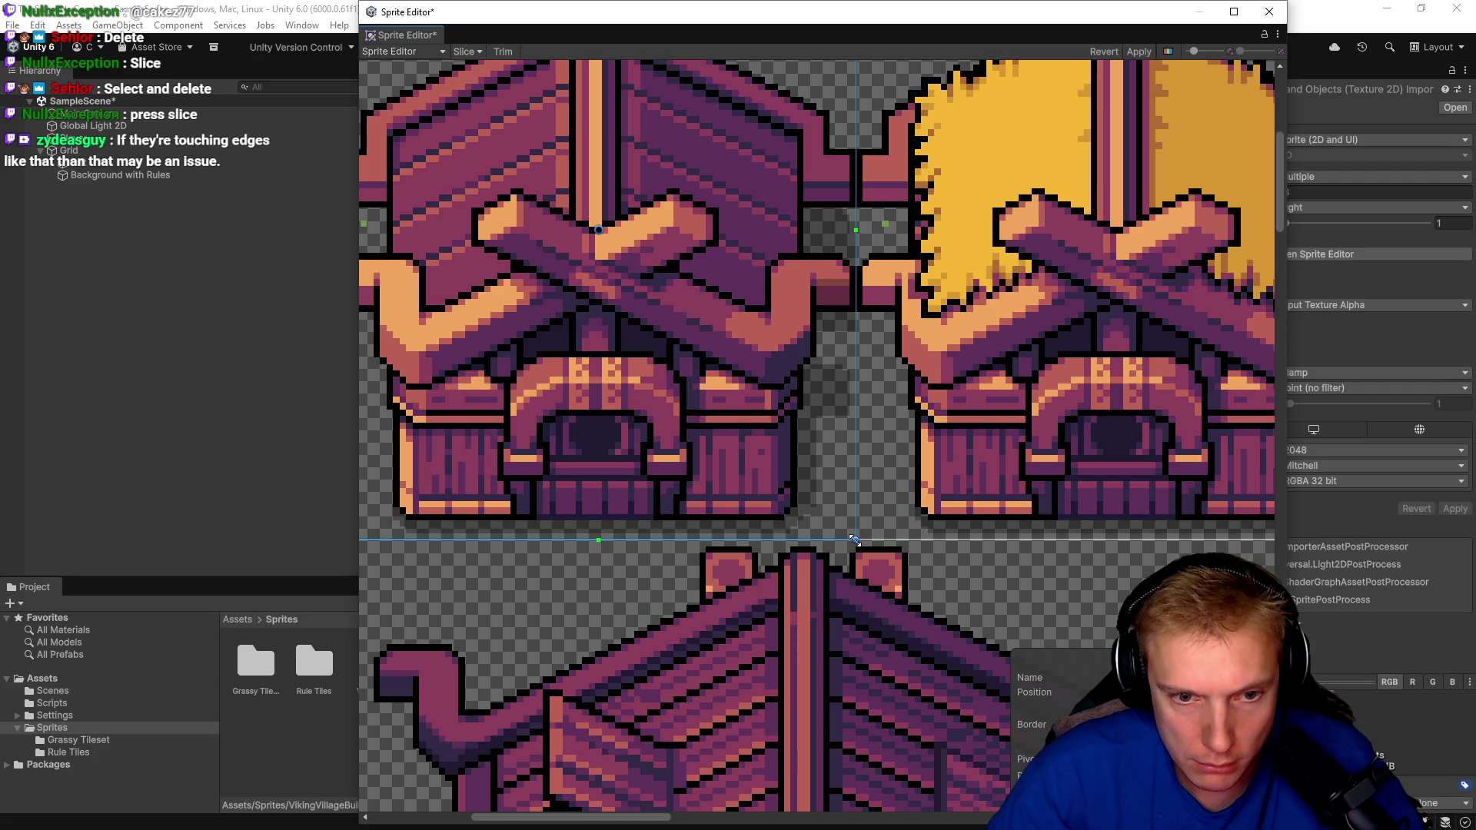
{"action": "scroll", "coordinate": [725, 342], "scroll_direction": "down", "scroll_amount": 5}
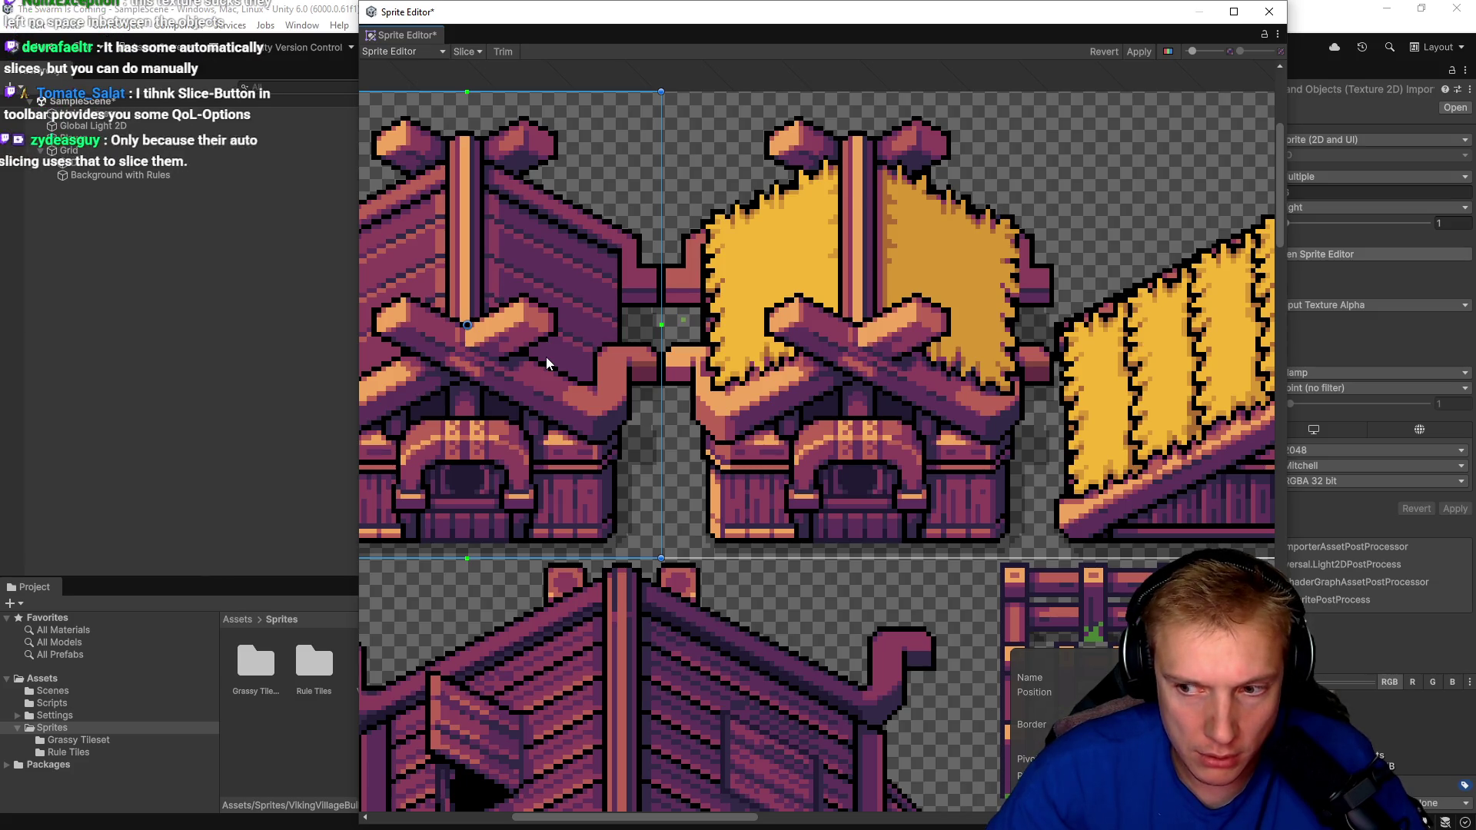
Align the slice's left edge with the sheet edge, then view the whole sheet and select the large building's slice.
{"action": "left_click_drag", "start_coordinate": [546, 357], "coordinate": [845, 349]}
{"action": "scroll", "coordinate": [553, 432], "scroll_direction": "up", "scroll_amount": 3}
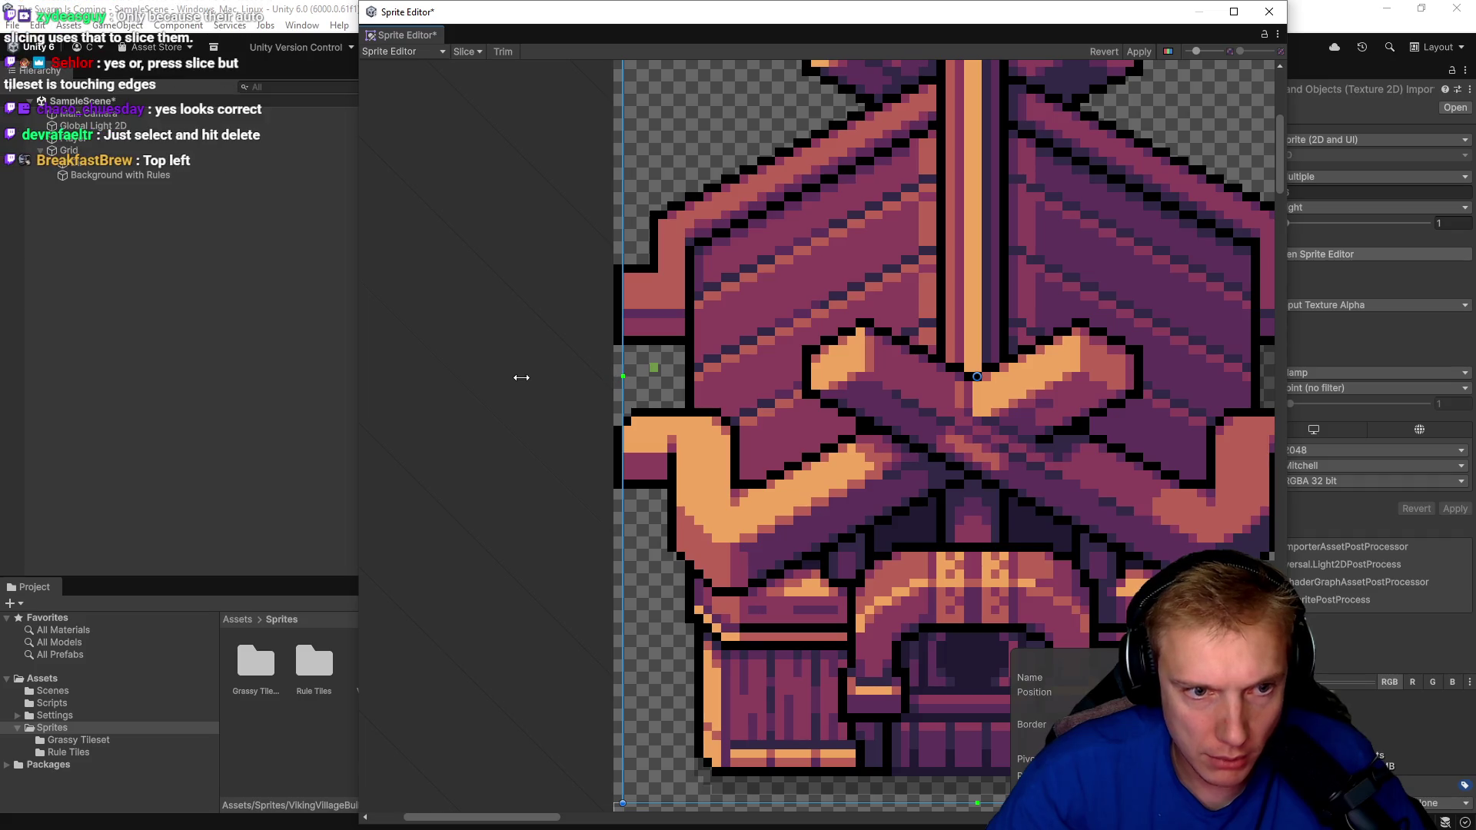
{"action": "scroll", "coordinate": [708, 384], "scroll_direction": "down", "scroll_amount": 3}
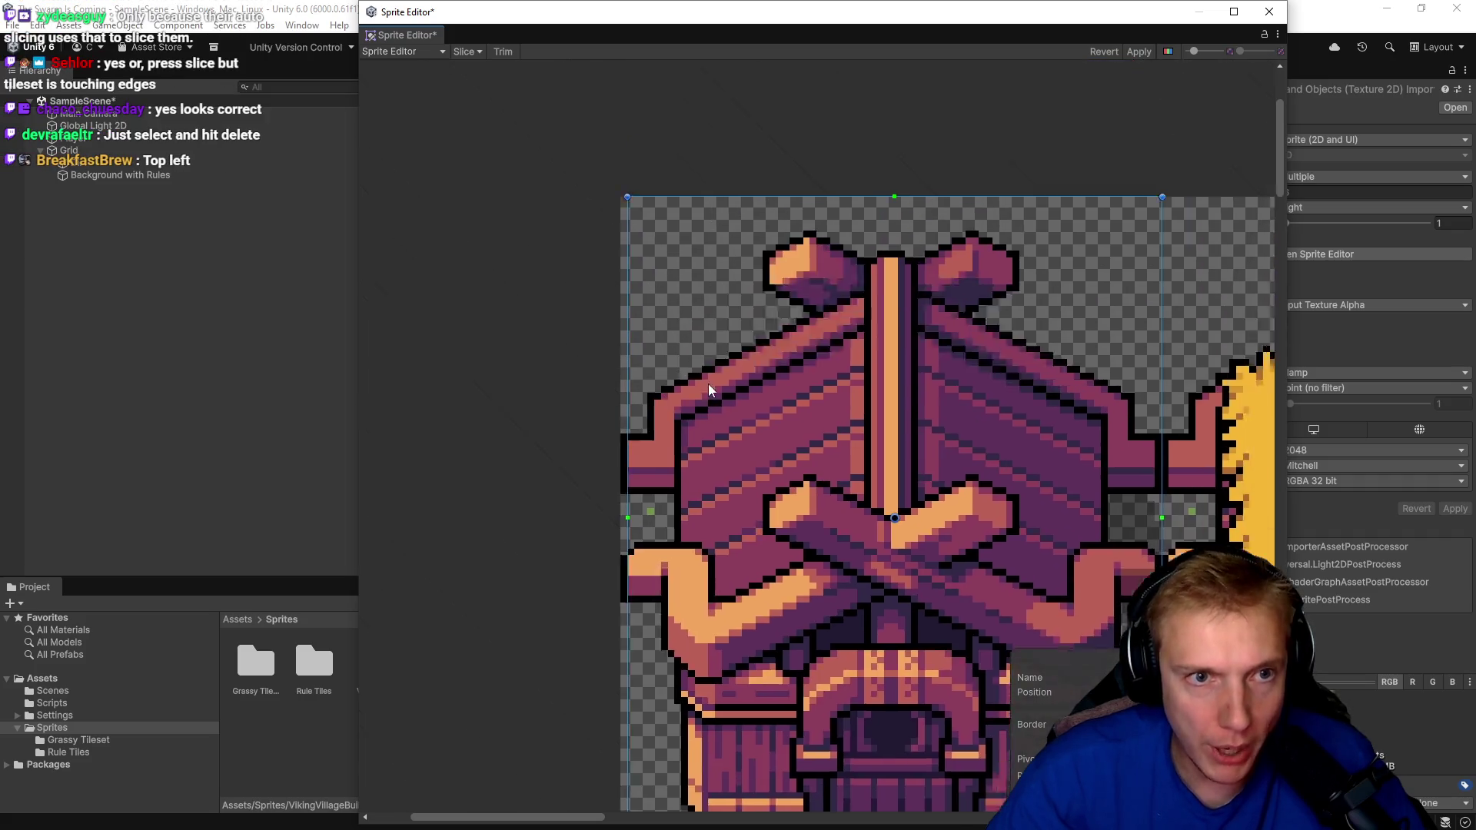
{"action": "scroll", "coordinate": [657, 307], "scroll_direction": "up", "scroll_amount": 3}
{"action": "left_click_drag", "start_coordinate": [624, 326], "coordinate": [614, 326]}
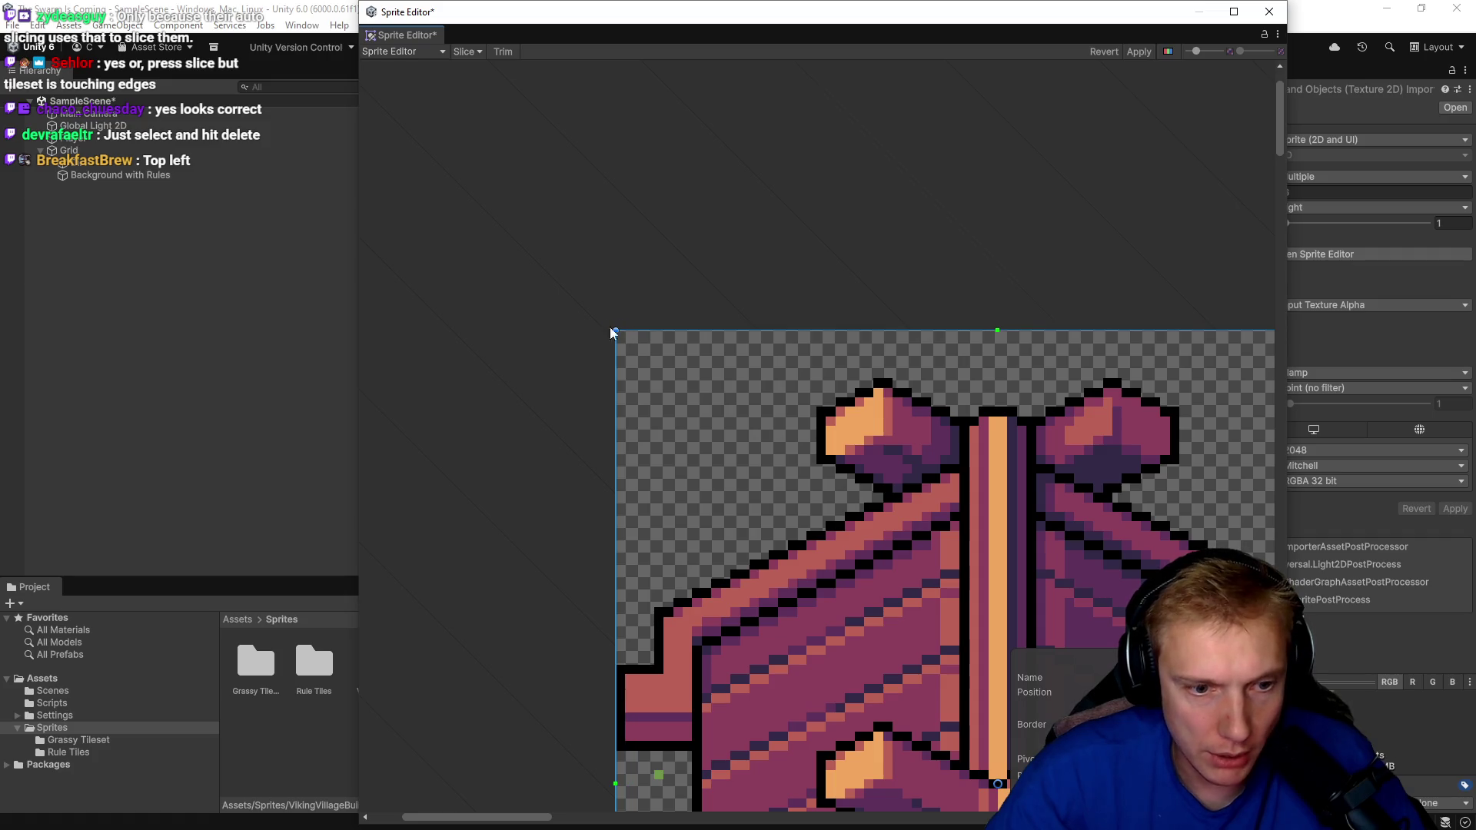
{"action": "scroll", "coordinate": [657, 371], "scroll_direction": "down", "scroll_amount": 3}
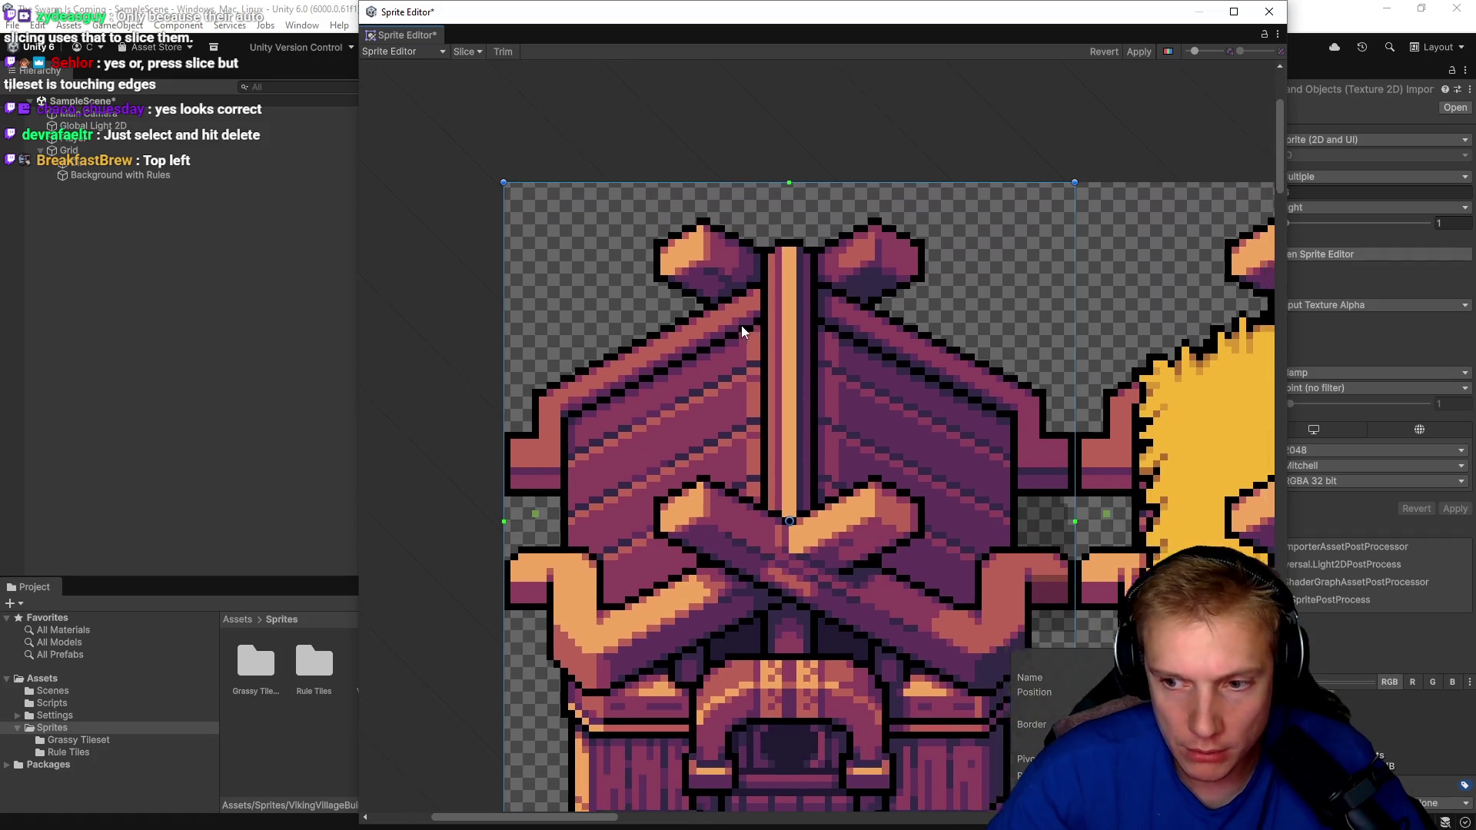
{"action": "left_click_drag", "start_coordinate": [741, 325], "coordinate": [501, 287]}
{"action": "scroll", "coordinate": [615, 369], "scroll_direction": "down", "scroll_amount": 3}
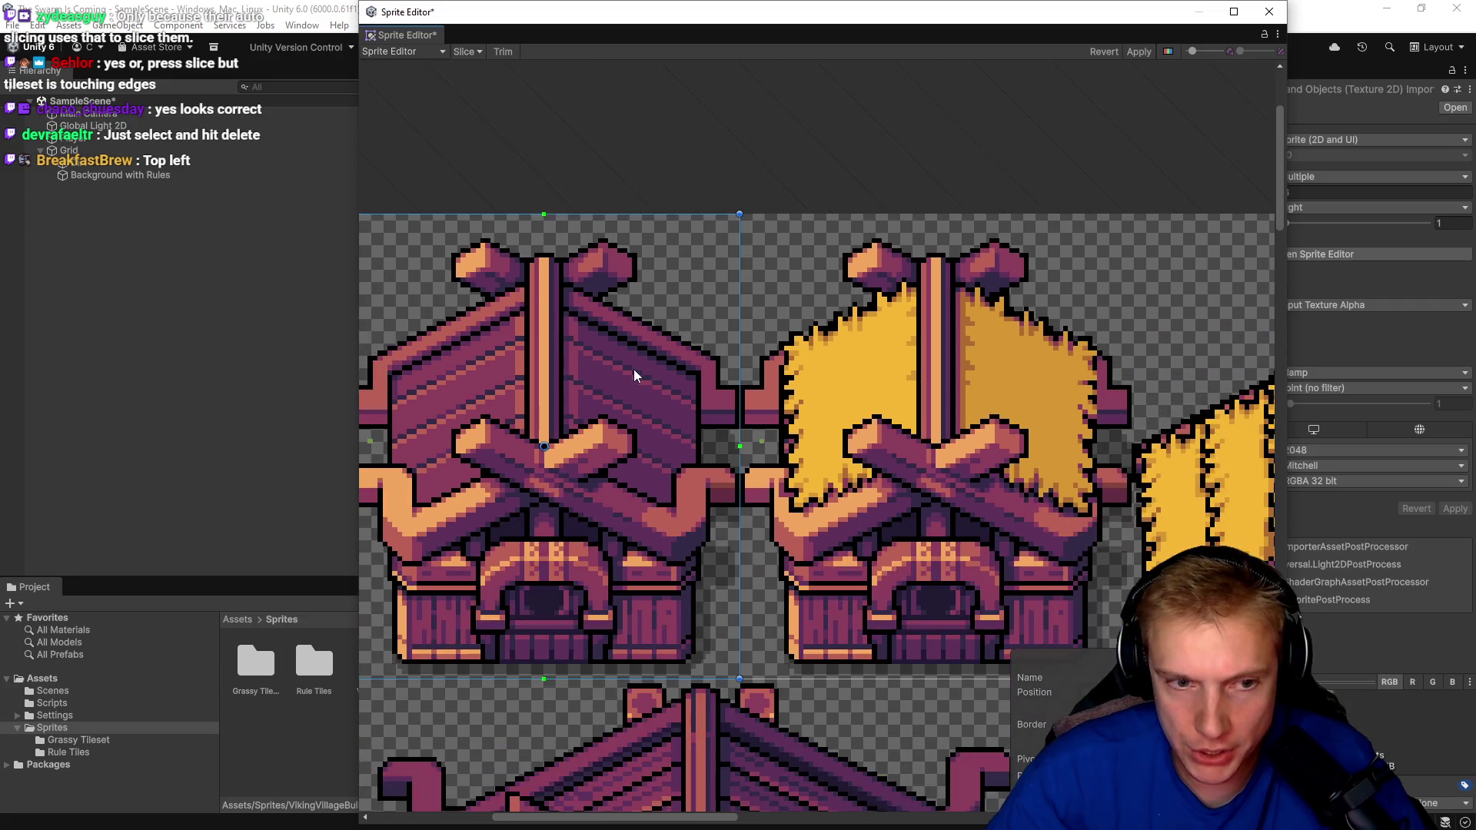
{"action": "left_click_drag", "start_coordinate": [607, 436], "coordinate": [689, 174]}
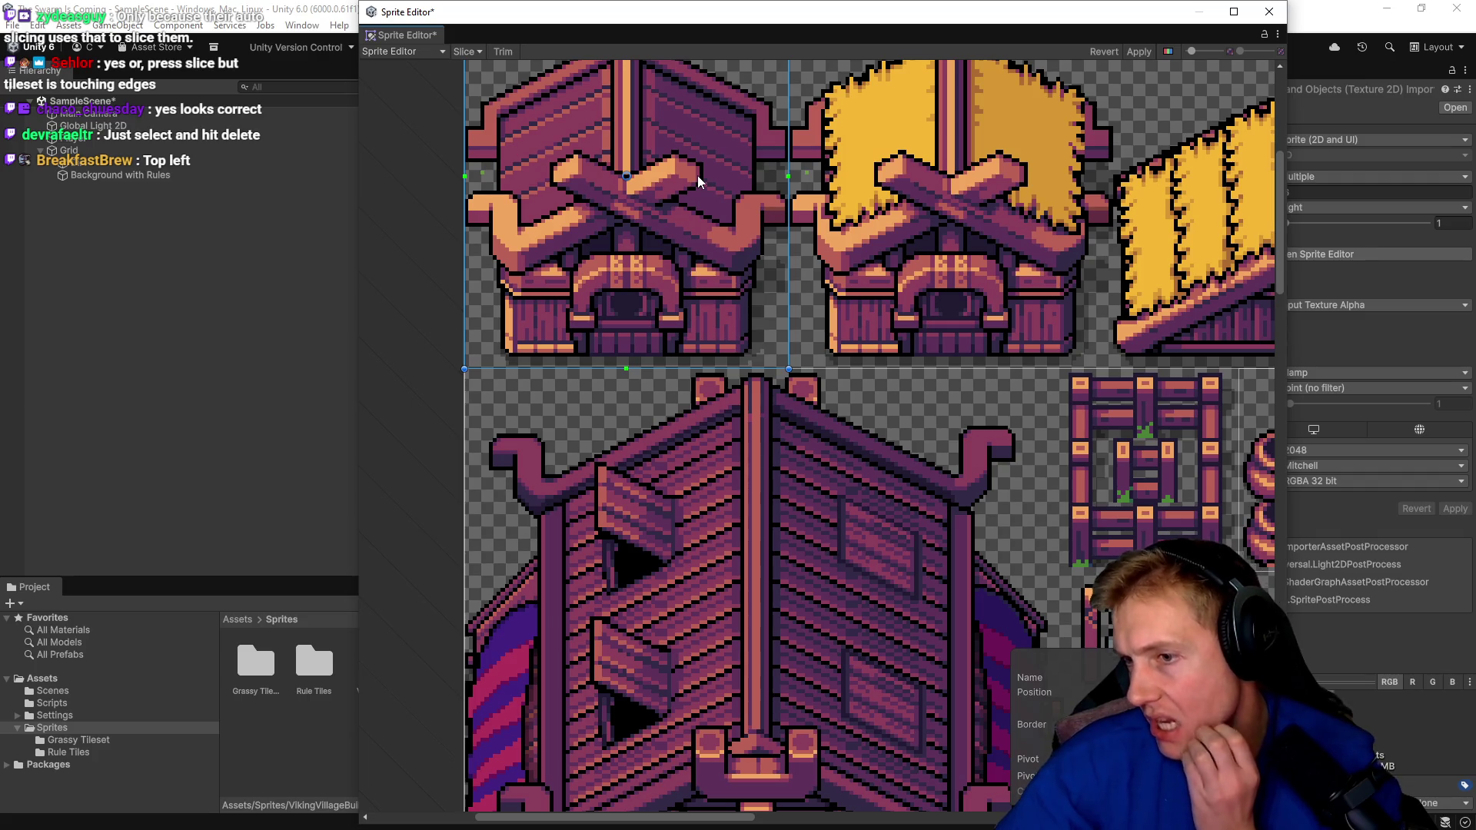
{"action": "scroll", "coordinate": [697, 176], "scroll_direction": "down", "scroll_amount": 4}
{"action": "left_click_drag", "start_coordinate": [918, 523], "coordinate": [799, 420]}
{"action": "left_click", "coordinate": [787, 392]}
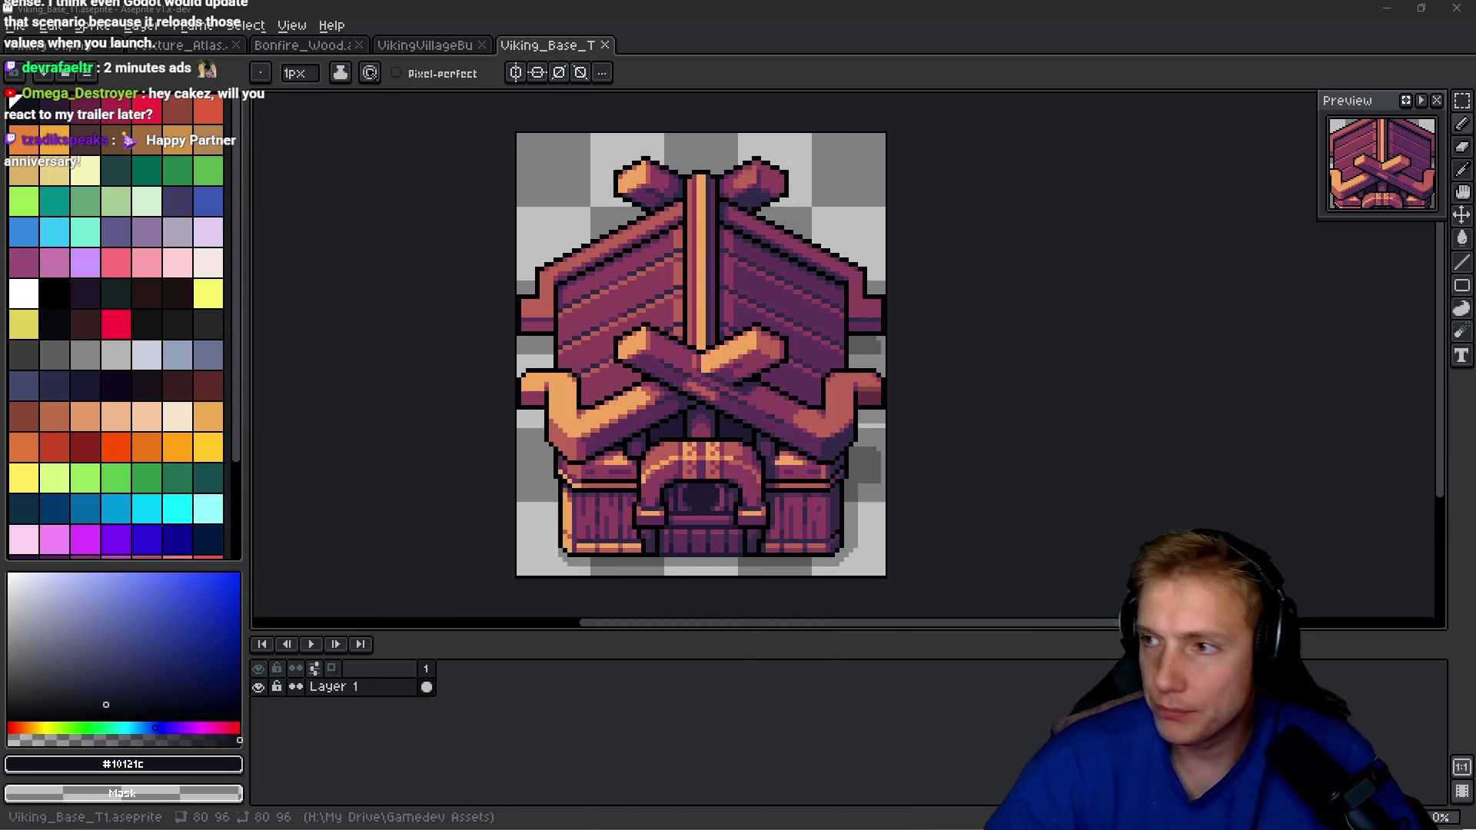
Switch from Aseprite back to the Unity editor.
{"action": "key", "text": "alt+Tab"}
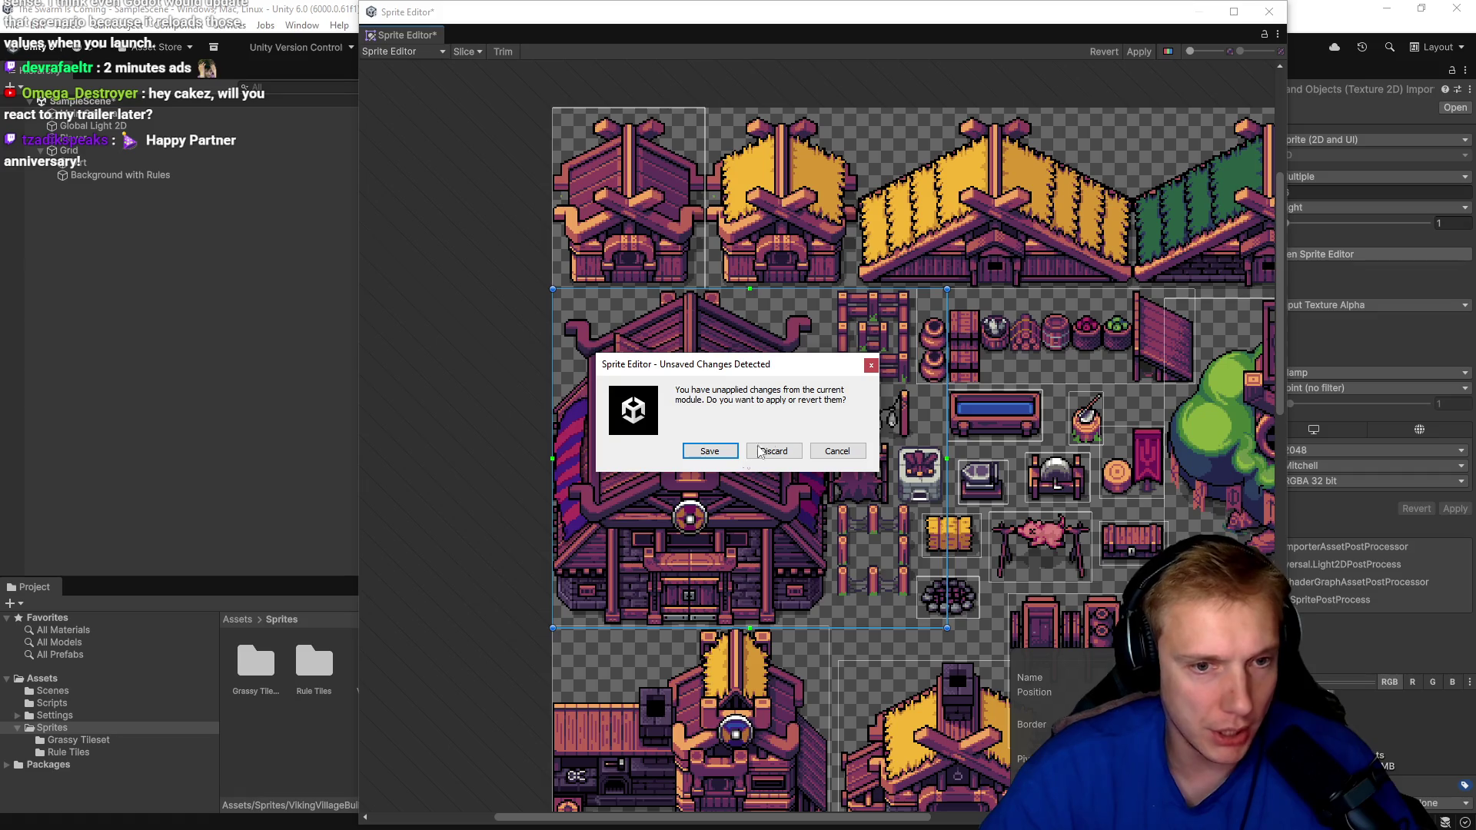
Discard the unsaved slice edits and delete the Viking Village sprite sheet.
{"action": "left_click", "coordinate": [773, 453]}
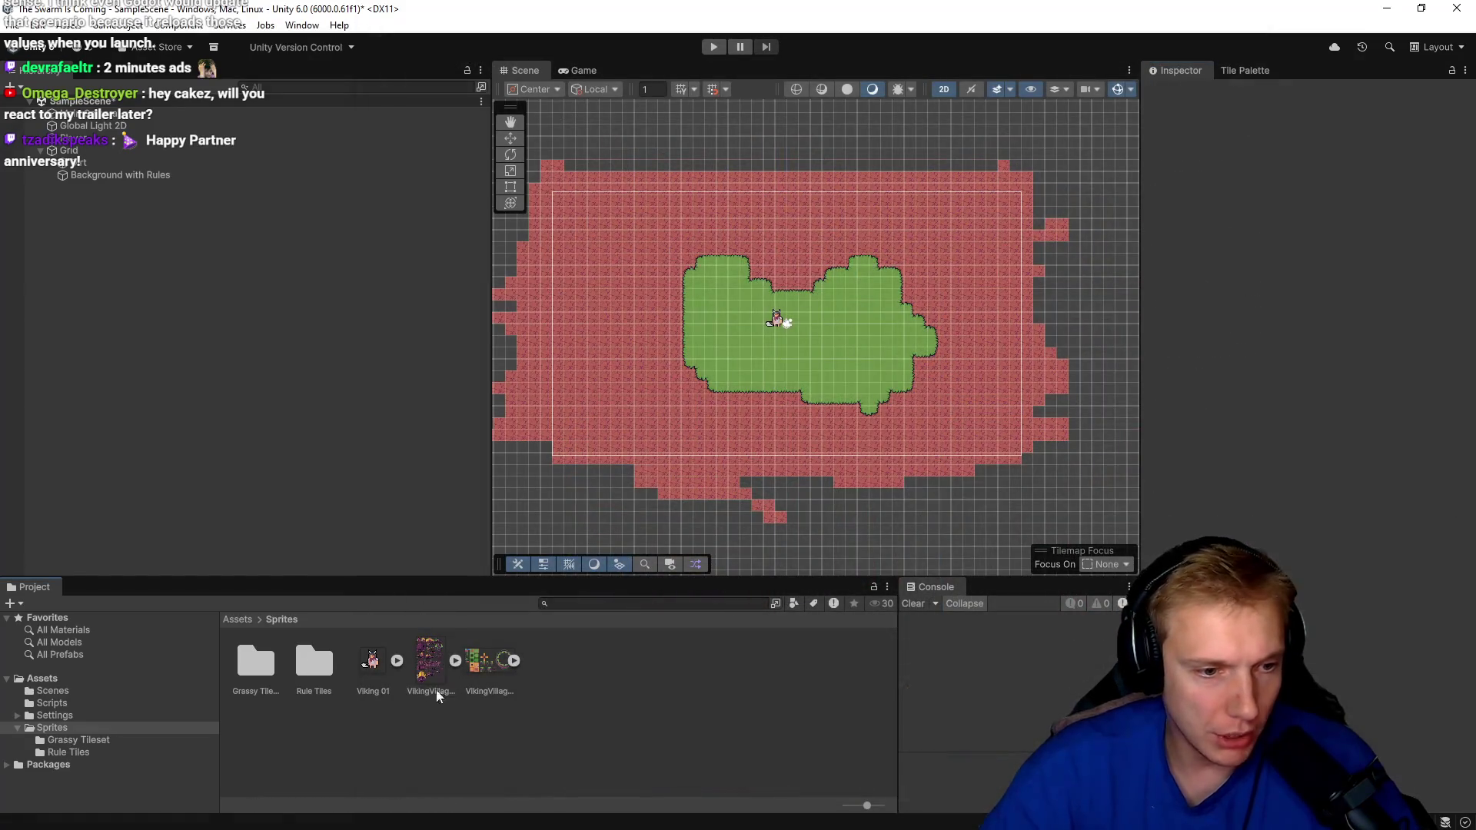
{"action": "left_click", "coordinate": [427, 663]}
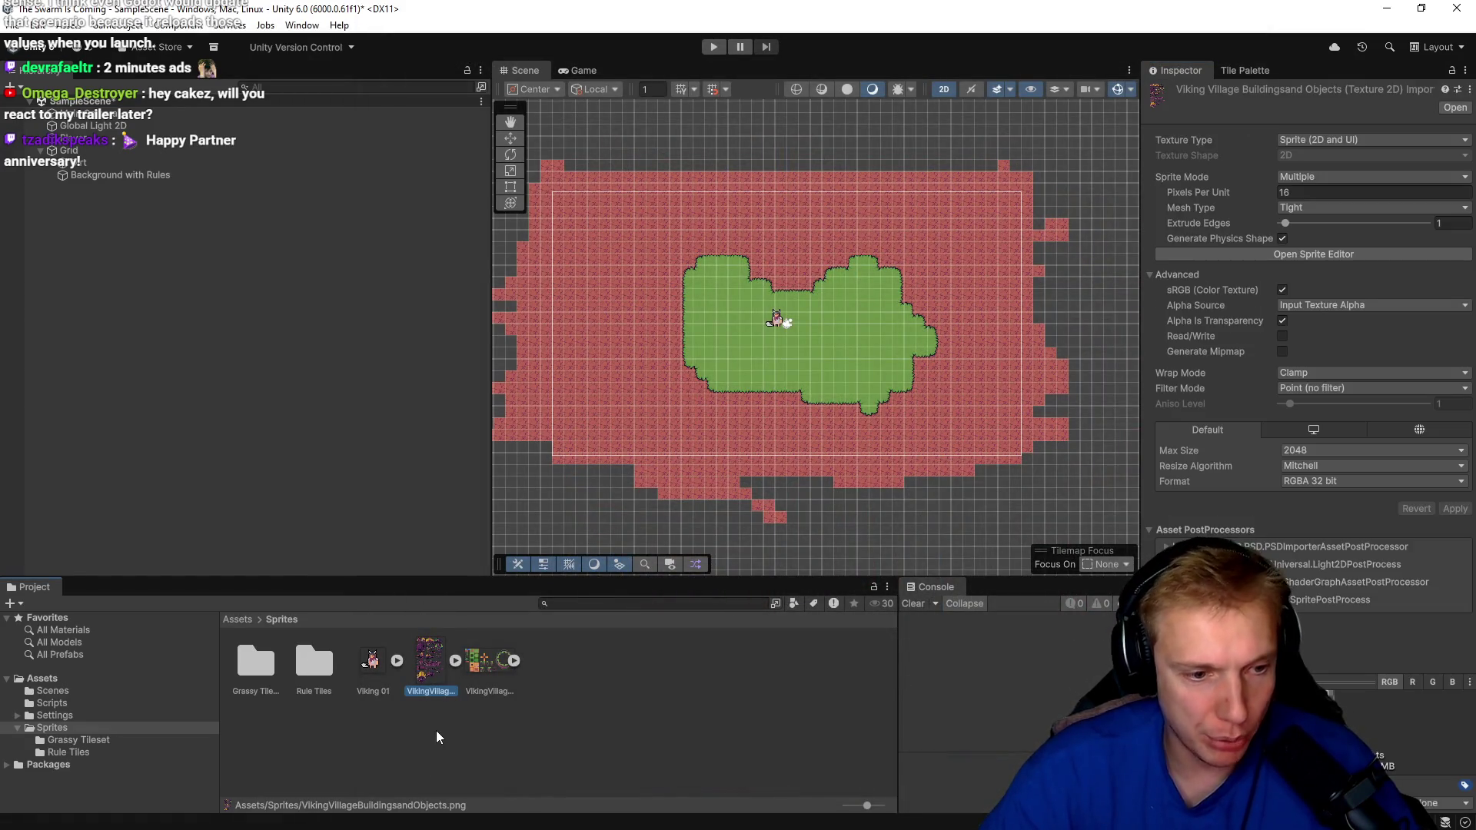
{"action": "key", "text": "Delete"}
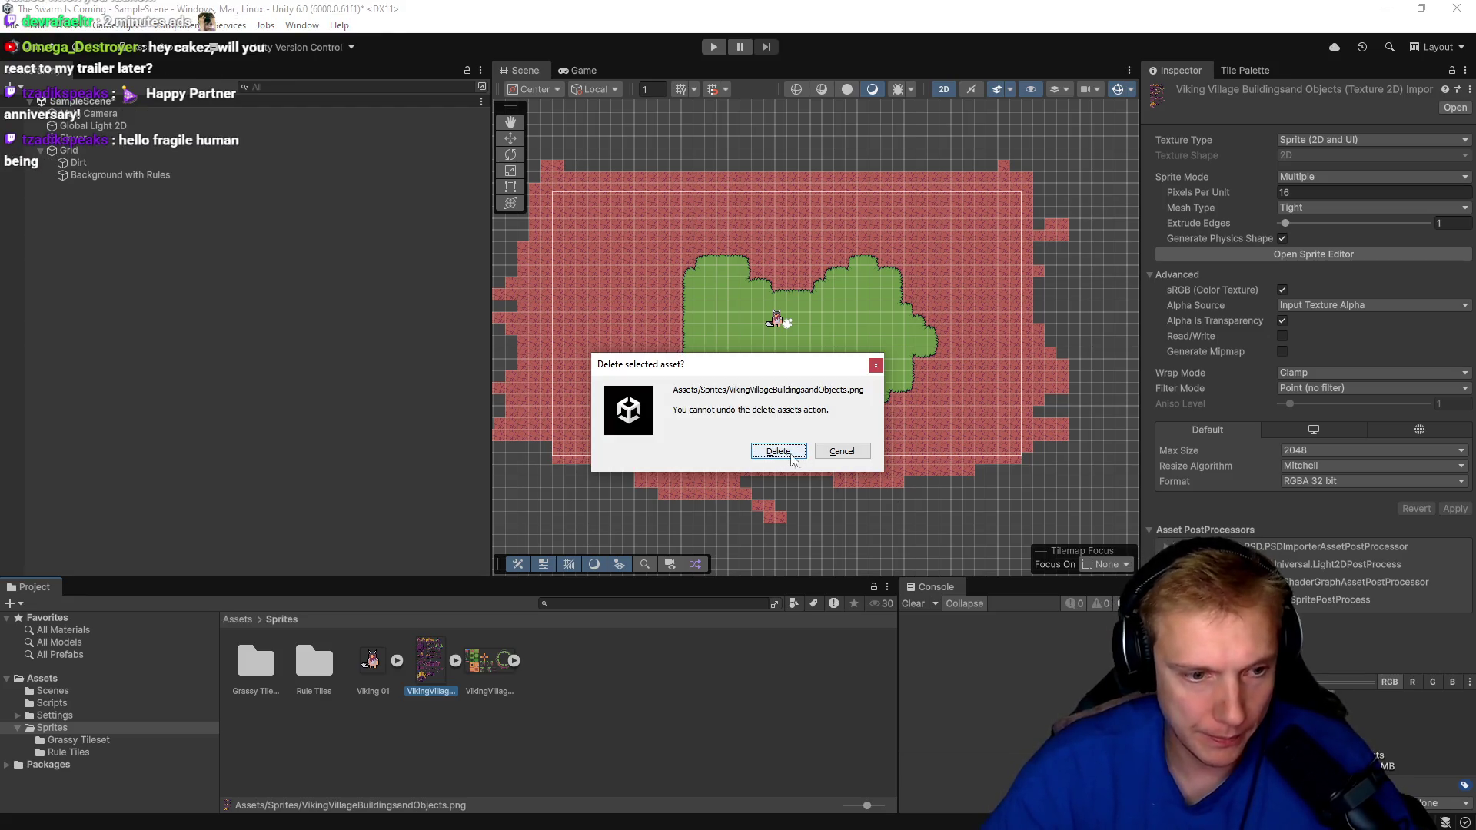
{"action": "left_click", "coordinate": [778, 451]}
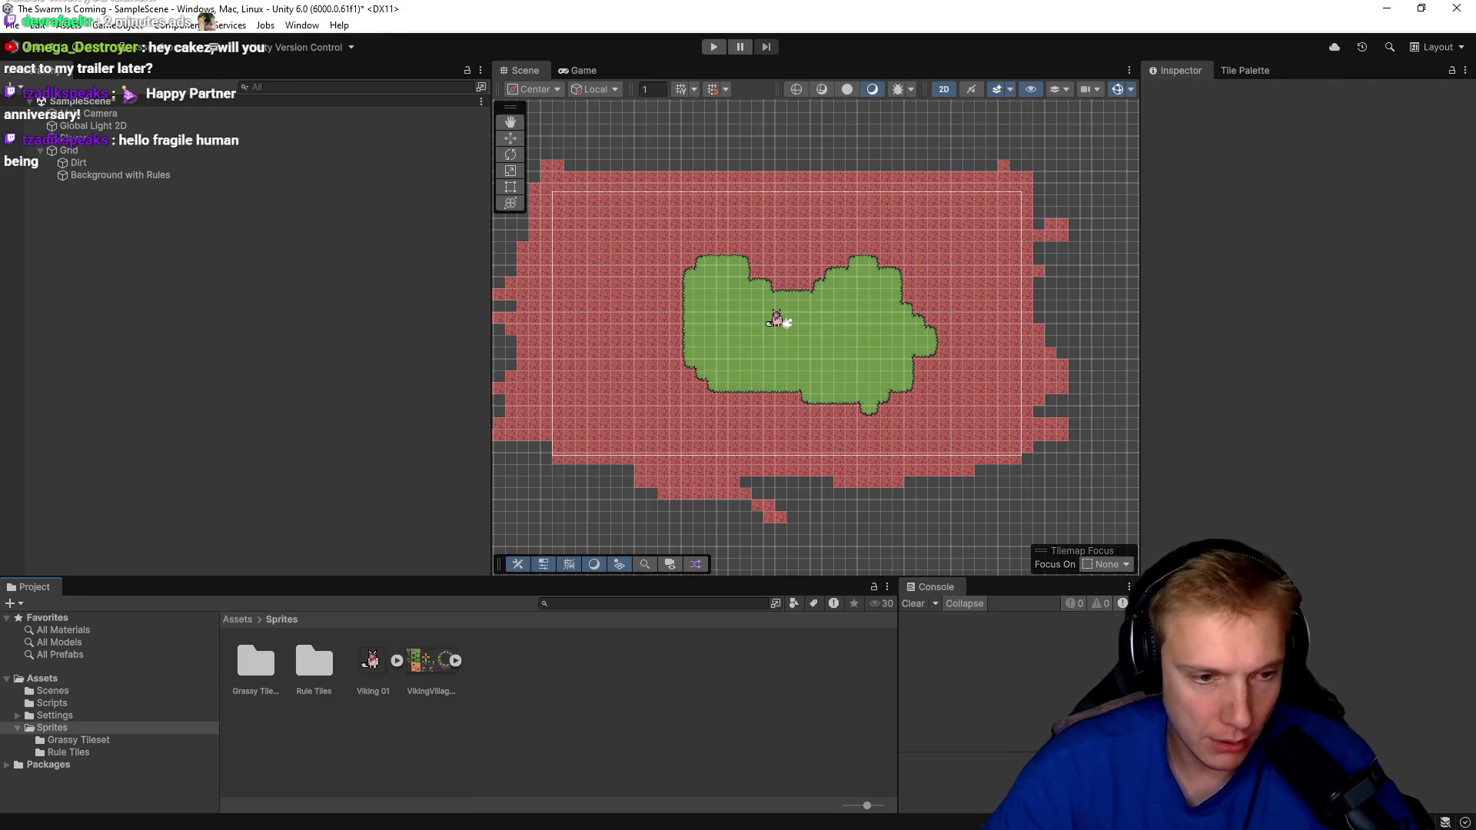
Import the Viking_Base_T1 sprite into Sprites and drop it into the scene.
{"action": "left_click_drag", "start_coordinate": [671, 659], "coordinate": [666, 639]}
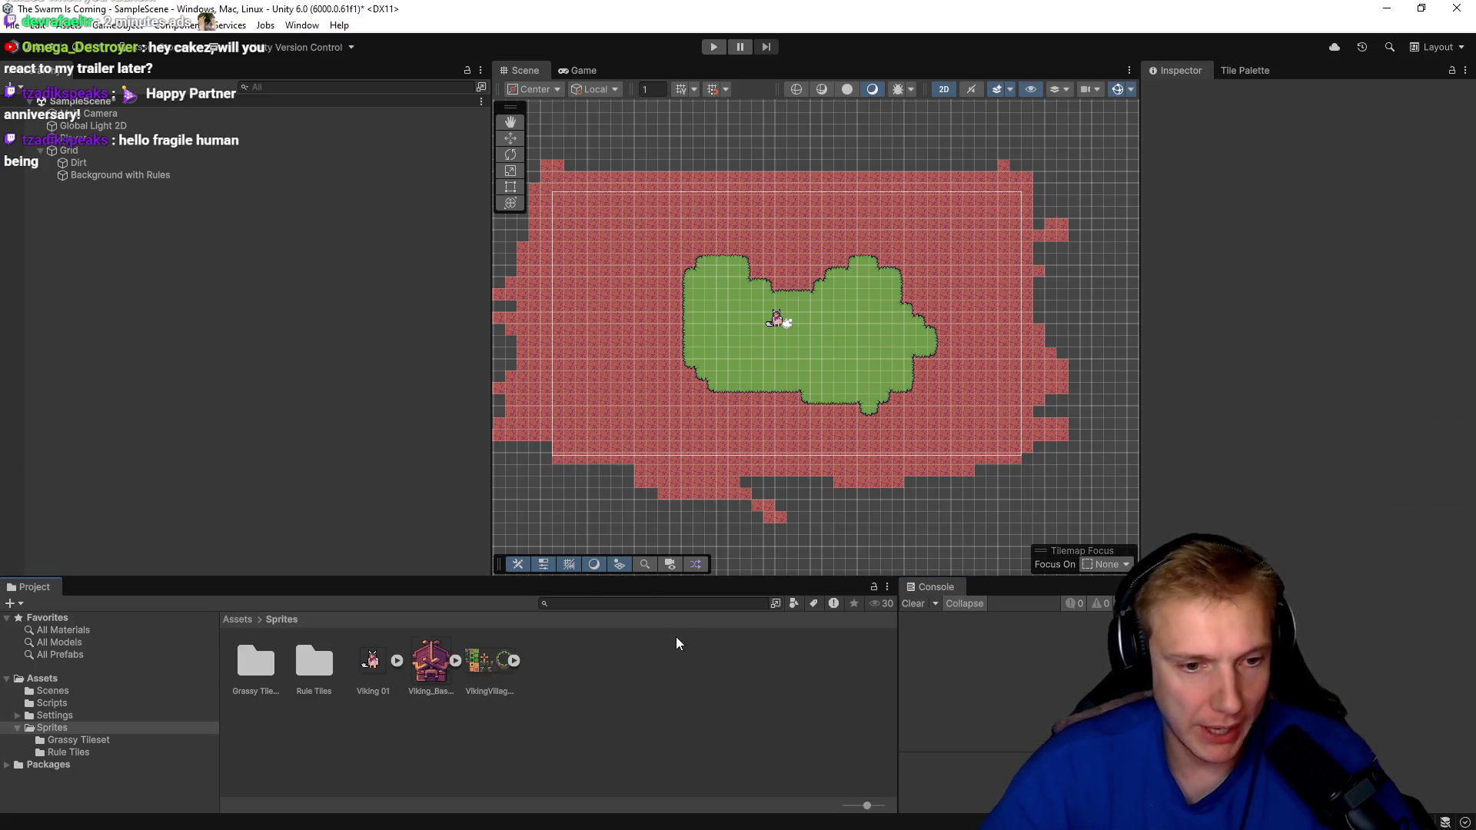
{"action": "mouse_move", "coordinate": [430, 661]}
{"action": "left_mouse_down"}
{"action": "mouse_move", "coordinate": [211, 318]}
{"action": "mouse_move", "coordinate": [234, 292]}
{"action": "left_mouse_up"}
{"action": "mouse_move", "coordinate": [694, 281]}
{"action": "left_mouse_down"}
{"action": "mouse_move", "coordinate": [672, 286]}
{"action": "mouse_move", "coordinate": [777, 294]}
{"action": "mouse_move", "coordinate": [769, 285]}
{"action": "left_mouse_up"}
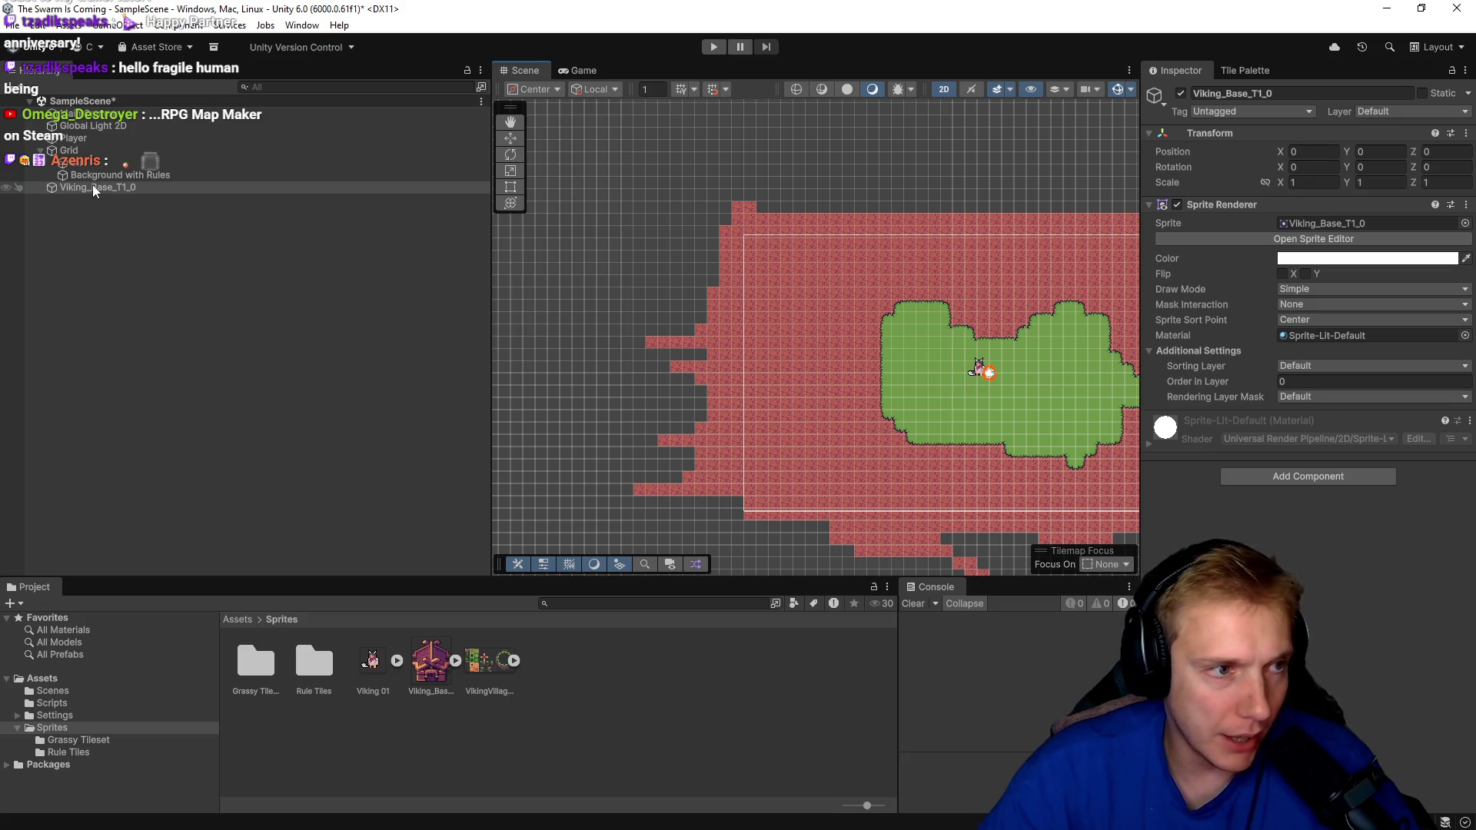
Set the house's Order in Layer to 5.
{"action": "left_click", "coordinate": [1243, 376]}
{"action": "type", "text": "5"}
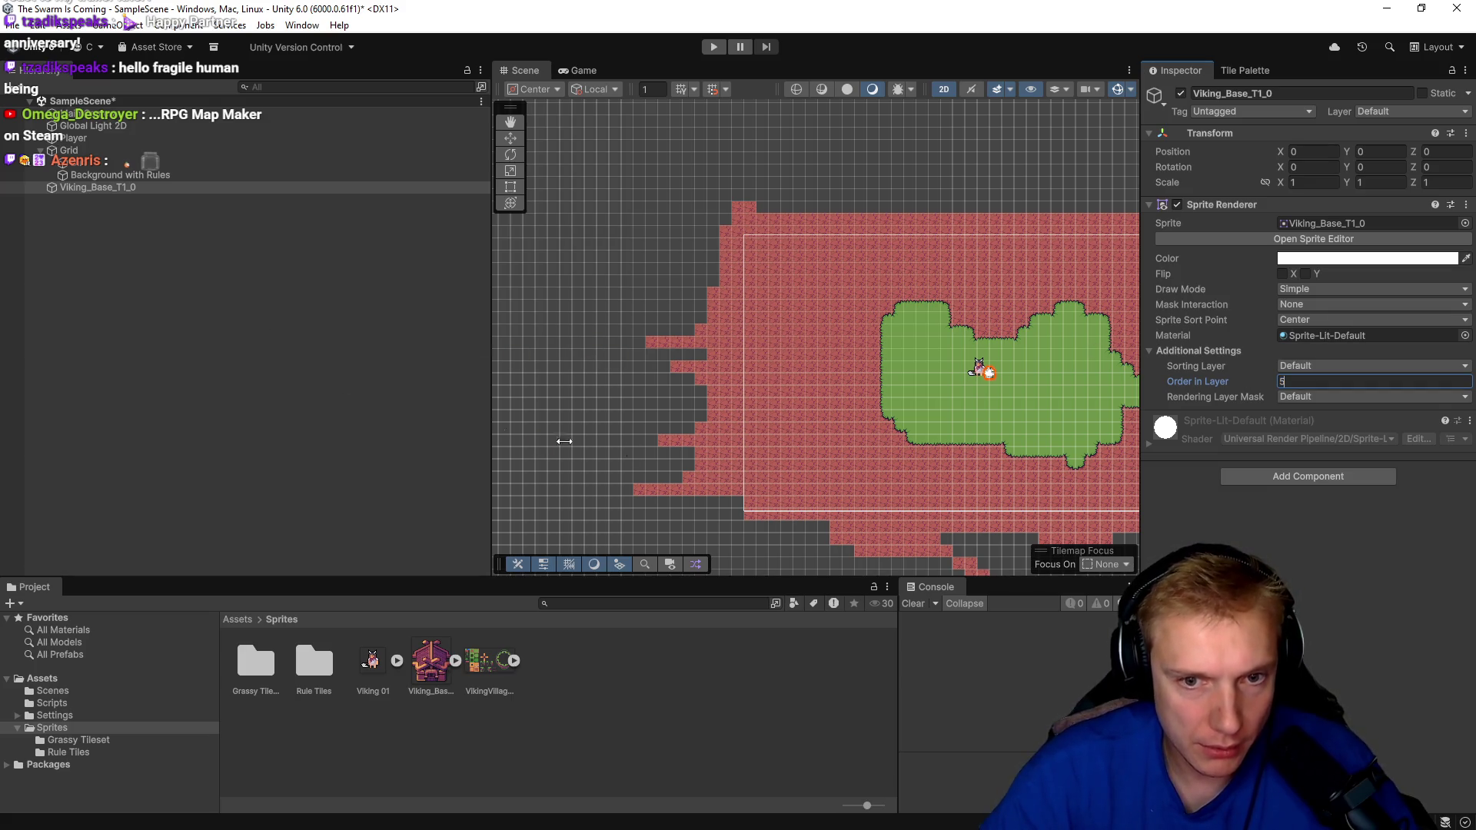
{"action": "left_click_drag", "start_coordinate": [824, 414], "coordinate": [708, 402]}
Reimport the house sprite at 16 pixels per unit, Point filtering and RGBA 32 bit.
{"action": "left_click", "coordinate": [408, 676]}
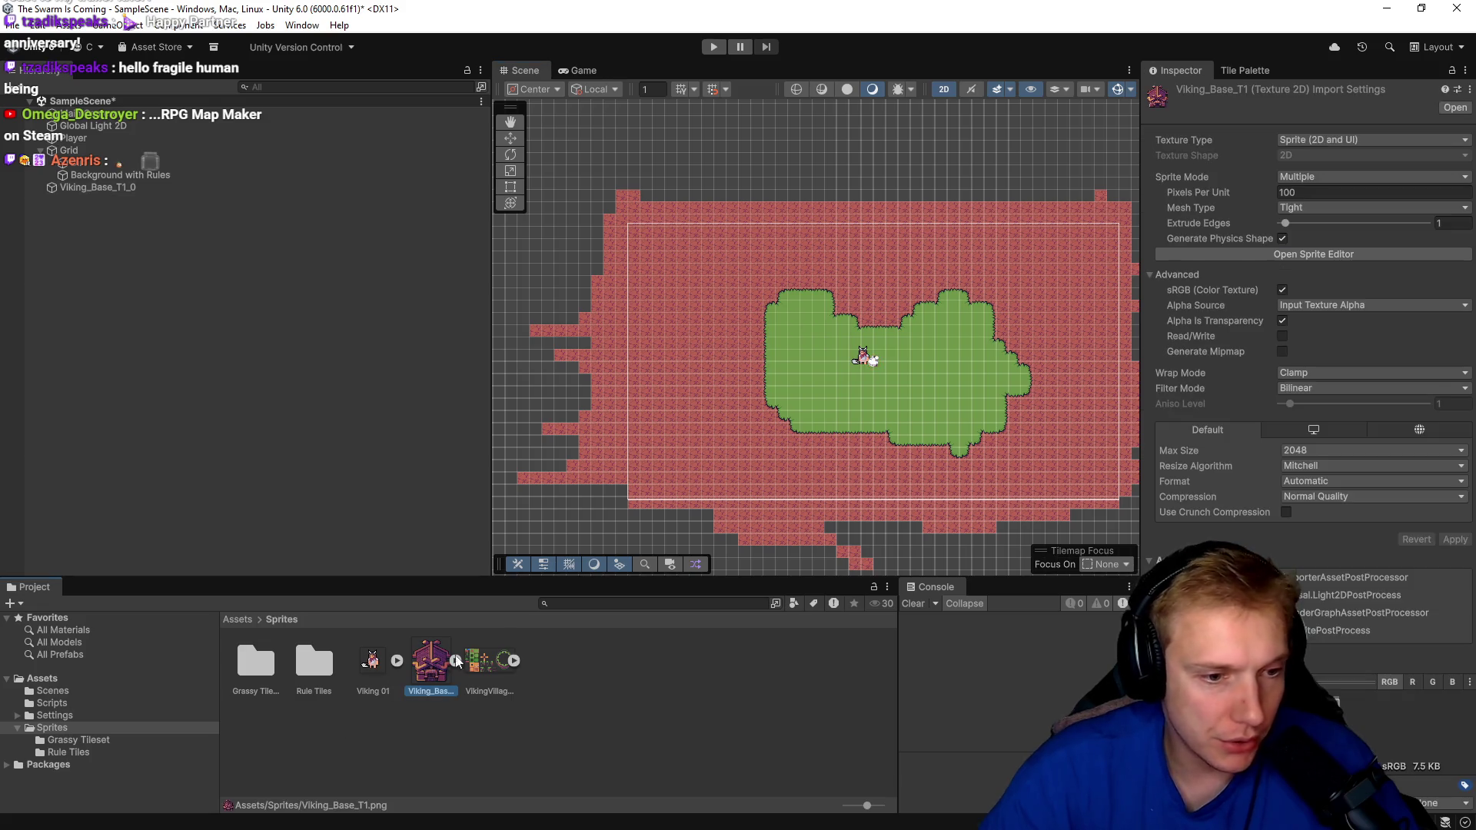
{"action": "left_click", "coordinate": [1306, 192]}
{"action": "type", "text": "16"}
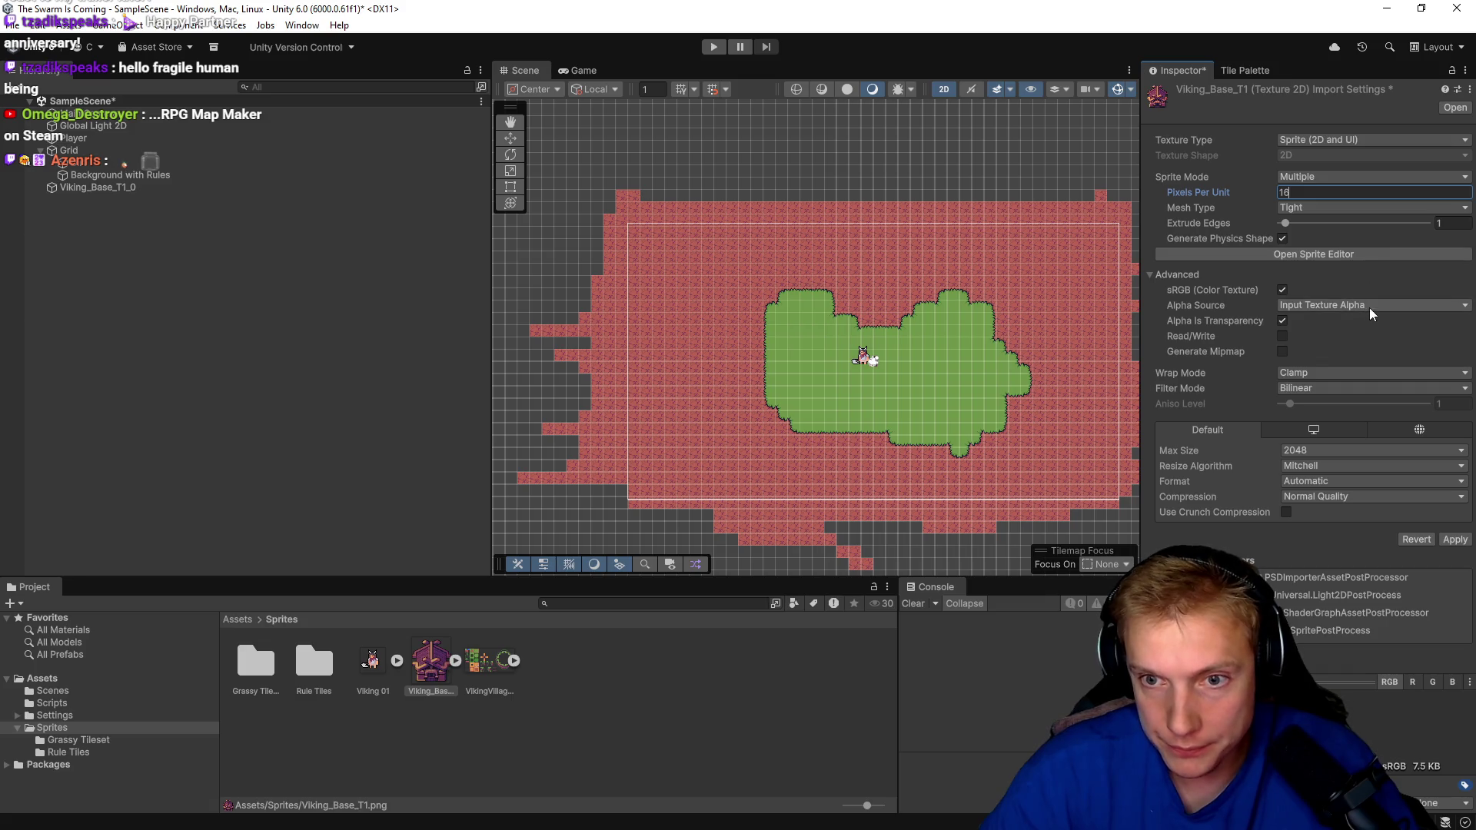
{"action": "left_click", "coordinate": [1325, 387]}
{"action": "left_click", "coordinate": [1323, 405]}
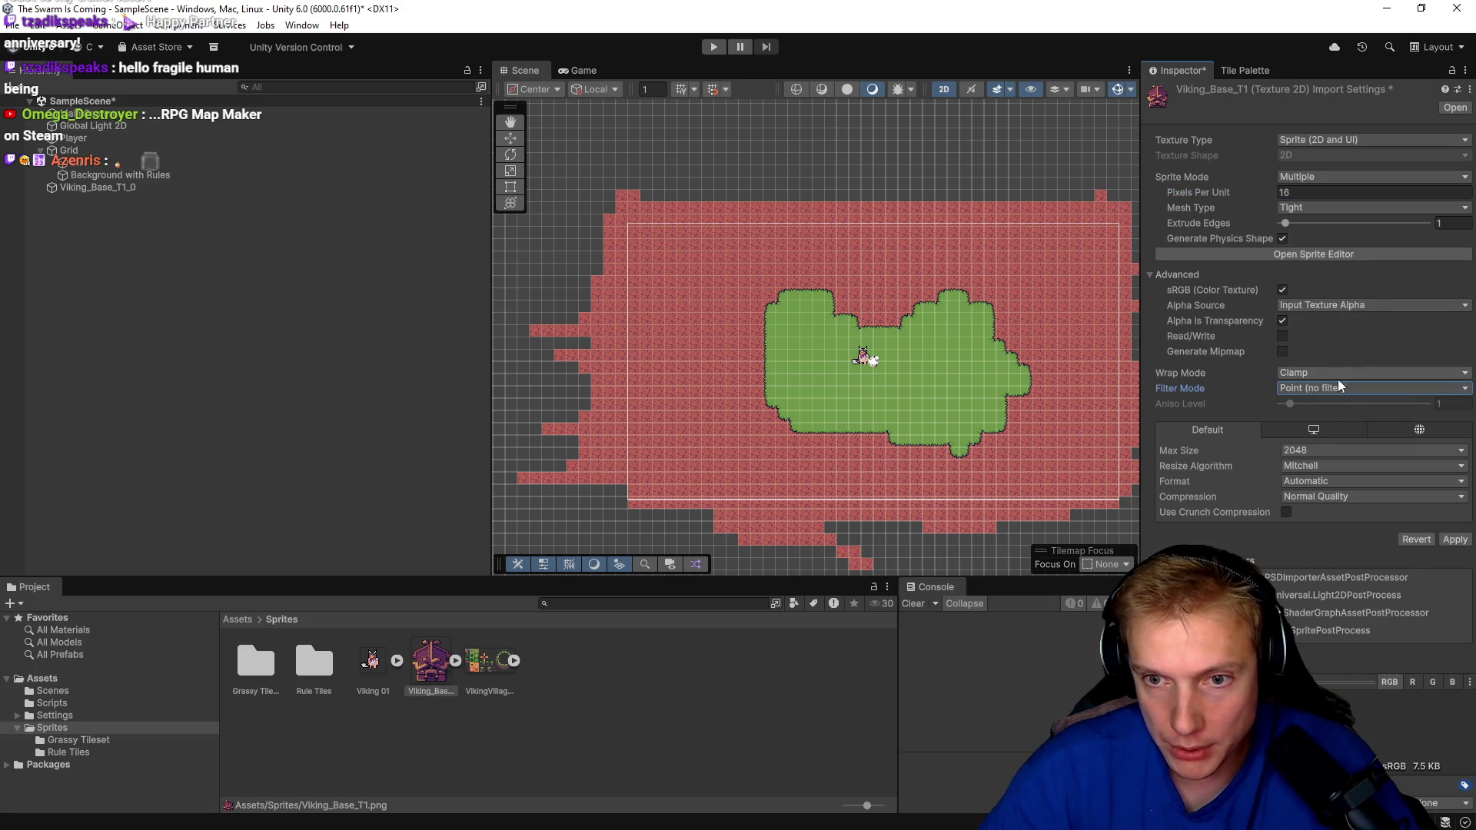
{"action": "left_click", "coordinate": [1330, 481]}
{"action": "left_click", "coordinate": [1383, 514]}
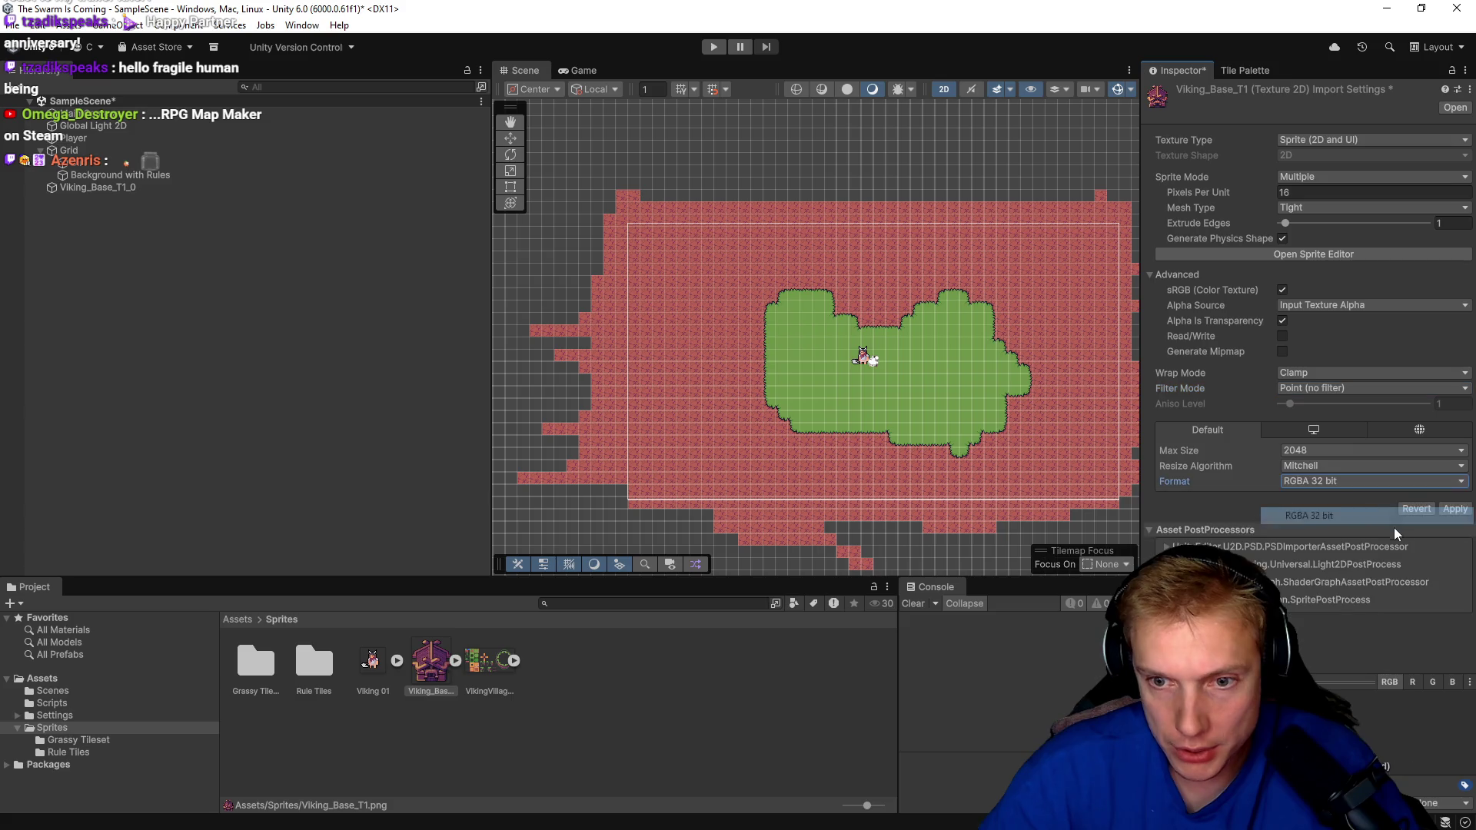
{"action": "left_click", "coordinate": [1455, 508]}
Select the house in the scene and move it up and to the right.
{"action": "scroll", "coordinate": [884, 357], "scroll_direction": "up", "scroll_amount": 2}
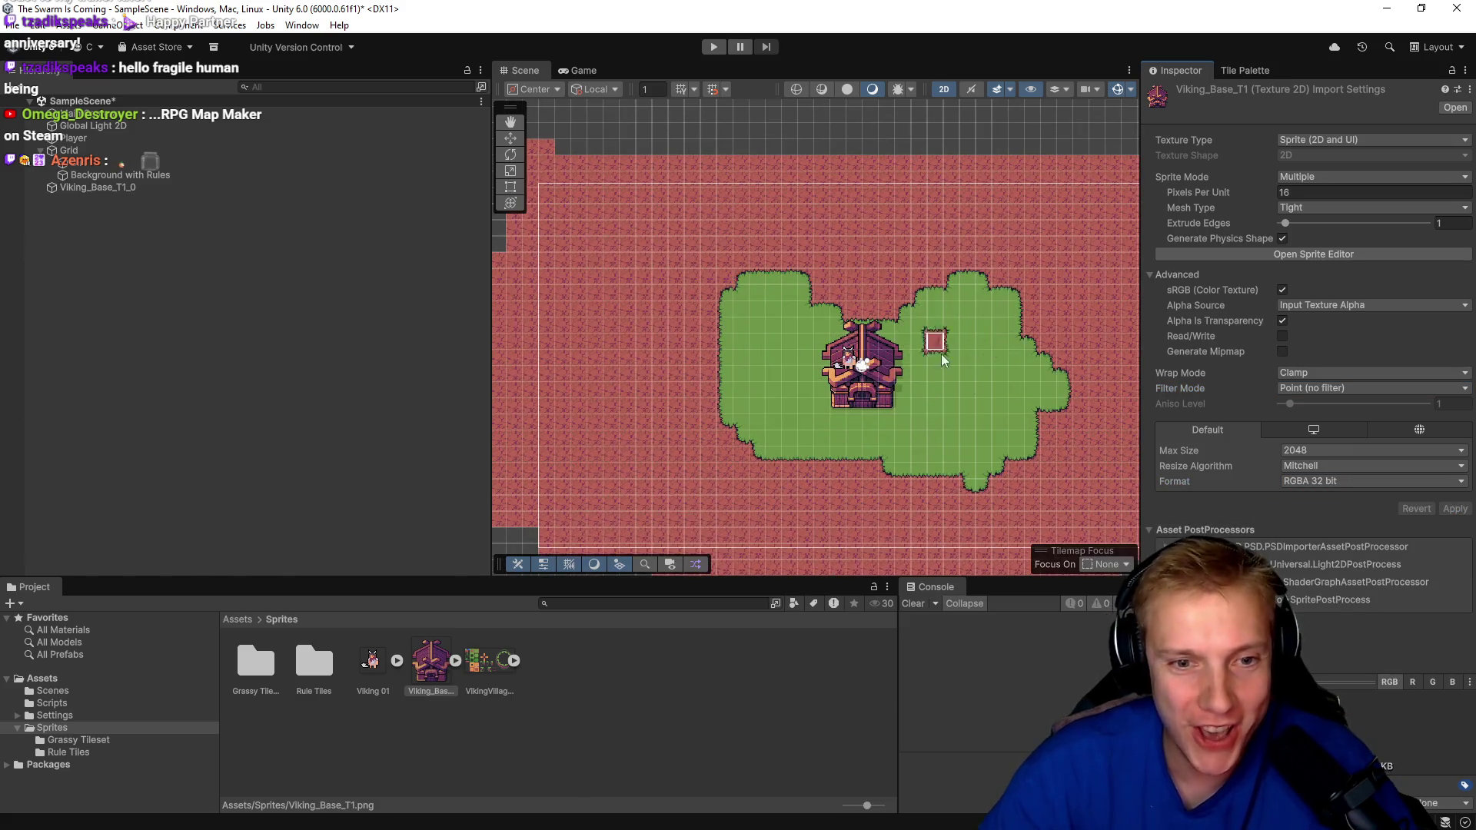
{"action": "scroll", "coordinate": [909, 358], "scroll_direction": "up", "scroll_amount": 2}
{"action": "left_click_drag", "start_coordinate": [908, 358], "coordinate": [765, 327]}
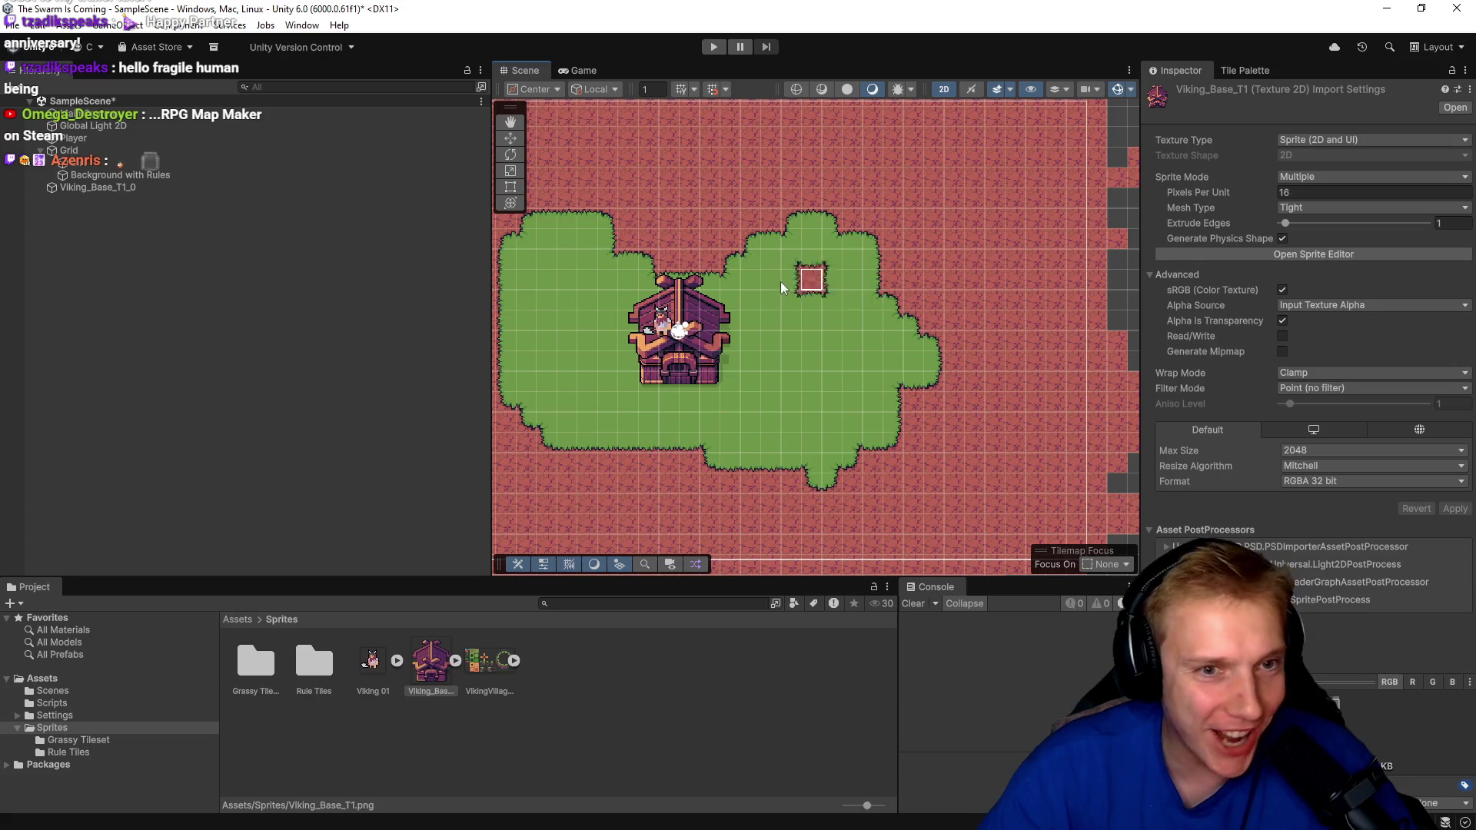
{"action": "left_click", "coordinate": [1244, 70]}
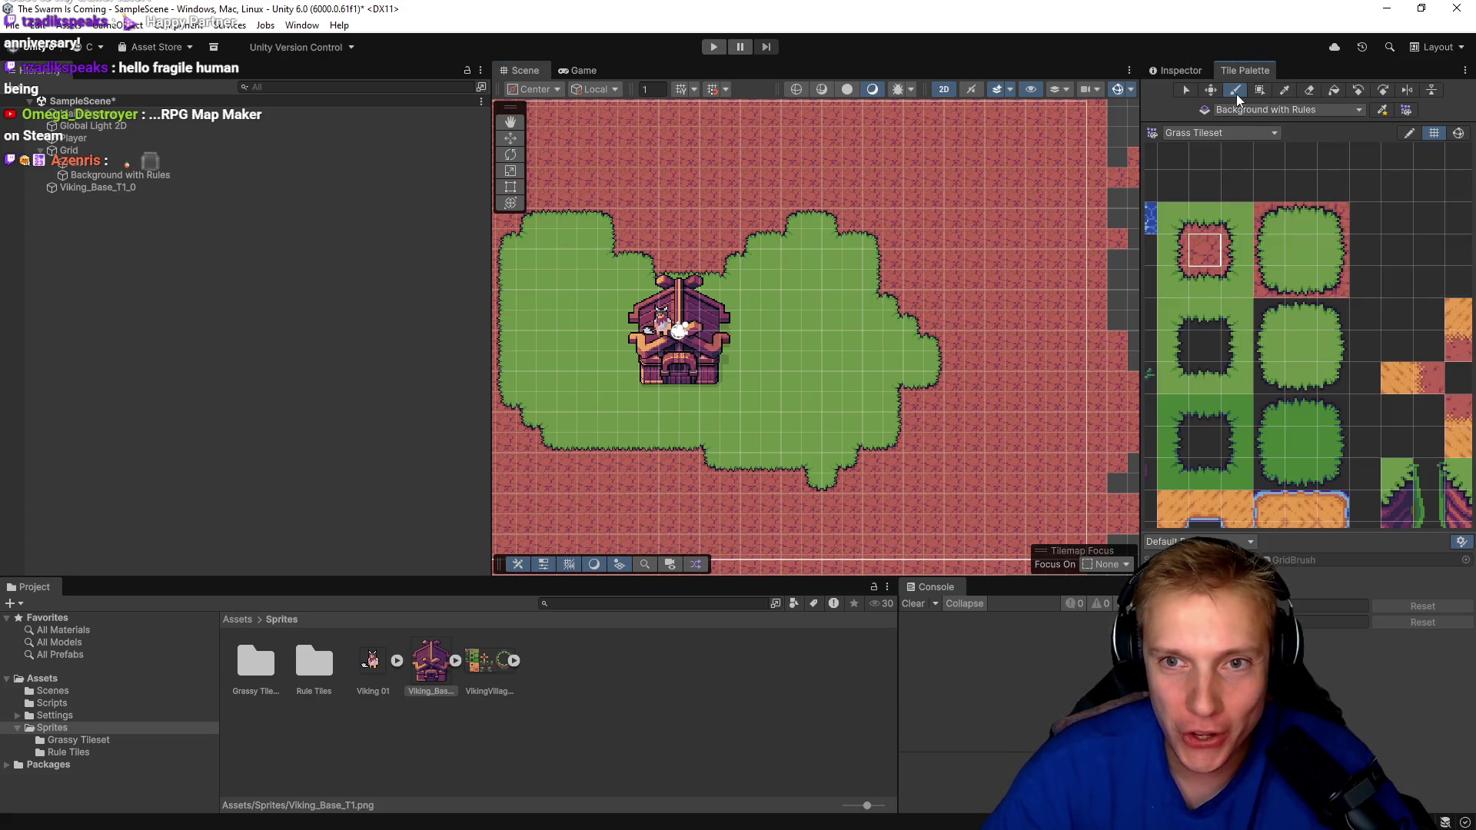
{"action": "left_click", "coordinate": [1174, 70]}
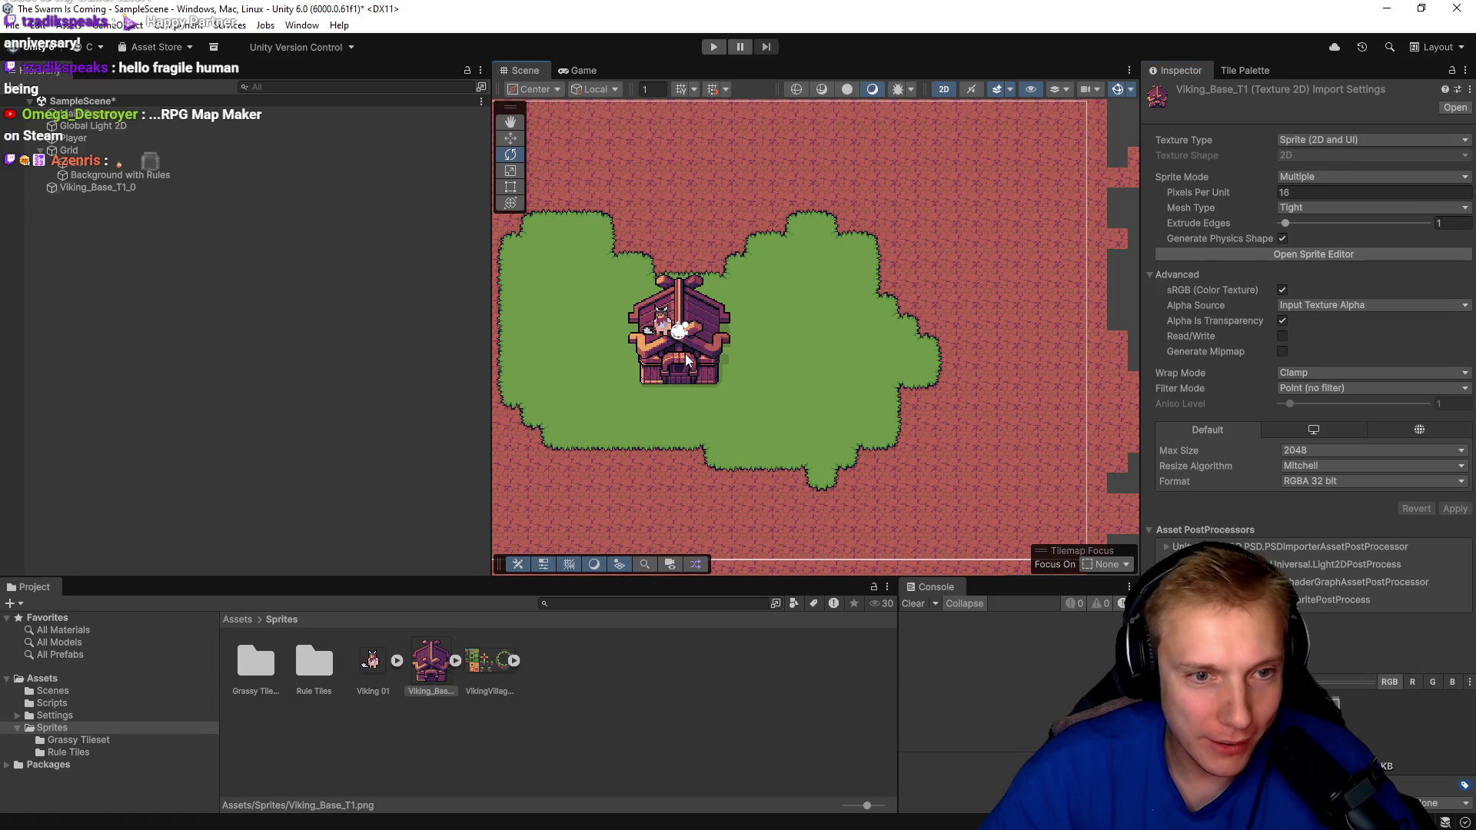
{"action": "left_click", "coordinate": [687, 346]}
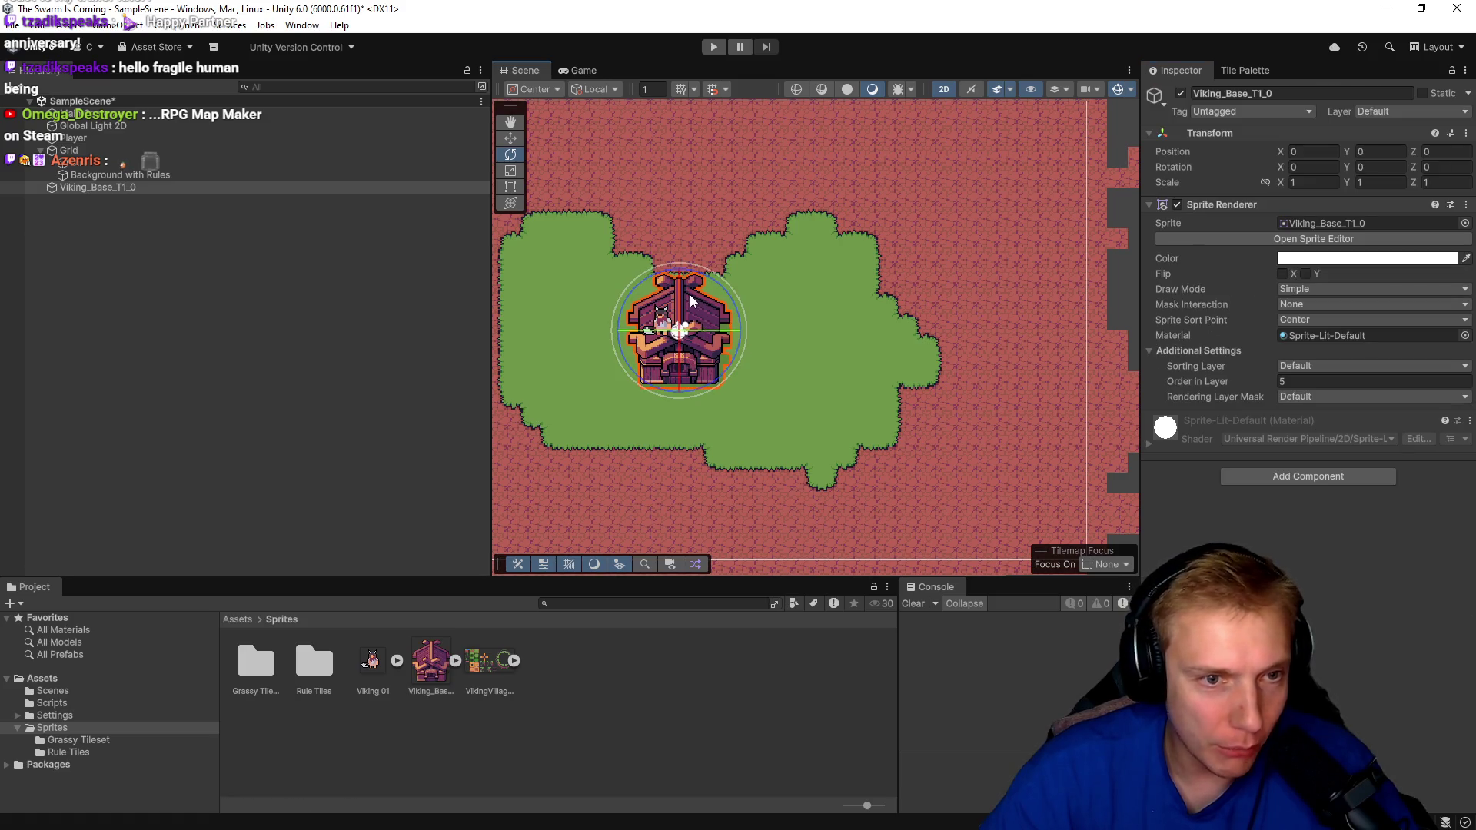
{"action": "key", "text": "r"}
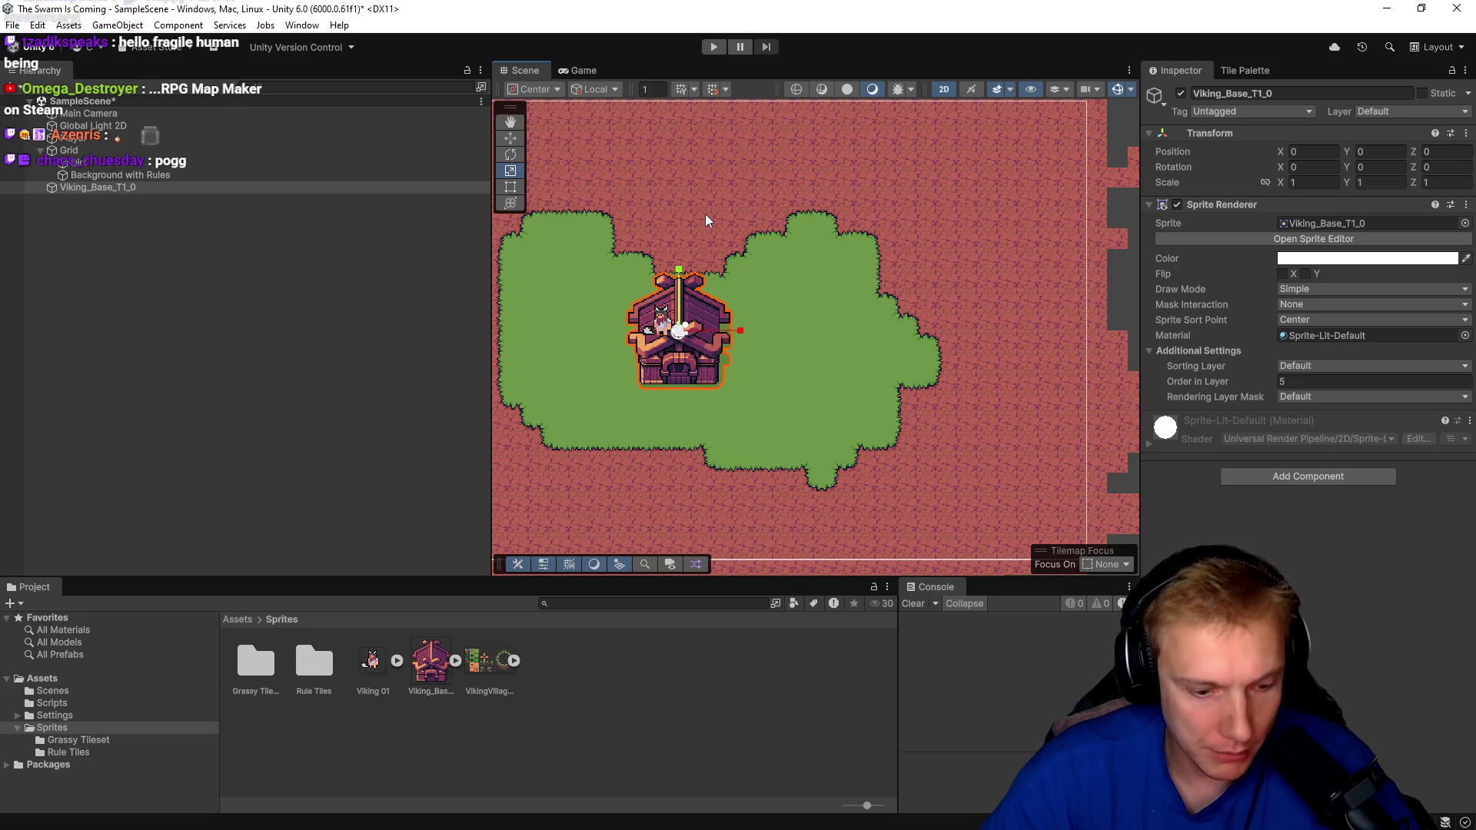
{"action": "key", "text": "w"}
{"action": "mouse_move", "coordinate": [686, 327]}
{"action": "left_mouse_down"}
{"action": "mouse_move", "coordinate": [709, 269]}
{"action": "mouse_move", "coordinate": [745, 279]}
{"action": "mouse_move", "coordinate": [729, 282]}
{"action": "mouse_move", "coordinate": [746, 315]}
{"action": "mouse_move", "coordinate": [737, 373]}
{"action": "left_mouse_up"}
Position the house at 0.84, 1.45, just above the player.
{"action": "scroll", "coordinate": [719, 293], "scroll_direction": "down", "scroll_amount": 2}
{"action": "scroll", "coordinate": [718, 293], "scroll_direction": "up", "scroll_amount": 1}
{"action": "scroll", "coordinate": [719, 293], "scroll_direction": "down", "scroll_amount": 1}
{"action": "left_click", "coordinate": [712, 346]}
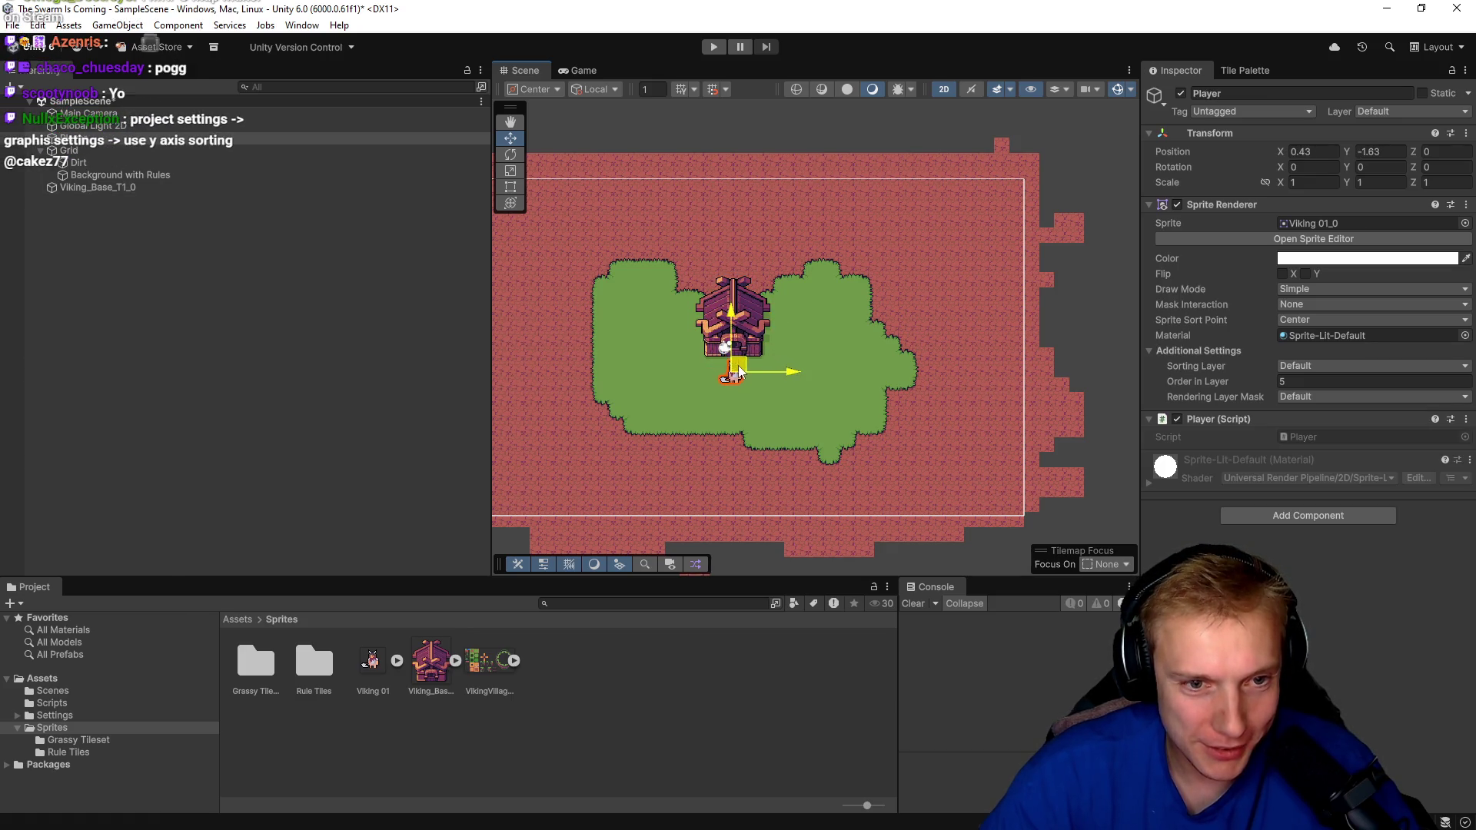
{"action": "left_click", "coordinate": [745, 317]}
{"action": "left_click_drag", "start_coordinate": [741, 306], "coordinate": [744, 315]}
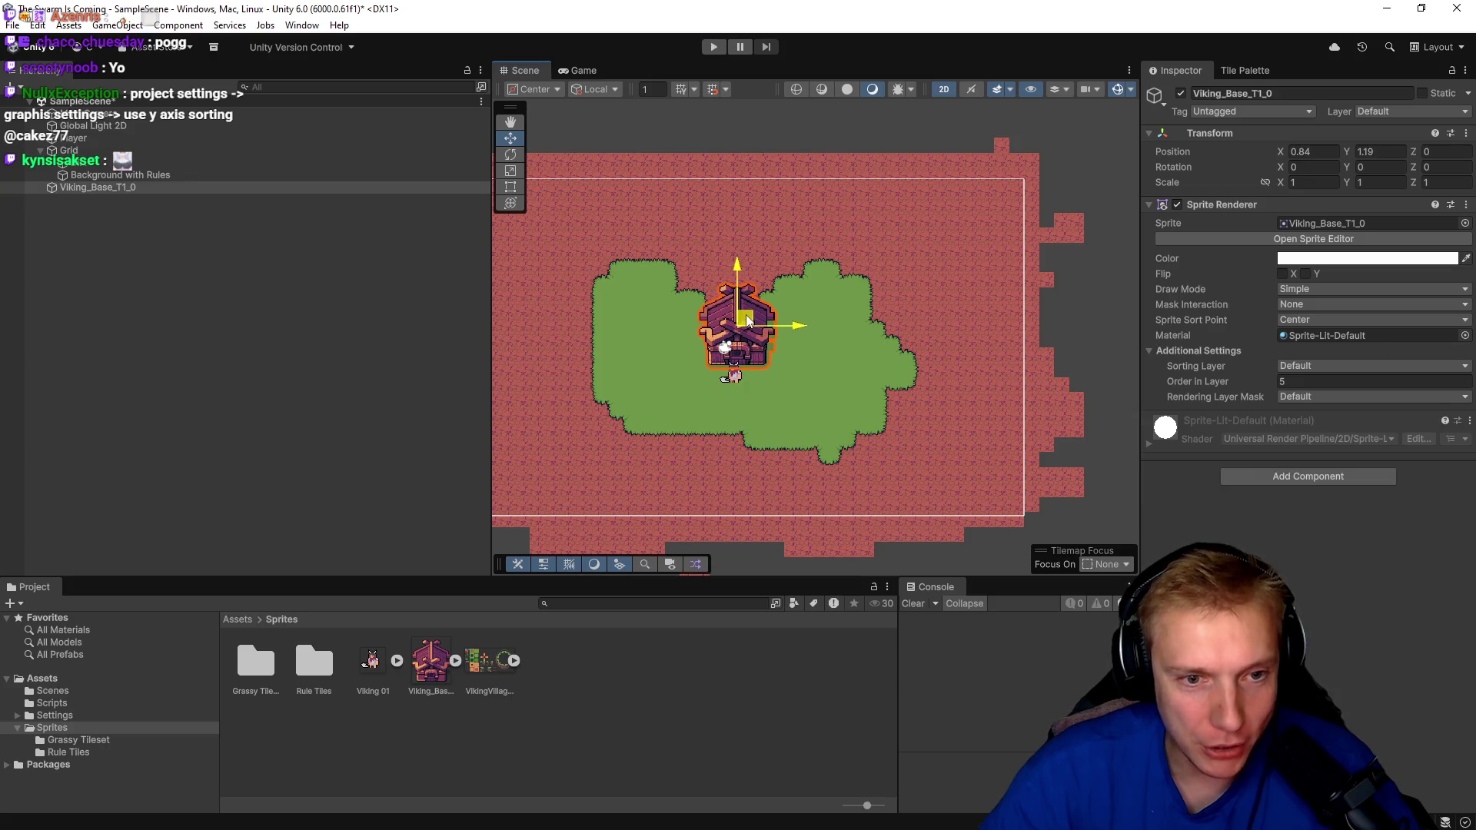
{"action": "left_click", "coordinate": [1311, 478]}
{"action": "type", "text": "colli"}
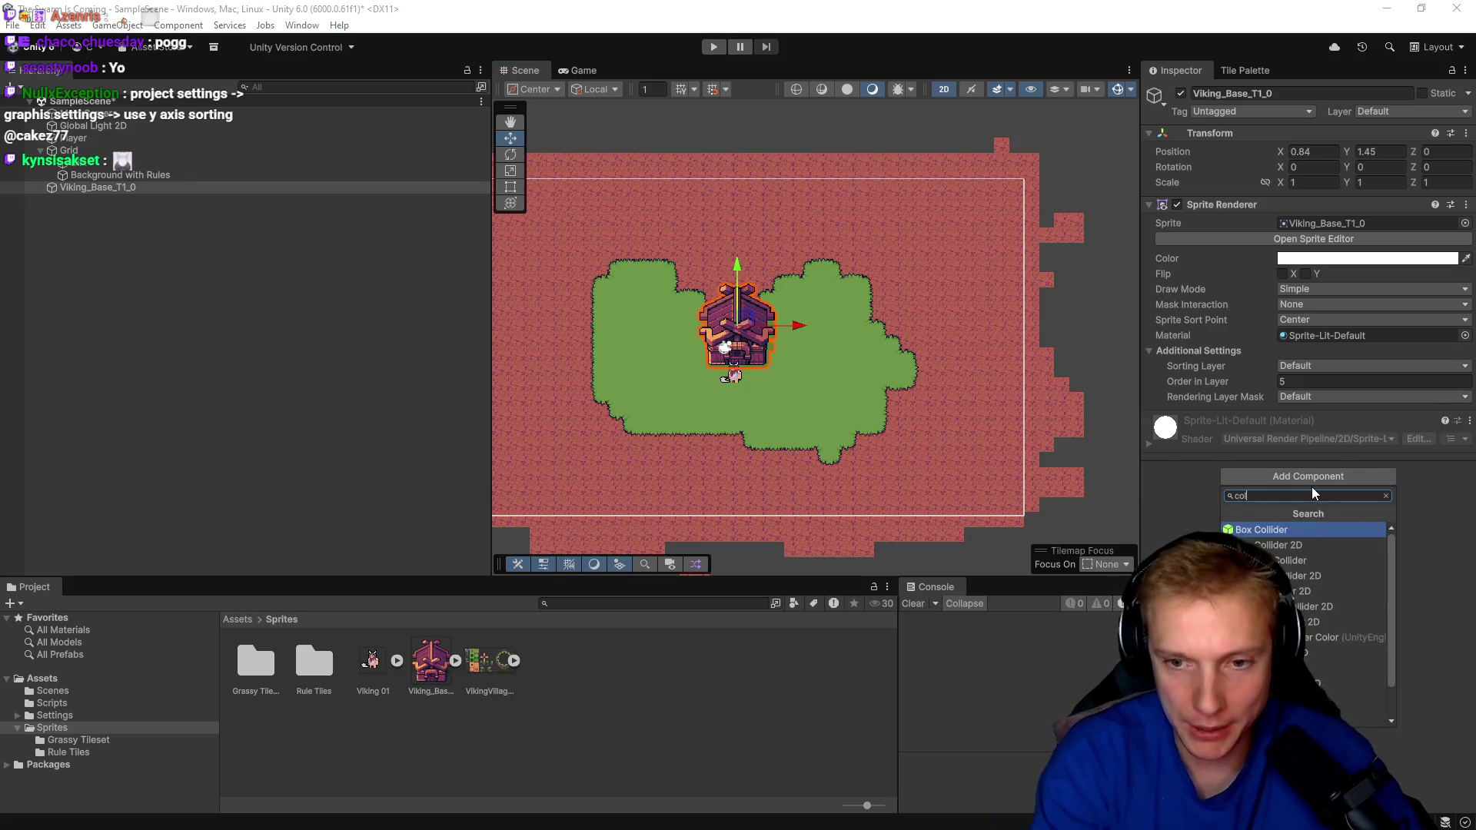
Add a Box Collider 2D to Viking_Base_T1_0, sized 4.25 × 3.94 with offset 0, -0.69.
{"action": "left_click", "coordinate": [1273, 546]}
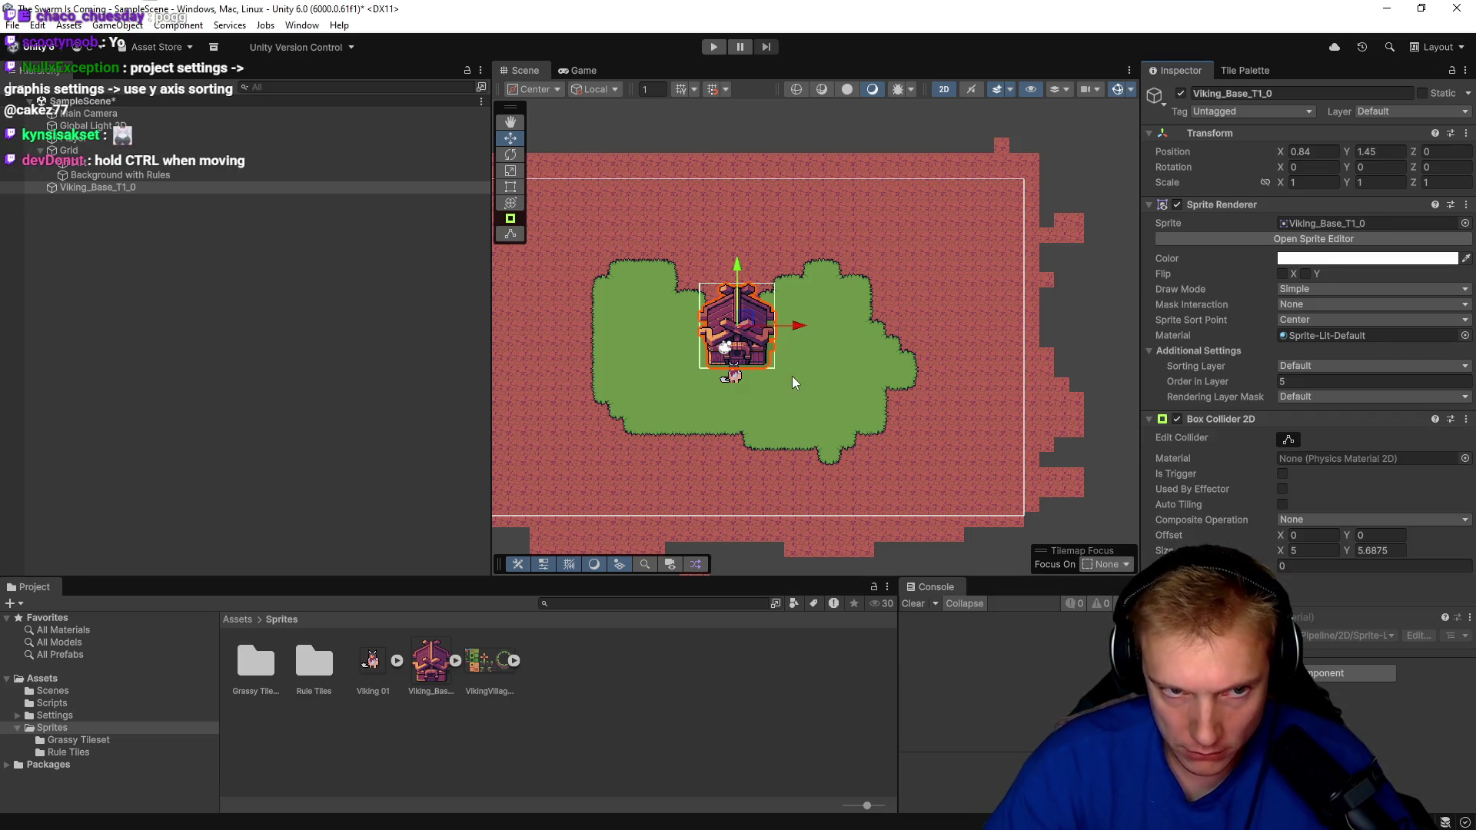
{"action": "scroll", "coordinate": [803, 346], "scroll_direction": "up", "scroll_amount": 2}
{"action": "scroll", "coordinate": [813, 315], "scroll_direction": "up", "scroll_amount": 2}
{"action": "left_click", "coordinate": [790, 241]}
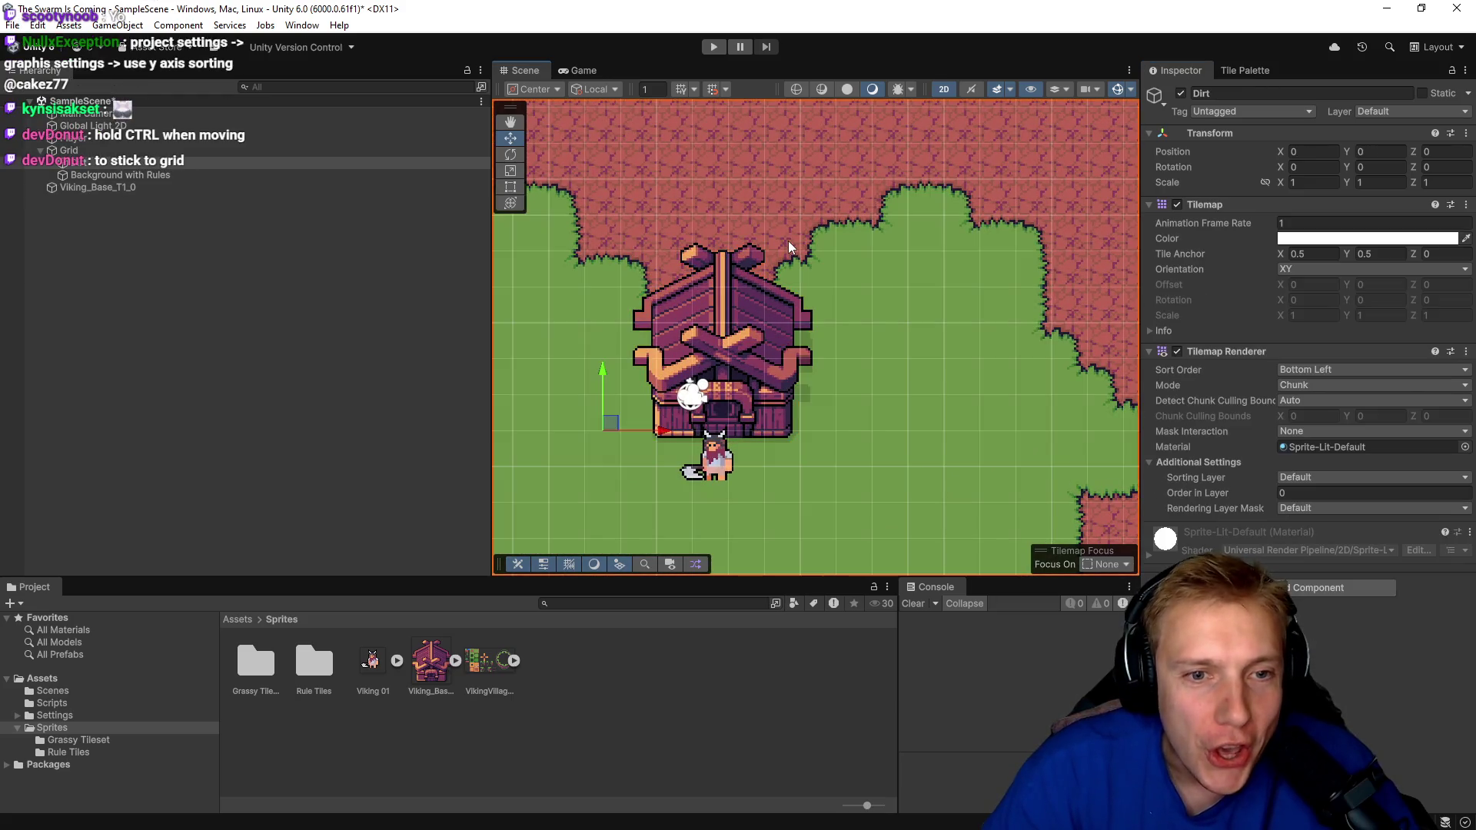
{"action": "left_click", "coordinate": [744, 362]}
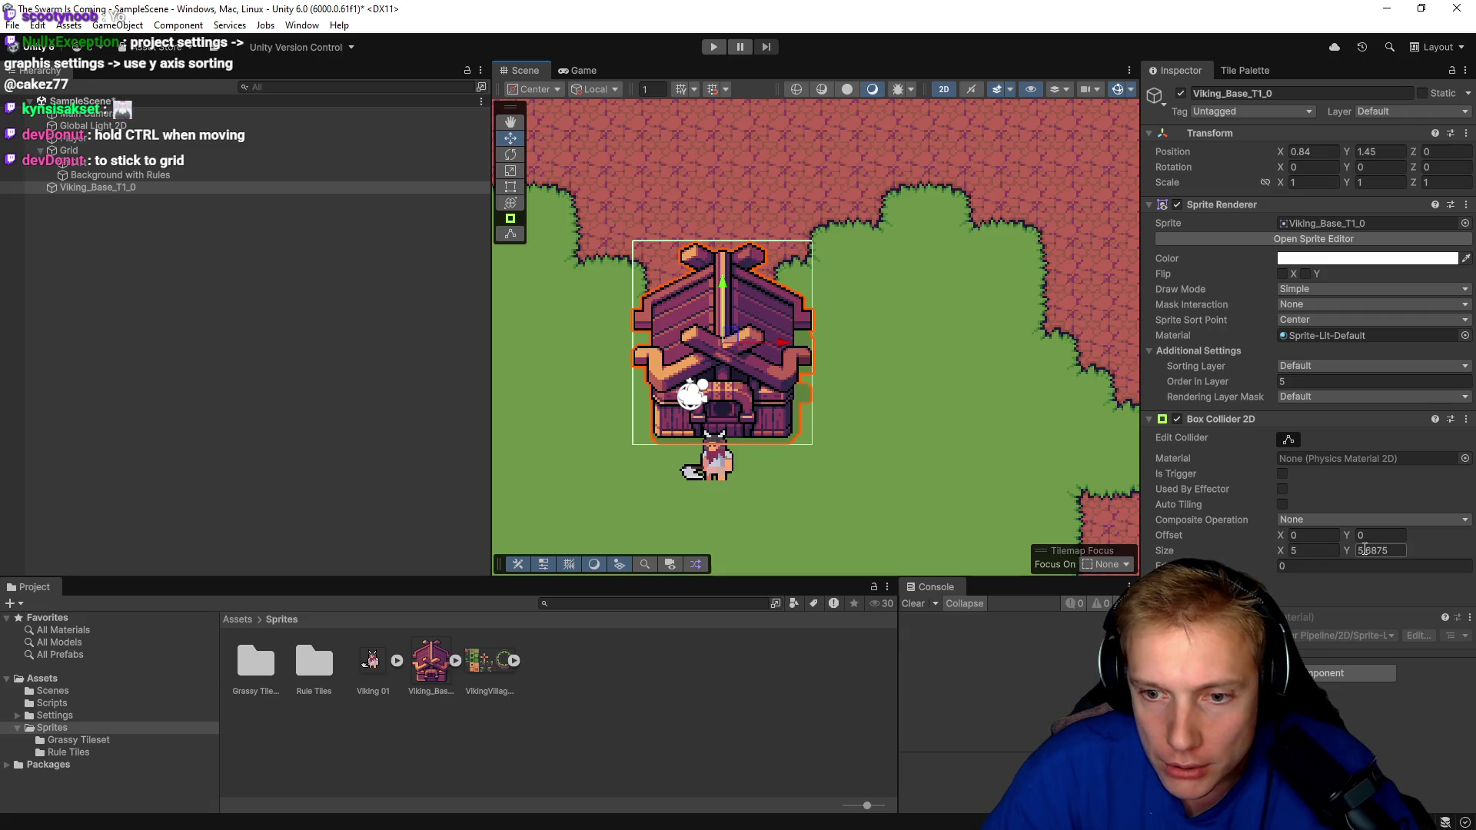
{"action": "mouse_move", "coordinate": [1348, 550]}
{"action": "left_mouse_down"}
{"action": "mouse_move", "coordinate": [1295, 541]}
{"action": "mouse_move", "coordinate": [1338, 528]}
{"action": "left_mouse_up"}
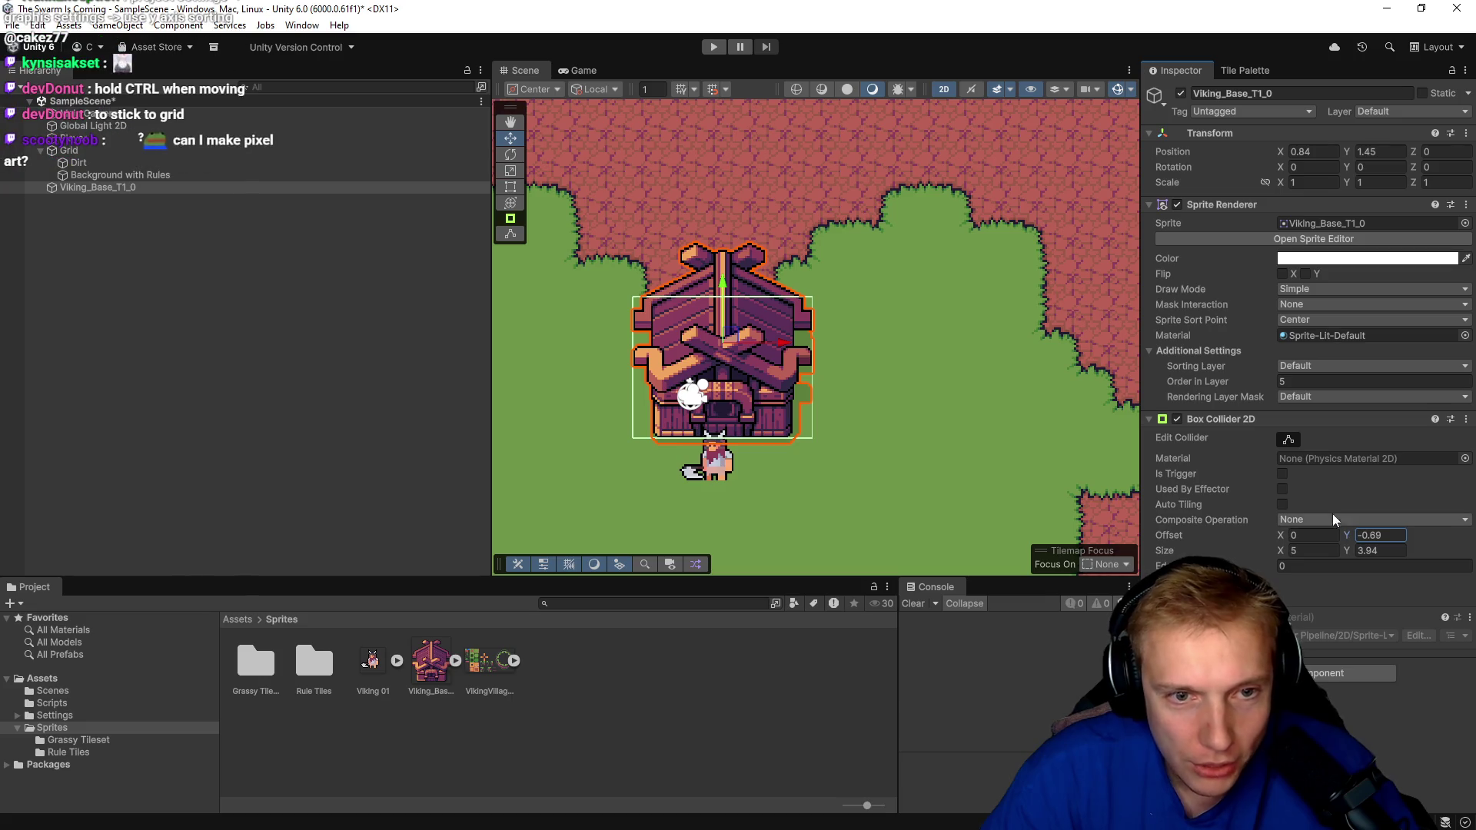
{"action": "left_click_drag", "start_coordinate": [1277, 550], "coordinate": [1254, 543]}
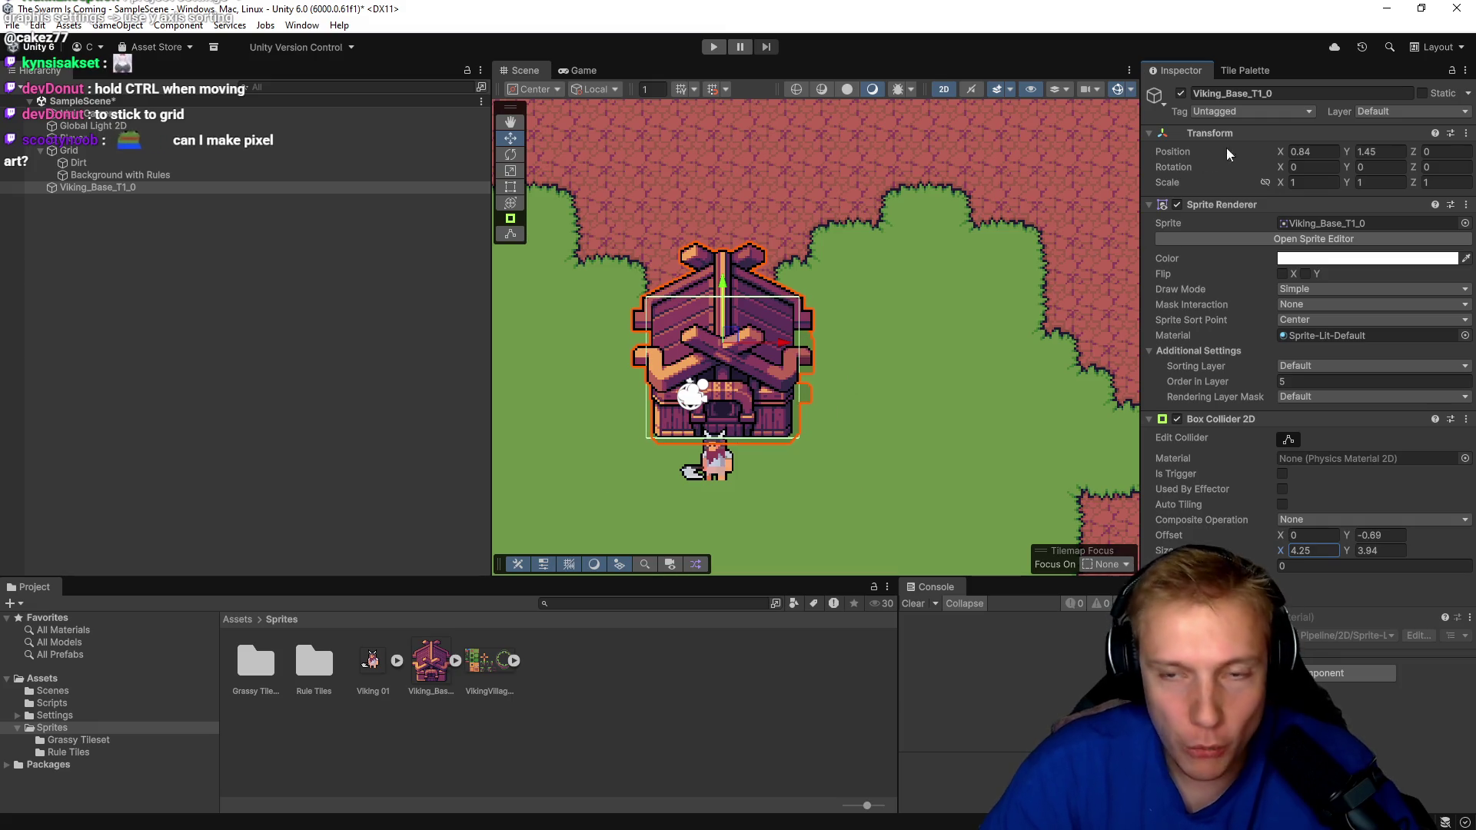
{"action": "double_click", "coordinate": [87, 188]}
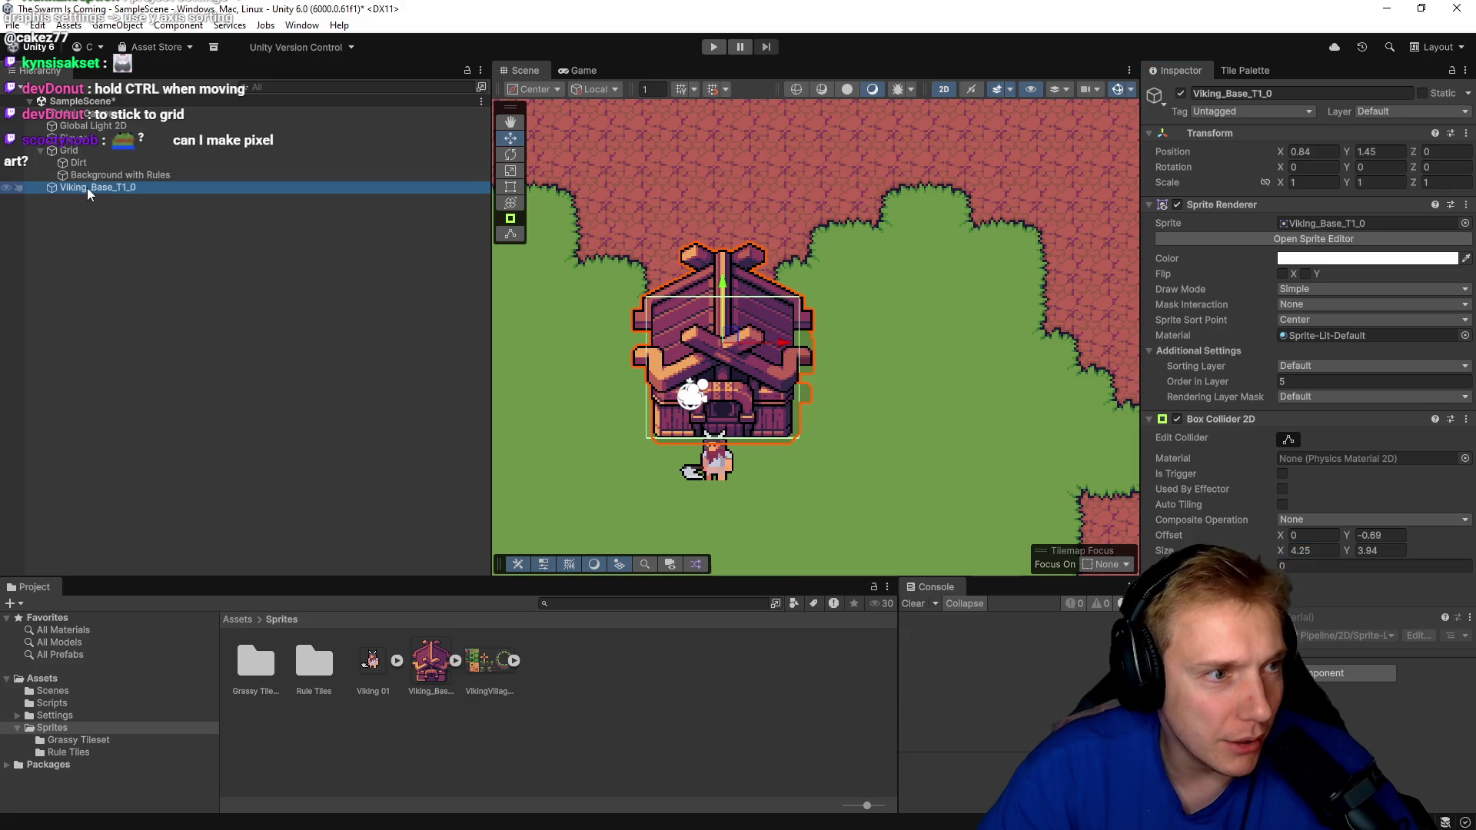
Rename the house object to Viking_Base.
{"action": "left_click", "coordinate": [92, 186]}
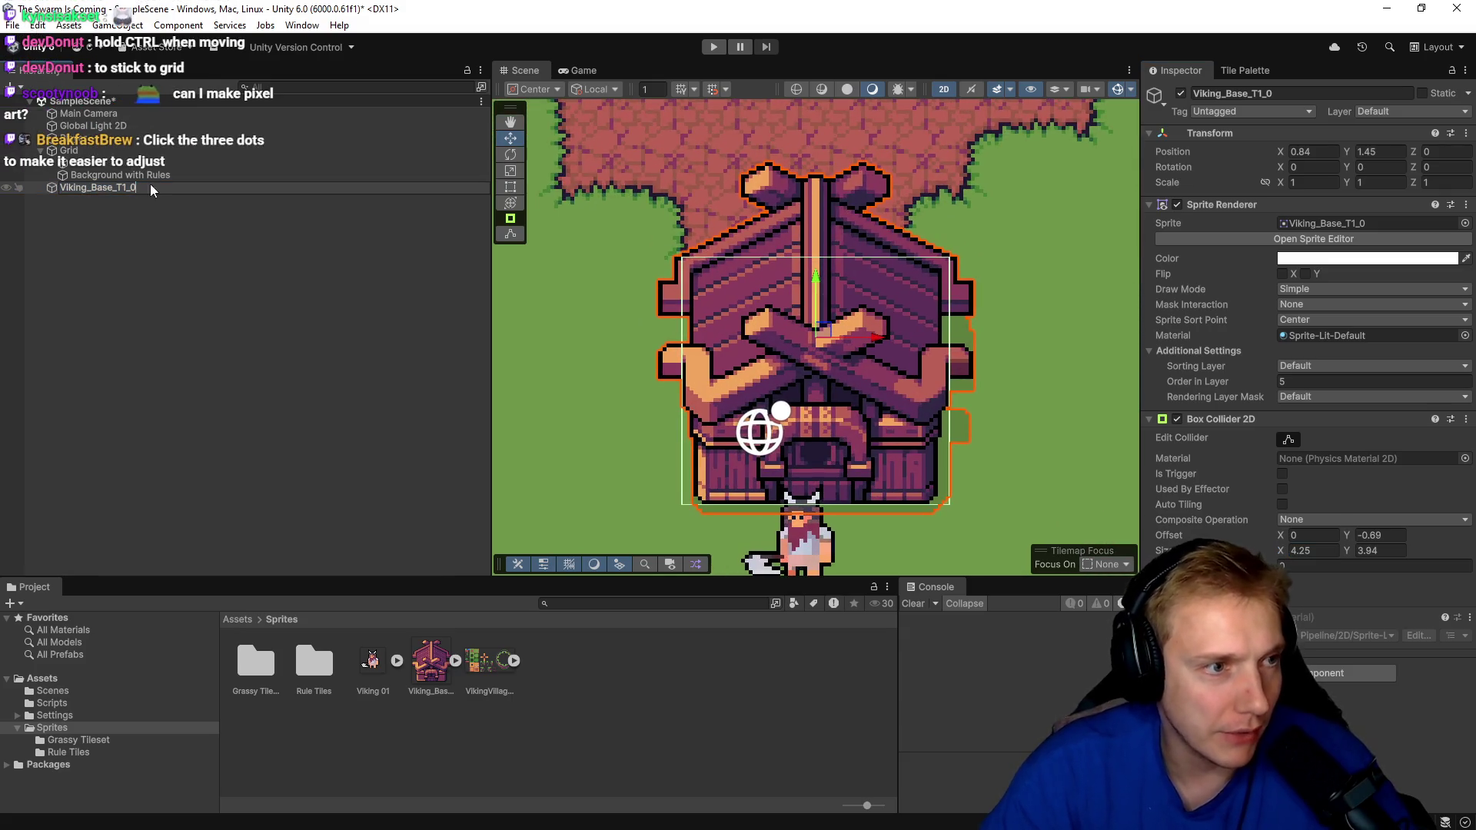
{"action": "key", "text": "BackSpace"}
{"action": "key", "text": "BackSpace"}
{"action": "key", "text": "BackSpace"}
{"action": "key", "text": "Return"}
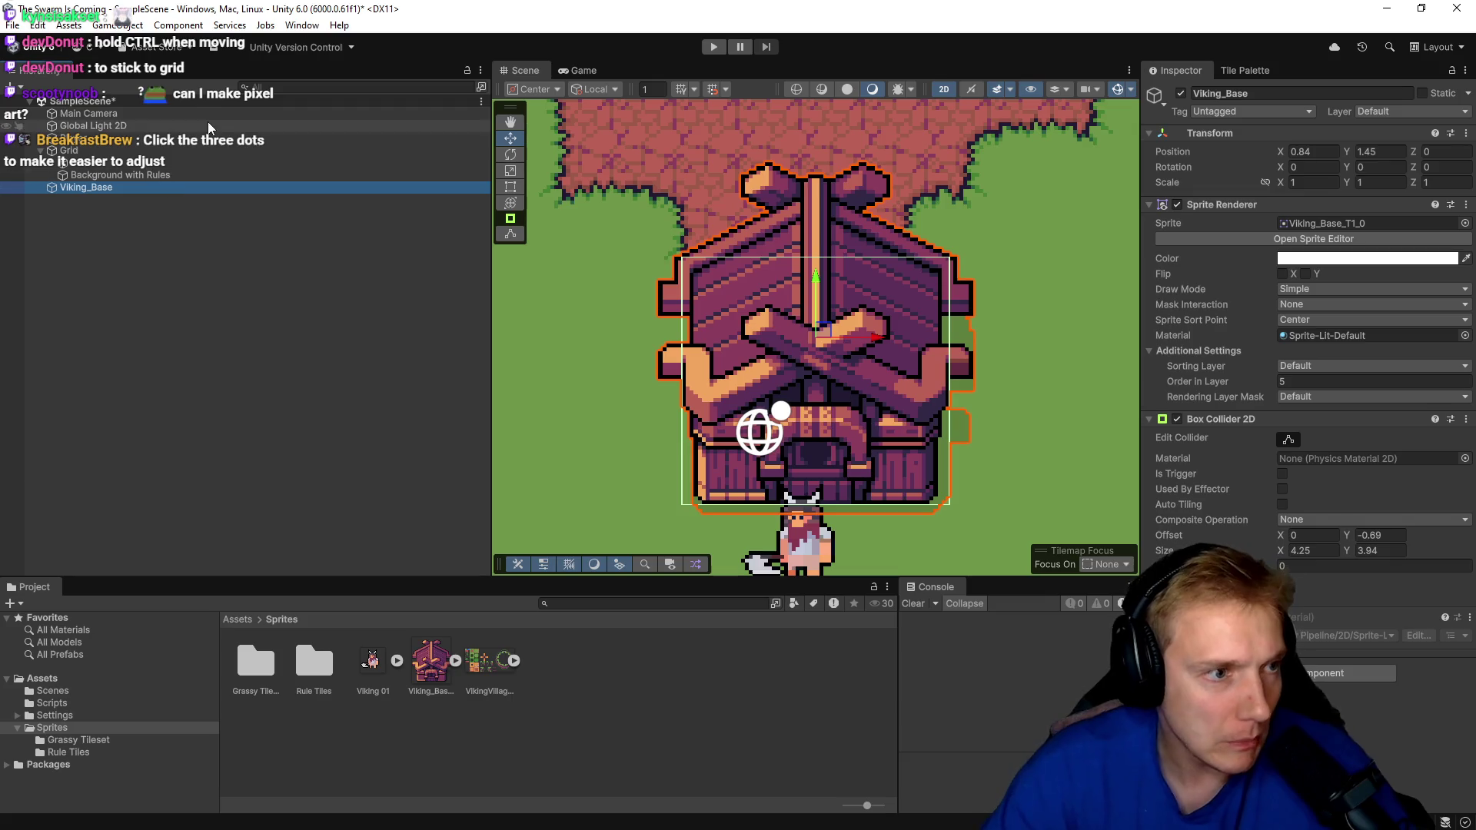
Add a Box Collider 2D to the Player and roughly narrow and shift it.
{"action": "left_click", "coordinate": [76, 139]}
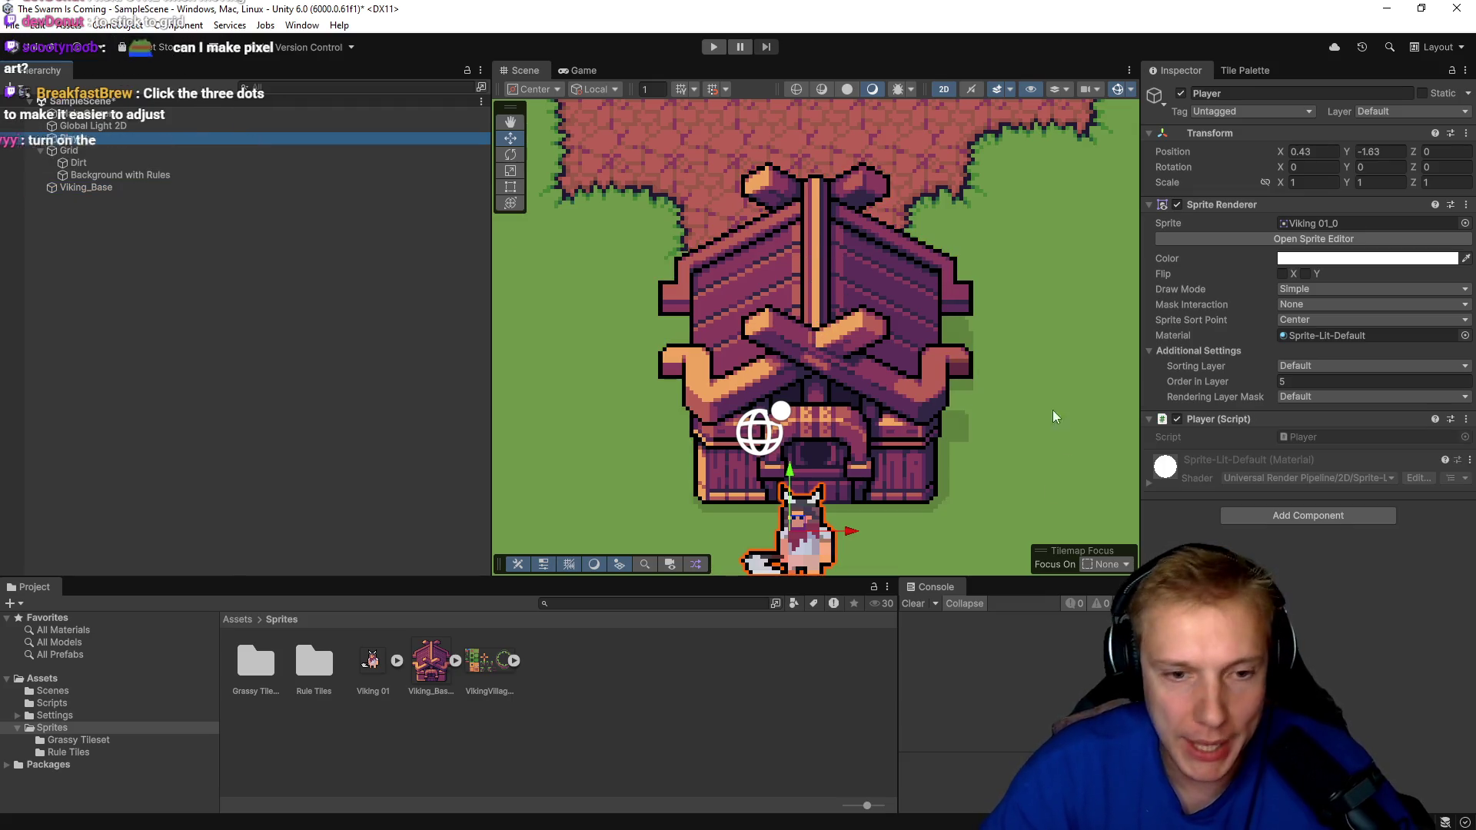
{"action": "left_click_drag", "start_coordinate": [960, 423], "coordinate": [921, 298]}
{"action": "left_click", "coordinate": [1305, 515]}
{"action": "type", "text": "box"}
{"action": "left_click", "coordinate": [1276, 588]}
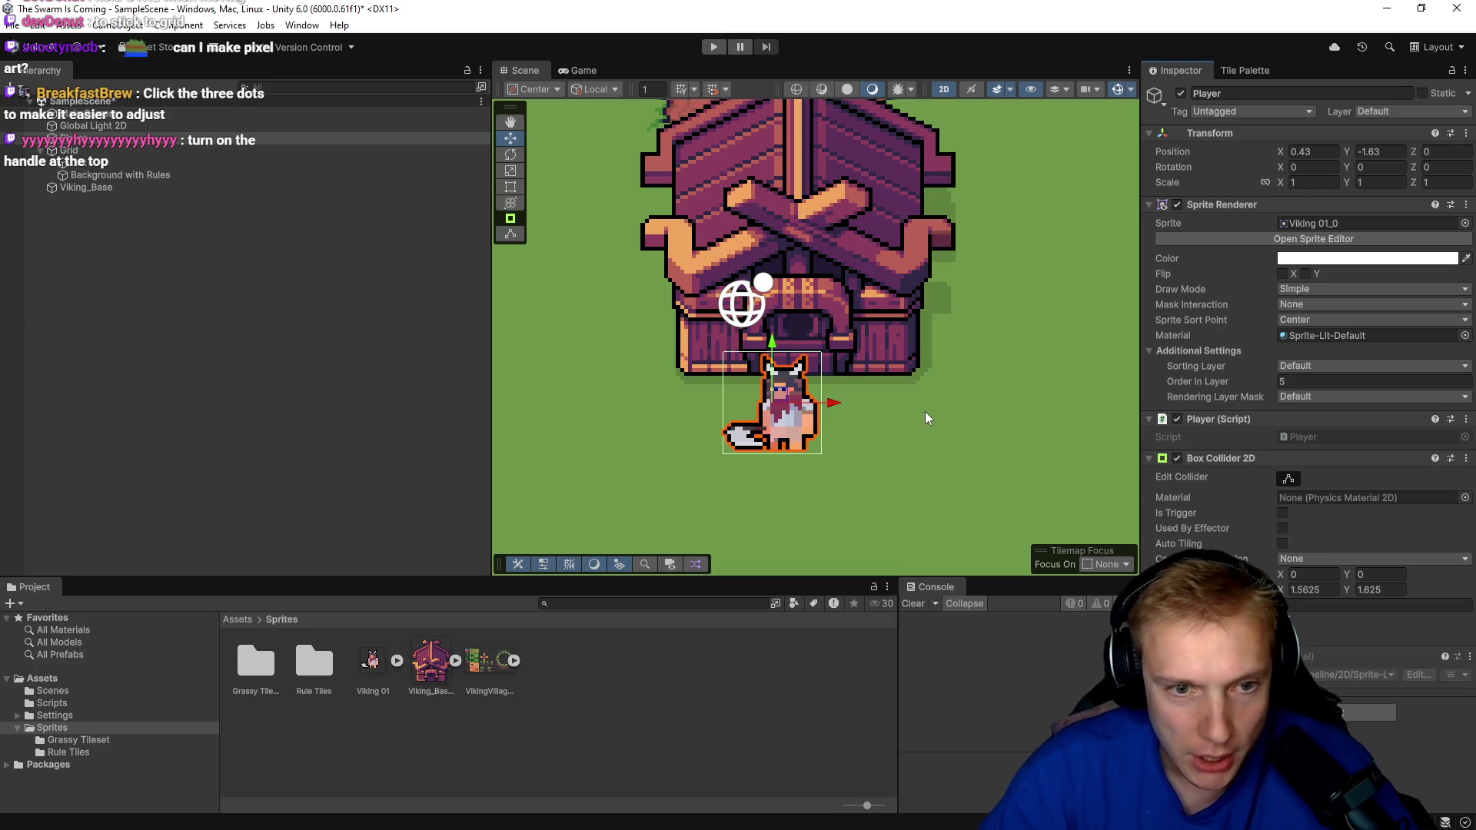
{"action": "mouse_move", "coordinate": [1282, 594]}
{"action": "left_mouse_down"}
{"action": "mouse_move", "coordinate": [1294, 594]}
{"action": "mouse_move", "coordinate": [1258, 594]}
{"action": "mouse_move", "coordinate": [1332, 586]}
{"action": "left_mouse_up"}
{"action": "type", "text": "1.14"}
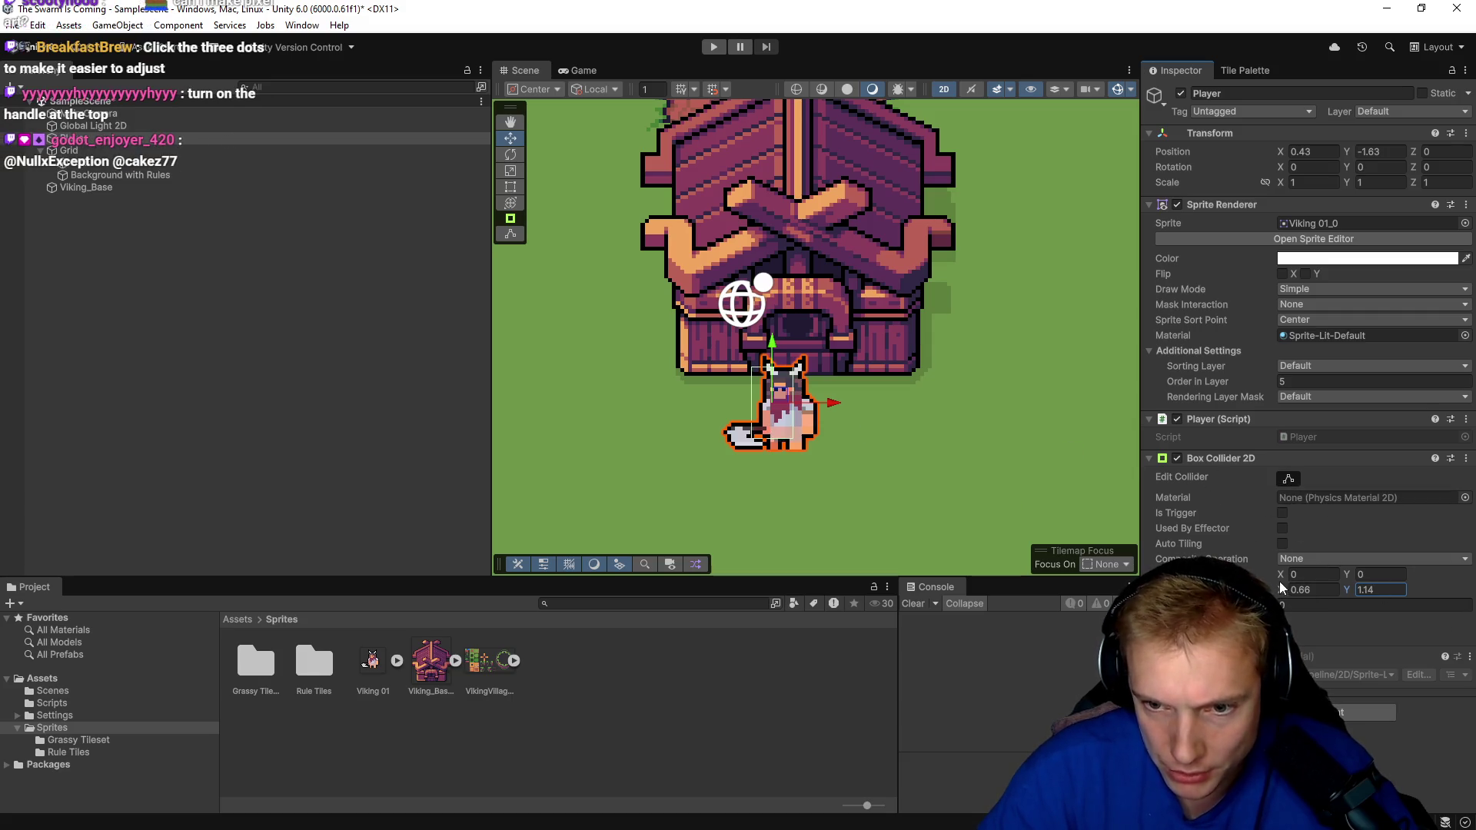
{"action": "left_click_drag", "start_coordinate": [1284, 575], "coordinate": [1338, 575]}
Fine-tune the Player collider to size 0.63 × 1.14 with offset 0.19, -0.18.
{"action": "left_click", "coordinate": [1345, 575]}
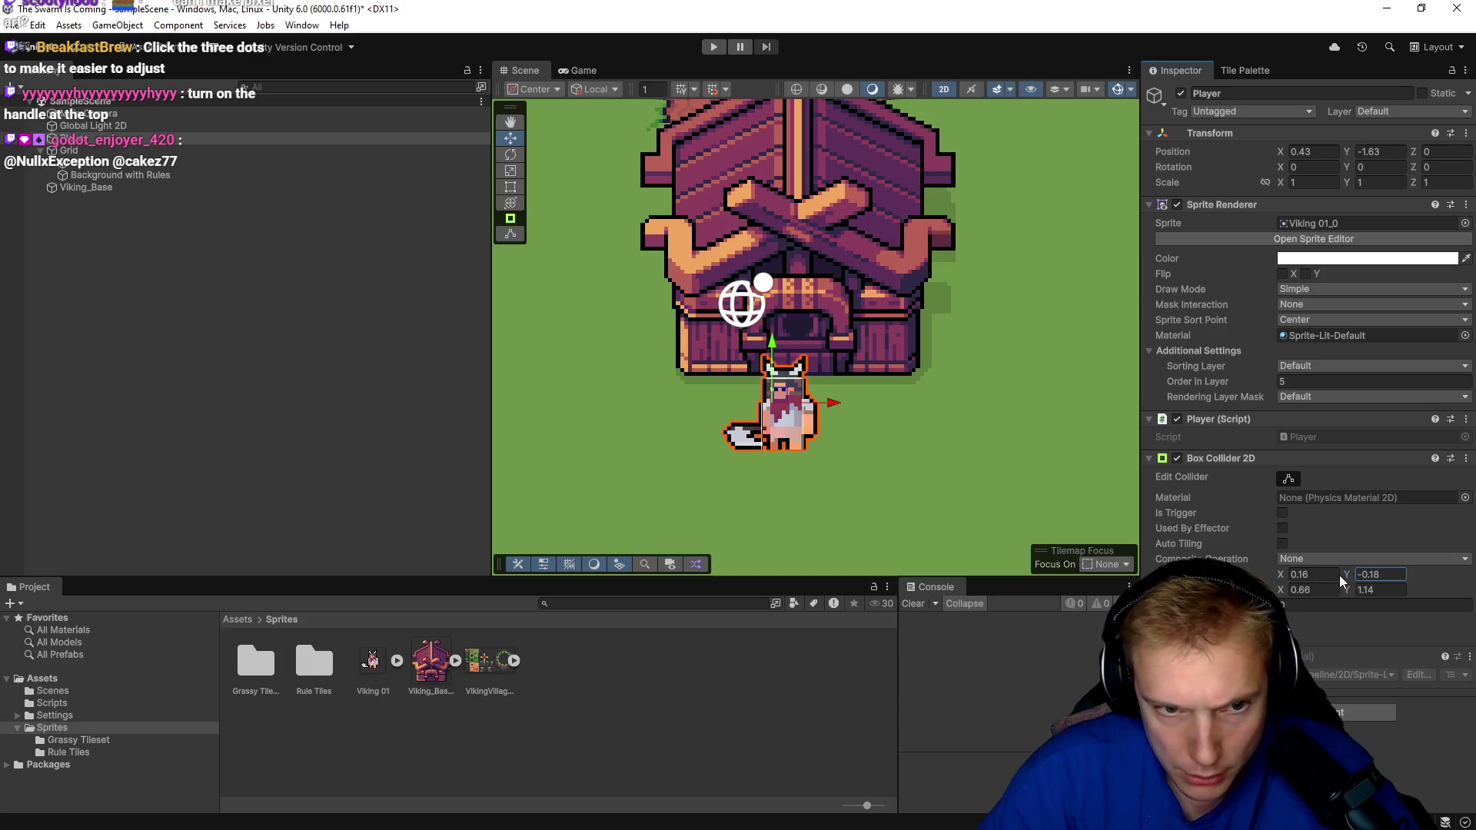
{"action": "left_click", "coordinate": [1297, 590]}
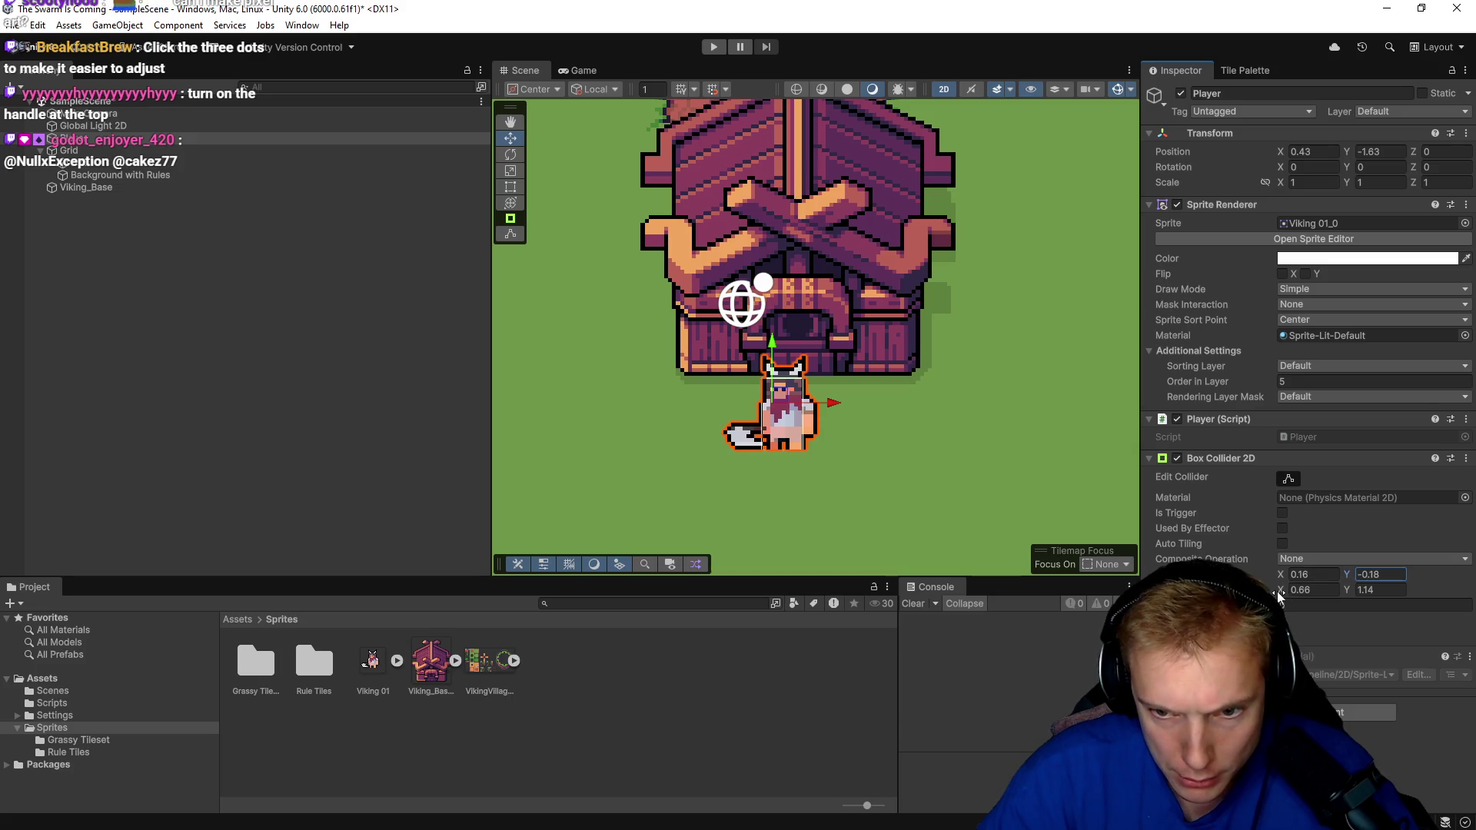
{"action": "left_click", "coordinate": [1281, 576]}
{"action": "left_click_drag", "start_coordinate": [1283, 576], "coordinate": [1285, 577]}
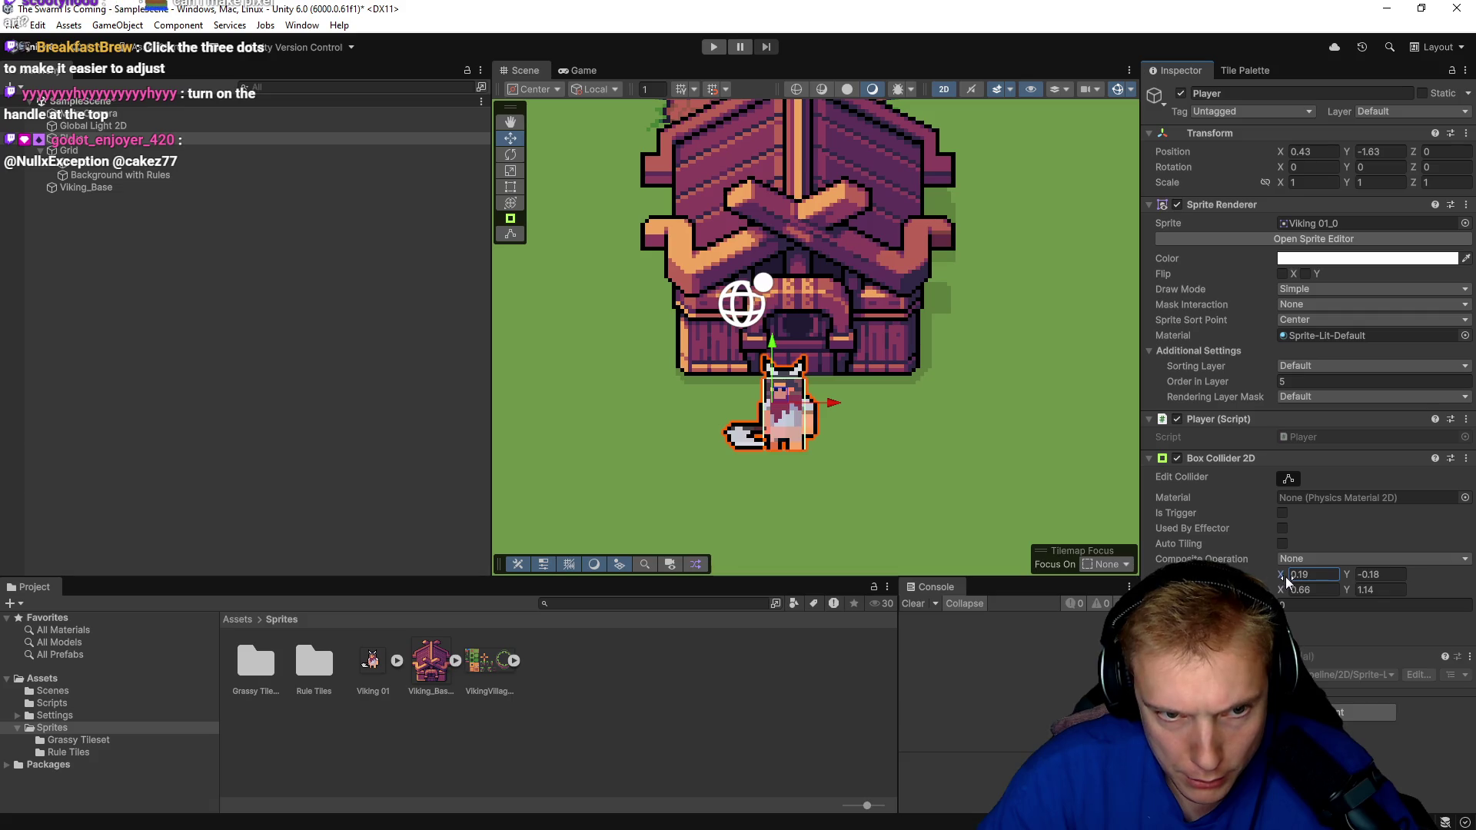
{"action": "left_click", "coordinate": [1281, 588]}
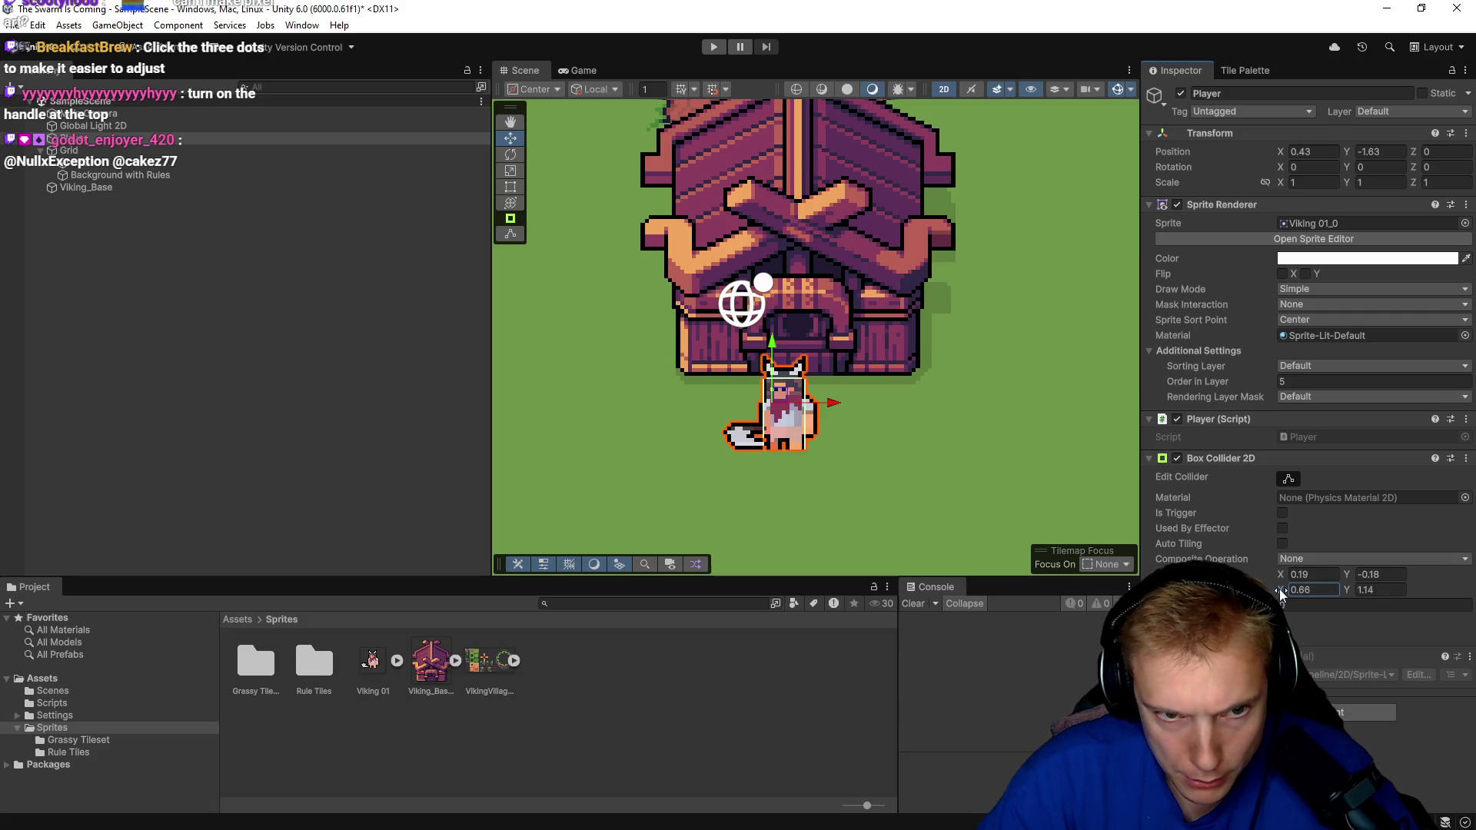
{"action": "left_click_drag", "start_coordinate": [1276, 588], "coordinate": [1278, 588]}
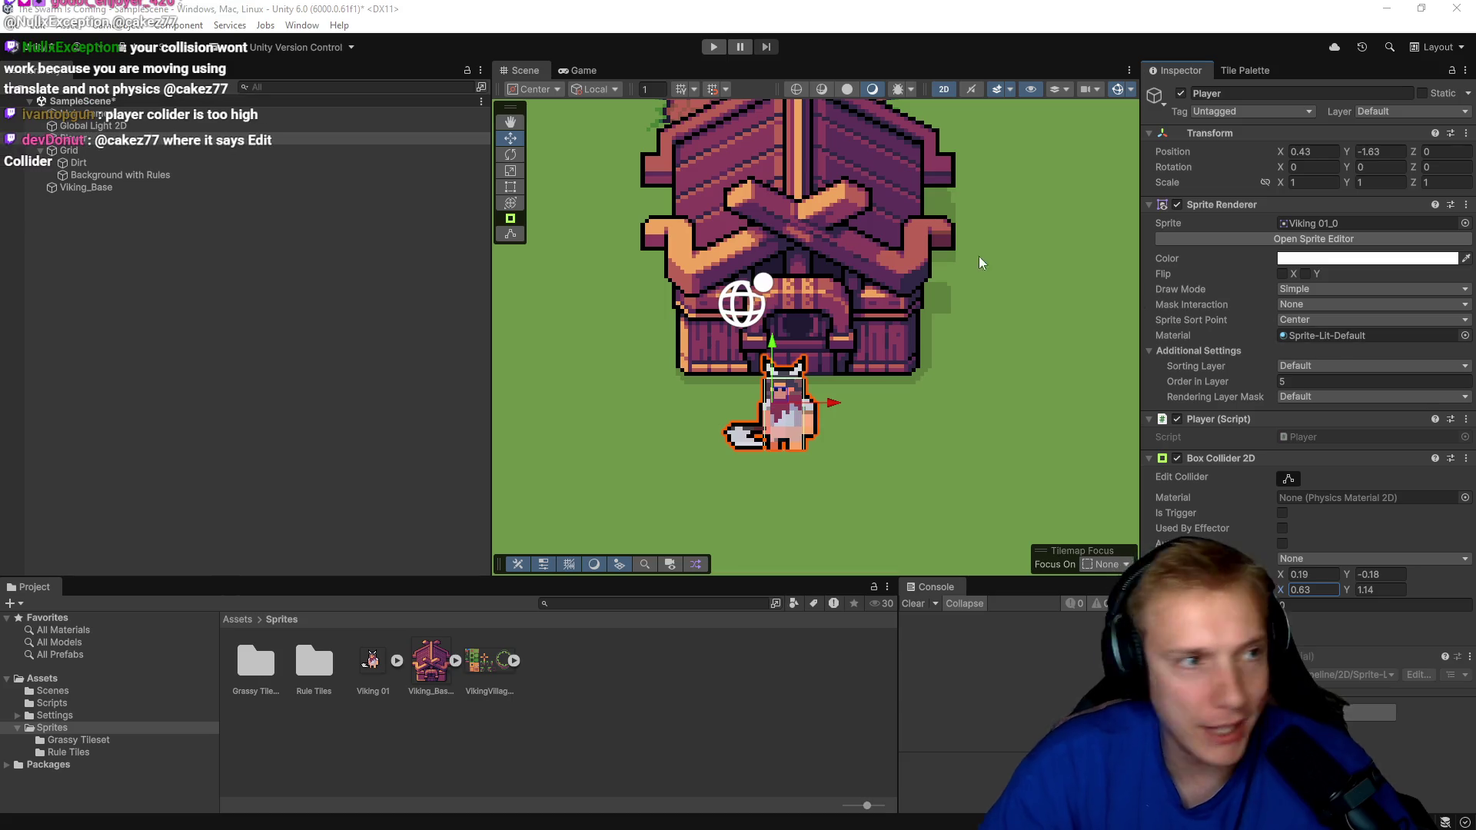
{"action": "left_click", "coordinate": [39, 26]}
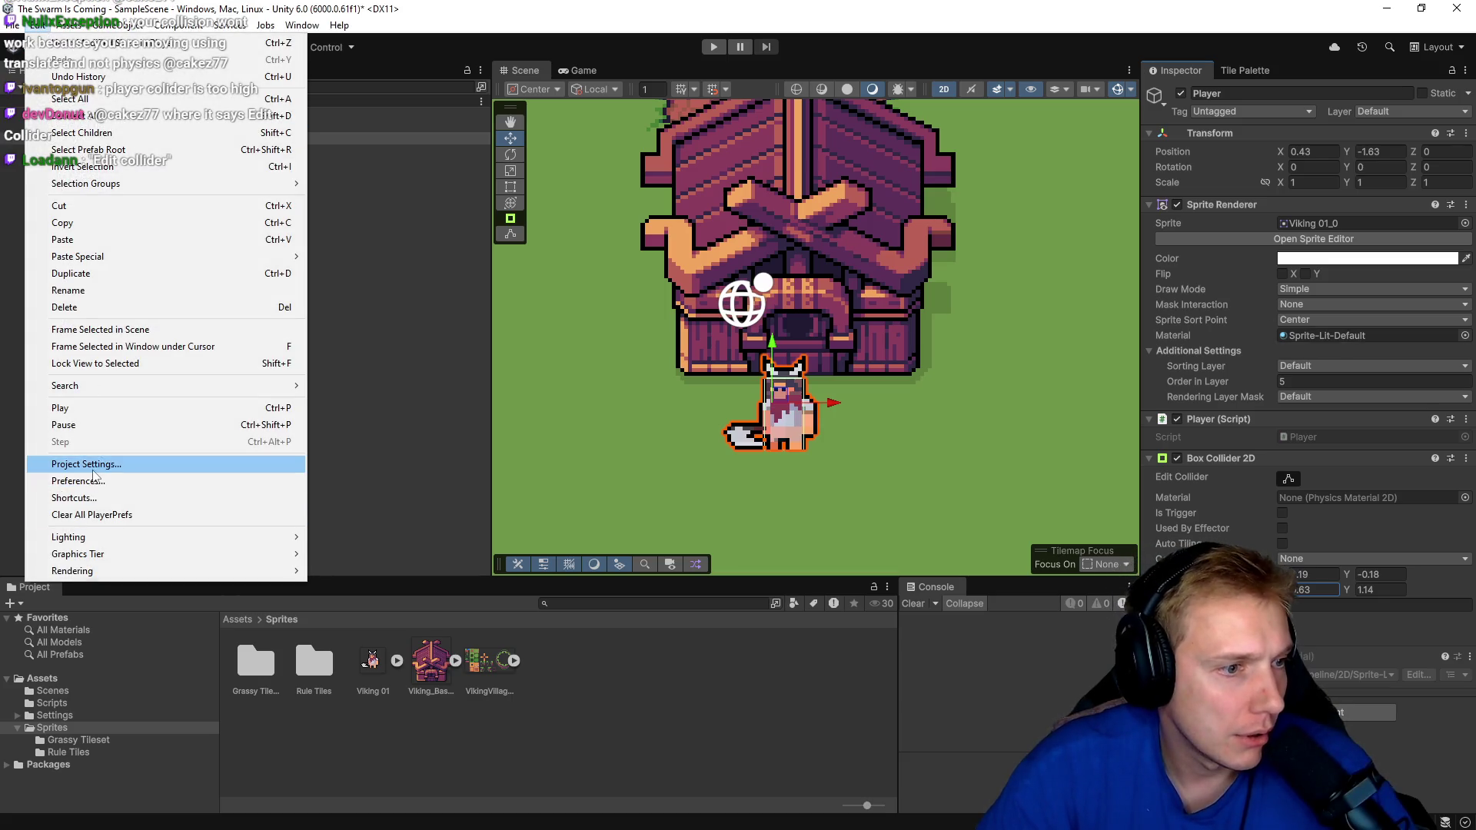
Open Project Settings > Graphics and show the Built-in tab, where transparency sort mode is Default.
{"action": "left_click", "coordinate": [85, 464]}
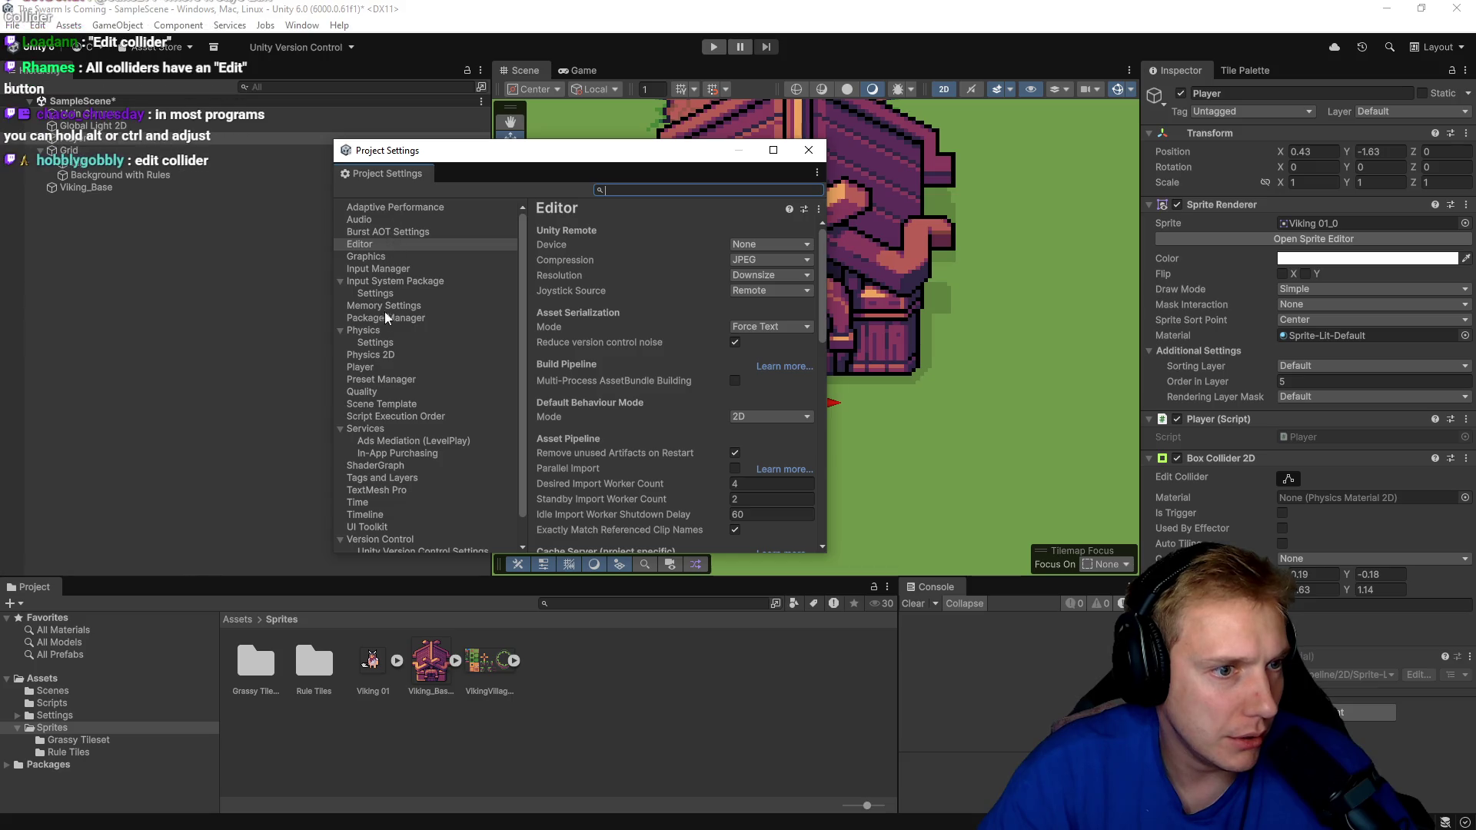
{"action": "left_click", "coordinate": [368, 256]}
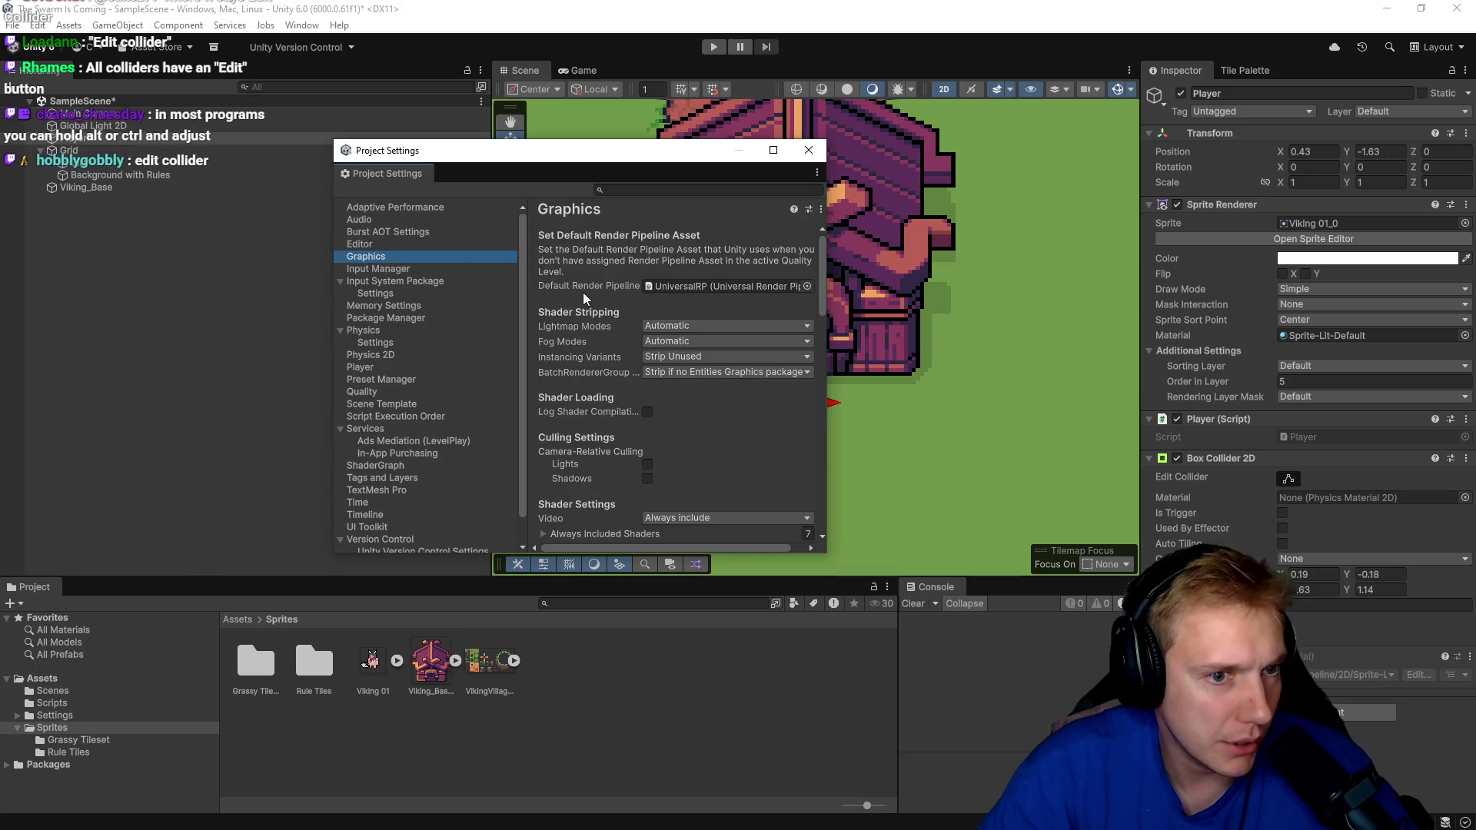
{"action": "scroll", "coordinate": [585, 336], "scroll_direction": "down", "scroll_amount": 2}
{"action": "scroll", "coordinate": [584, 334], "scroll_direction": "down", "scroll_amount": 4}
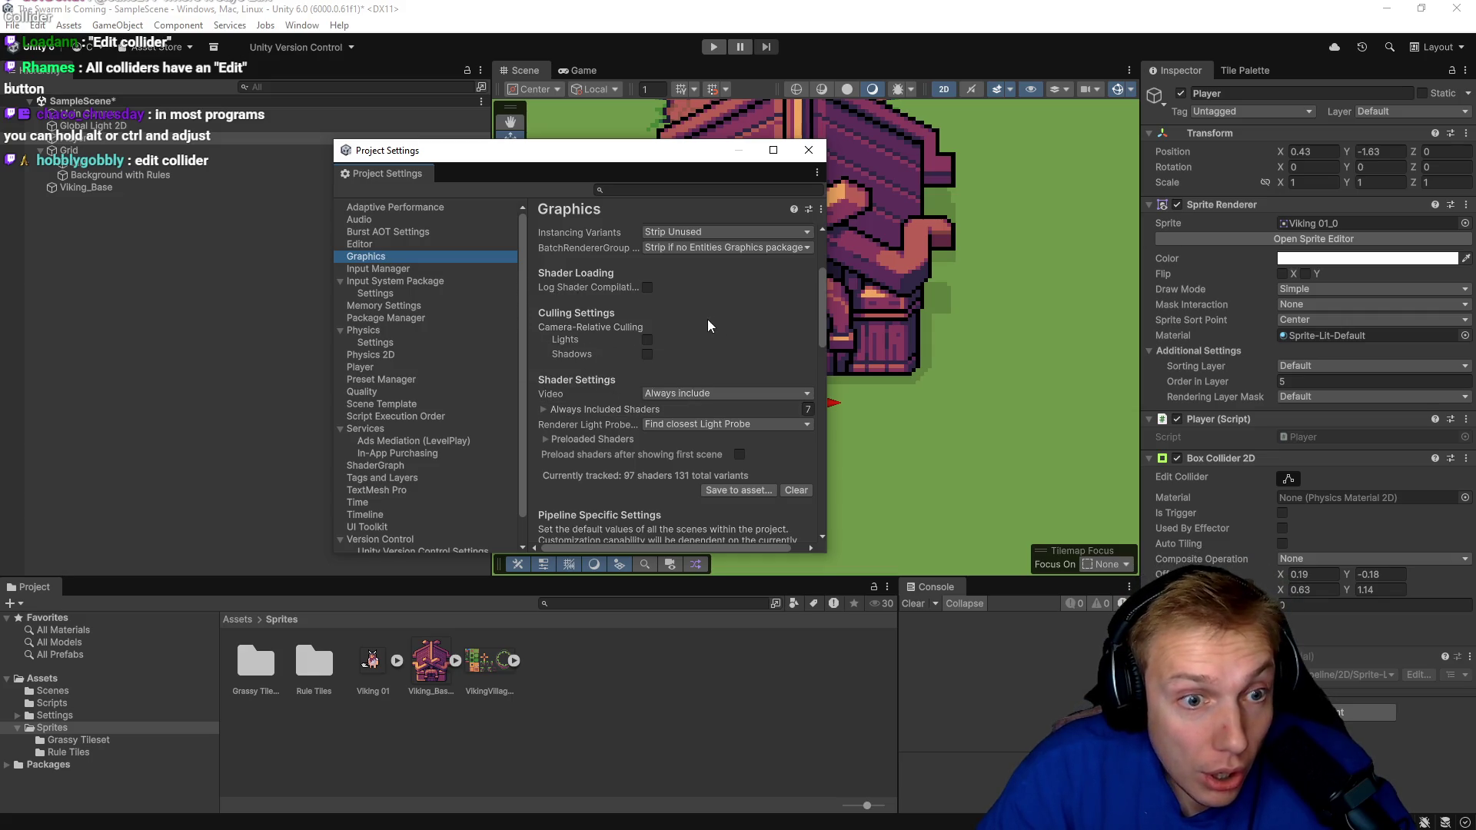
{"action": "scroll", "coordinate": [598, 399], "scroll_direction": "down", "scroll_amount": 10}
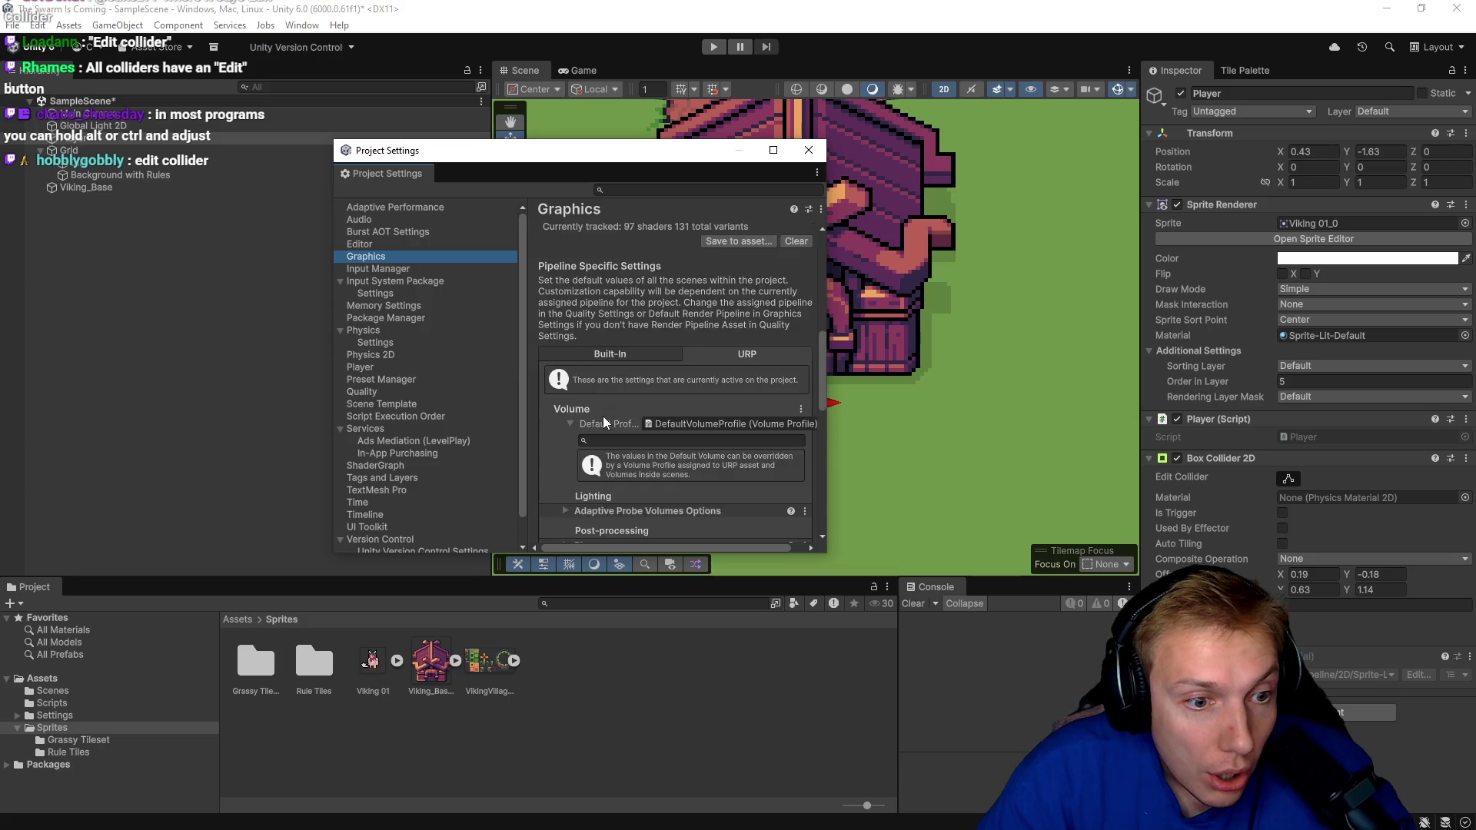
{"action": "scroll", "coordinate": [596, 399], "scroll_direction": "down", "scroll_amount": 6}
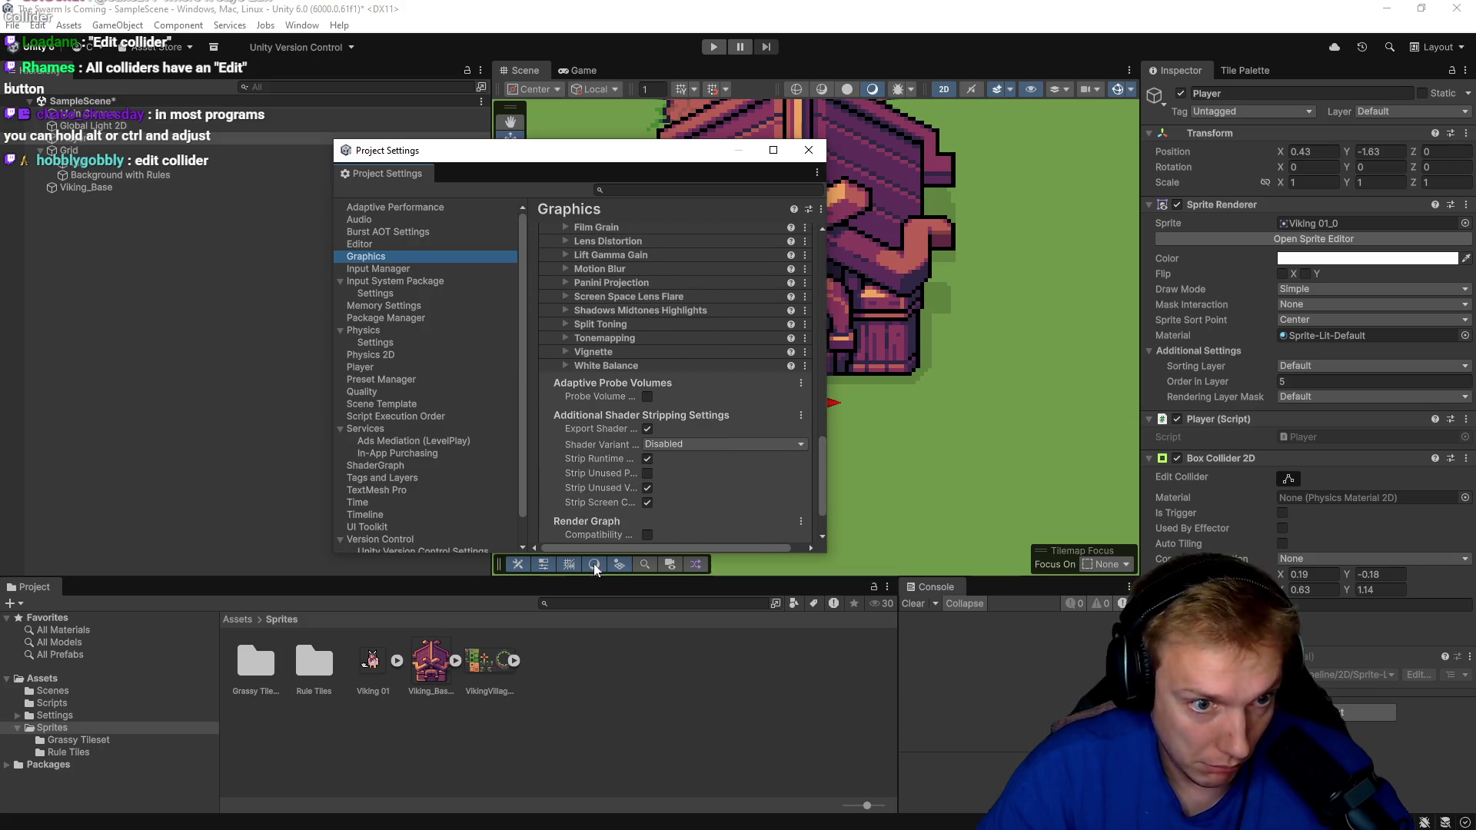
{"action": "scroll", "coordinate": [688, 489], "scroll_direction": "down", "scroll_amount": 2}
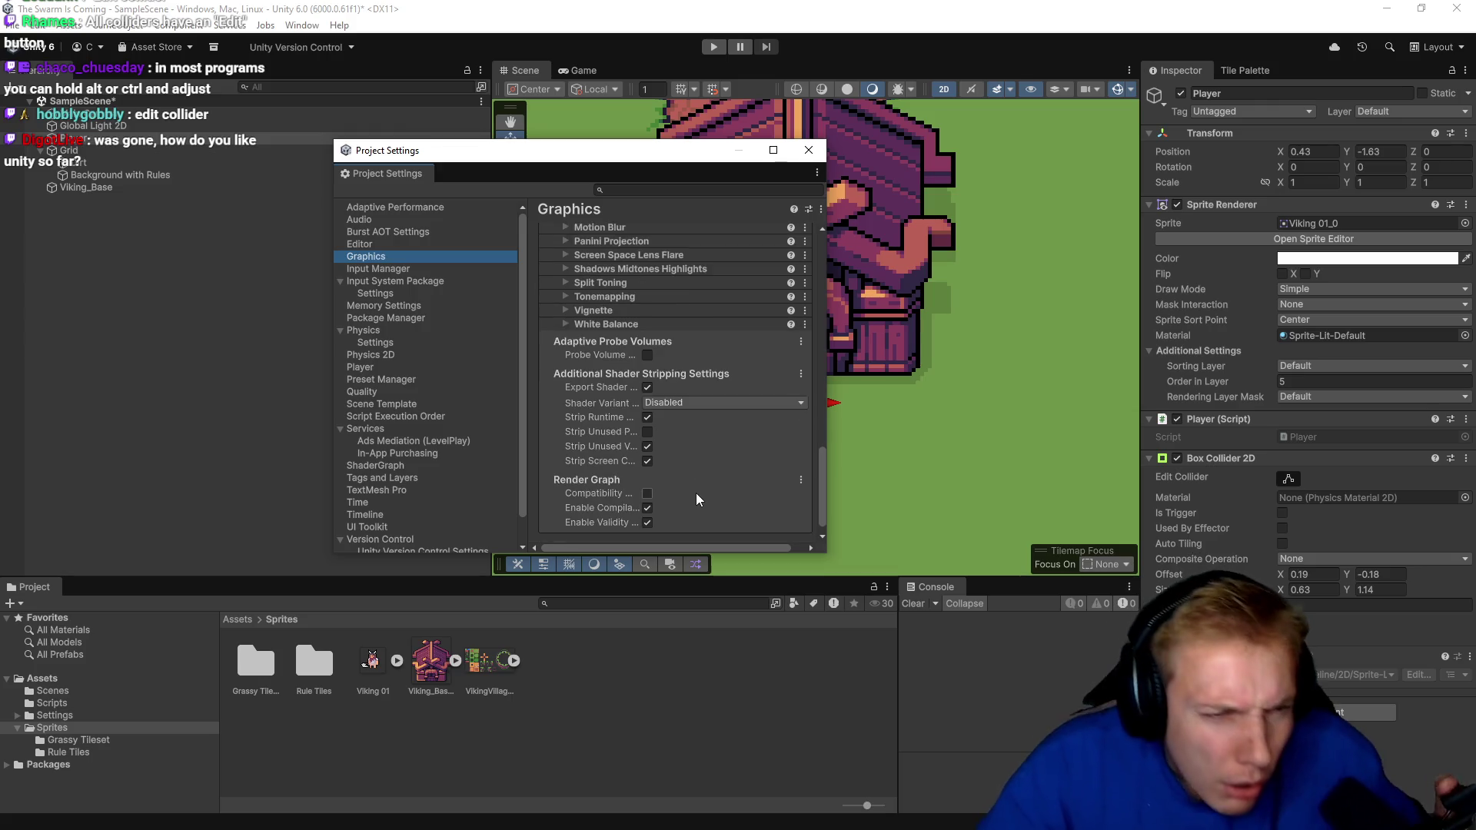
{"action": "scroll", "coordinate": [679, 447], "scroll_direction": "up", "scroll_amount": 4}
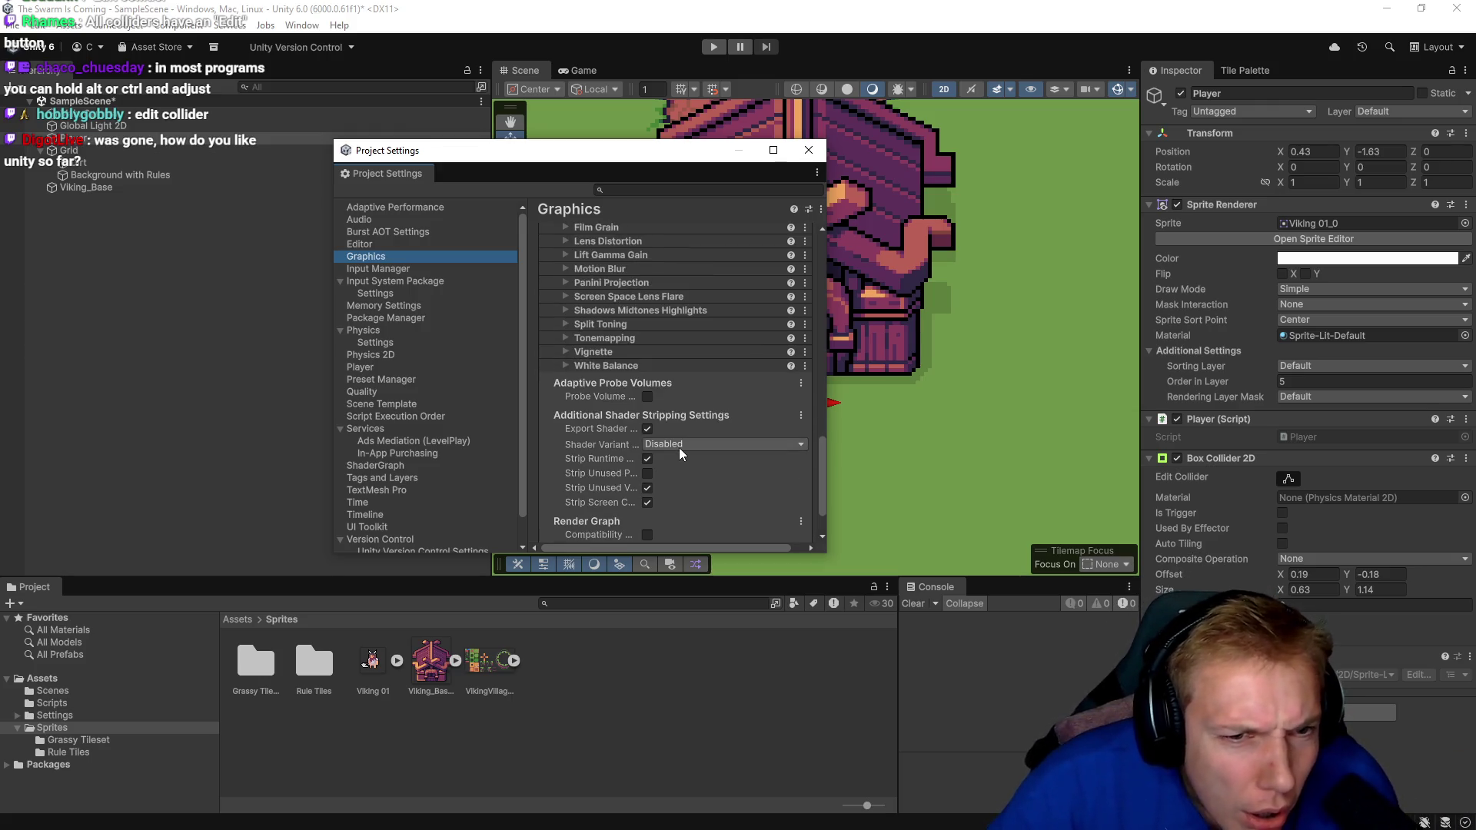
{"action": "scroll", "coordinate": [708, 425], "scroll_direction": "up", "scroll_amount": 8}
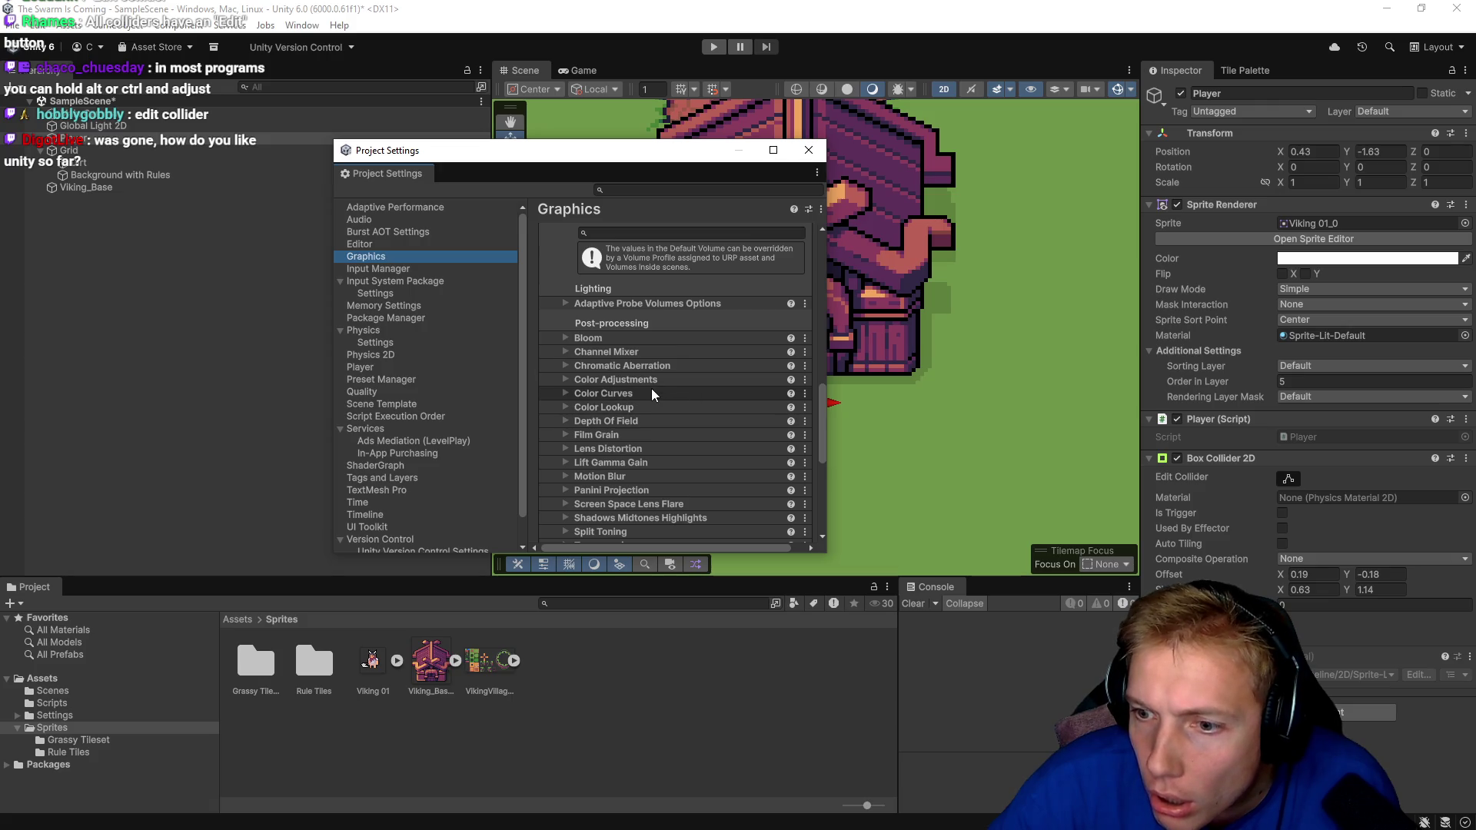
{"action": "scroll", "coordinate": [651, 389], "scroll_direction": "up", "scroll_amount": 10}
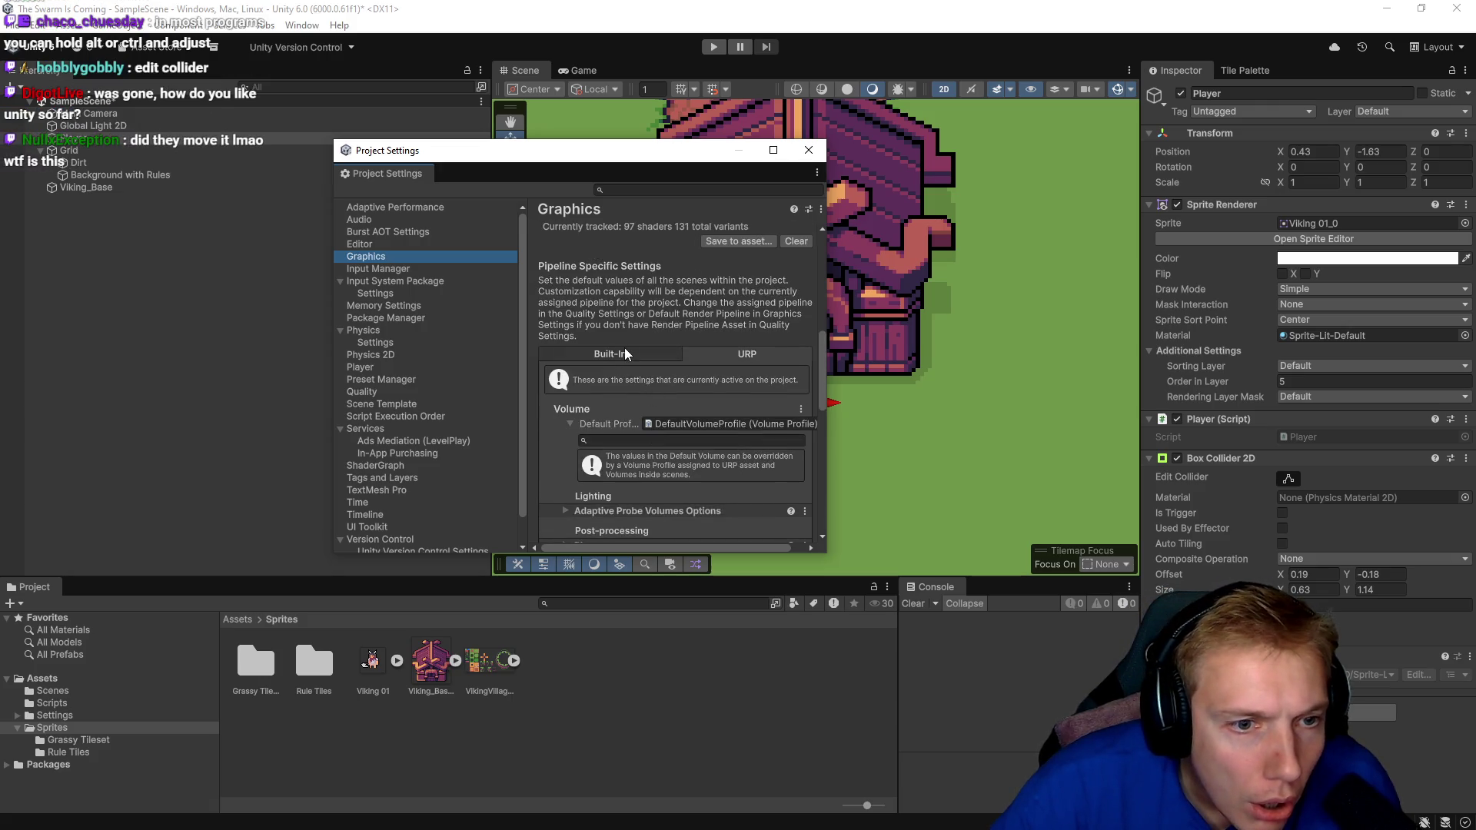
{"action": "left_click", "coordinate": [624, 351]}
{"action": "scroll", "coordinate": [624, 351], "scroll_direction": "down", "scroll_amount": 4}
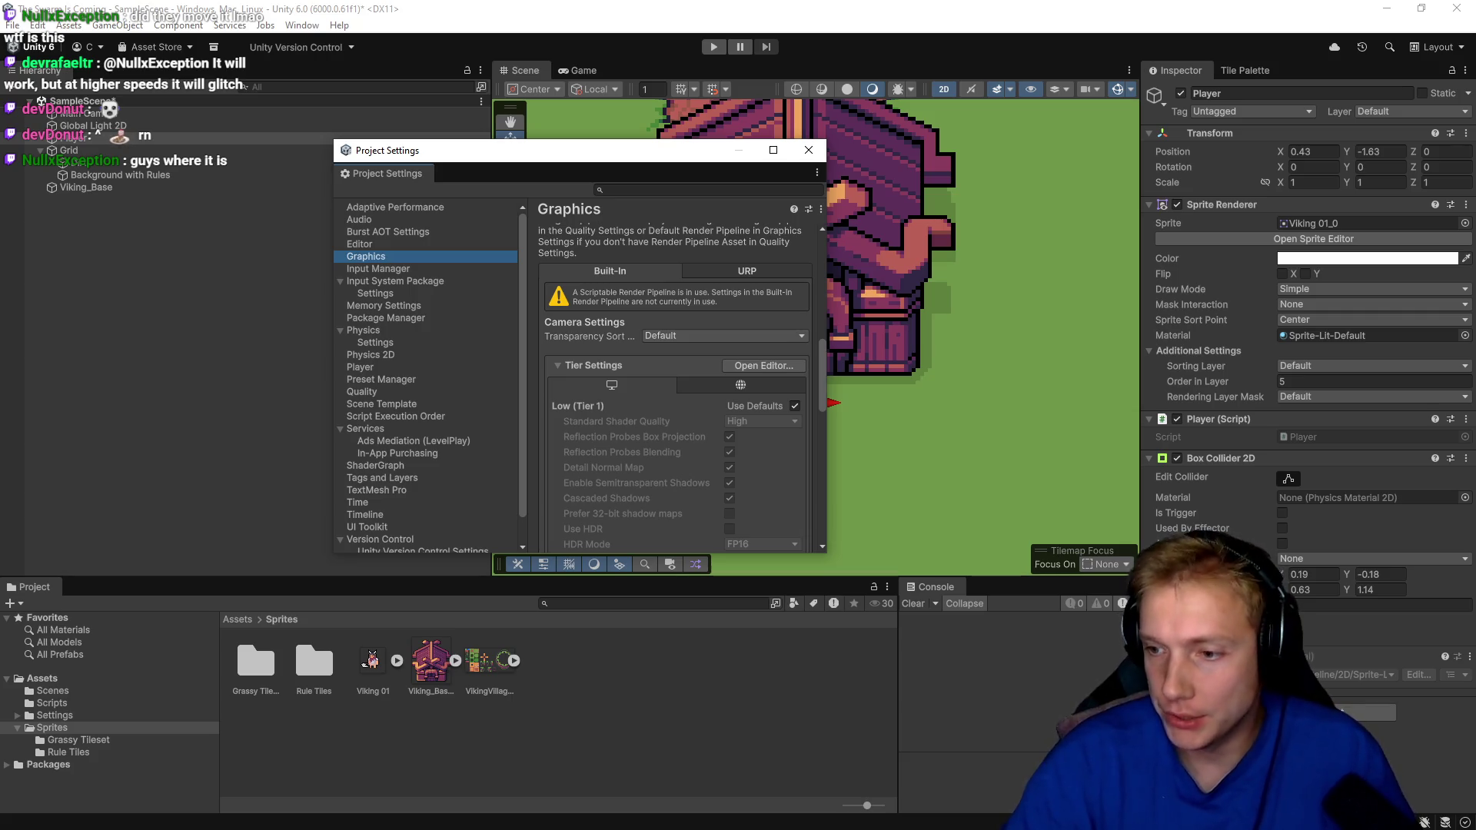
{"action": "key", "text": "alt+Tab"}
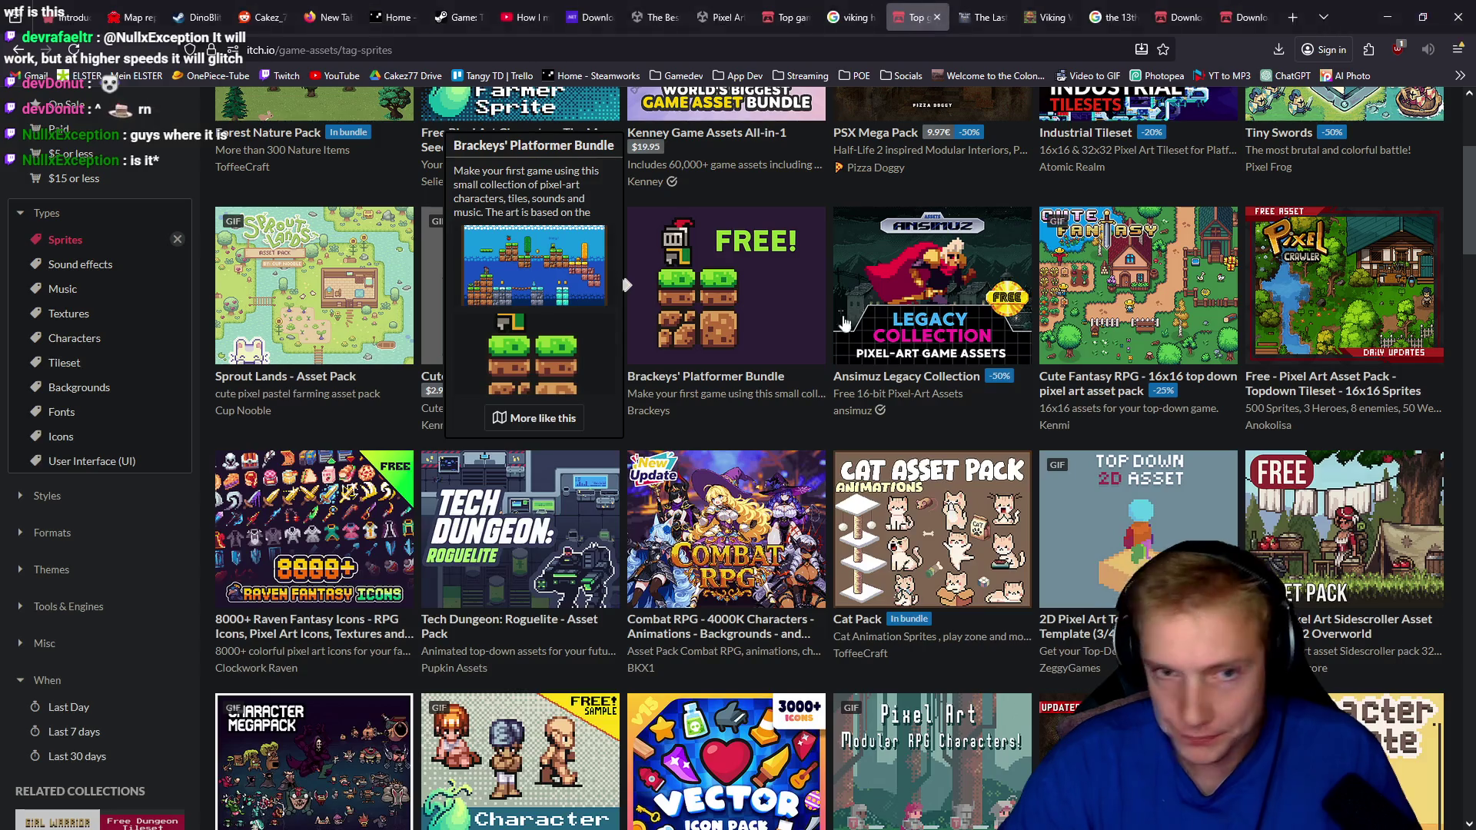
Search Google for 'use y sorting unity'.
{"action": "key", "text": "ctrl+l"}
{"action": "type", "text": "y"}
{"action": "key", "text": "BackSpace"}
{"action": "key", "text": "BackSpace"}
{"action": "type", "text": "use"}
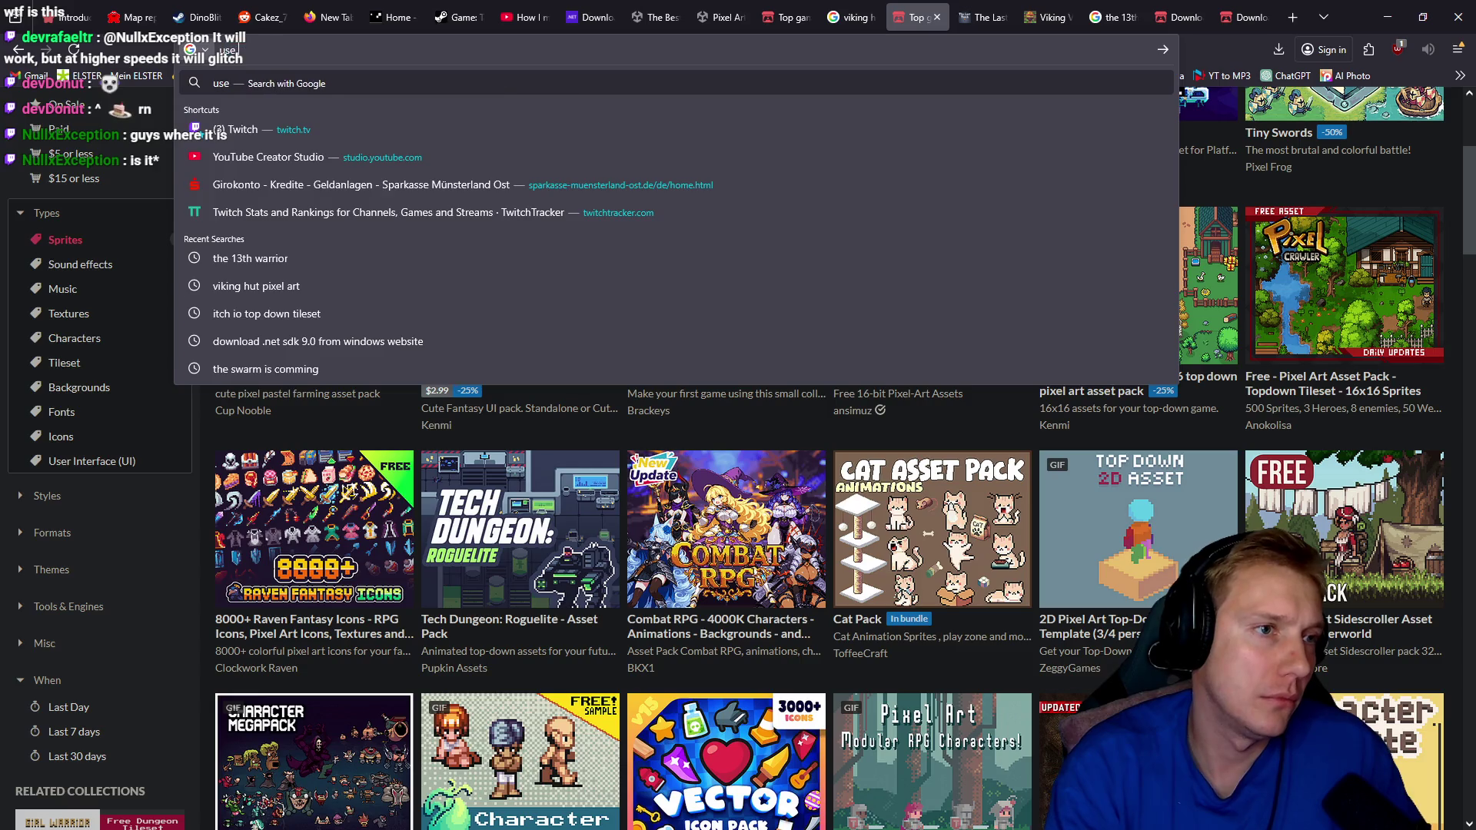
{"action": "type", "text": " y sorting"}
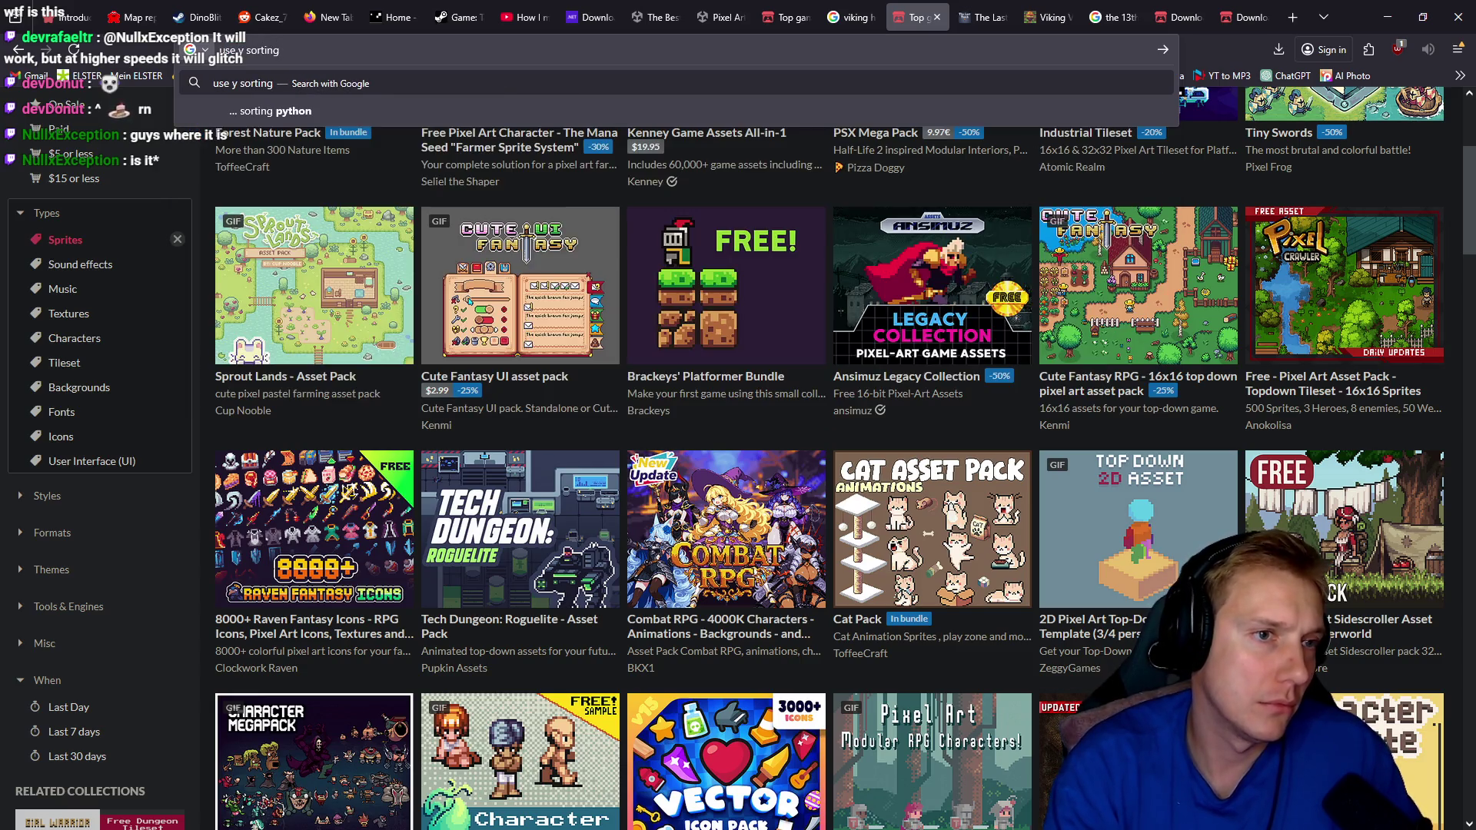
{"action": "type", "text": " unity"}
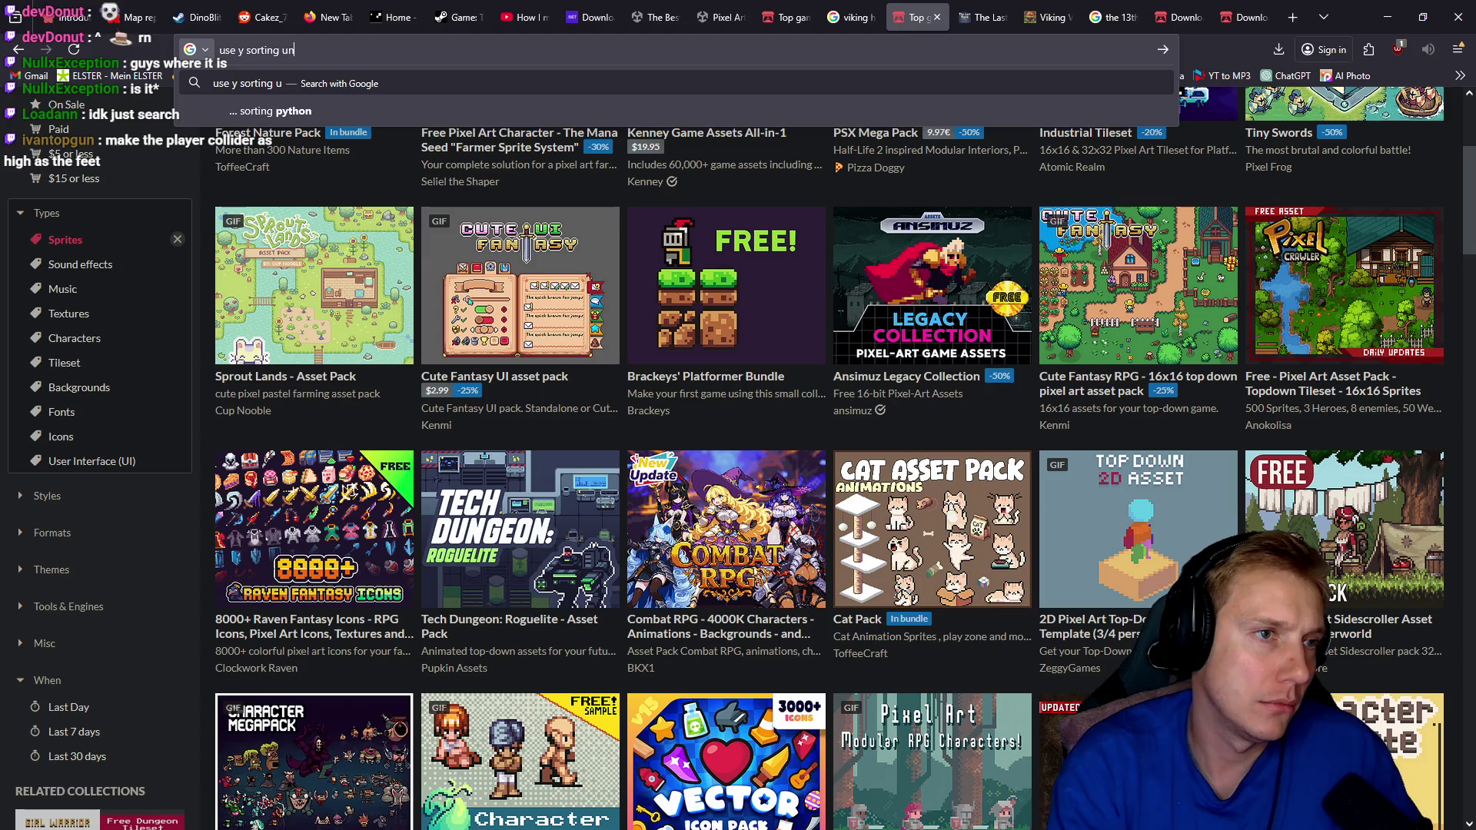
{"action": "key", "text": "Return"}
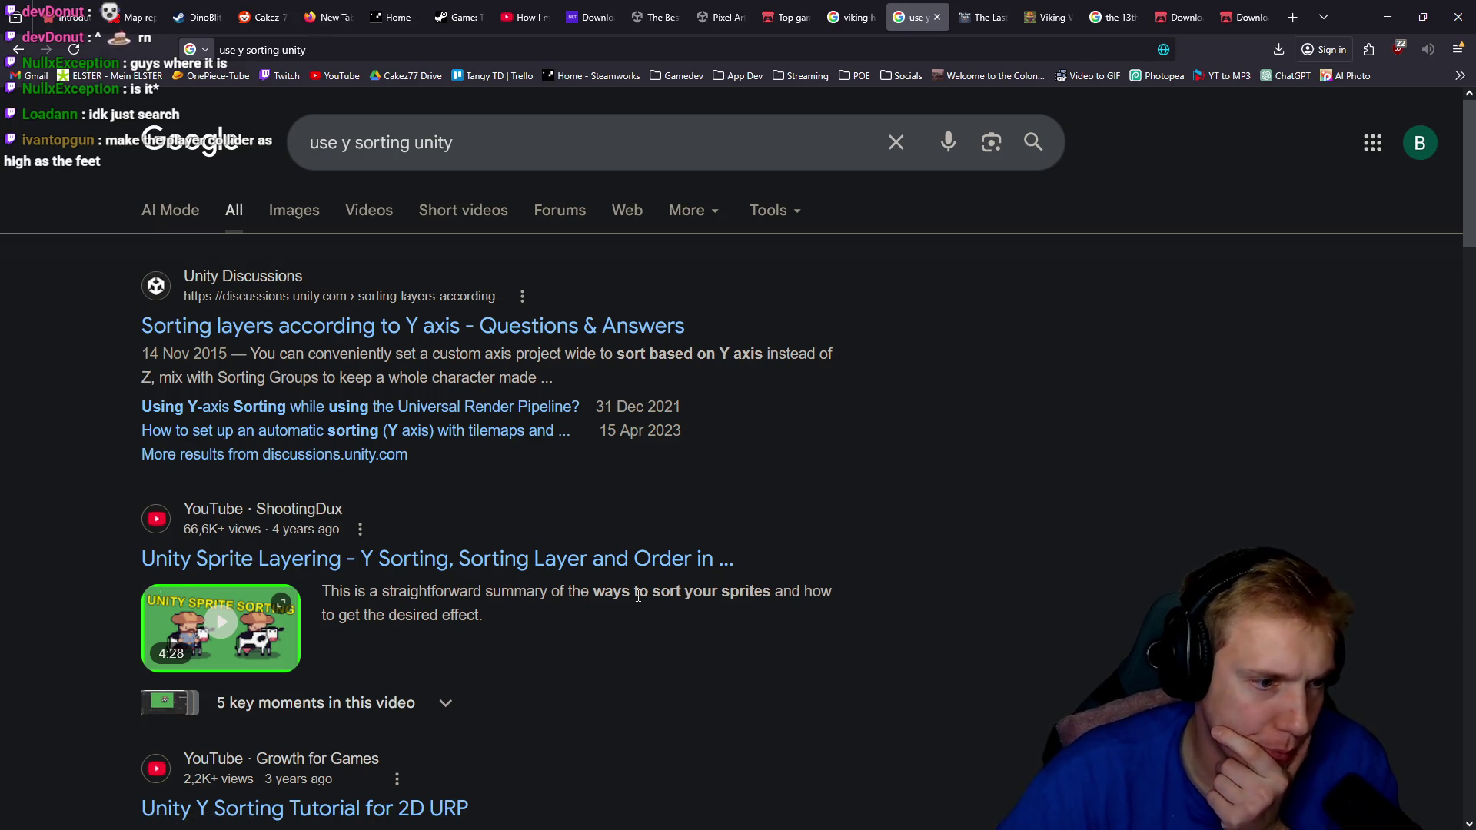
{"action": "scroll", "coordinate": [881, 657], "scroll_direction": "down", "scroll_amount": 6}
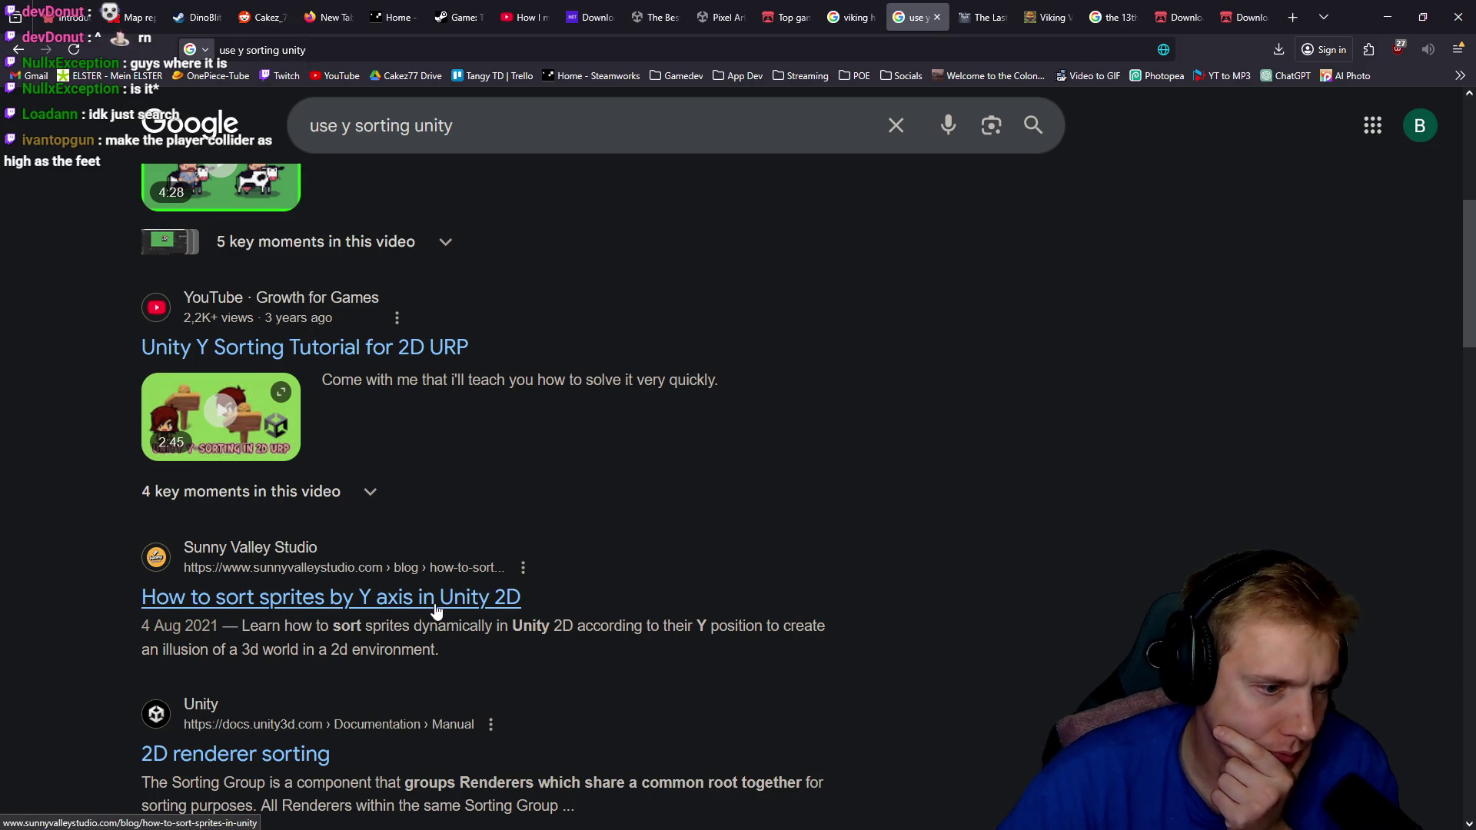
Refine the search to 'use y sorting unity project settings'.
{"action": "left_click", "coordinate": [490, 125]}
{"action": "type", "text": "pr"}
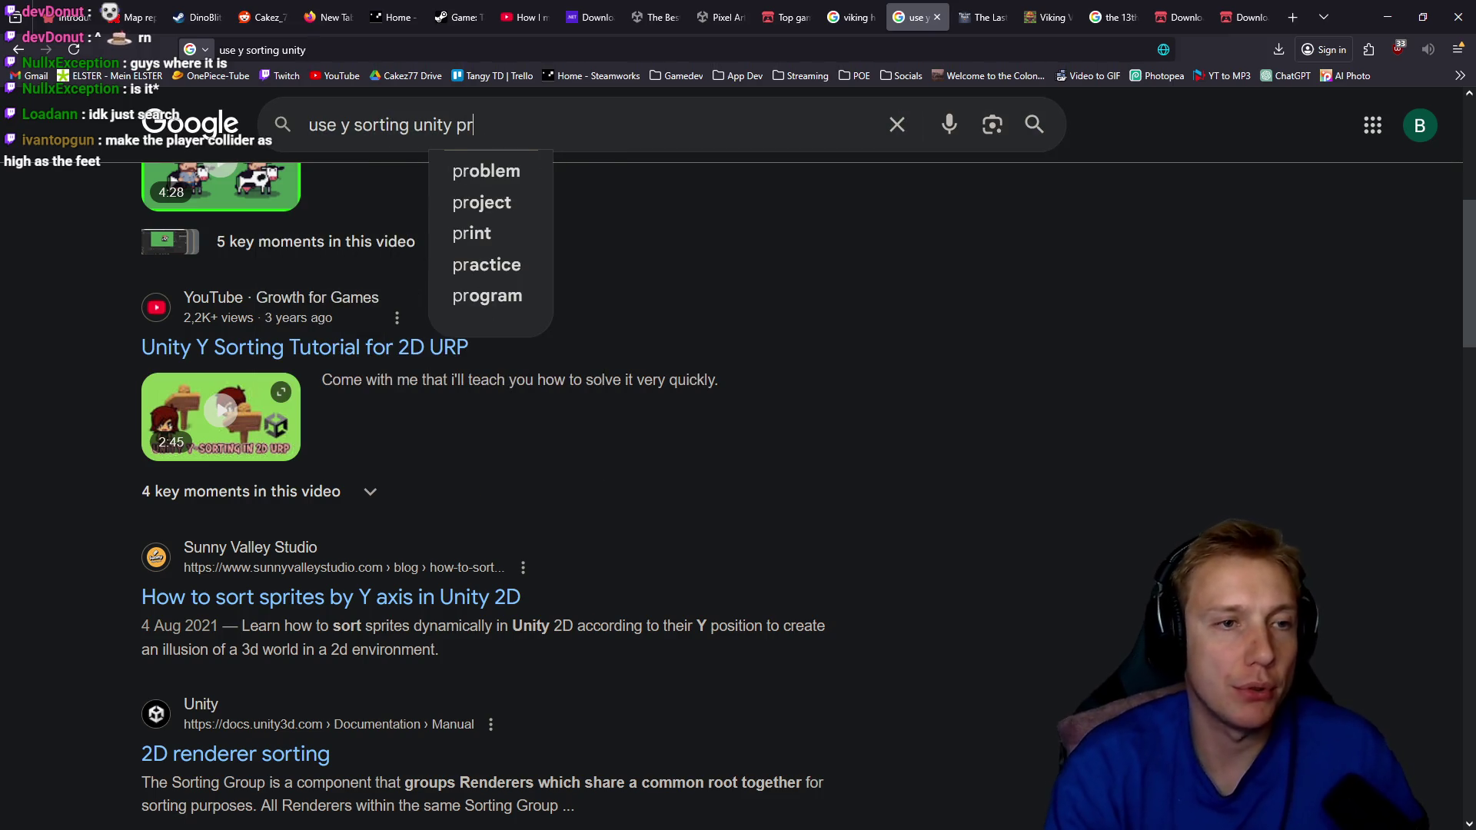
{"action": "type", "text": "oject set"}
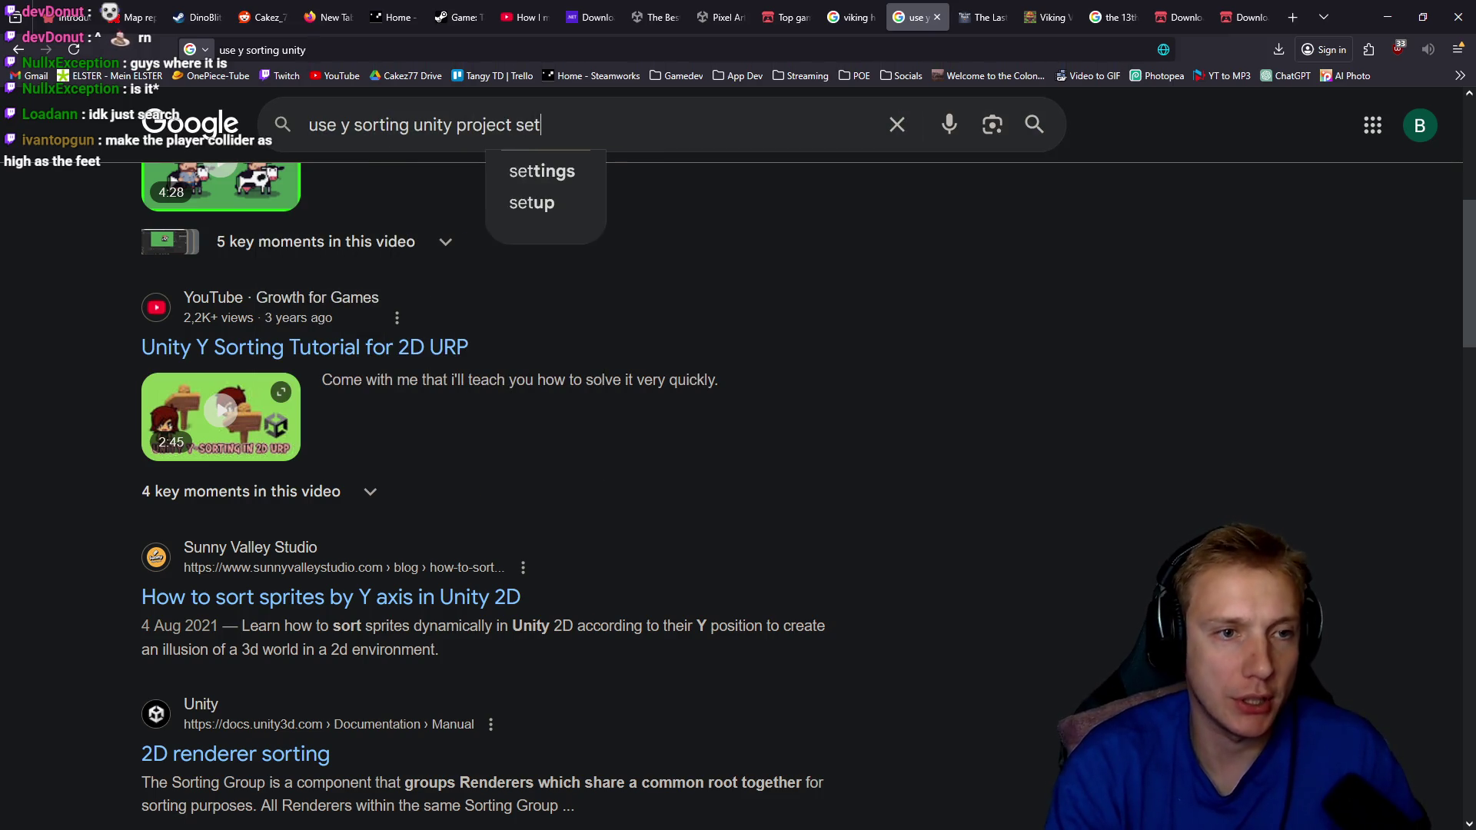
{"action": "type", "text": "tings"}
{"action": "key", "text": "Return"}
Read the 'Sorting layers according to Y axis' thread, then move Unity's Project Settings aside.
{"action": "left_click", "coordinate": [306, 337]}
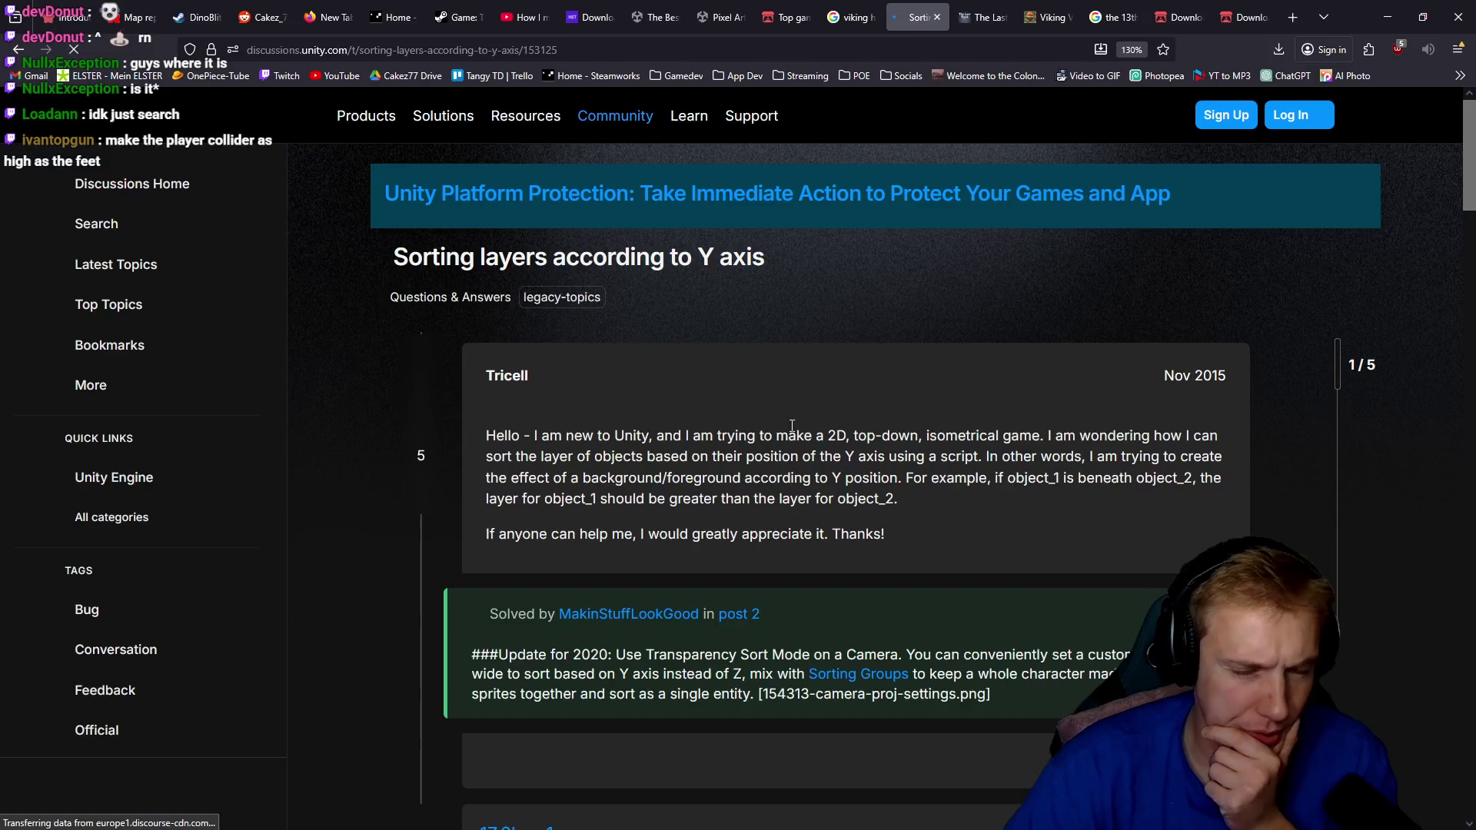
{"action": "scroll", "coordinate": [799, 419], "scroll_direction": "down", "scroll_amount": 5}
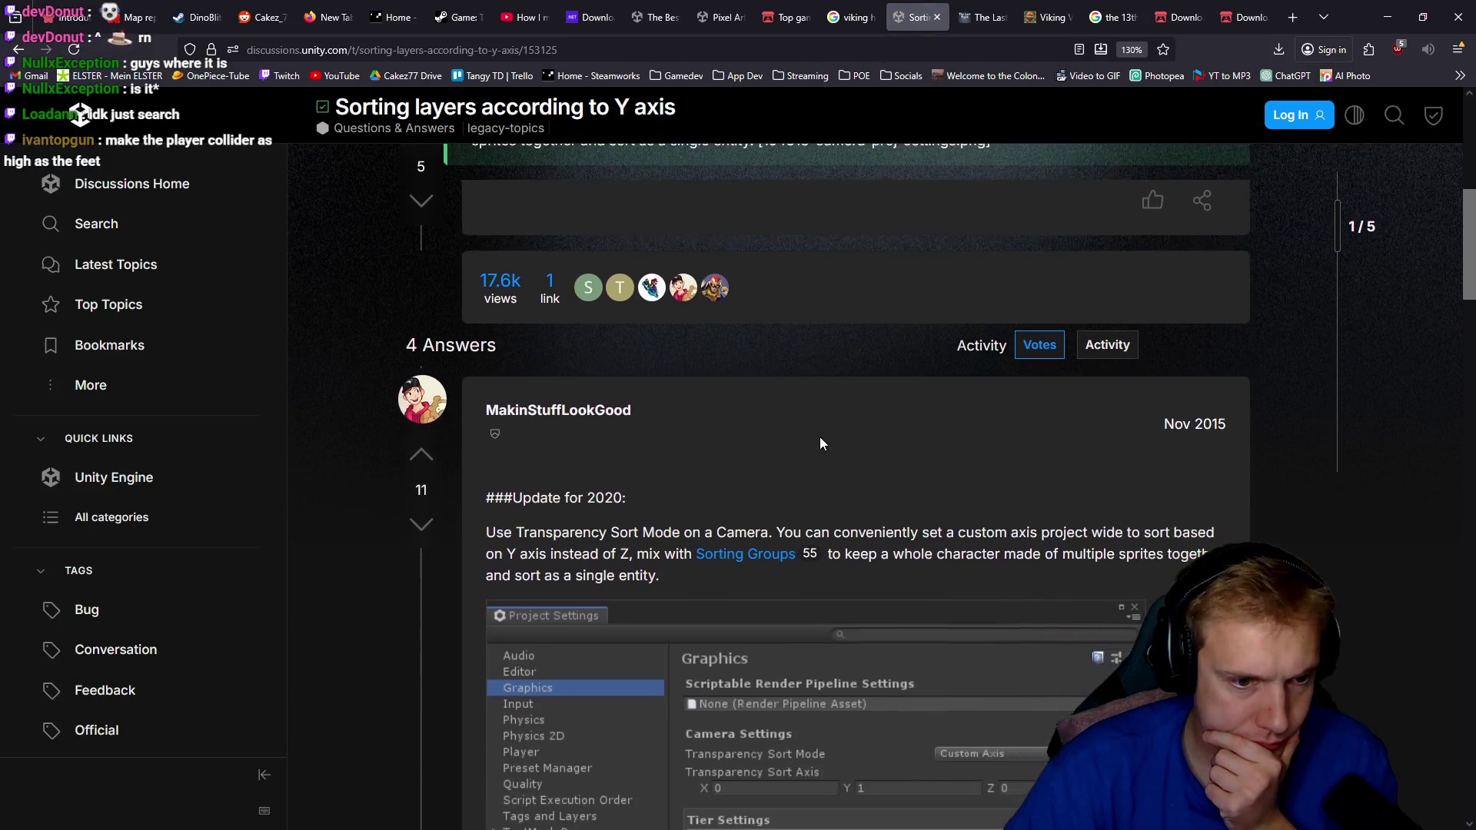
{"action": "scroll", "coordinate": [820, 443], "scroll_direction": "down", "scroll_amount": 2}
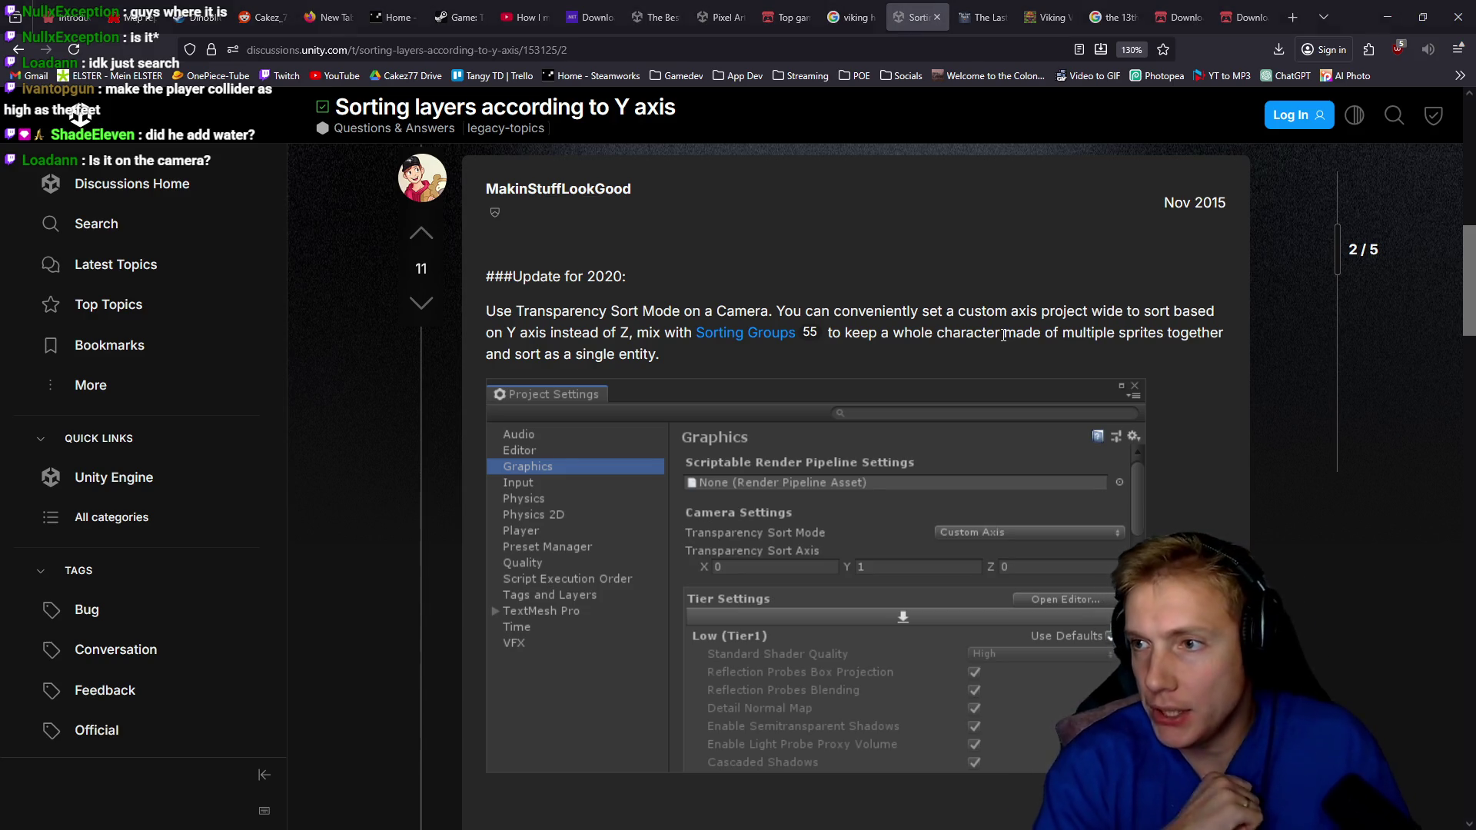
{"action": "key", "text": "alt+Tab"}
{"action": "mouse_move", "coordinate": [707, 156]}
{"action": "left_mouse_down"}
{"action": "mouse_move", "coordinate": [366, 156]}
{"action": "mouse_move", "coordinate": [386, 158]}
{"action": "left_mouse_up"}
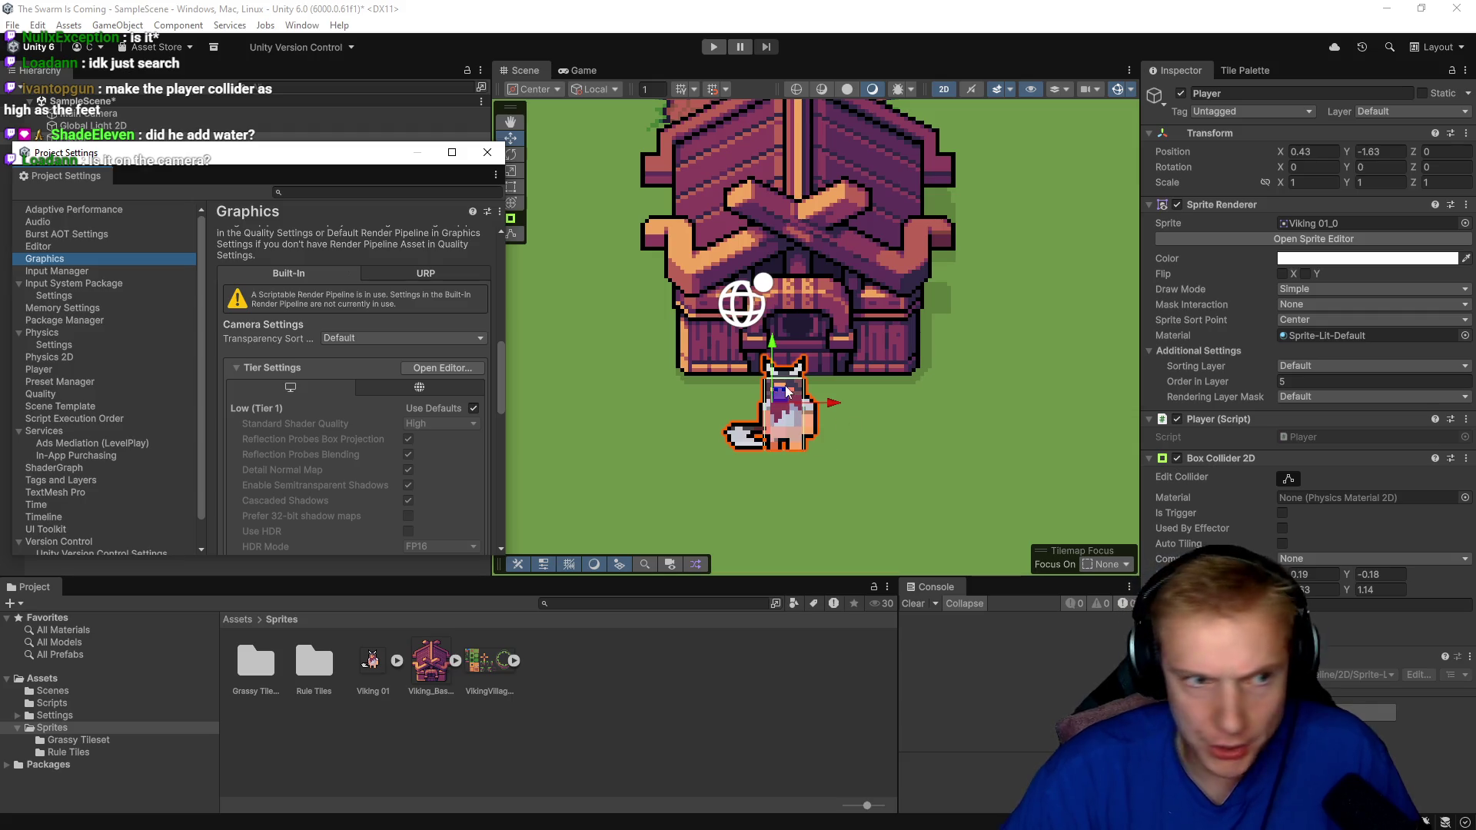
Close Project Settings, check the Main Camera, then reopen Project Settings at the Graphics page.
{"action": "left_click", "coordinate": [487, 152]}
{"action": "left_click", "coordinate": [123, 114]}
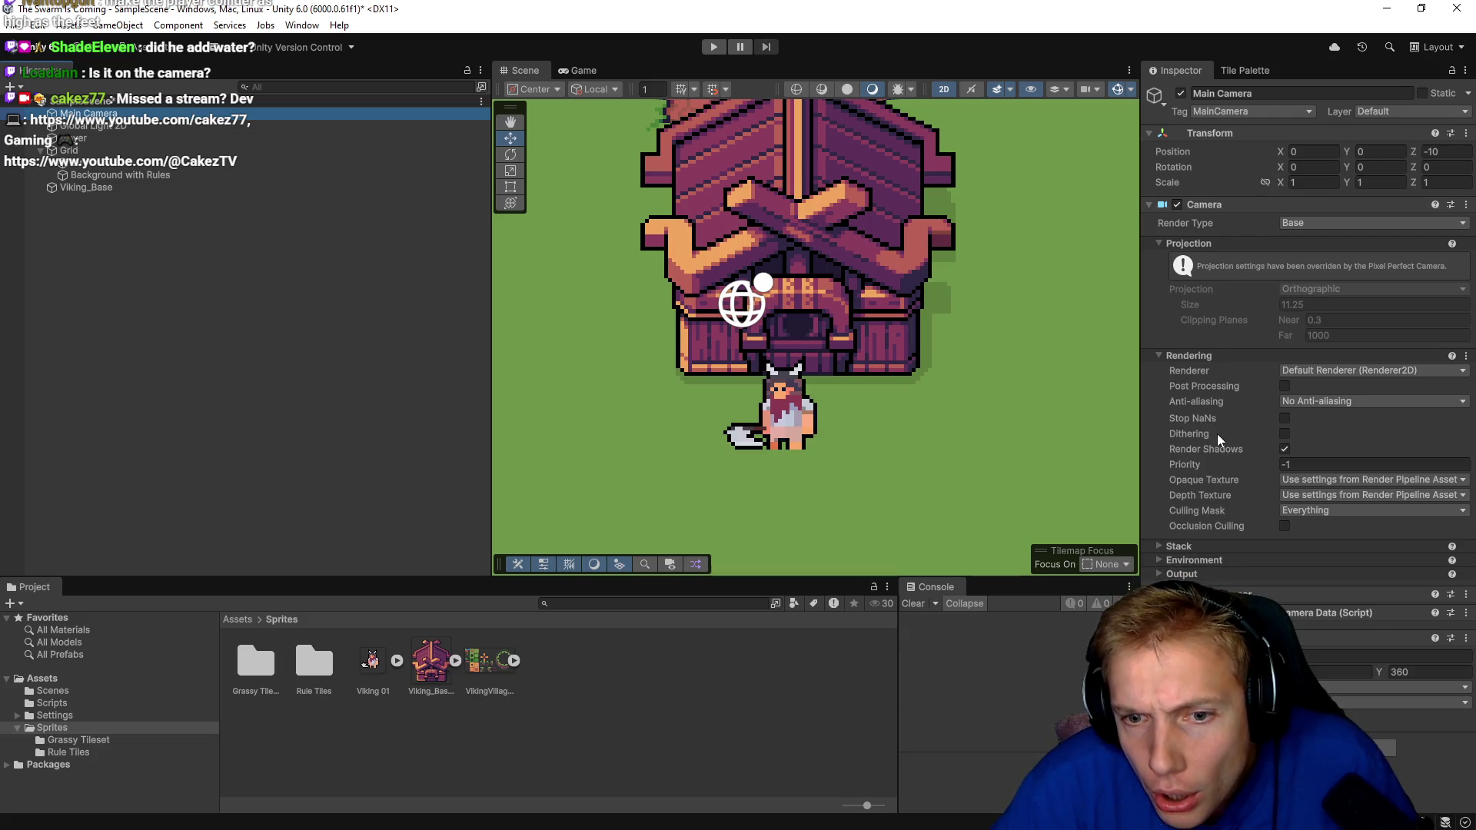
{"action": "left_click", "coordinate": [117, 25]}
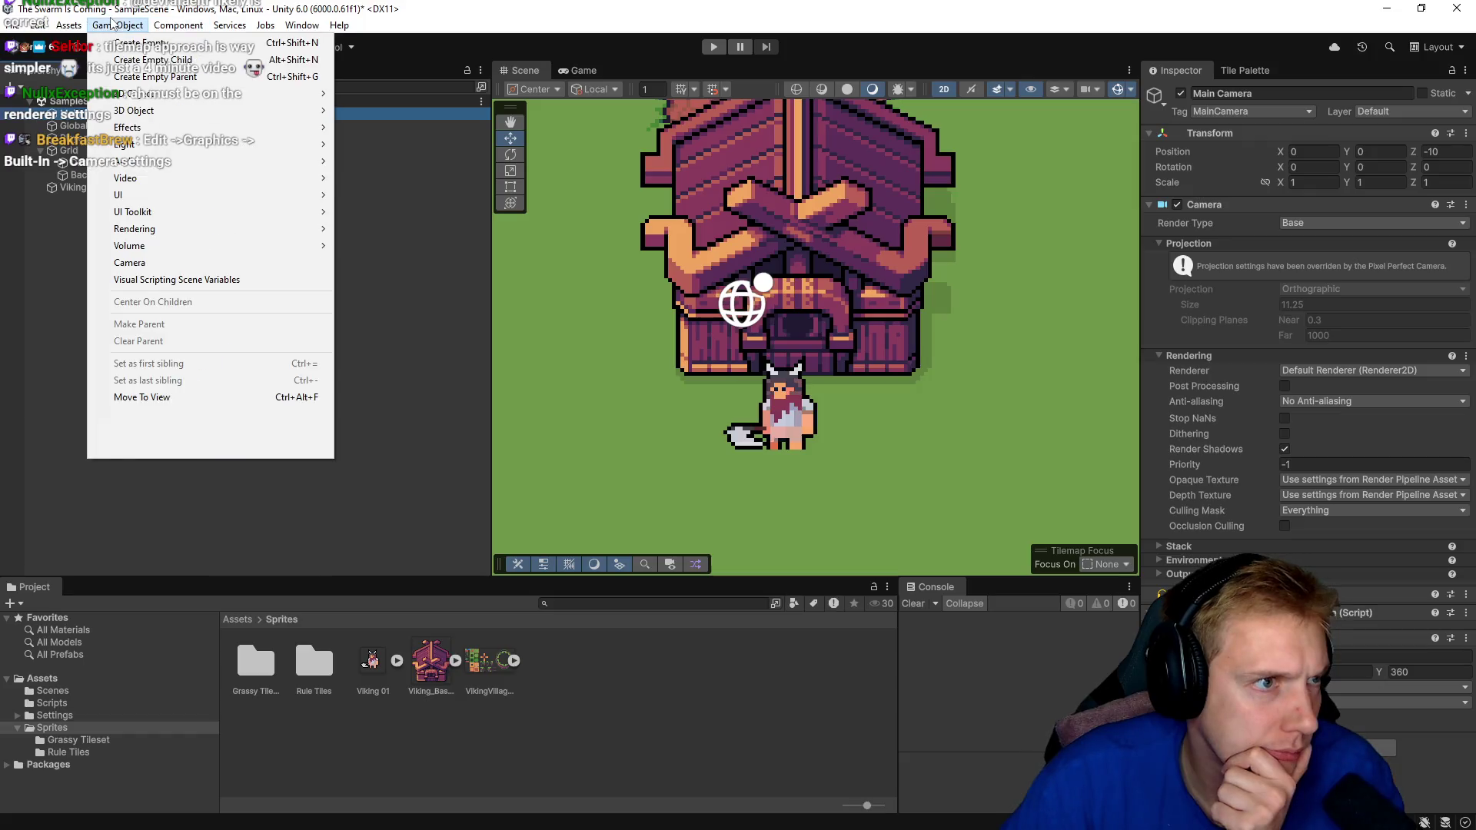
{"action": "mouse_move", "coordinate": [55, 26]}
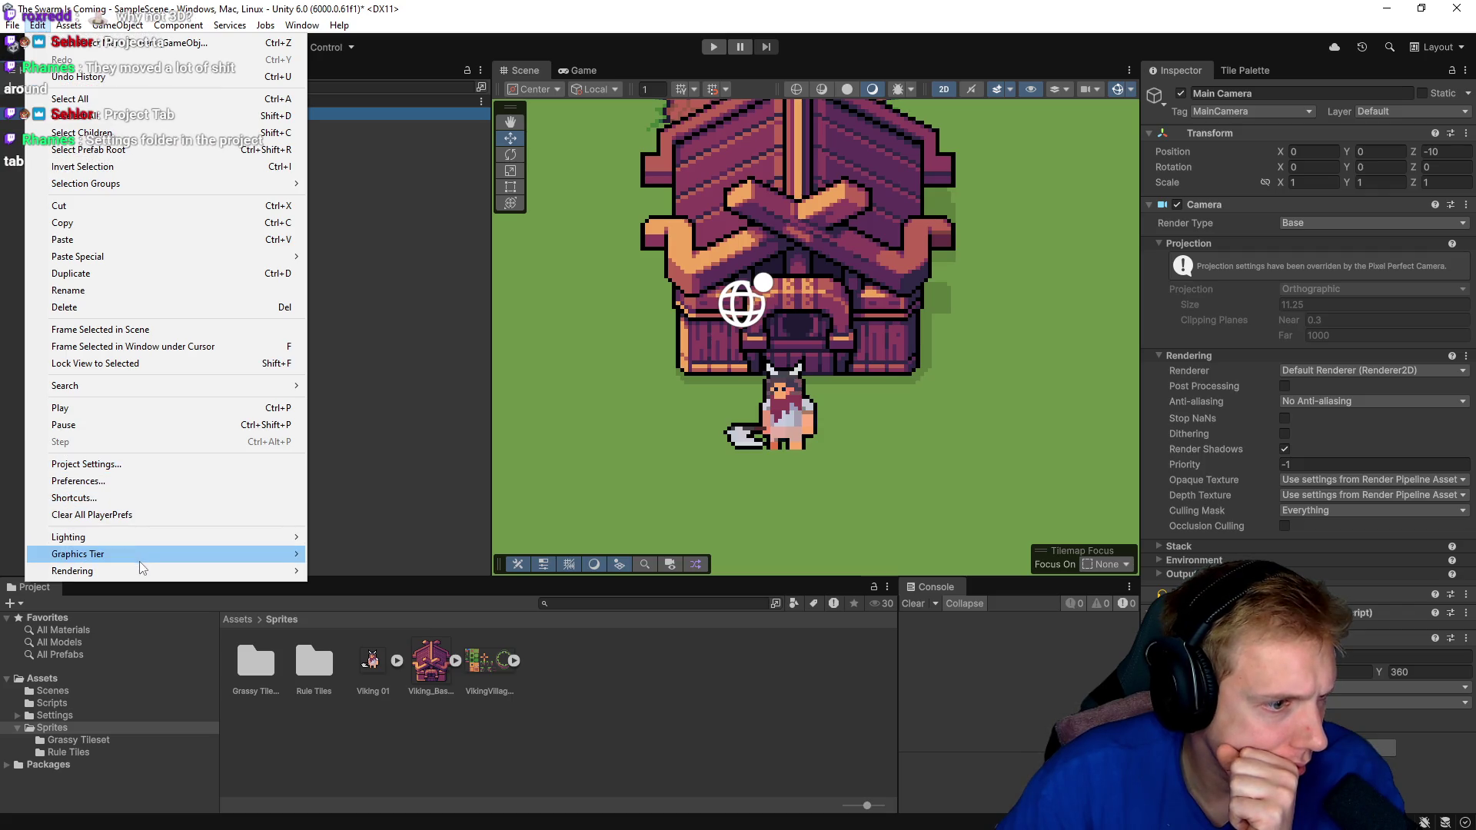
{"action": "mouse_move", "coordinate": [145, 578]}
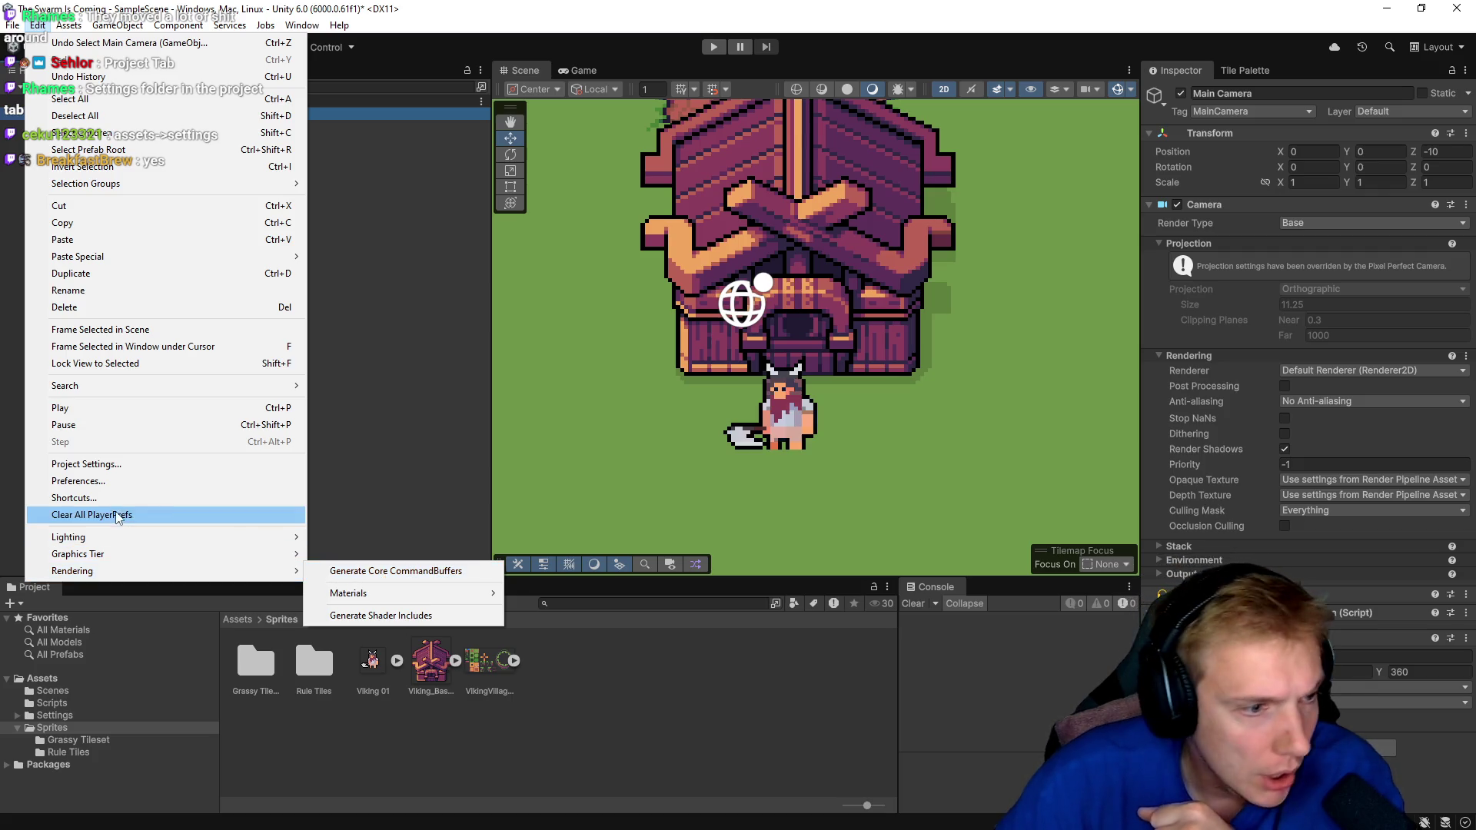
{"action": "left_click", "coordinate": [108, 465]}
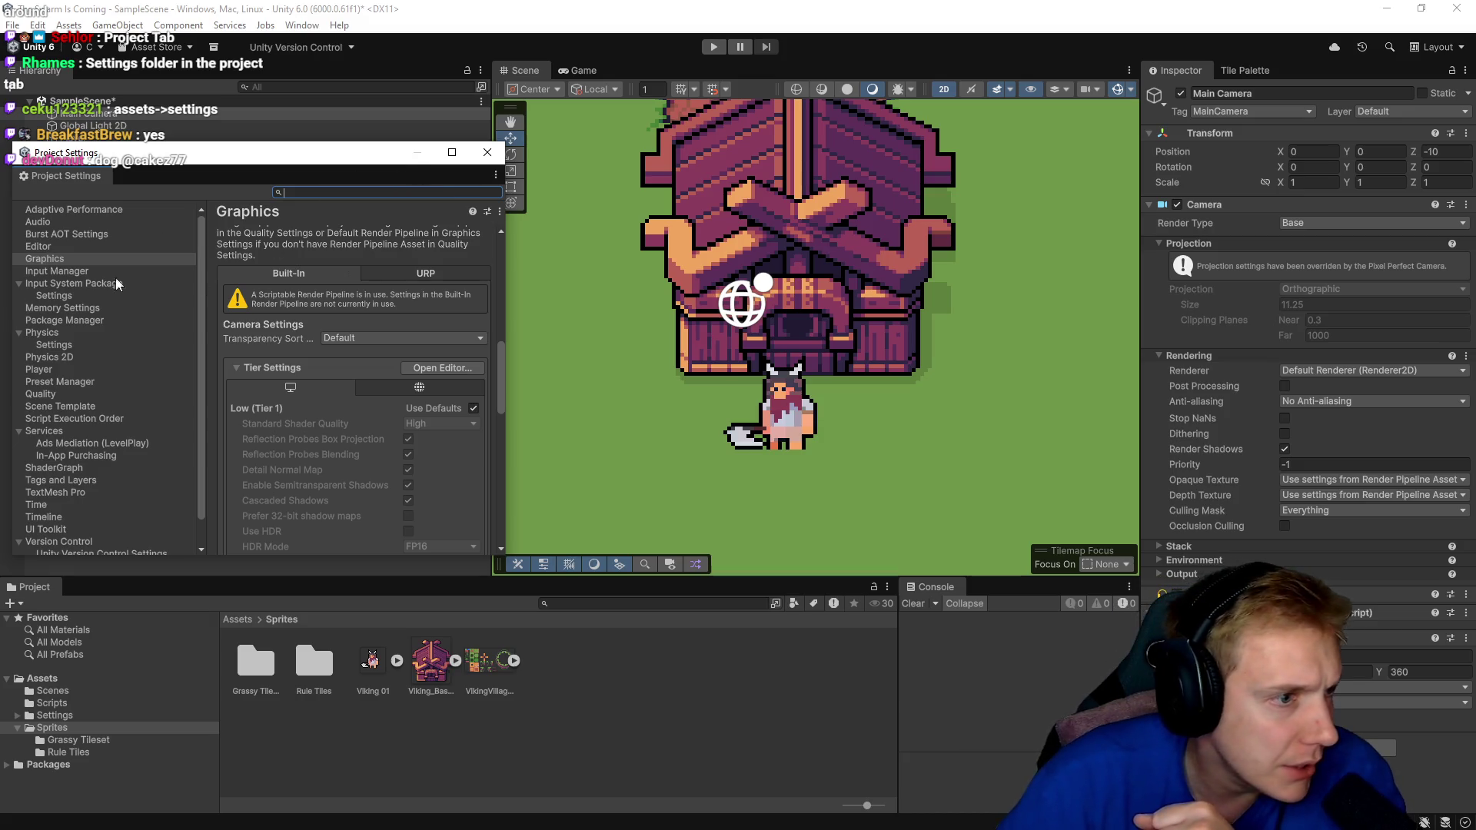
{"action": "left_click", "coordinate": [55, 259]}
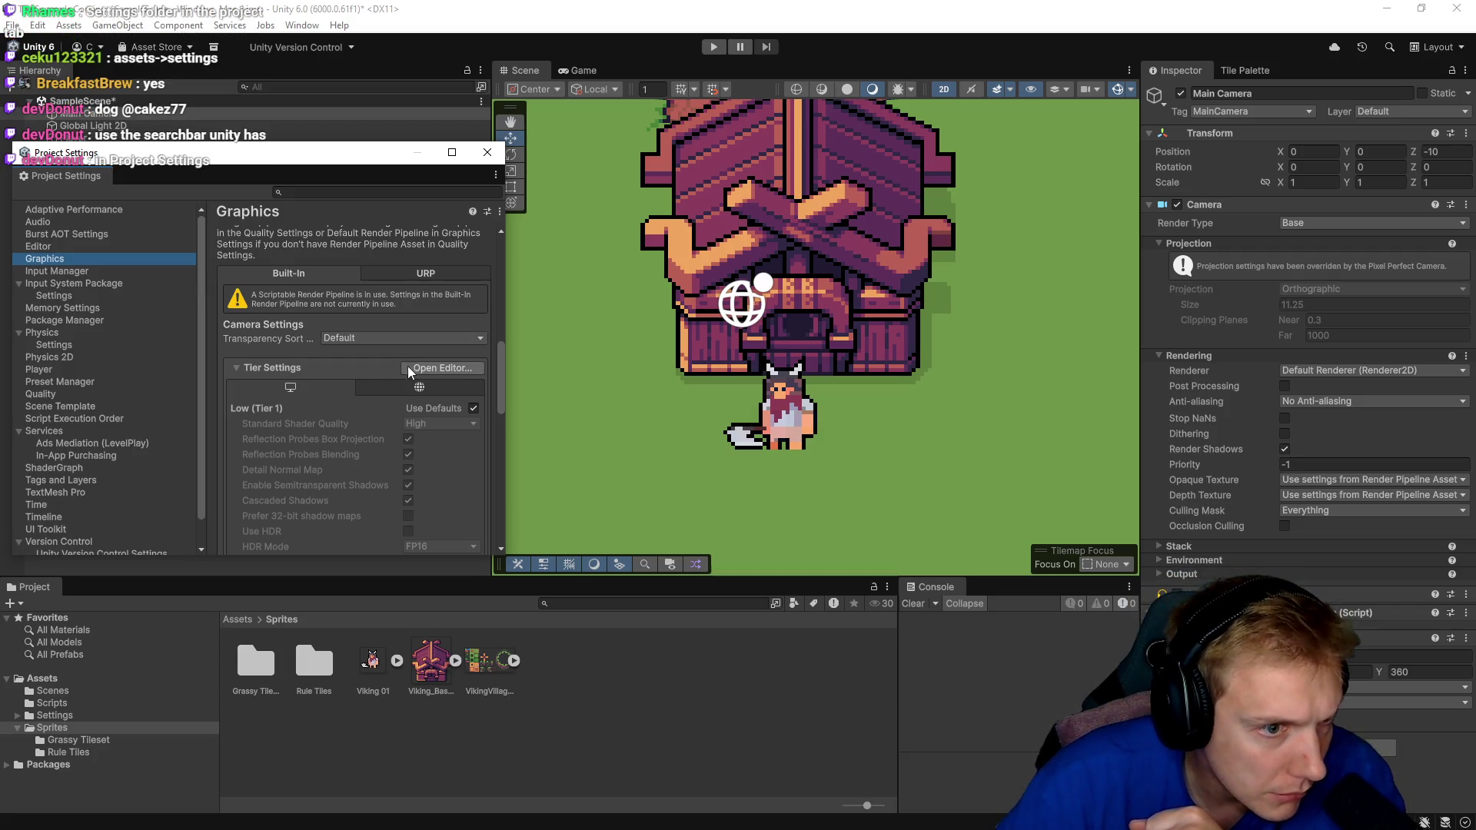
Set the Transparency Sort Mode to Custom Axis with sort axis (0, 1, 0).
{"action": "left_click", "coordinate": [392, 341]}
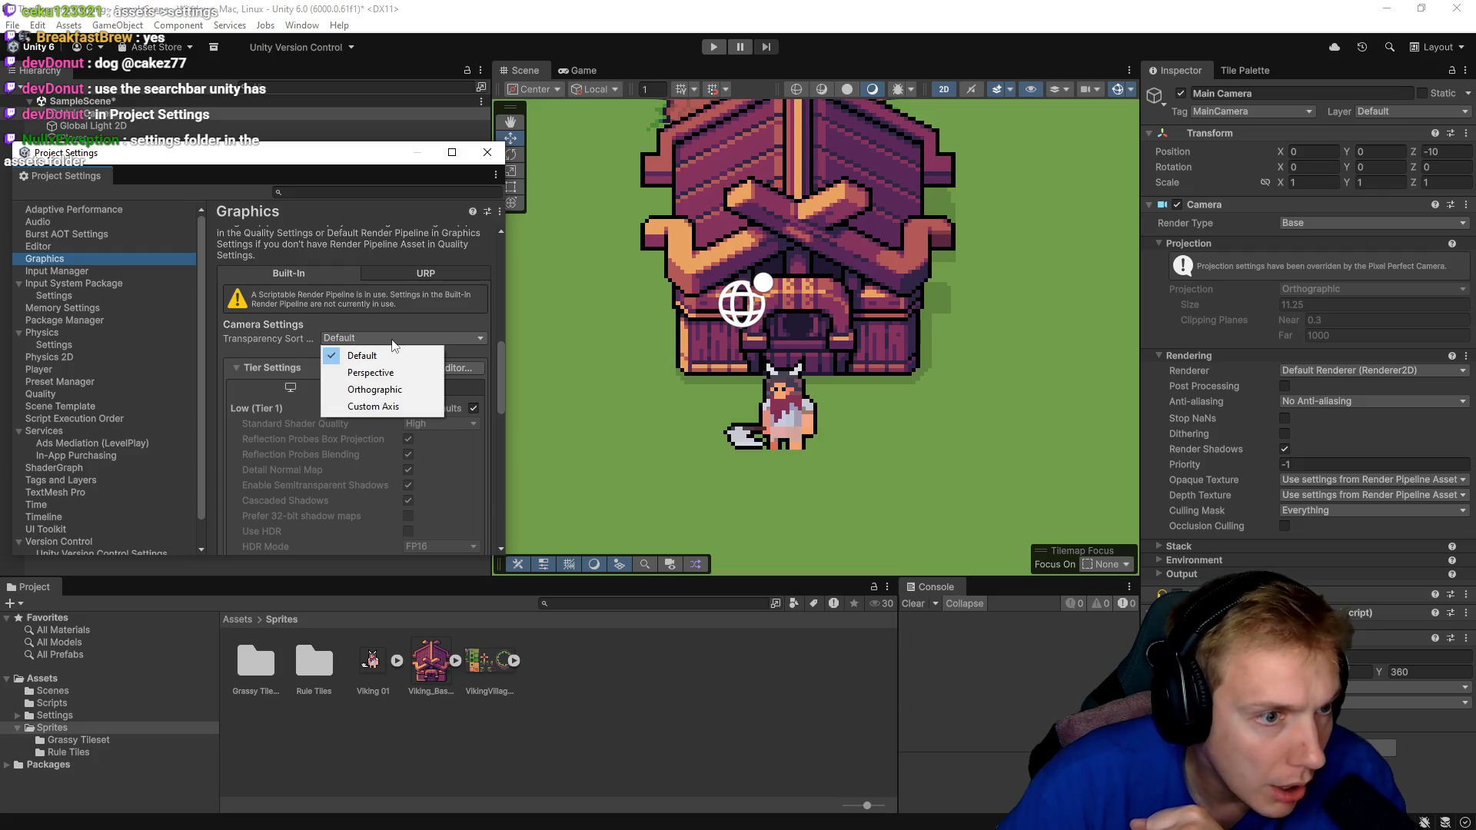
{"action": "left_click", "coordinate": [373, 405]}
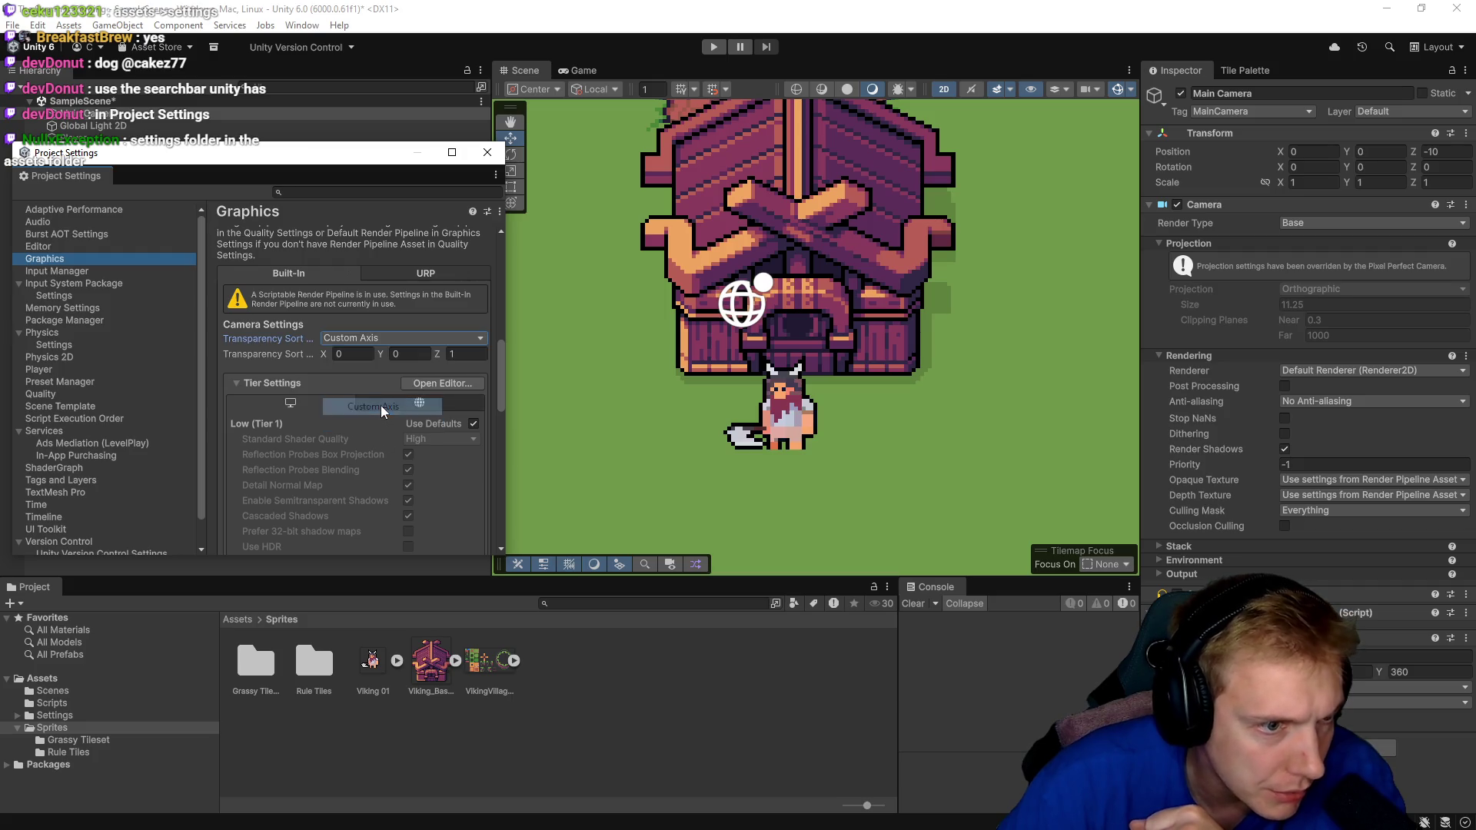
{"action": "left_click", "coordinate": [407, 354]}
{"action": "type", "text": "1"}
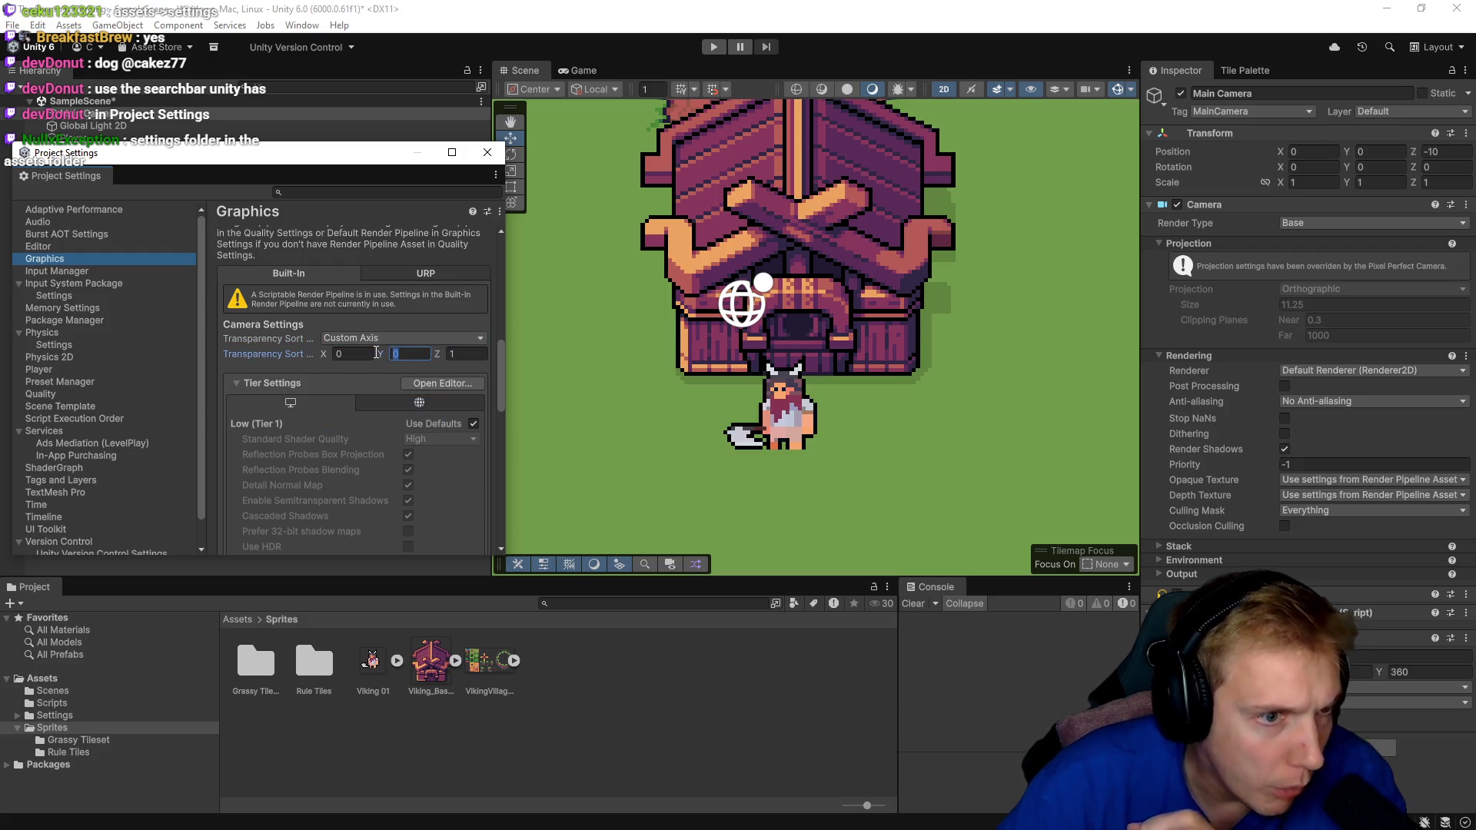
{"action": "left_click", "coordinate": [482, 353]}
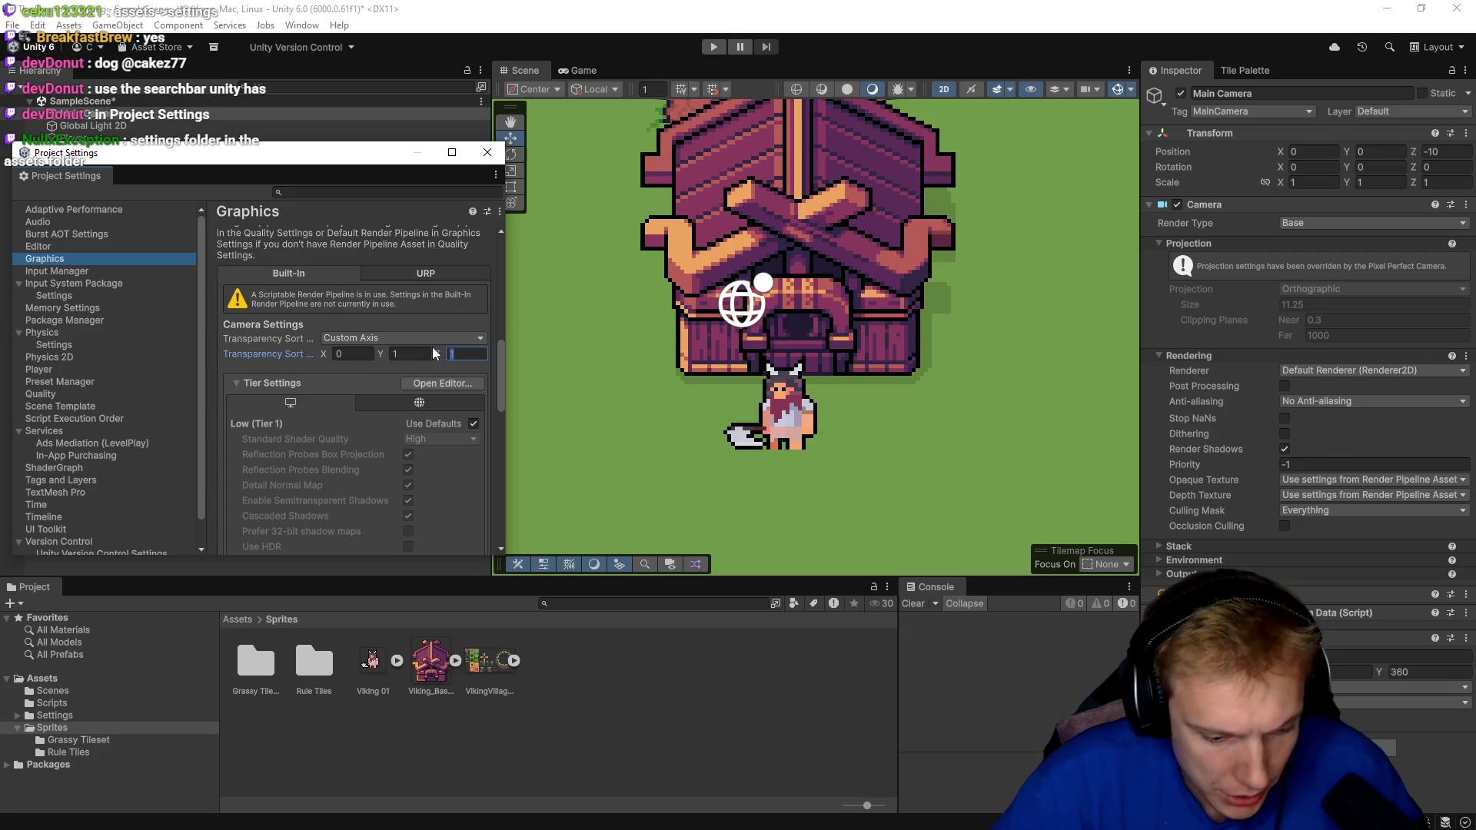
Scroll back to Camera Settings and close the Project Settings window.
{"action": "scroll", "coordinate": [441, 312], "scroll_direction": "down", "scroll_amount": 5}
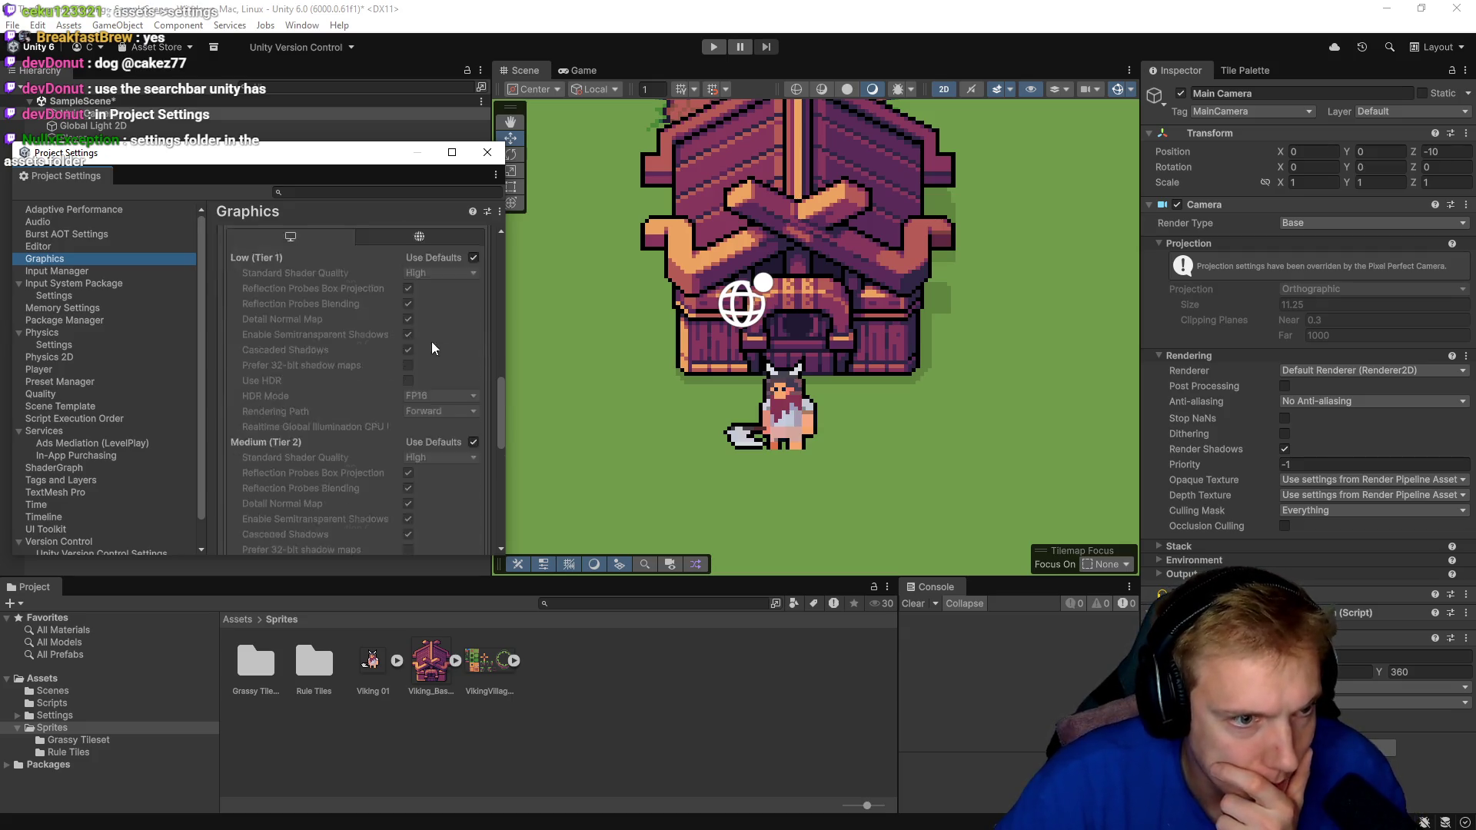
{"action": "scroll", "coordinate": [345, 454], "scroll_direction": "up", "scroll_amount": 10}
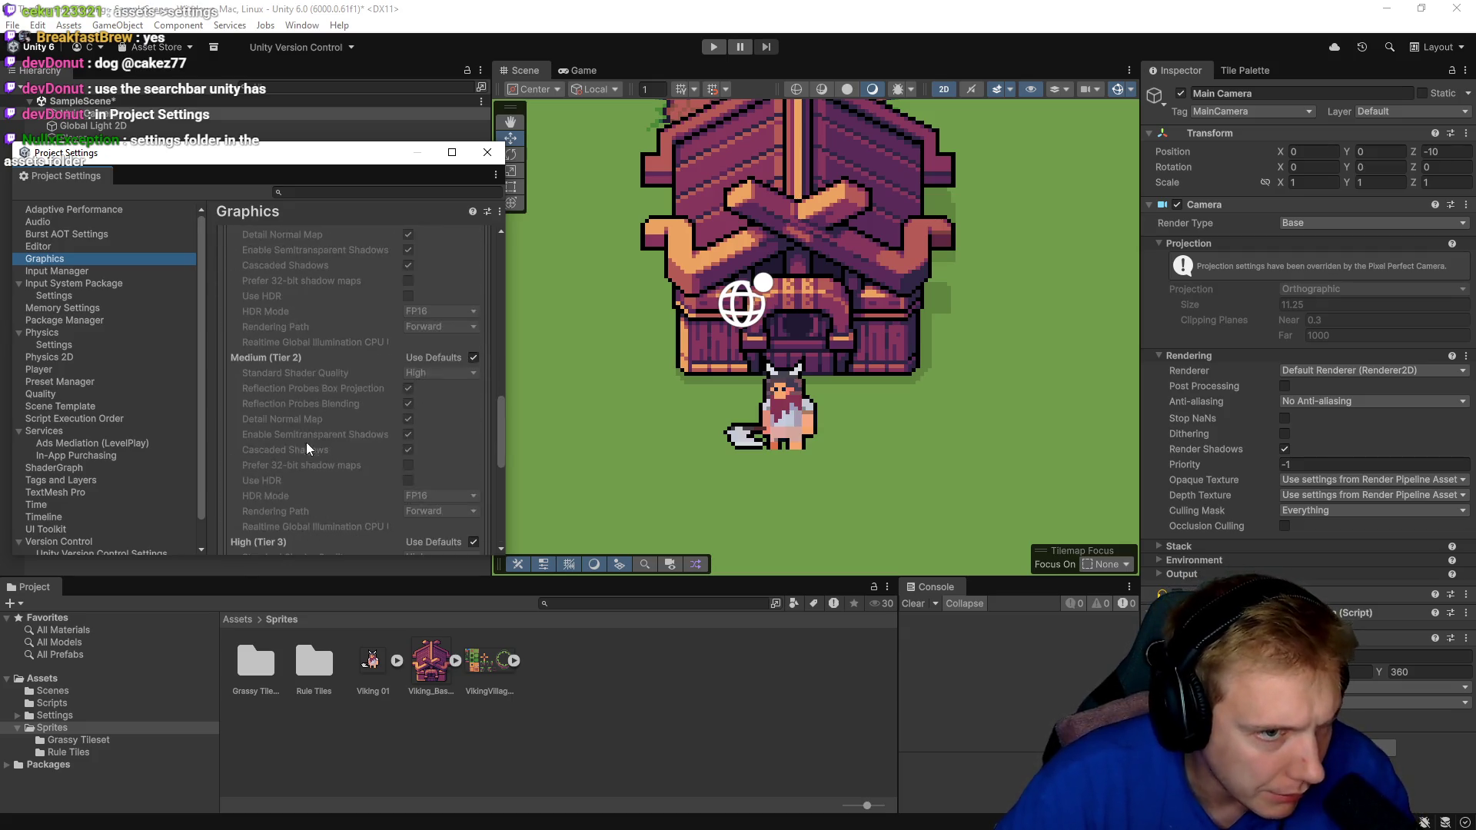
{"action": "left_click", "coordinate": [487, 152]}
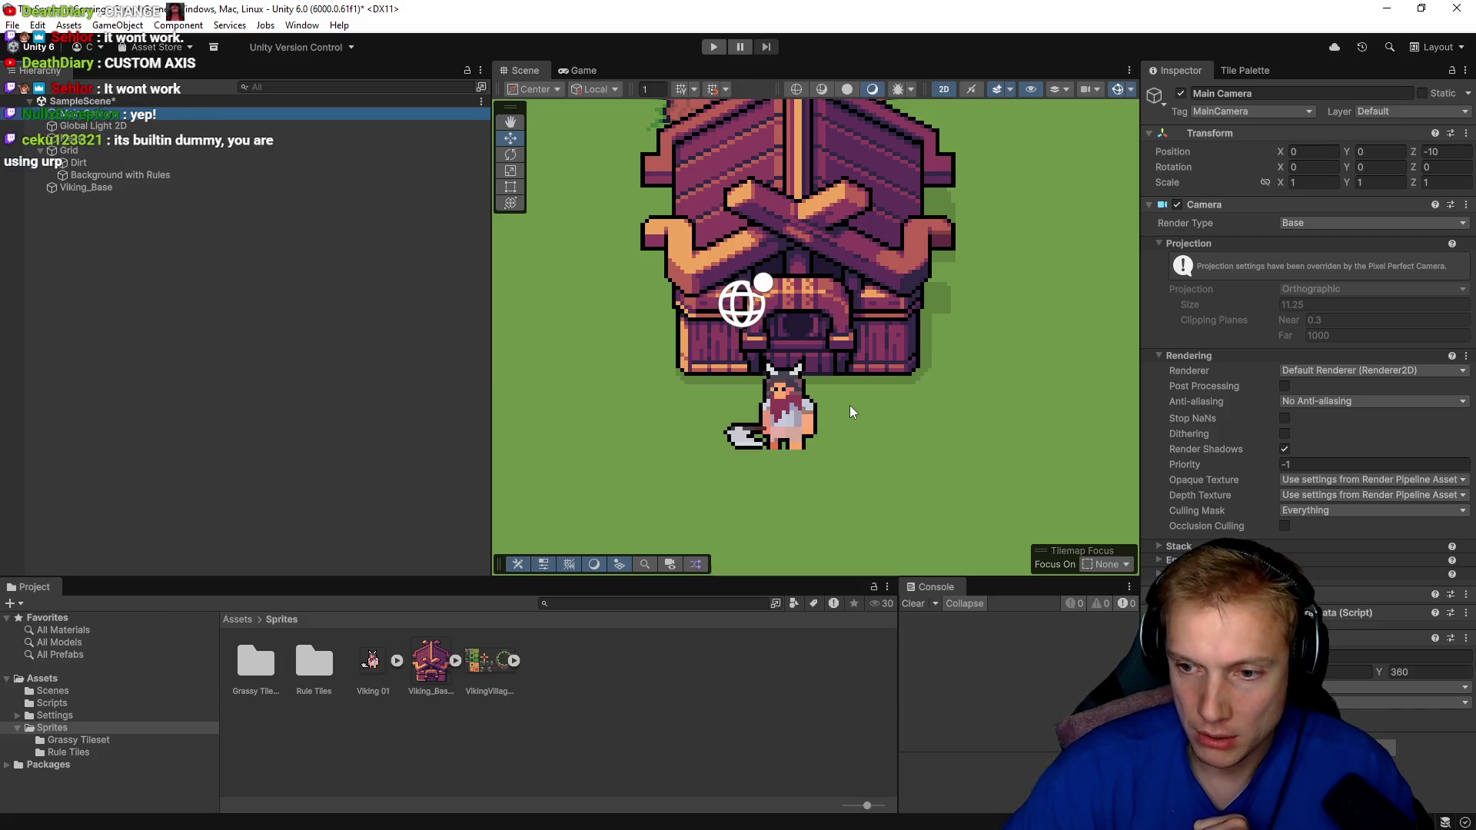
Reopen Project Settings and switch between the URP and Built-in Graphics tabs, ending on URP.
{"action": "left_click", "coordinate": [44, 28]}
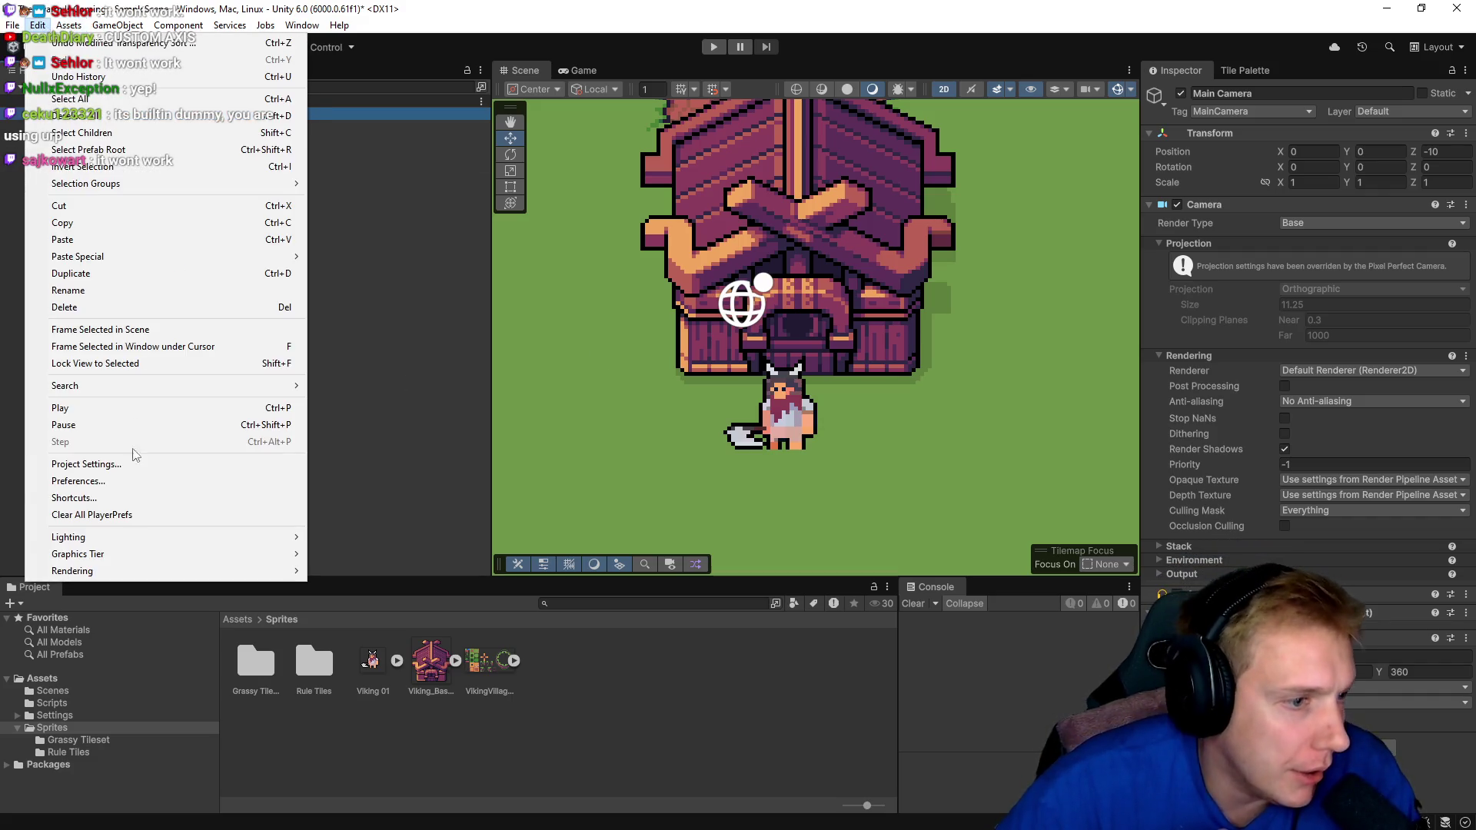
{"action": "left_click", "coordinate": [117, 465]}
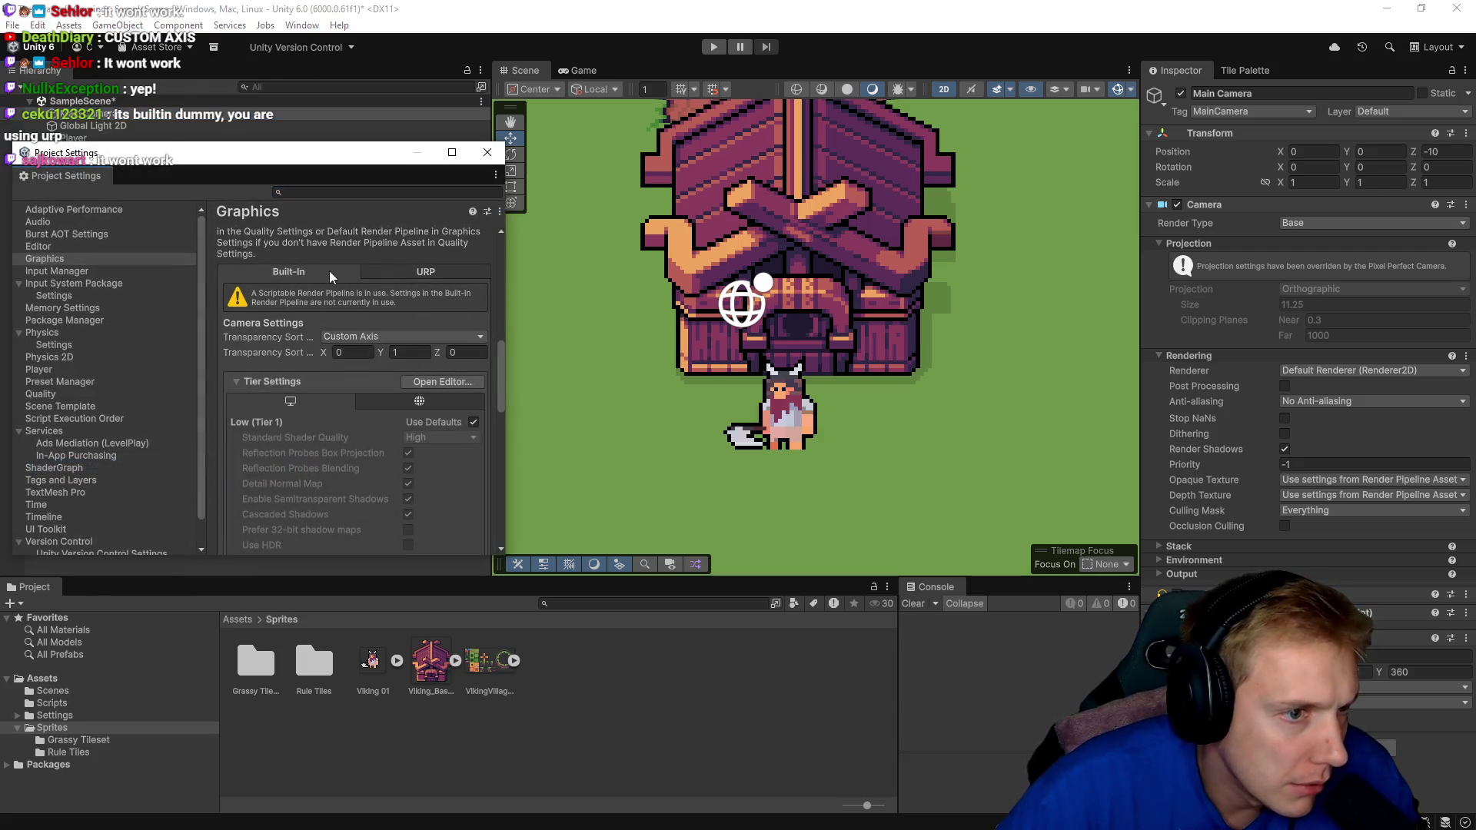
{"action": "left_click", "coordinate": [432, 271]}
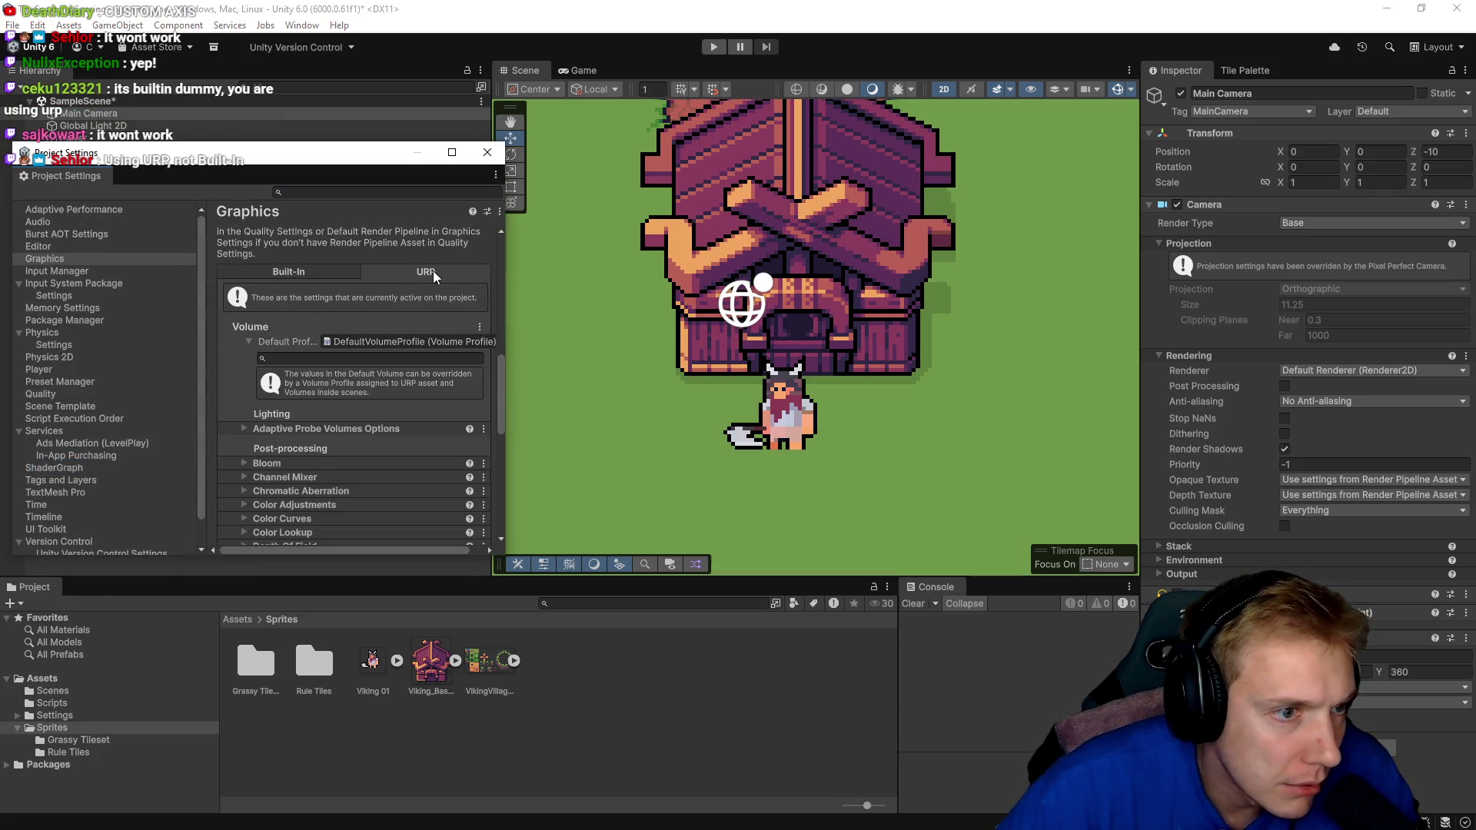
{"action": "left_click", "coordinate": [287, 269]}
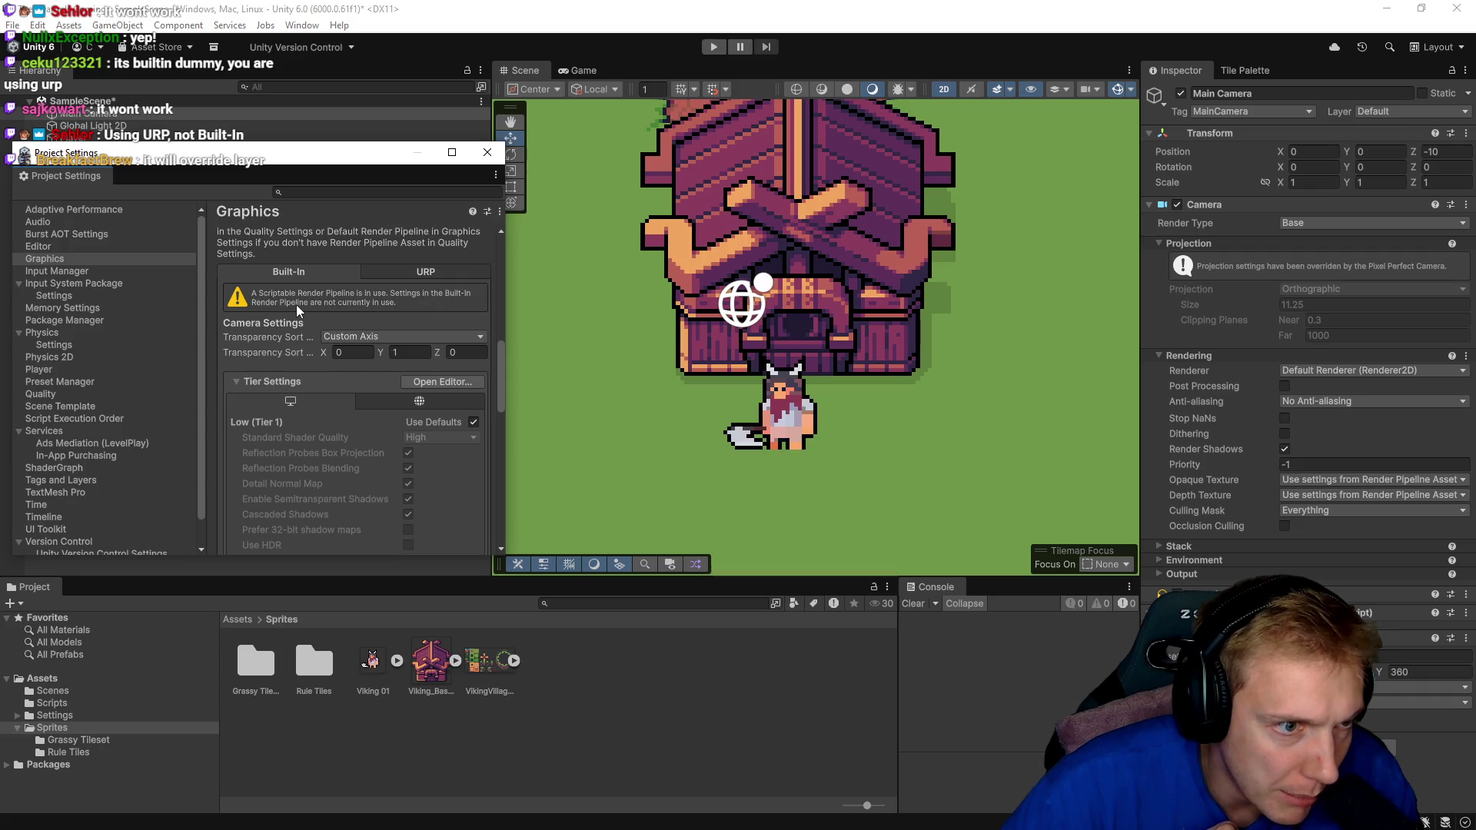
{"action": "left_click", "coordinate": [399, 274]}
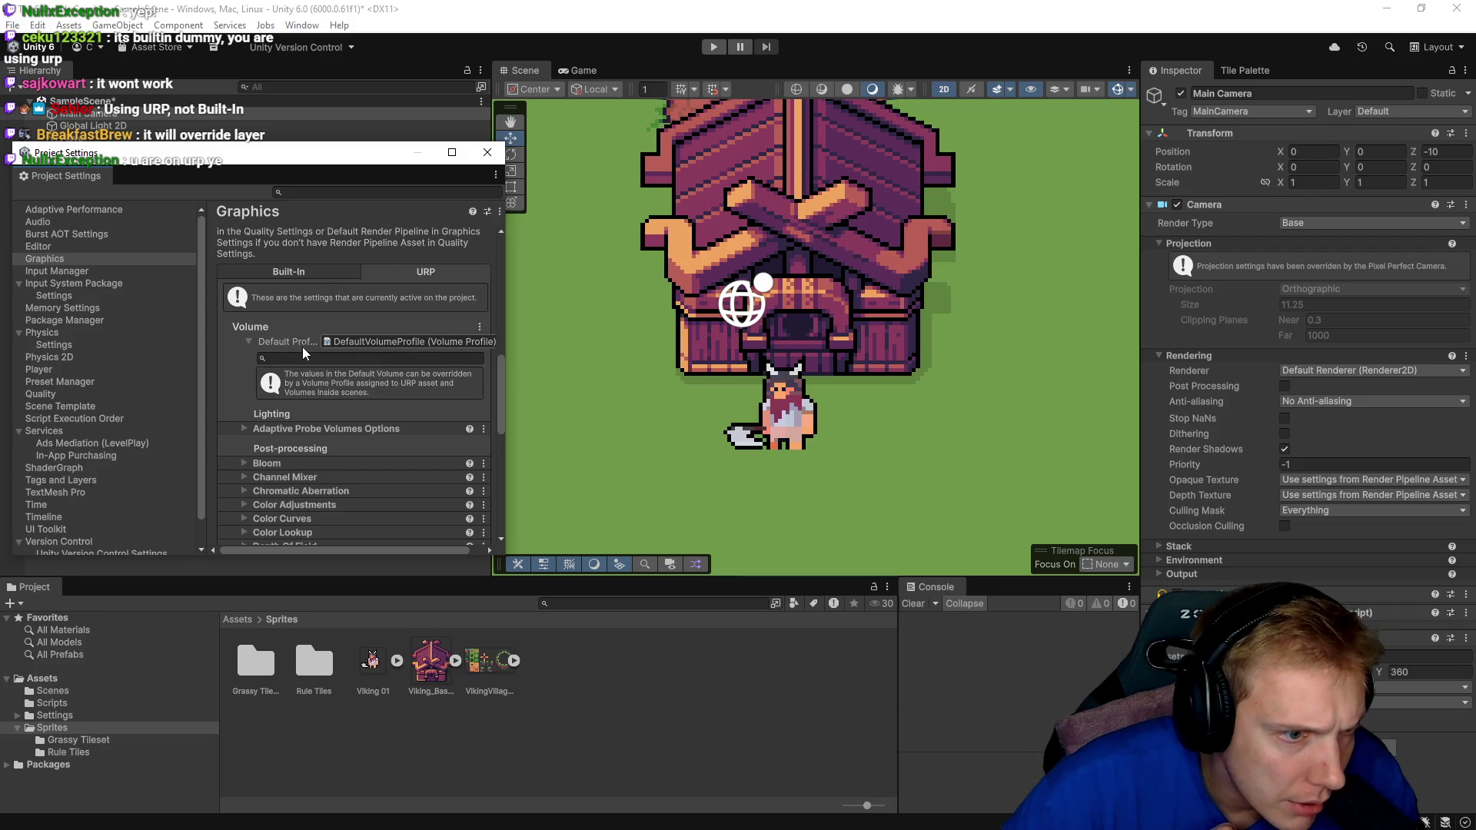
{"action": "left_click", "coordinate": [268, 274]}
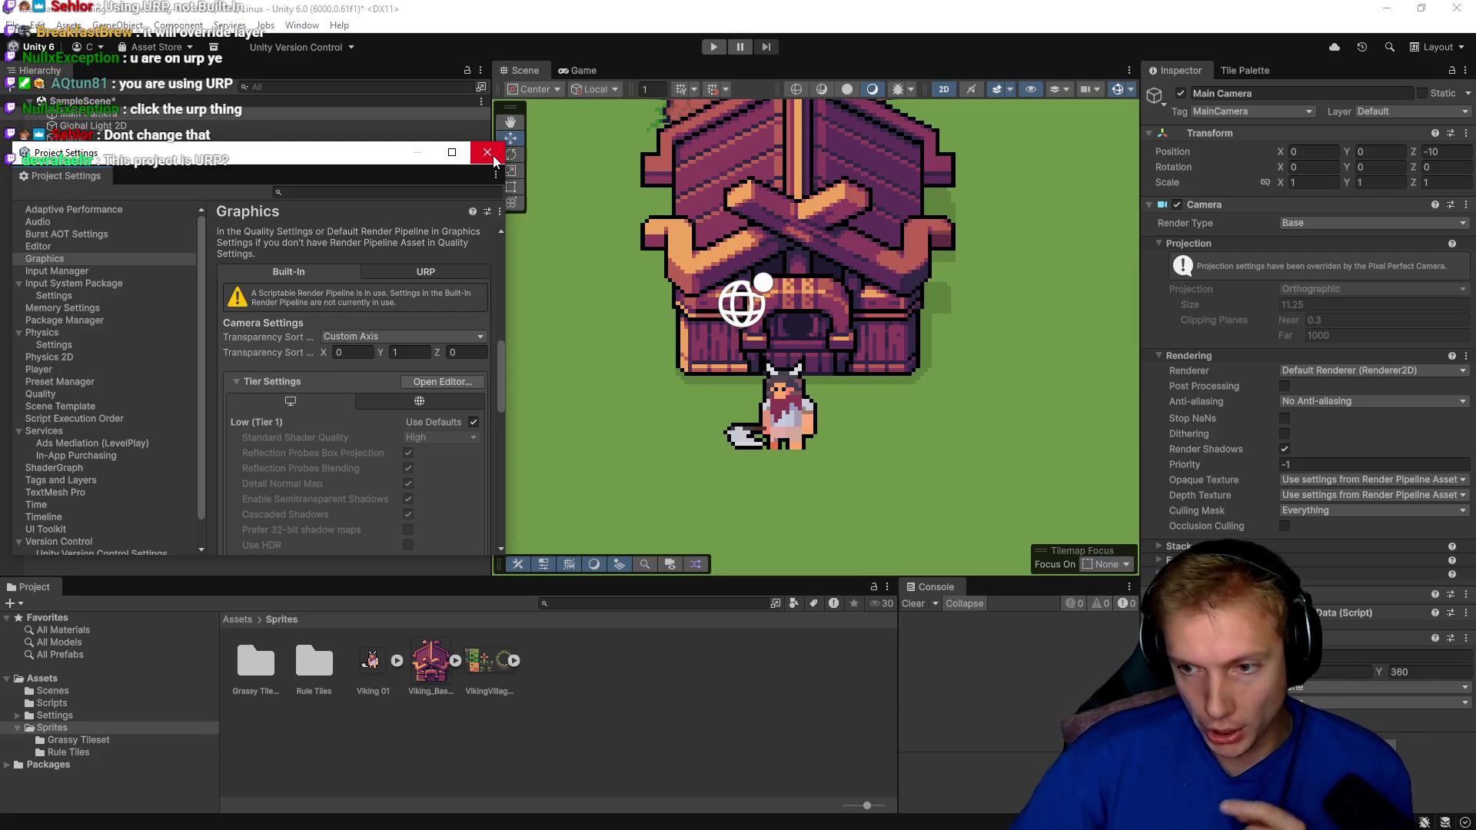
{"action": "left_click", "coordinate": [427, 271]}
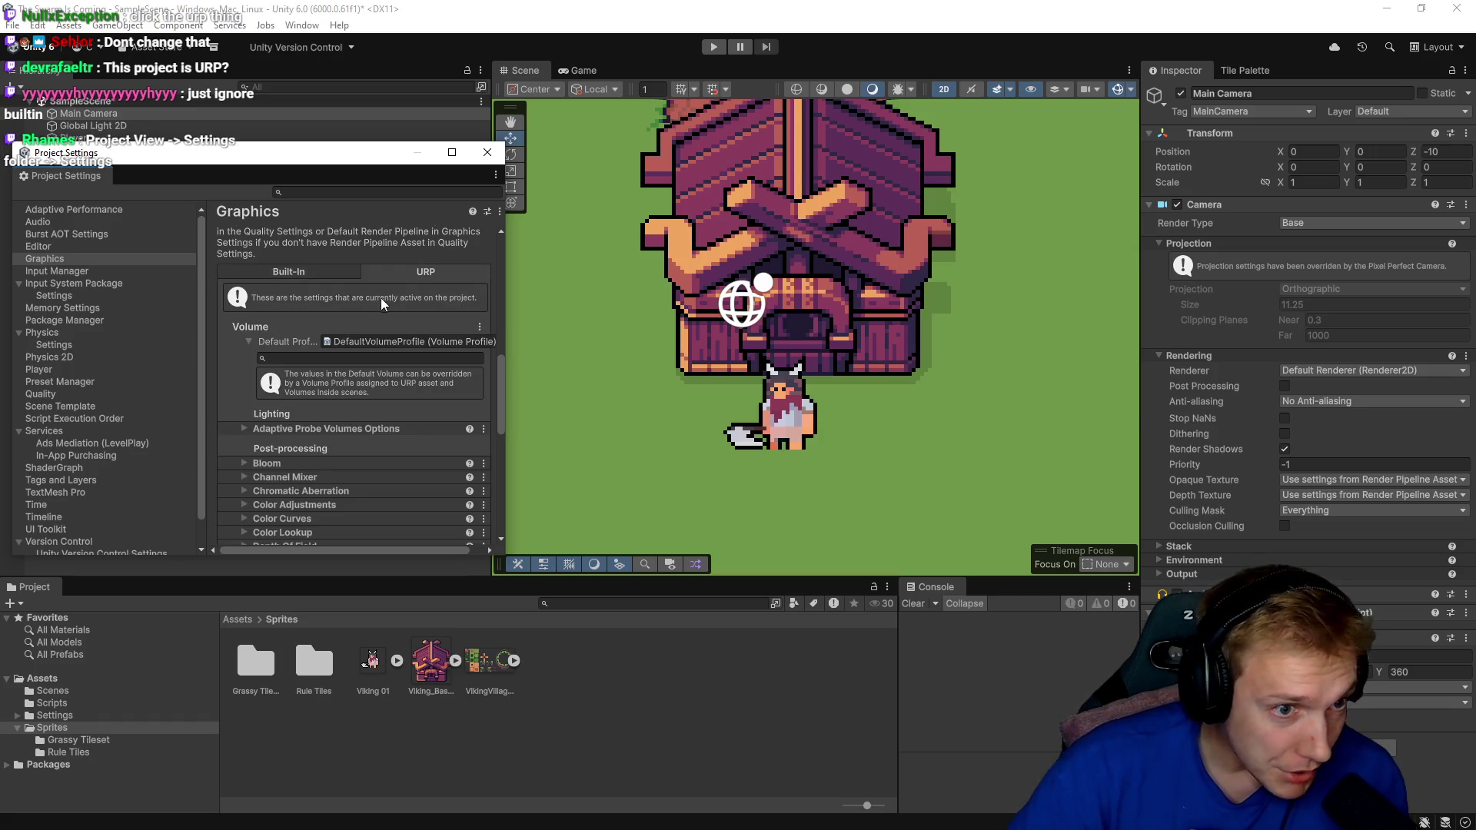
Ping the default volume profile asset in the Project window and toggle its overrides foldout.
{"action": "left_click", "coordinate": [358, 339]}
{"action": "left_click", "coordinate": [247, 338]}
{"action": "left_click", "coordinate": [247, 339]}
{"action": "left_click", "coordinate": [246, 339]}
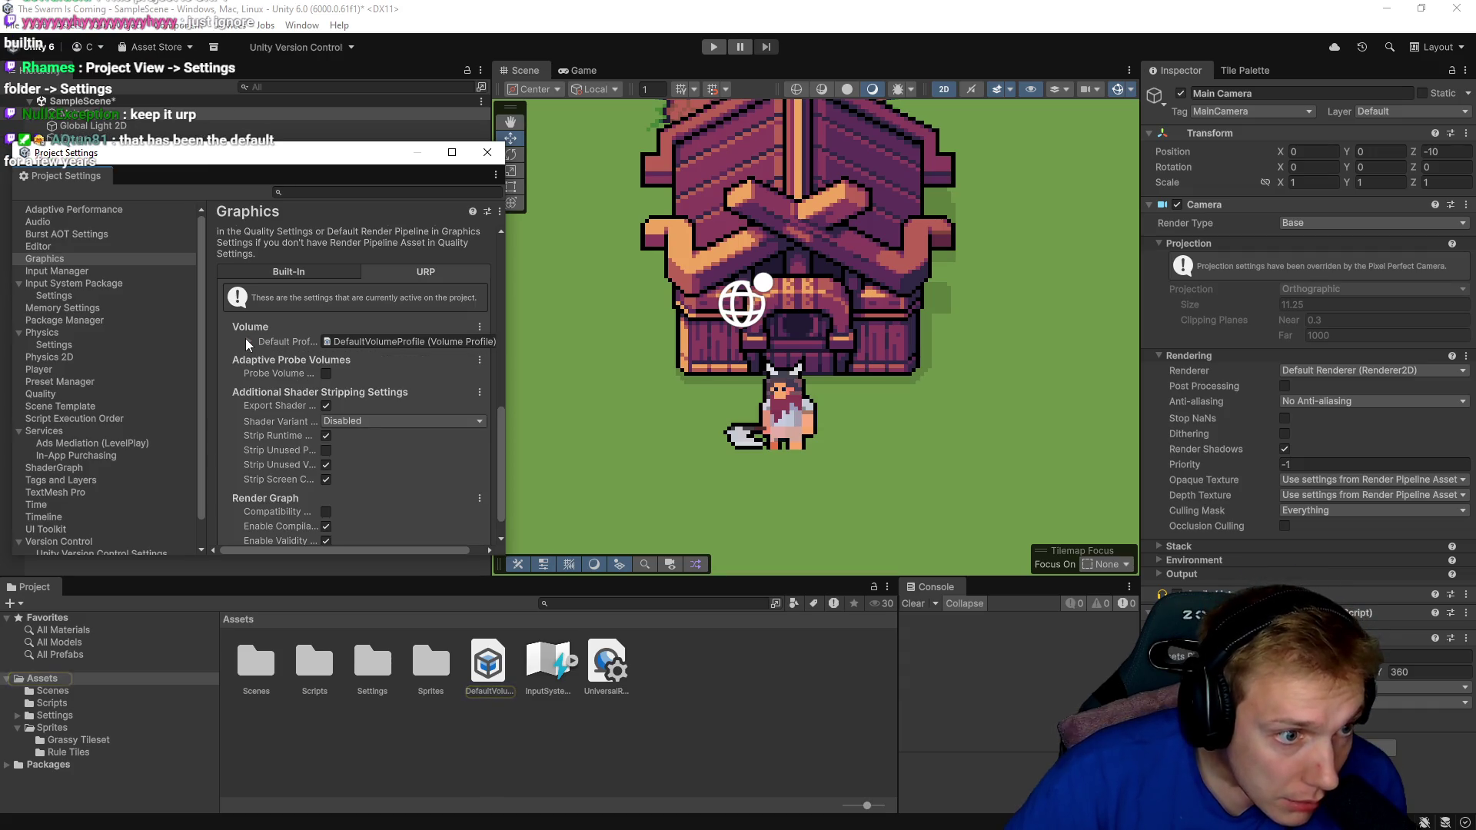
{"action": "left_click", "coordinate": [247, 340]}
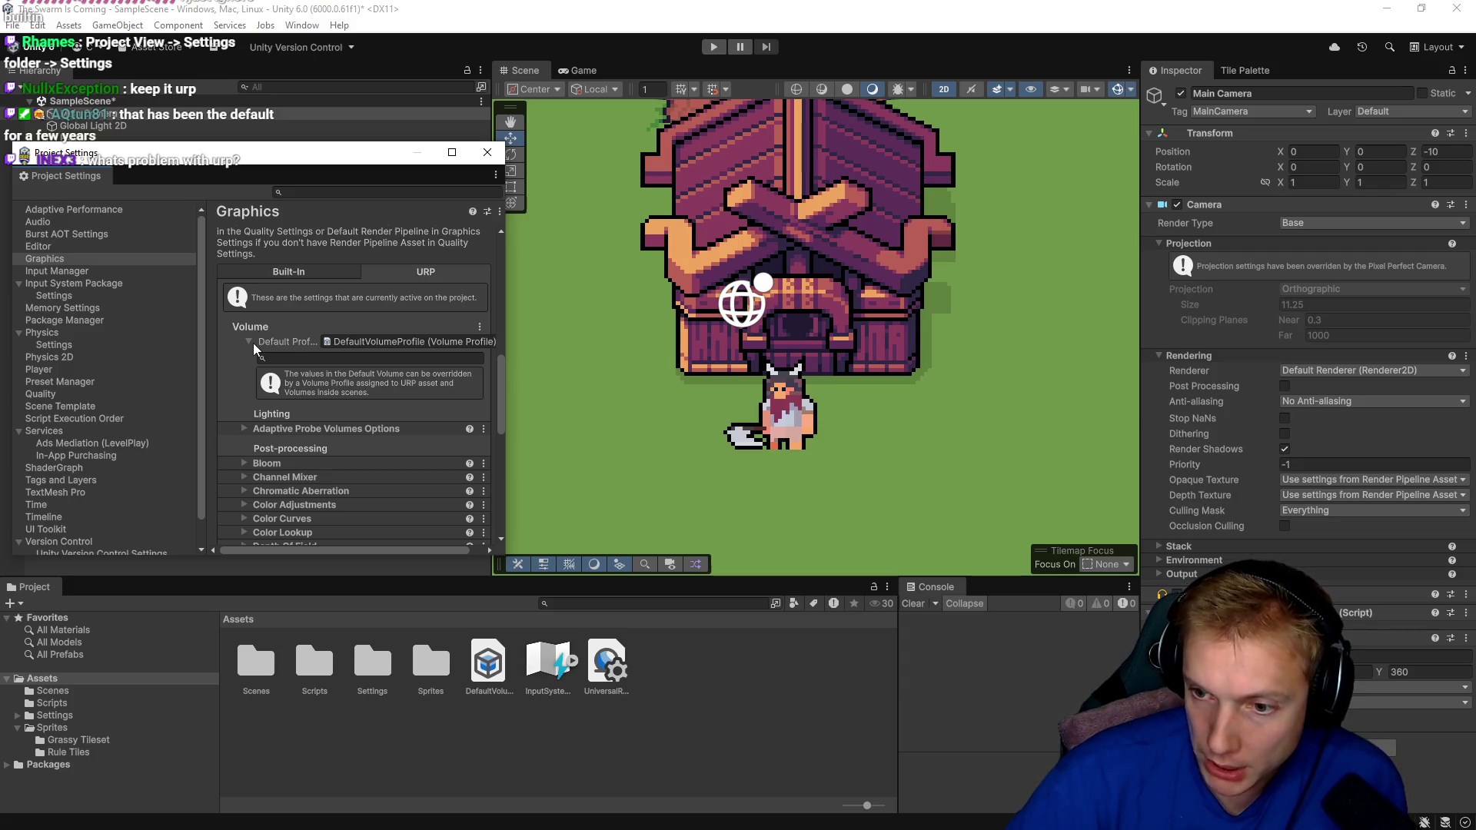
{"action": "left_click", "coordinate": [247, 339]}
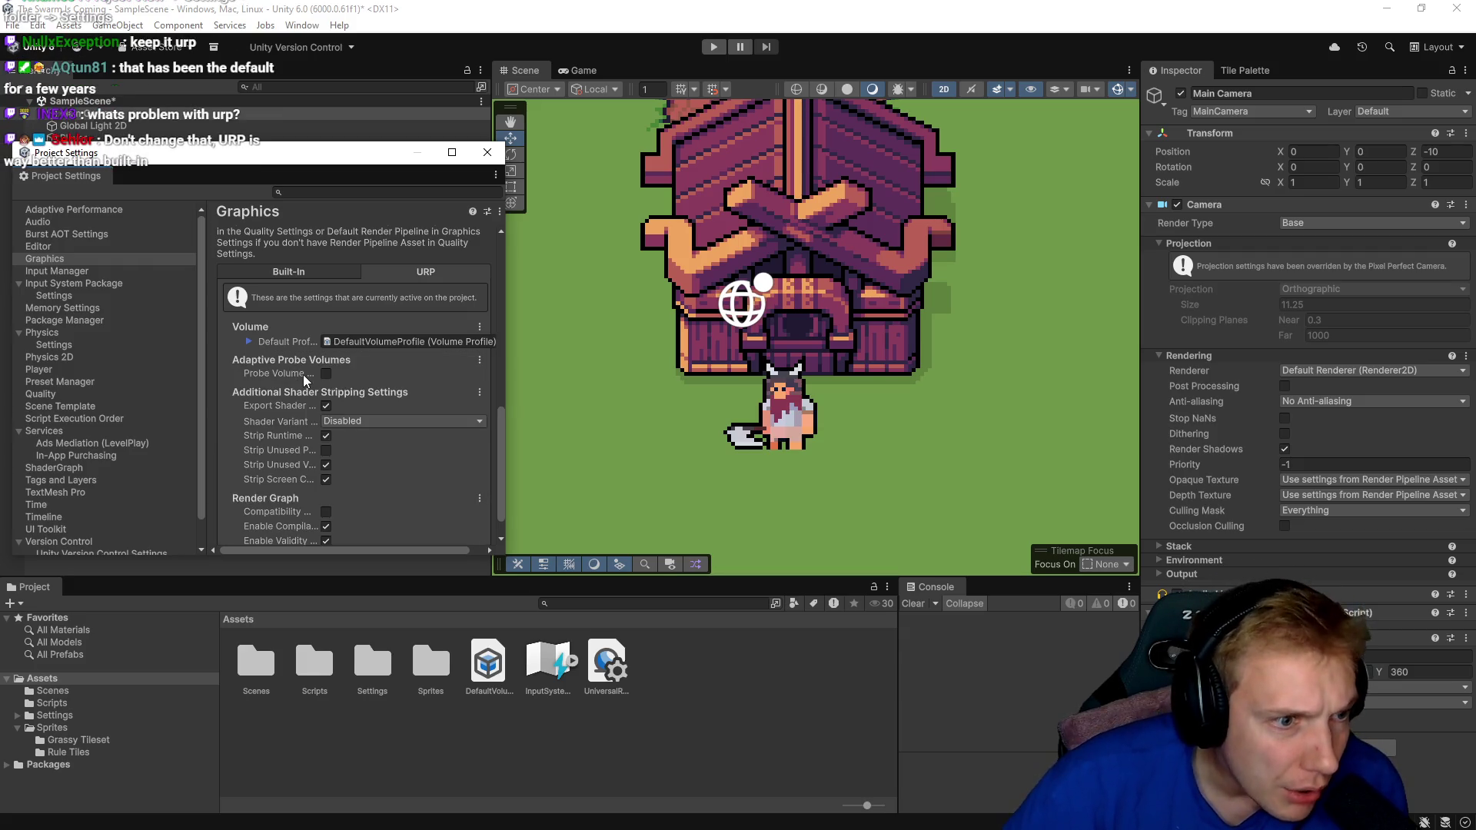
Expand the default volume profile overrides, scroll through them, then switch to the web browser.
{"action": "scroll", "coordinate": [267, 395], "scroll_direction": "down", "scroll_amount": 1}
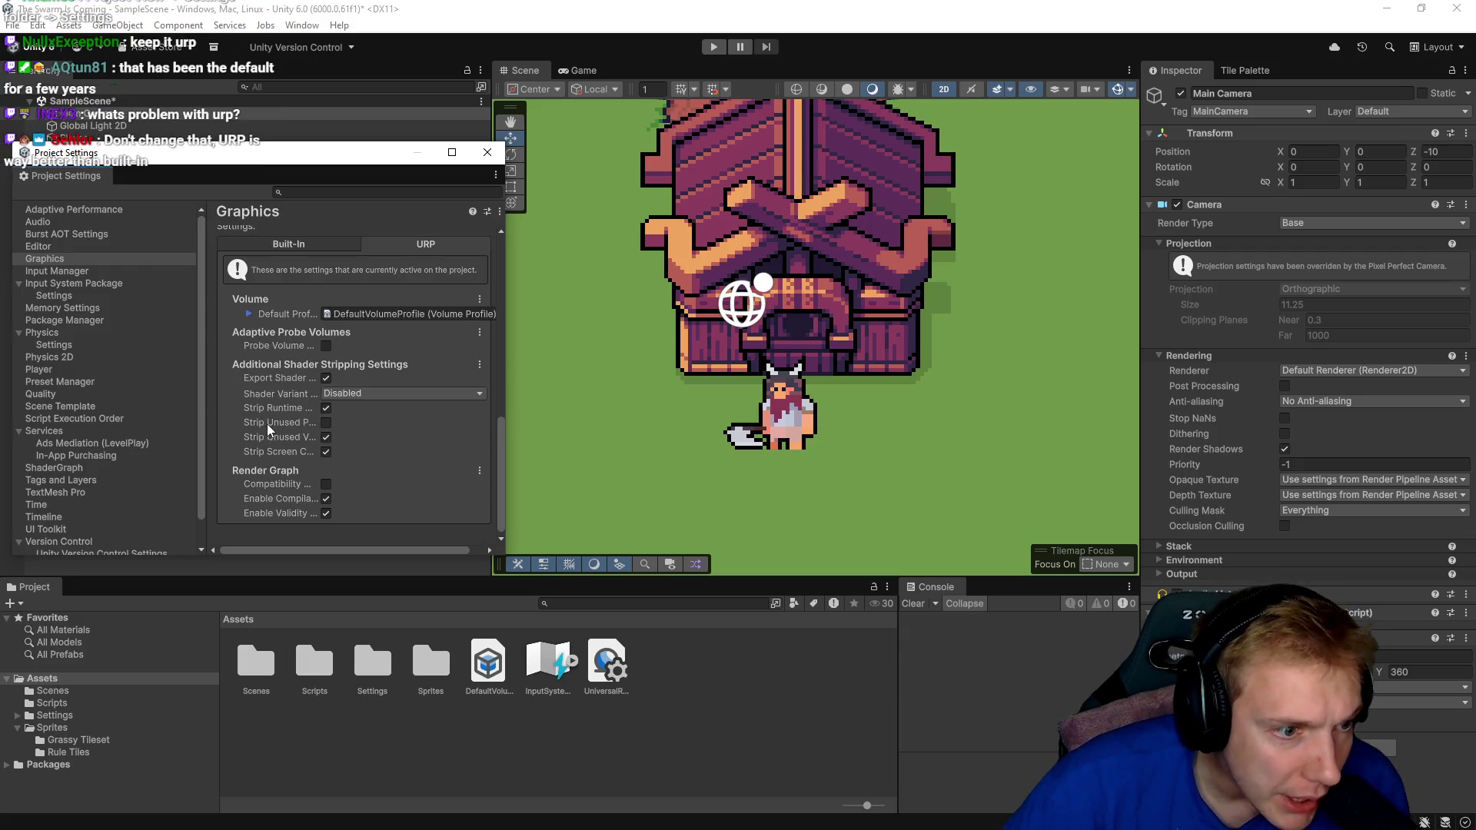
{"action": "left_click", "coordinate": [246, 312]}
{"action": "scroll", "coordinate": [238, 344], "scroll_direction": "down", "scroll_amount": 3}
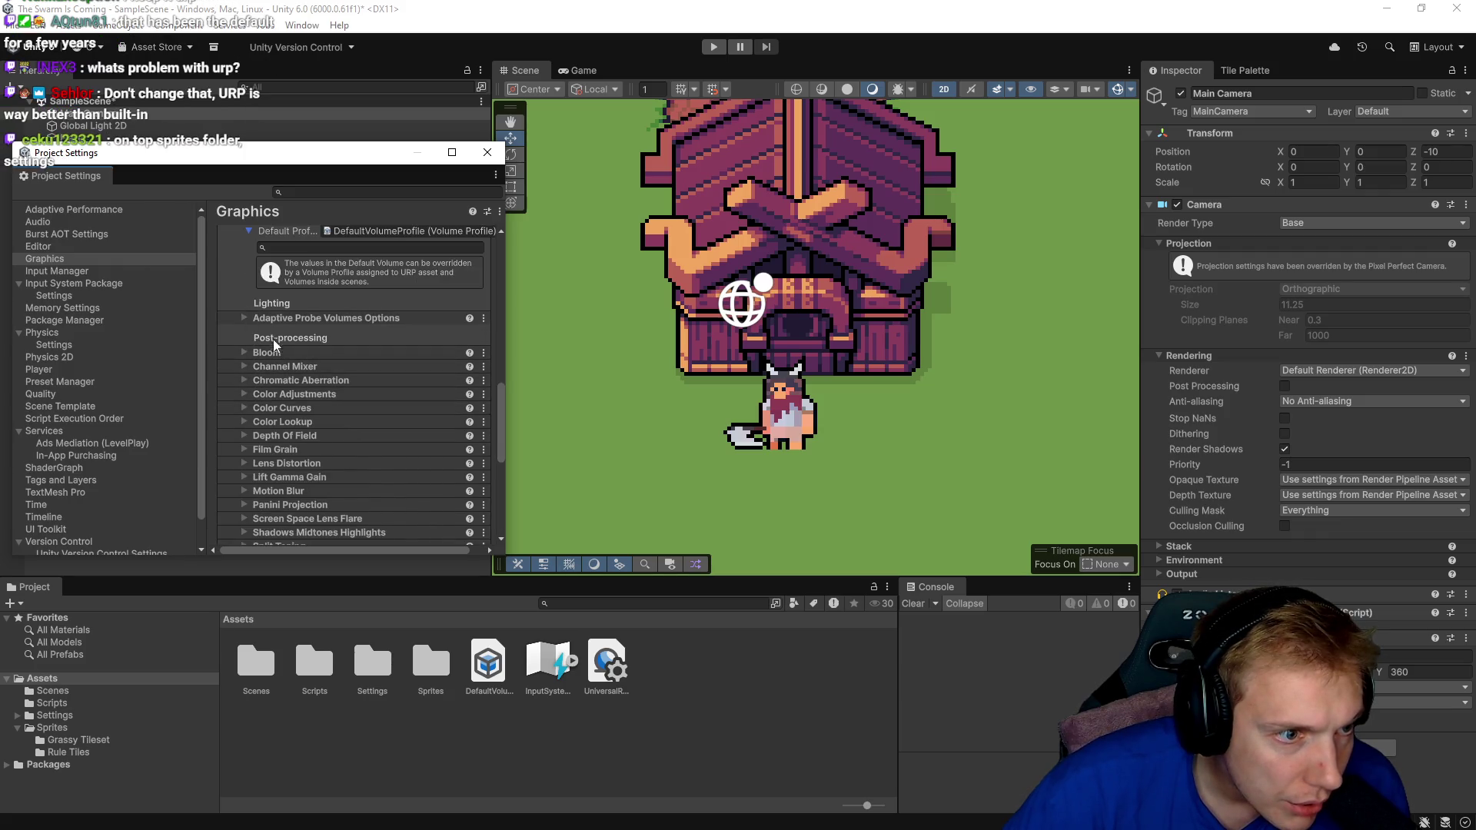
{"action": "scroll", "coordinate": [307, 450], "scroll_direction": "down", "scroll_amount": 6}
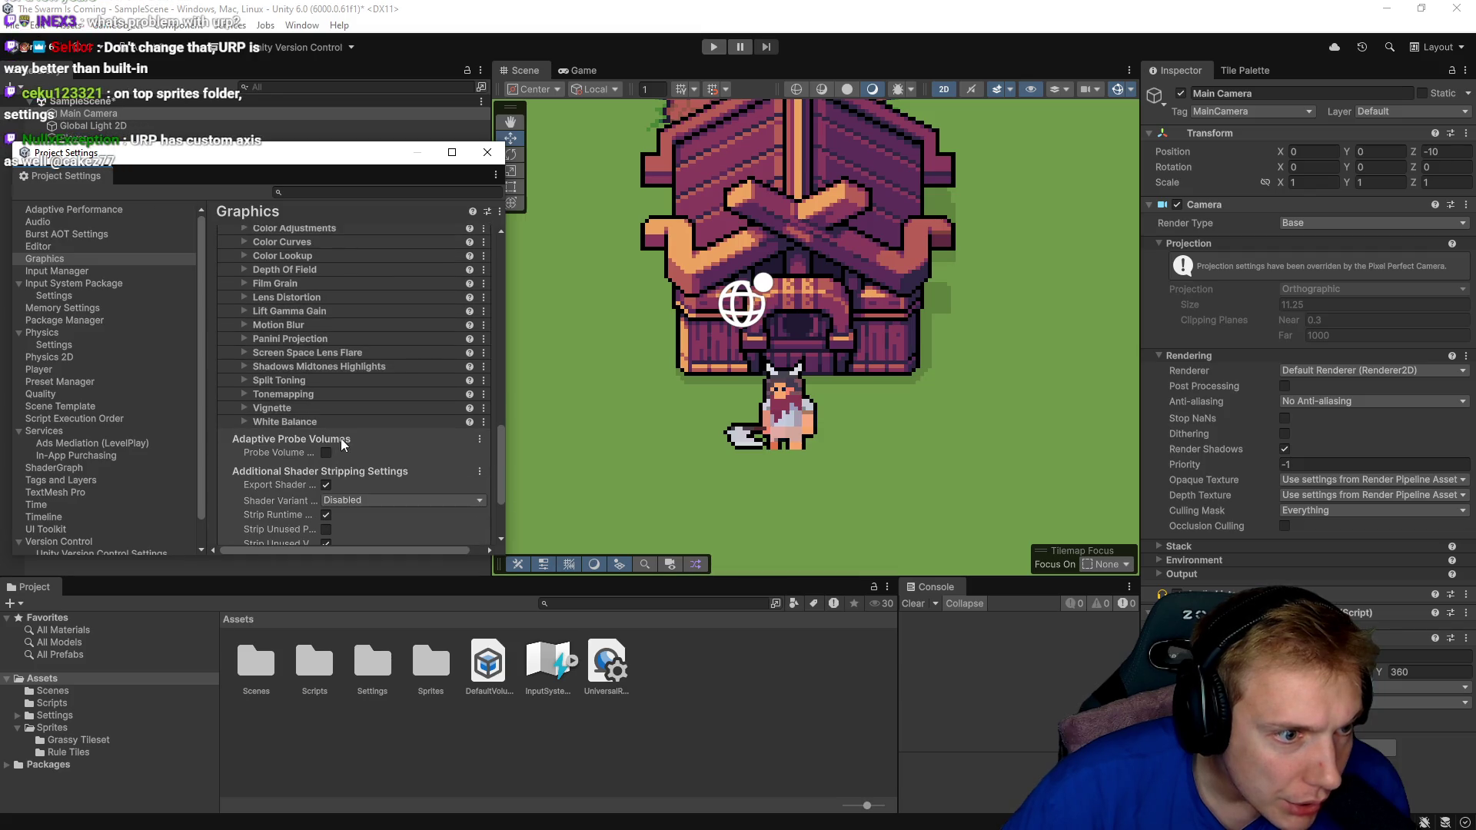
{"action": "scroll", "coordinate": [302, 468], "scroll_direction": "down", "scroll_amount": 2}
{"action": "scroll", "coordinate": [302, 469], "scroll_direction": "down", "scroll_amount": 3}
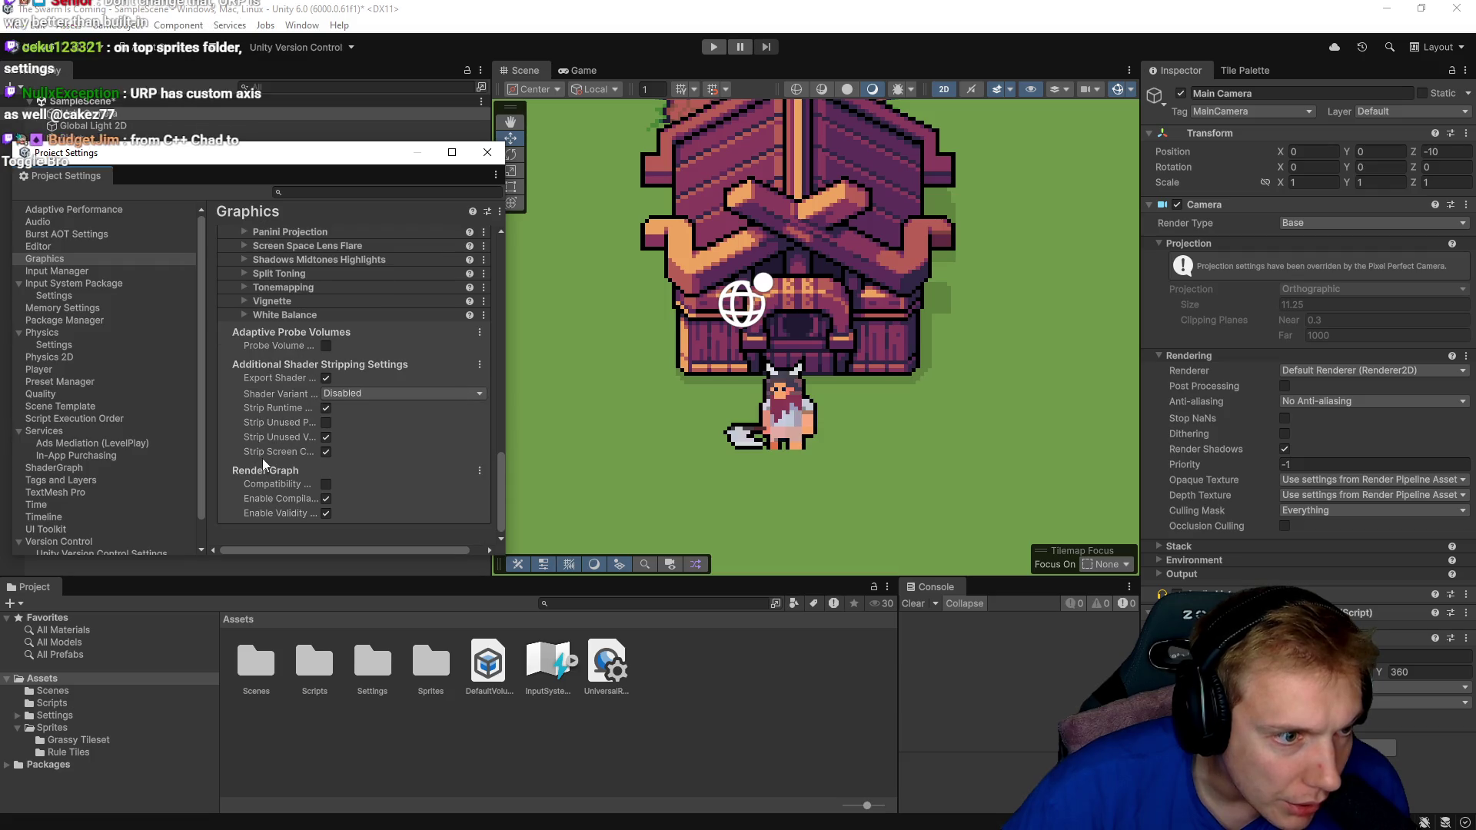
{"action": "mouse_move", "coordinate": [279, 481]}
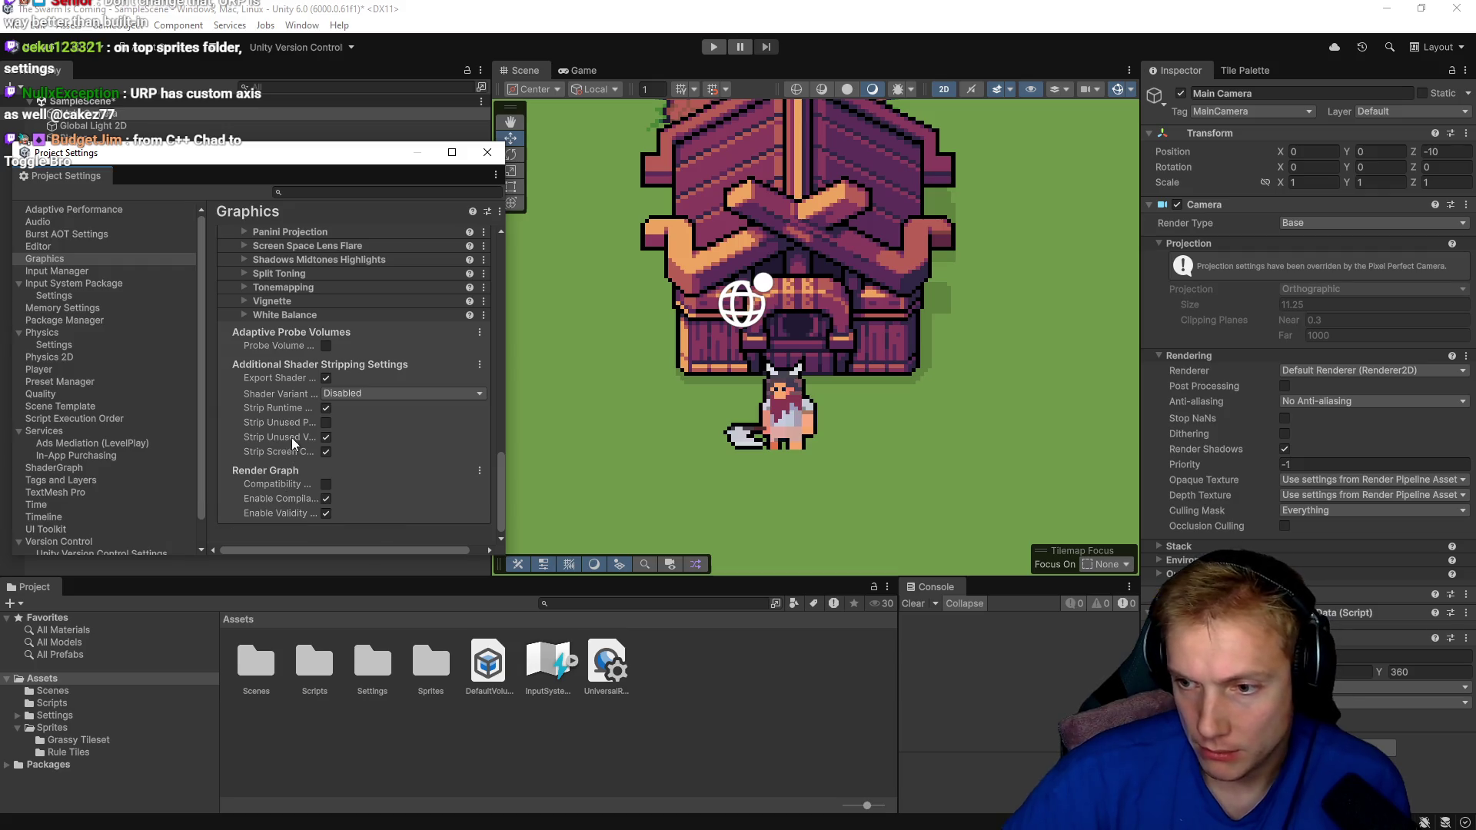
{"action": "scroll", "coordinate": [327, 418], "scroll_direction": "up", "scroll_amount": 15}
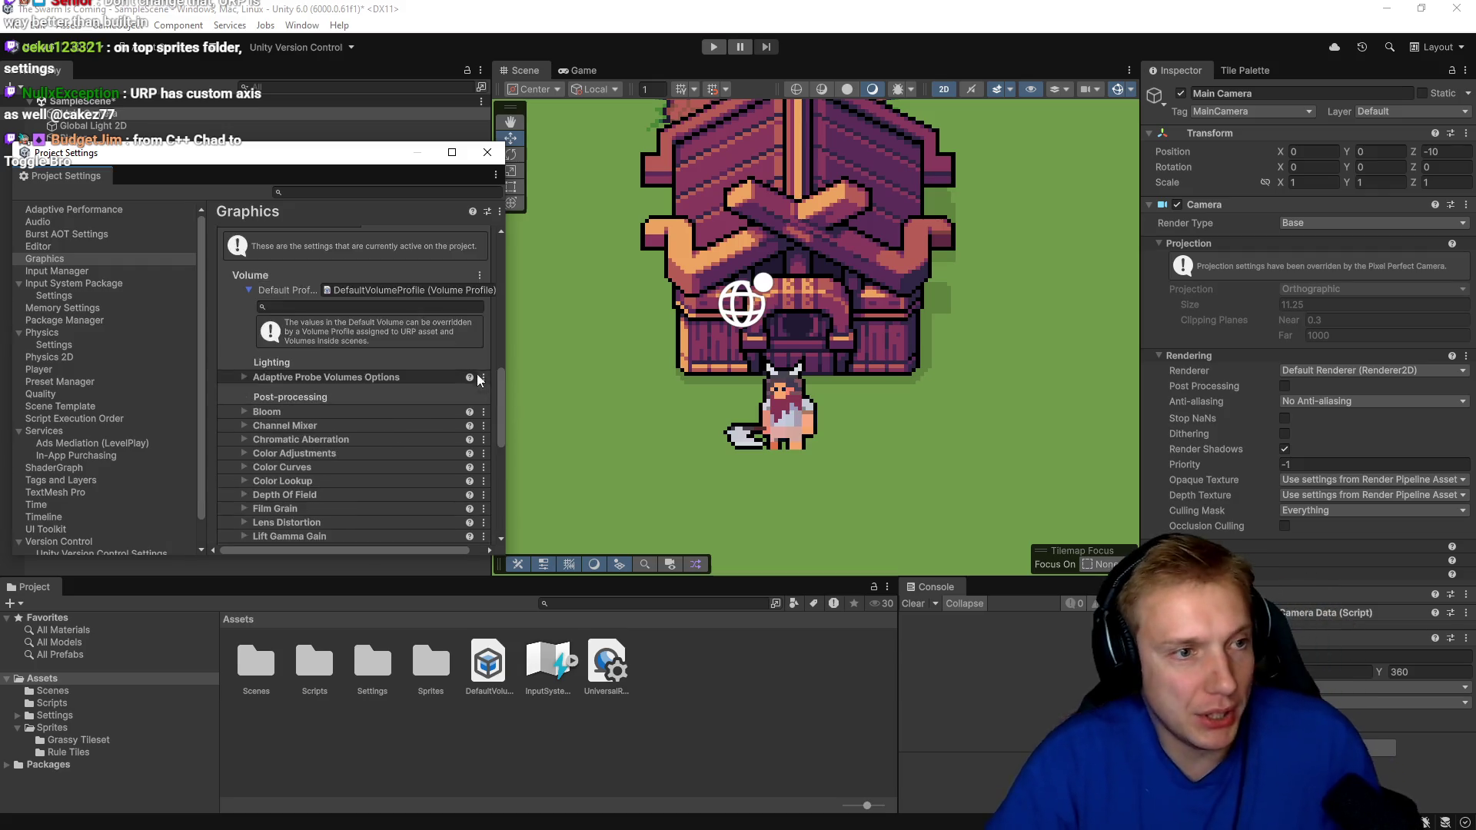
{"action": "key", "text": "alt+Tab"}
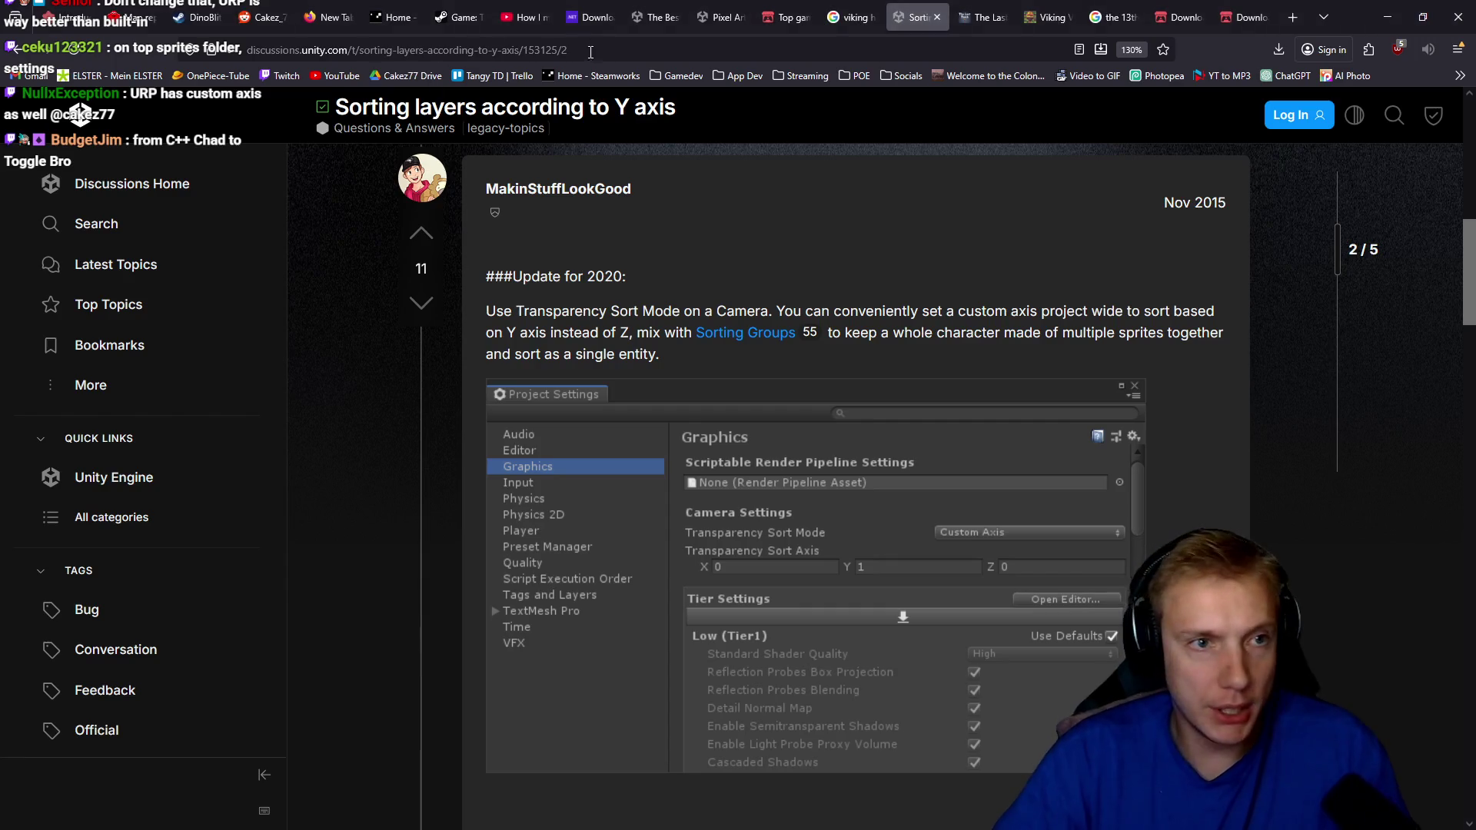
Search for 'urp unity custom sort axis' and open the Unity Discussions 'Custom Axis - For Universal Render Pipleline' thread.
{"action": "key", "text": "ctrl+l"}
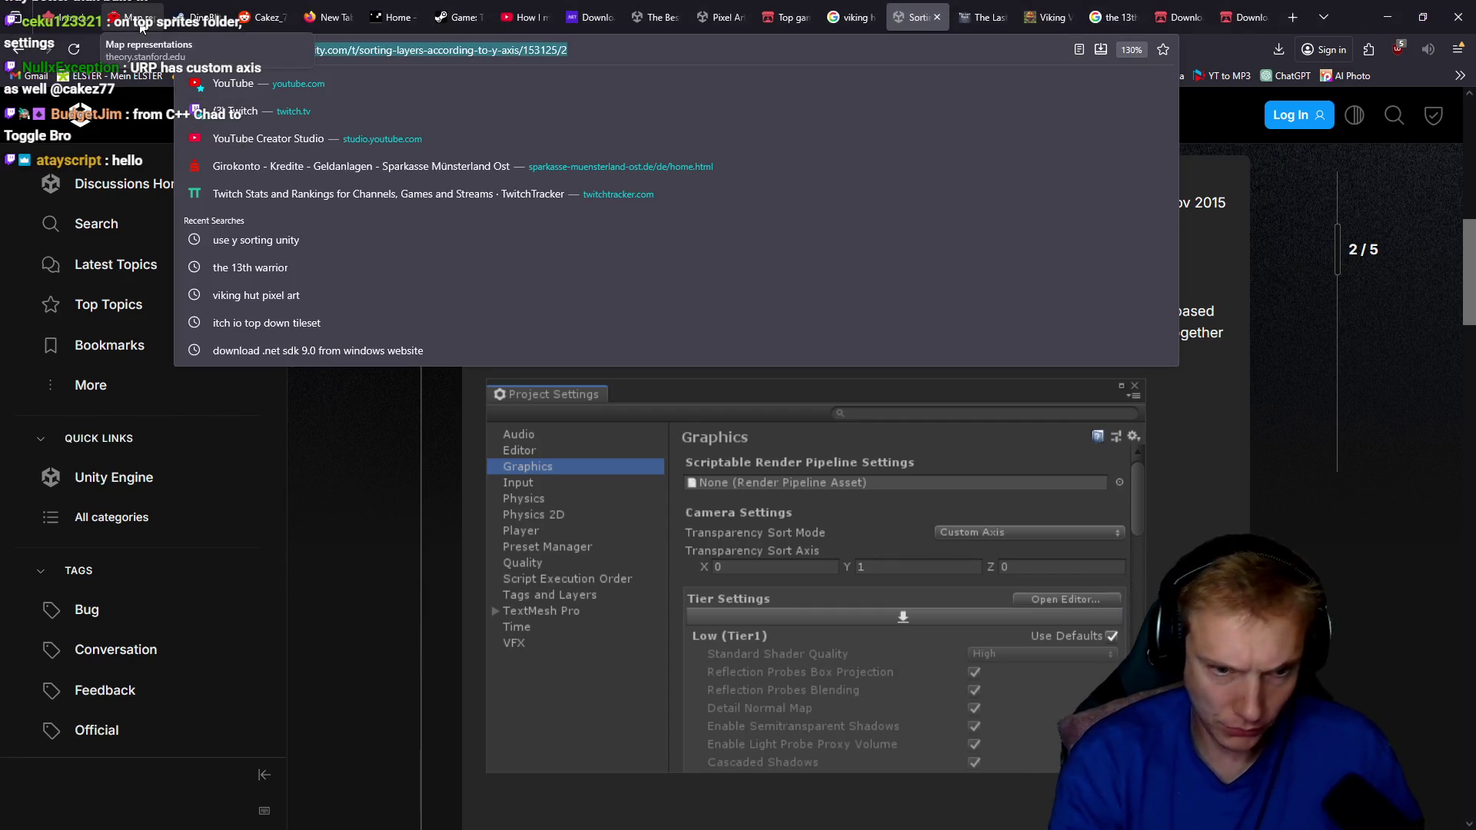
{"action": "type", "text": "ur"}
{"action": "type", "text": "p unity "}
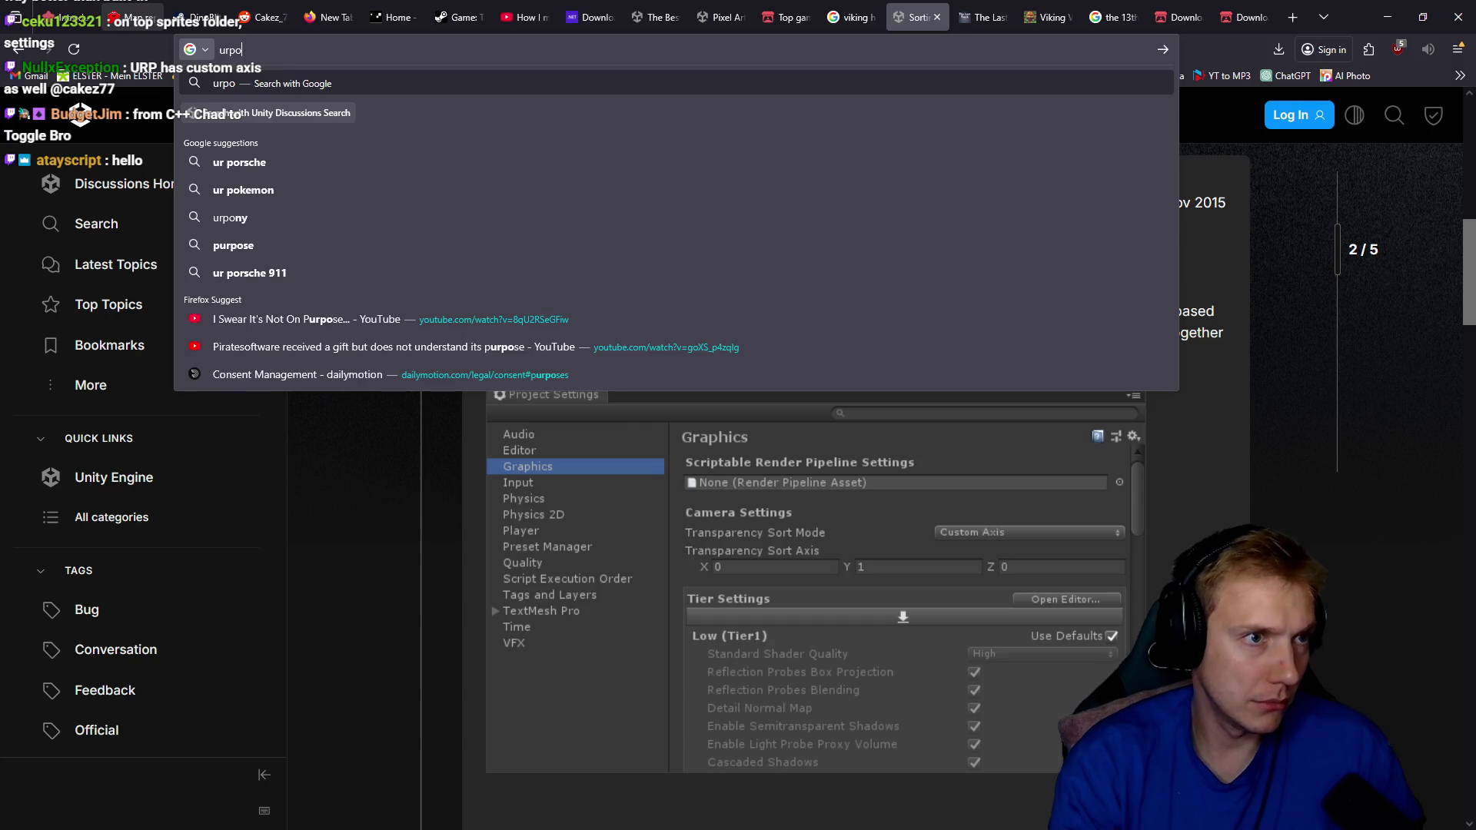
{"action": "type", "text": "custom sort axis"}
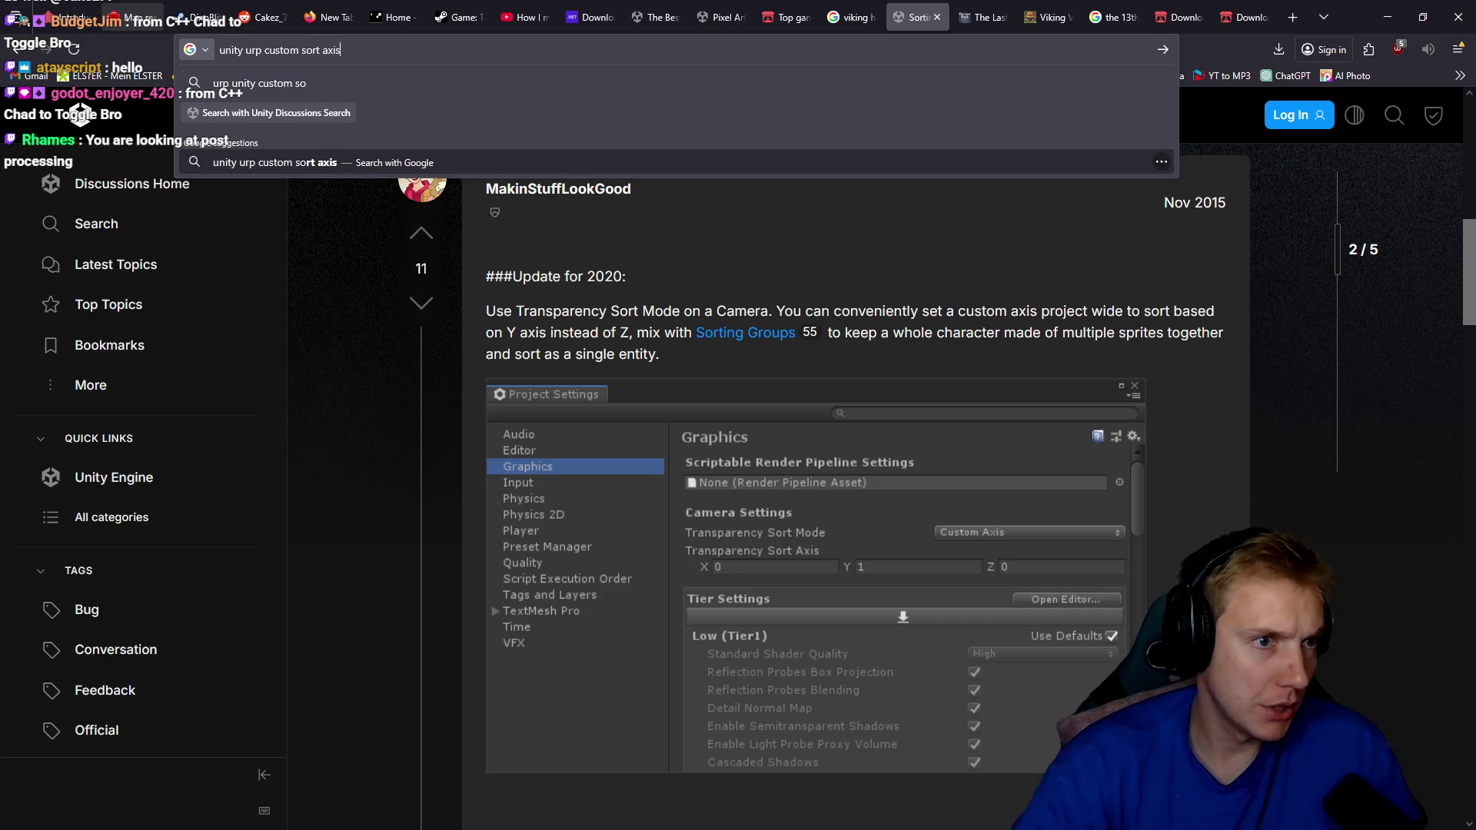
{"action": "left_click", "coordinate": [253, 162]}
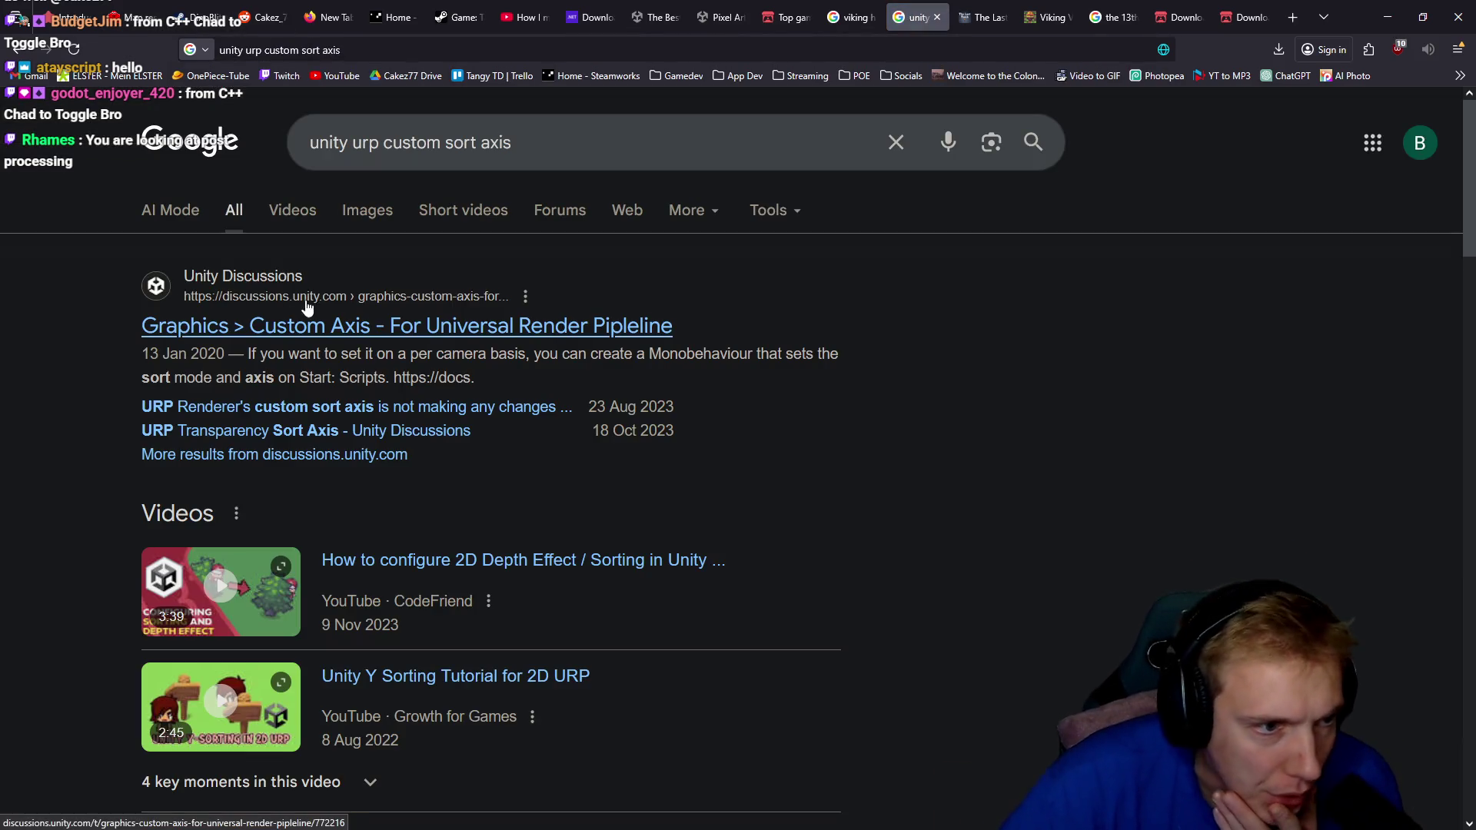
{"action": "left_click", "coordinate": [471, 336]}
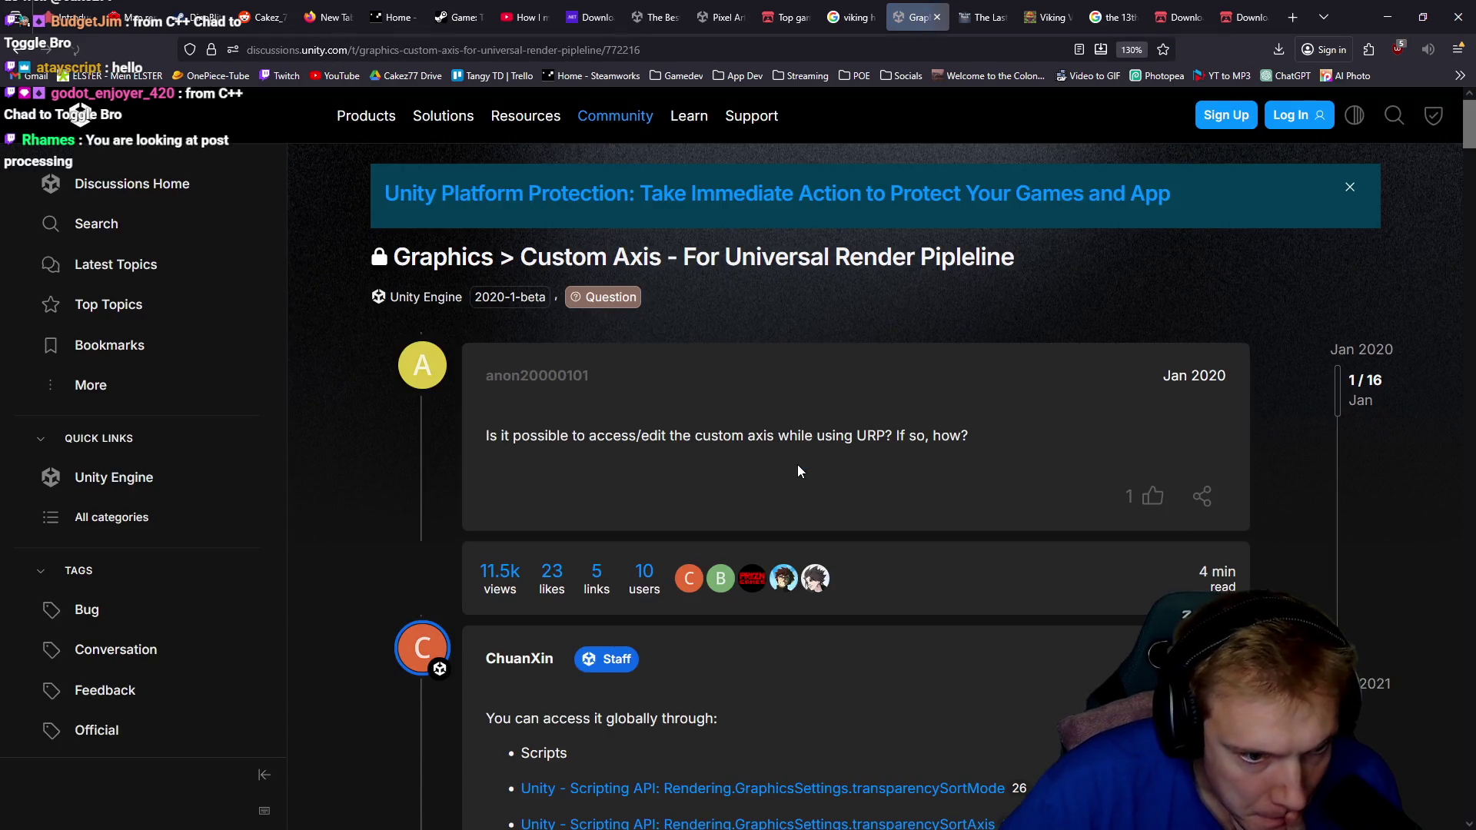
{"action": "scroll", "coordinate": [492, 298], "scroll_direction": "down", "scroll_amount": 5}
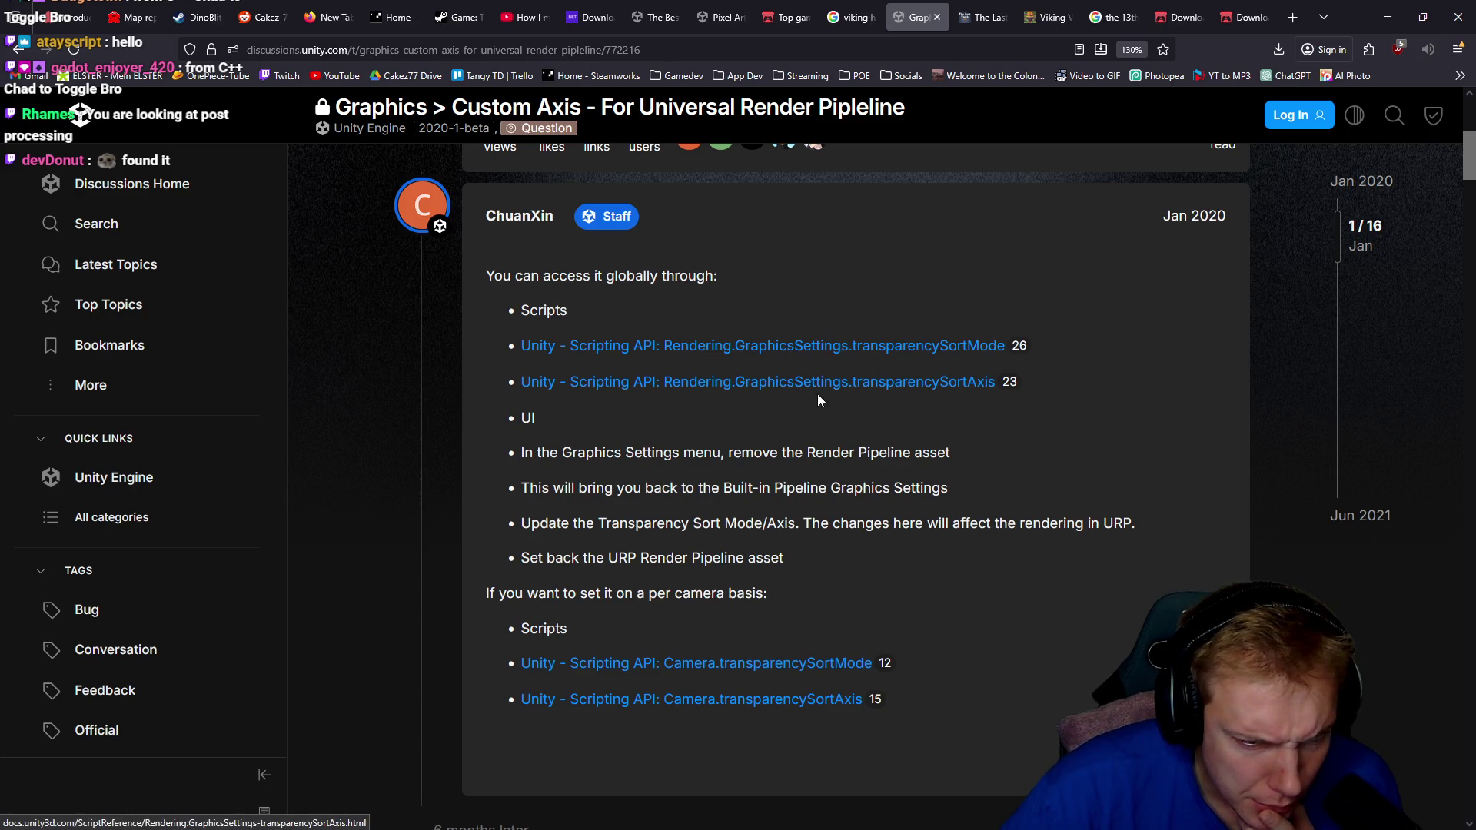
{"action": "scroll", "coordinate": [957, 430], "scroll_direction": "up", "scroll_amount": 4}
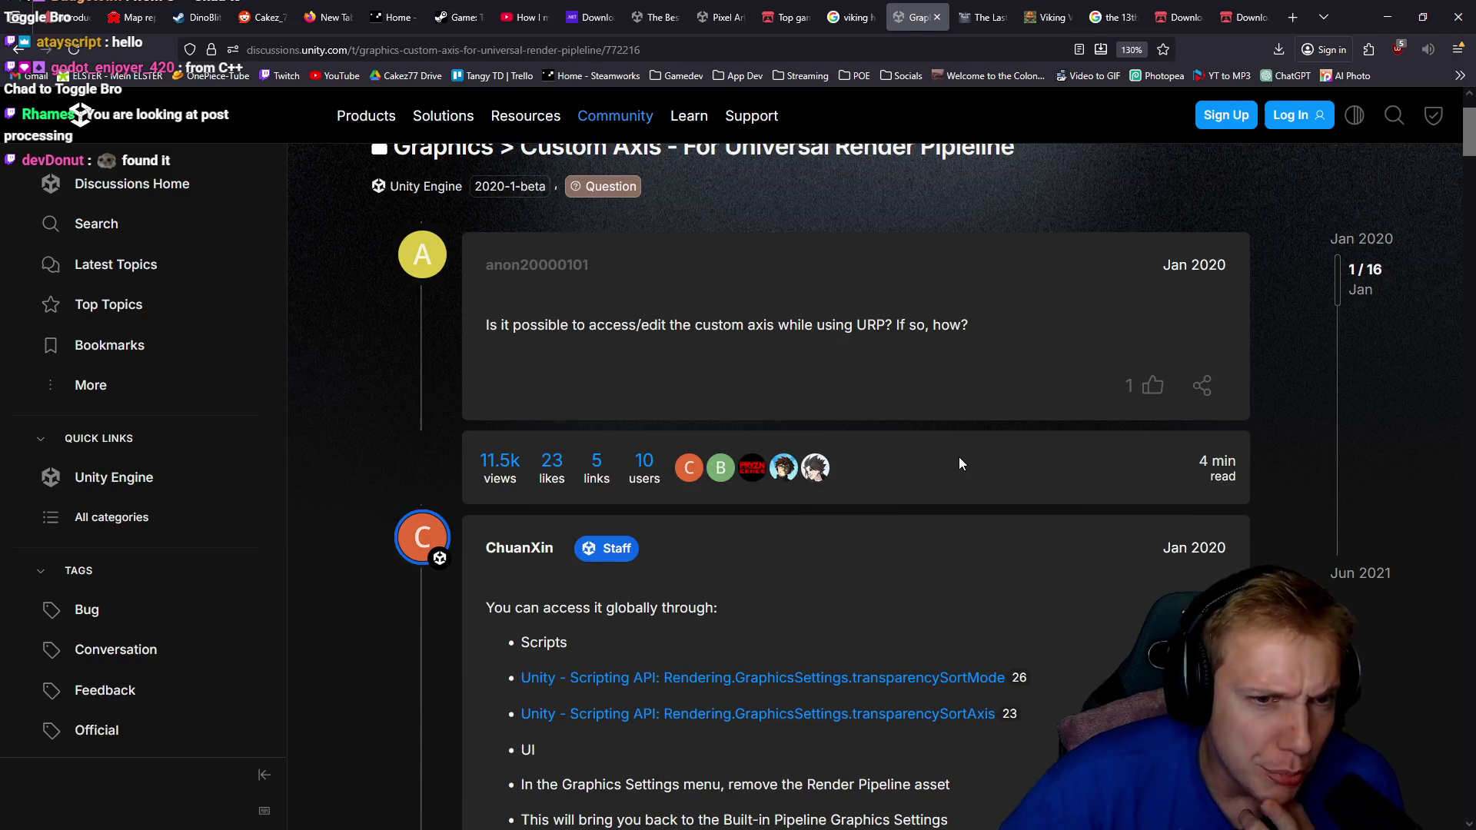
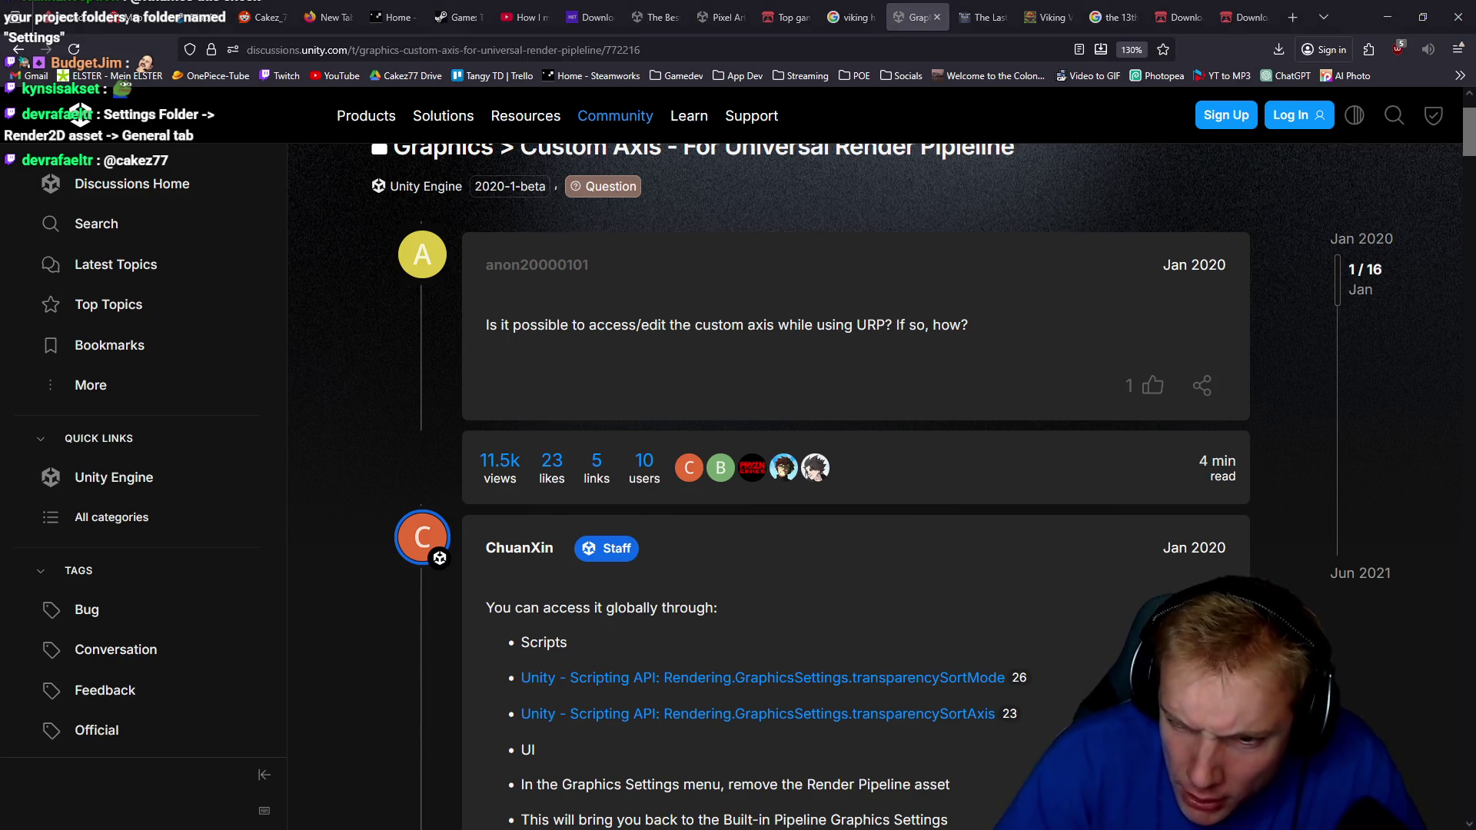
Leave the Custom Axis forum thread and return to Unity's Graphics project settings.
{"action": "key", "text": "alt+Tab"}
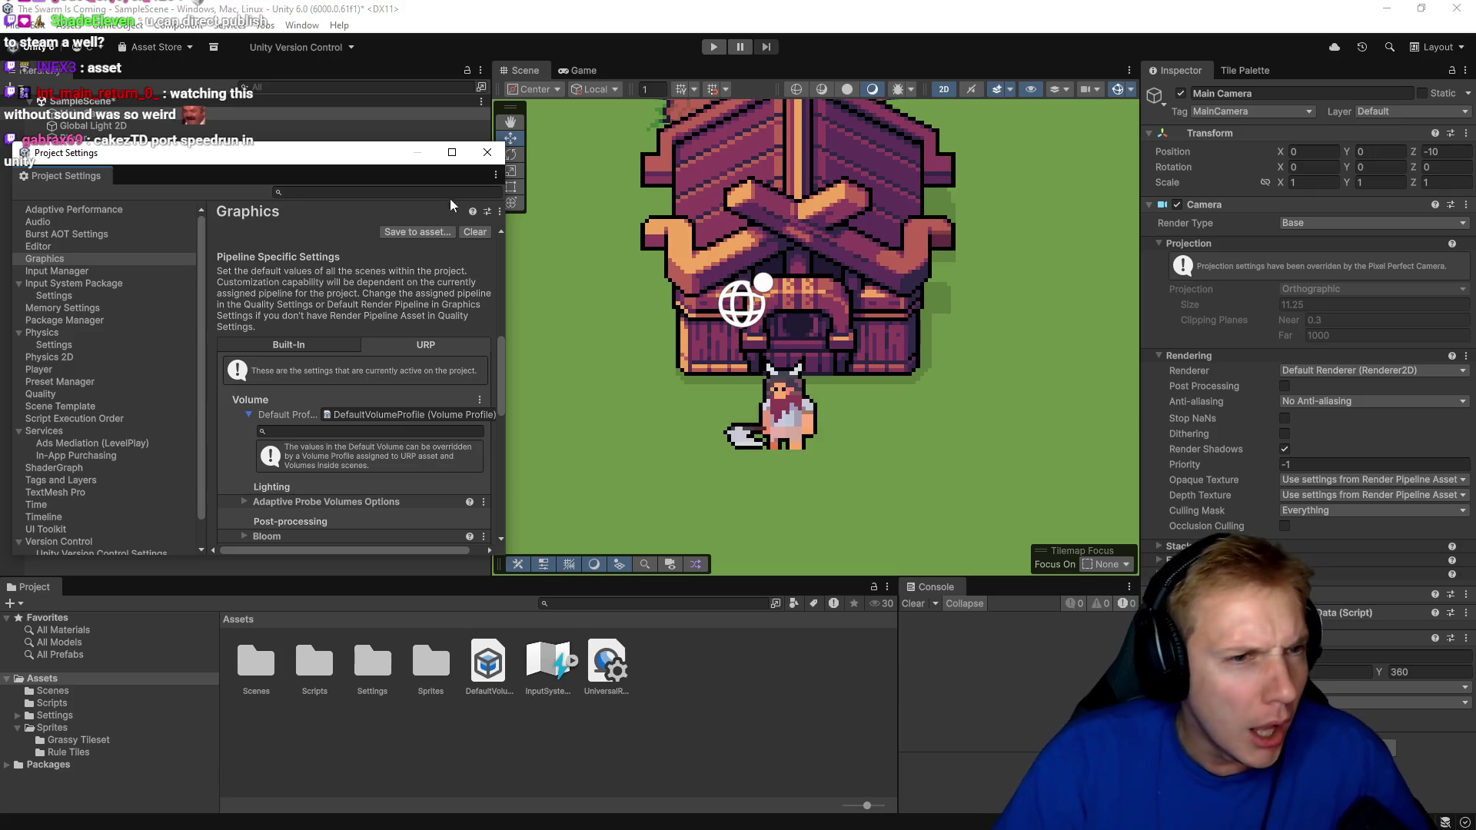
Close Project Settings, show the Scenes folder in File Explorer, and open its Settings folder.
{"action": "left_click", "coordinate": [487, 152]}
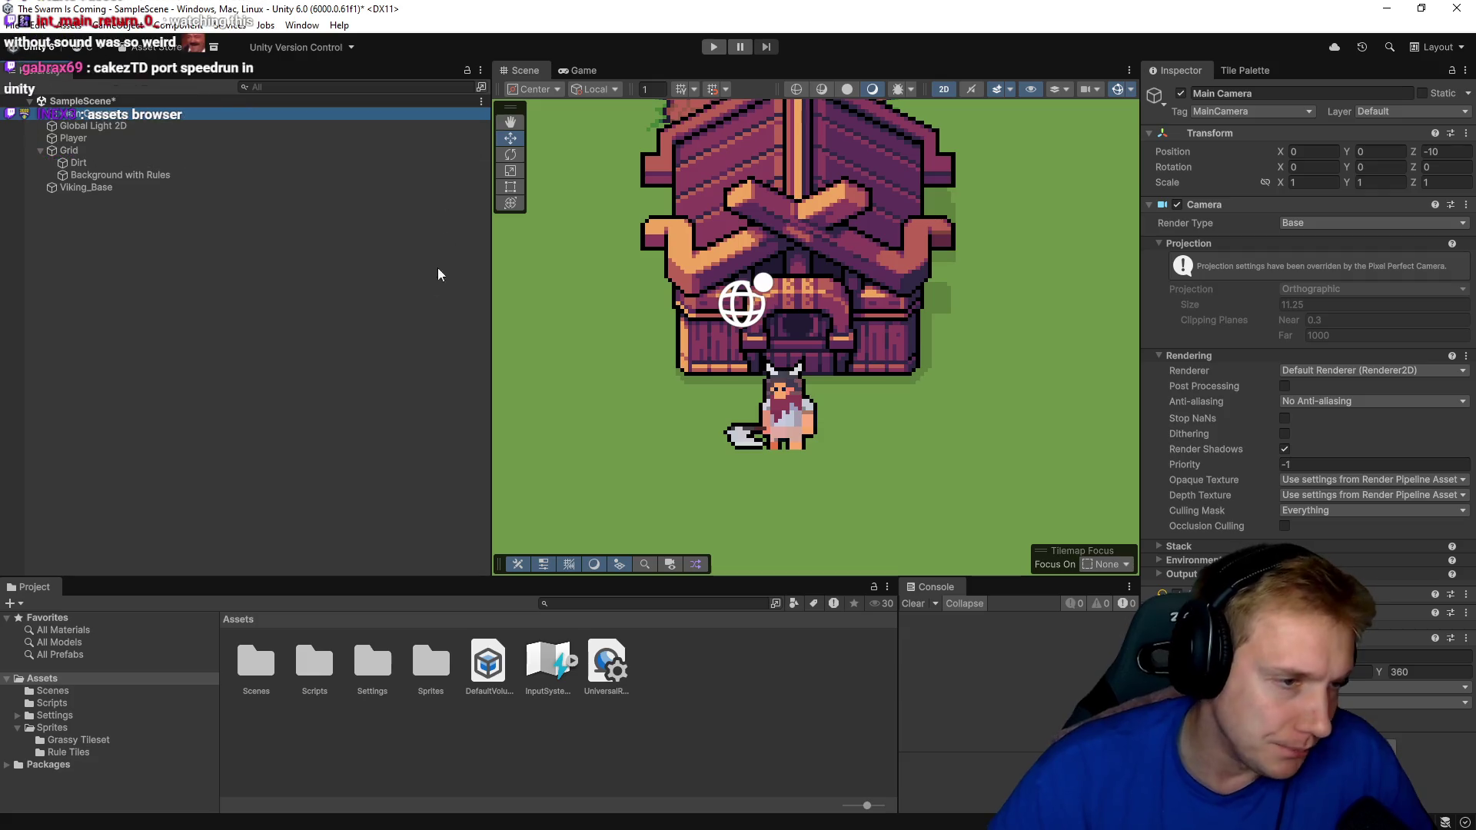
{"action": "right_click", "coordinate": [262, 661]}
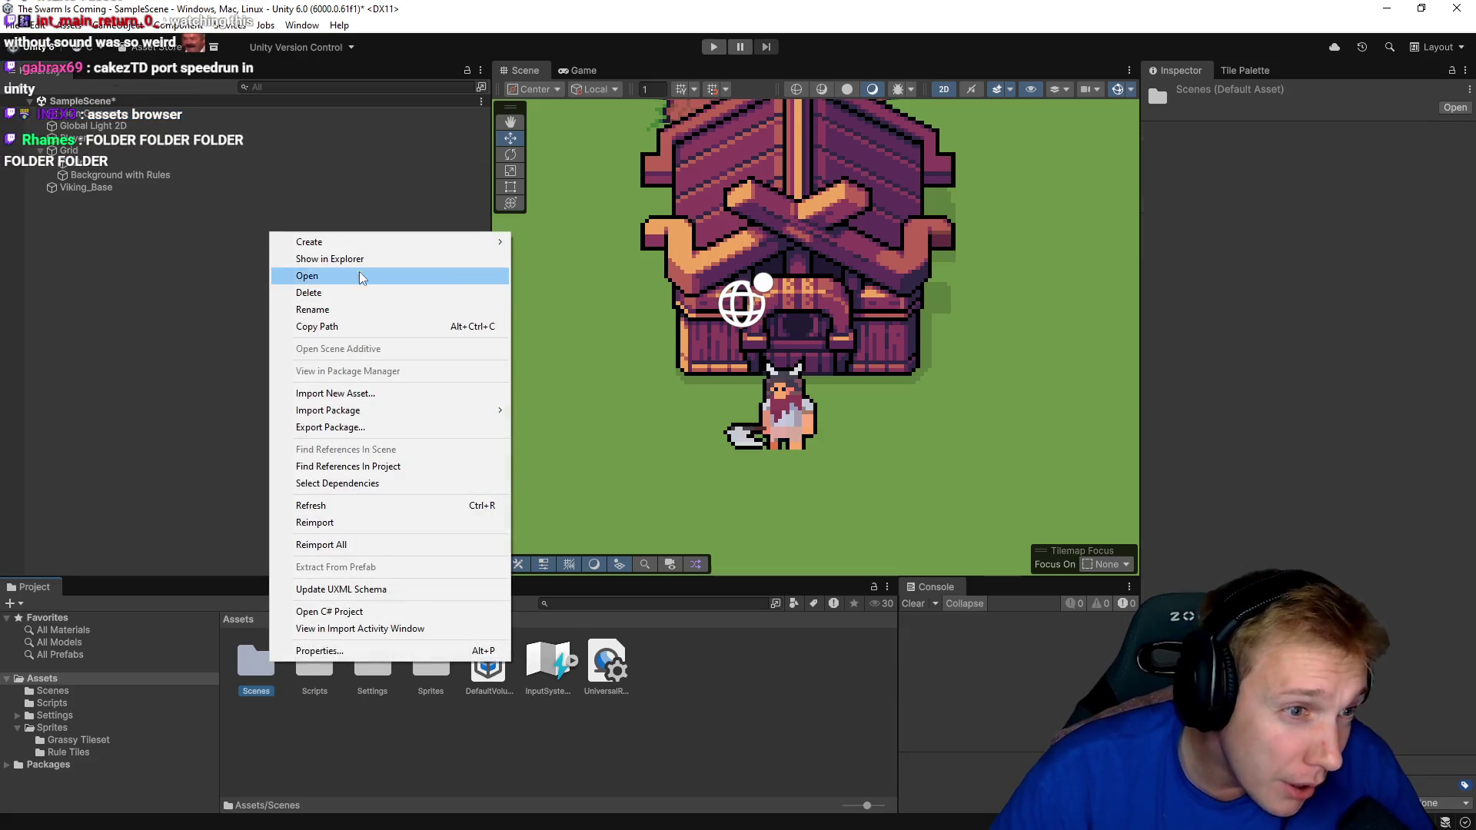
{"action": "left_click", "coordinate": [348, 260]}
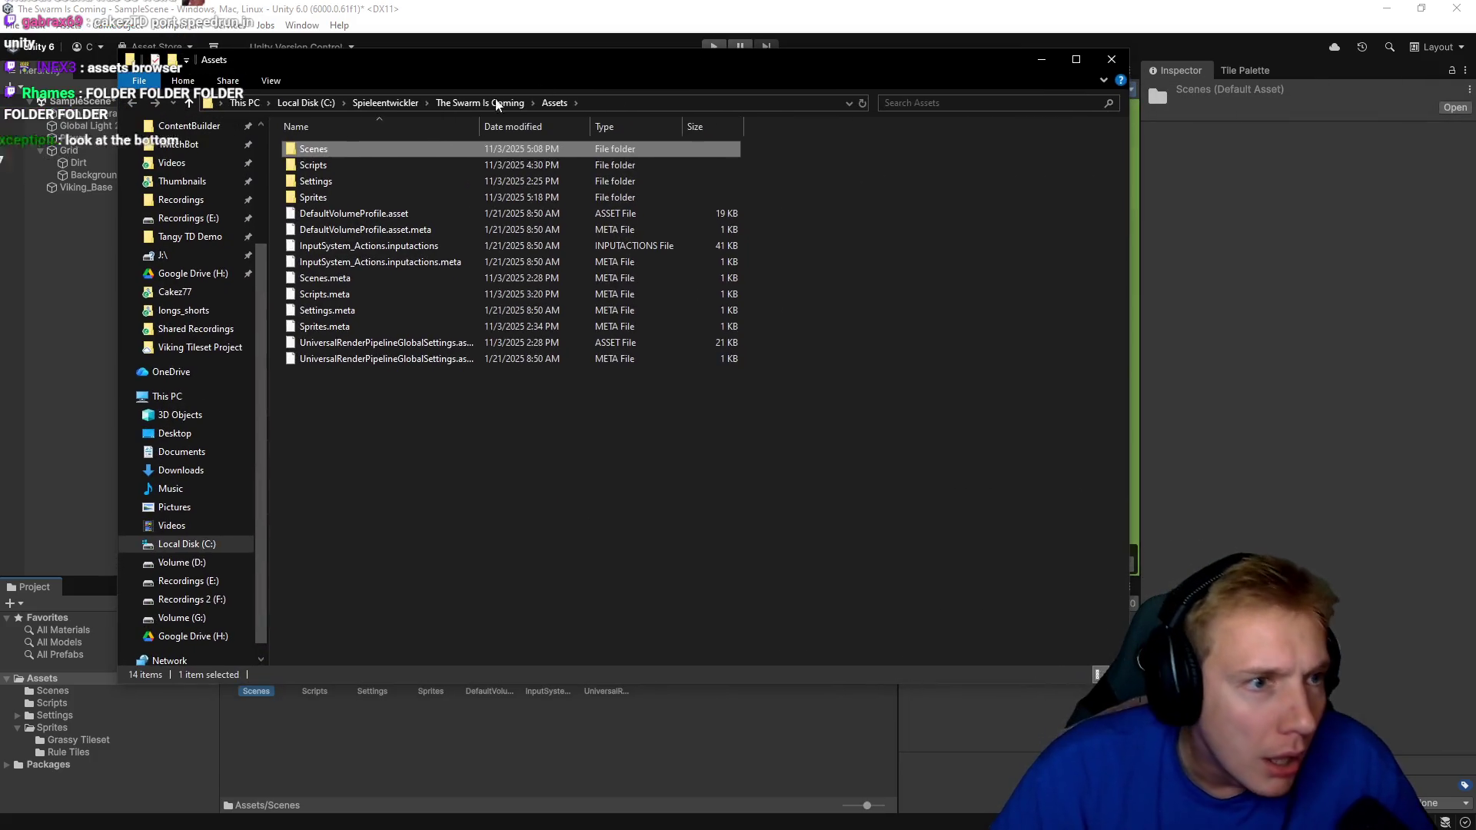
{"action": "double_click", "coordinate": [296, 185]}
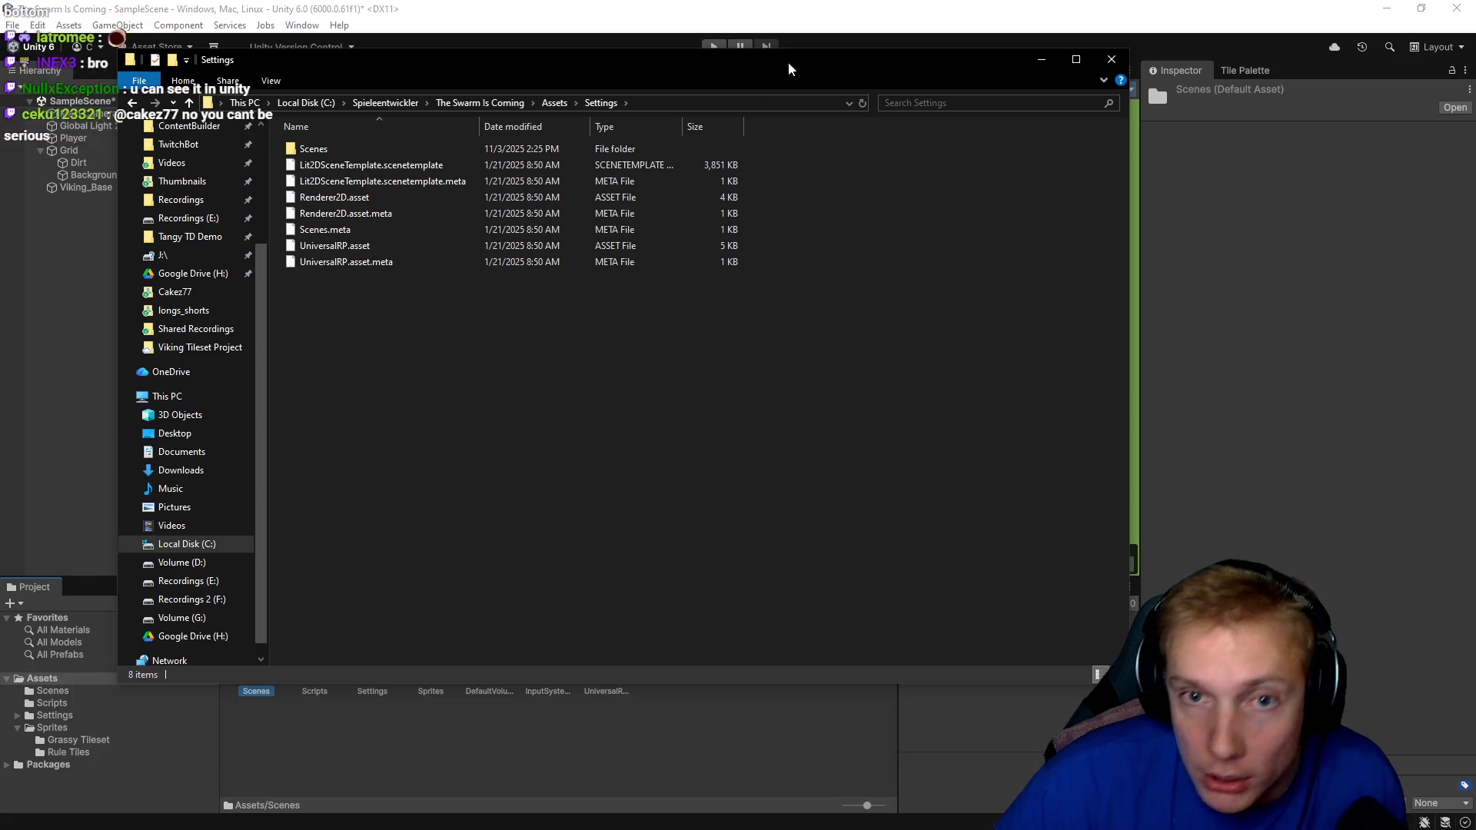
Close File Explorer with Alt+F4 to get back to Unity.
{"action": "key", "text": "alt+F4"}
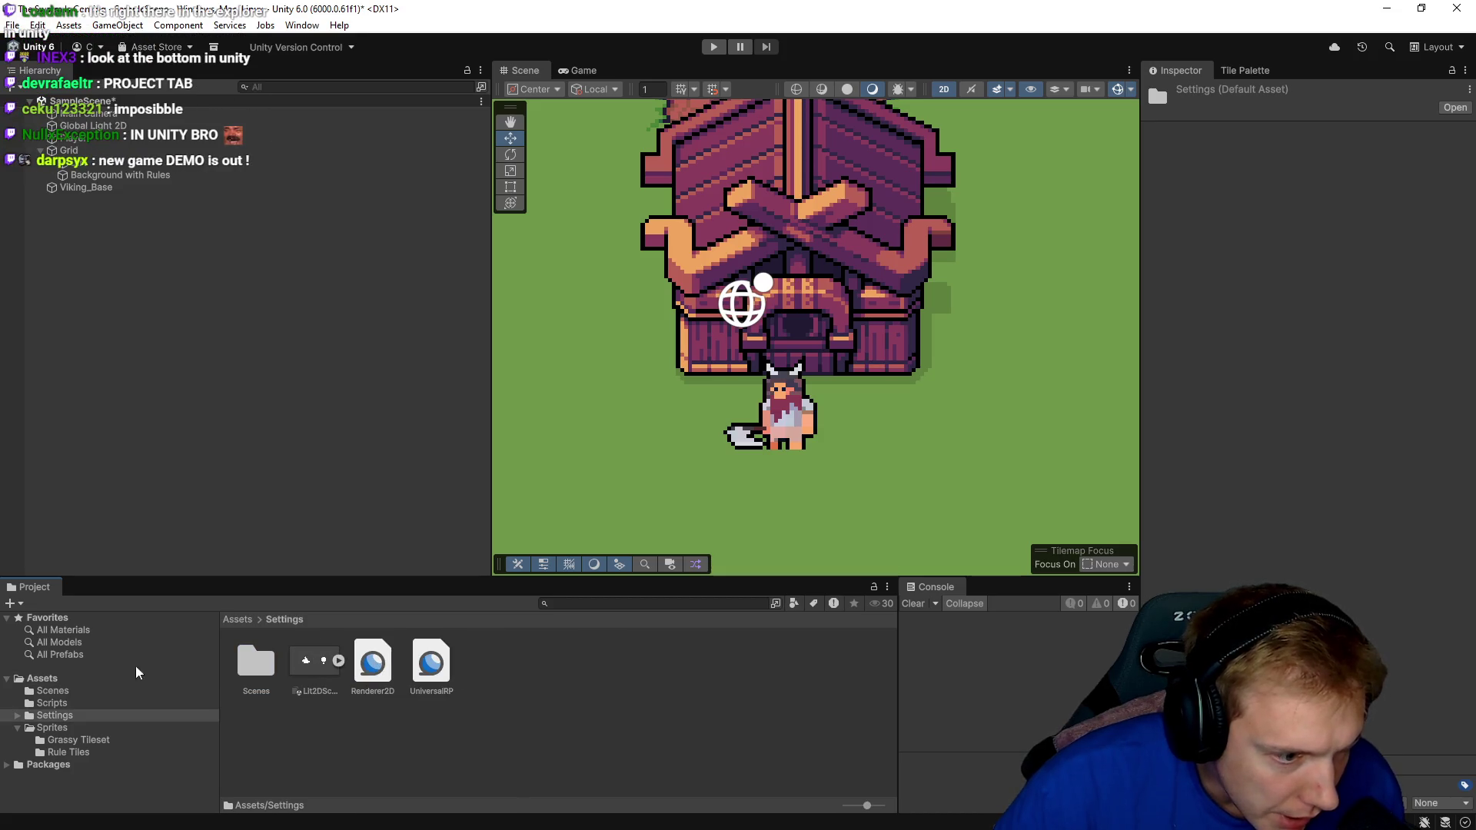
Check the global render pipeline settings, then select the UniversalRP asset in Assets/Settings.
{"action": "left_click", "coordinate": [42, 679]}
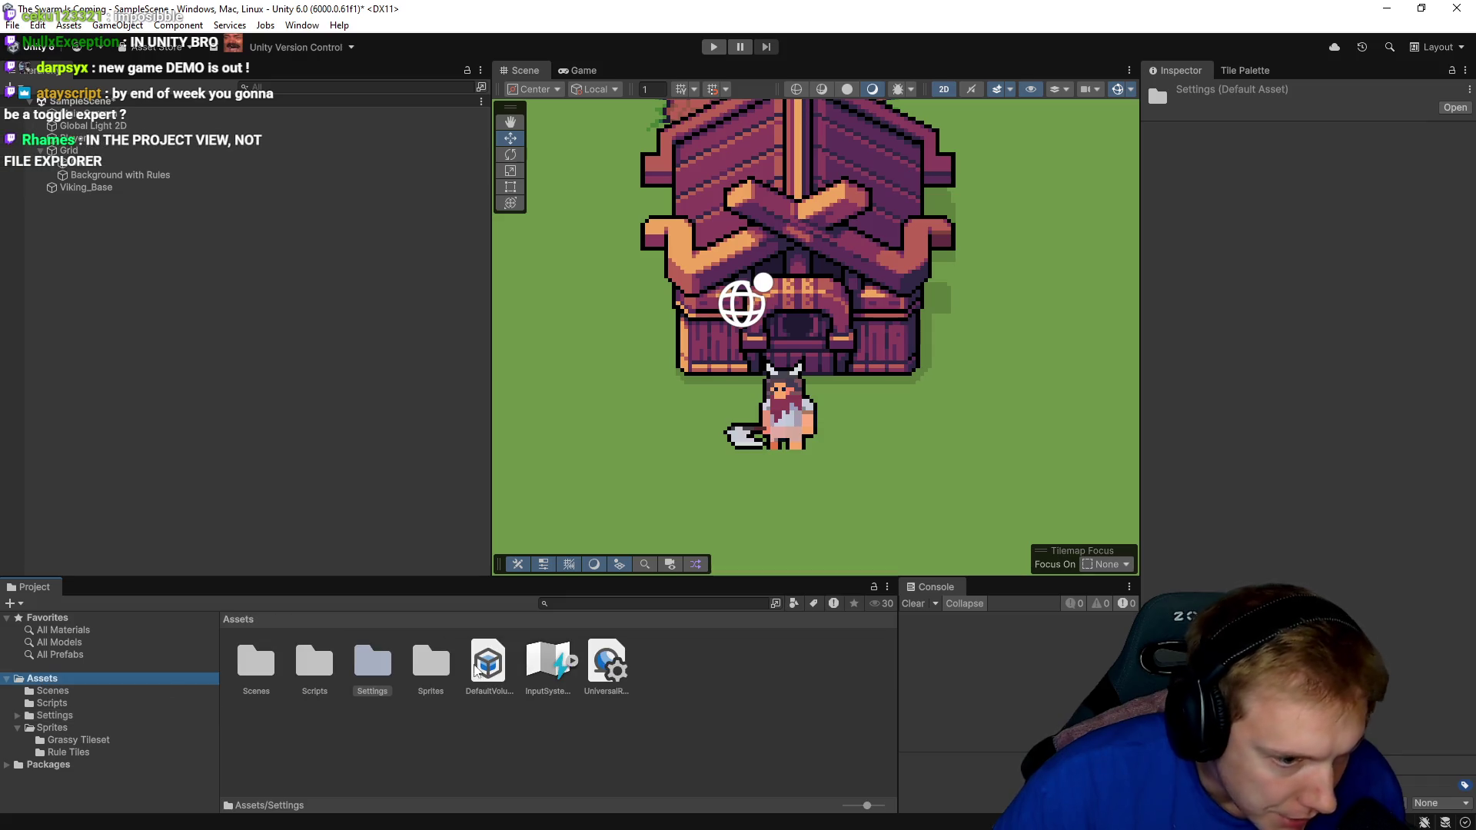
{"action": "left_click", "coordinate": [598, 668]}
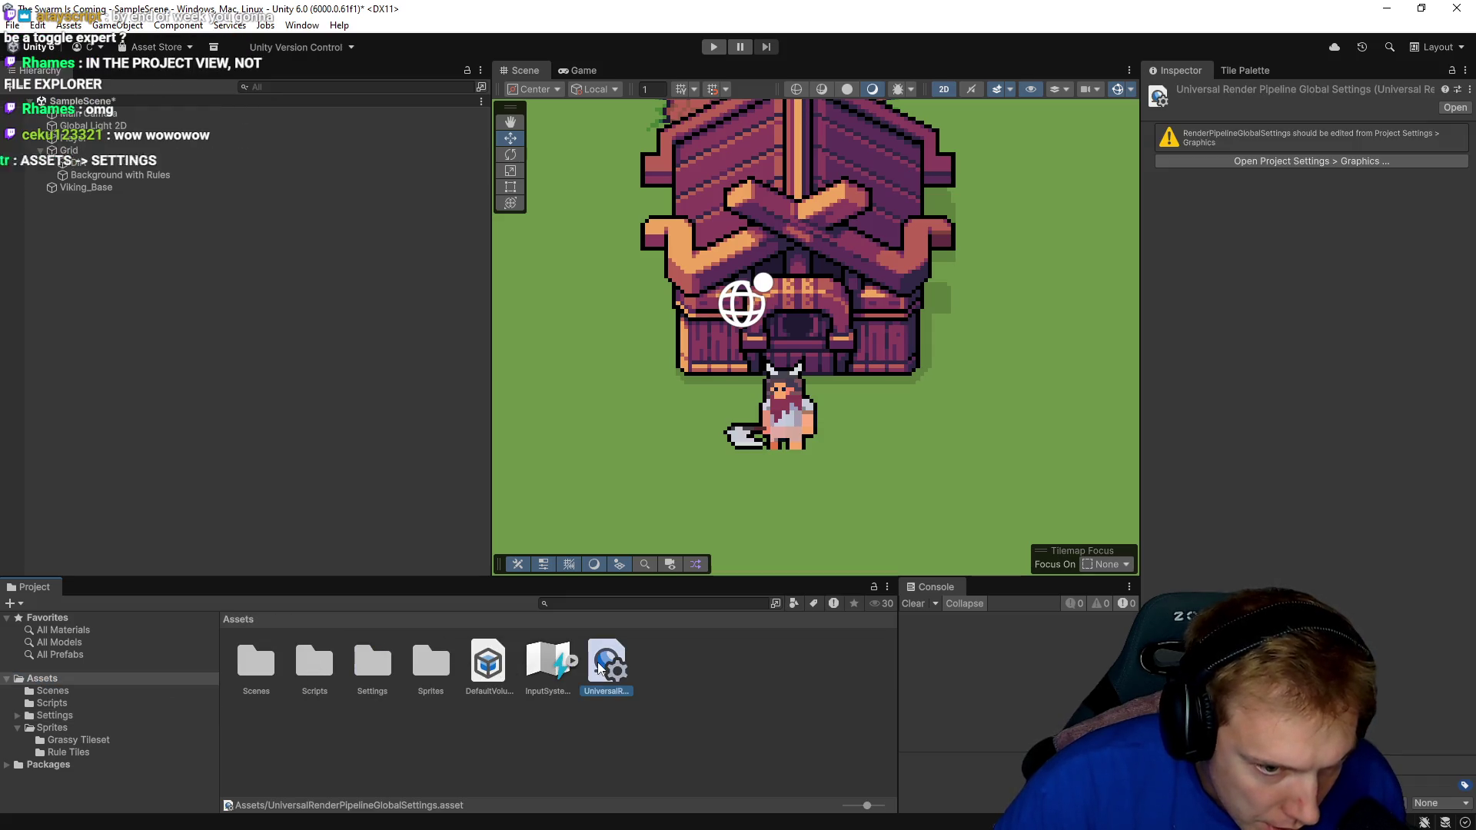
{"action": "left_click", "coordinate": [1315, 160]}
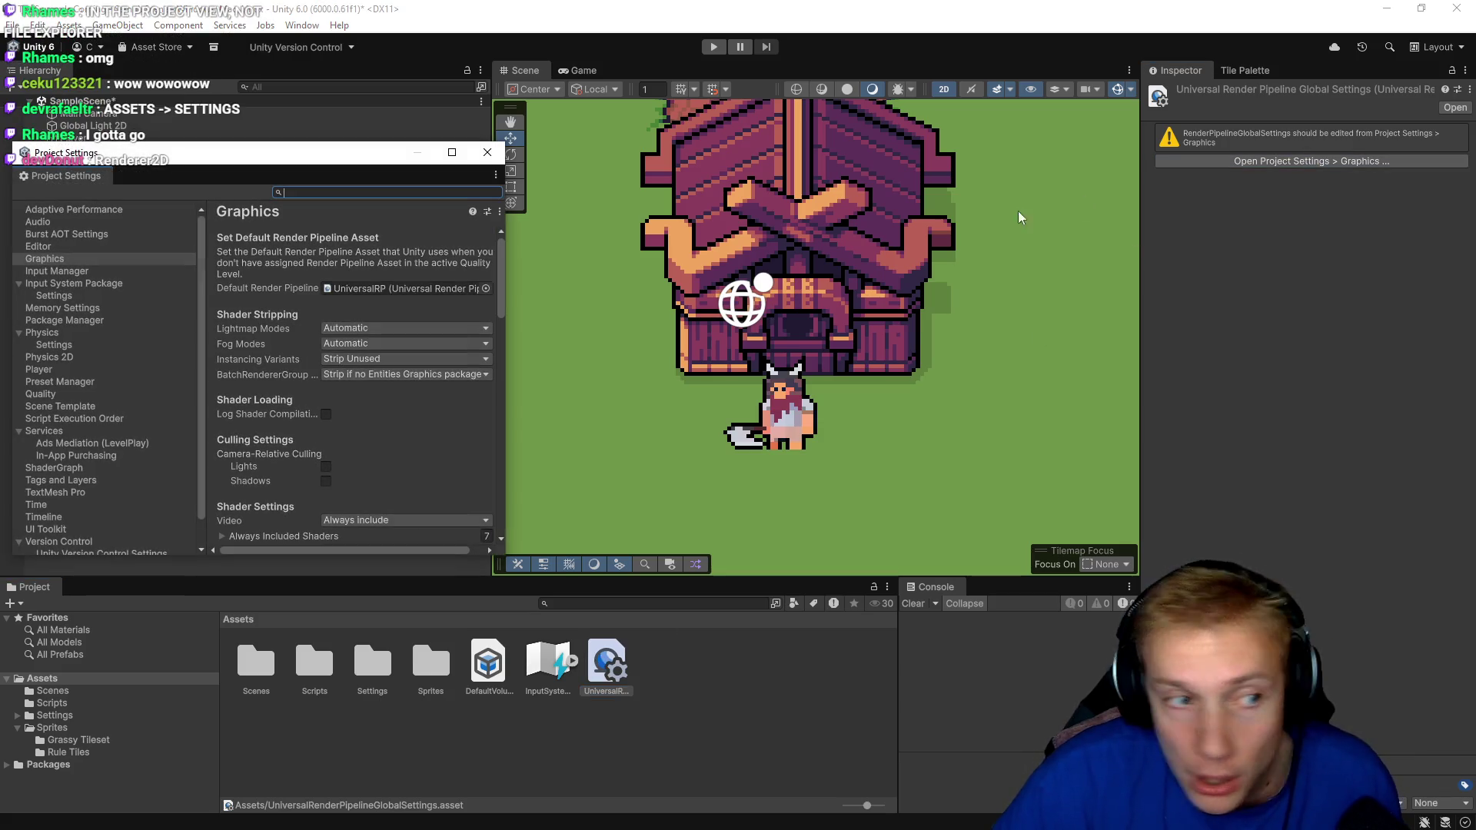
{"action": "left_click", "coordinate": [487, 152]}
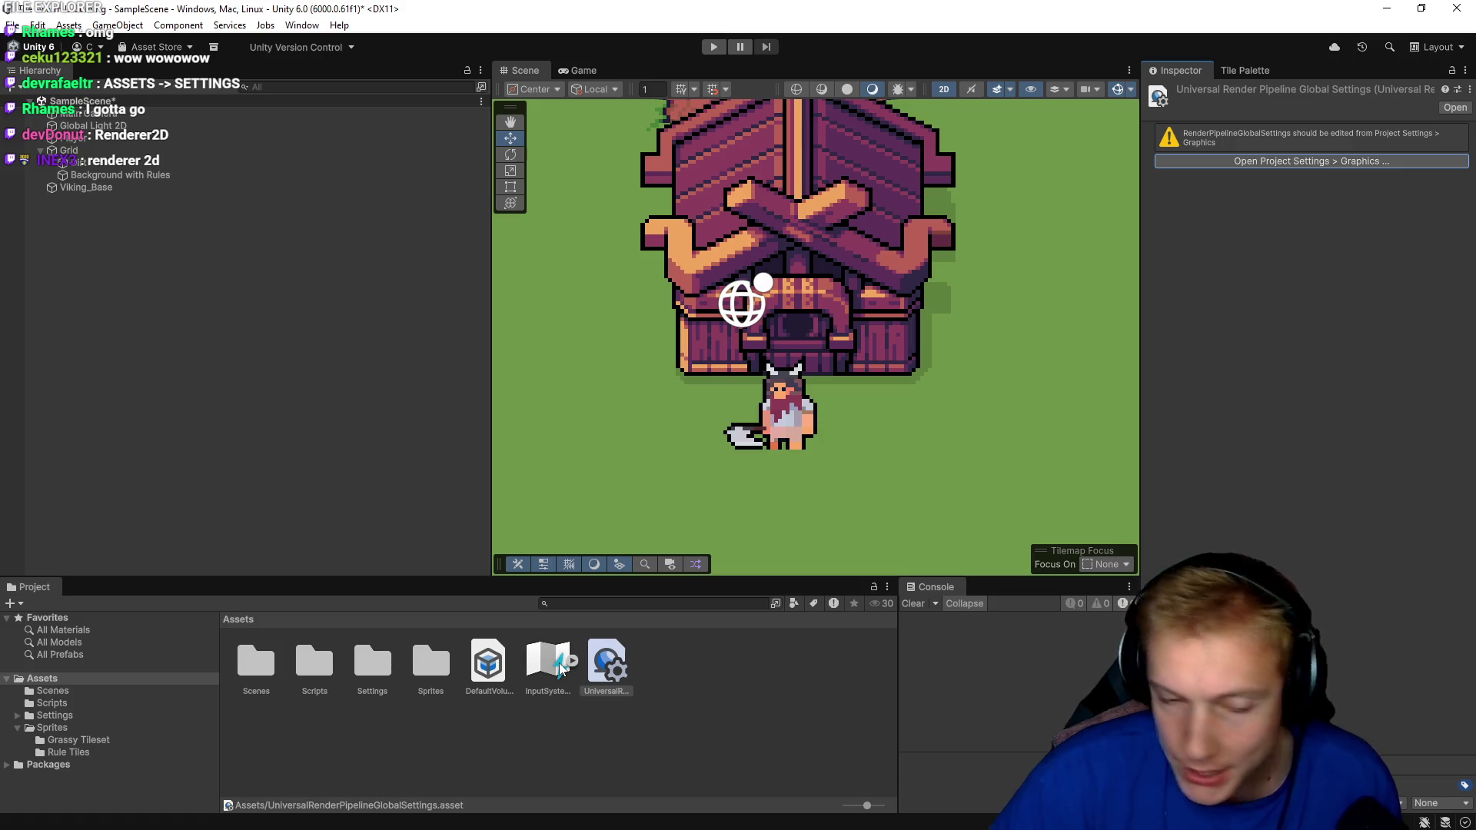
{"action": "double_click", "coordinate": [362, 665]}
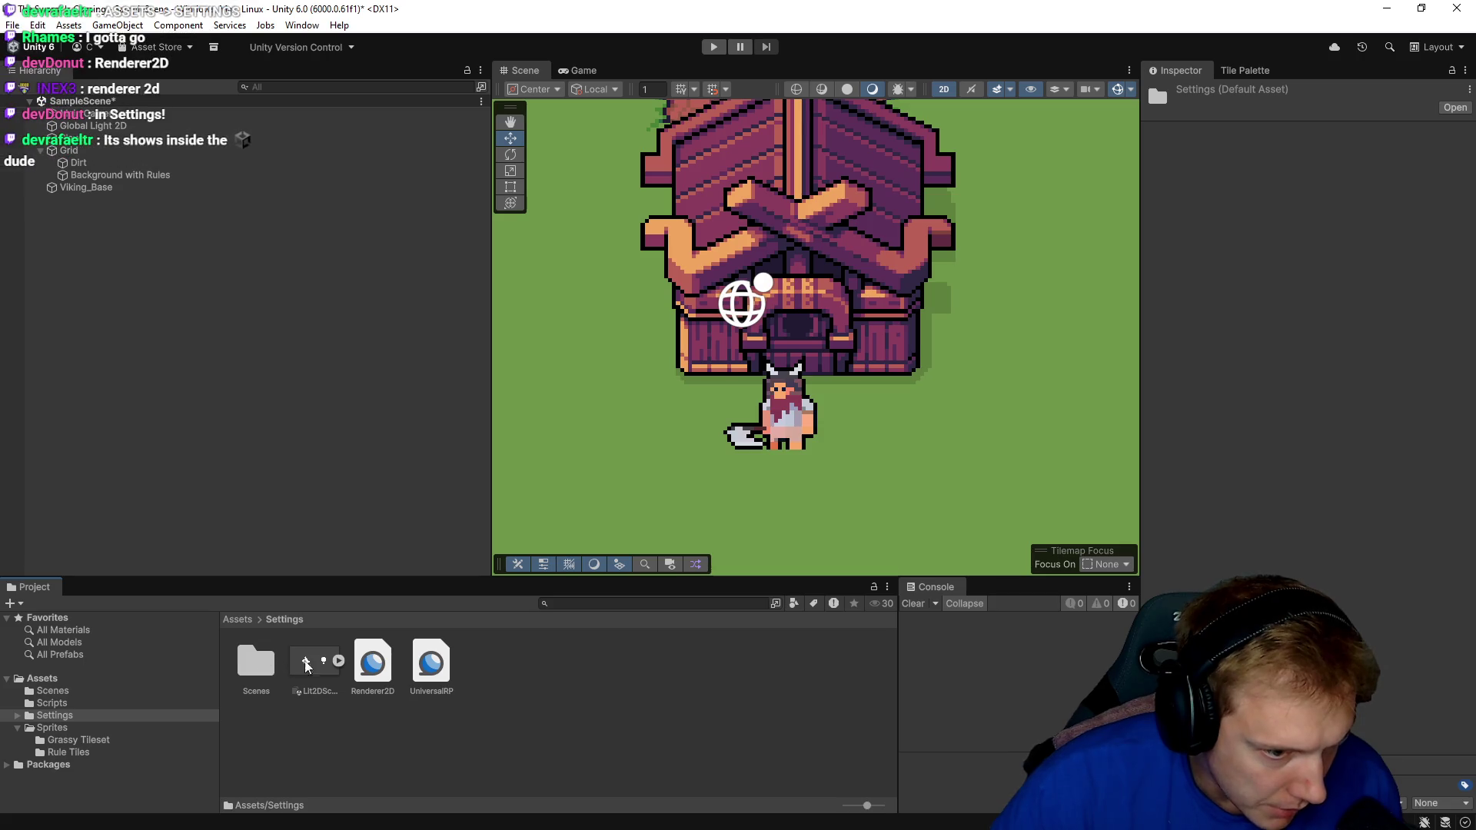
{"action": "left_click", "coordinate": [431, 663]}
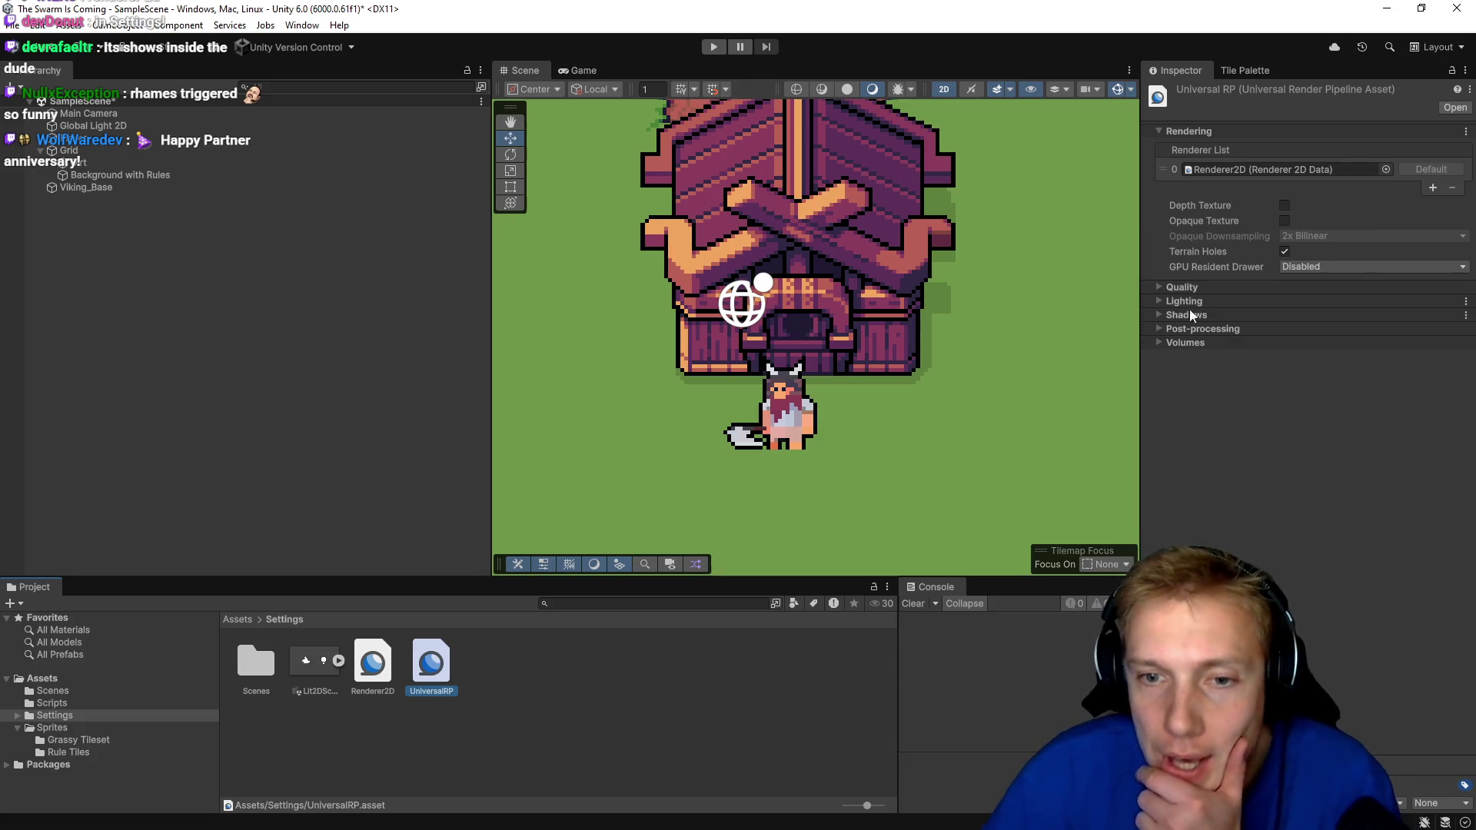
{"action": "left_click", "coordinate": [1159, 302]}
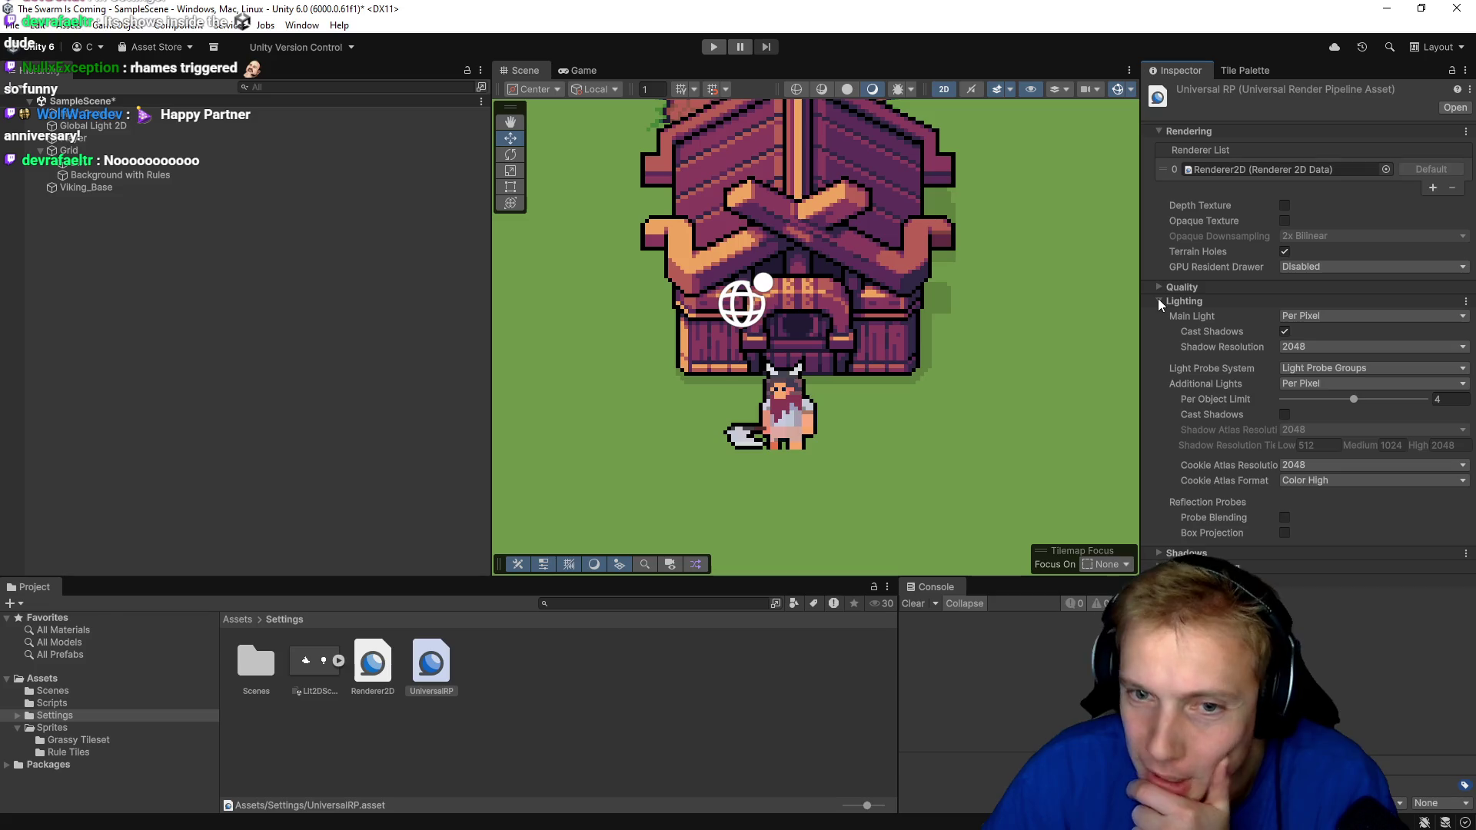
{"action": "left_click", "coordinate": [1159, 302]}
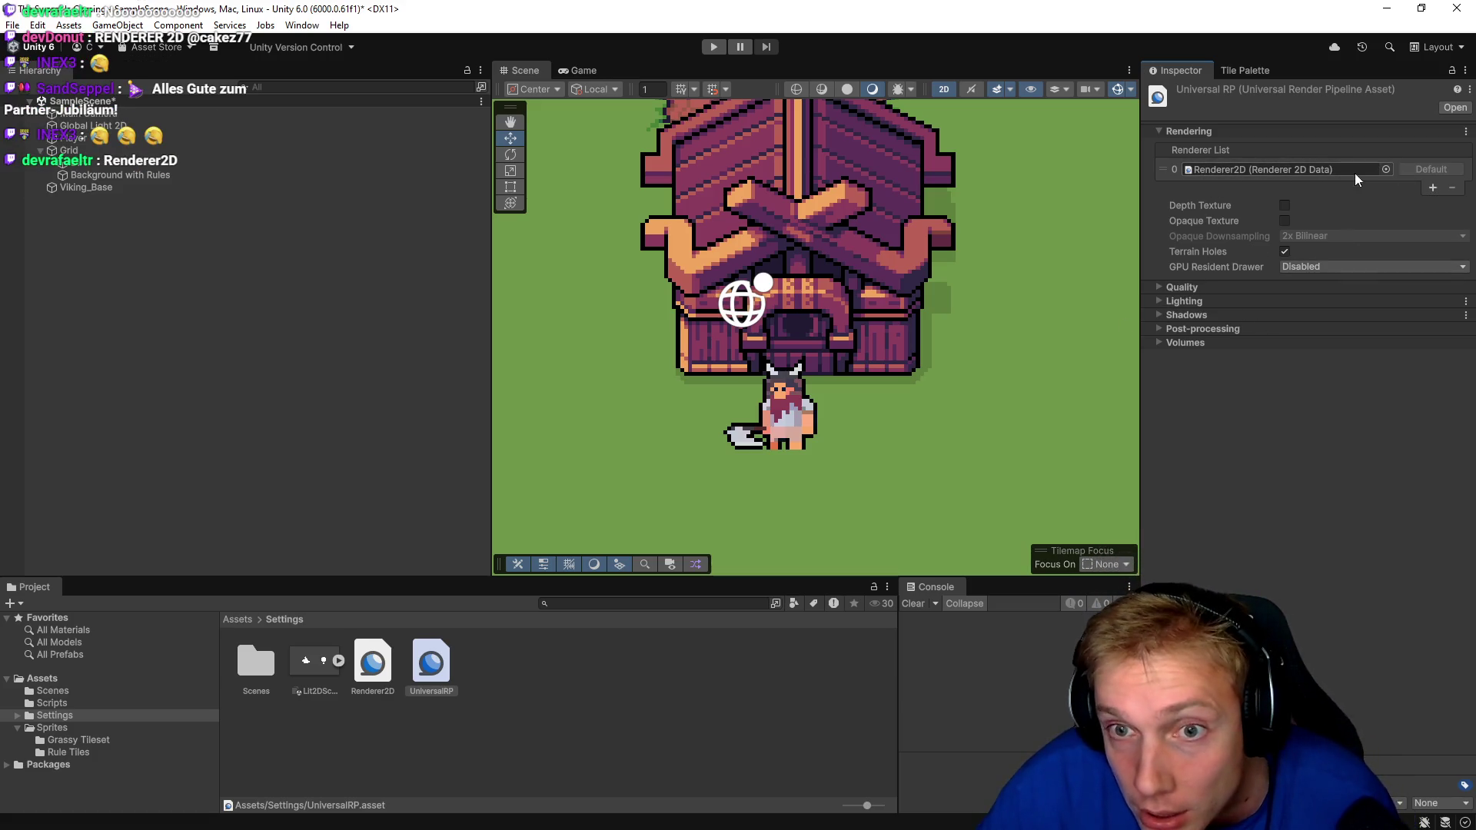
{"action": "left_click", "coordinate": [1384, 167]}
{"action": "left_click", "coordinate": [815, 235]}
{"action": "left_click", "coordinate": [1416, 137]}
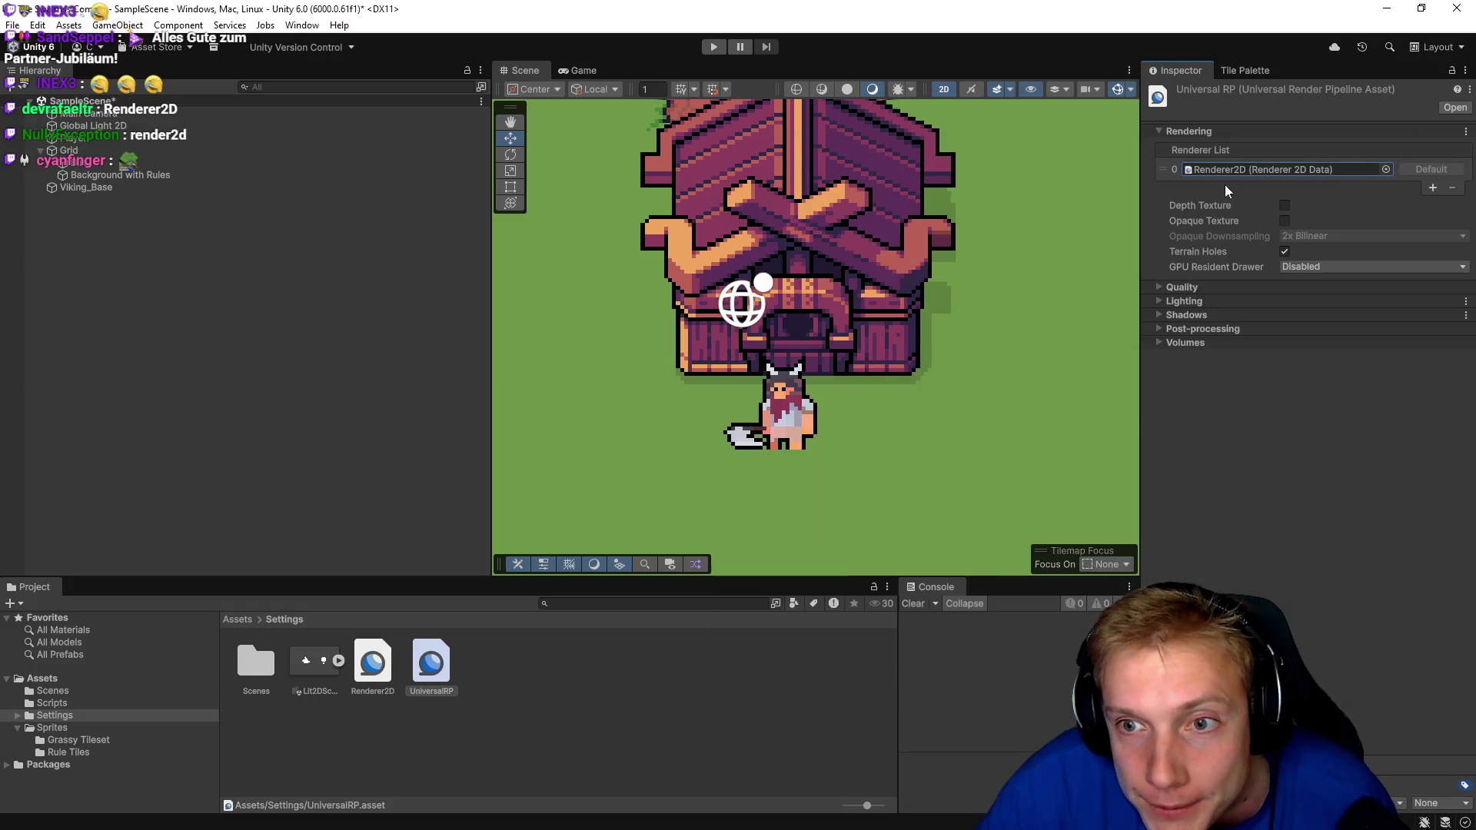
{"action": "left_click", "coordinate": [1432, 188]}
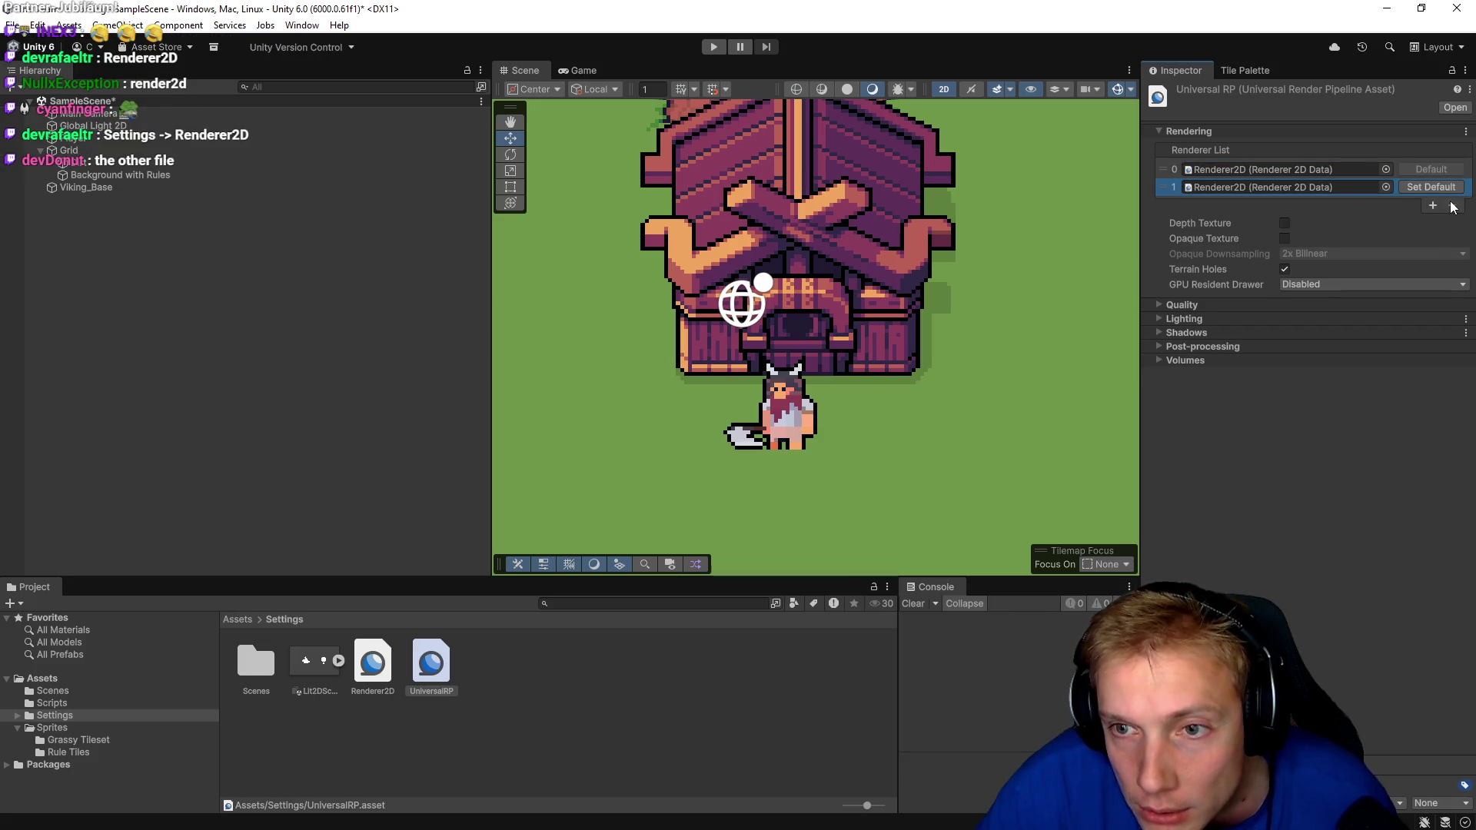
{"action": "left_click", "coordinate": [1452, 206]}
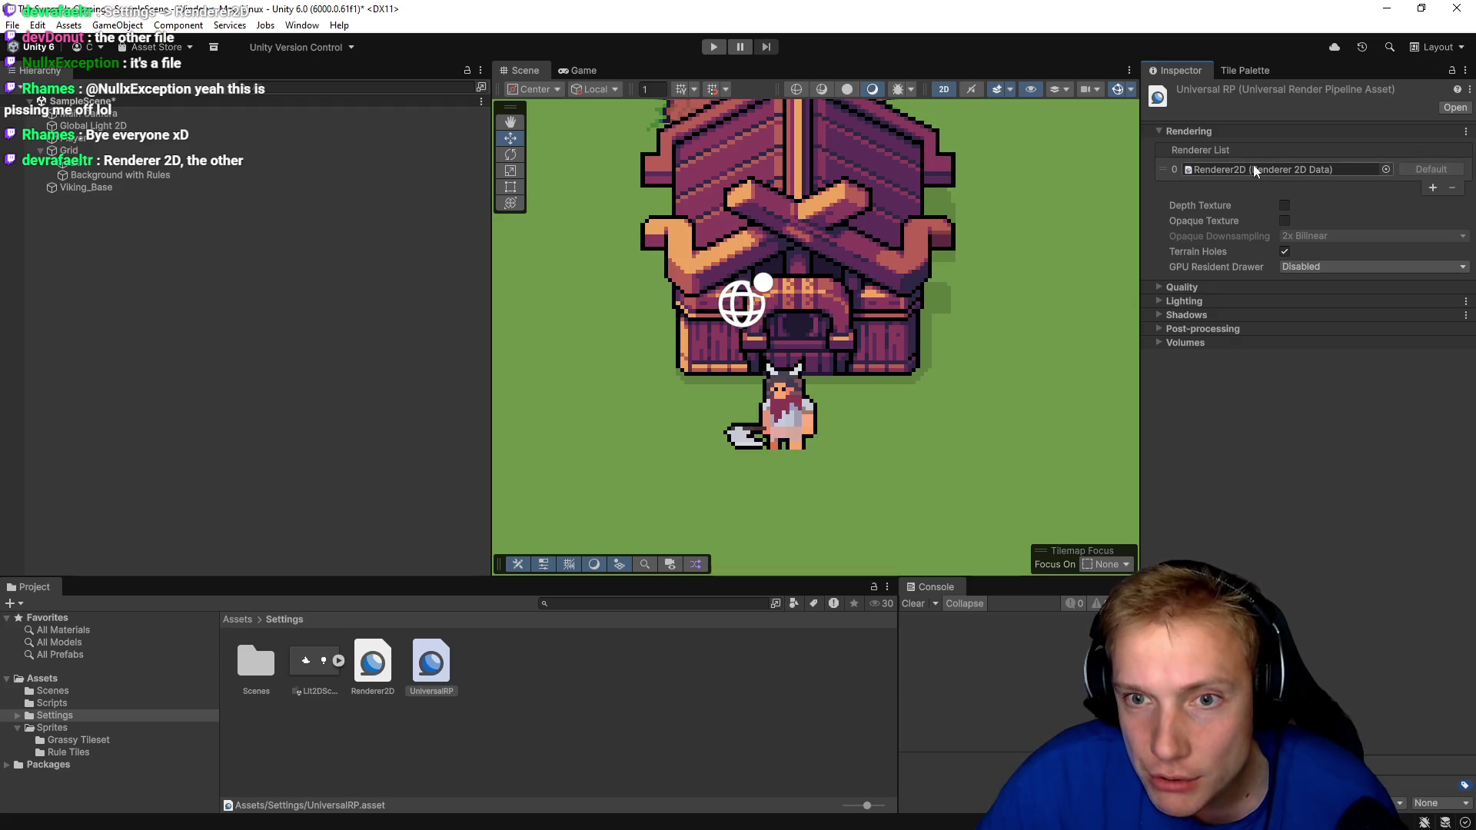
{"action": "double_click", "coordinate": [1306, 169]}
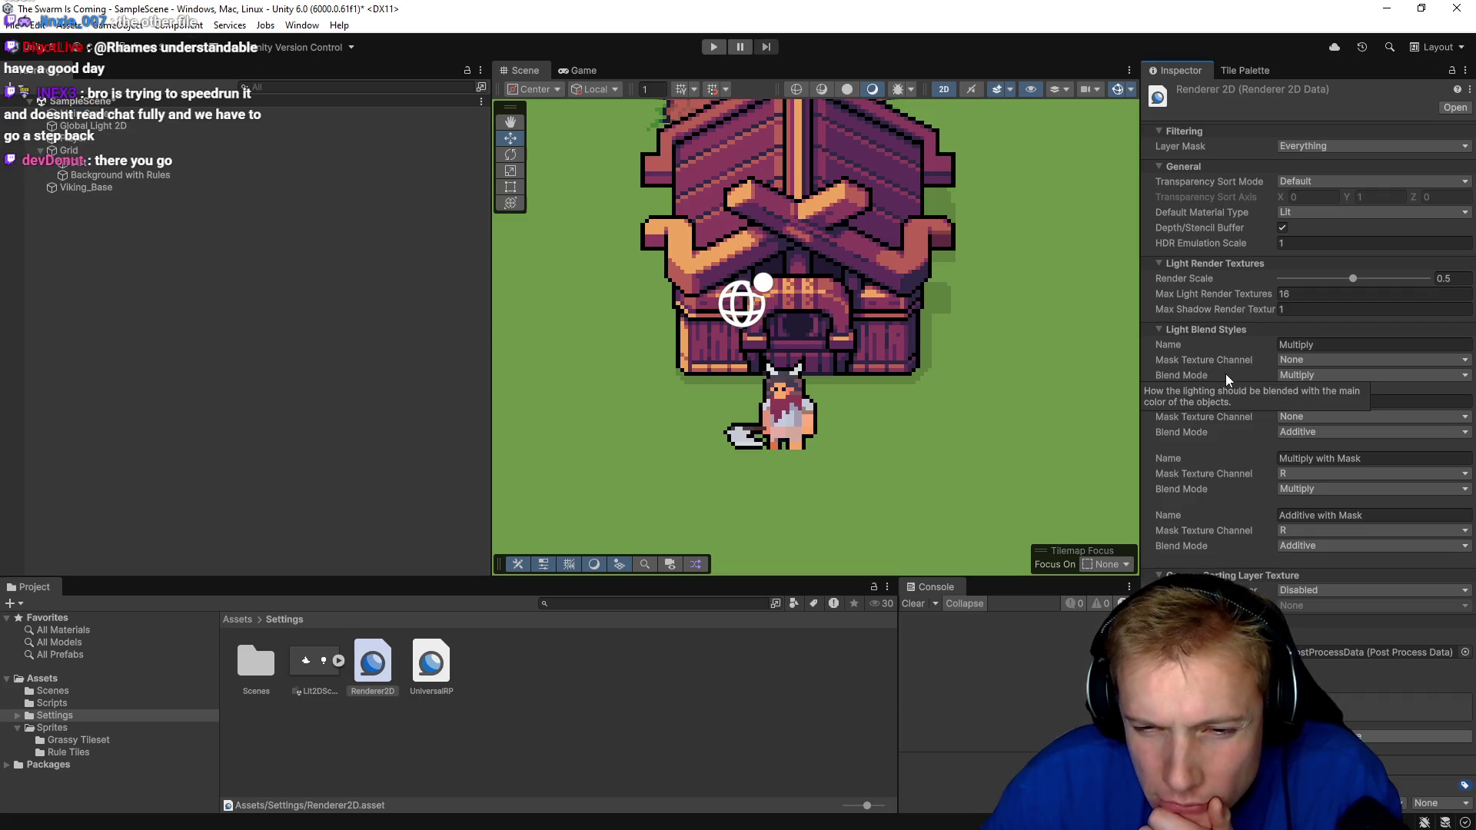
Set Renderer2D's Transparency Sort Mode to Custom Axis (0, 1, 0), keeping the sorting layer texture Disabled.
{"action": "left_click", "coordinate": [1370, 590]}
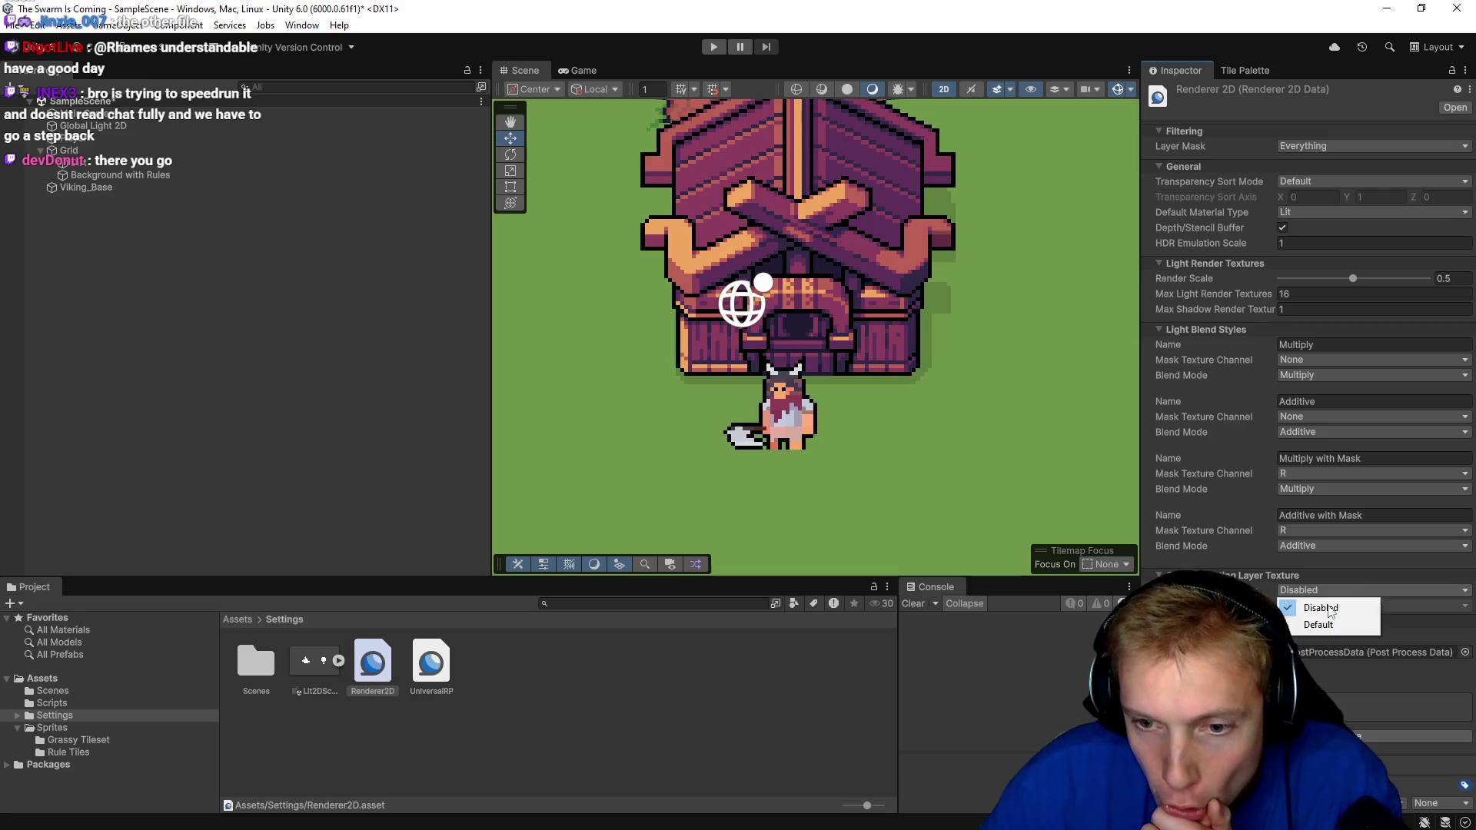
{"action": "left_click", "coordinate": [1317, 624]}
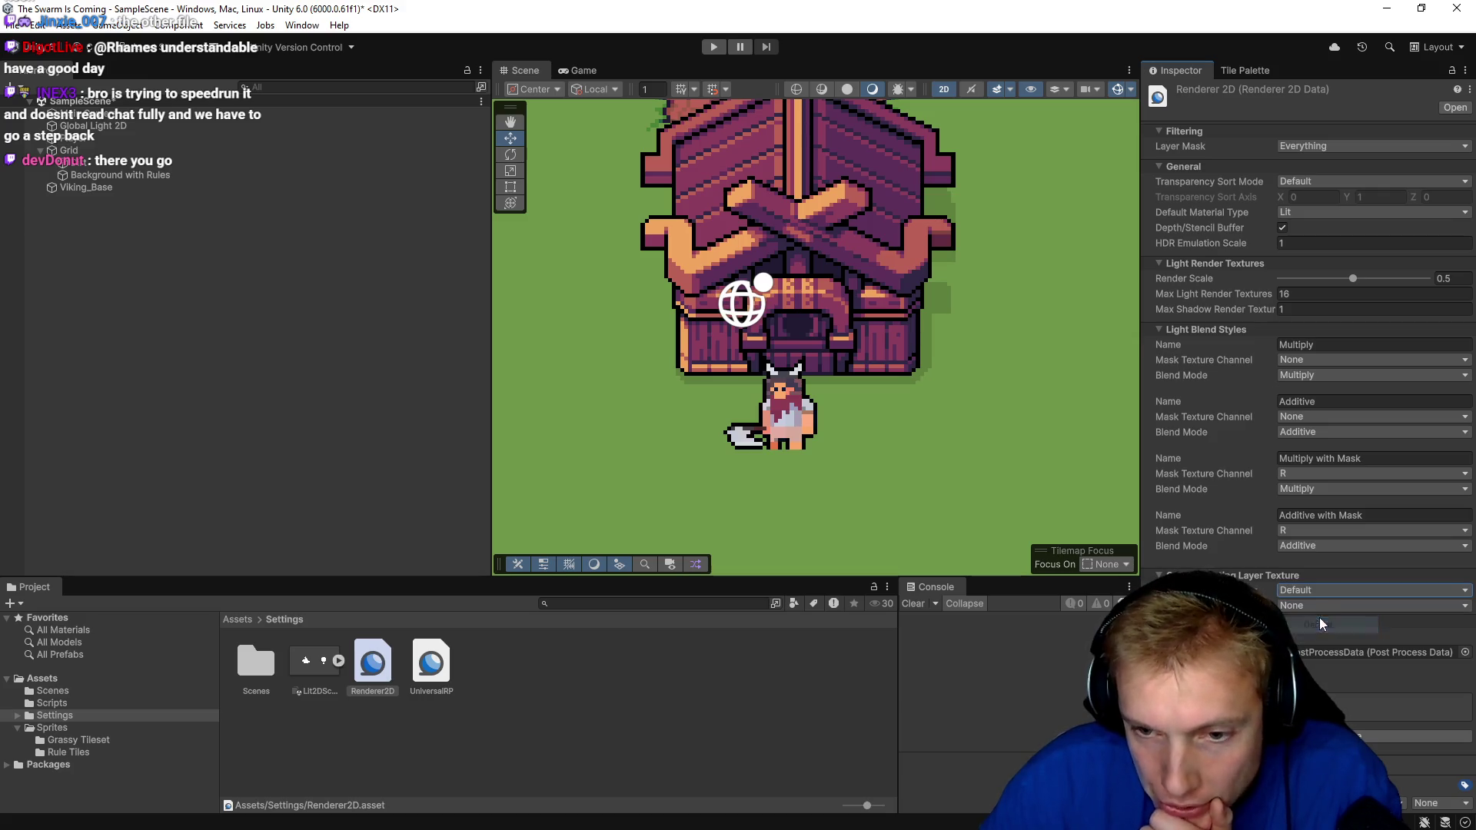
{"action": "left_click", "coordinate": [1317, 589]}
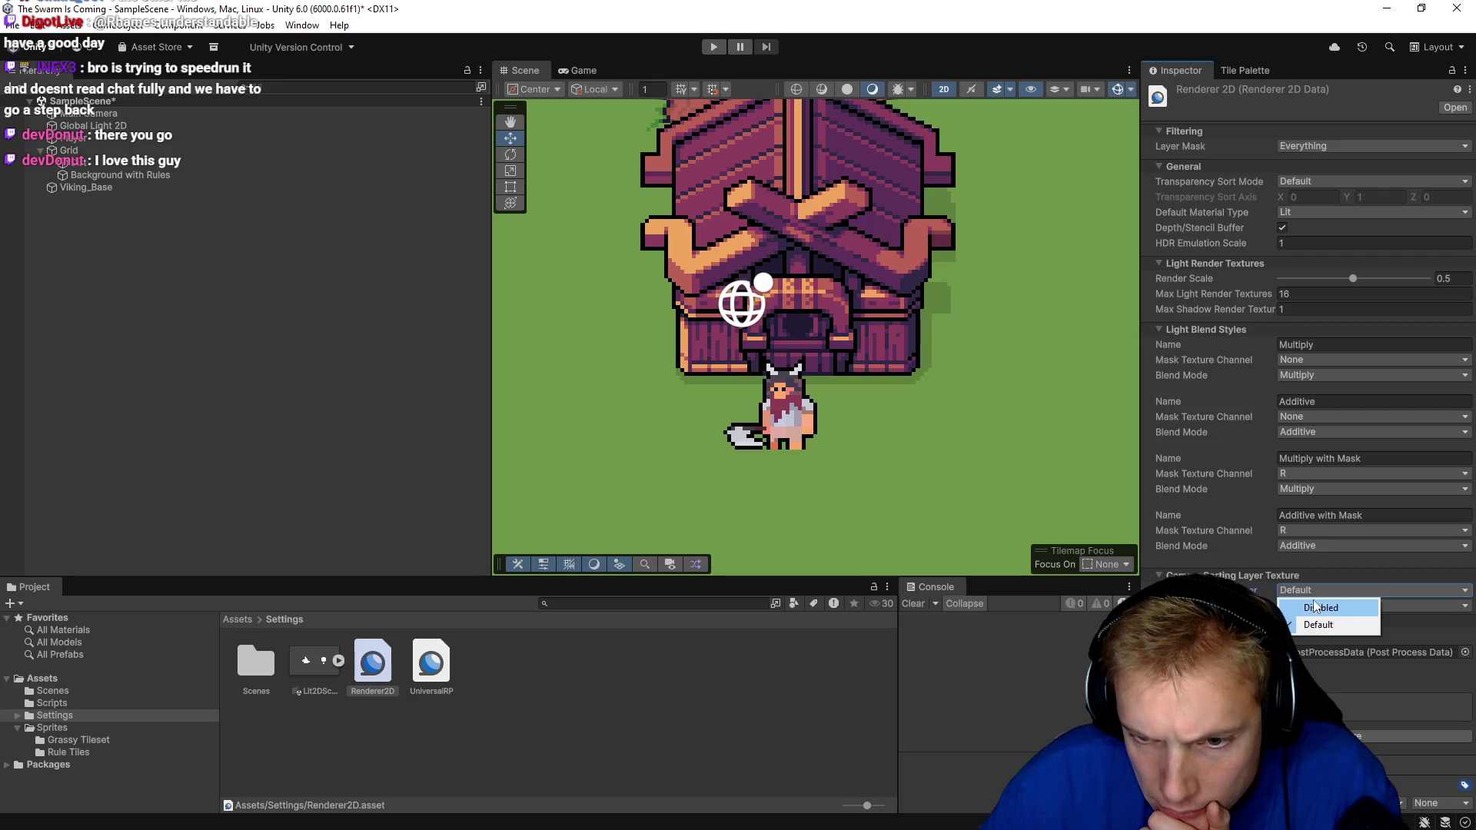
{"action": "left_click", "coordinate": [1319, 607]}
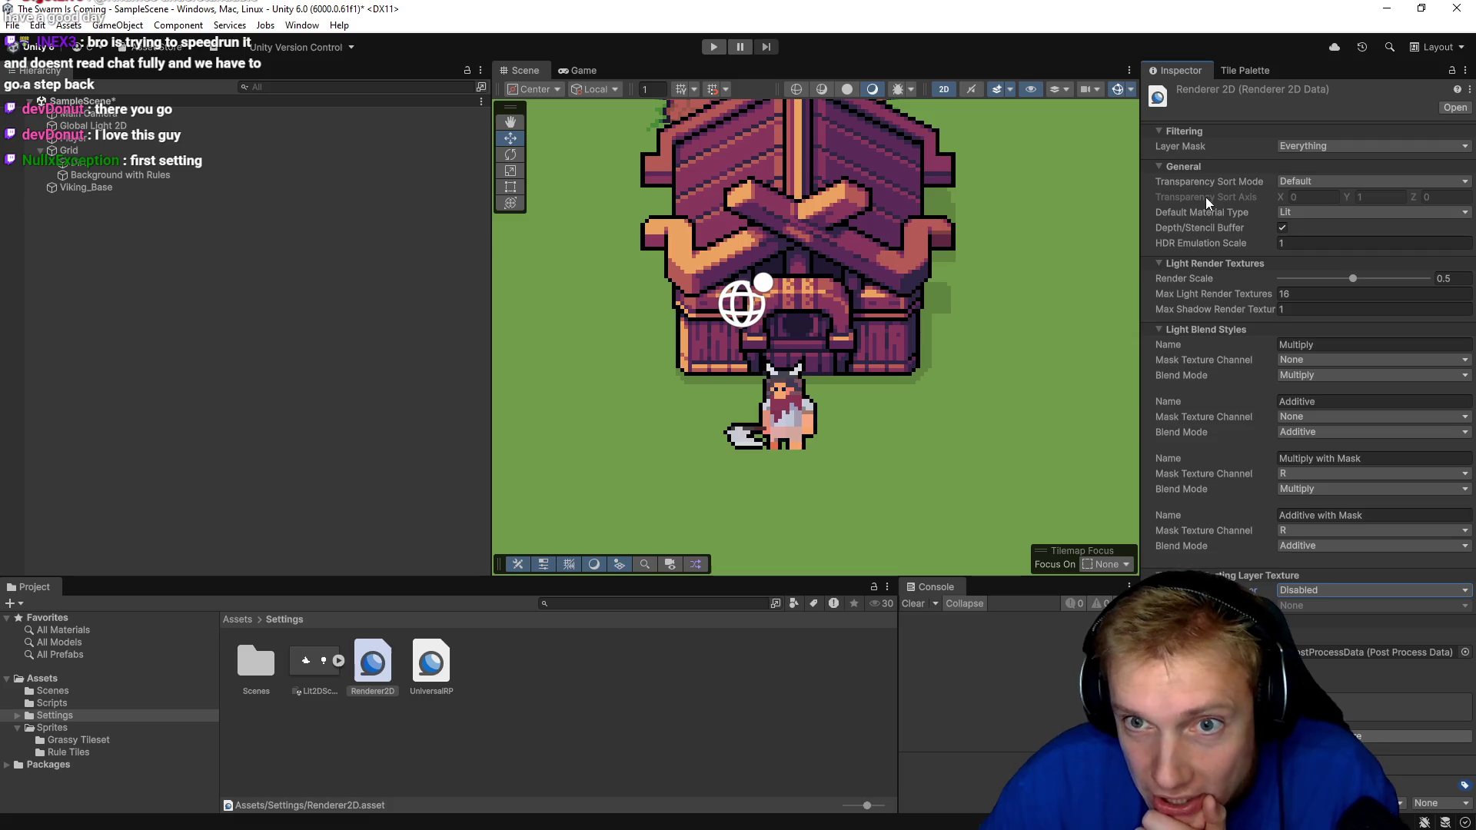
{"action": "left_click", "coordinate": [1329, 143]}
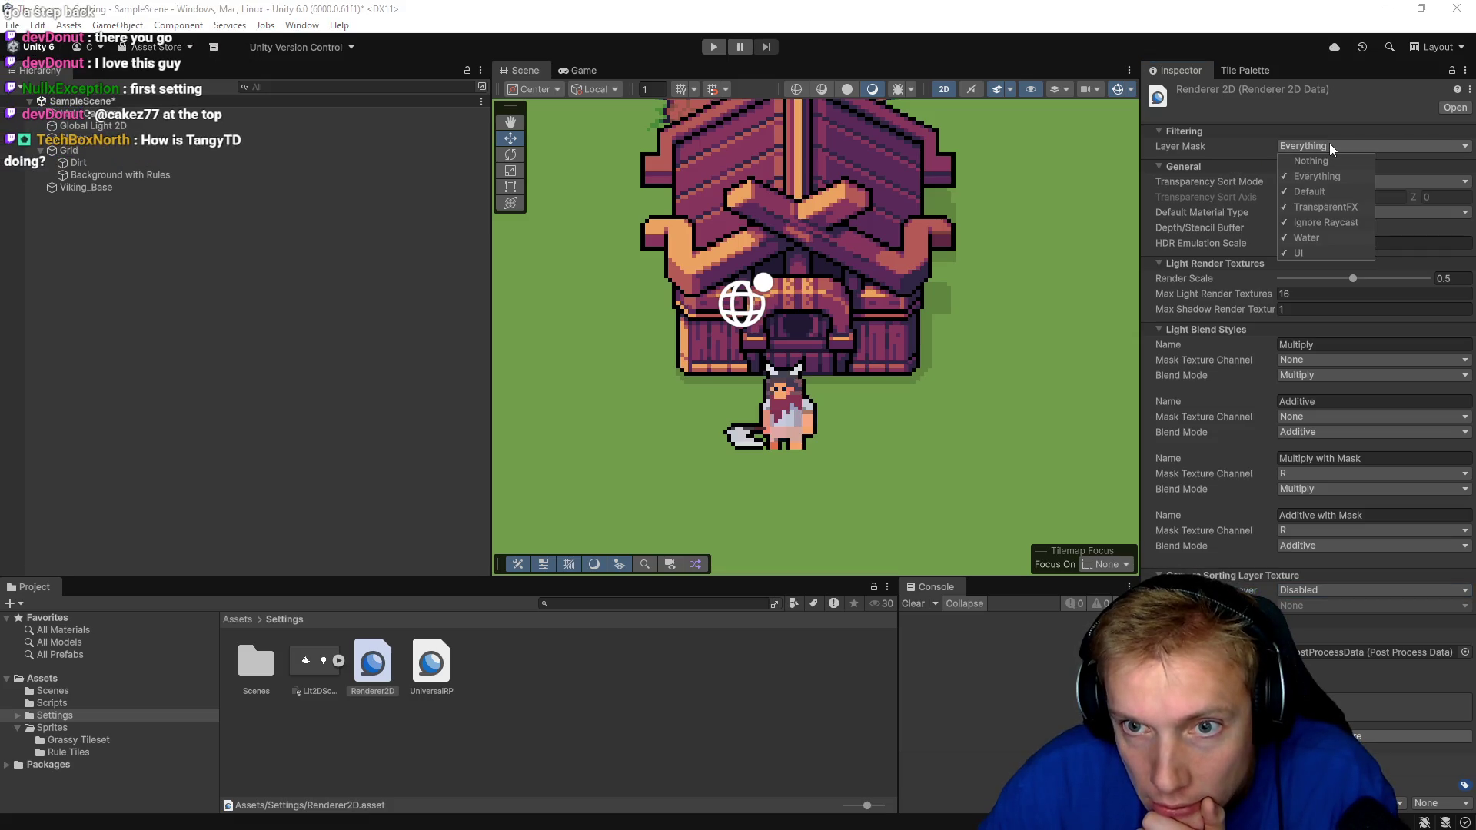
{"action": "left_click", "coordinate": [1329, 143]}
{"action": "left_click", "coordinate": [1348, 181]}
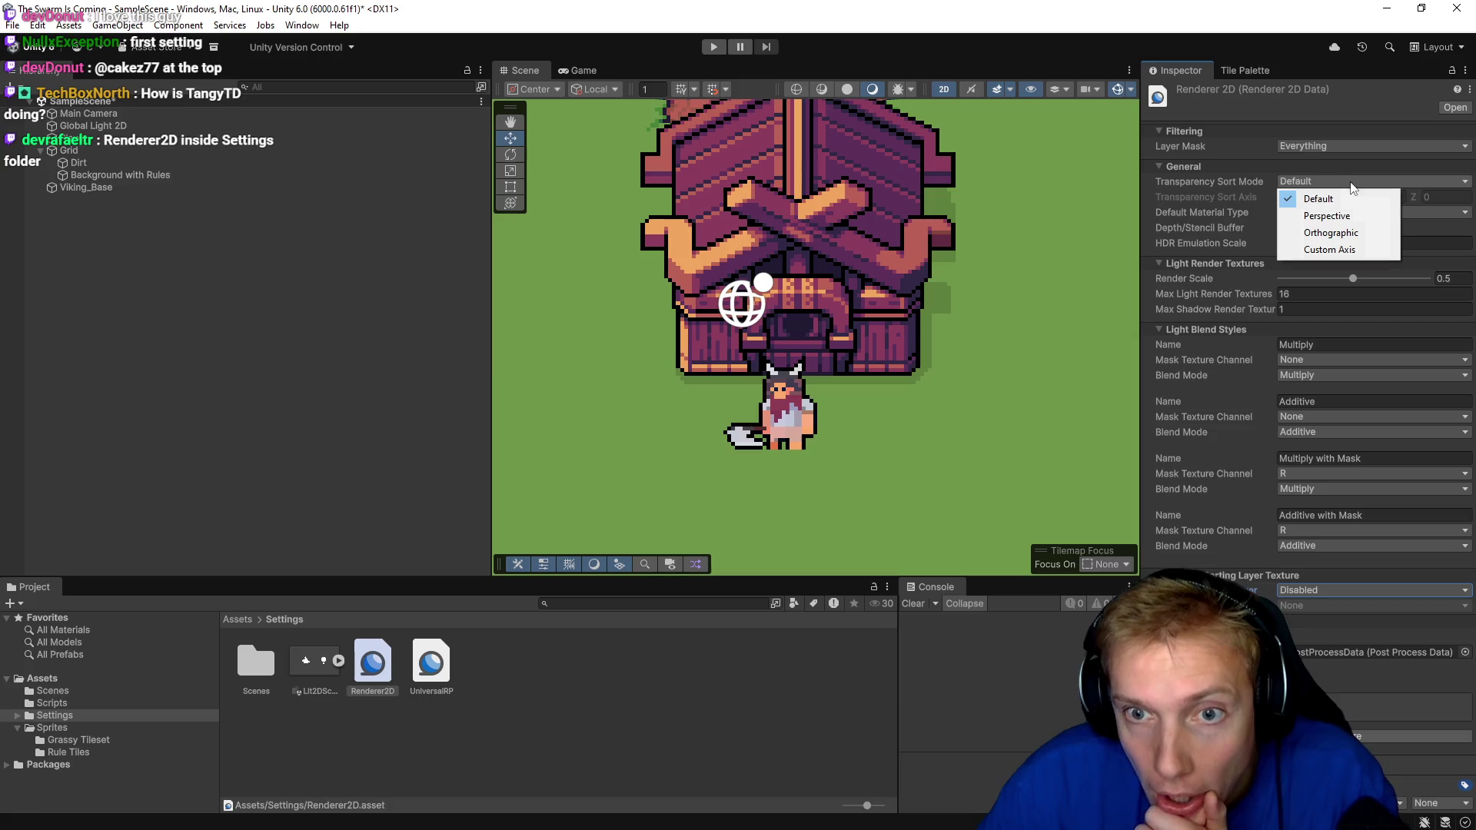
{"action": "left_click", "coordinate": [1328, 249]}
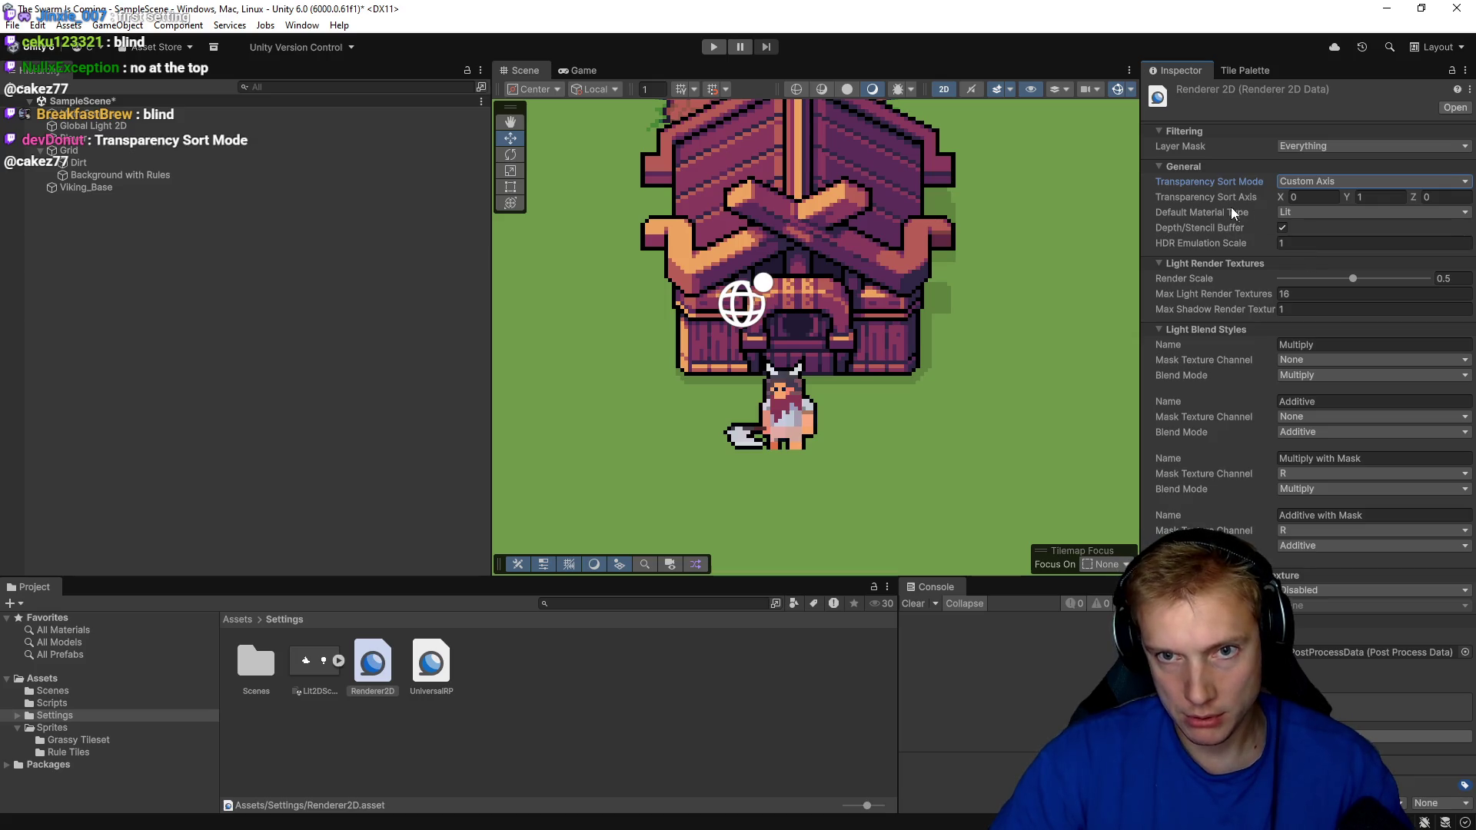
{"action": "scroll", "coordinate": [1011, 395], "scroll_direction": "down", "scroll_amount": 2}
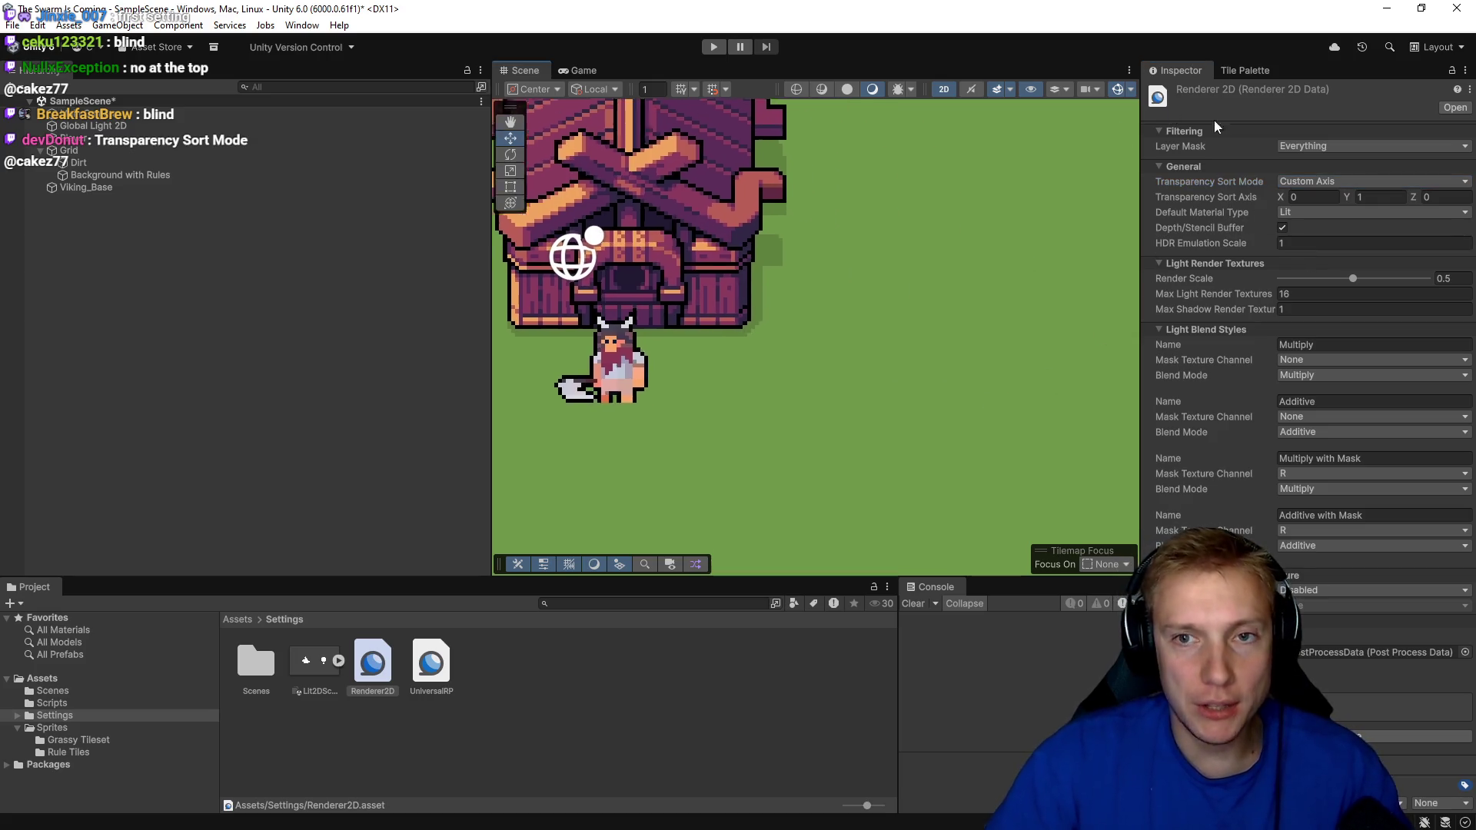
Check the Viking_Base house and the Player in the scene, then enter Play mode.
{"action": "scroll", "coordinate": [787, 330], "scroll_direction": "up", "scroll_amount": 1}
{"action": "scroll", "coordinate": [918, 330], "scroll_direction": "down", "scroll_amount": 3}
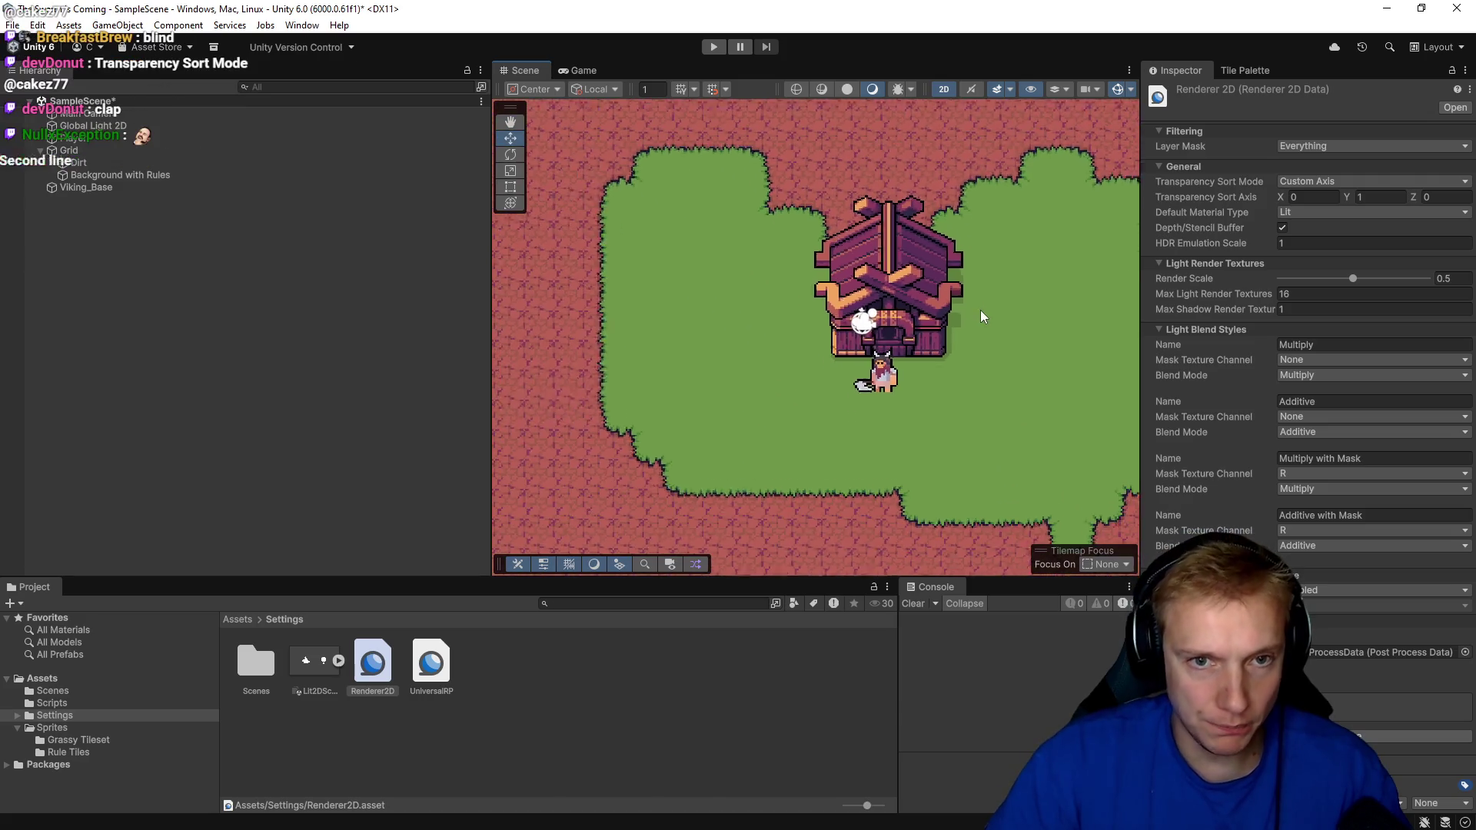
{"action": "scroll", "coordinate": [979, 311], "scroll_direction": "up", "scroll_amount": 2}
{"action": "left_click", "coordinate": [808, 274]}
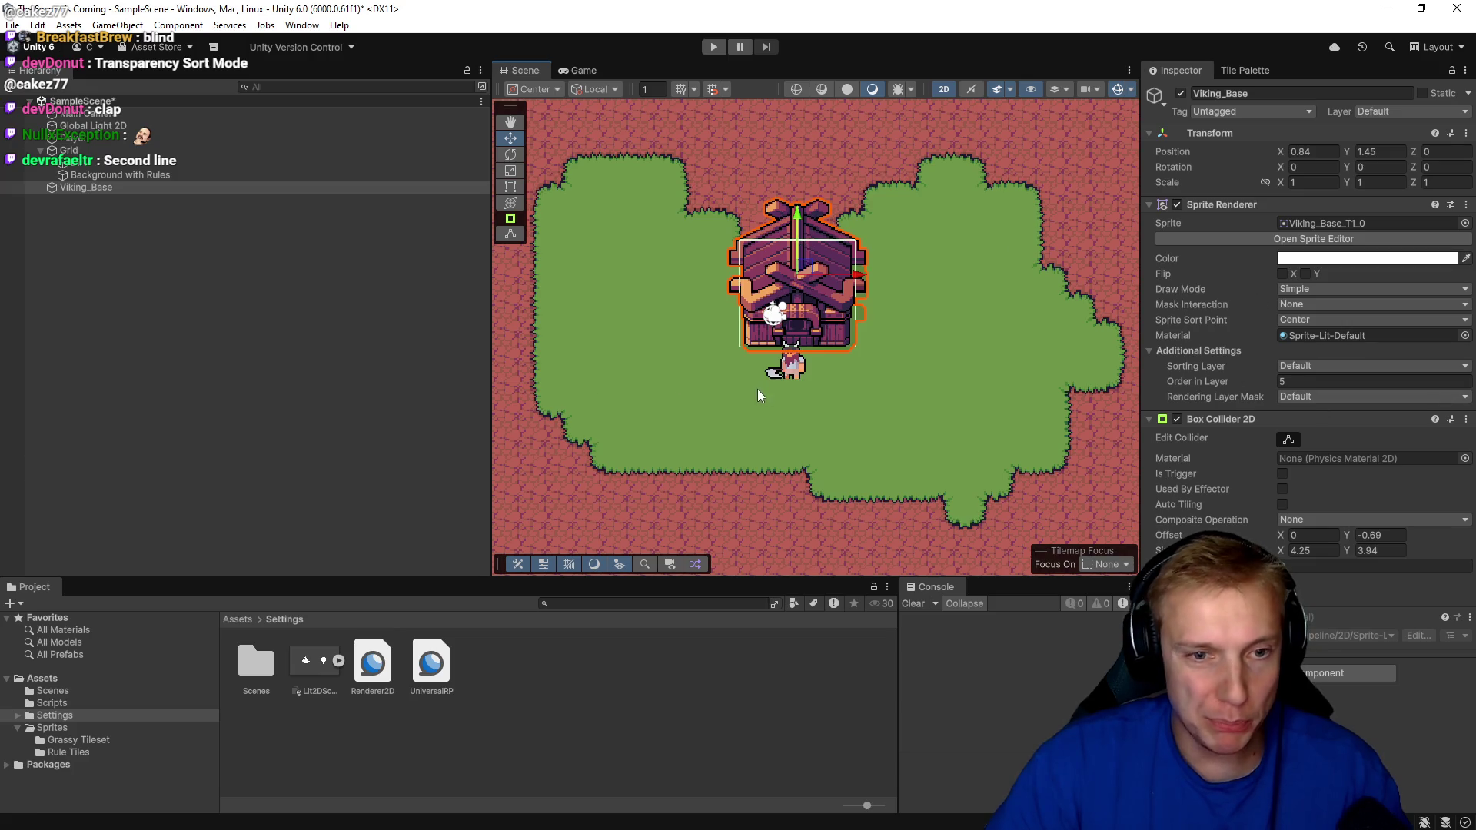
{"action": "left_click", "coordinate": [794, 371]}
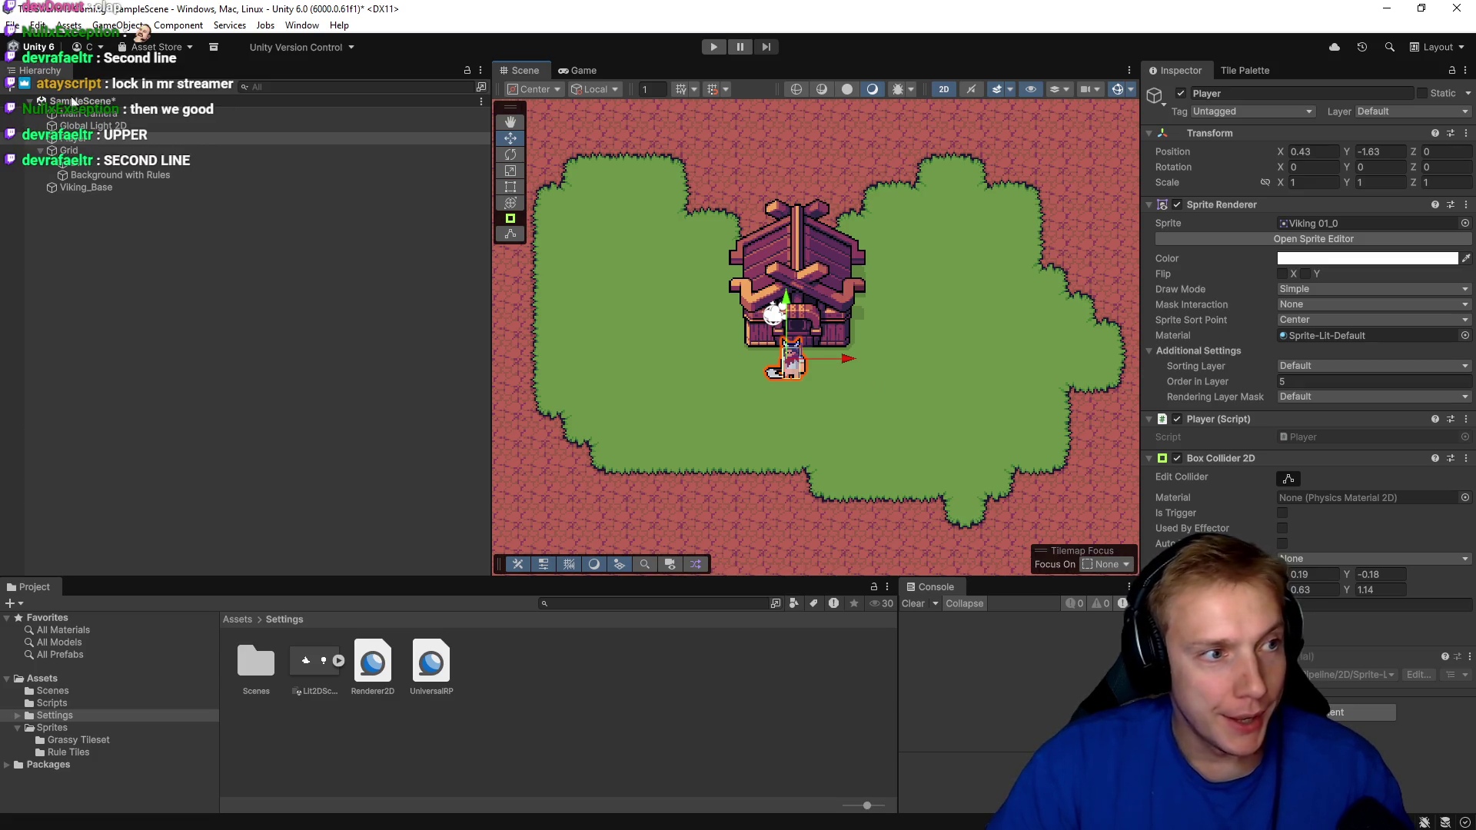
{"action": "key", "text": "Right"}
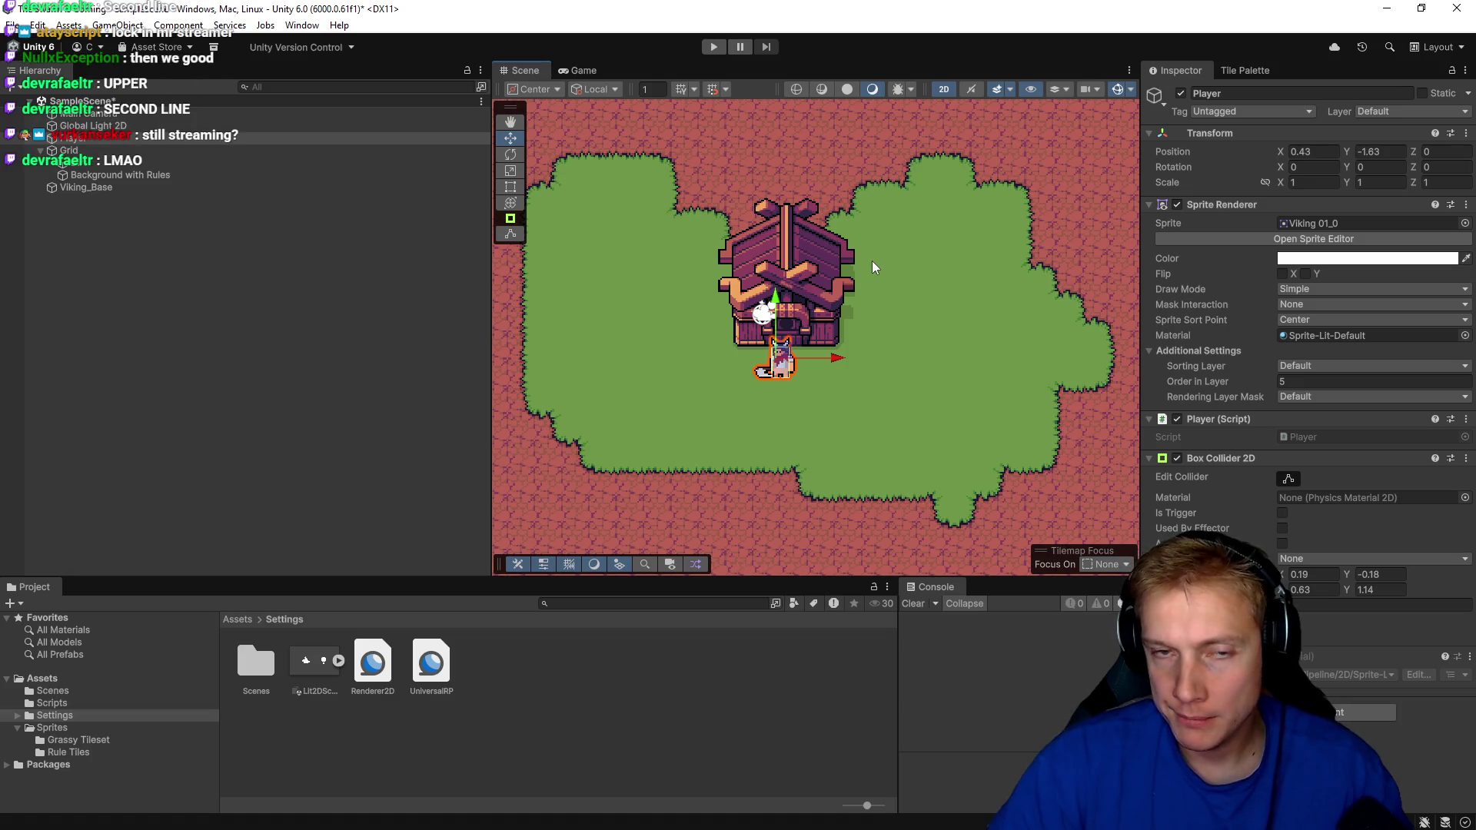
{"action": "left_click", "coordinate": [716, 46]}
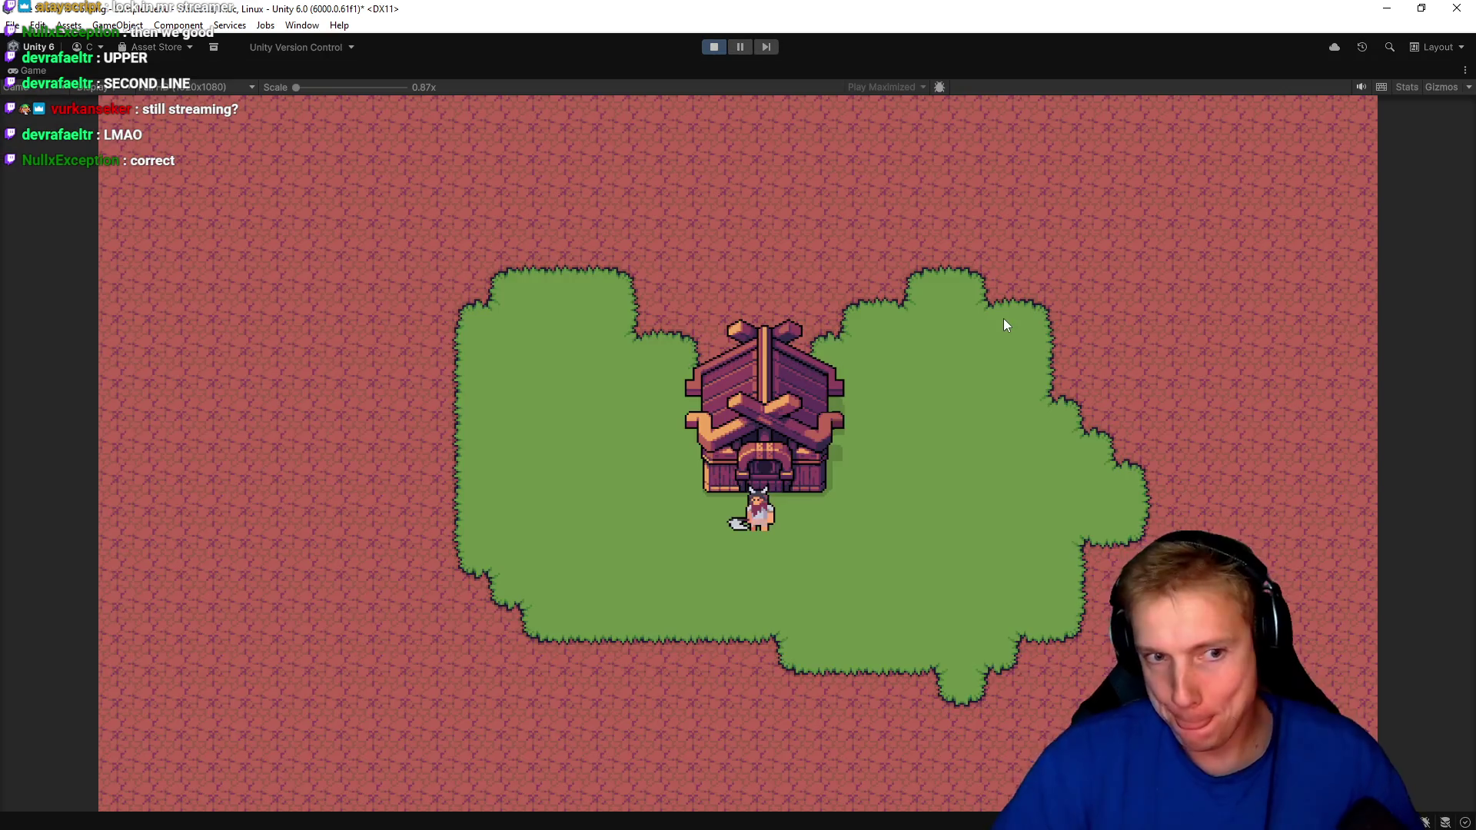
Walk the player left and up, out of the doorway and back, then onto the house.
{"action": "key", "text": "a"}
{"action": "key", "text": "w"}
{"action": "key", "text": "s"}
{"action": "key", "text": "w"}
{"action": "key", "text": "w"}
{"action": "key", "text": "d"}
{"action": "key", "text": "s"}
{"action": "key", "text": "d"}
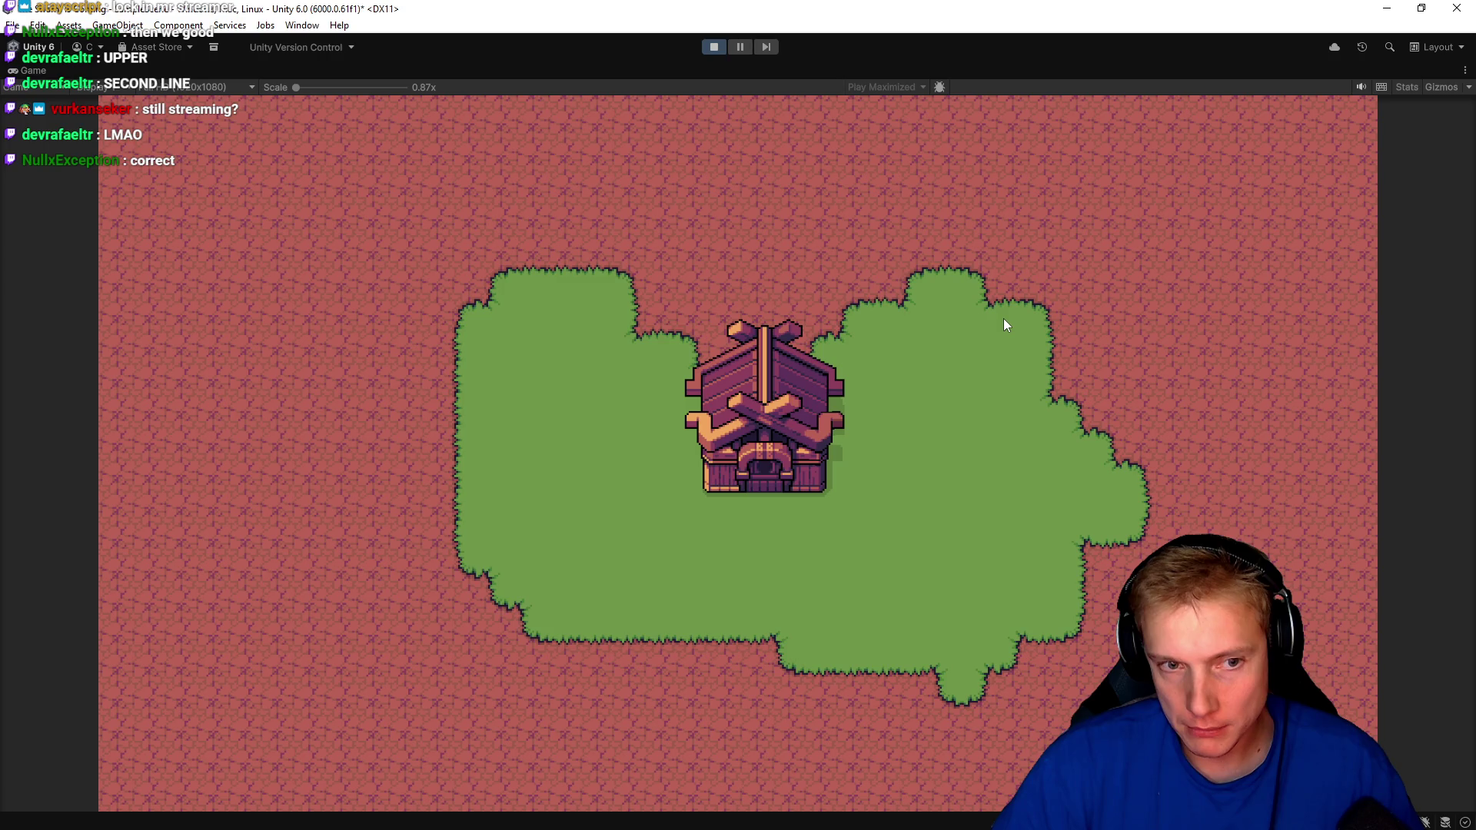
Walk the player down past the house and straight through it, then stop the game.
{"action": "key", "text": "s"}
{"action": "key", "text": "a"}
{"action": "key", "text": "s"}
{"action": "key", "text": "d"}
{"action": "key", "text": "d"}
{"action": "key", "text": "w"}
{"action": "key", "text": "s"}
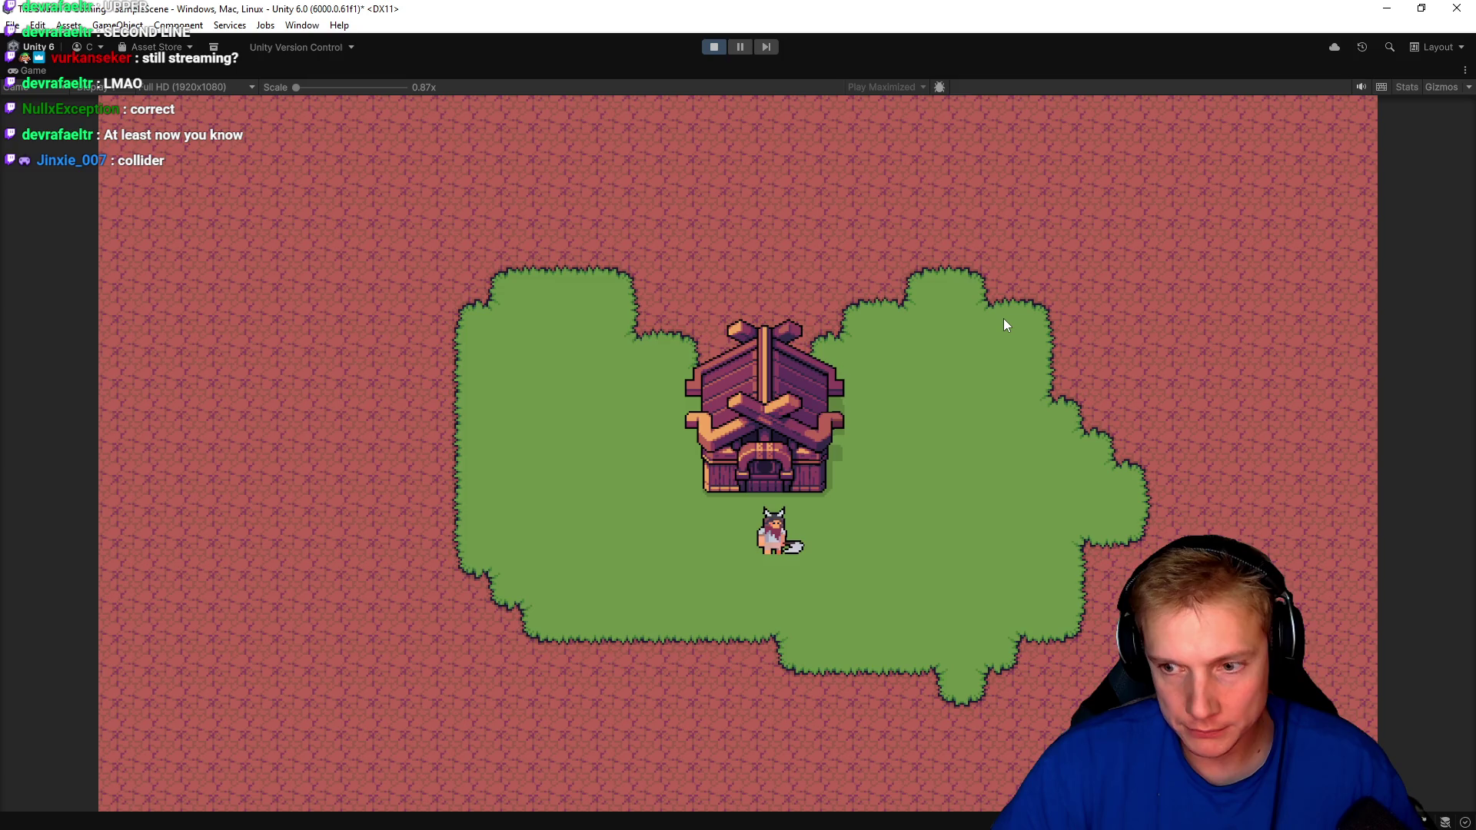
{"action": "left_click", "coordinate": [713, 46]}
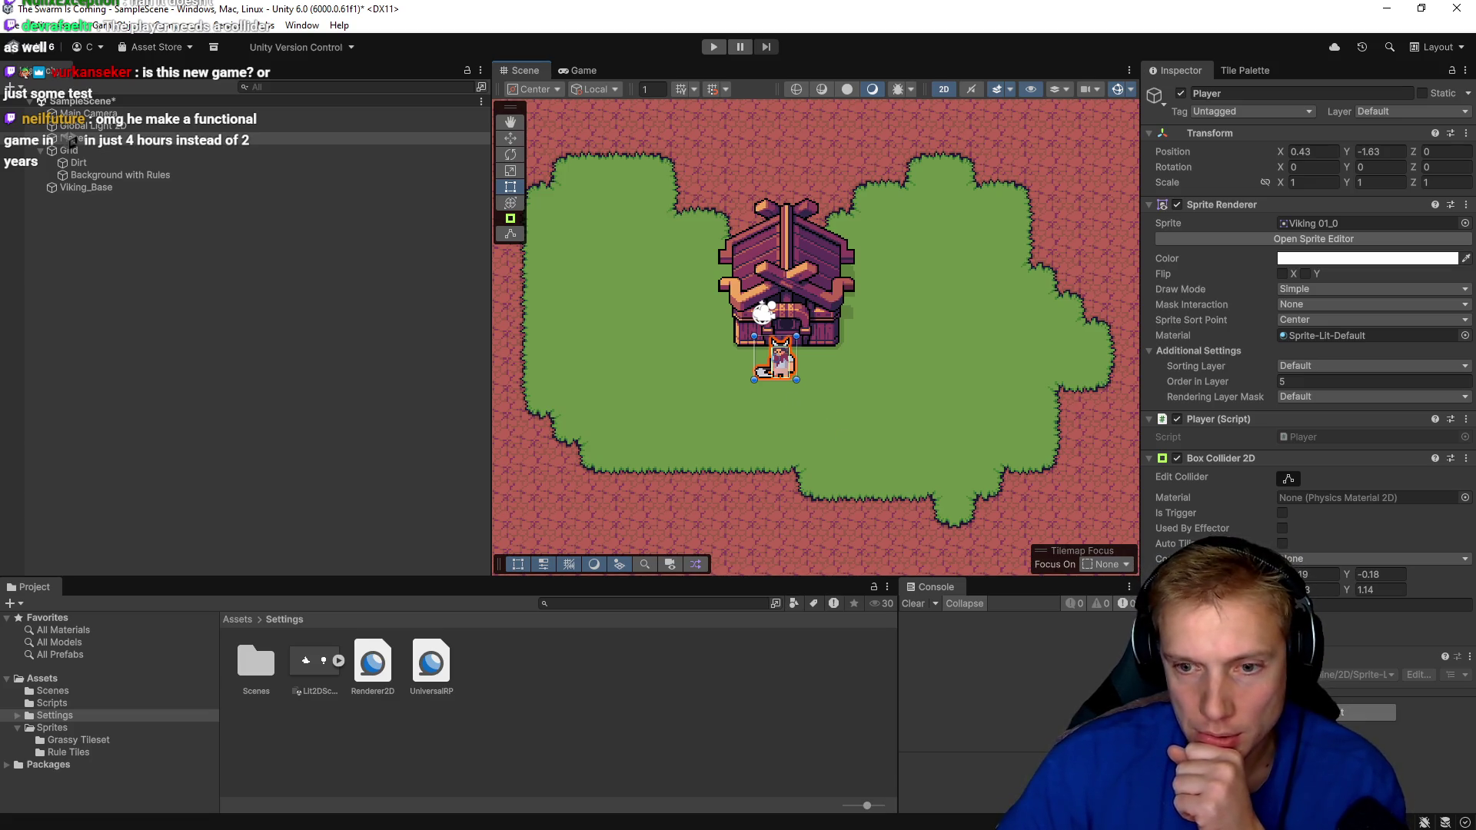
Add a Rigidbody 2D component to the Player.
{"action": "left_click", "coordinate": [1307, 712]}
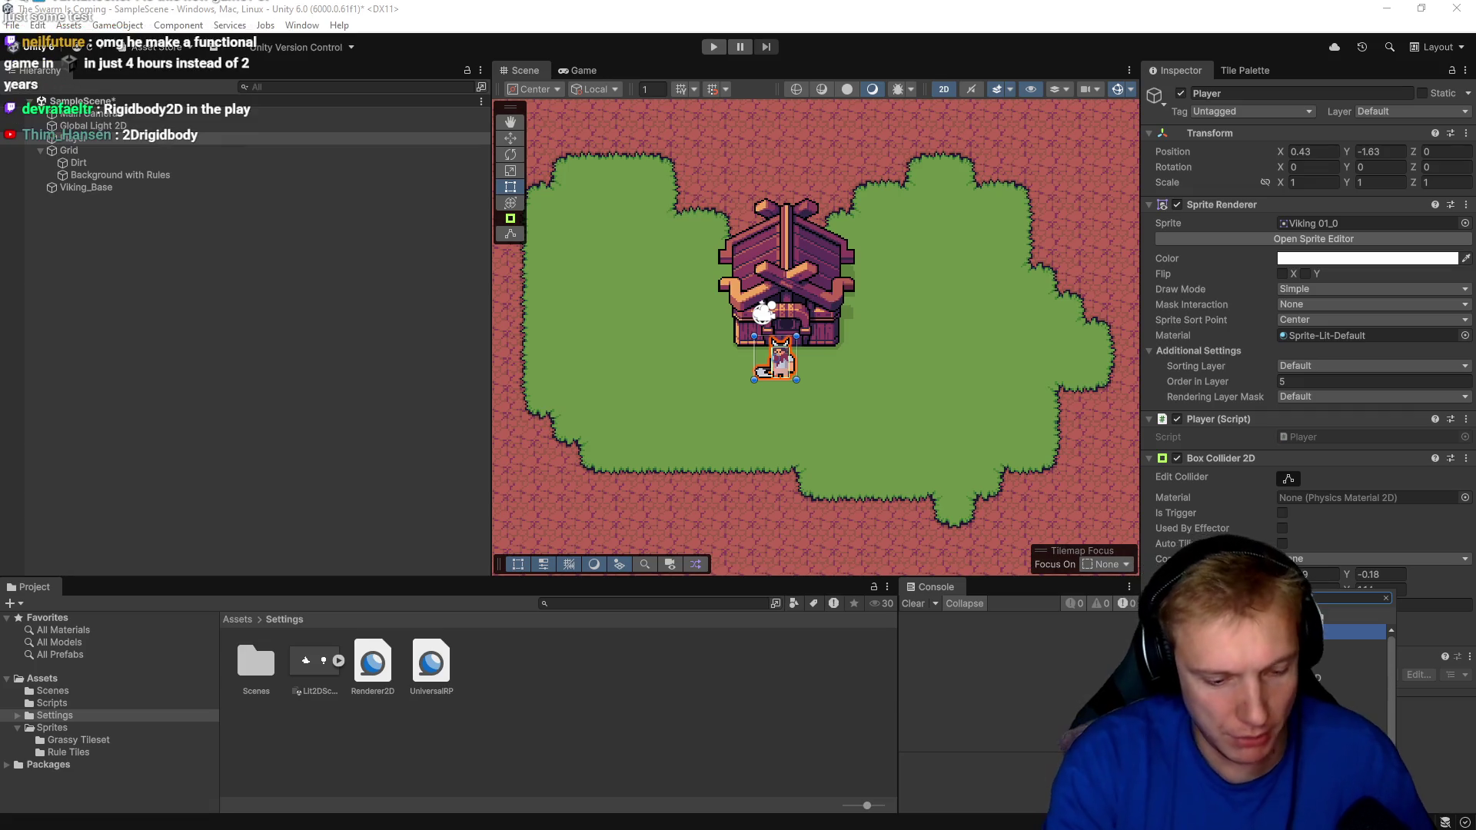
{"action": "key", "text": "BackSpace"}
{"action": "key", "text": "BackSpace"}
{"action": "key", "text": "BackSpace"}
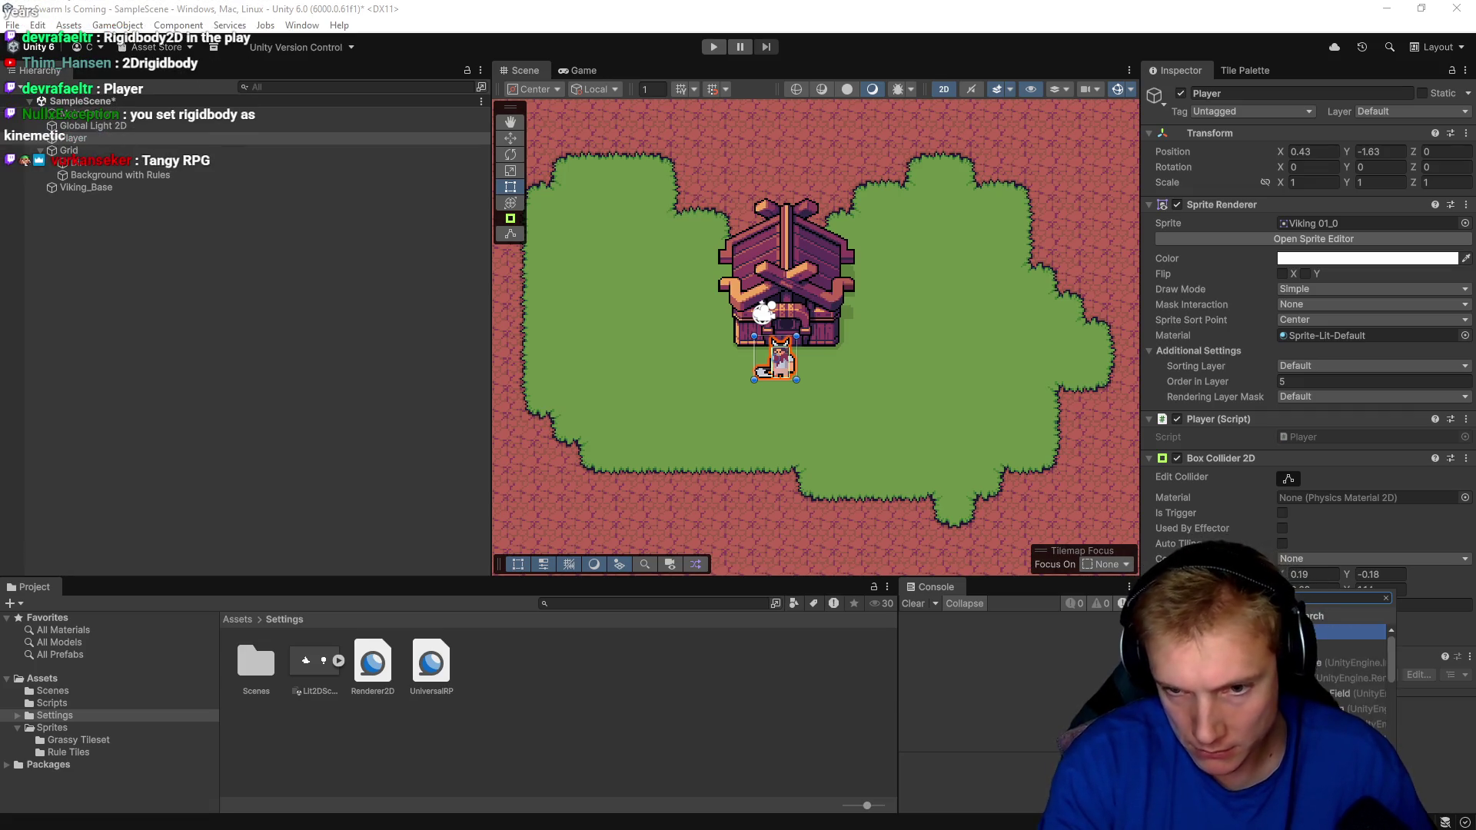
{"action": "type", "text": "rigidbody2d"}
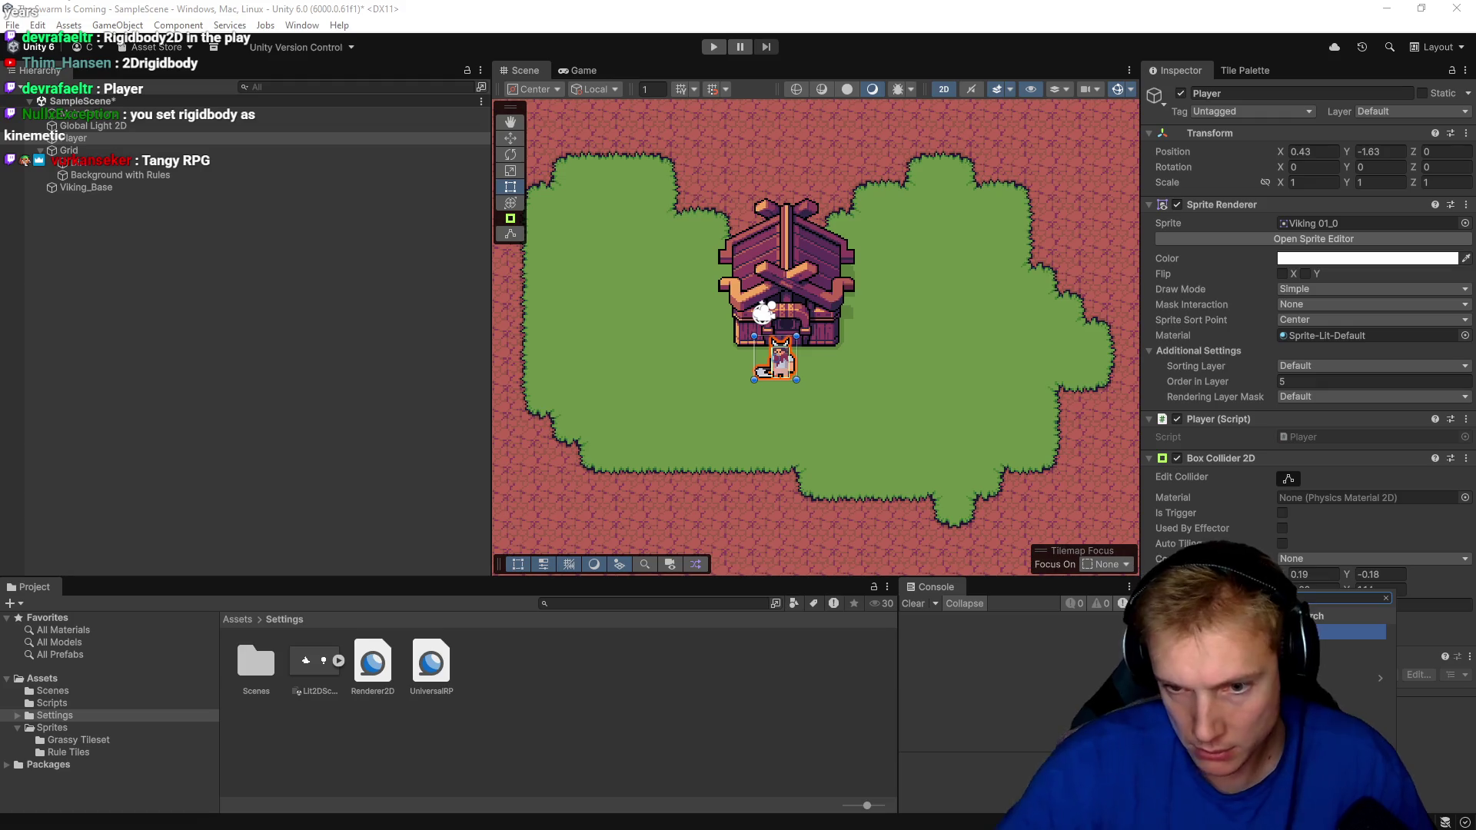
{"action": "key", "text": "Return"}
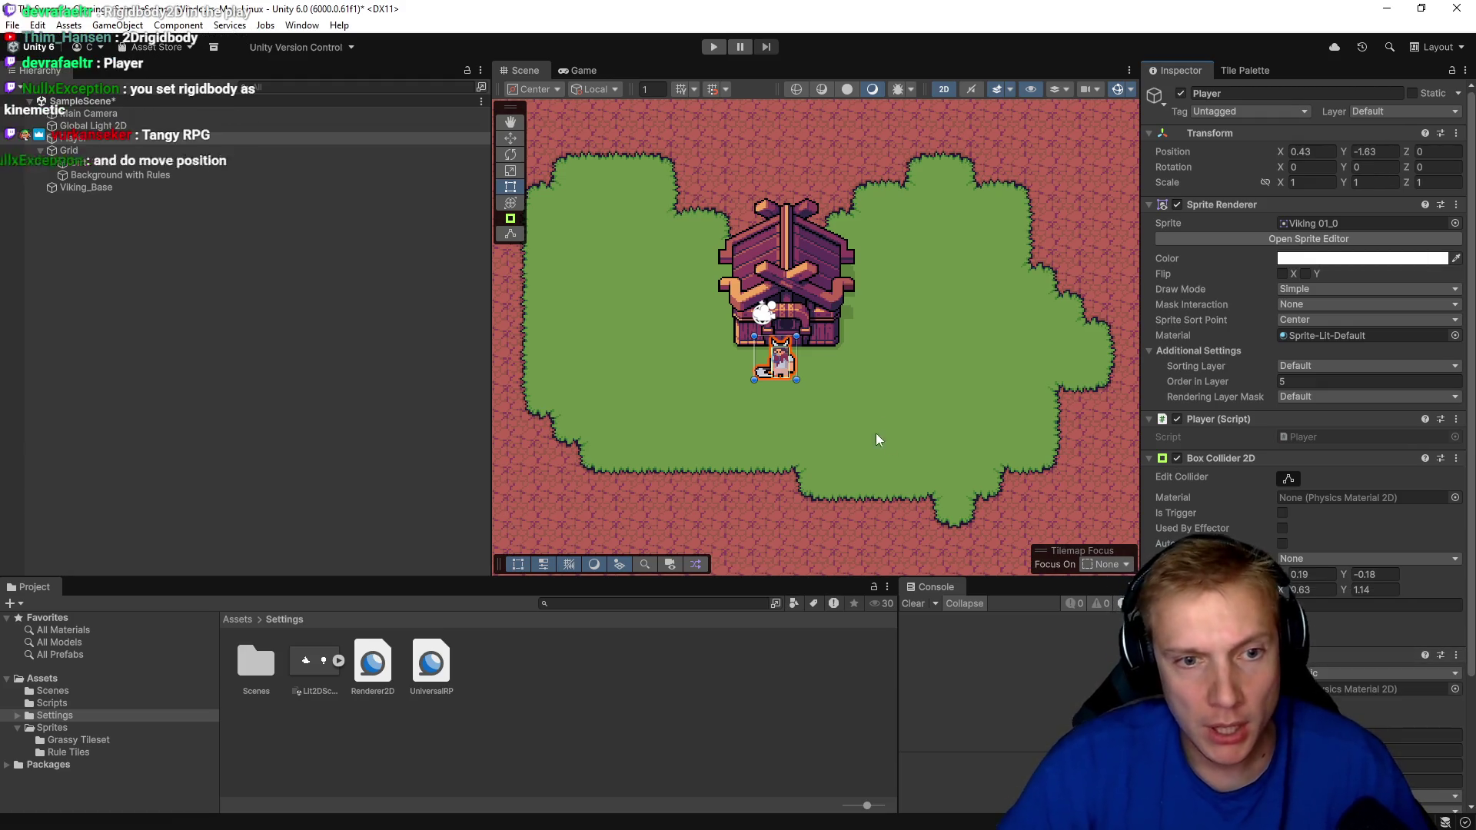
{"action": "scroll", "coordinate": [784, 387], "scroll_direction": "up", "scroll_amount": 2}
{"action": "scroll", "coordinate": [784, 387], "scroll_direction": "up", "scroll_amount": 2}
{"action": "scroll", "coordinate": [1306, 384], "scroll_direction": "down", "scroll_amount": 2}
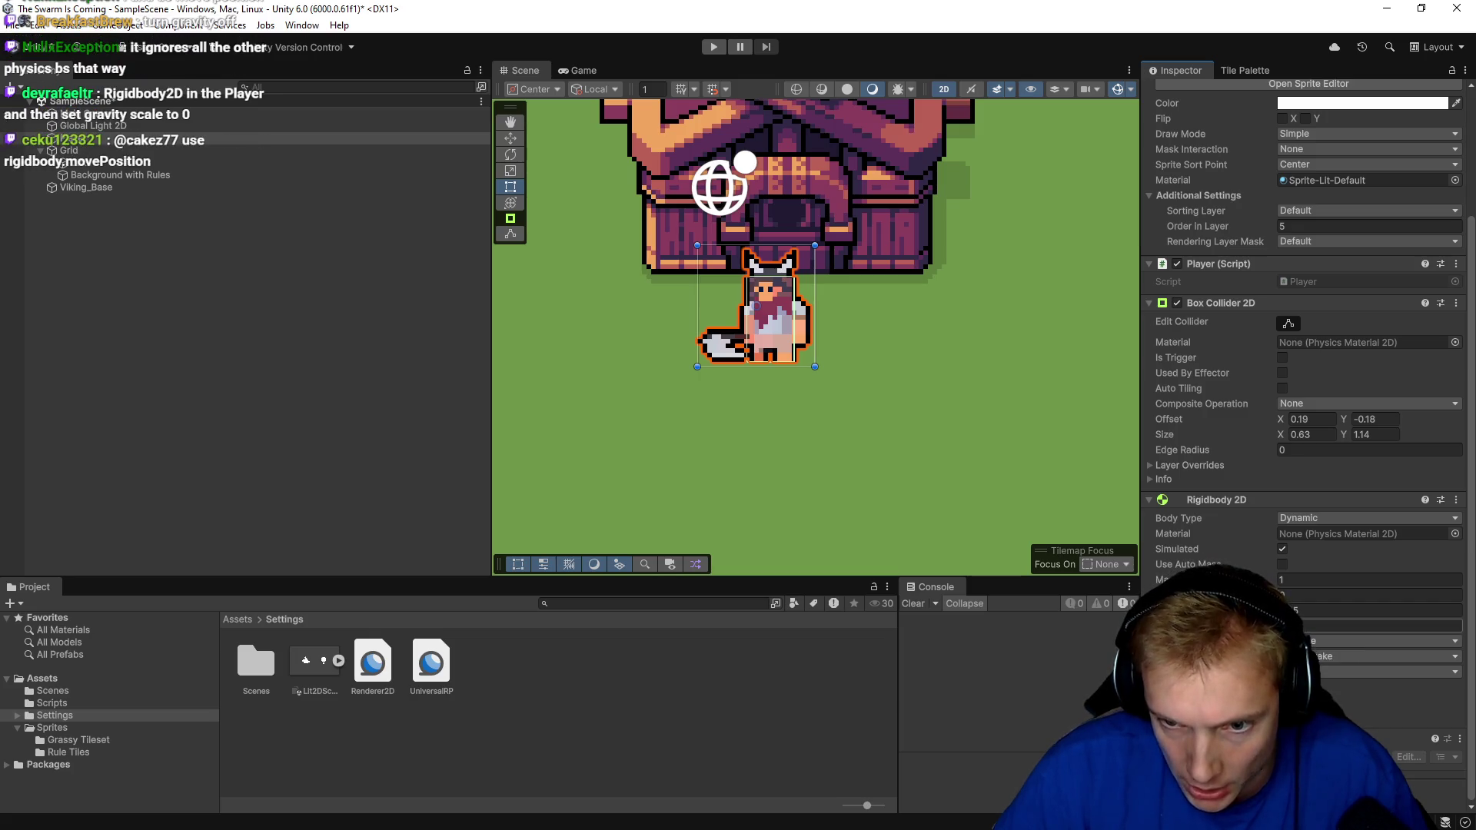
Set the Rigidbody 2D Body Type to Kinematic and Collision Detection to Continuous.
{"action": "left_click", "coordinate": [1319, 517]}
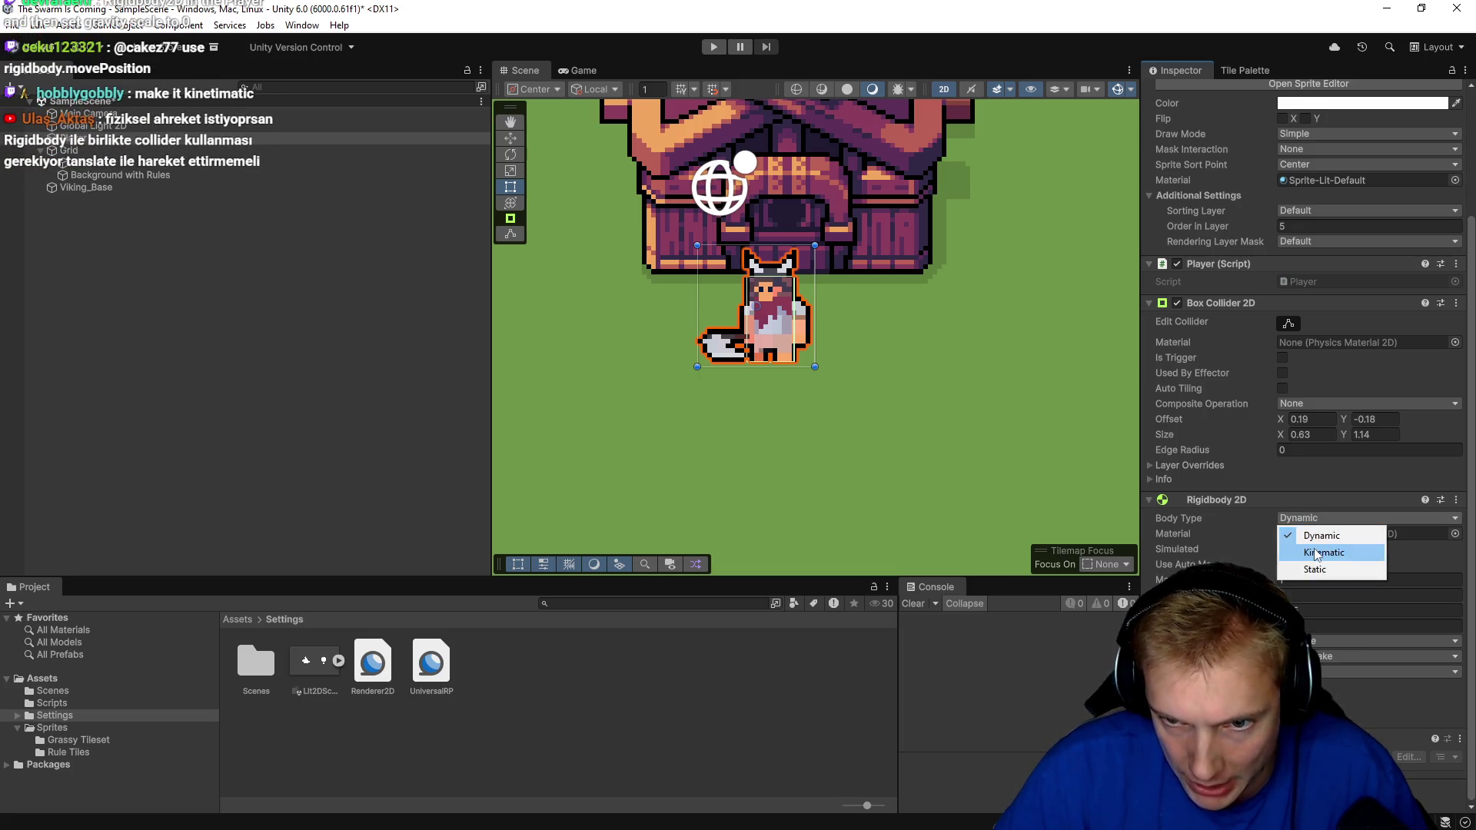
{"action": "left_click", "coordinate": [1317, 552]}
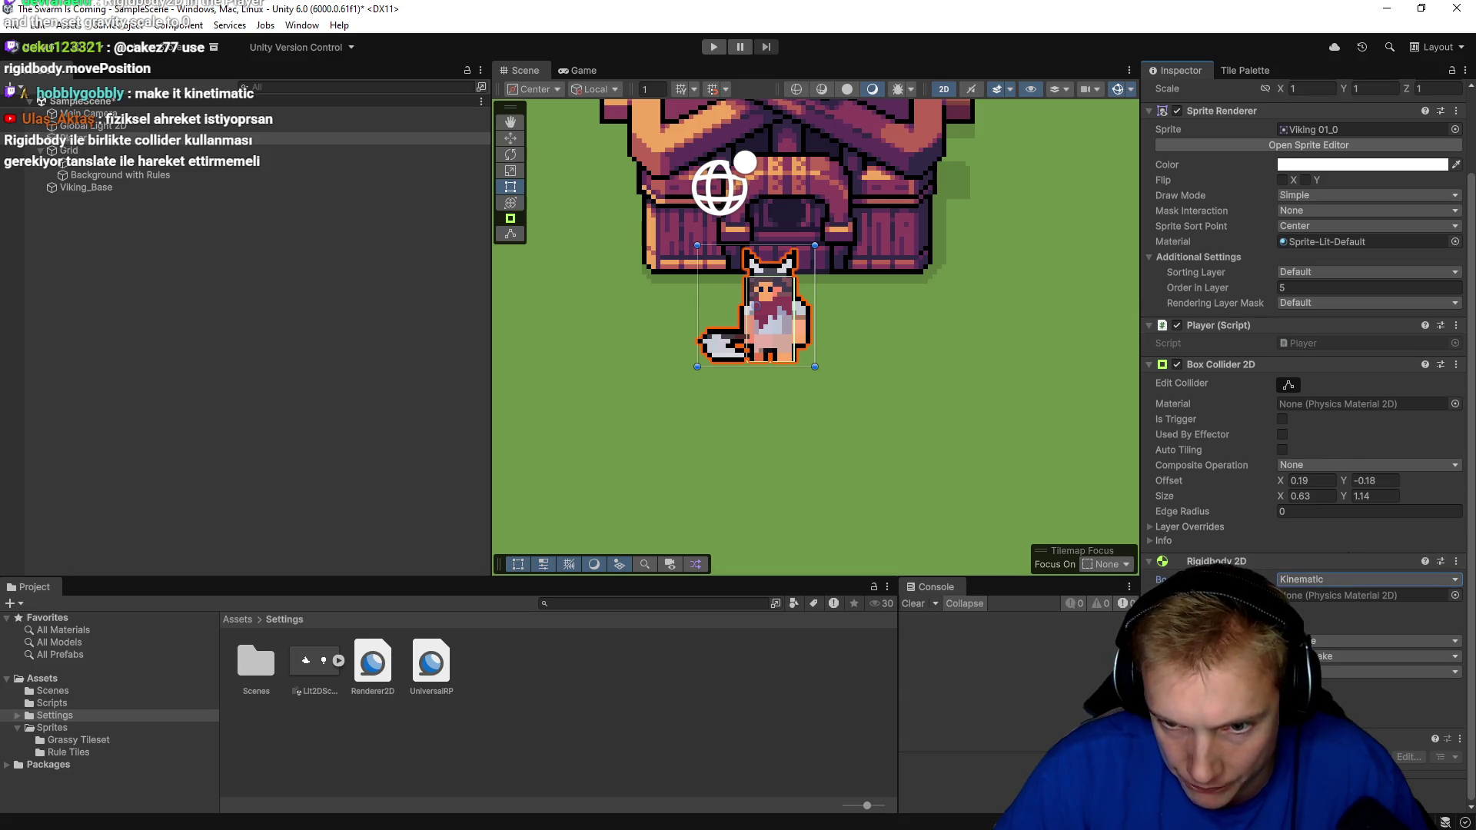
{"action": "left_click", "coordinate": [1316, 641]}
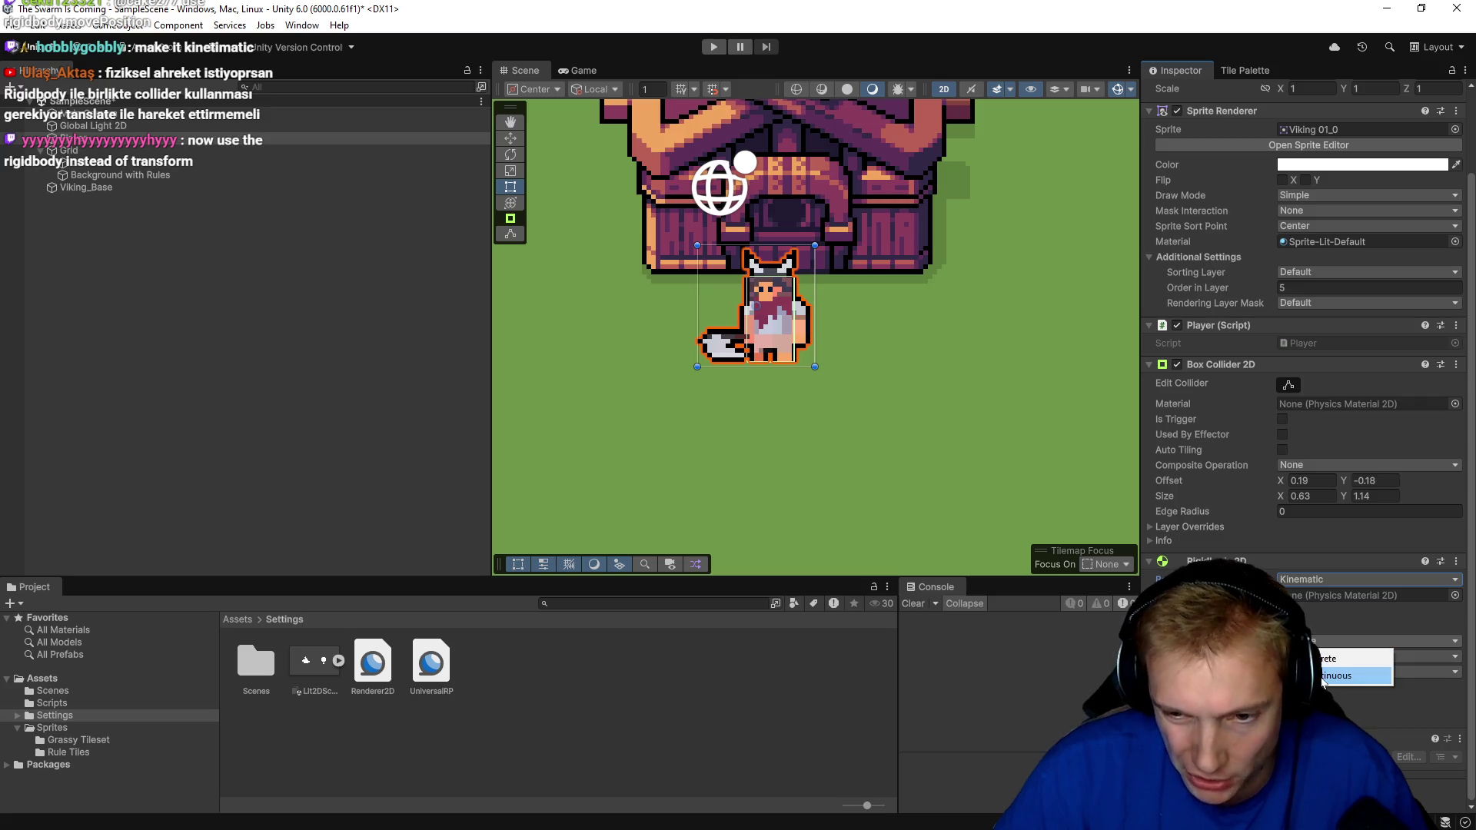
{"action": "left_click", "coordinate": [1337, 676]}
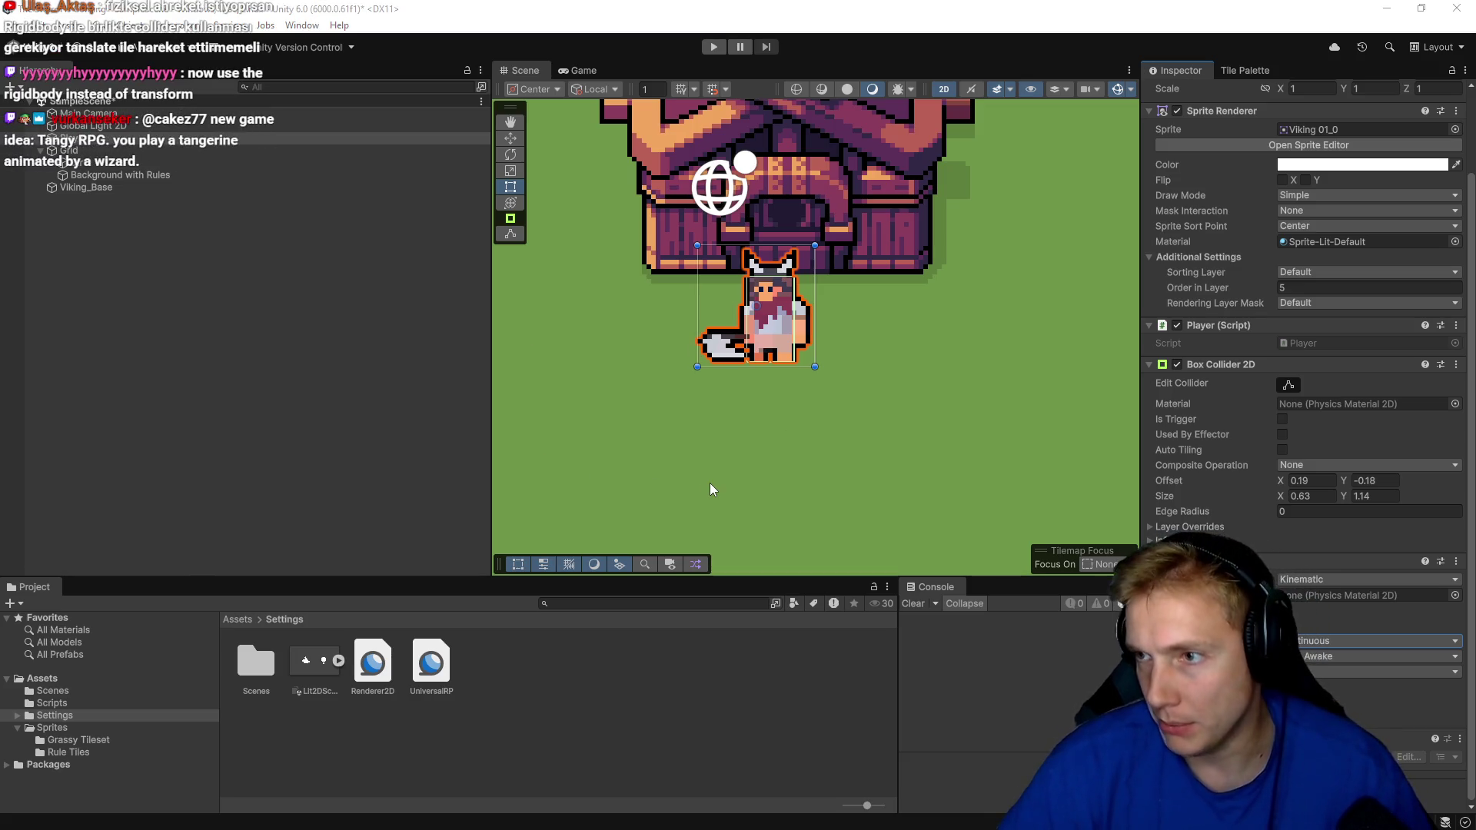
{"action": "key", "text": "alt+Tab"}
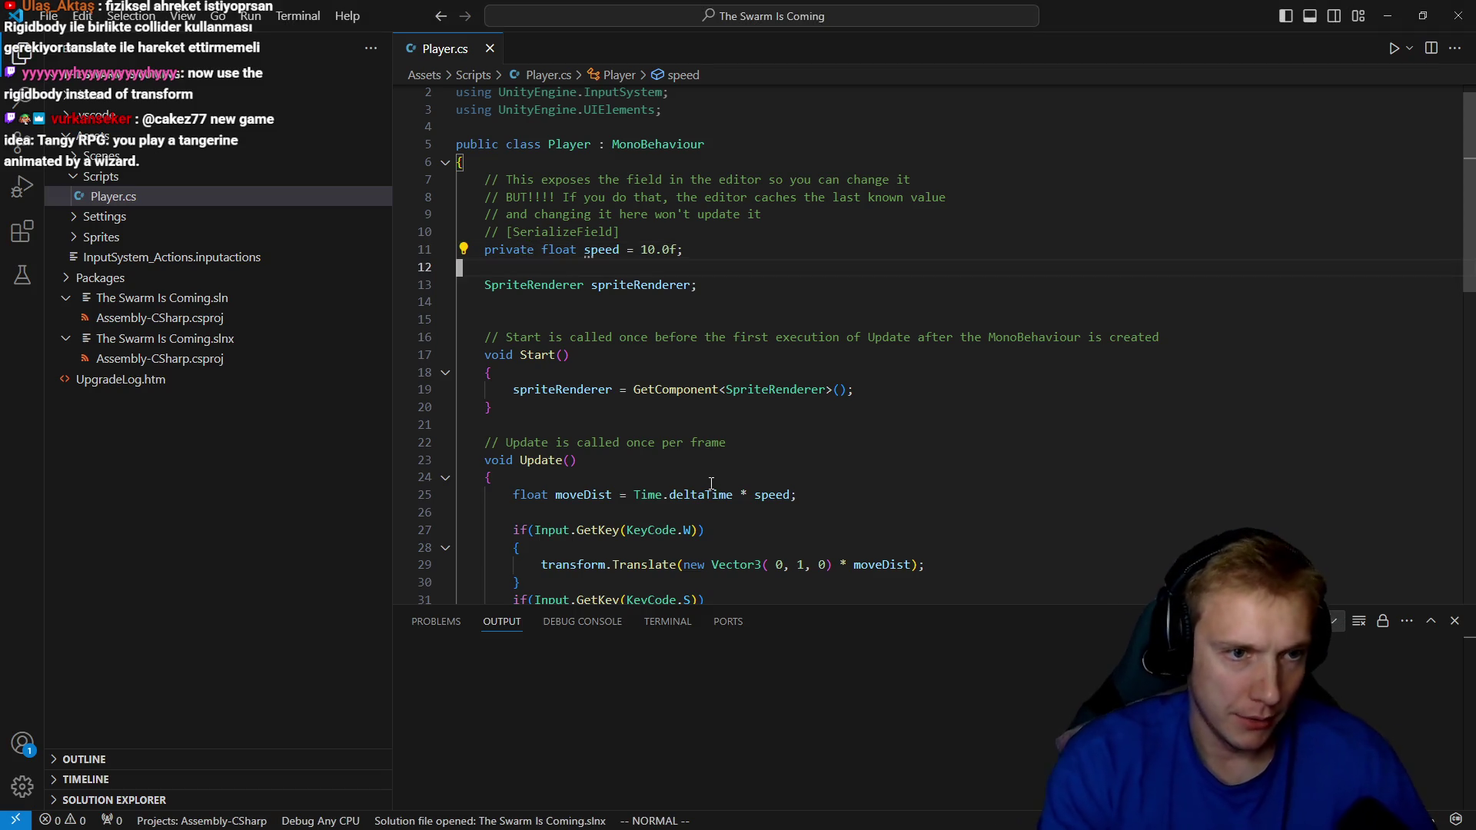
Declare the field 'Rigidbody2D rigidbody2D;' in Player.cs.
{"action": "type", "text": "jo"}
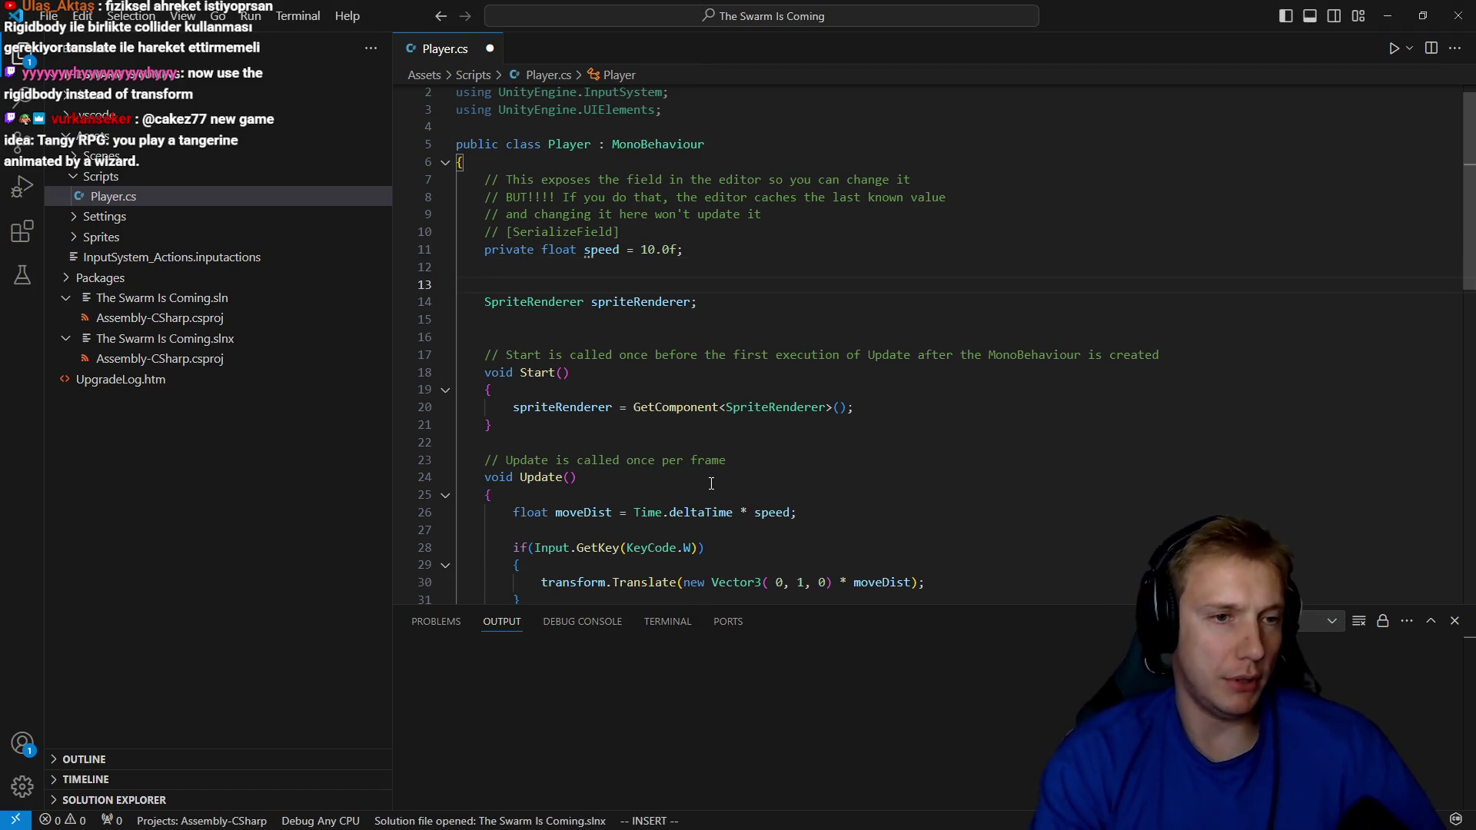
{"action": "type", "text": "Ri"}
{"action": "key", "text": "Down"}
{"action": "key", "text": "Tab"}
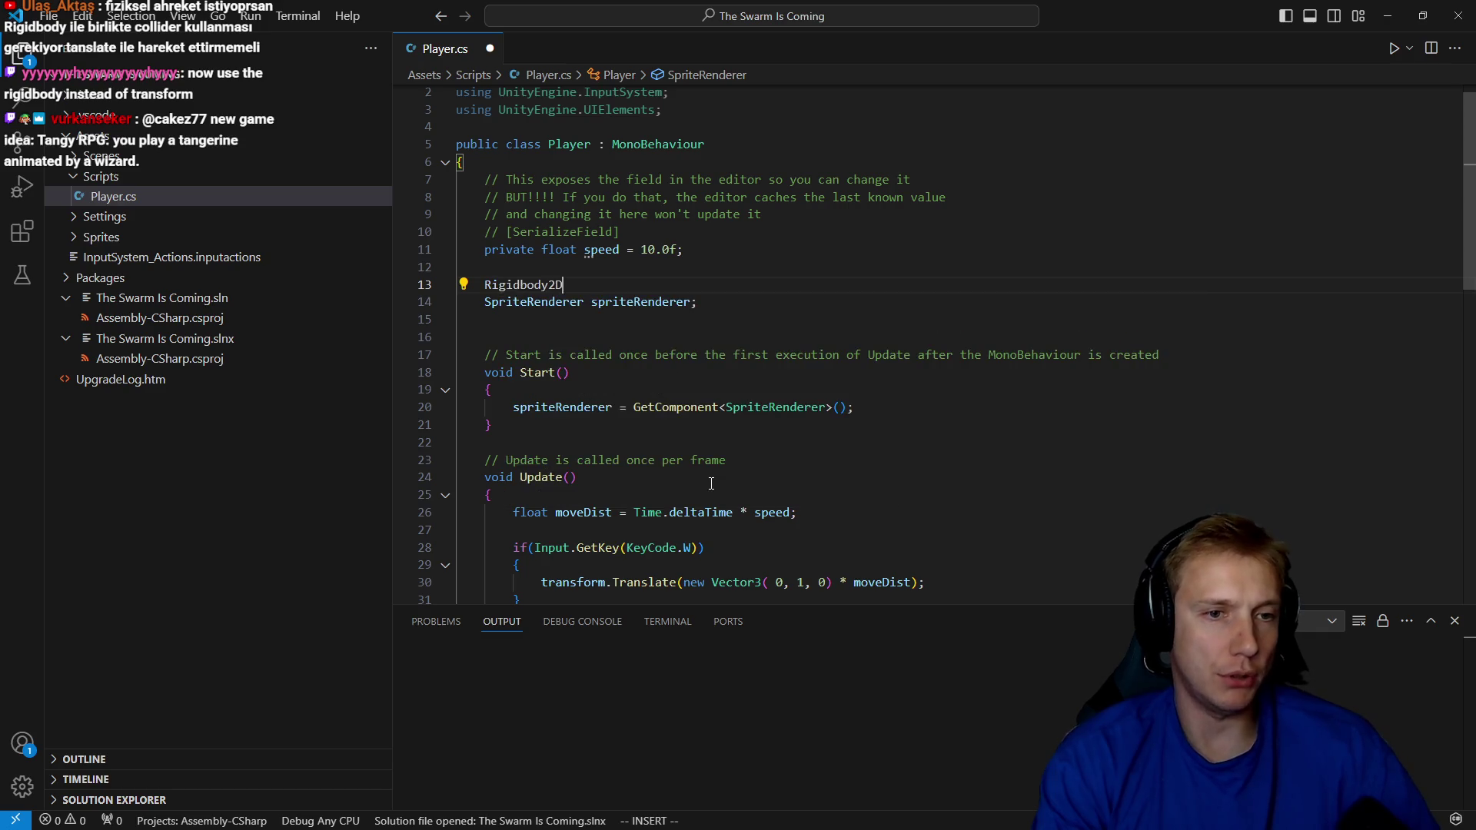
{"action": "type", "text": "rigi"}
{"action": "key", "text": "Tab"}
{"action": "type", "text": ";"}
{"action": "key", "text": "Escape"}
Assign rigidbody2D = GetComponent<Rigidbody2D>() in Start and save the script.
{"action": "key", "text": "j"}
{"action": "key", "text": "j"}
{"action": "key", "text": "j"}
{"action": "type", "text": "ori"}
{"action": "key", "text": "Tab"}
{"action": "type", "text": "= get"}
{"action": "key", "text": "Tab"}
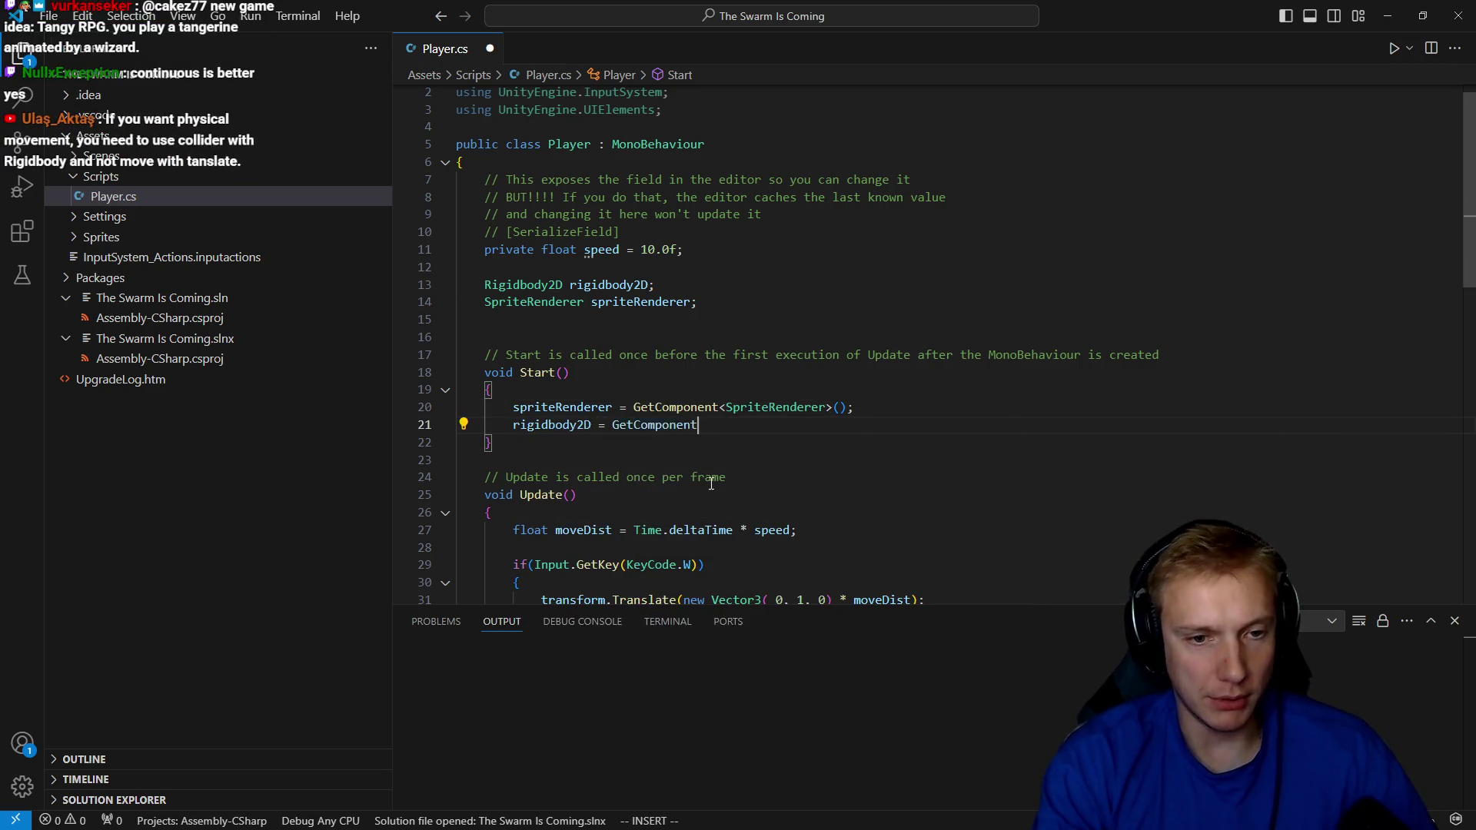
{"action": "type", "text": "<Ri"}
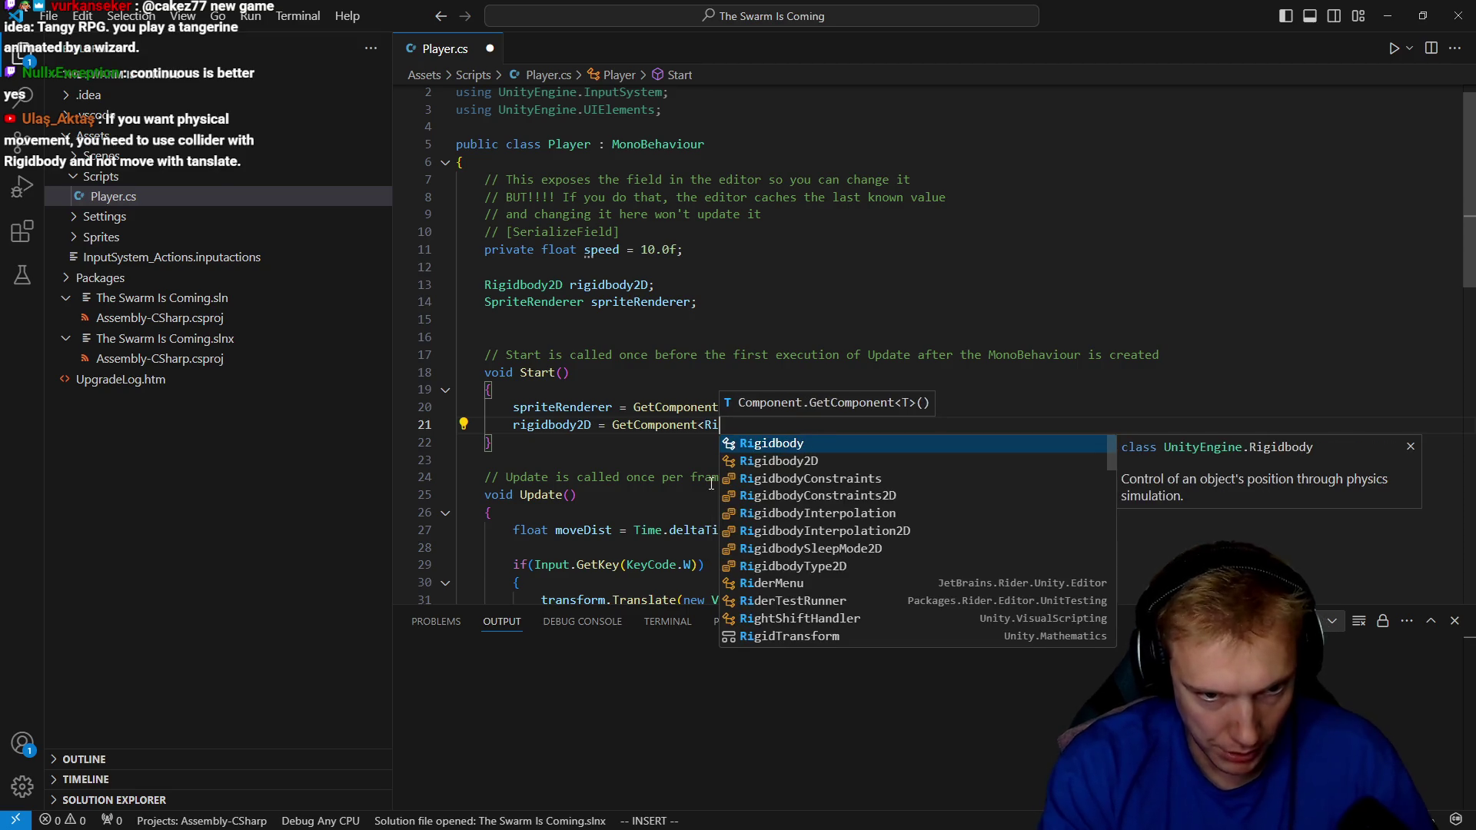
{"action": "key", "text": "Tab"}
{"action": "type", "text": ">"}
{"action": "key", "text": "ctrl+s"}
{"action": "key", "text": "Escape"}
Start typing 'rigidbody2D.' in the W-key movement branch.
{"action": "key", "text": "j"}
{"action": "key", "text": "j"}
{"action": "key", "text": "j"}
{"action": "key", "text": "k"}
{"action": "key", "text": "k"}
{"action": "key", "text": "k"}
{"action": "type", "text": "ori"}
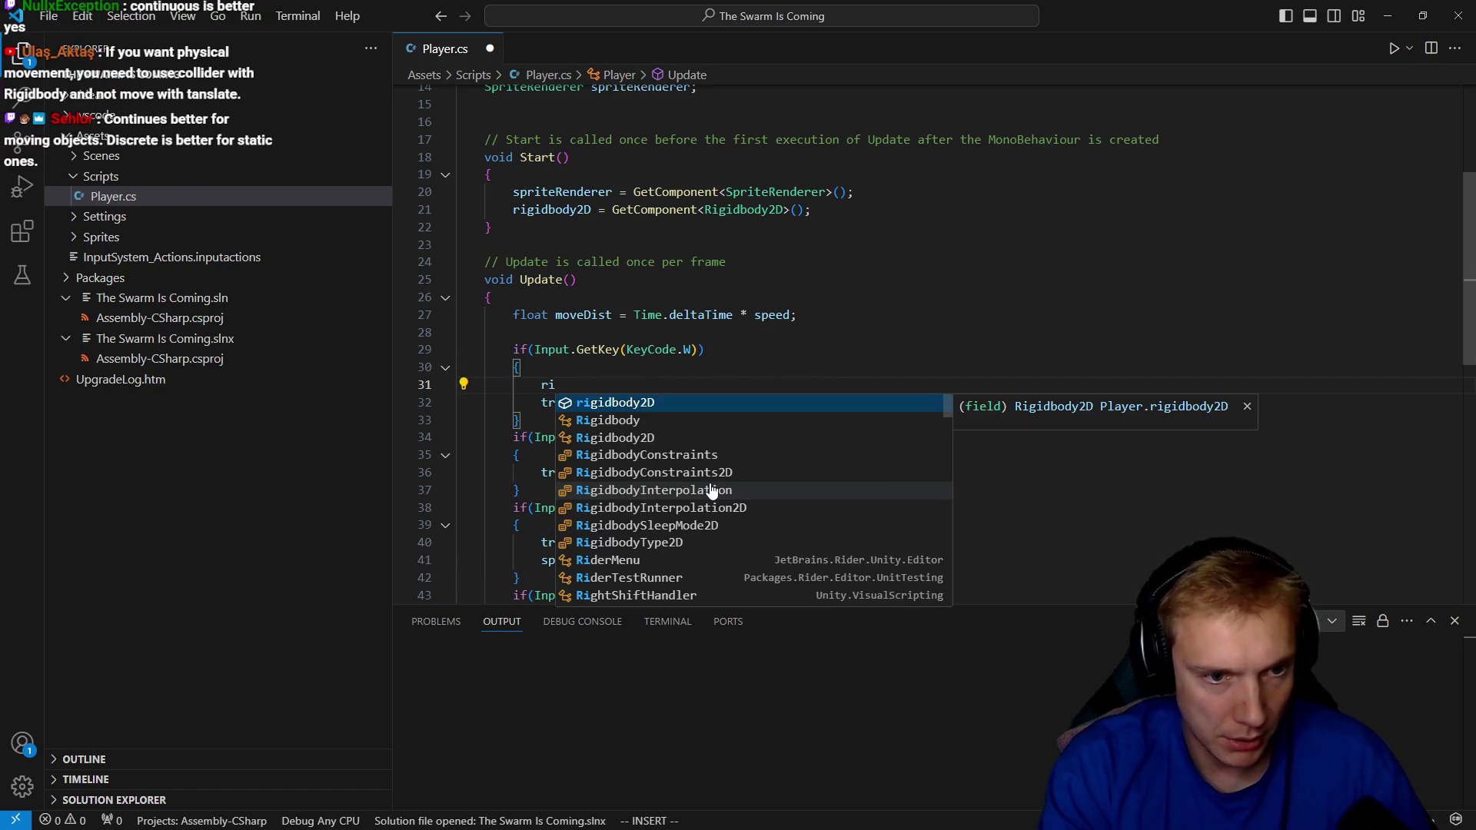
{"action": "key", "text": "Tab"}
{"action": "type", "text": "."}
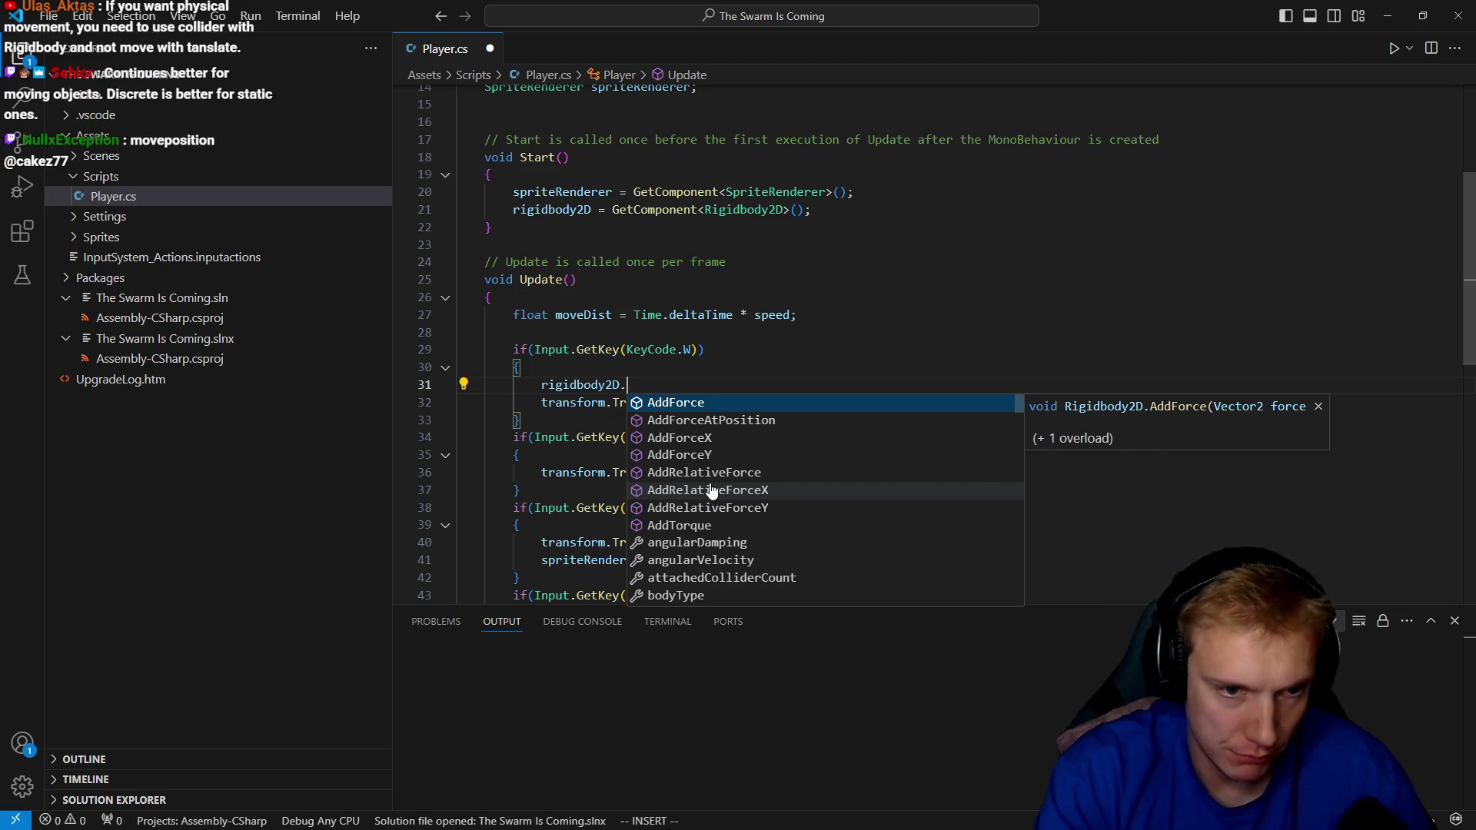
Complete the call as rigidbody2D.MovePosition({0, moveDist}) and save.
{"action": "type", "text": "mo"}
{"action": "key", "text": "Tab"}
{"action": "type", "text": "("}
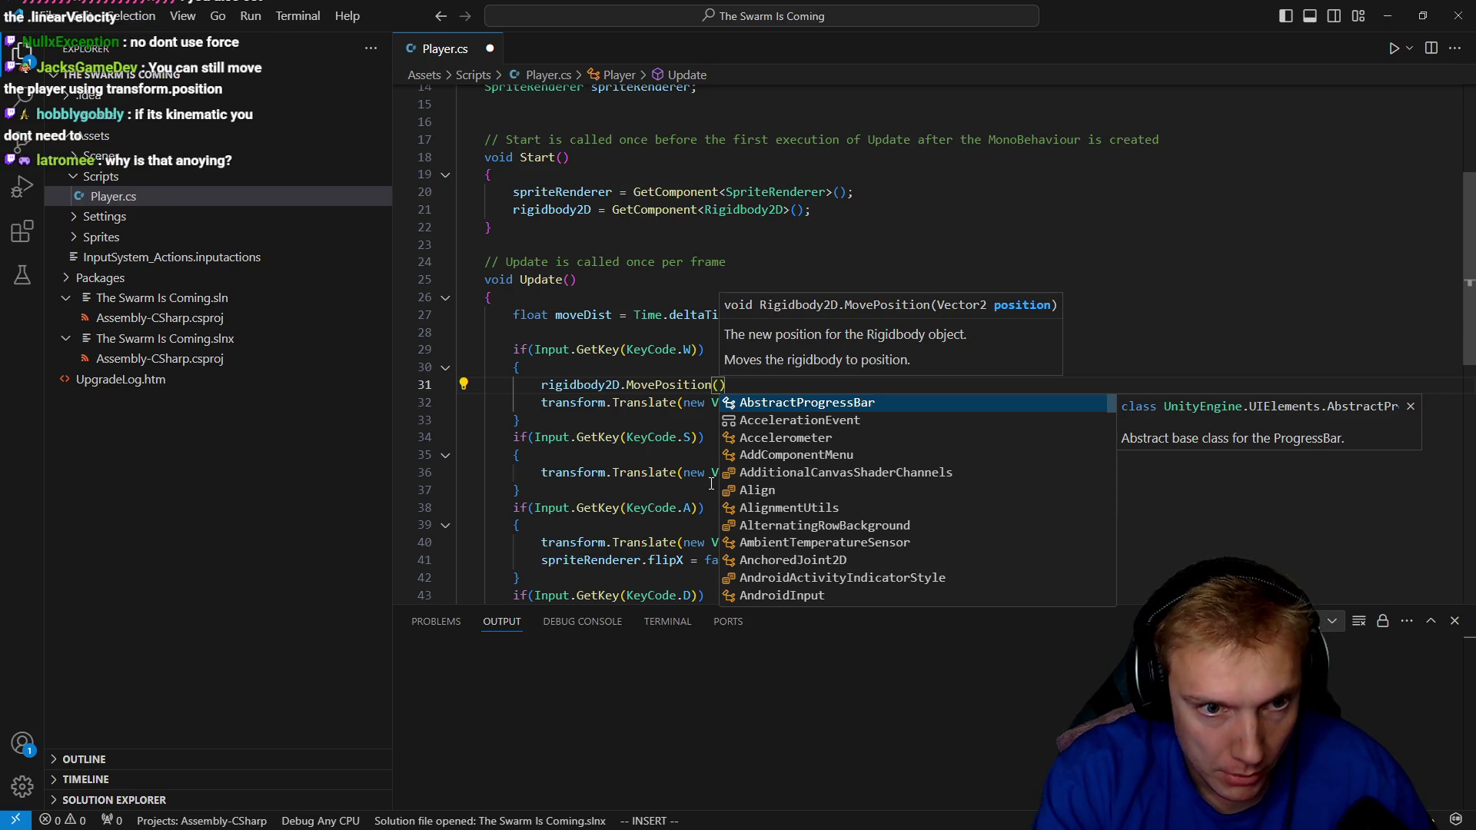
{"action": "type", "text": "{0,"}
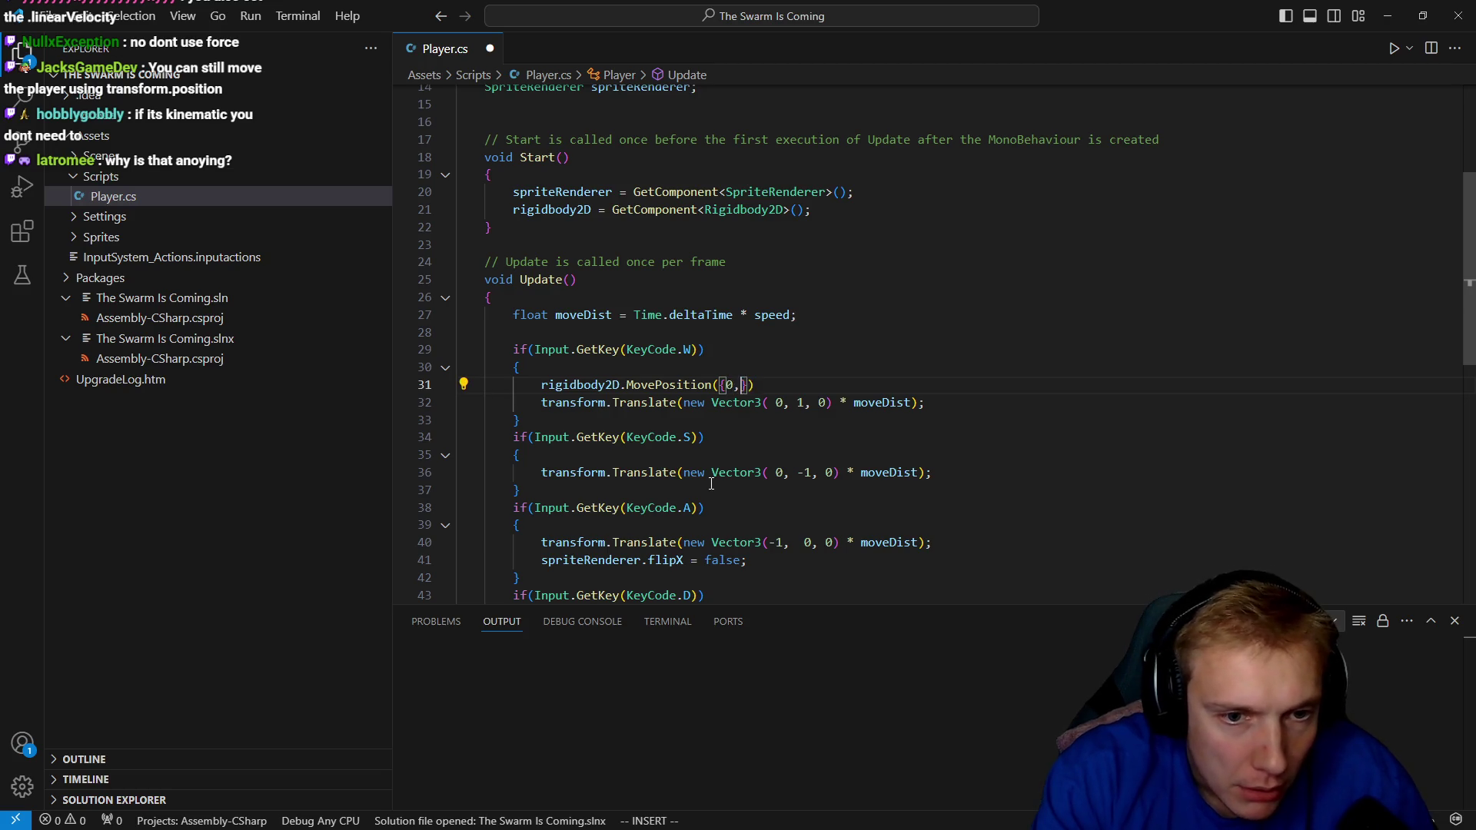
{"action": "type", "text": "}"}
{"action": "key", "text": "Escape"}
{"action": "type", "text": "moveDist"}
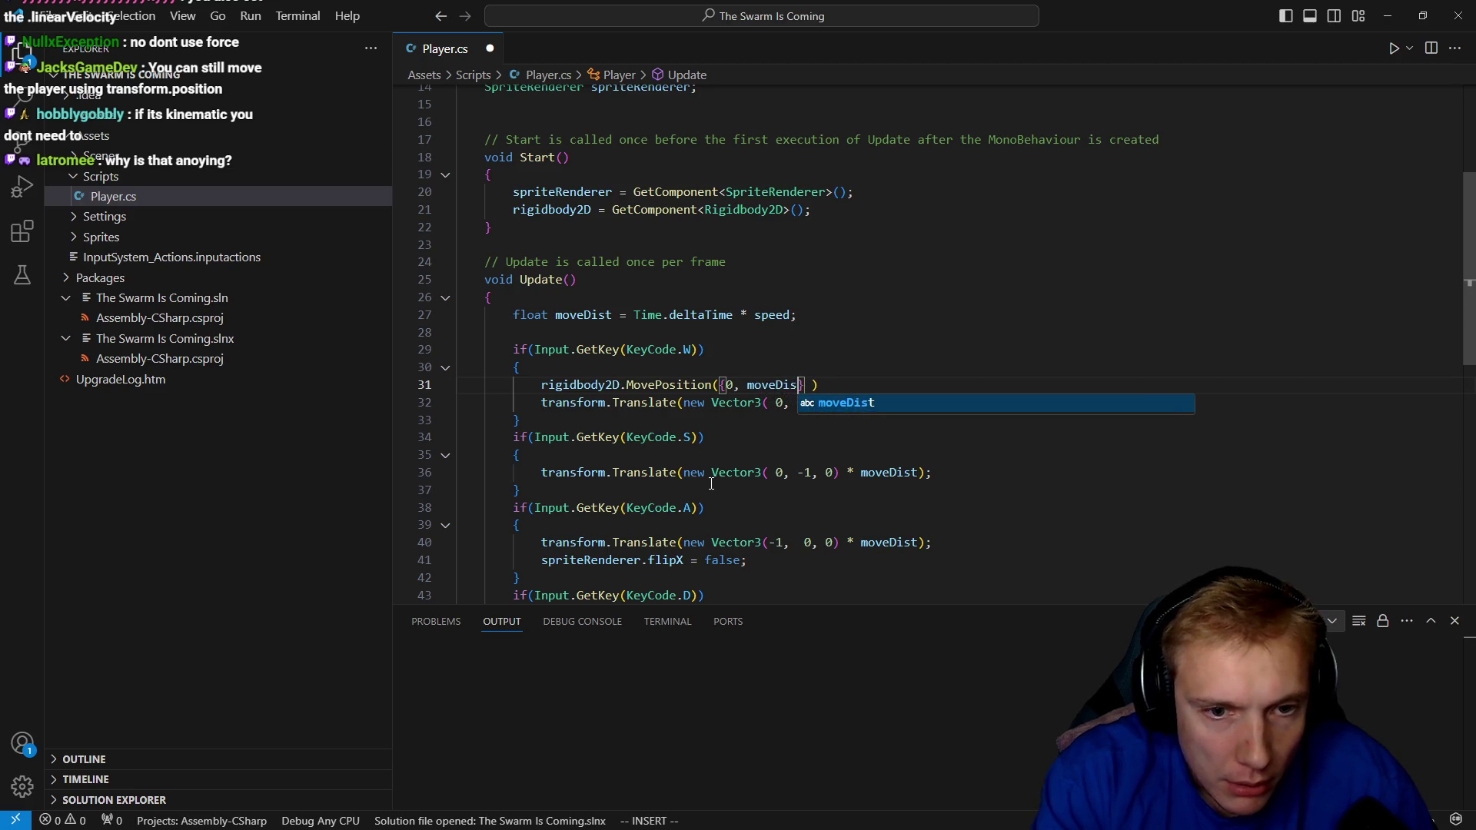
{"action": "key", "text": "Escape"}
{"action": "key", "text": "ctrl+s"}
Remove the stray space, end the line with a semicolon, and comment out the old Translate line.
{"action": "key", "text": "l"}
{"action": "key", "text": "l"}
{"action": "key", "text": "x"}
{"action": "key", "text": "ctrl+s"}
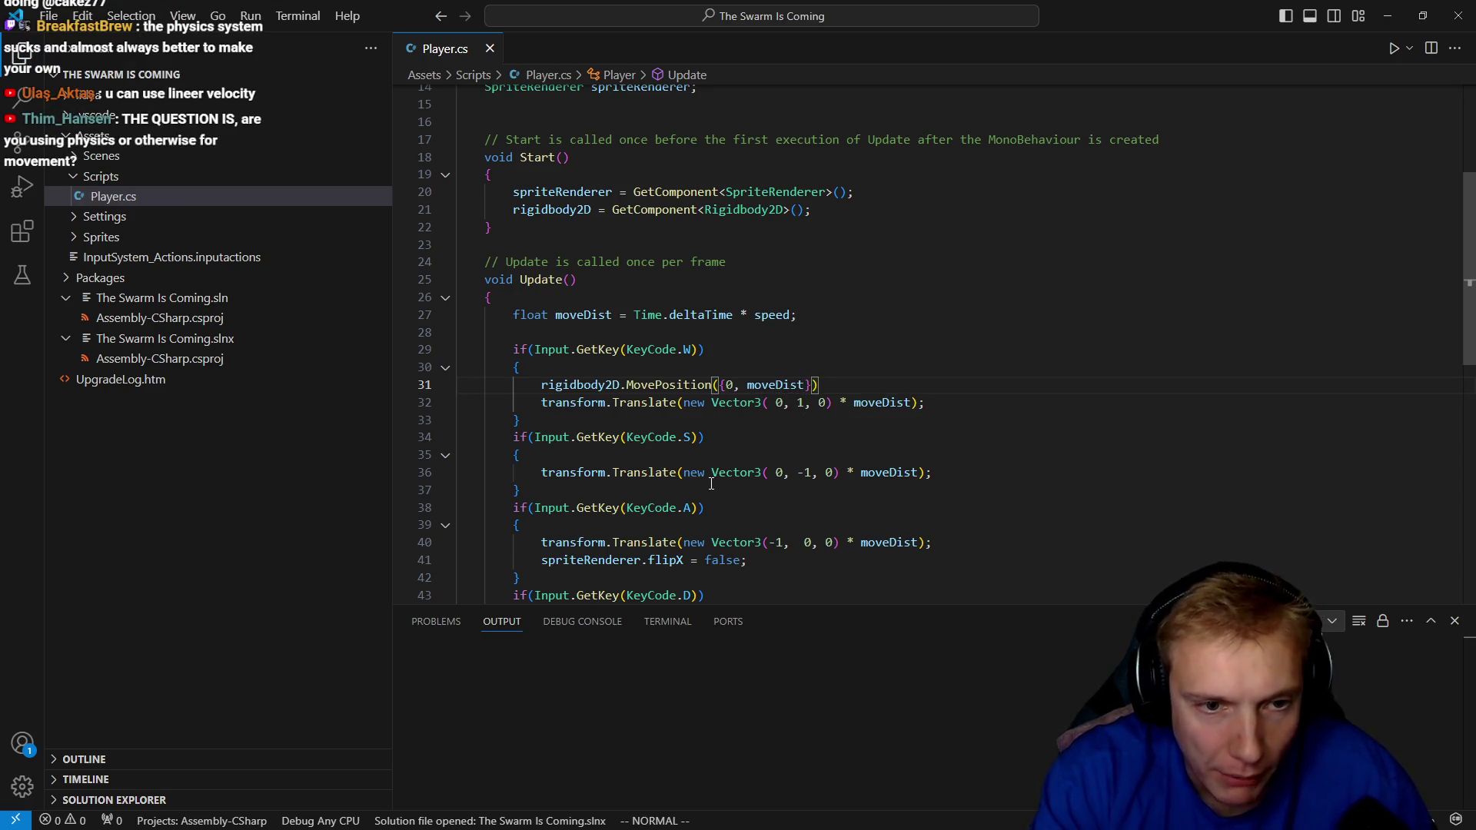
{"action": "type", "text": ";"}
{"action": "key", "text": "Escape"}
{"action": "key", "text": "j"}
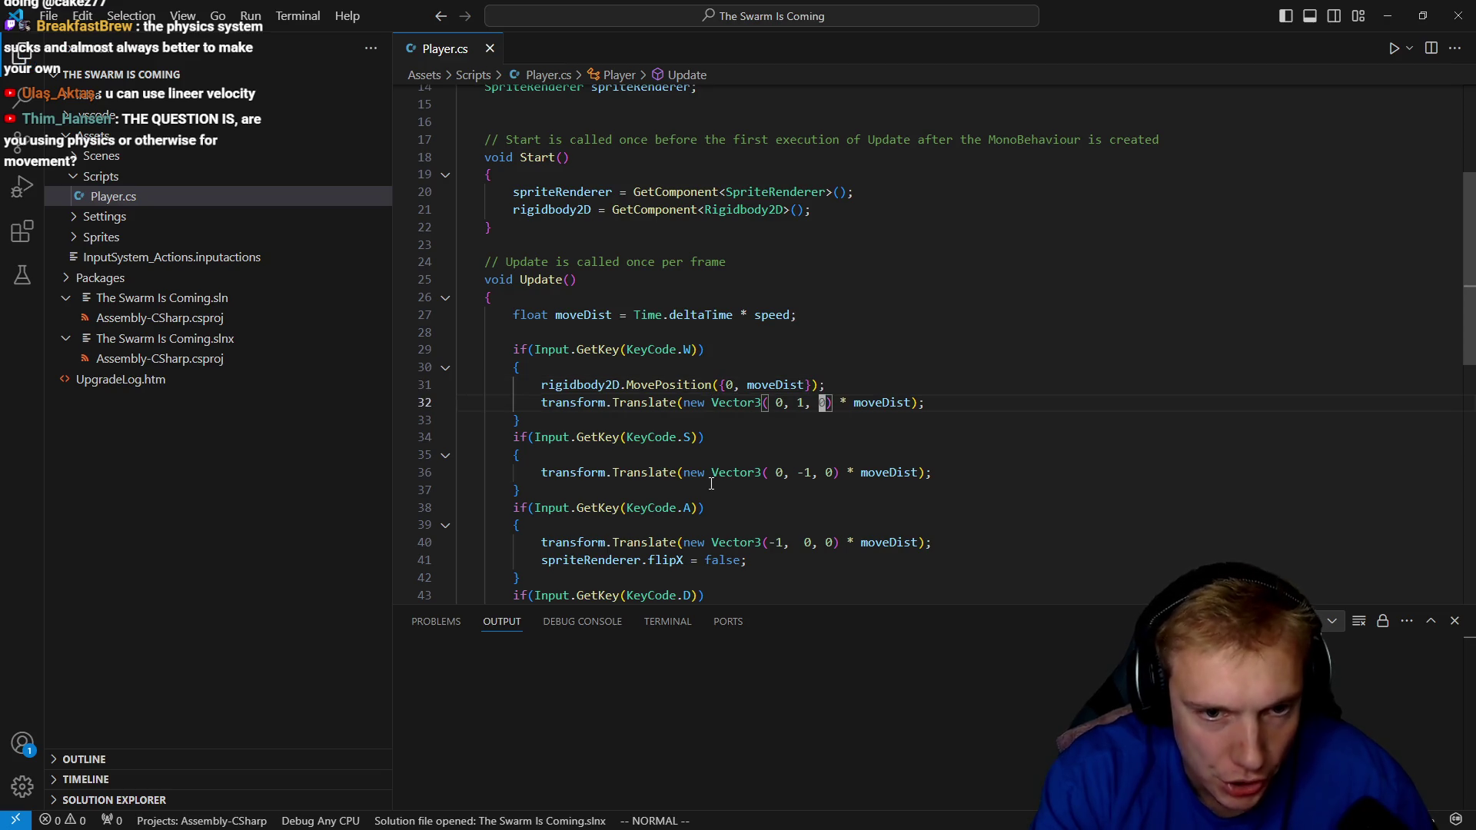
{"action": "key", "text": "ctrl+slash"}
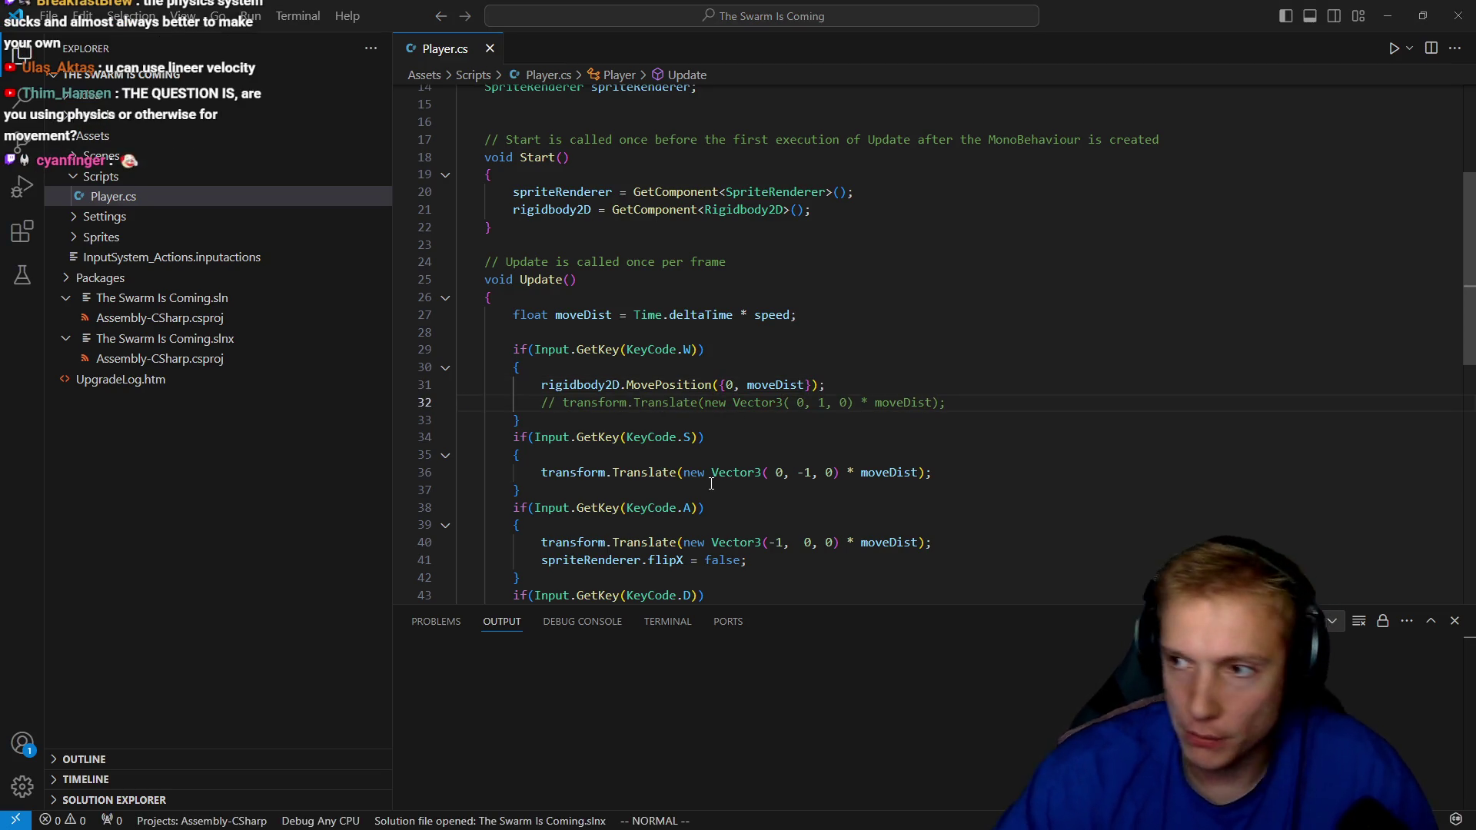
{"action": "key", "text": "alt+Tab"}
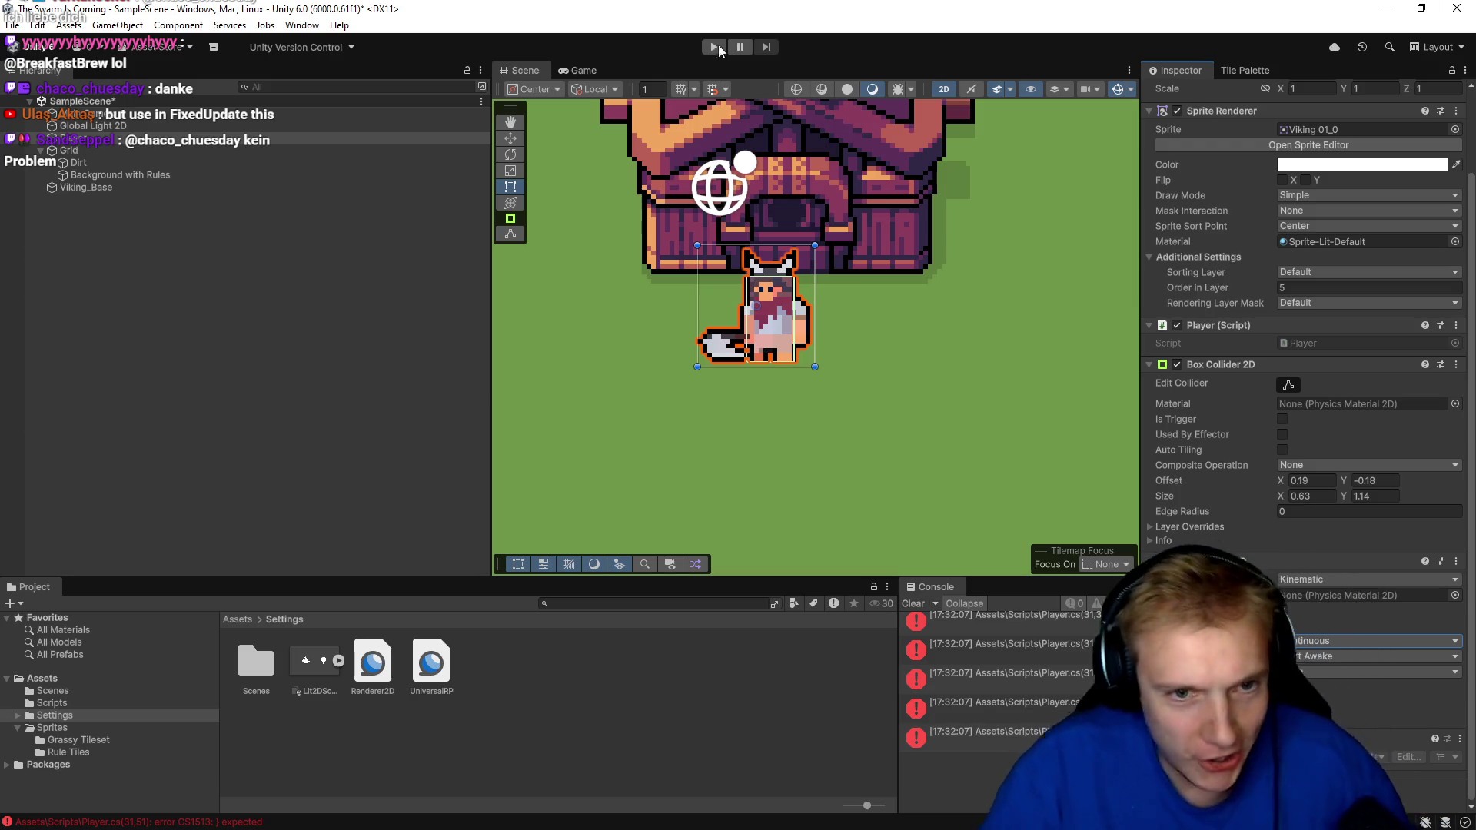
Scroll up through the CS1513 errors in the Console, then return to Player.cs in VS Code.
{"action": "scroll", "coordinate": [800, 356], "scroll_direction": "up", "scroll_amount": 2}
{"action": "scroll", "coordinate": [842, 367], "scroll_direction": "up", "scroll_amount": 2}
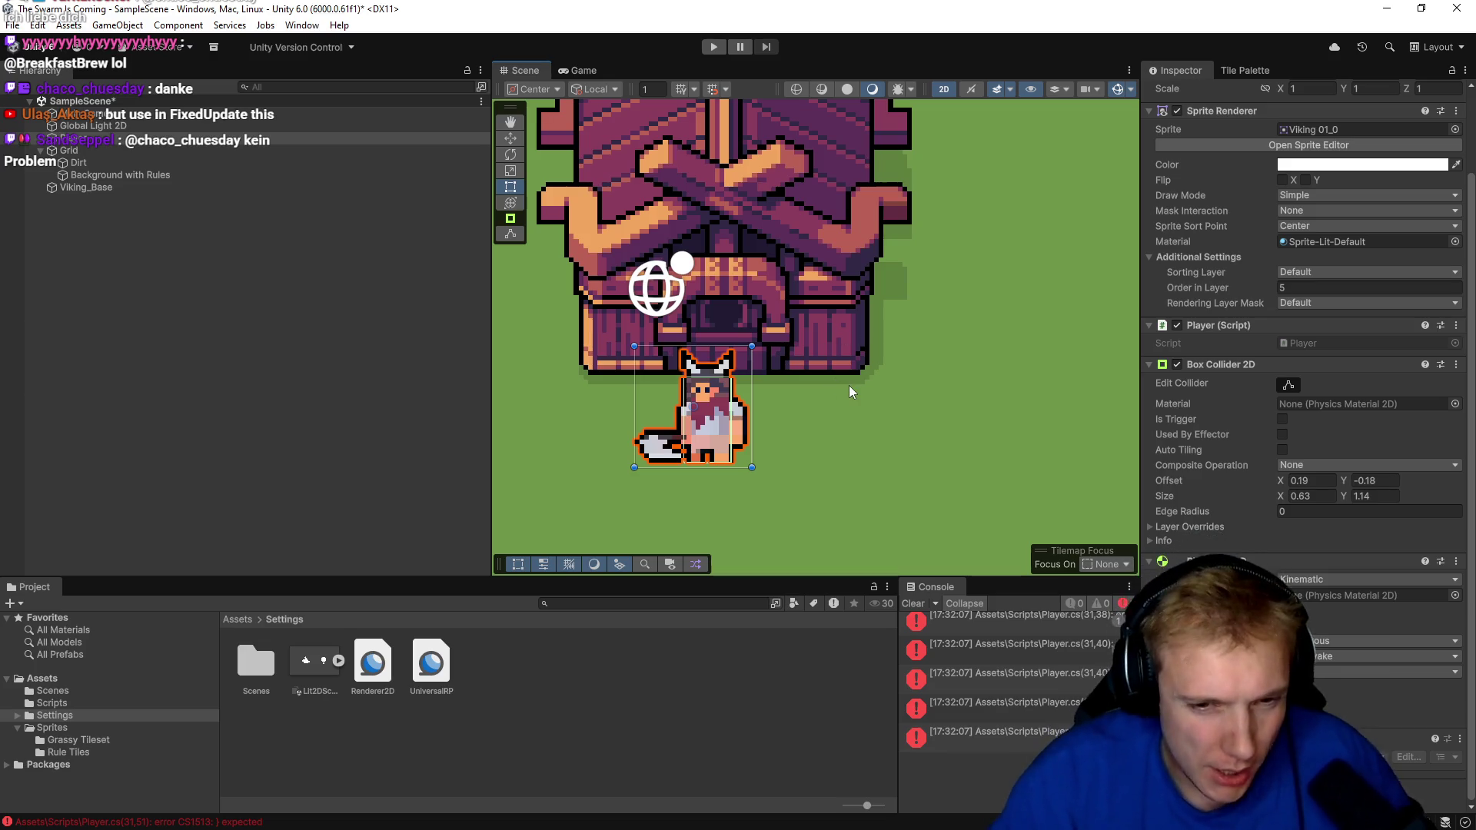
{"action": "key", "text": "alt+Tab"}
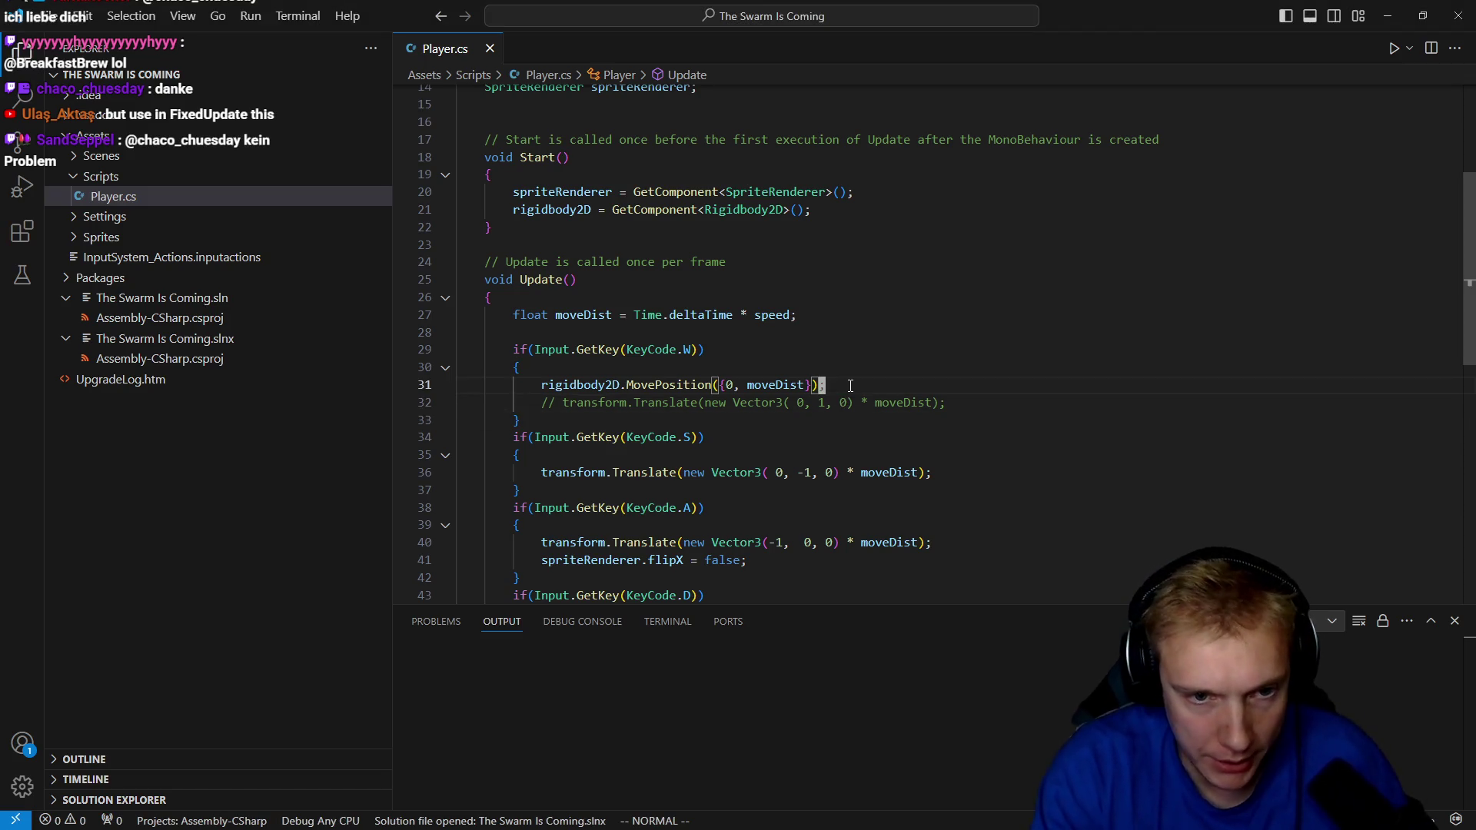
Change line 31's MovePosition argument to new Vector2(0, moveDist) and let Unity recompile cleanly.
{"action": "key", "text": "i"}
{"action": "key", "text": "c"}
{"action": "key", "text": "i"}
{"action": "key", "text": "w"}
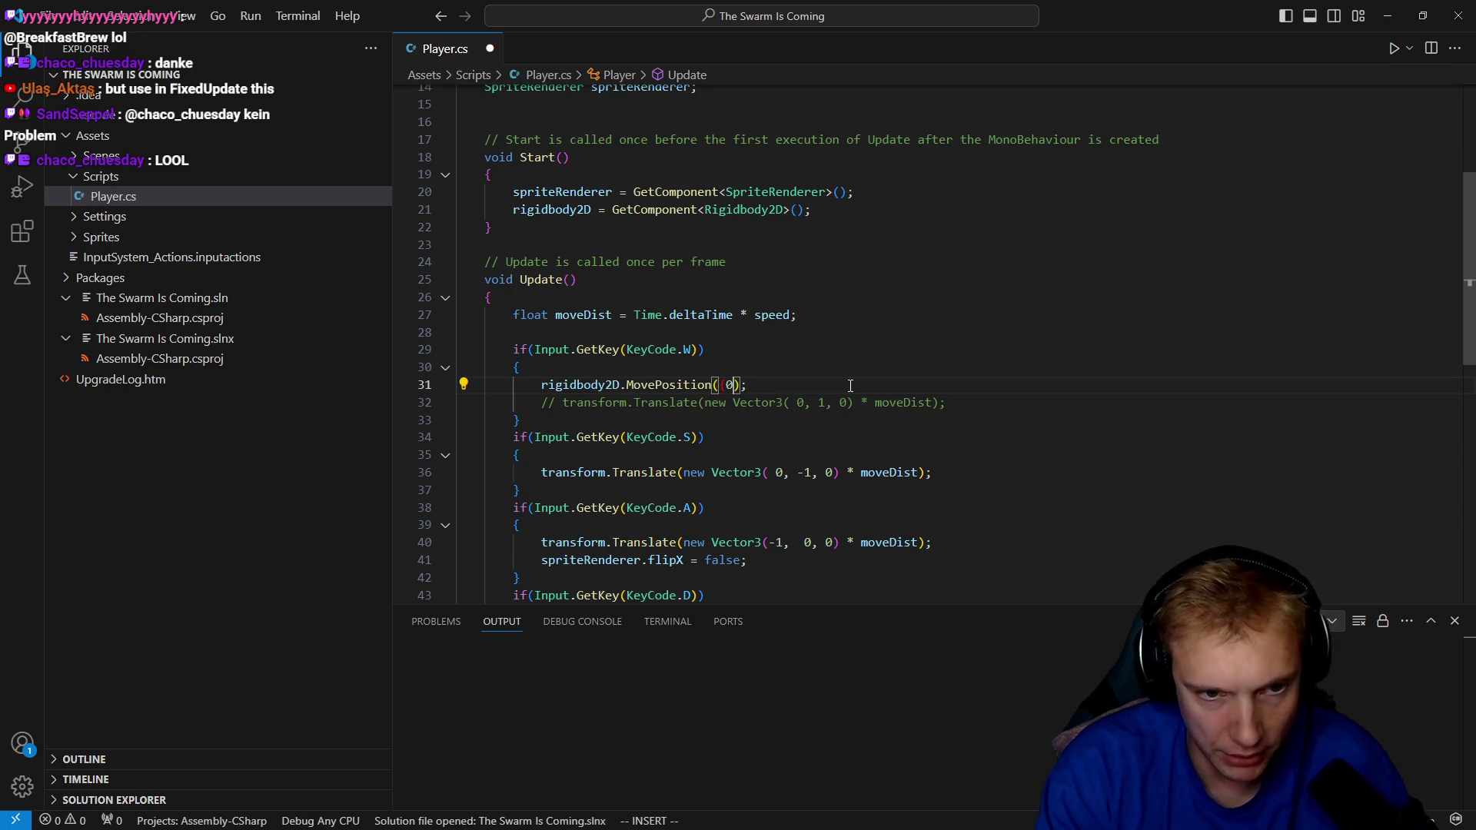
{"action": "key", "text": "BackSpace"}
{"action": "type", "text": "new Vector2"}
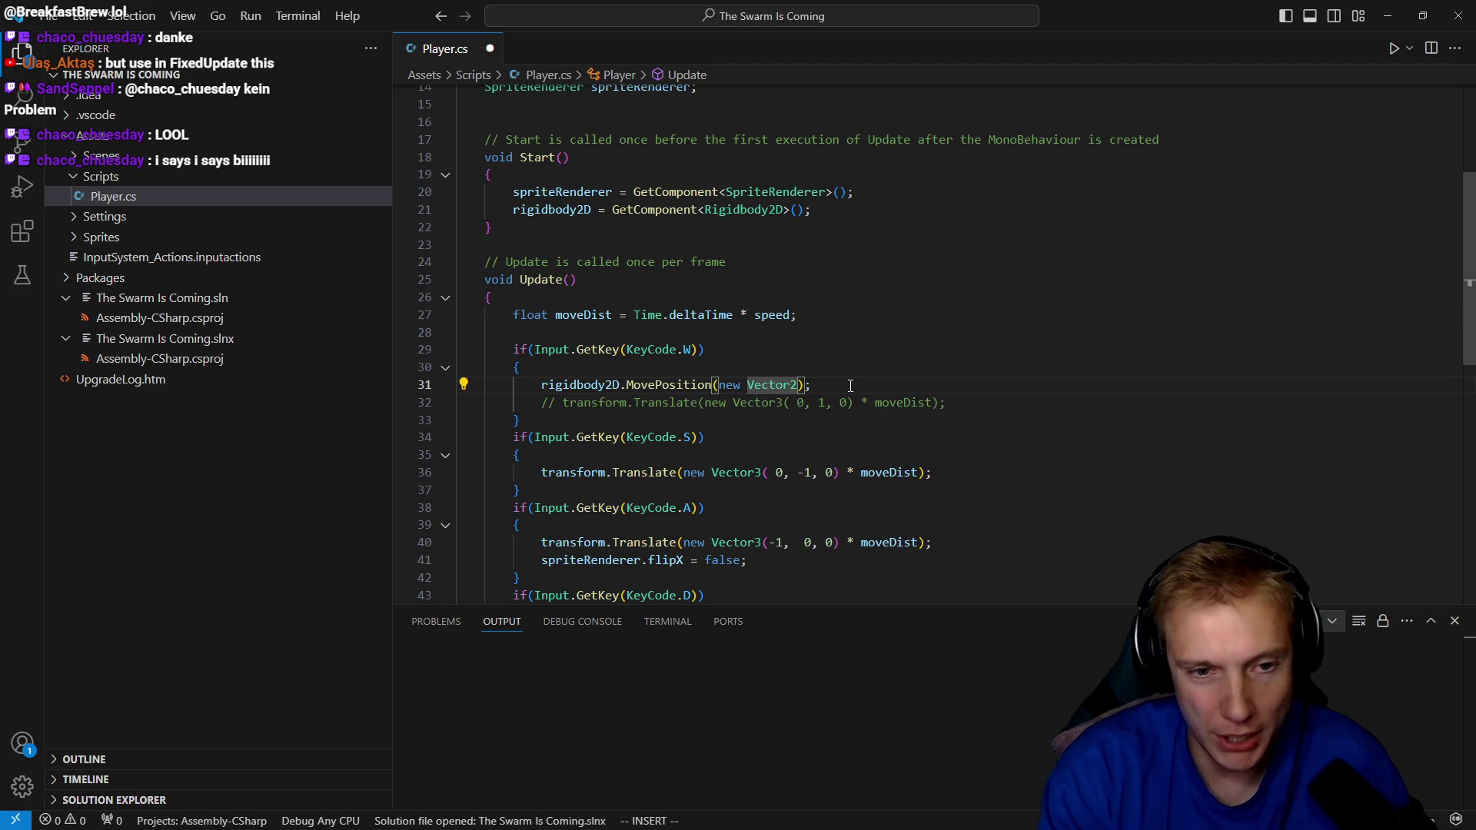
{"action": "type", "text": "(0, 1"}
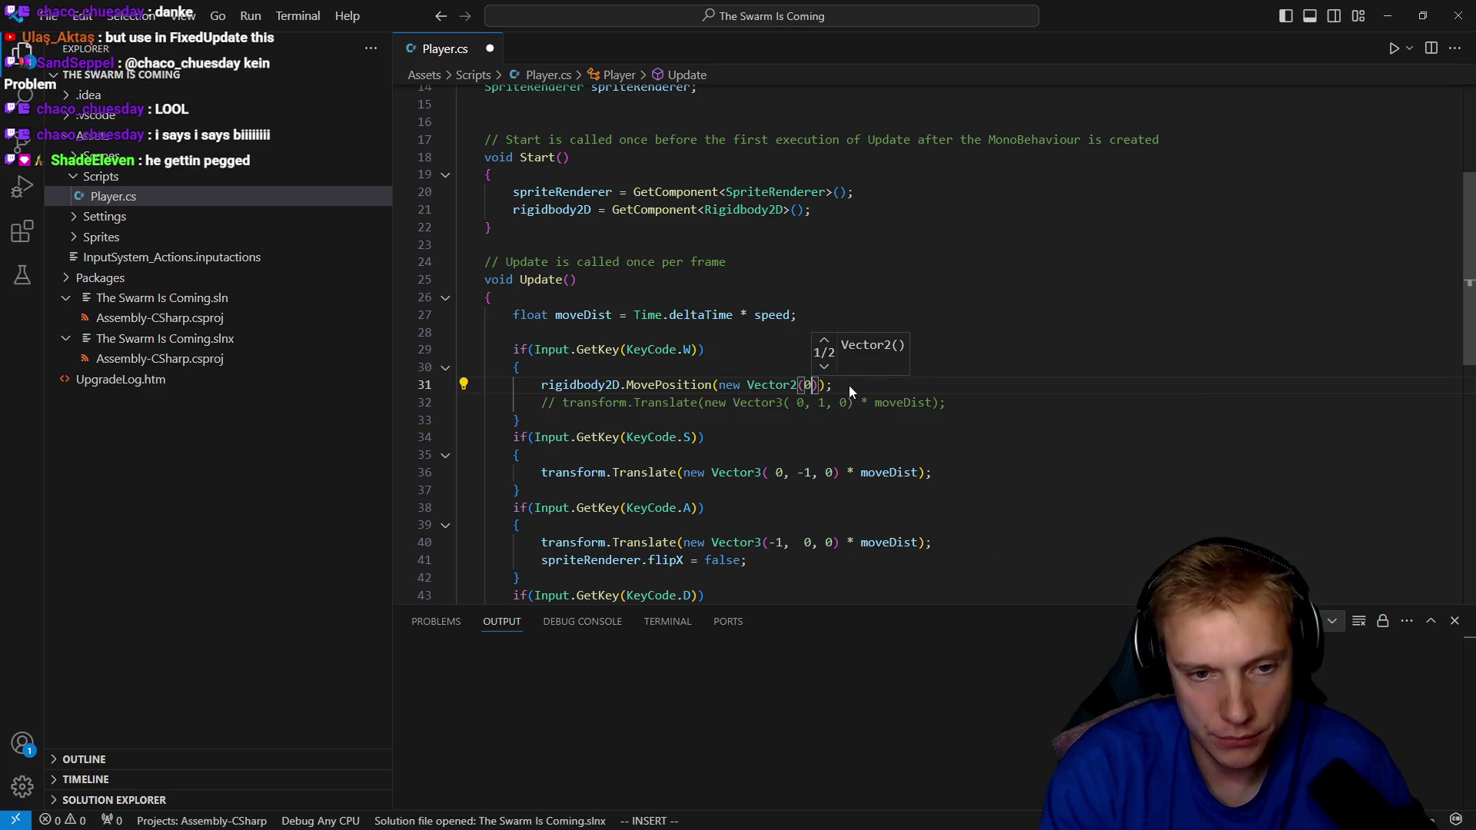
{"action": "key", "text": "Escape"}
{"action": "key", "text": "Escape"}
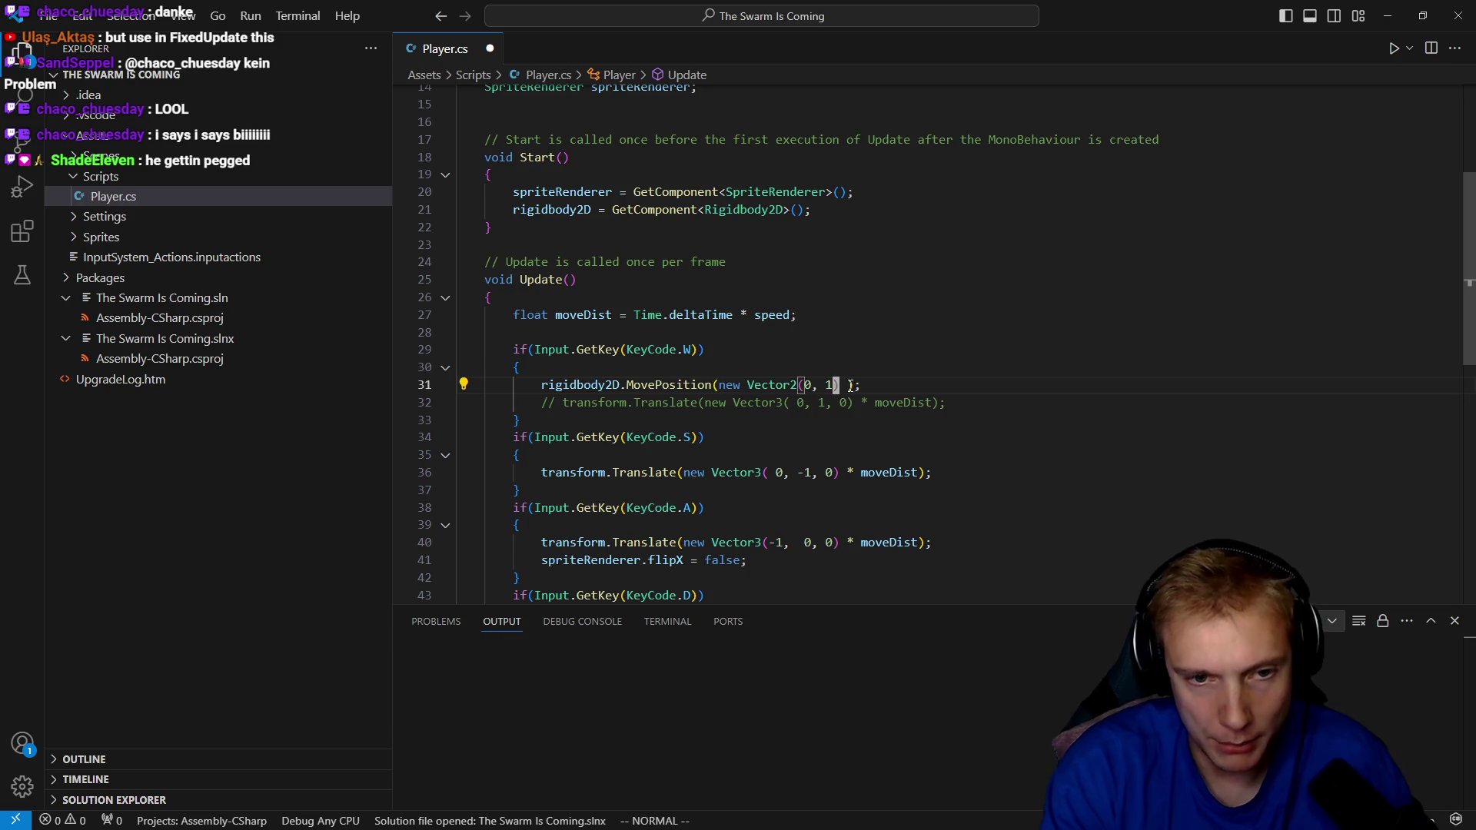
{"action": "key", "text": "BackSpace"}
{"action": "key", "text": "BackSpace"}
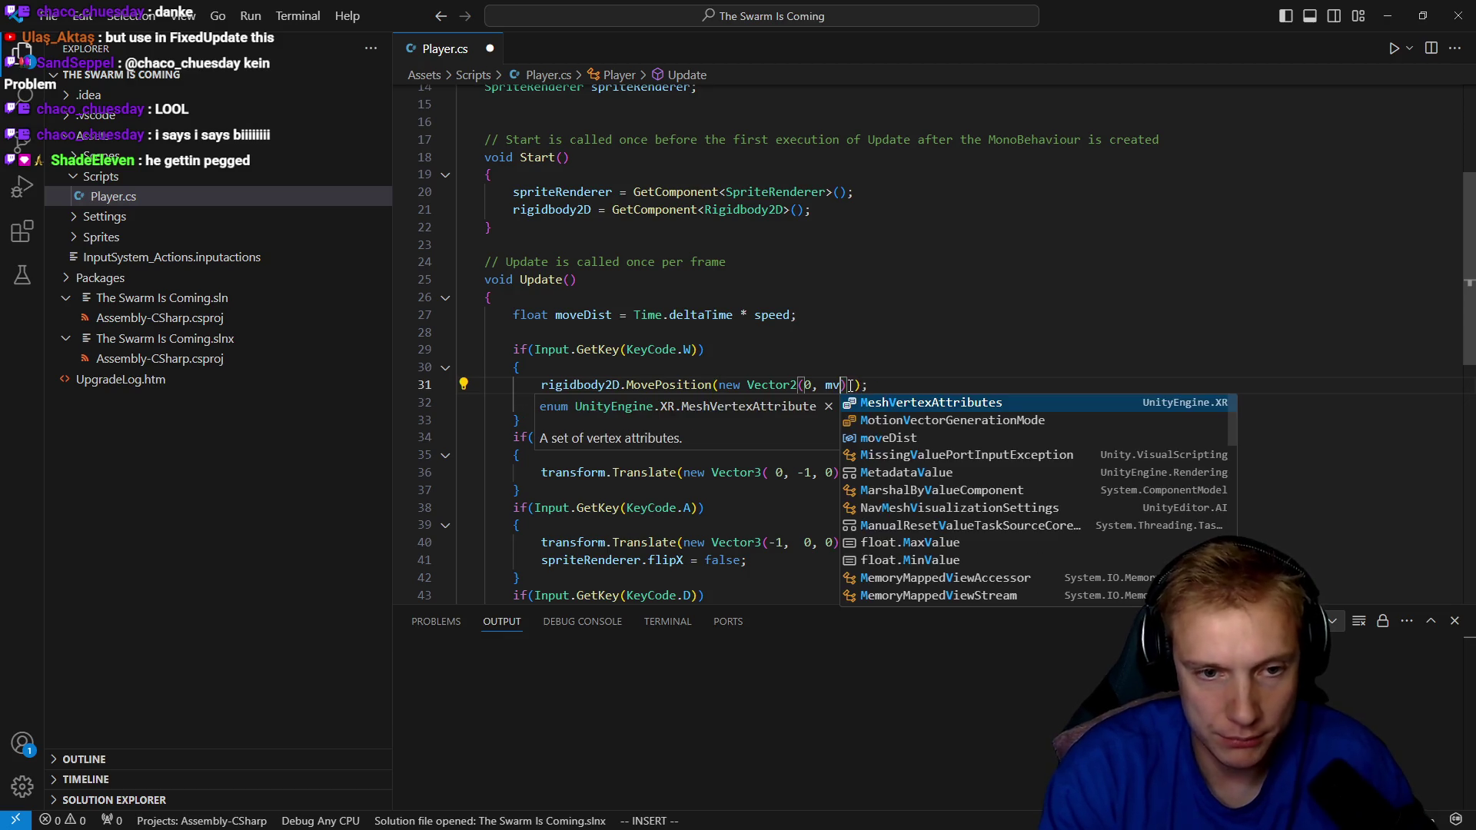
{"action": "type", "text": "o"}
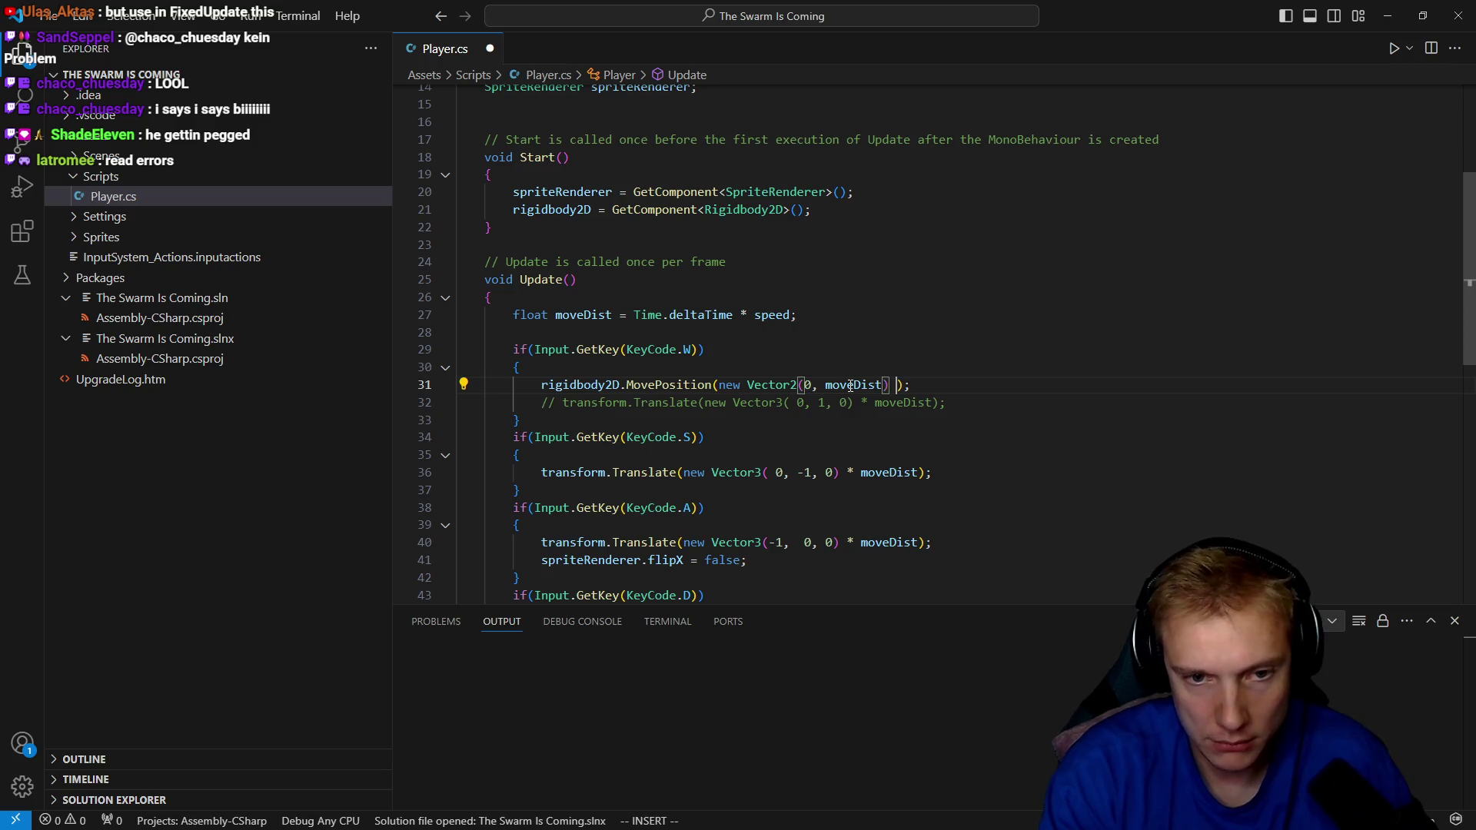
{"action": "key", "text": "Escape"}
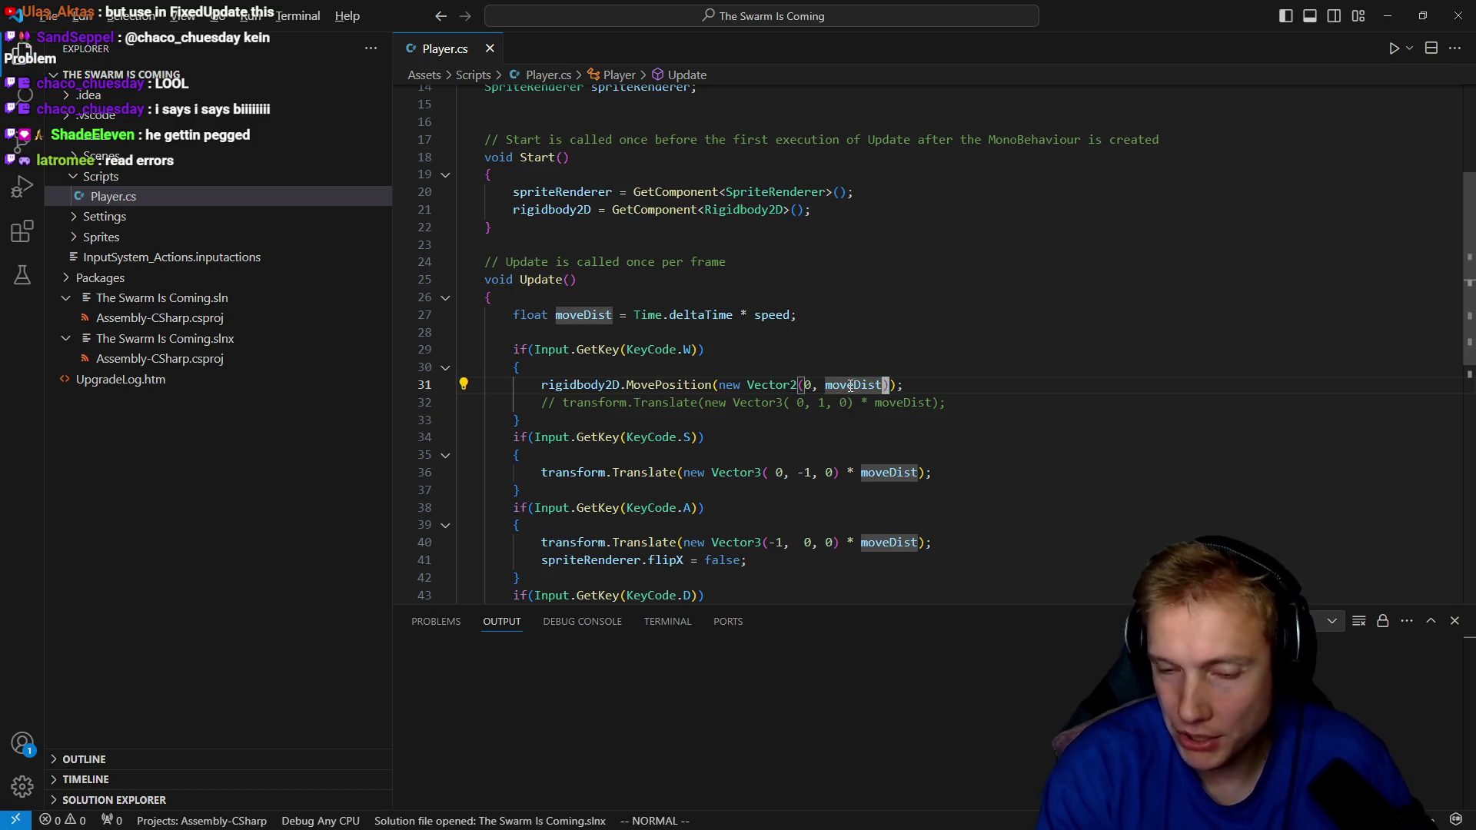
{"action": "key", "text": "alt+Tab"}
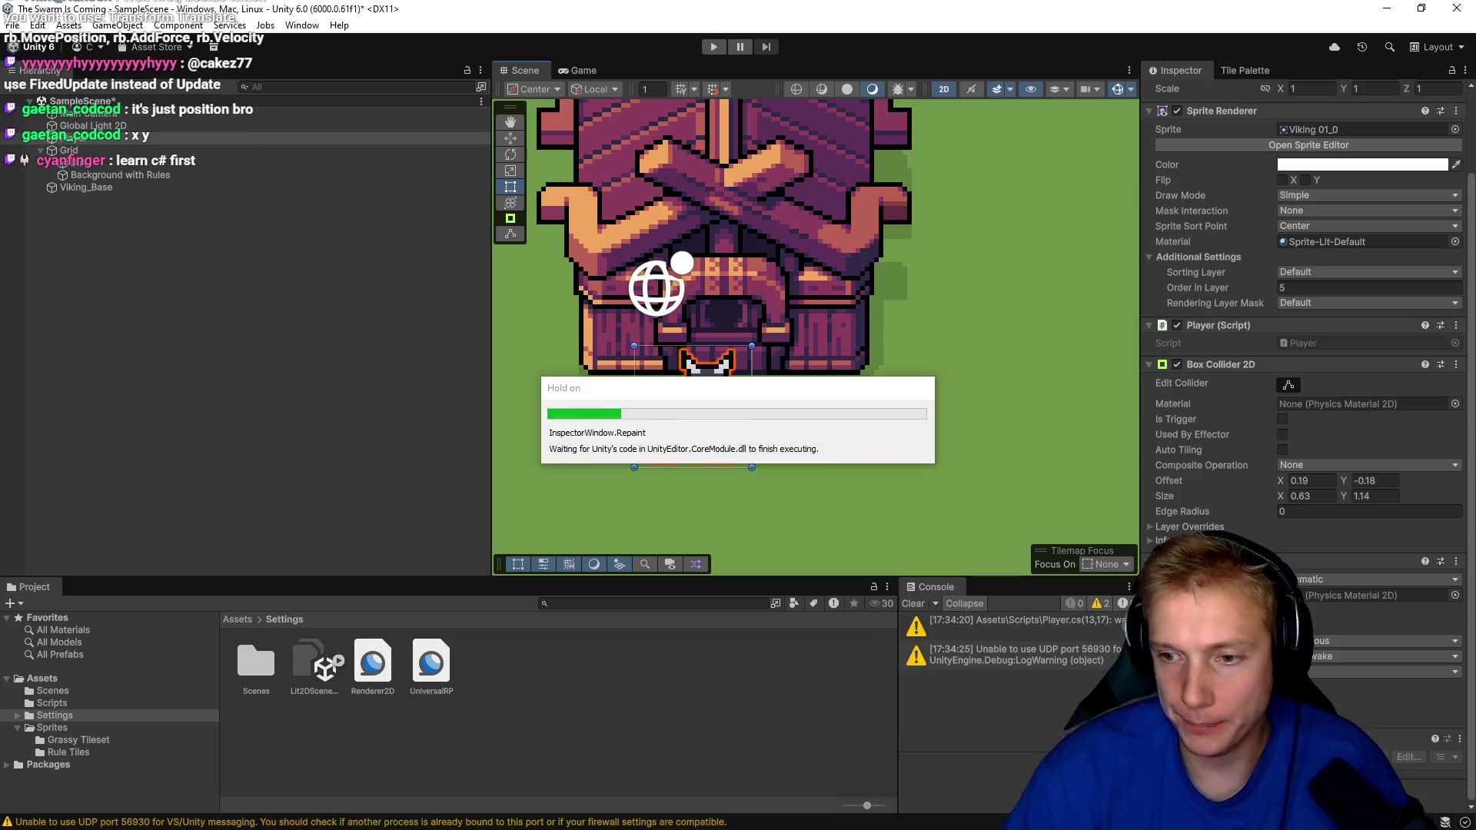
{"action": "left_click", "coordinate": [873, 377]}
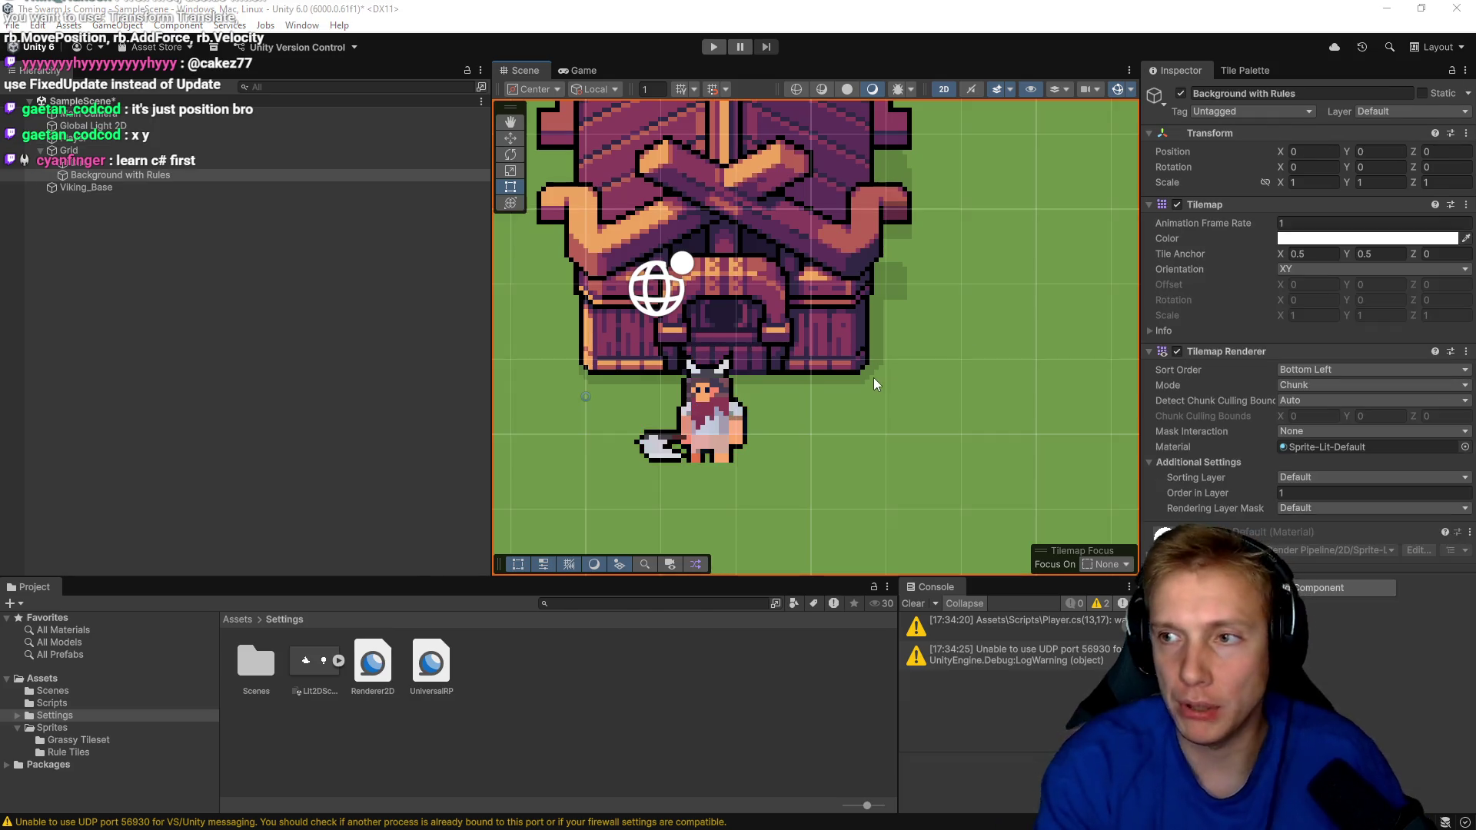
Start renaming the Update method on line 25 to FixedUpdate.
{"action": "key", "text": "alt+Tab"}
{"action": "key", "text": "k"}
{"action": "key", "text": "k"}
{"action": "key", "text": "k"}
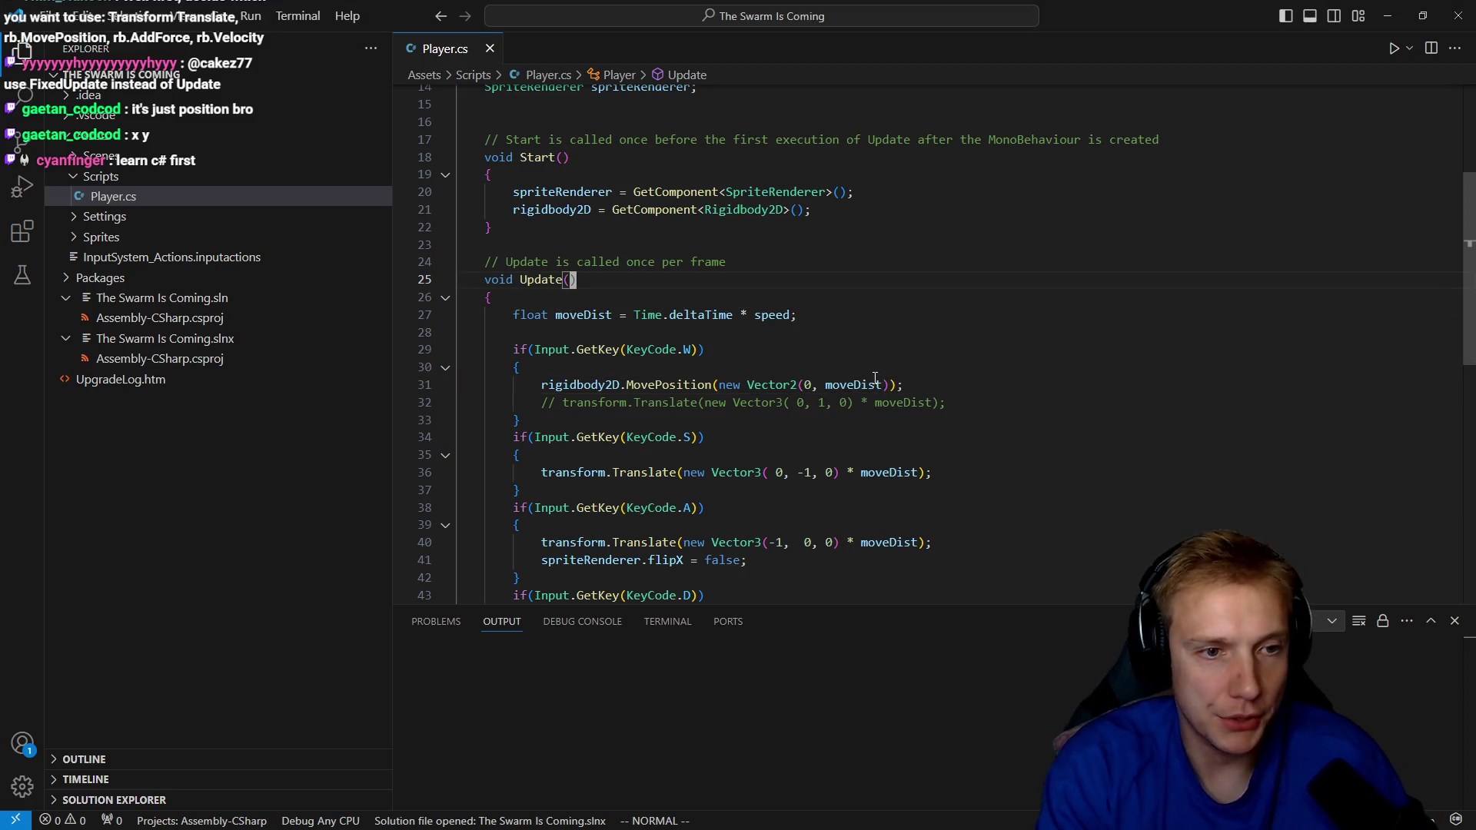
{"action": "type", "text": "eciwFixed"}
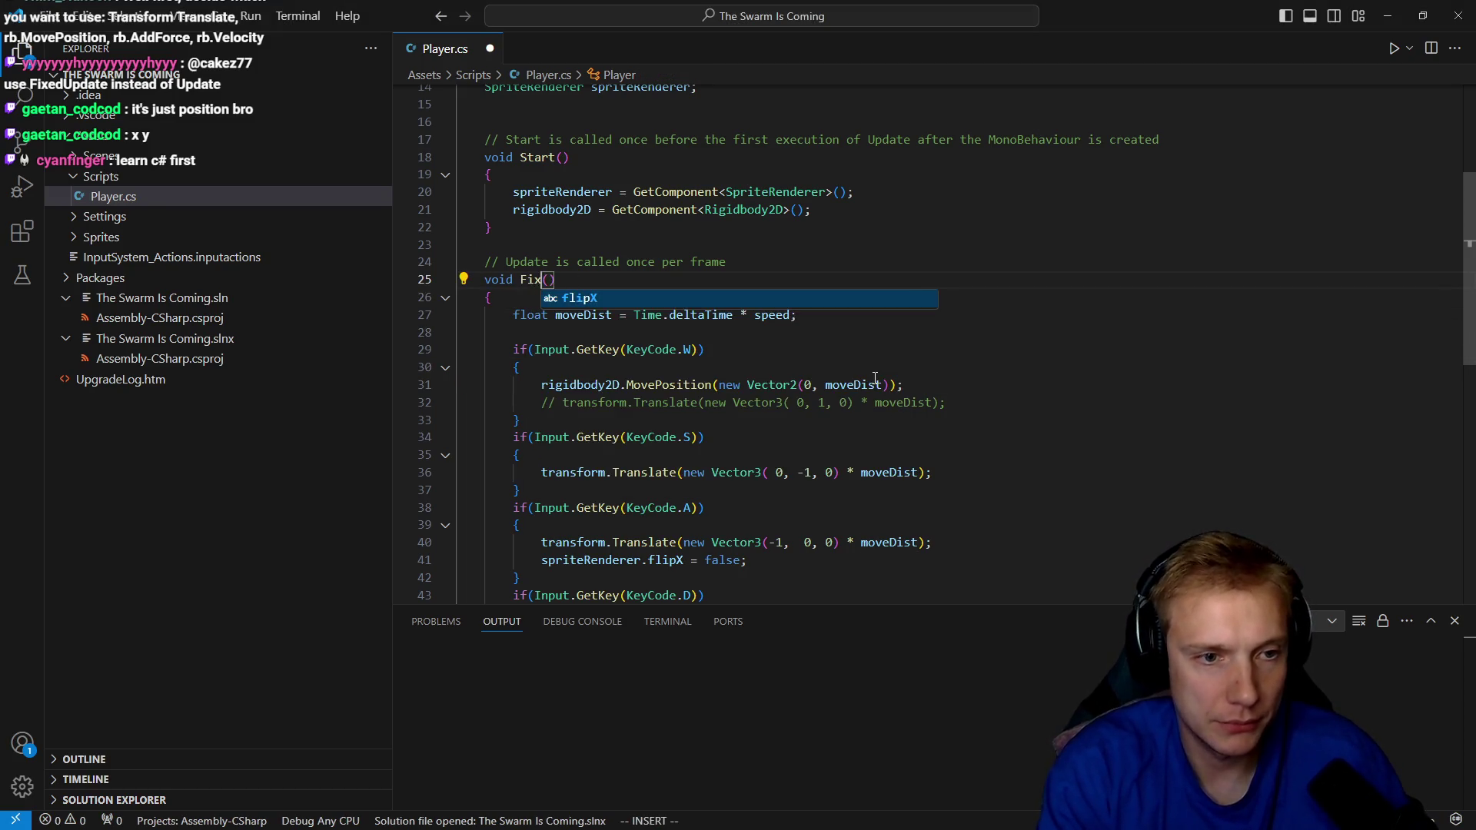
{"action": "type", "text": "Update"}
Finish renaming the method to FixedUpdate and save the script.
{"action": "key", "text": "Escape"}
{"action": "key", "text": "ctrl+s"}
{"action": "key", "text": "j"}
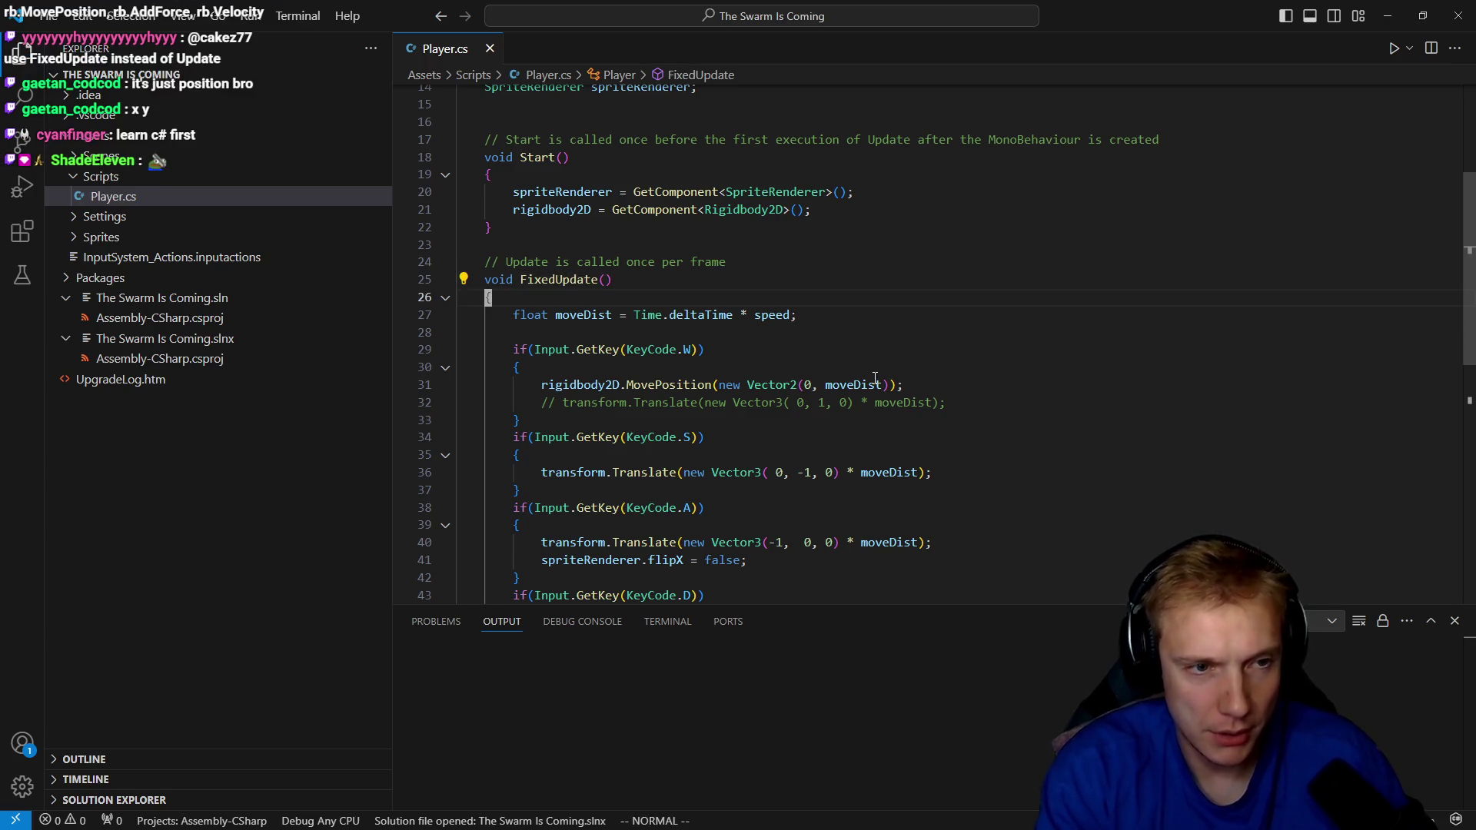
{"action": "key", "text": "j"}
{"action": "key", "text": "j"}
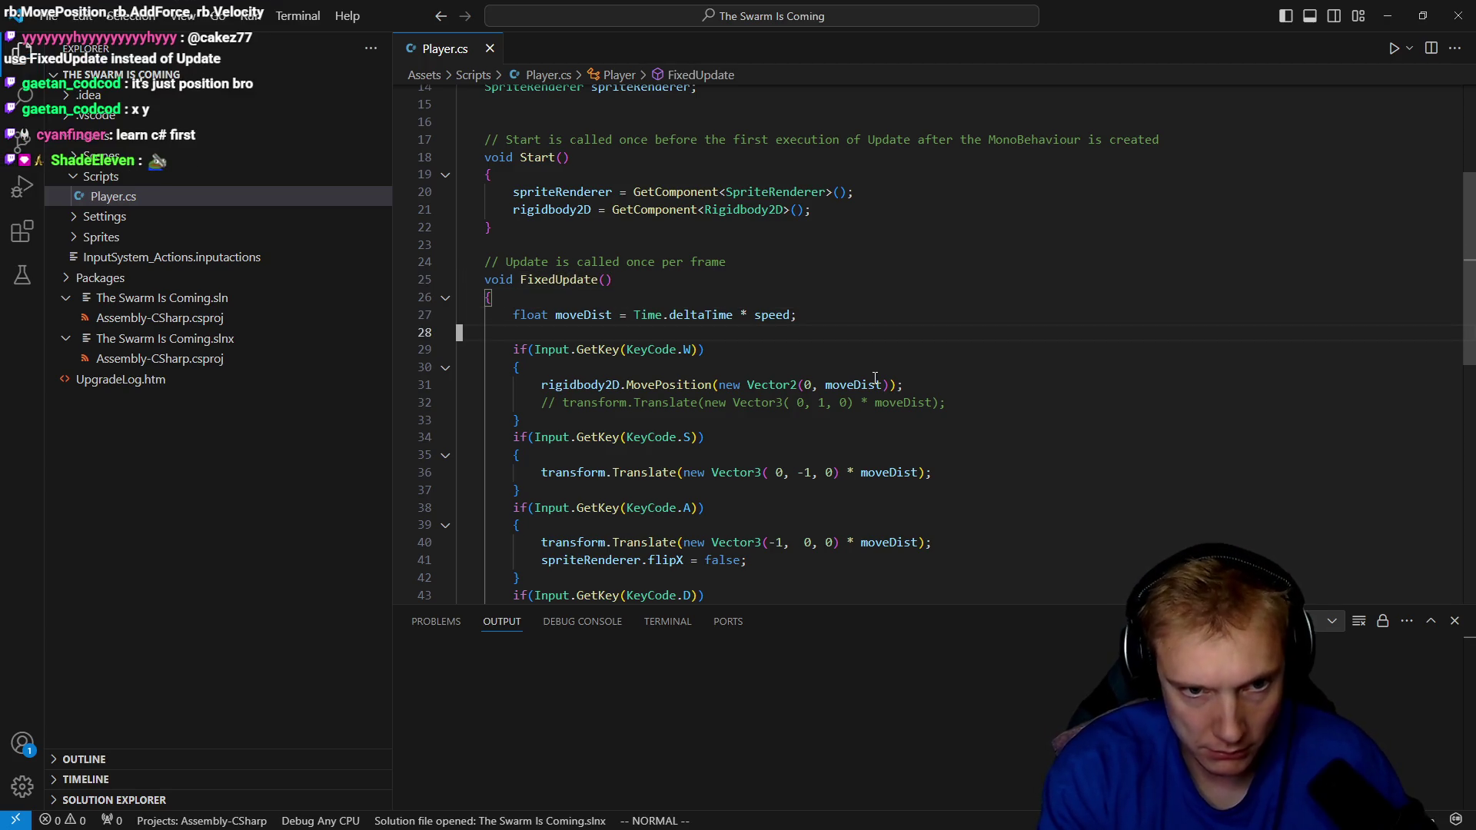
{"action": "key", "text": "k"}
{"action": "key", "text": "k"}
{"action": "key", "text": "k"}
{"action": "key", "text": "j"}
{"action": "key", "text": "j"}
{"action": "key", "text": "shift+v"}
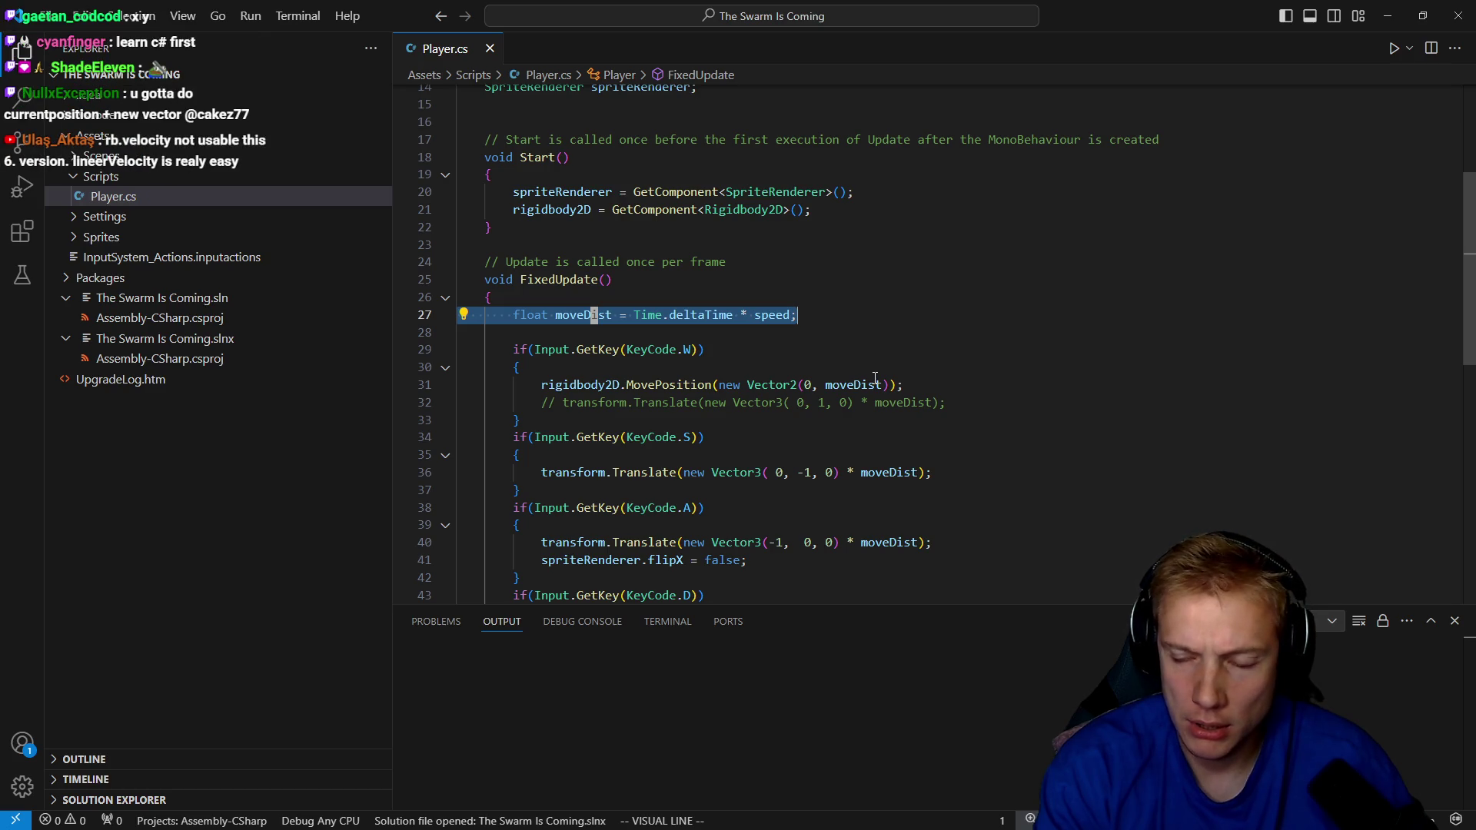
{"action": "key", "text": "Escape"}
{"action": "key", "text": "j"}
{"action": "key", "text": "j"}
{"action": "key", "text": "j"}
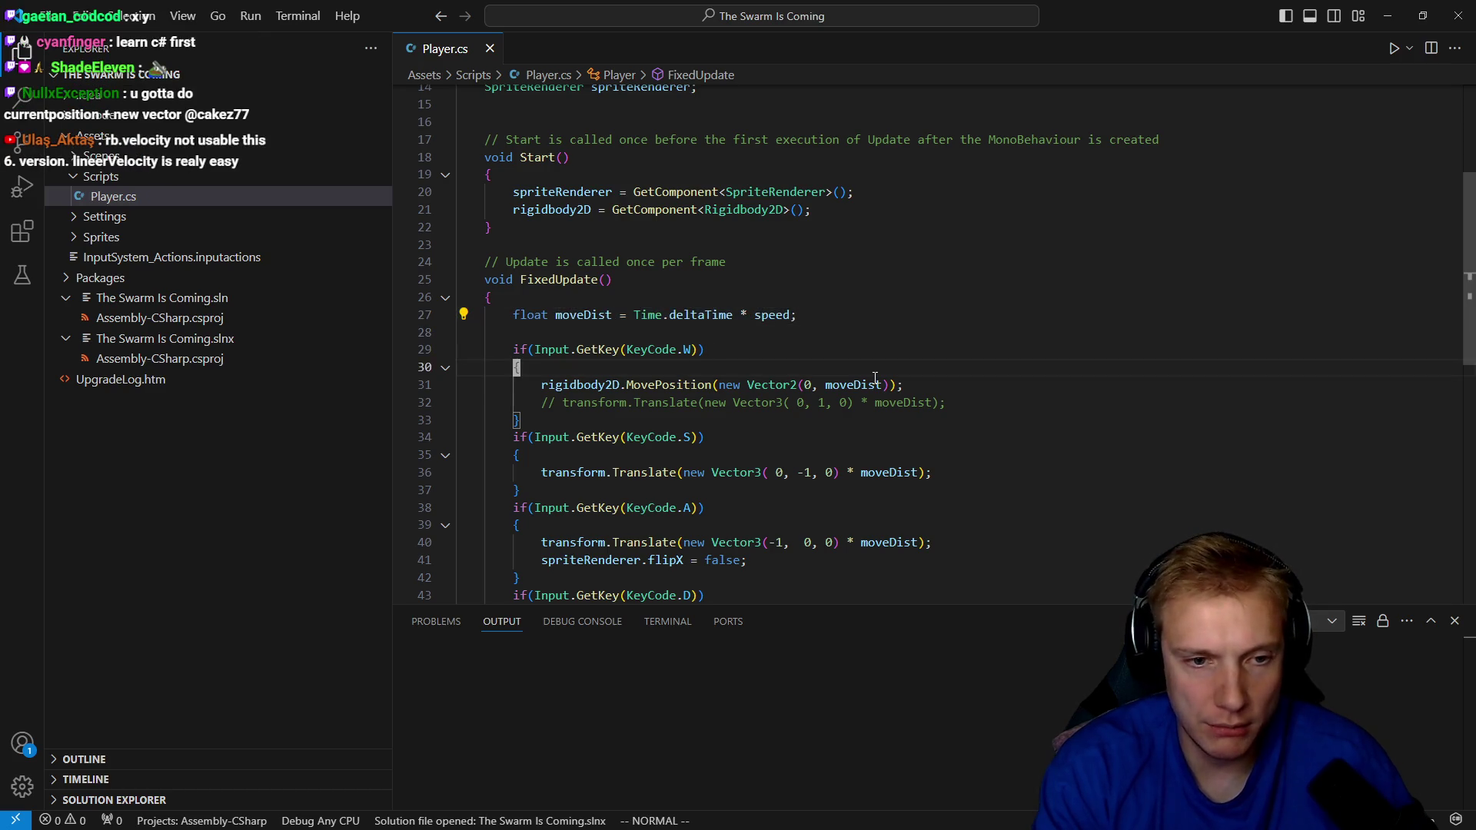
{"action": "key", "text": "w"}
{"action": "key", "text": "w"}
{"action": "key", "text": "w"}
Prefix line 31's MovePosition vector with transform.position + and save.
{"action": "key", "text": "a"}
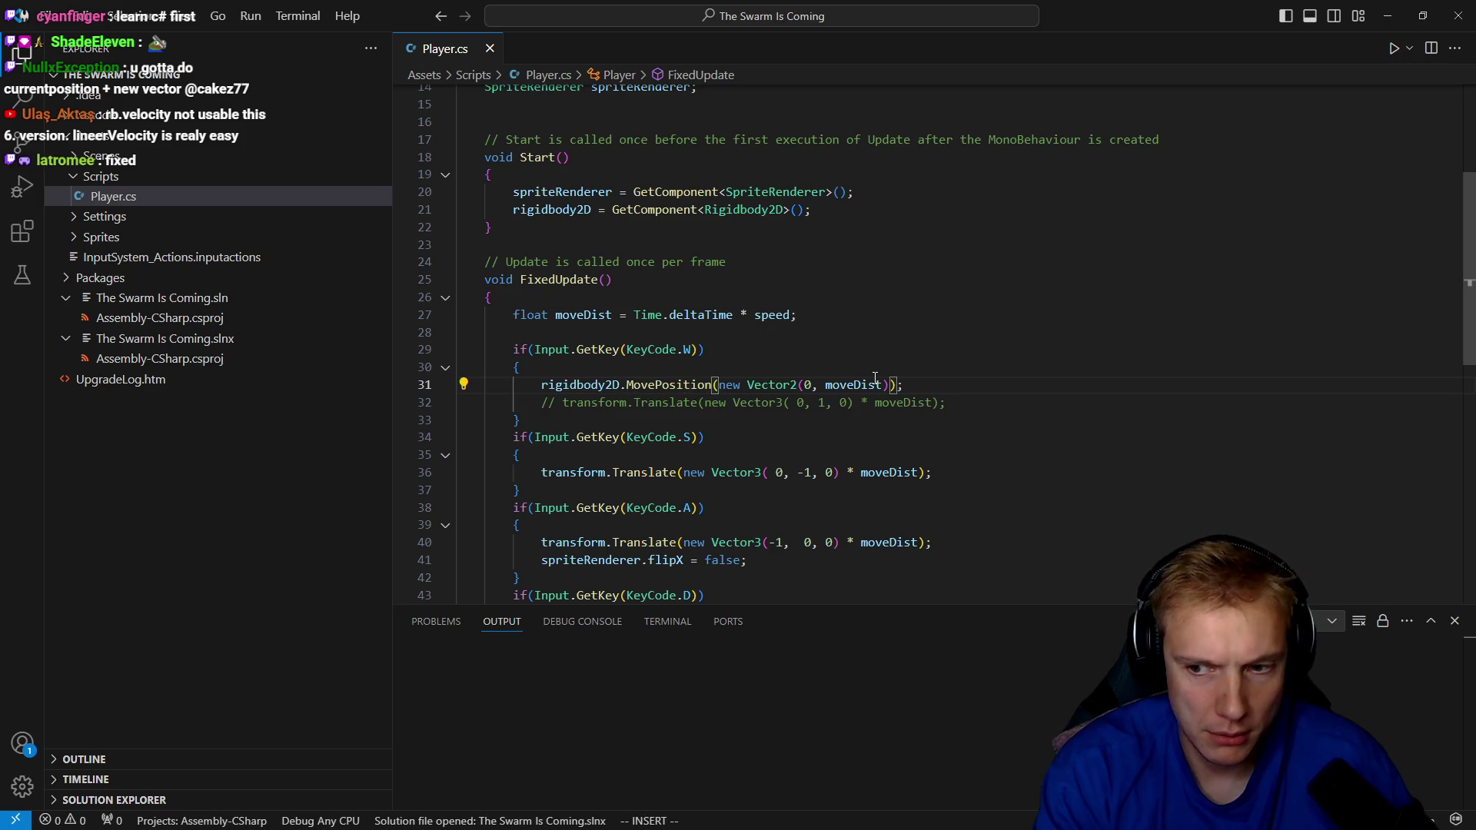
{"action": "type", "text": "cur"}
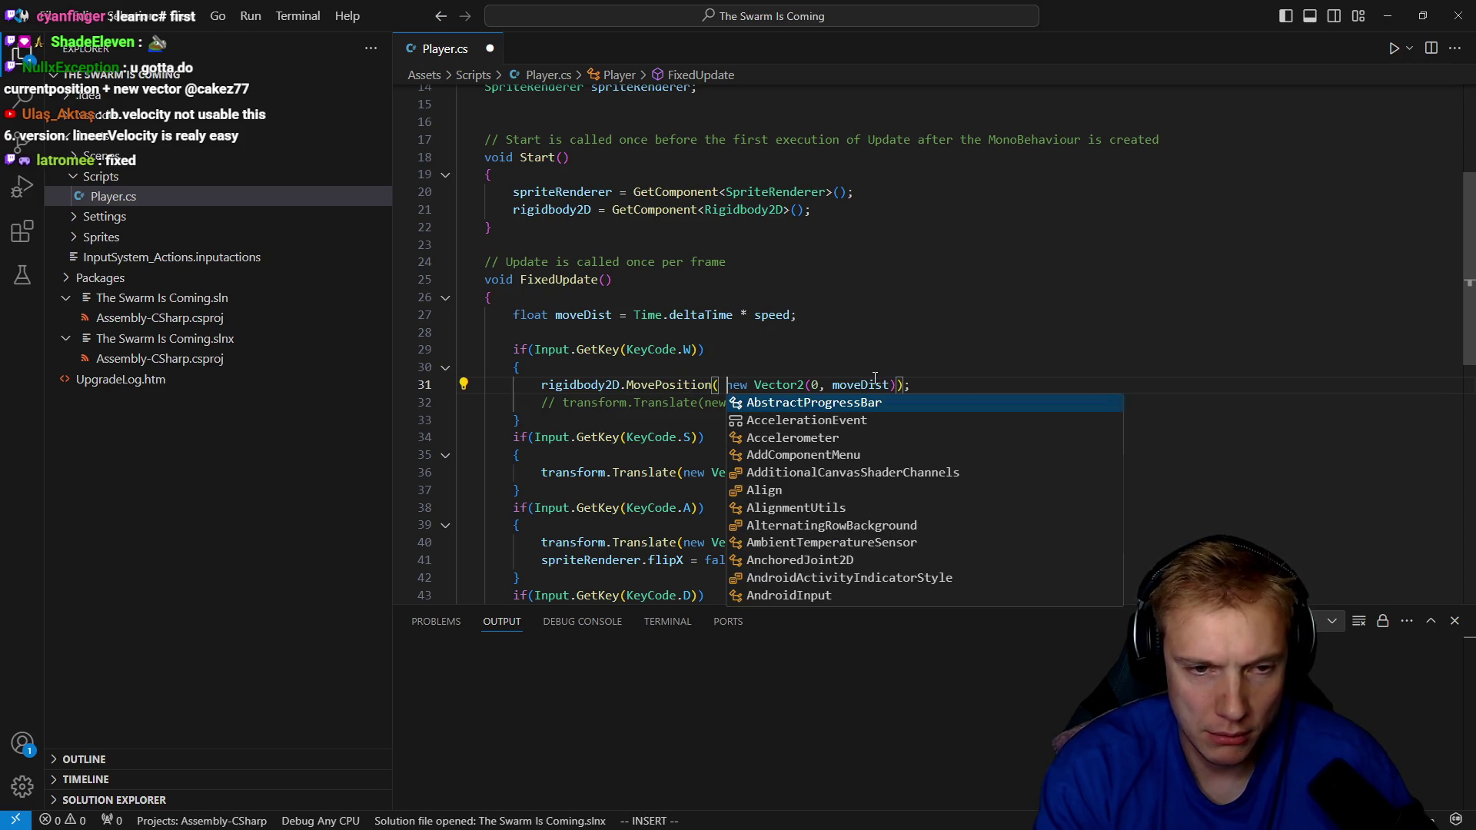
{"action": "type", "text": "rentPos"}
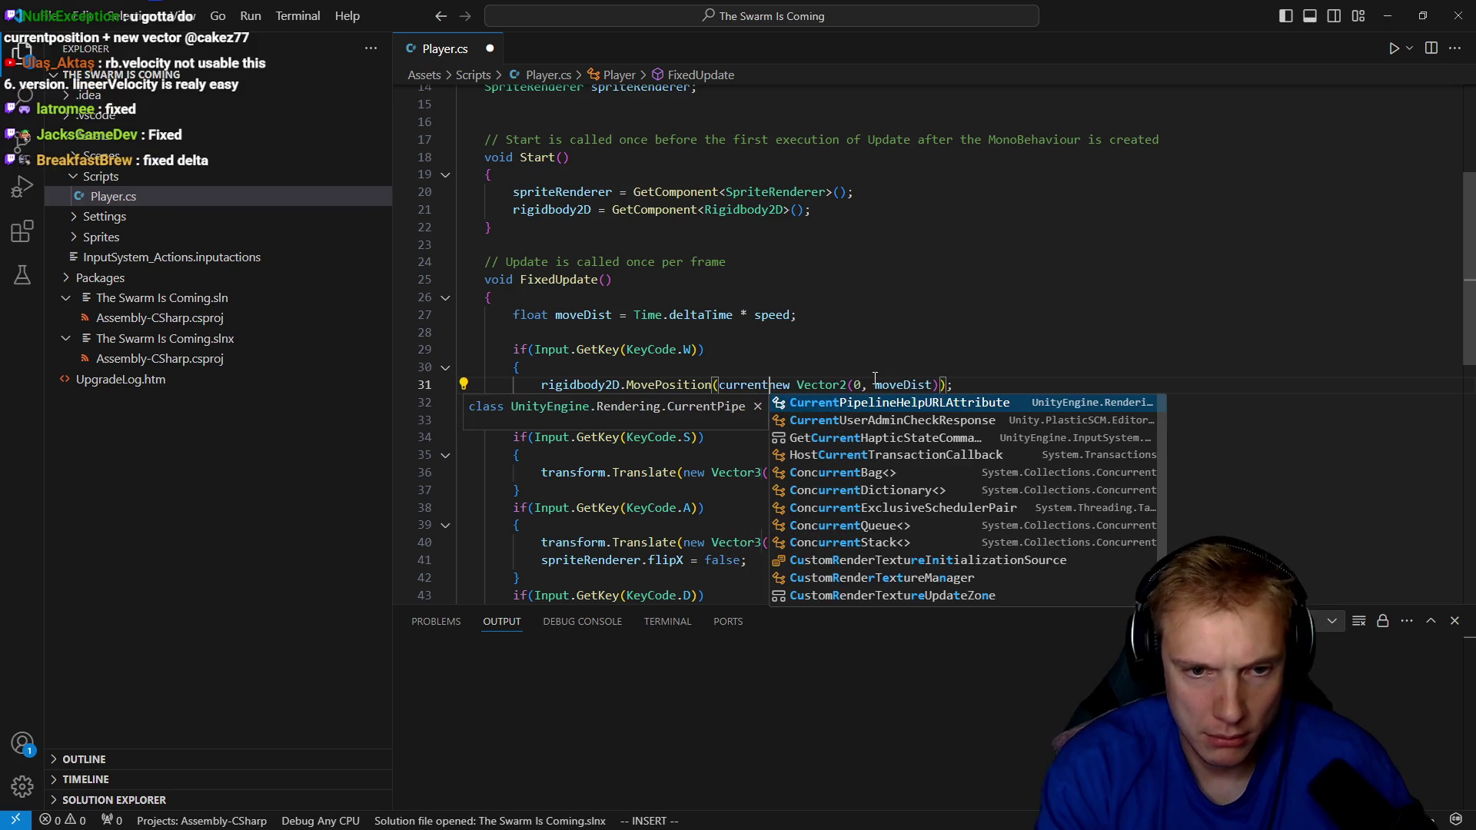
{"action": "key", "text": "ctrl+BackSpace"}
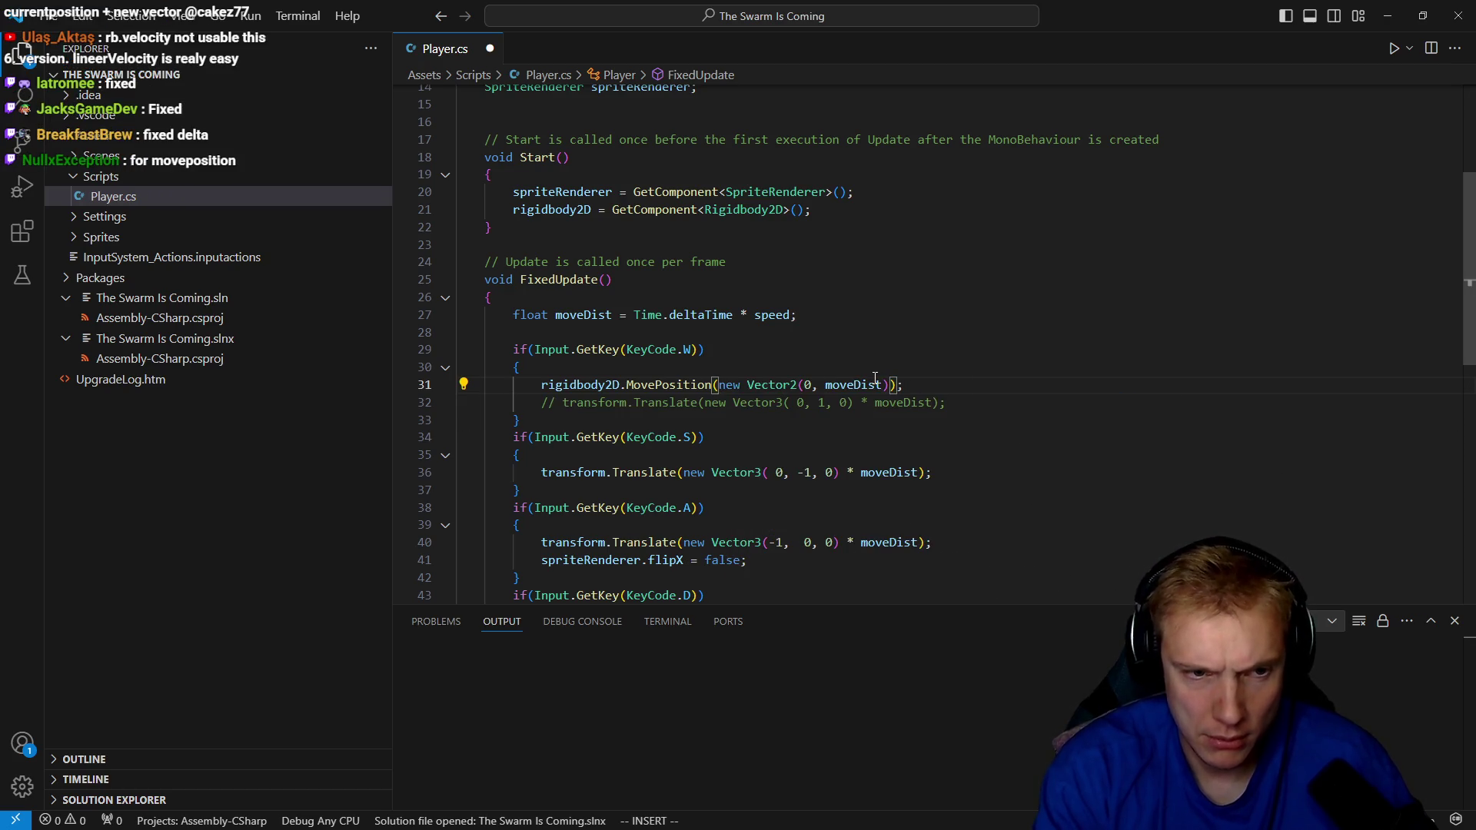
{"action": "type", "text": "rigidbody2D."}
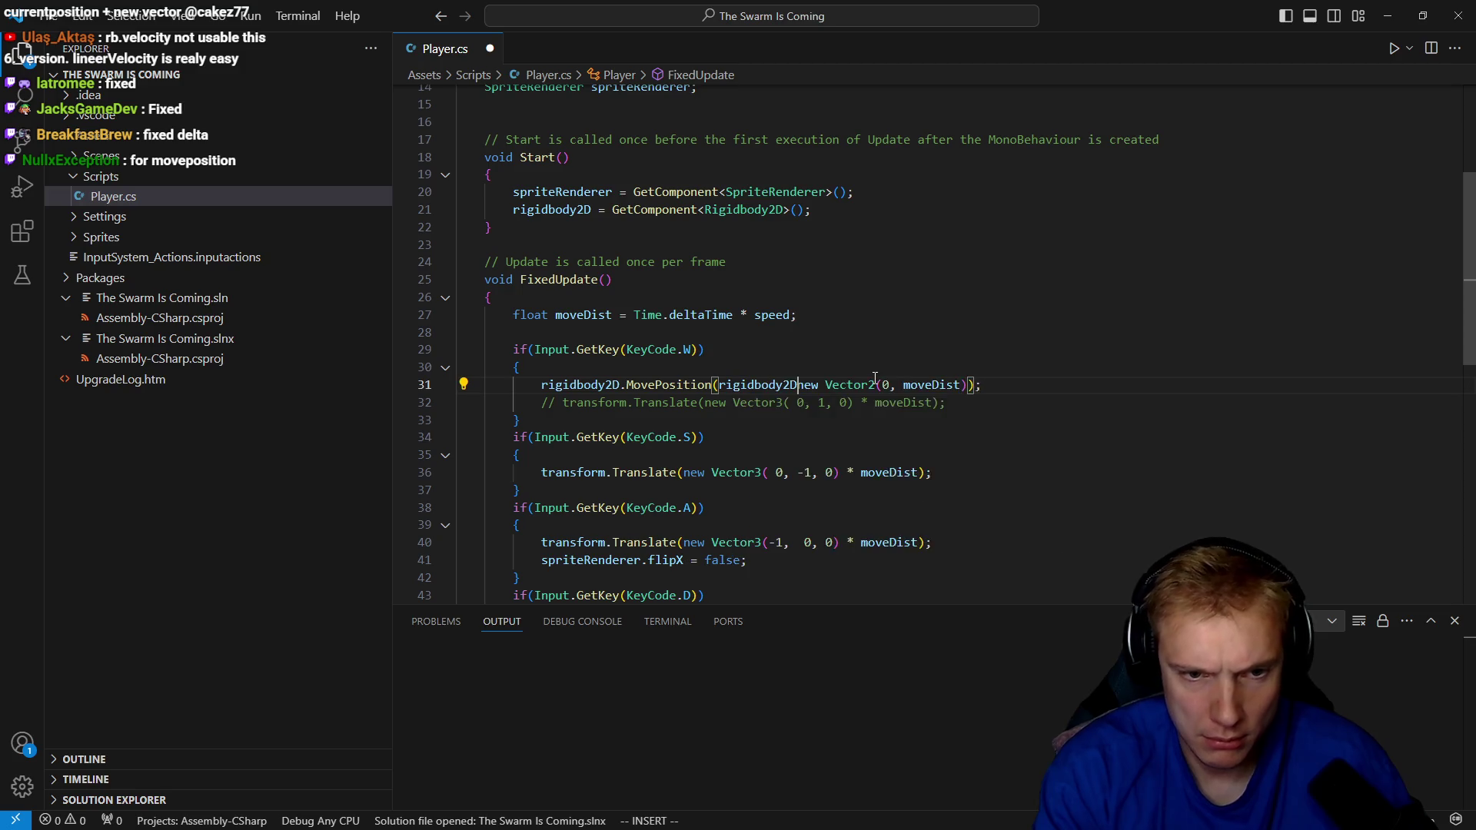
{"action": "type", "text": "cu"}
{"action": "key", "text": "Escape"}
{"action": "key", "text": "BackSpace"}
{"action": "key", "text": "BackSpace"}
{"action": "key", "text": "BackSpace"}
{"action": "type", "text": "tan"}
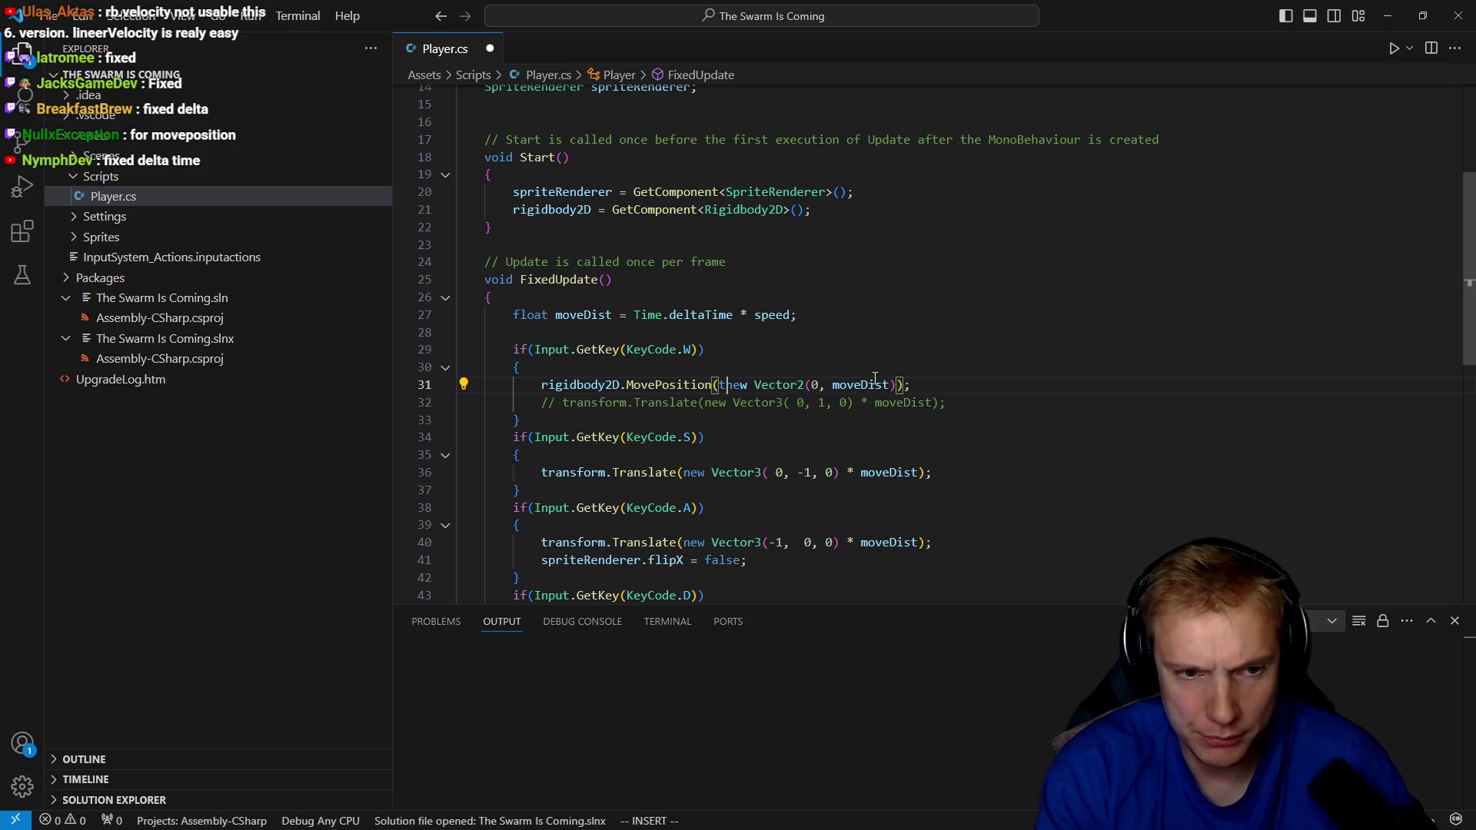
{"action": "key", "text": "BackSpace"}
{"action": "key", "text": "BackSpace"}
{"action": "key", "text": "BackSpace"}
{"action": "type", "text": "transform"}
{"action": "type", "text": ".cu"}
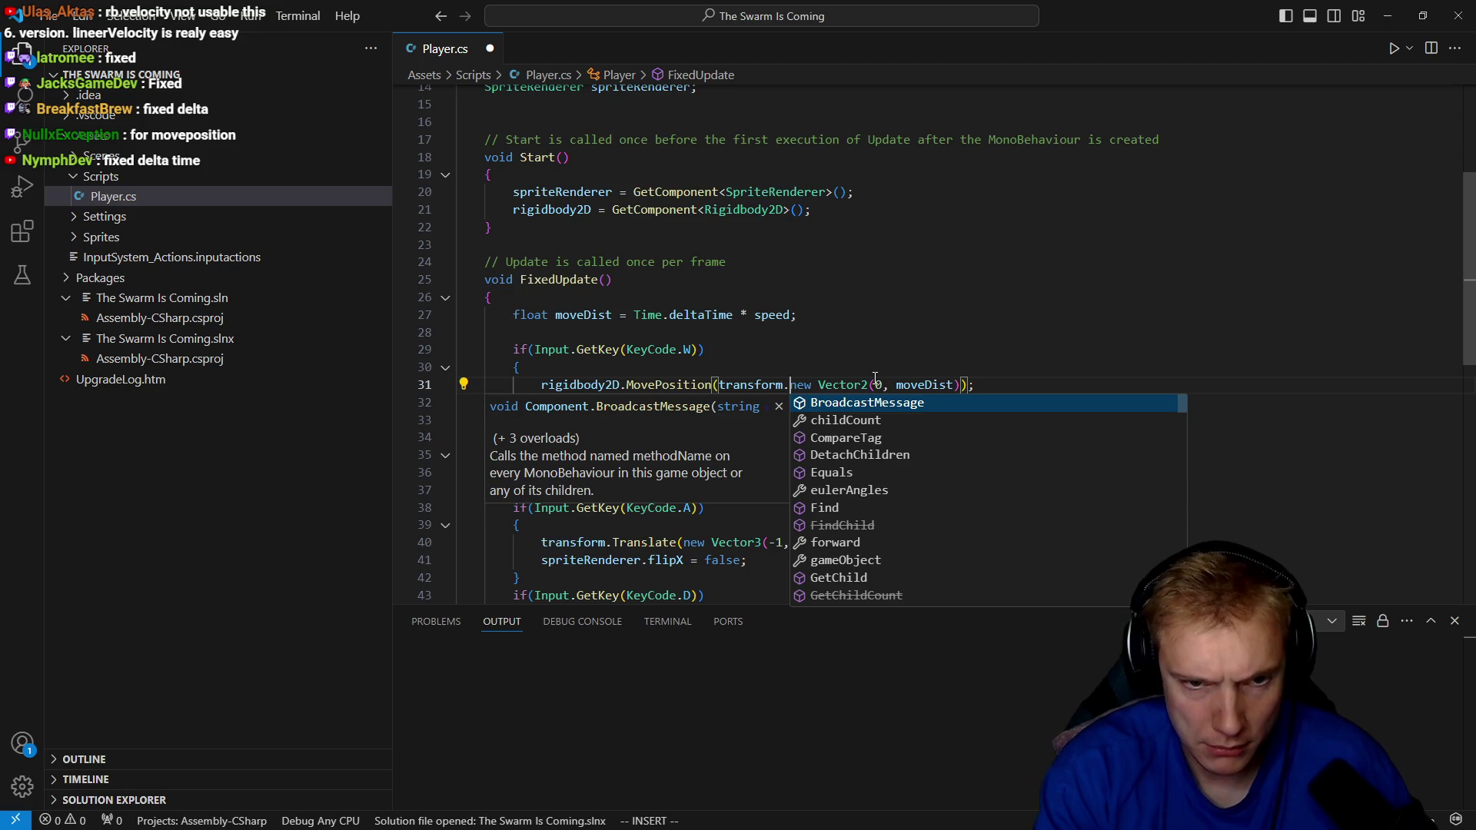
{"action": "key", "text": "BackSpace"}
{"action": "key", "text": "BackSpace"}
{"action": "type", "text": "position +"}
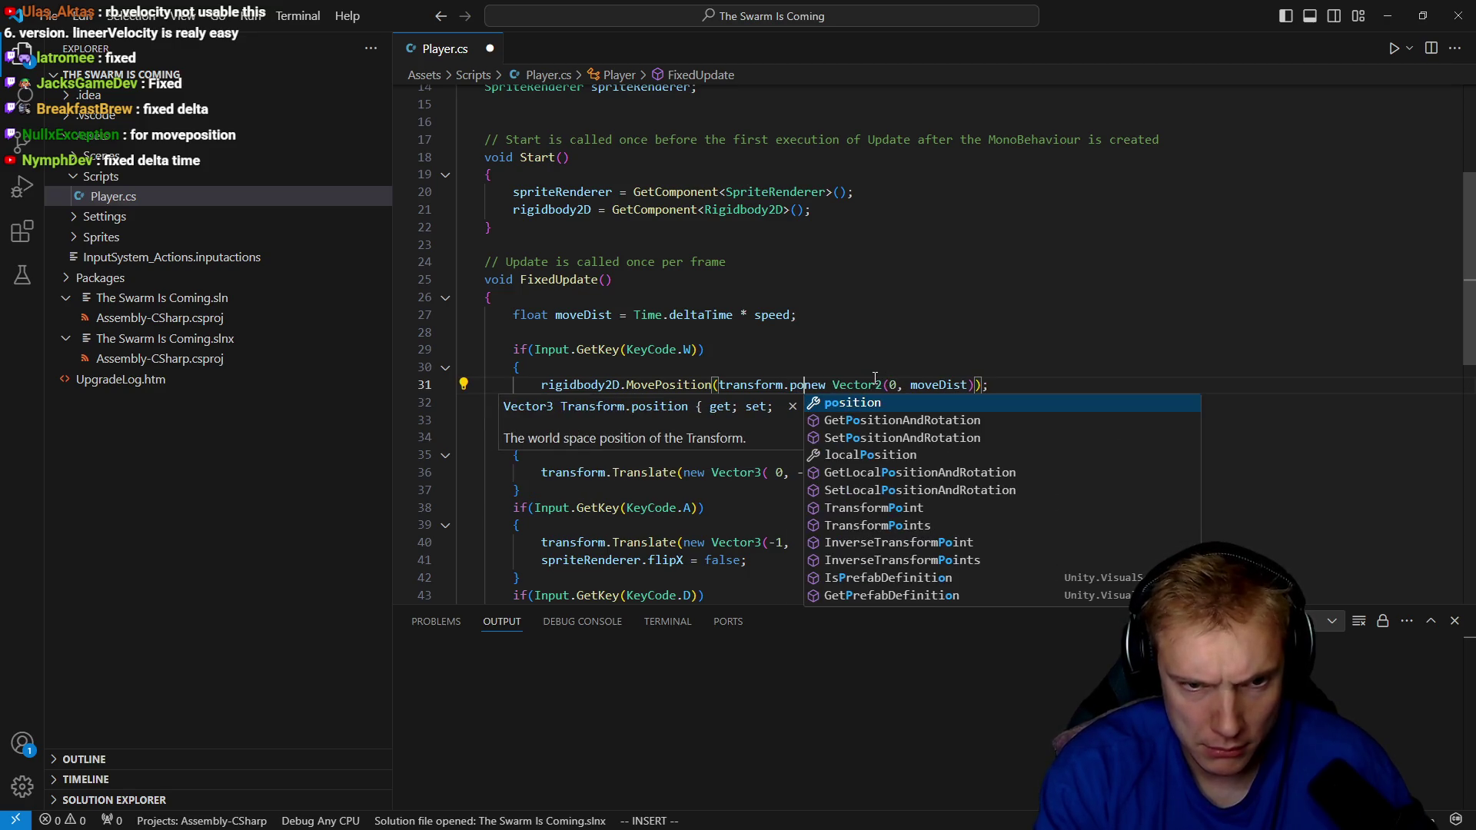
{"action": "key", "text": "ctrl+s"}
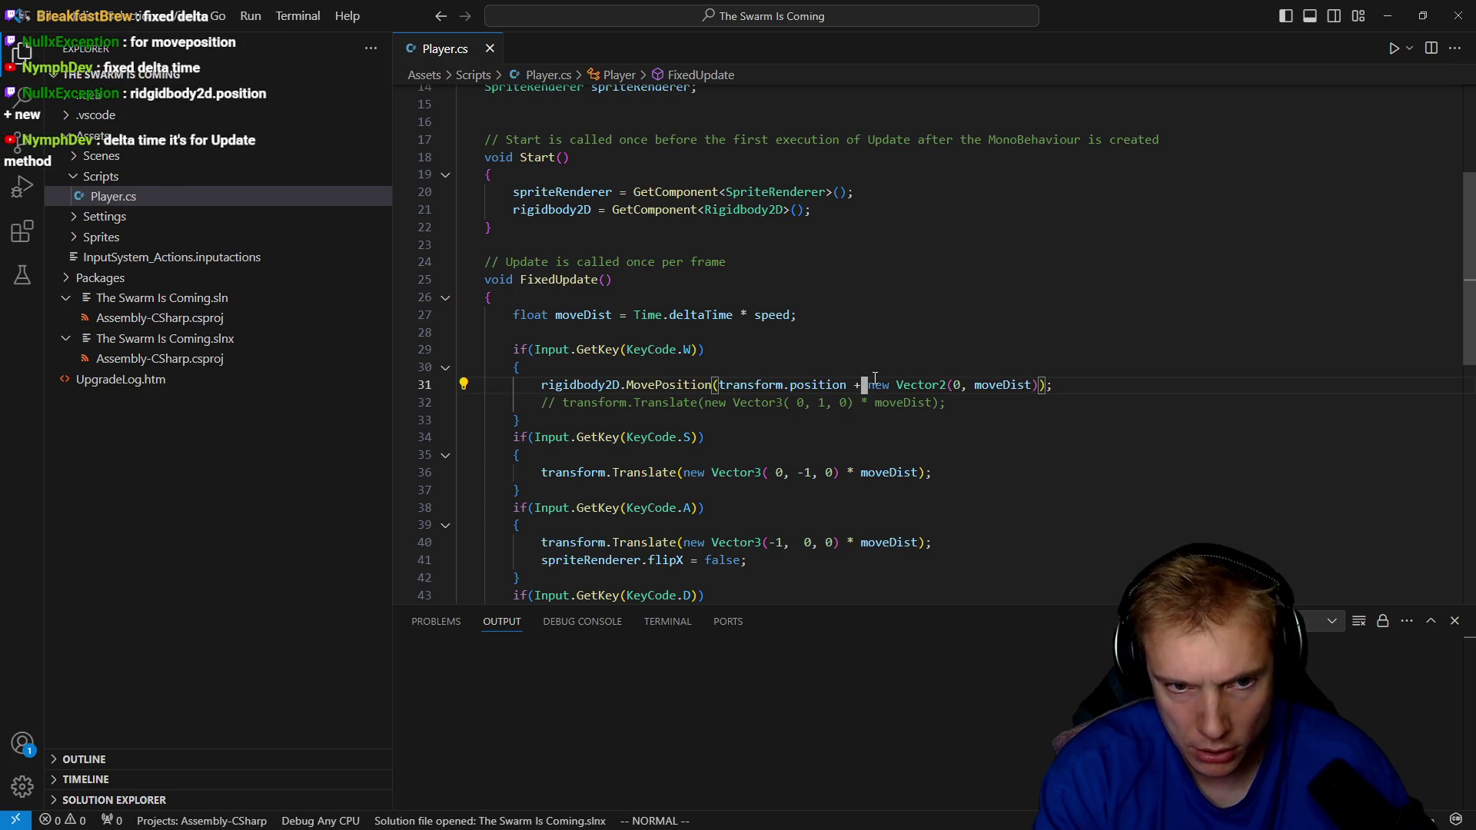
Delete the commented Translate line and change the prefix to rigidbody2D.position, then save.
{"action": "key", "text": "j"}
{"action": "key", "text": "d"}
{"action": "key", "text": "d"}
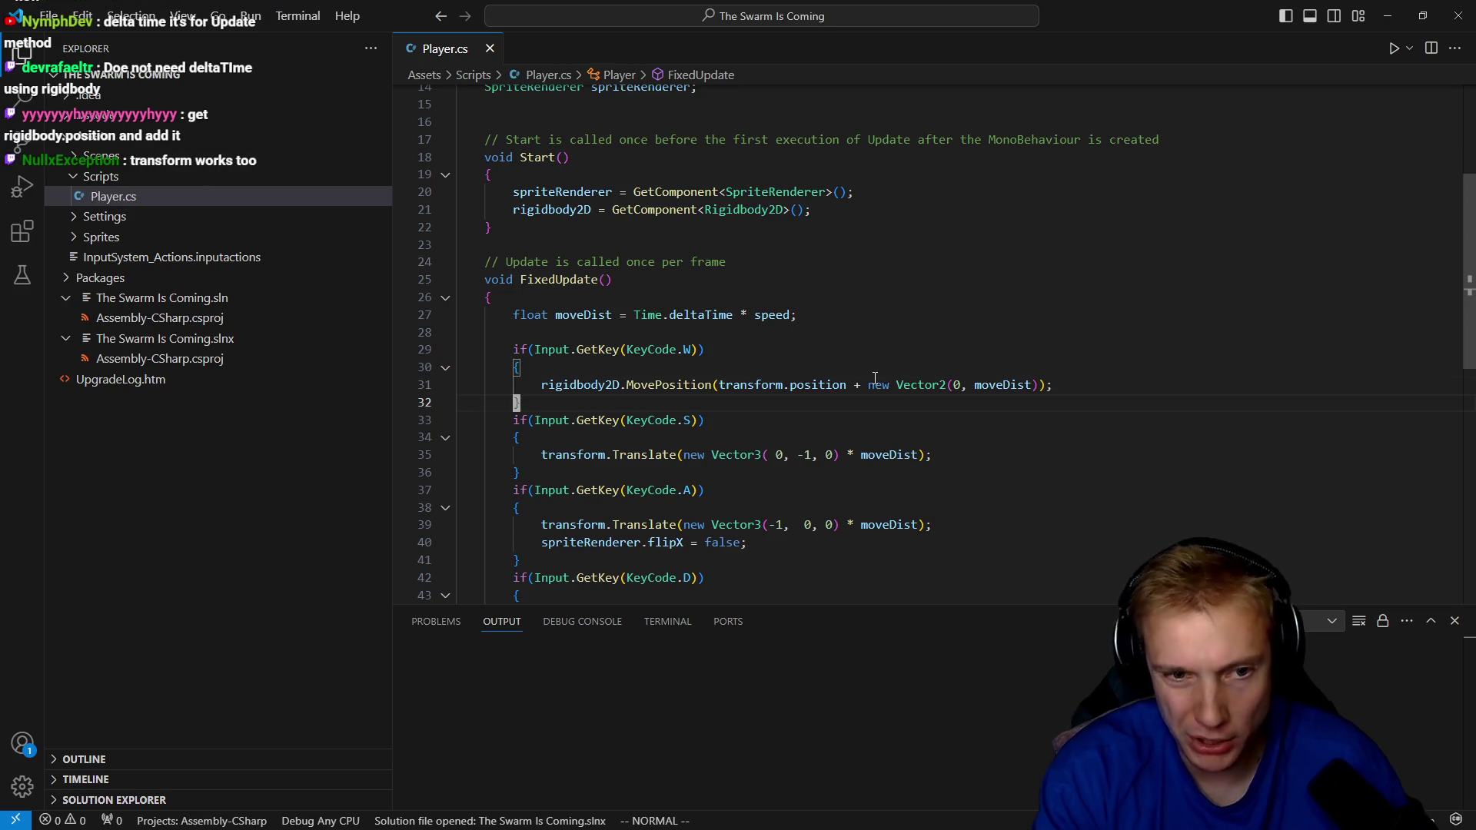
{"action": "key", "text": "k"}
{"action": "key", "text": "e"}
{"action": "key", "text": "e"}
{"action": "key", "text": "e"}
{"action": "type", "text": "ciwrig"}
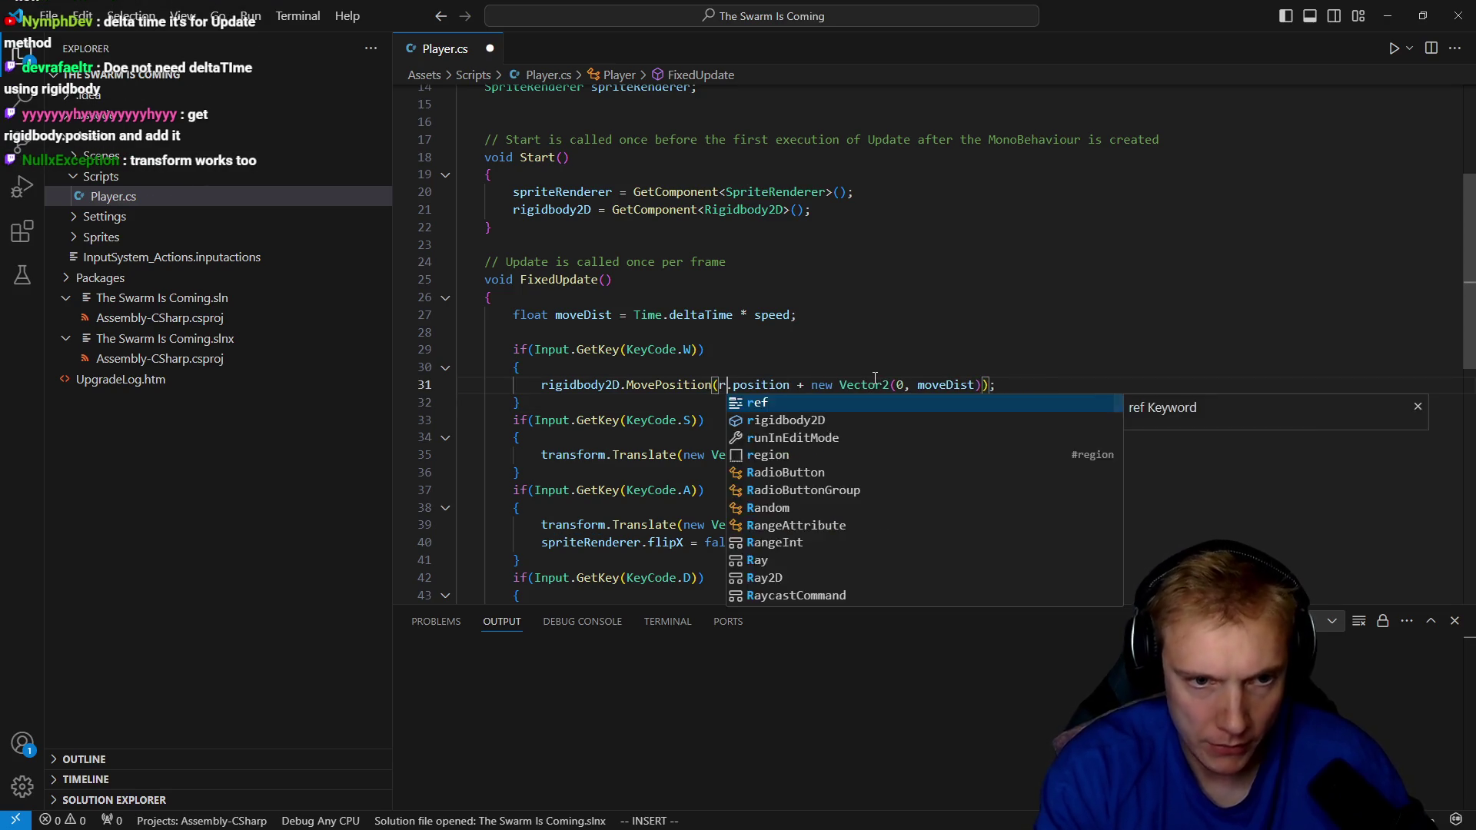
{"action": "key", "text": "Tab"}
{"action": "key", "text": "Escape"}
{"action": "key", "text": "e"}
{"action": "key", "text": "a"}
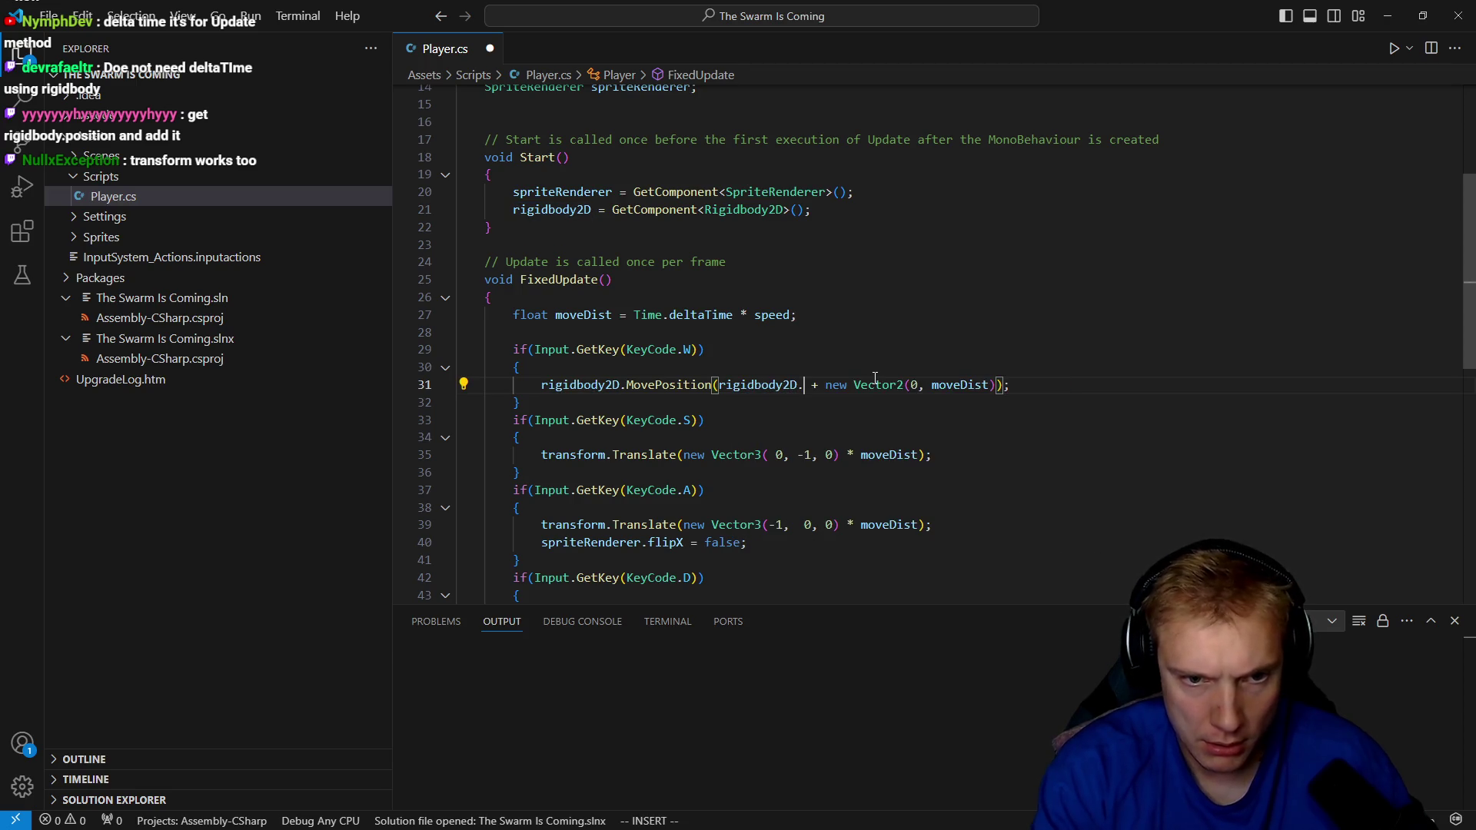
{"action": "key", "text": "BackSpace"}
{"action": "key", "text": "BackSpace"}
{"action": "key", "text": "BackSpace"}
{"action": "type", "text": ".position"}
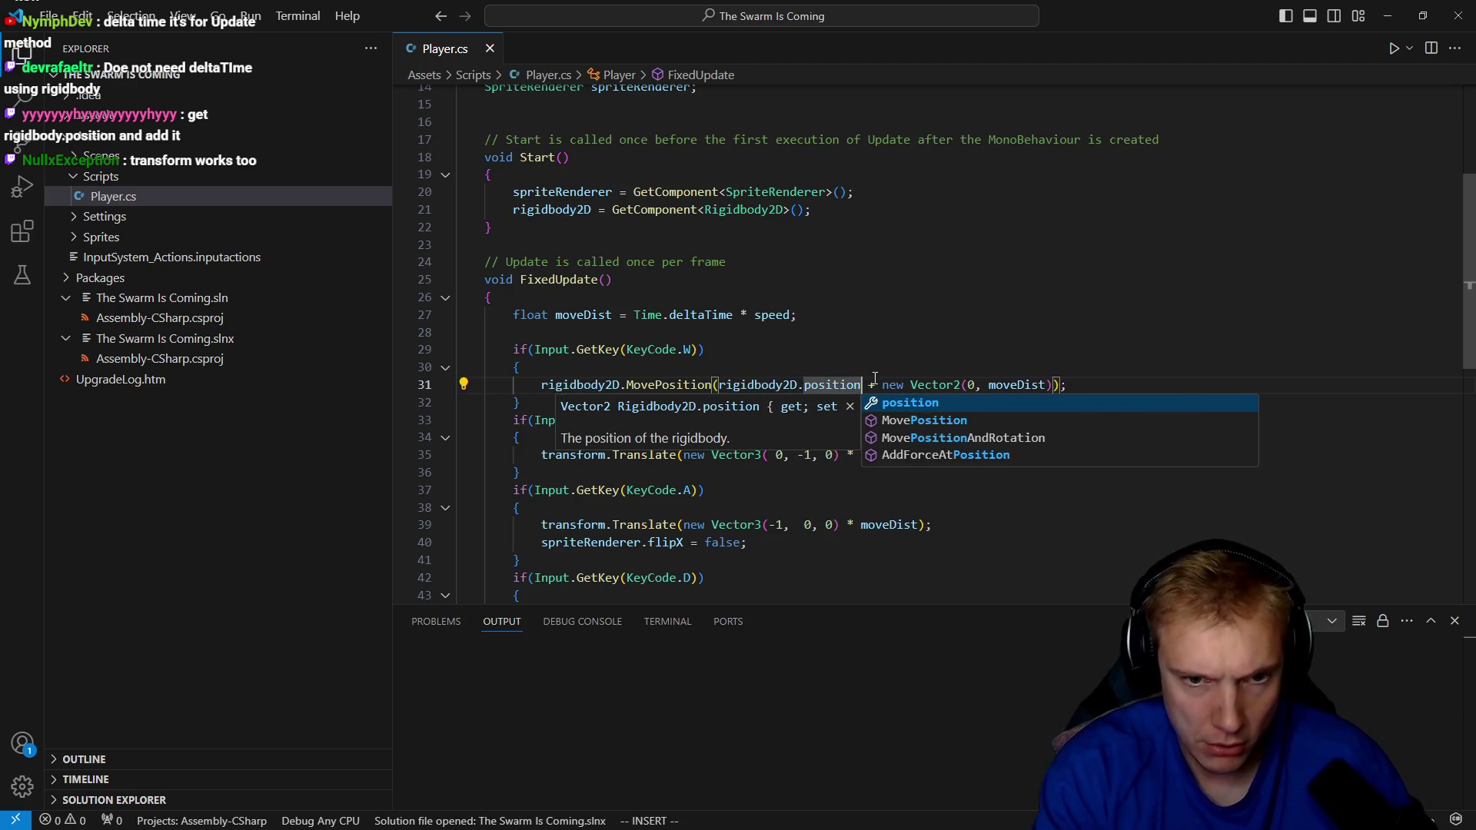
{"action": "key", "text": "Escape"}
{"action": "key", "text": "ctrl+s"}
Paste the MovePosition line into the S, A and D key blocks.
{"action": "key", "text": "j"}
{"action": "key", "text": "j"}
{"action": "key", "text": "j"}
{"action": "key", "text": "j"}
{"action": "key", "text": "p"}
{"action": "key", "text": "j"}
{"action": "key", "text": "j"}
{"action": "key", "text": "j"}
{"action": "key", "text": "p"}
{"action": "key", "text": "j"}
{"action": "key", "text": "j"}
{"action": "key", "text": "j"}
{"action": "key", "text": "p"}
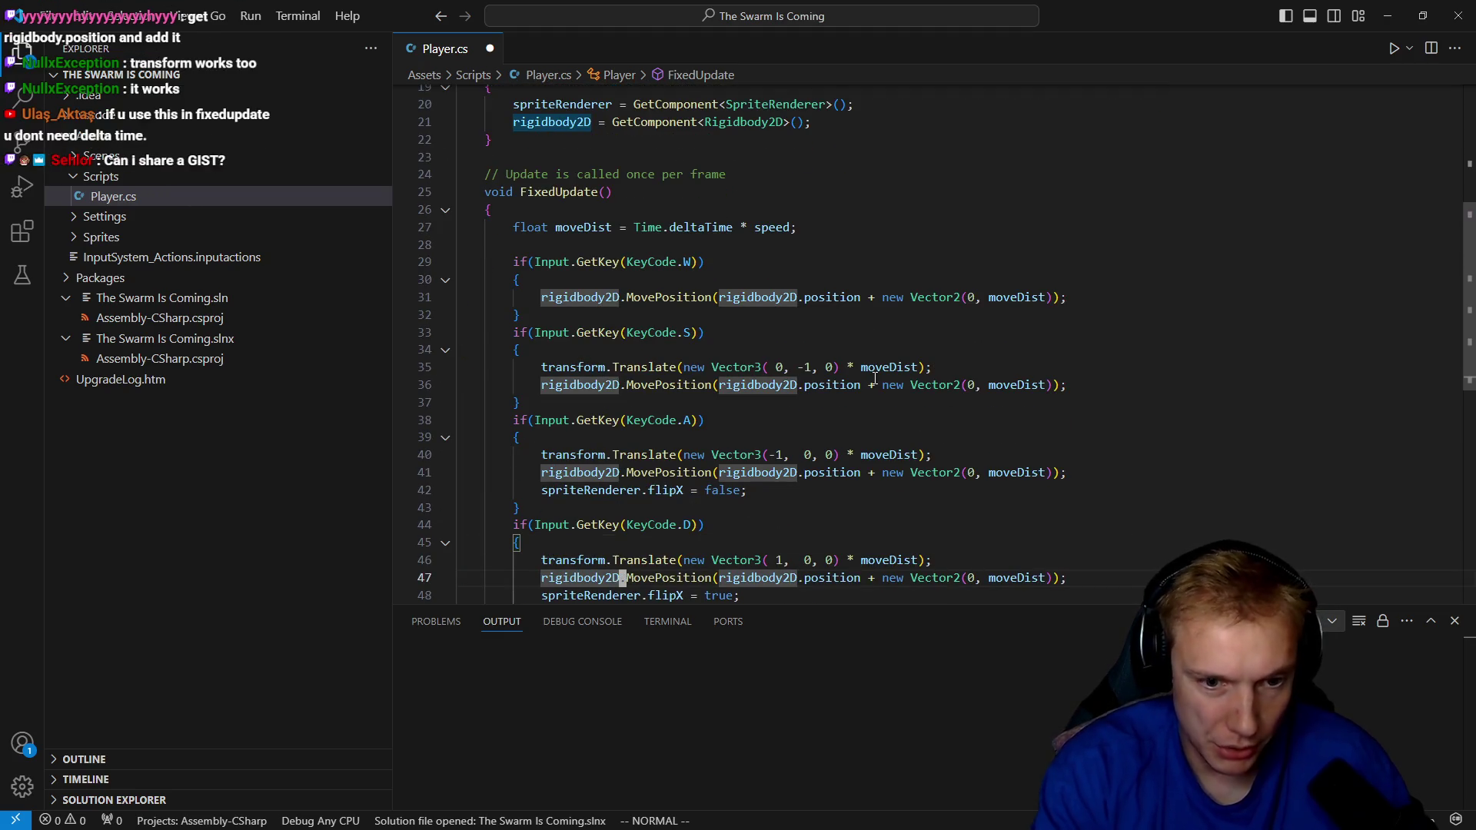
Set the D block's vector to moveDist, 0 and delete its Translate line.
{"action": "key", "text": "percent"}
{"action": "key", "text": "h"}
{"action": "key", "text": "h"}
{"action": "key", "text": "h"}
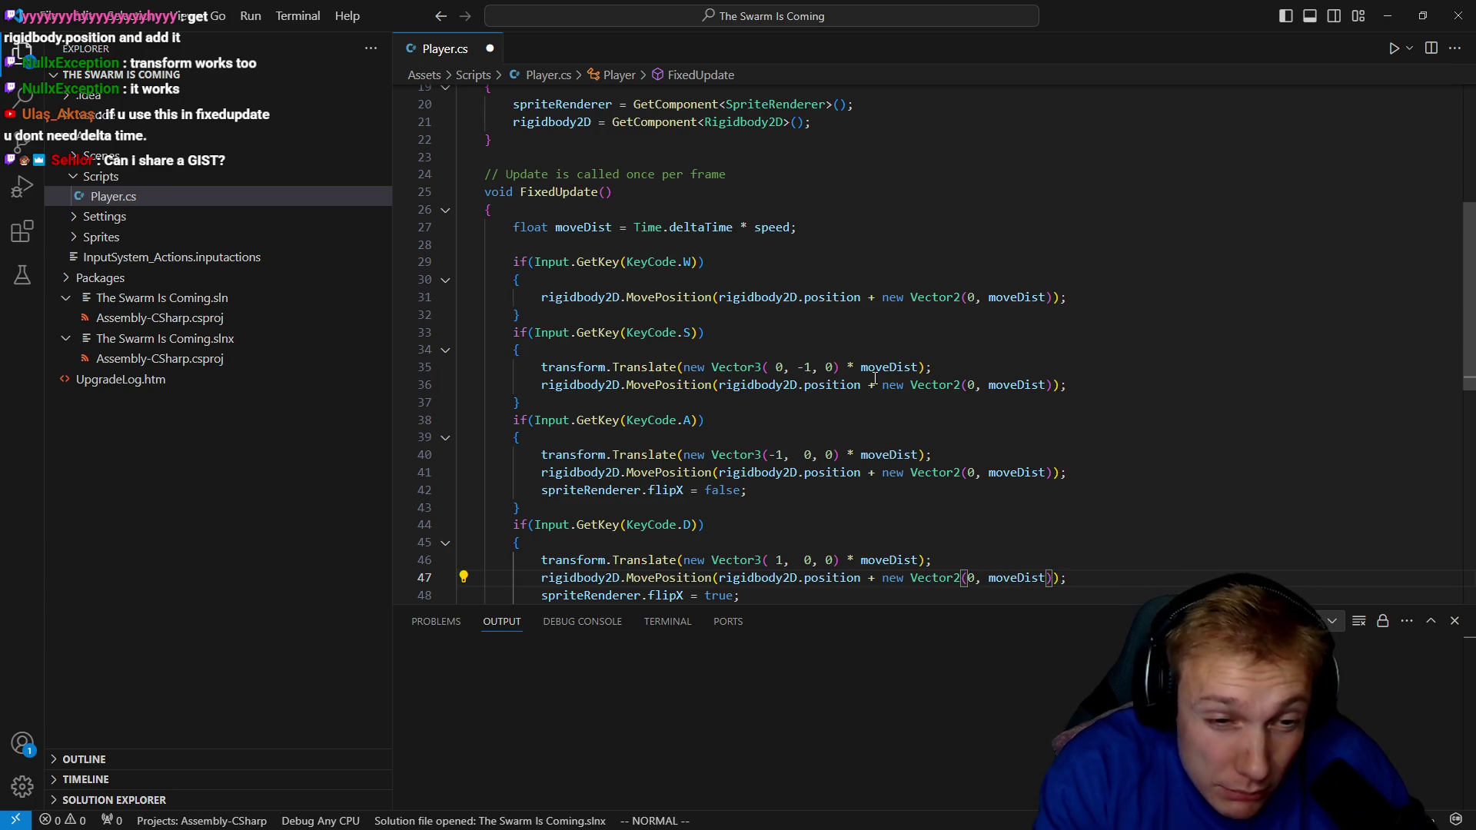
{"action": "key", "text": "BackSpace"}
{"action": "key", "text": "BackSpace"}
{"action": "key", "text": "BackSpace"}
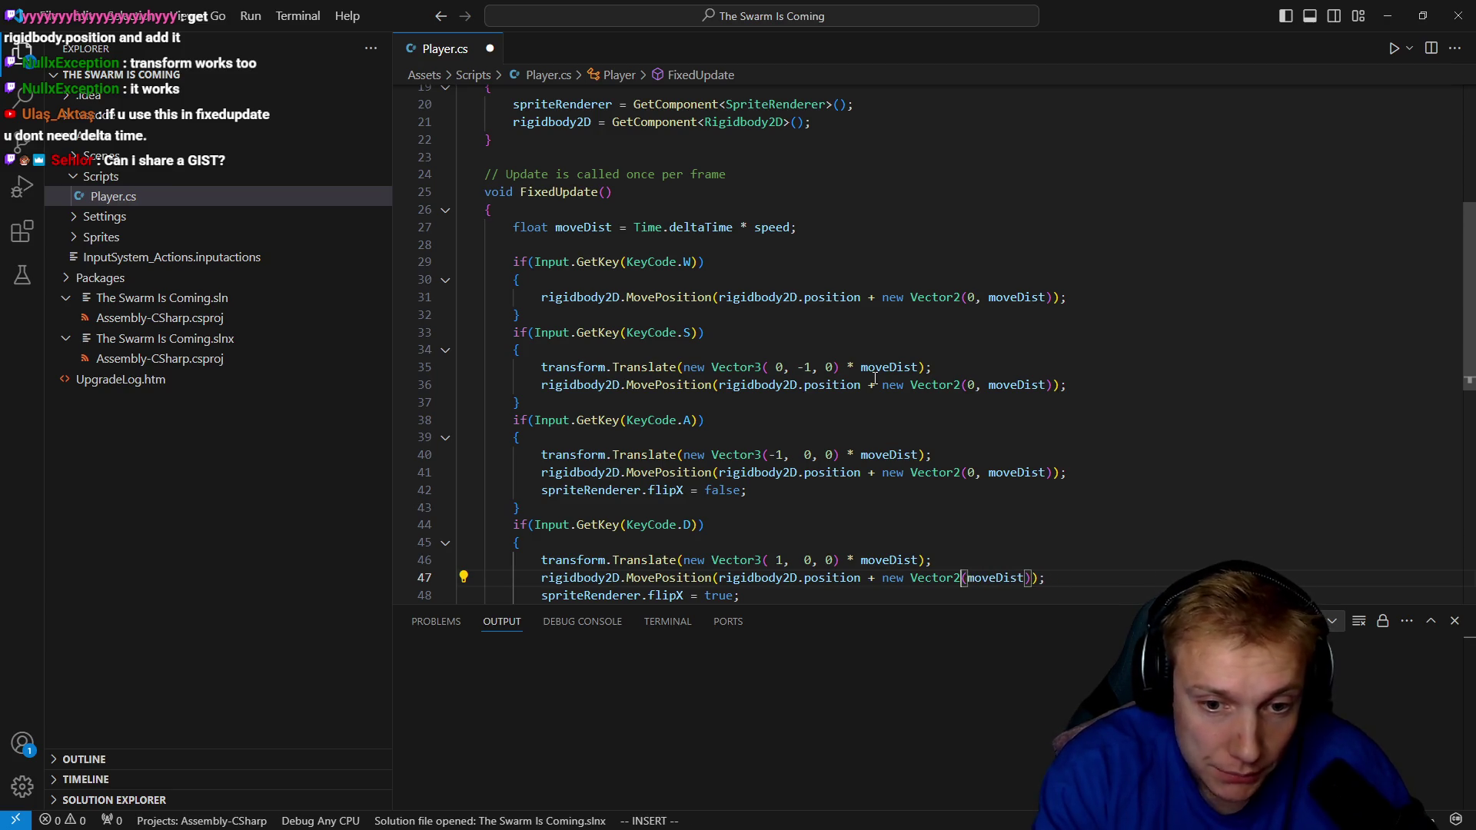
{"action": "key", "text": "Escape"}
{"action": "key", "text": "dollar"}
{"action": "key", "text": "h"}
{"action": "key", "text": "h"}
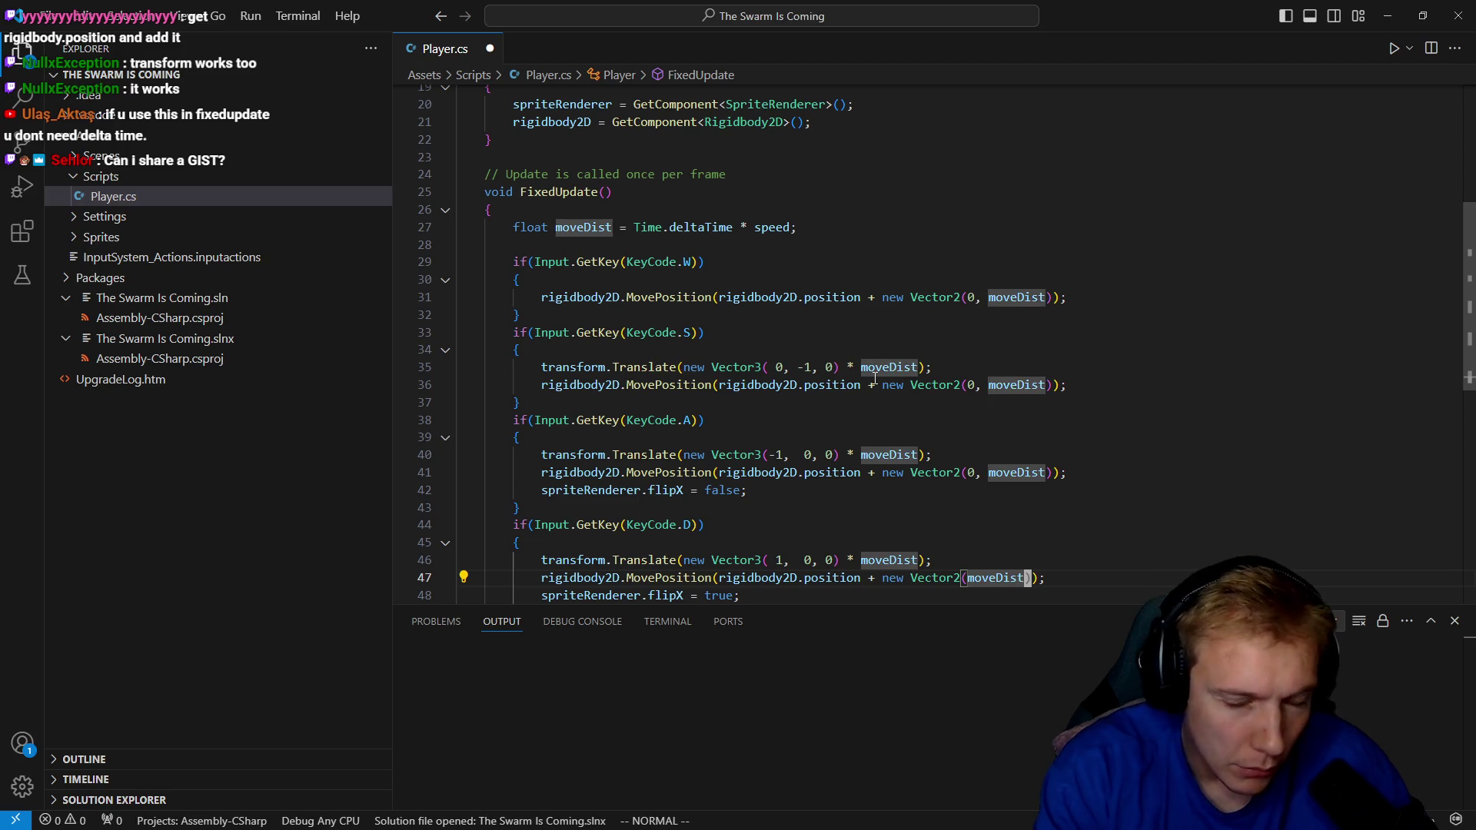
{"action": "type", "text": "ist, 0"}
{"action": "key", "text": "Escape"}
{"action": "key", "text": "k"}
{"action": "key", "text": "d"}
{"action": "key", "text": "d"}
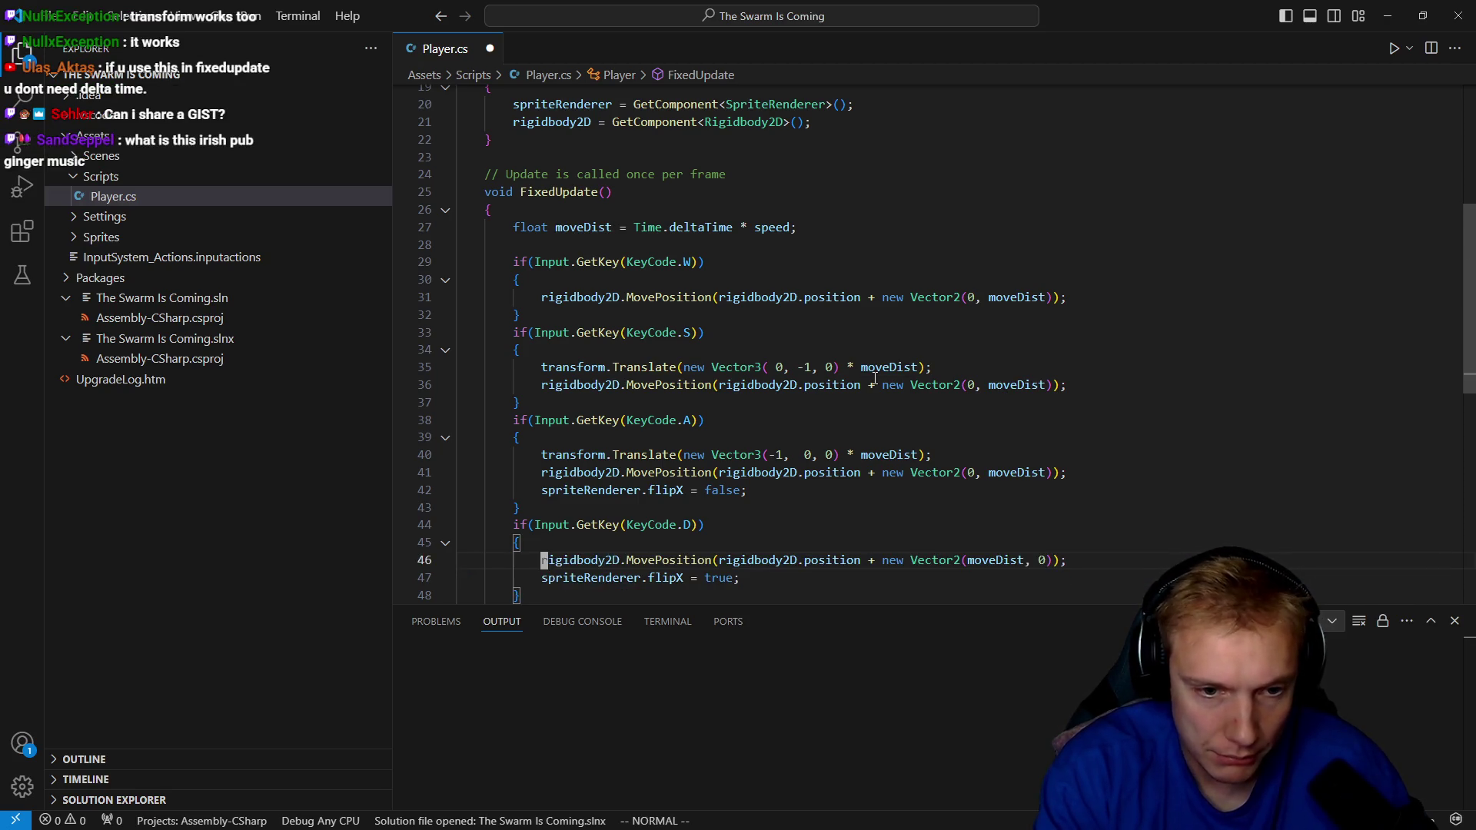
Set the A block's vector to -moveDist, 0 and the S block's to 0, -moveDist.
{"action": "key", "text": "k"}
{"action": "key", "text": "k"}
{"action": "key", "text": "k"}
{"action": "key", "text": "dollar"}
{"action": "key", "text": "b"}
{"action": "key", "text": "i"}
{"action": "key", "text": "BackSpace"}
{"action": "key", "text": "BackSpace"}
{"action": "key", "text": "Escape"}
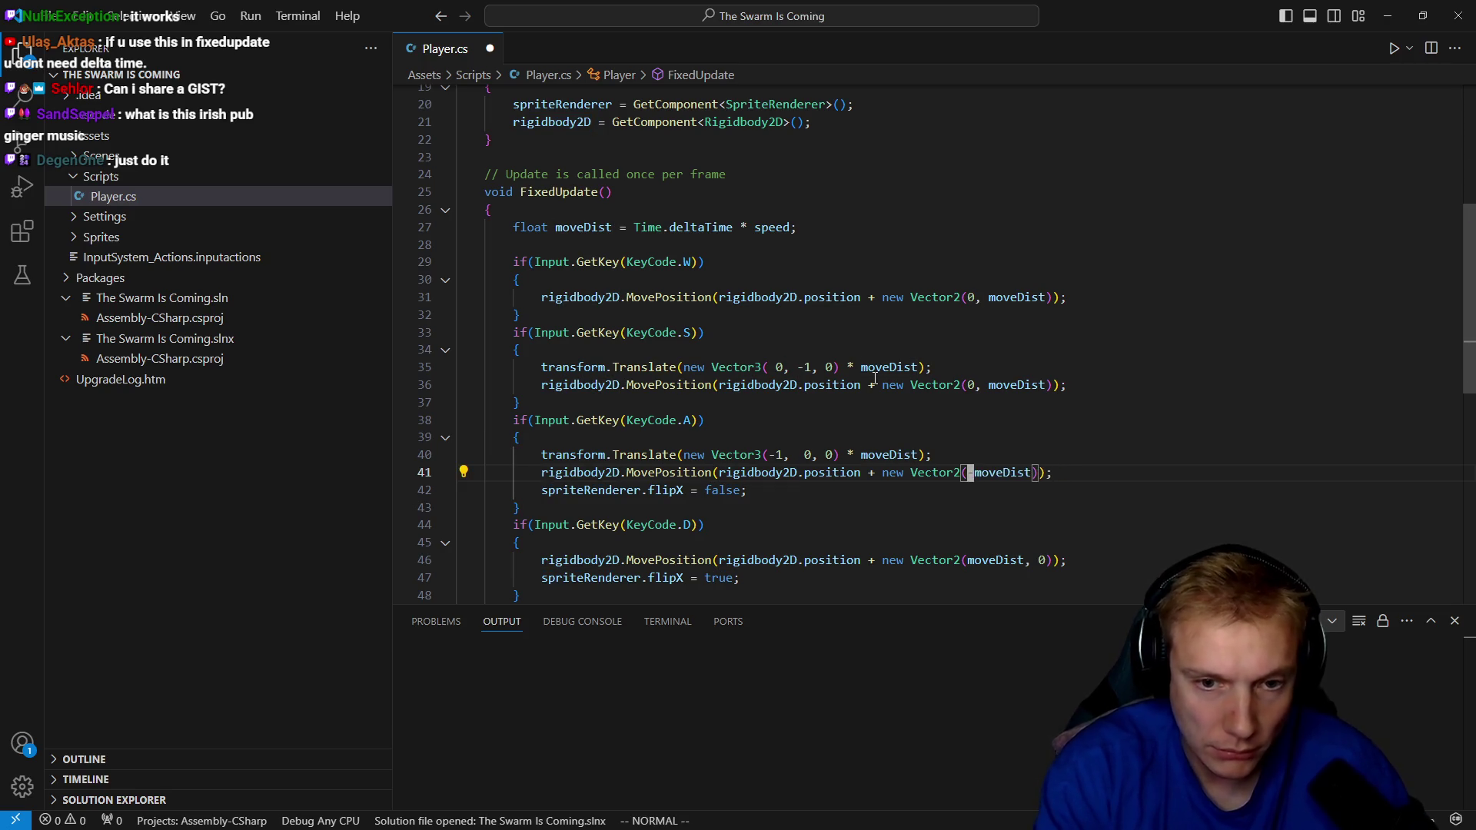
{"action": "type", "text": ", 0"}
{"action": "key", "text": "Escape"}
{"action": "key", "text": "k"}
{"action": "key", "text": "k"}
{"action": "key", "text": "k"}
{"action": "key", "text": "b"}
{"action": "key", "text": "b"}
{"action": "key", "text": "BackSpace"}
{"action": "type", "text": "-"}
{"action": "key", "text": "Escape"}
Delete the S and A Translate lines and the stray blank line, then save Player.cs.
{"action": "key", "text": "k"}
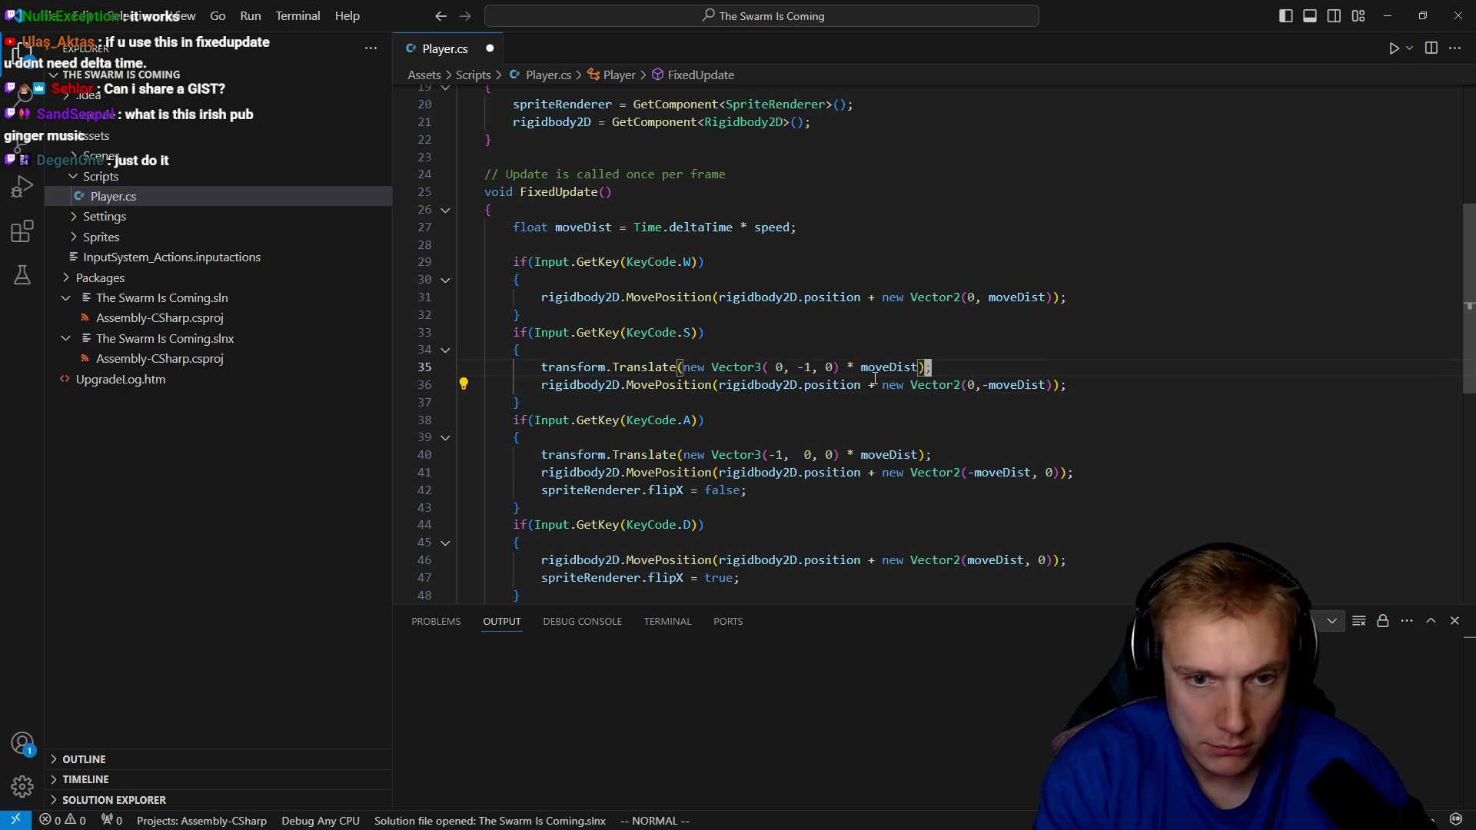
{"action": "key", "text": "d"}
{"action": "key", "text": "d"}
{"action": "key", "text": "ctrl+s"}
{"action": "key", "text": "j"}
{"action": "key", "text": "j"}
{"action": "key", "text": "j"}
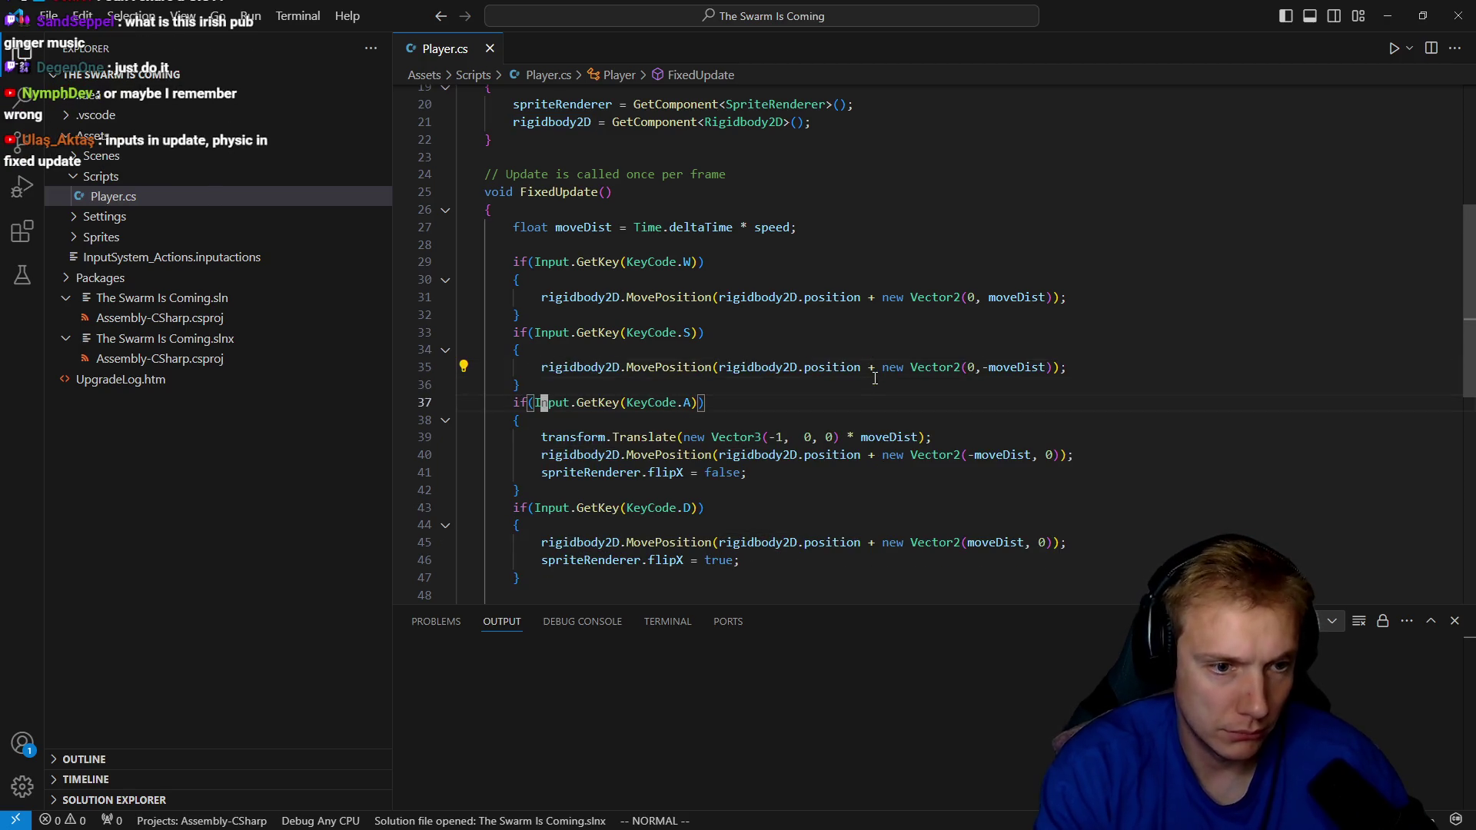
{"action": "key", "text": "d"}
{"action": "key", "text": "d"}
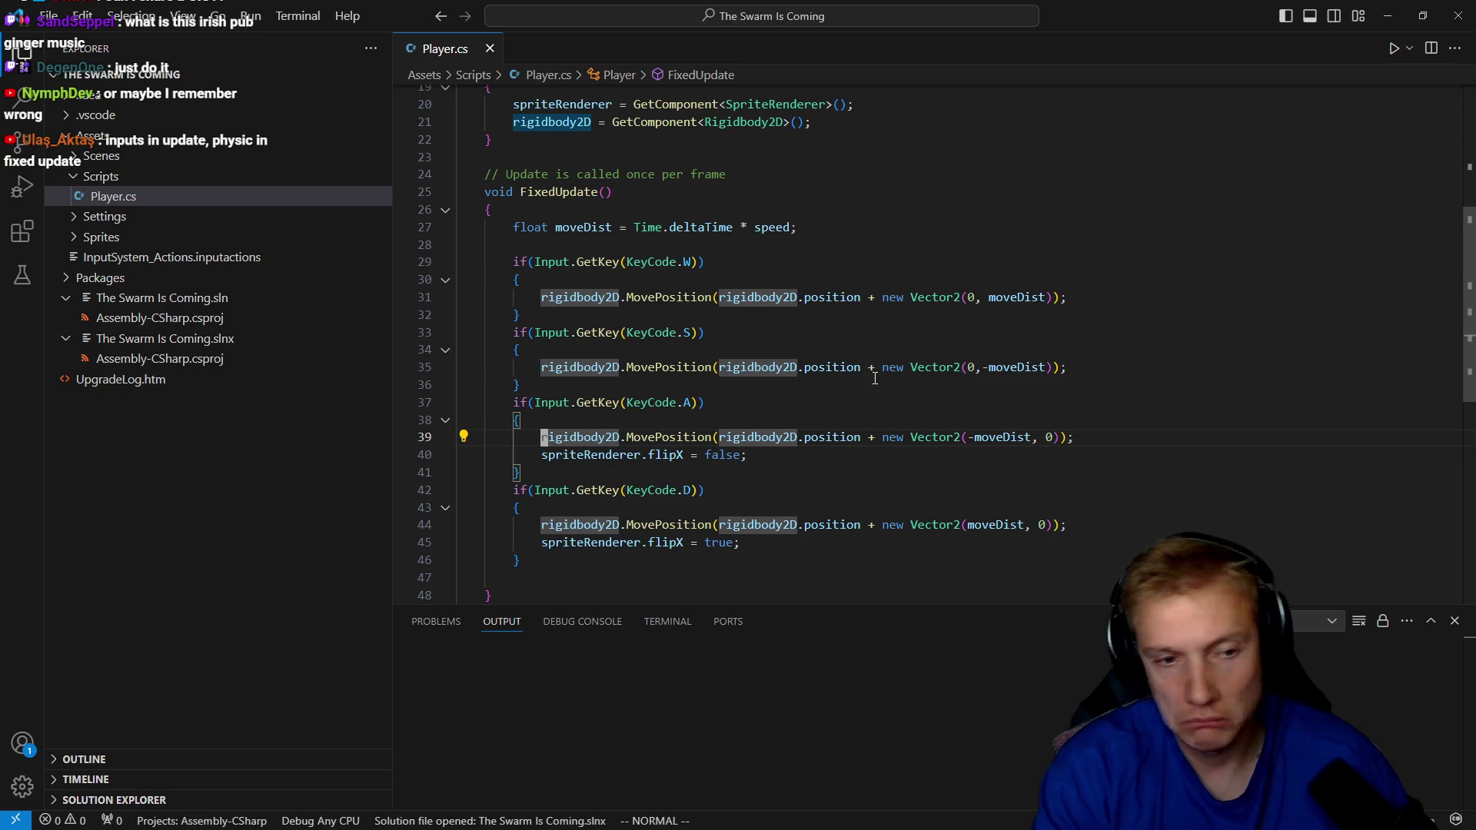
{"action": "key", "text": "j"}
{"action": "key", "text": "j"}
{"action": "key", "text": "j"}
{"action": "key", "text": "d"}
{"action": "key", "text": "d"}
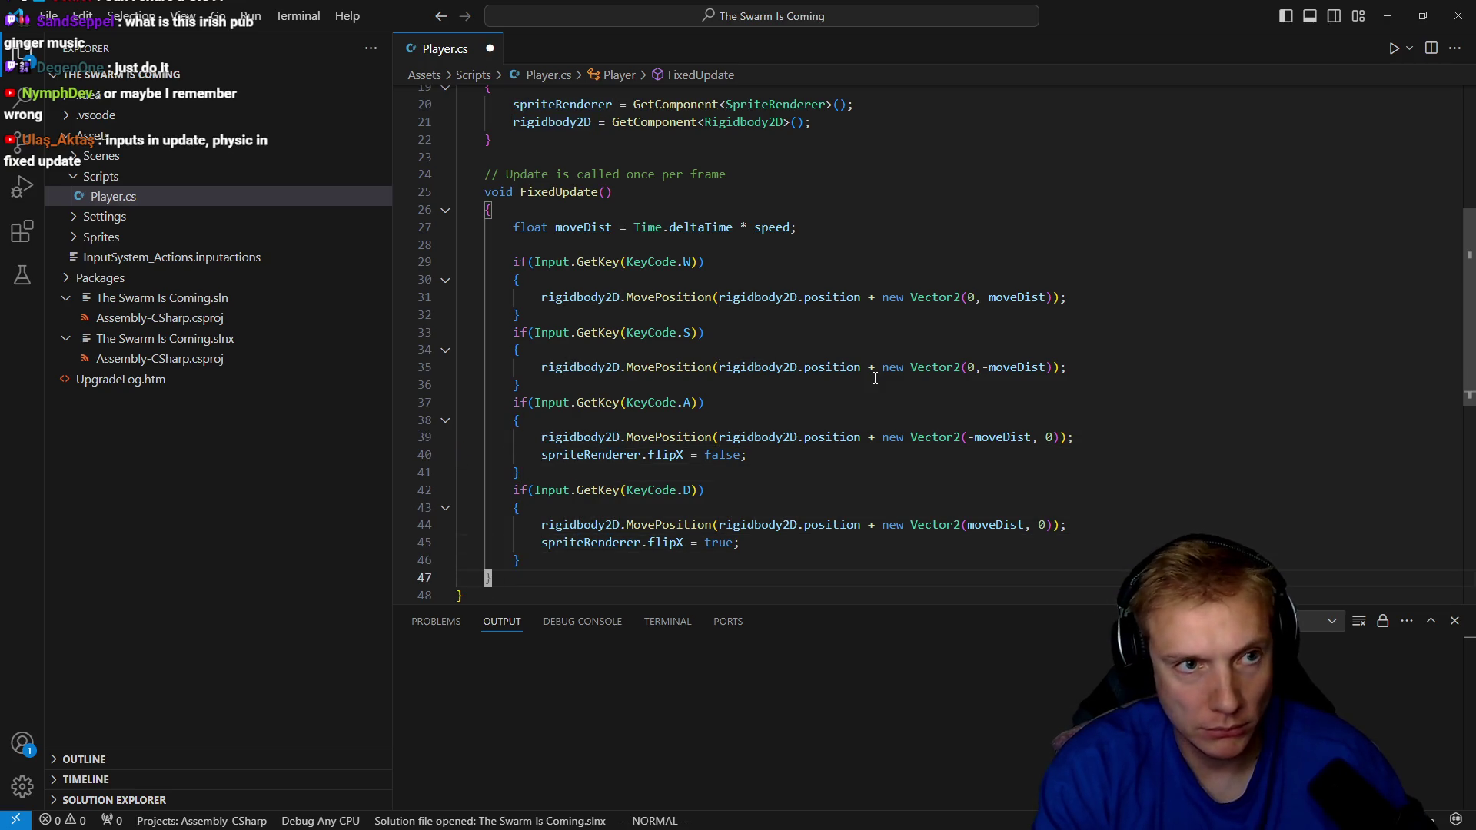
{"action": "key", "text": "ctrl+s"}
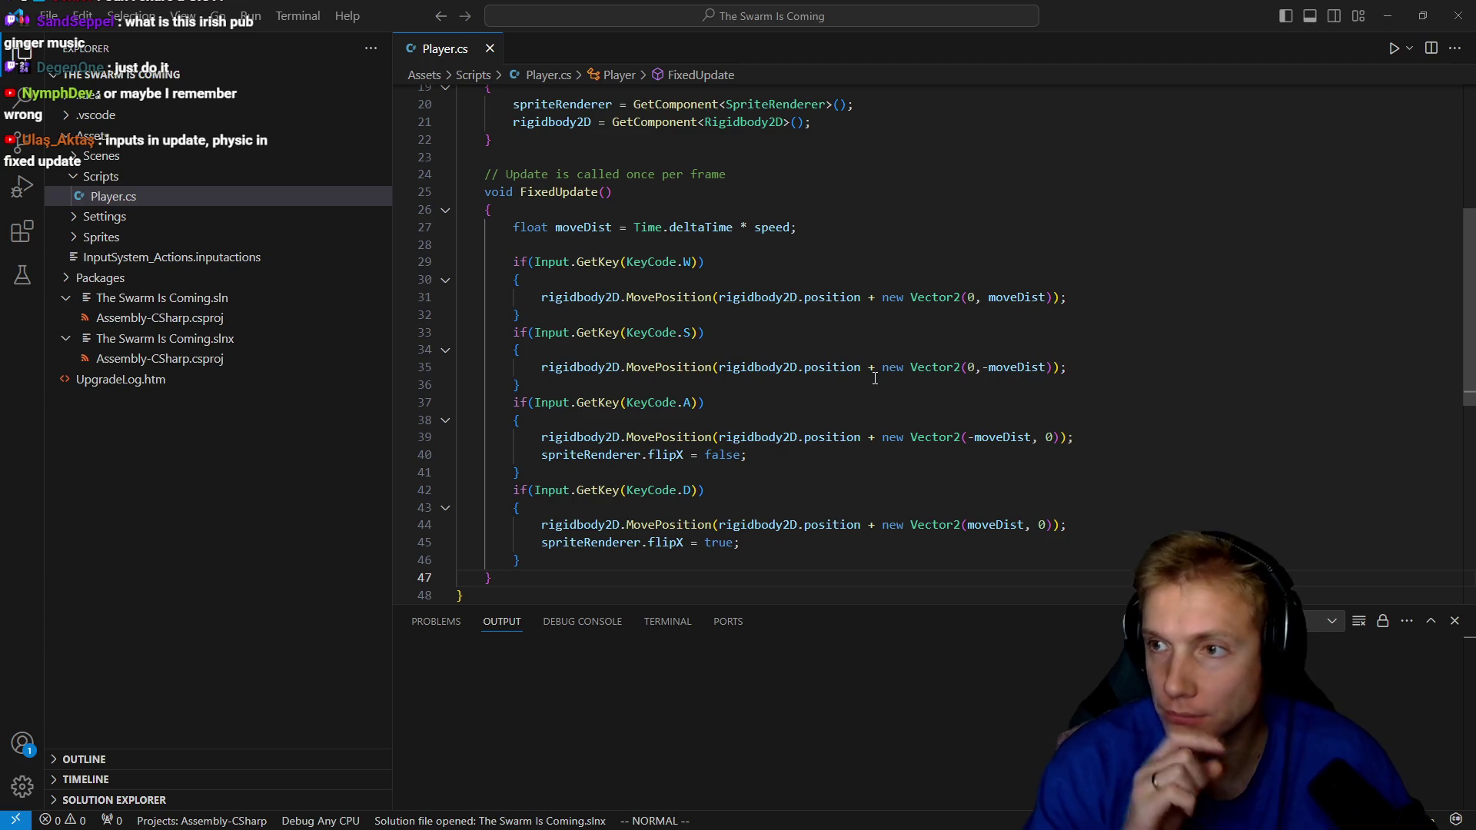
{"action": "key", "text": "alt+Tab"}
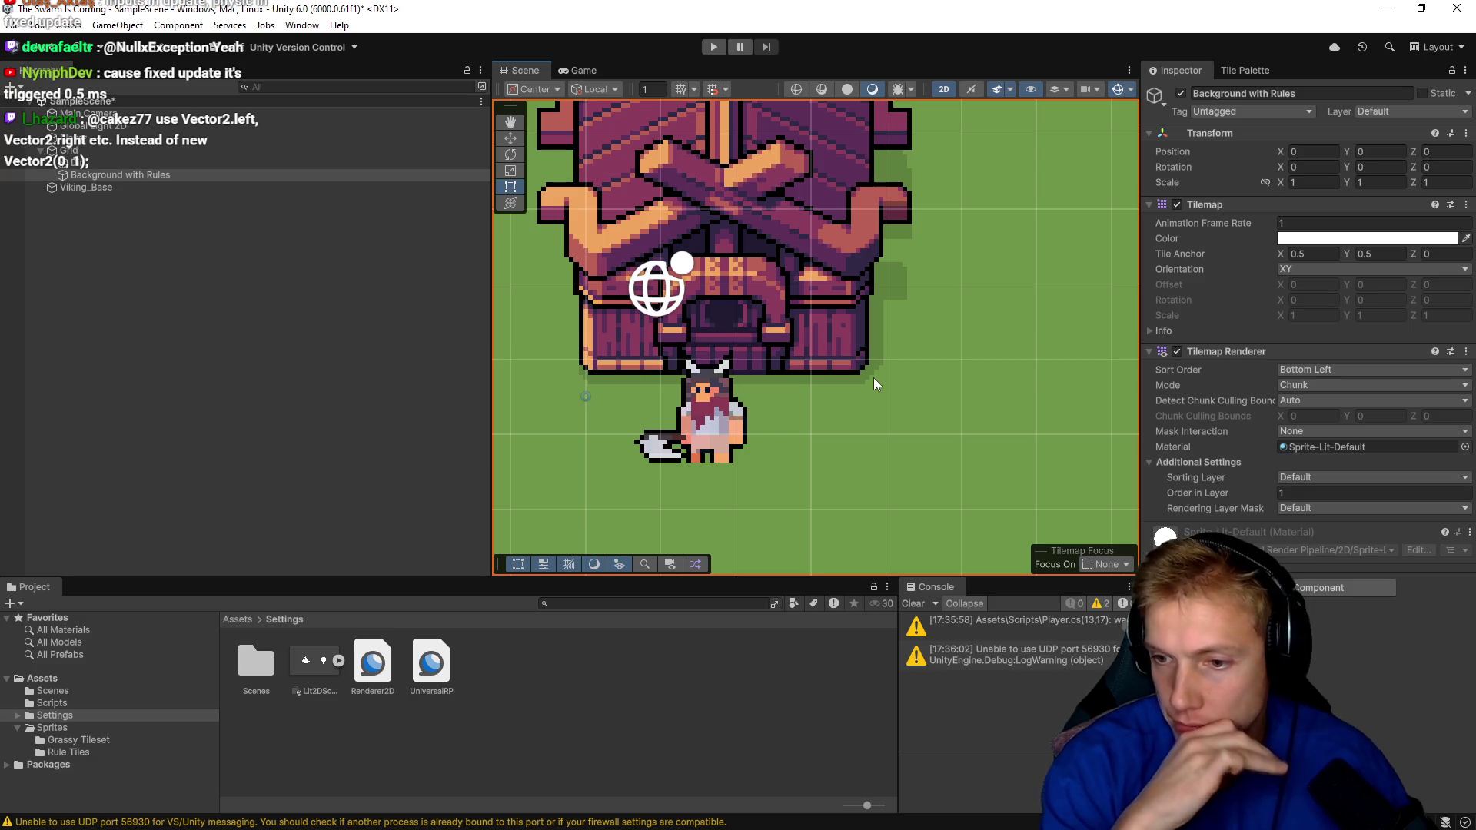
Add an empty void update() method after Start with a '// To gather input' comment.
{"action": "key", "text": "alt+Tab"}
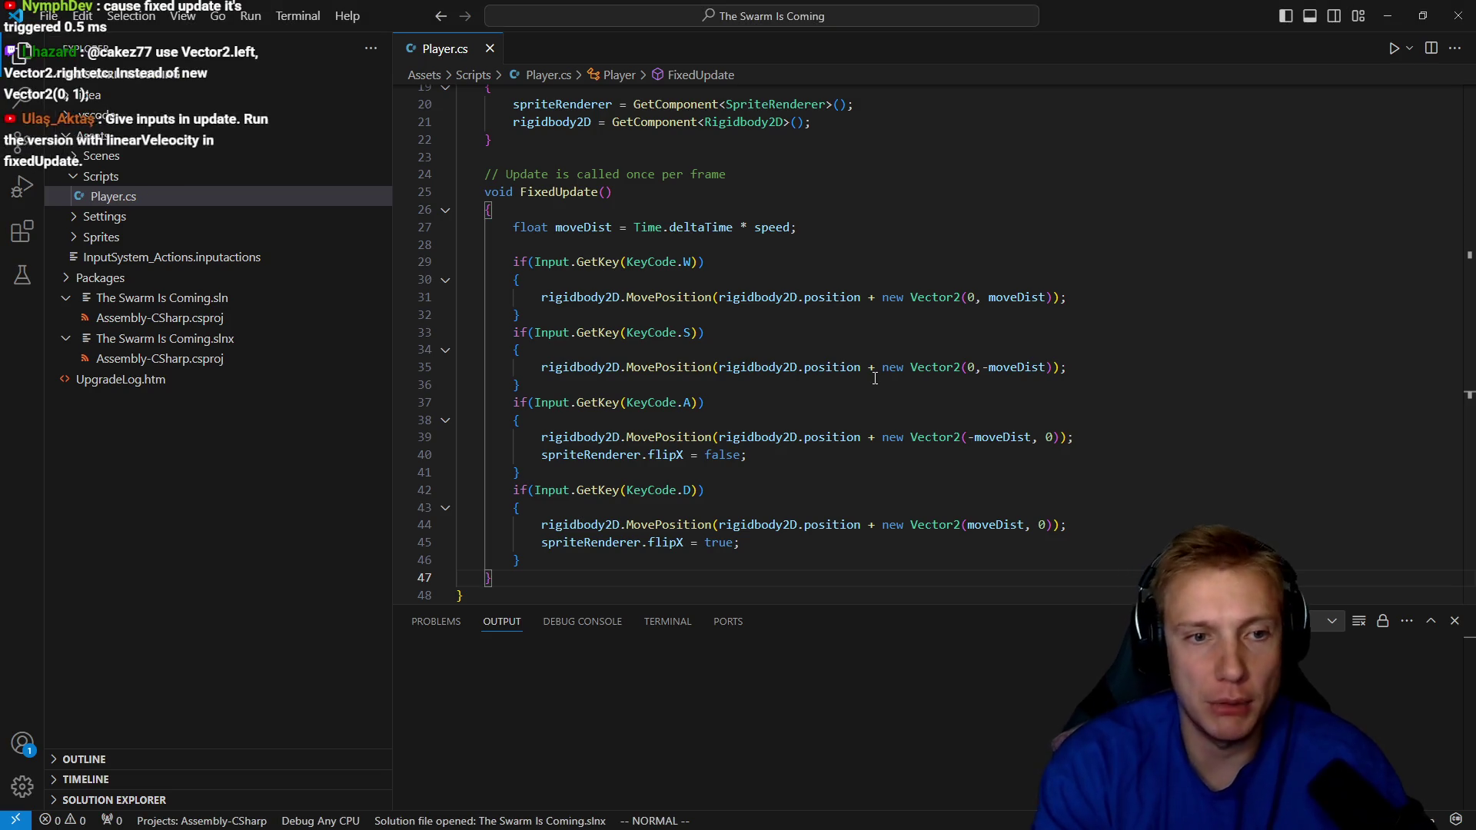
{"action": "key", "text": "k"}
{"action": "key", "text": "k"}
{"action": "key", "text": "k"}
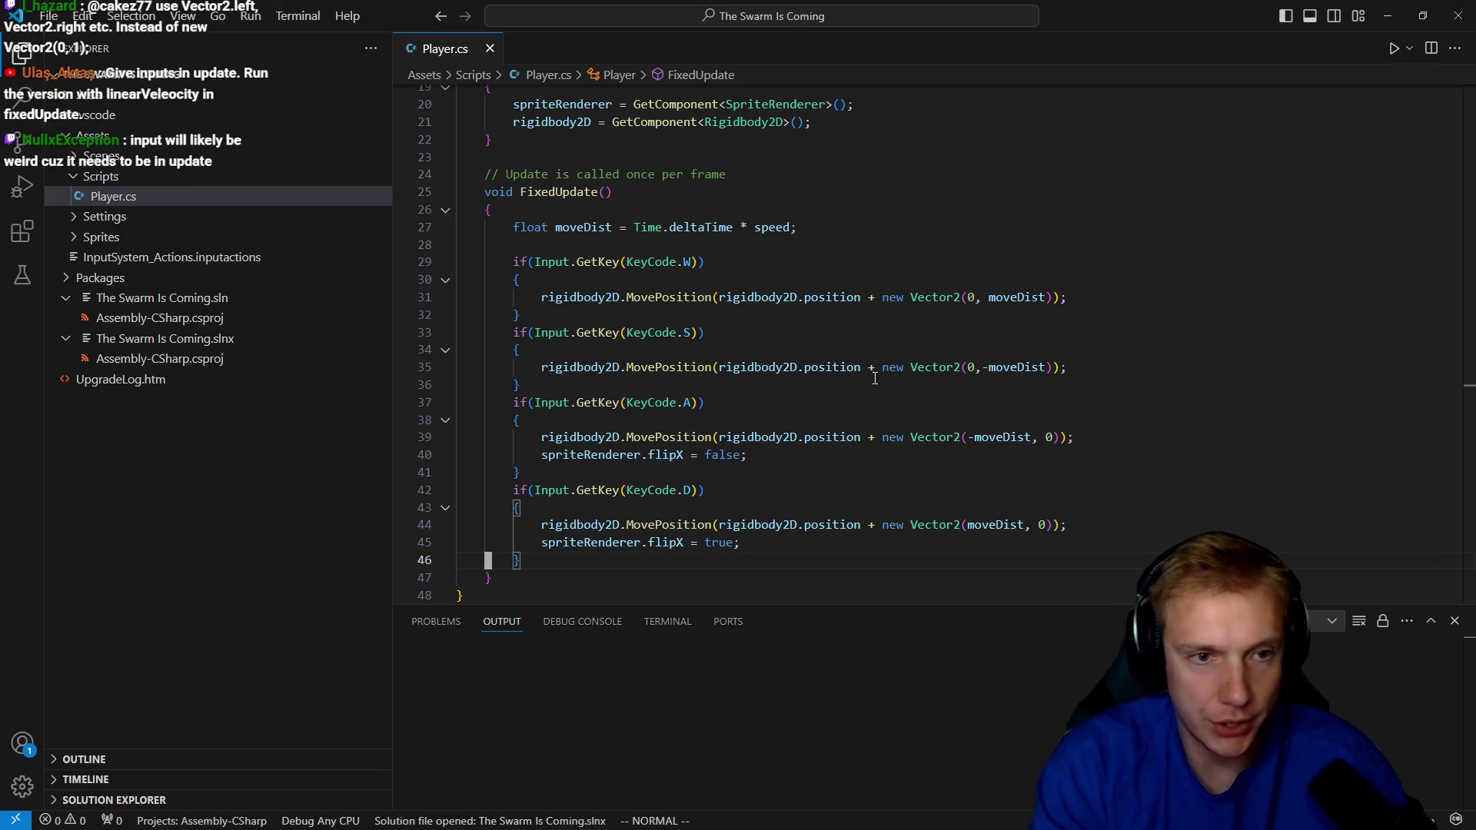
{"action": "key", "text": "o"}
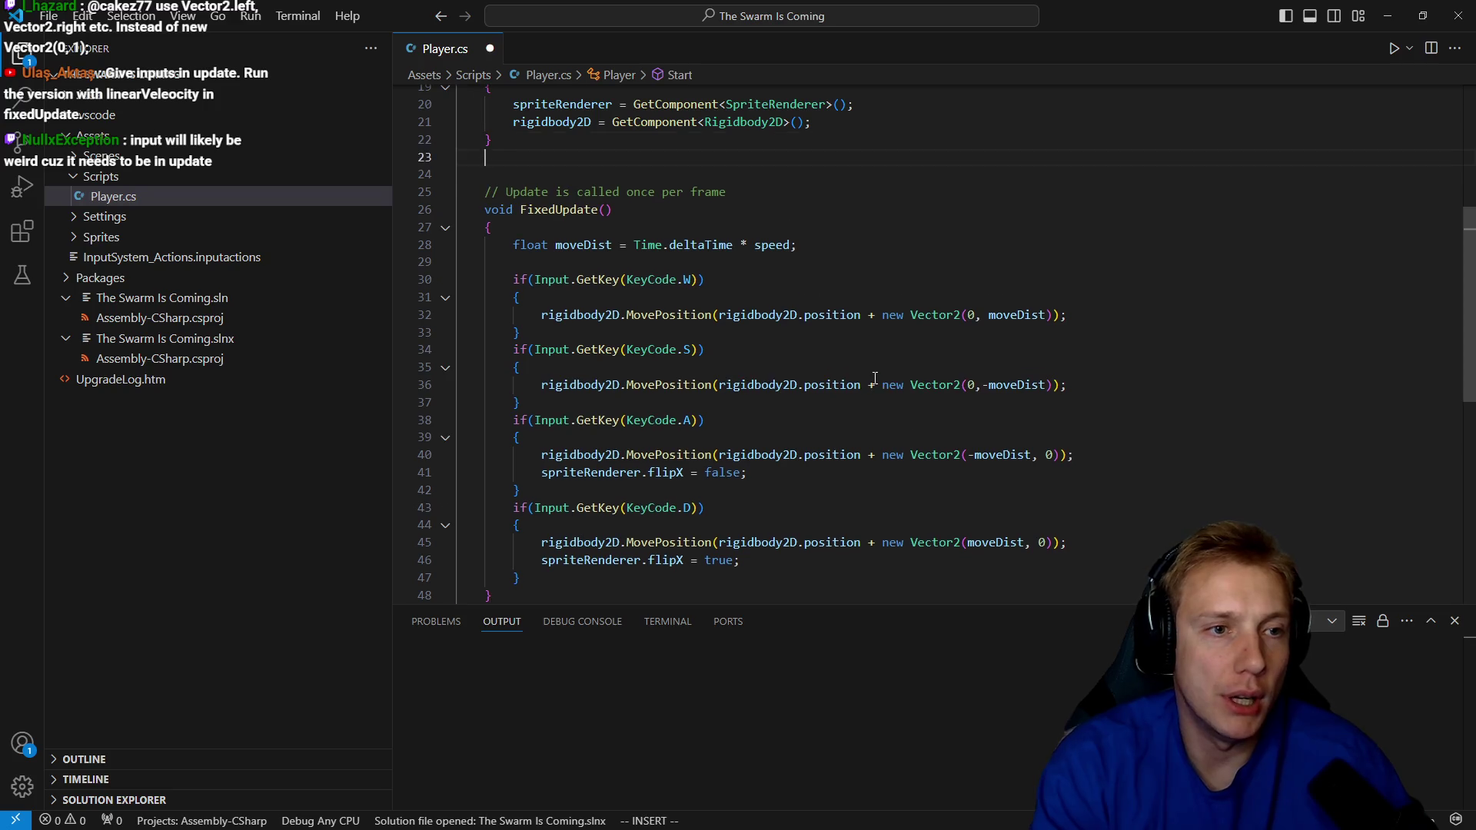
{"action": "key", "text": "Return"}
{"action": "type", "text": "void update("}
{"action": "type", "text": "o{"}
{"action": "key", "text": "Return"}
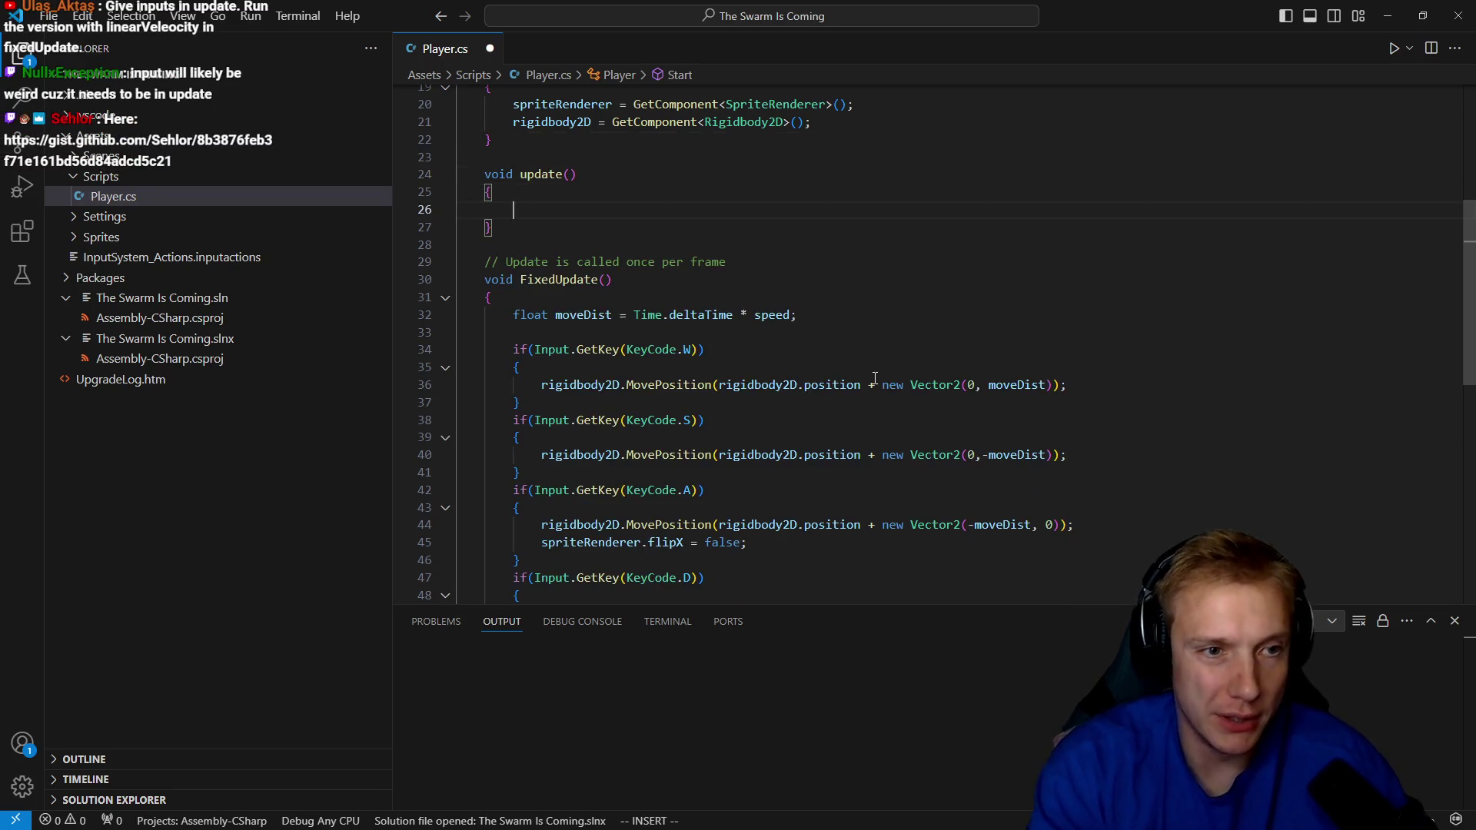
{"action": "key", "text": "Escape"}
{"action": "key", "text": "k"}
{"action": "key", "text": "k"}
{"action": "type", "text": "O// To gather input"}
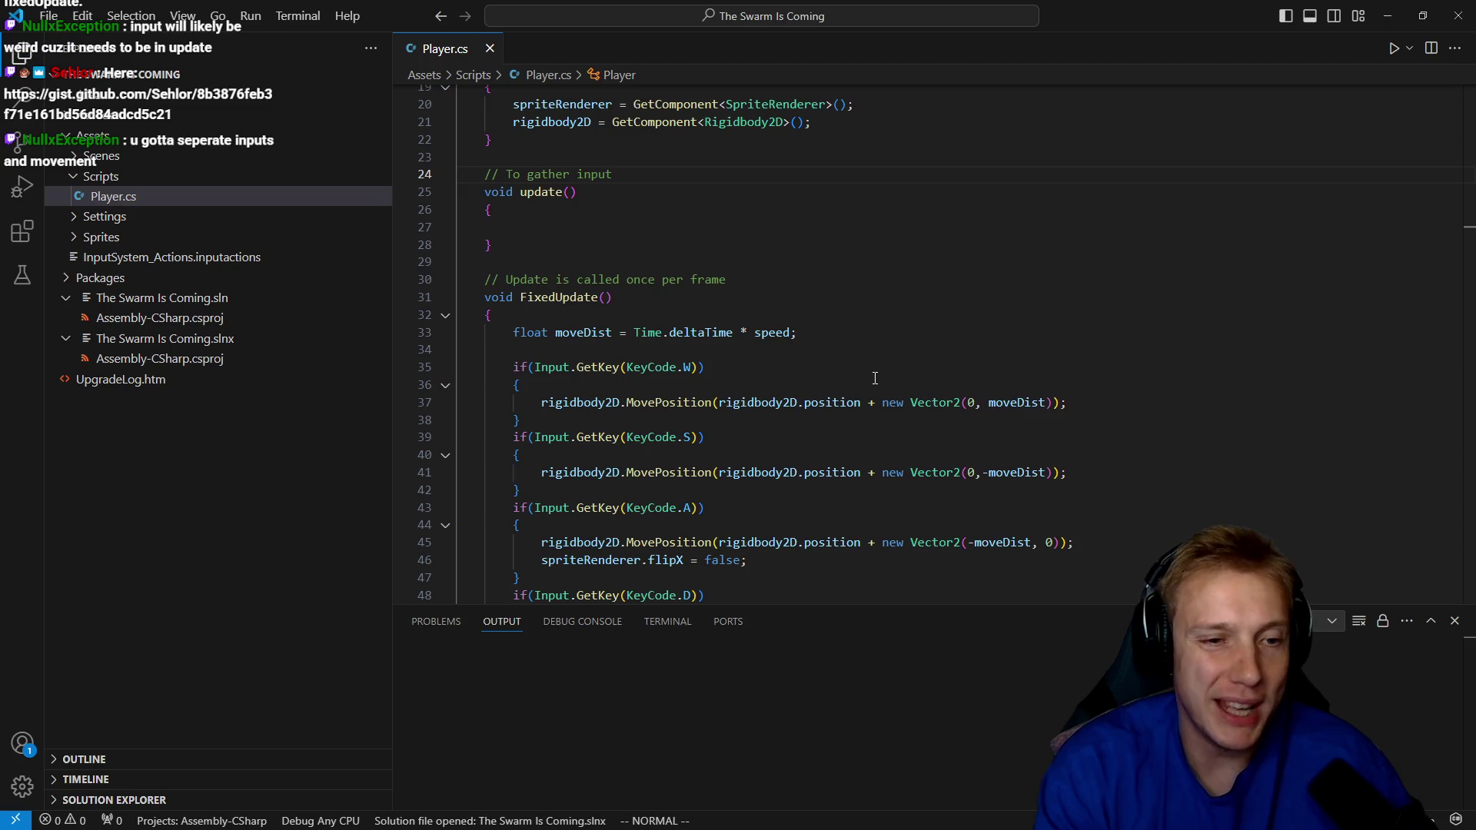
{"action": "key", "text": "k"}
{"action": "key", "text": "k"}
{"action": "key", "text": "k"}
Declare bool up and bool left fields below the existing field declarations.
{"action": "key", "text": "j"}
{"action": "key", "text": "j"}
{"action": "key", "text": "j"}
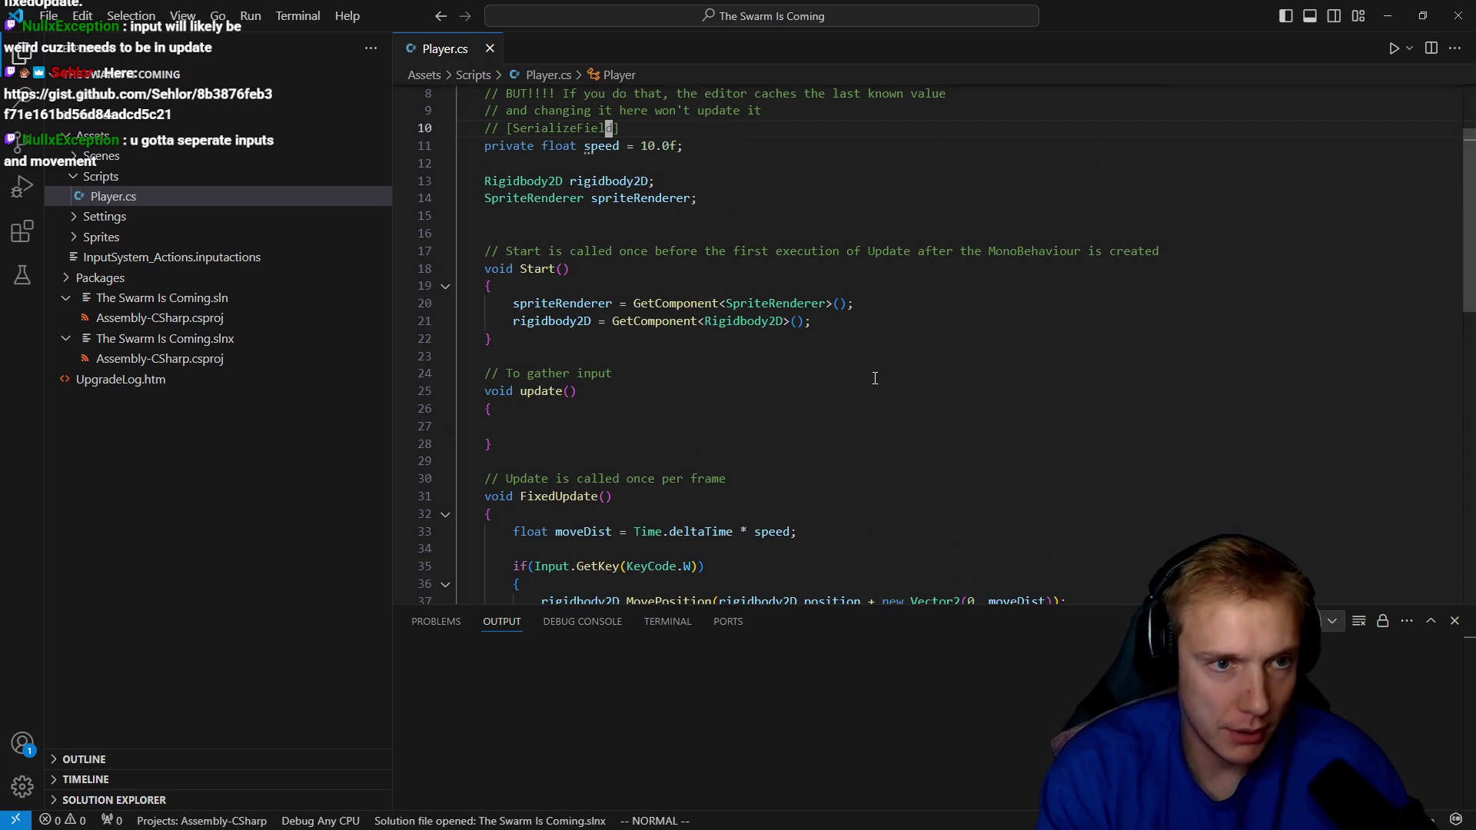
{"action": "key", "text": "j"}
{"action": "key", "text": "j"}
{"action": "key", "text": "j"}
{"action": "type", "text": "obool up;"}
{"action": "key", "text": "Escape"}
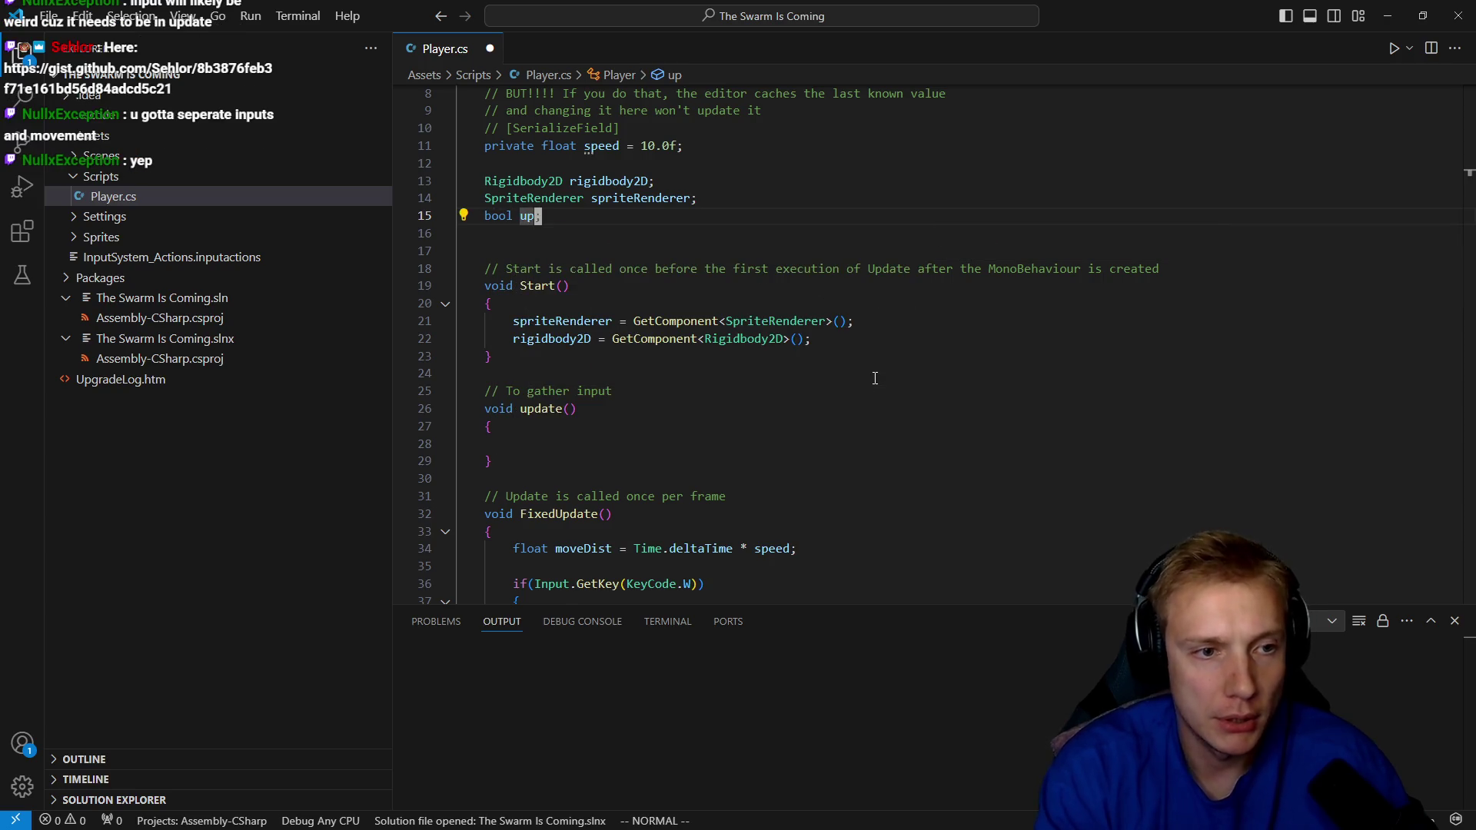
{"action": "key", "text": "y"}
{"action": "key", "text": "y"}
{"action": "key", "text": "p"}
{"action": "key", "text": "p"}
{"action": "key", "text": "p"}
{"action": "key", "text": "k"}
{"action": "key", "text": "k"}
{"action": "key", "text": "k"}
{"action": "type", "text": "wcw"}
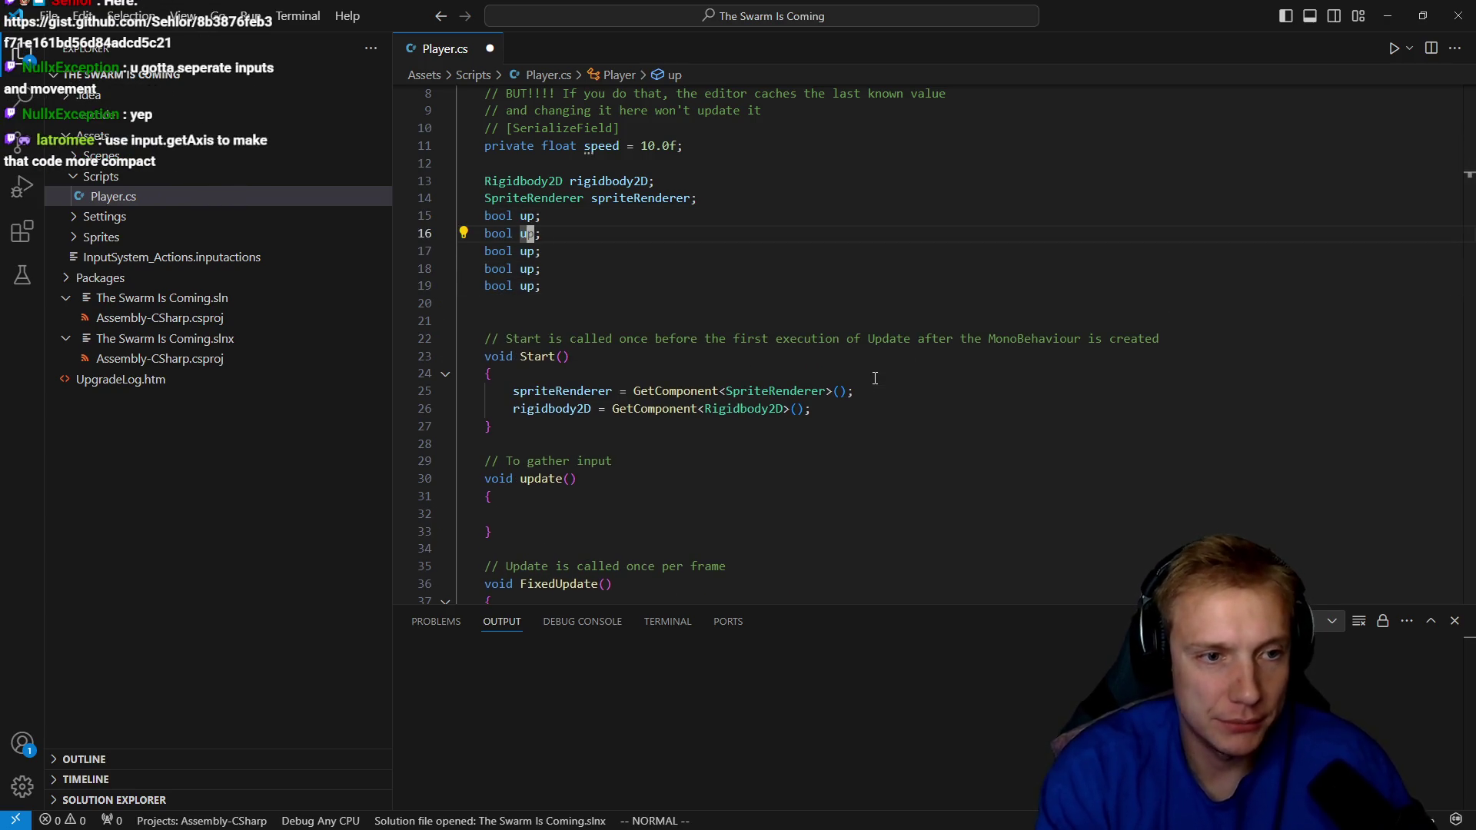
{"action": "type", "text": "elft"}
{"action": "key", "text": "BackSpace"}
{"action": "key", "text": "BackSpace"}
{"action": "key", "text": "BackSpace"}
{"action": "type", "text": "left"}
{"action": "key", "text": "Escape"}
Rename the remaining copies to down and right, delete the leftover bool up line, and save.
{"action": "key", "text": "j"}
{"action": "key", "text": "b"}
{"action": "key", "text": "c"}
{"action": "key", "text": "w"}
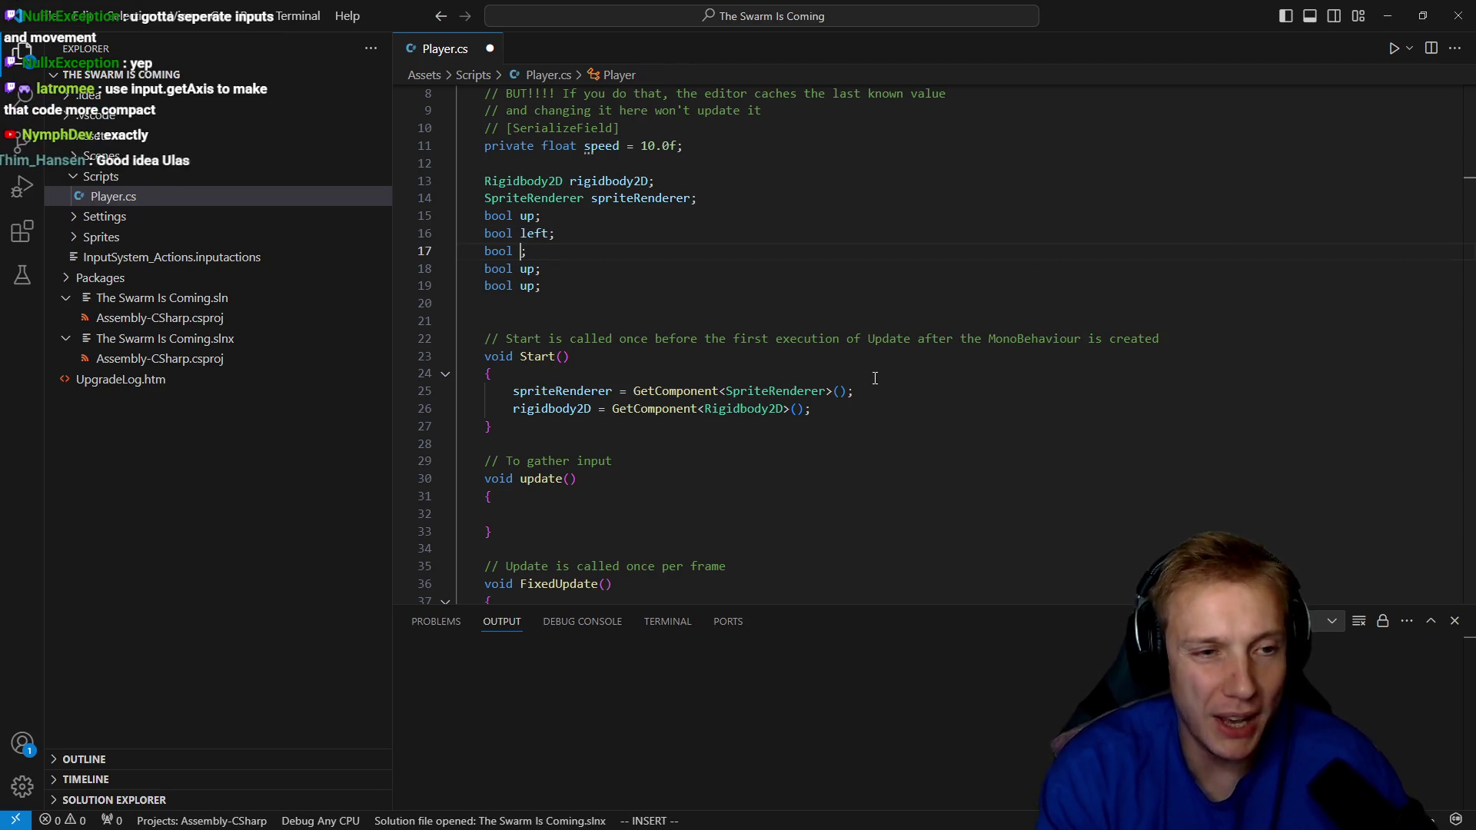
{"action": "type", "text": "down"}
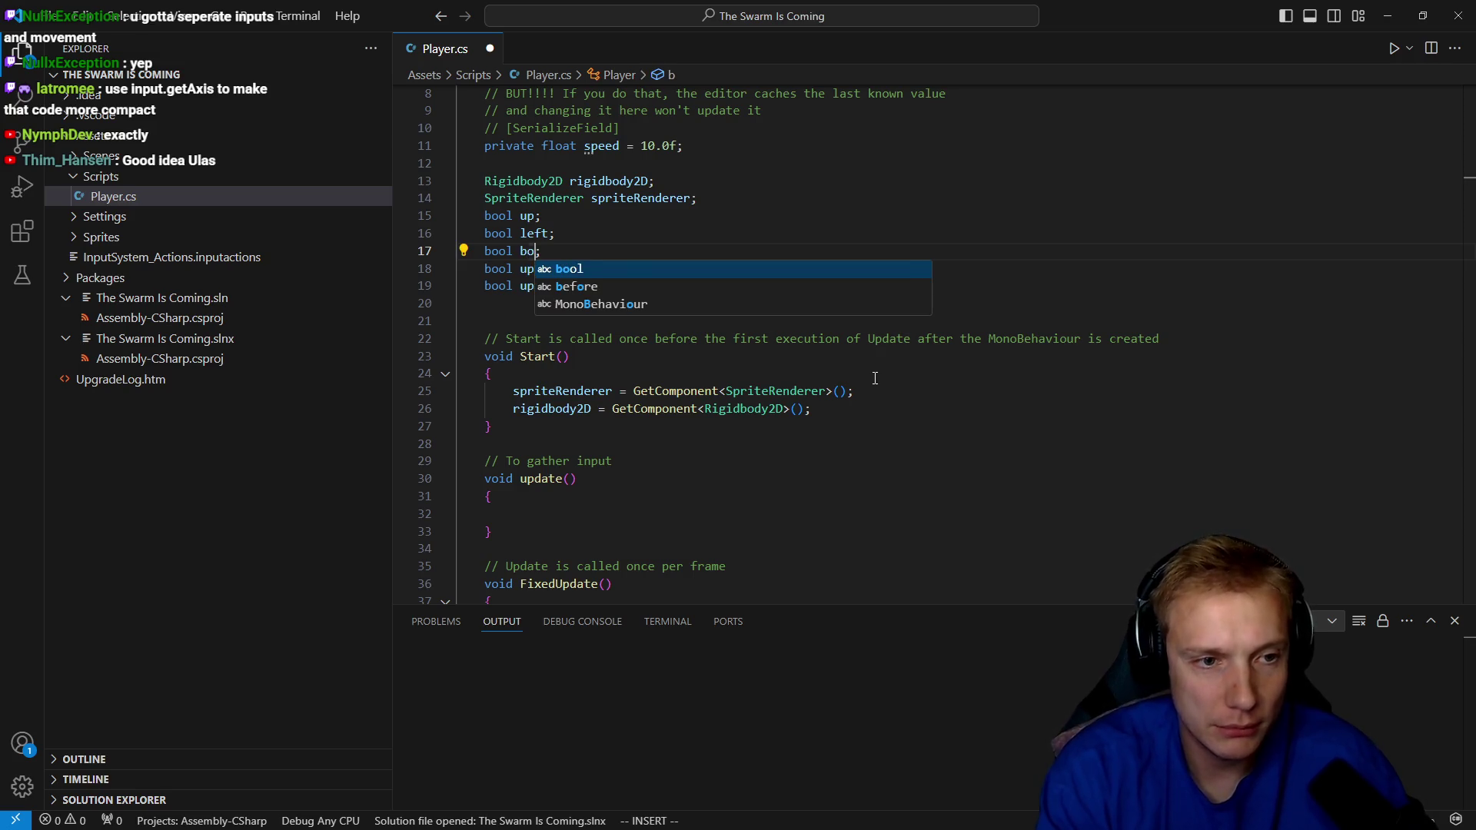
{"action": "key", "text": "Escape"}
{"action": "type", "text": "jbcwright"}
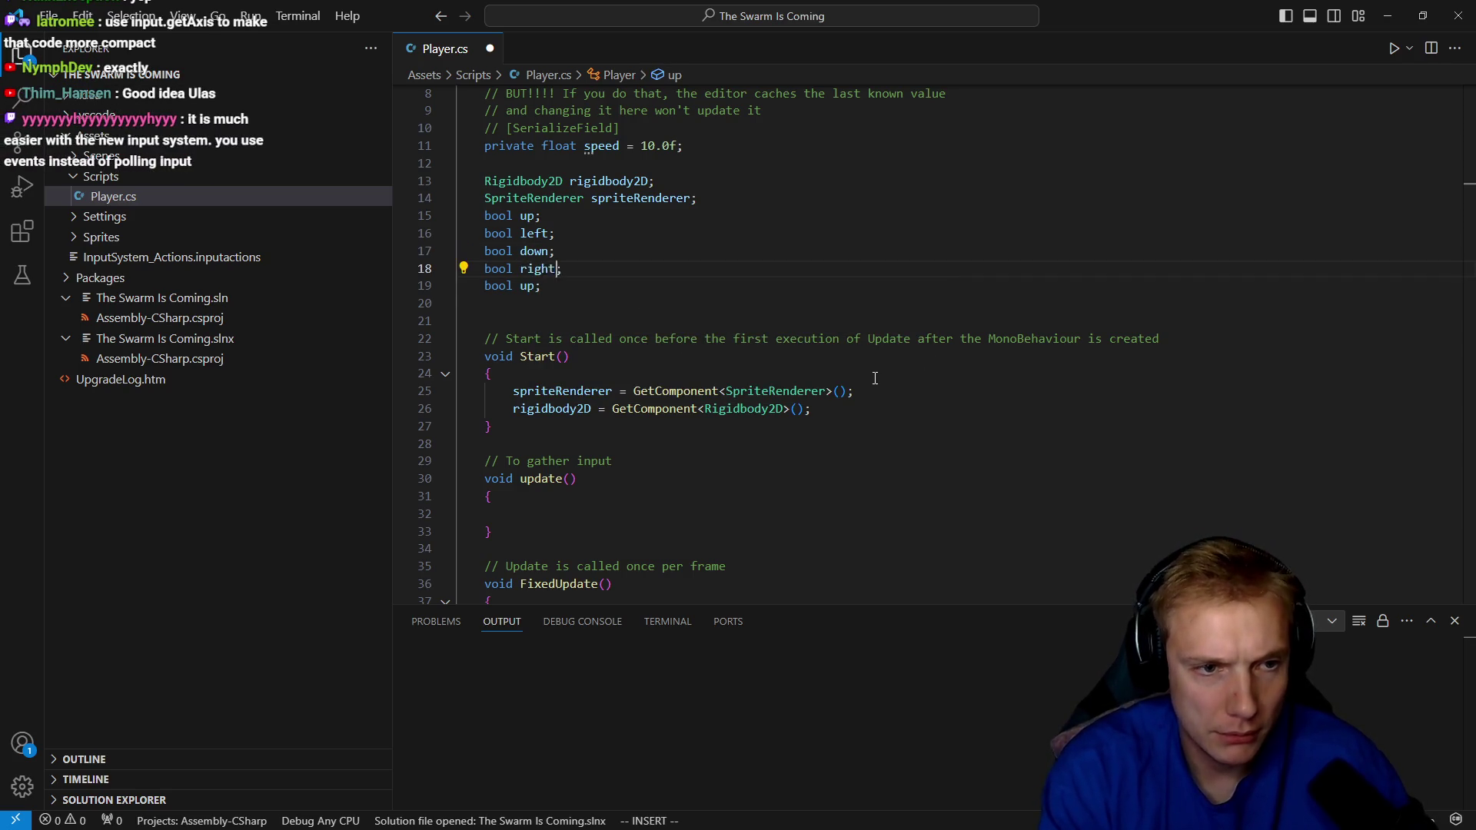
{"action": "key", "text": "Escape"}
{"action": "key", "text": "j"}
{"action": "key", "text": "d"}
{"action": "key", "text": "d"}
{"action": "key", "text": "ctrl+s"}
{"action": "key", "text": "j"}
{"action": "key", "text": "j"}
{"action": "key", "text": "j"}
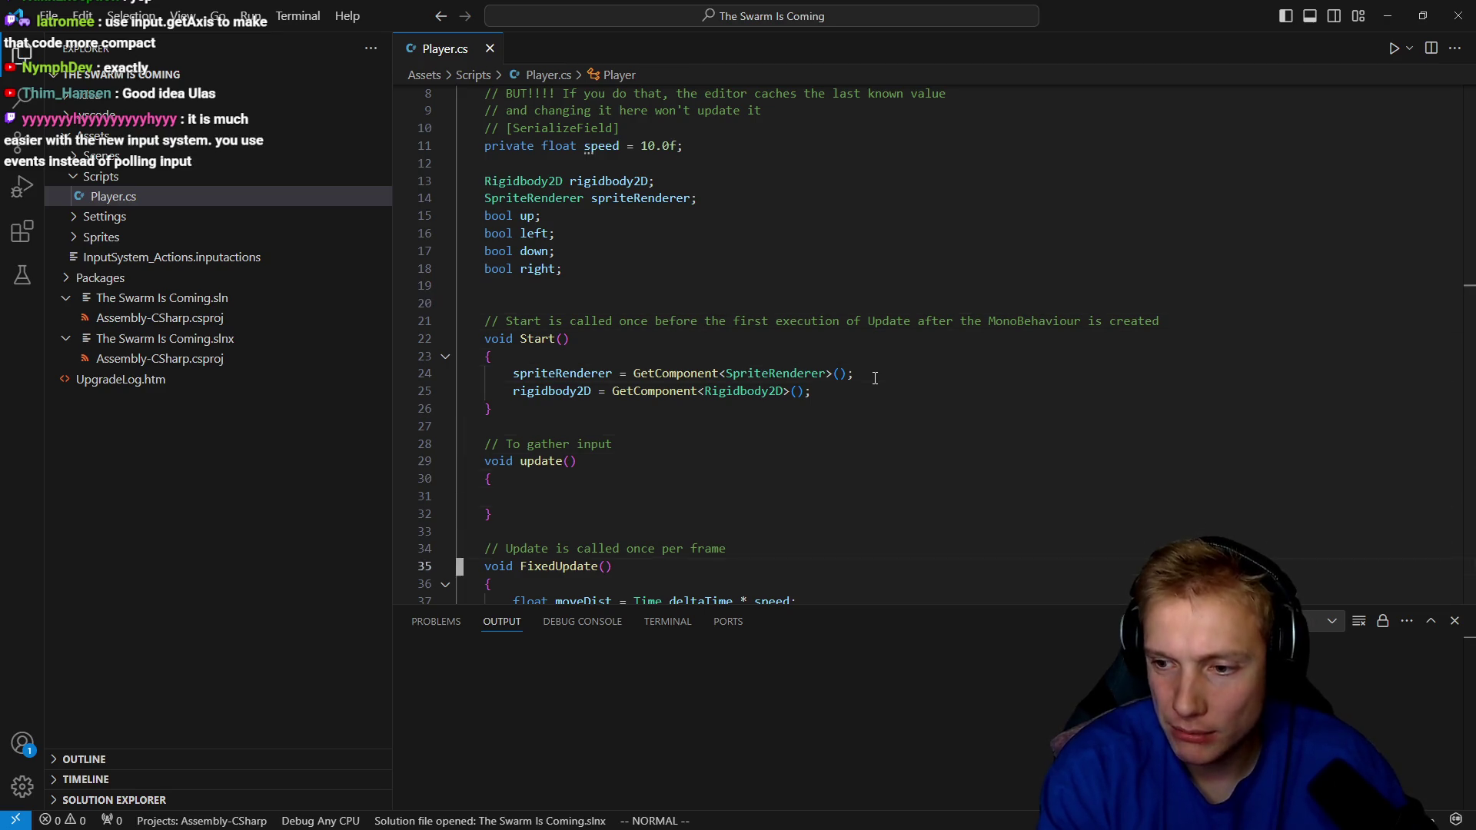
{"action": "scroll", "coordinate": [874, 377], "scroll_direction": "down", "scroll_amount": 2}
{"action": "key", "text": "j"}
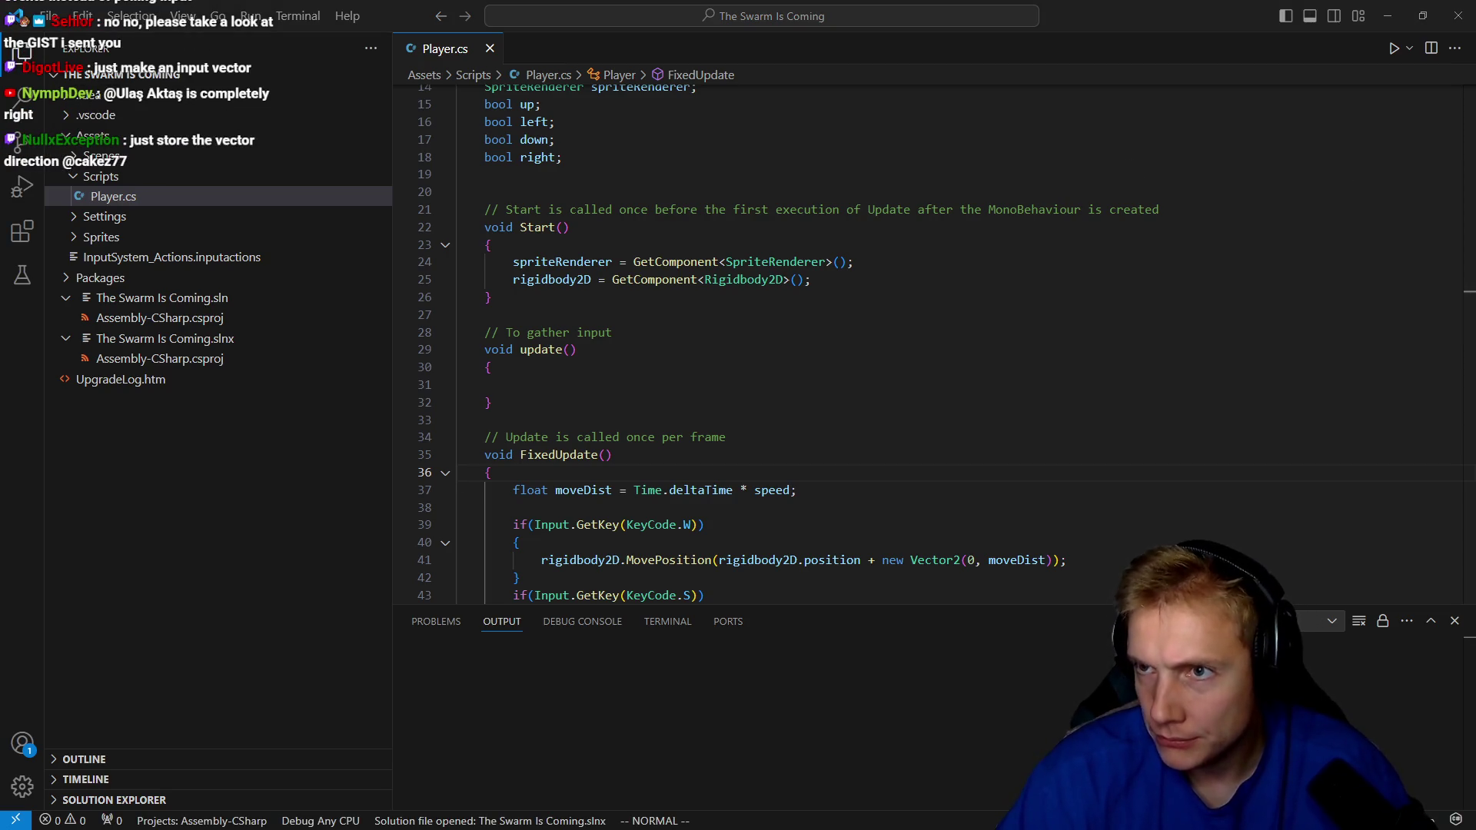
{"action": "key", "text": "alt+Tab"}
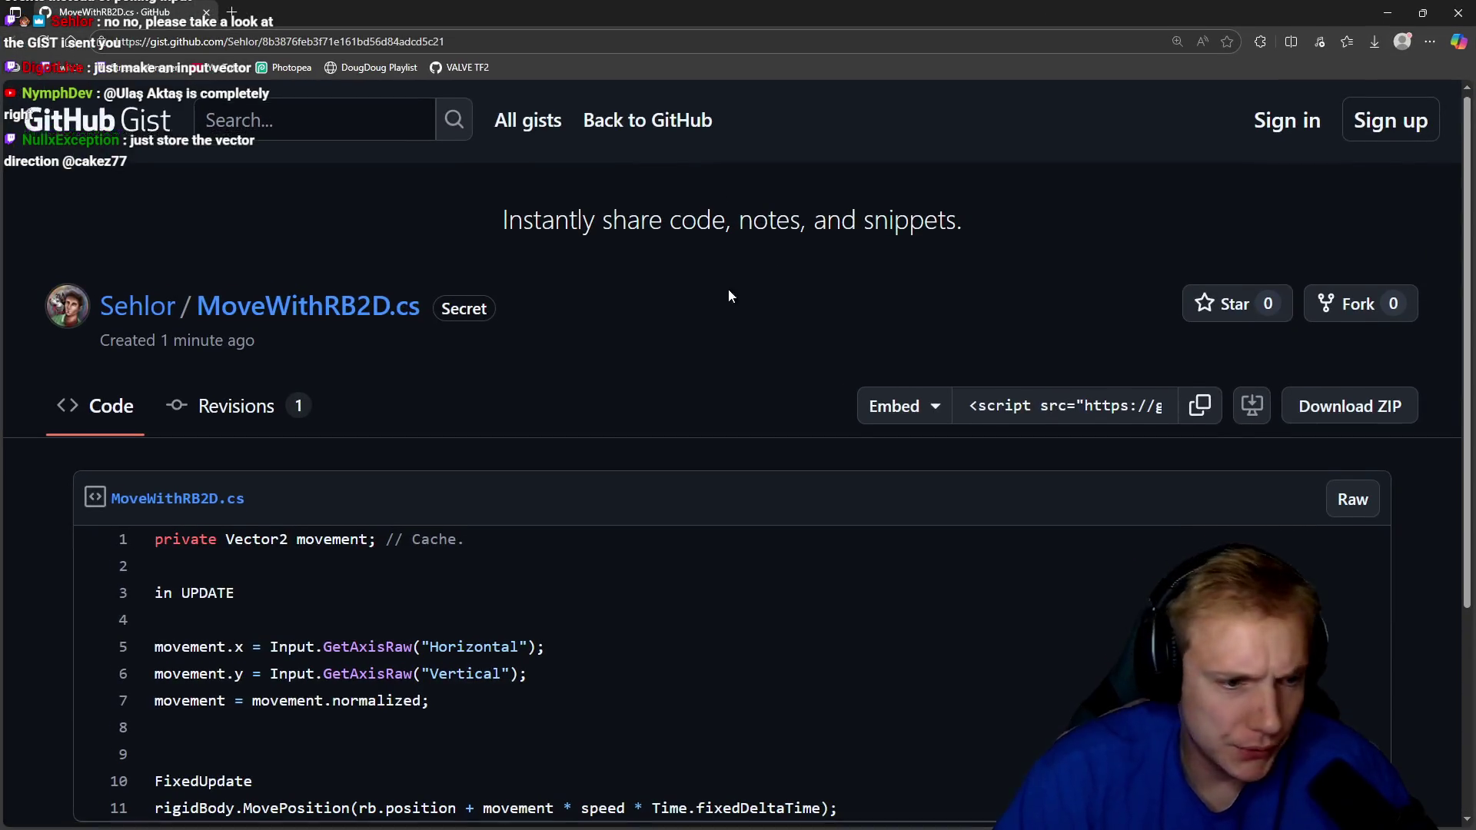
{"action": "scroll", "coordinate": [681, 276], "scroll_direction": "down", "scroll_amount": 4}
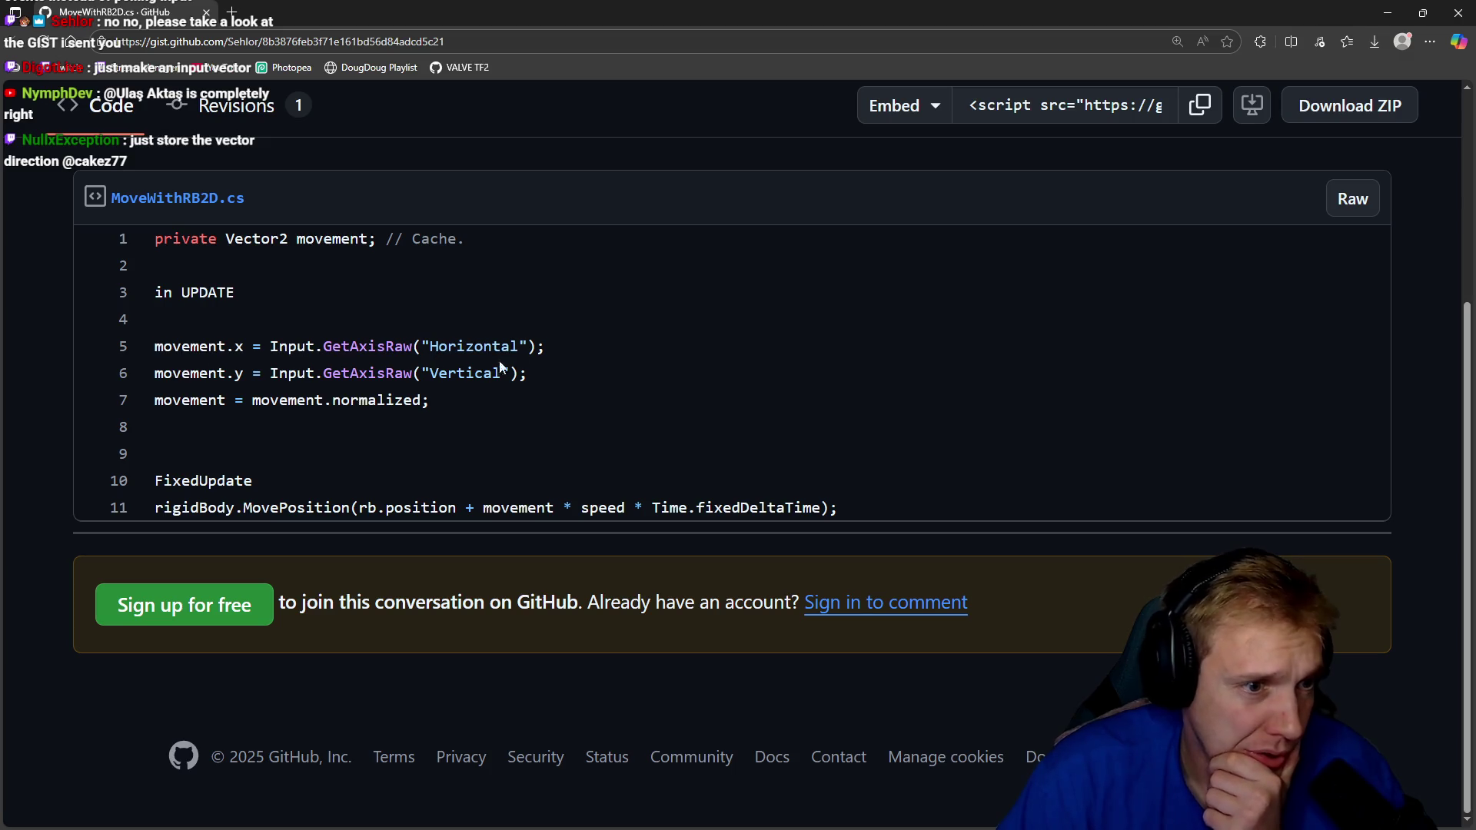
{"action": "mouse_move", "coordinate": [606, 348]}
{"action": "left_mouse_down"}
{"action": "mouse_move", "coordinate": [378, 373]}
{"action": "mouse_move", "coordinate": [154, 238]}
{"action": "left_mouse_up"}
{"action": "left_click_drag", "start_coordinate": [576, 388], "coordinate": [159, 377]}
{"action": "left_click", "coordinate": [328, 365]}
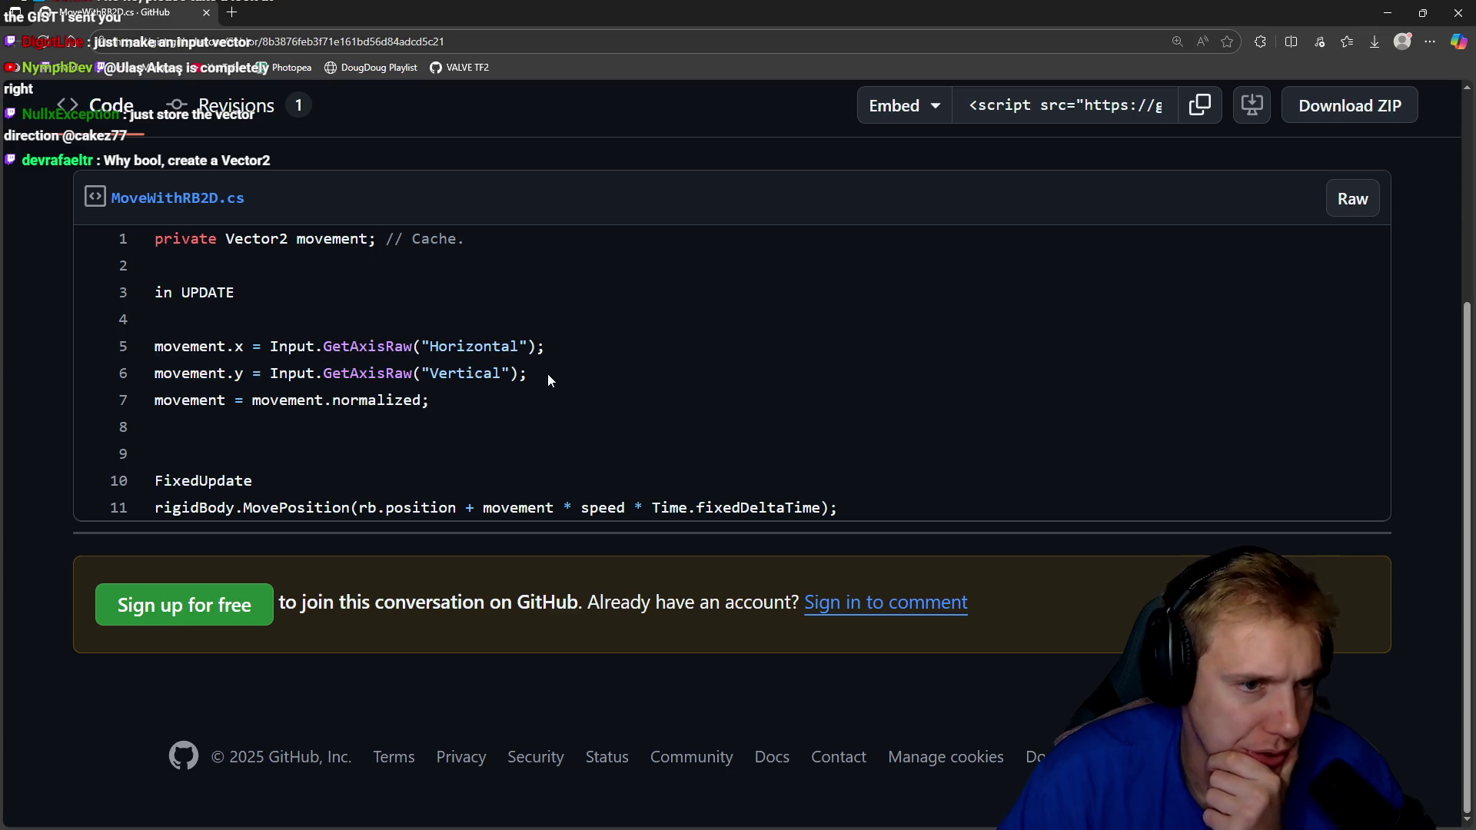
{"action": "left_click_drag", "start_coordinate": [550, 380], "coordinate": [126, 361]}
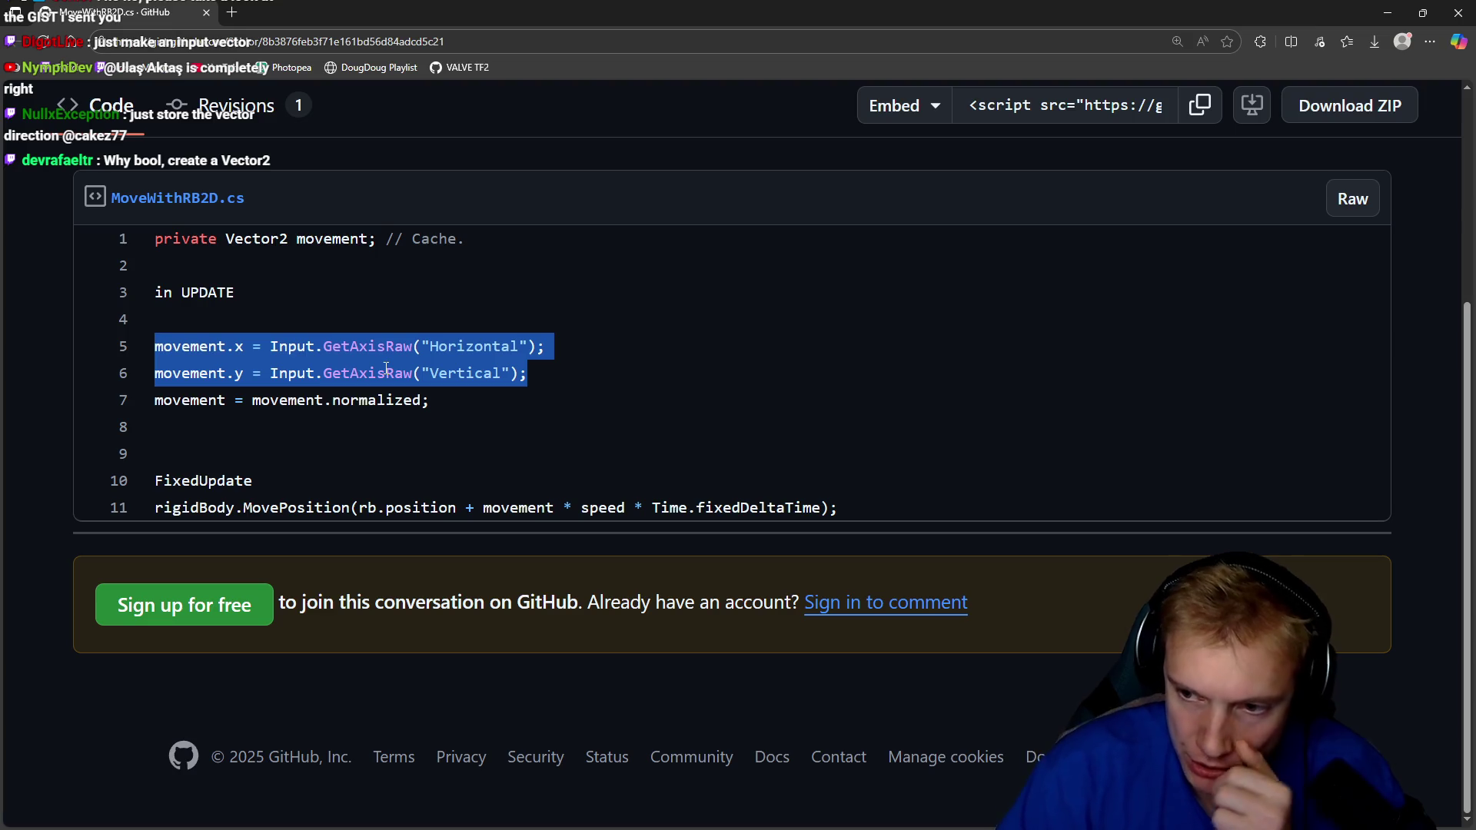
{"action": "left_click", "coordinate": [375, 342]}
{"action": "left_click_drag", "start_coordinate": [545, 378], "coordinate": [125, 343]}
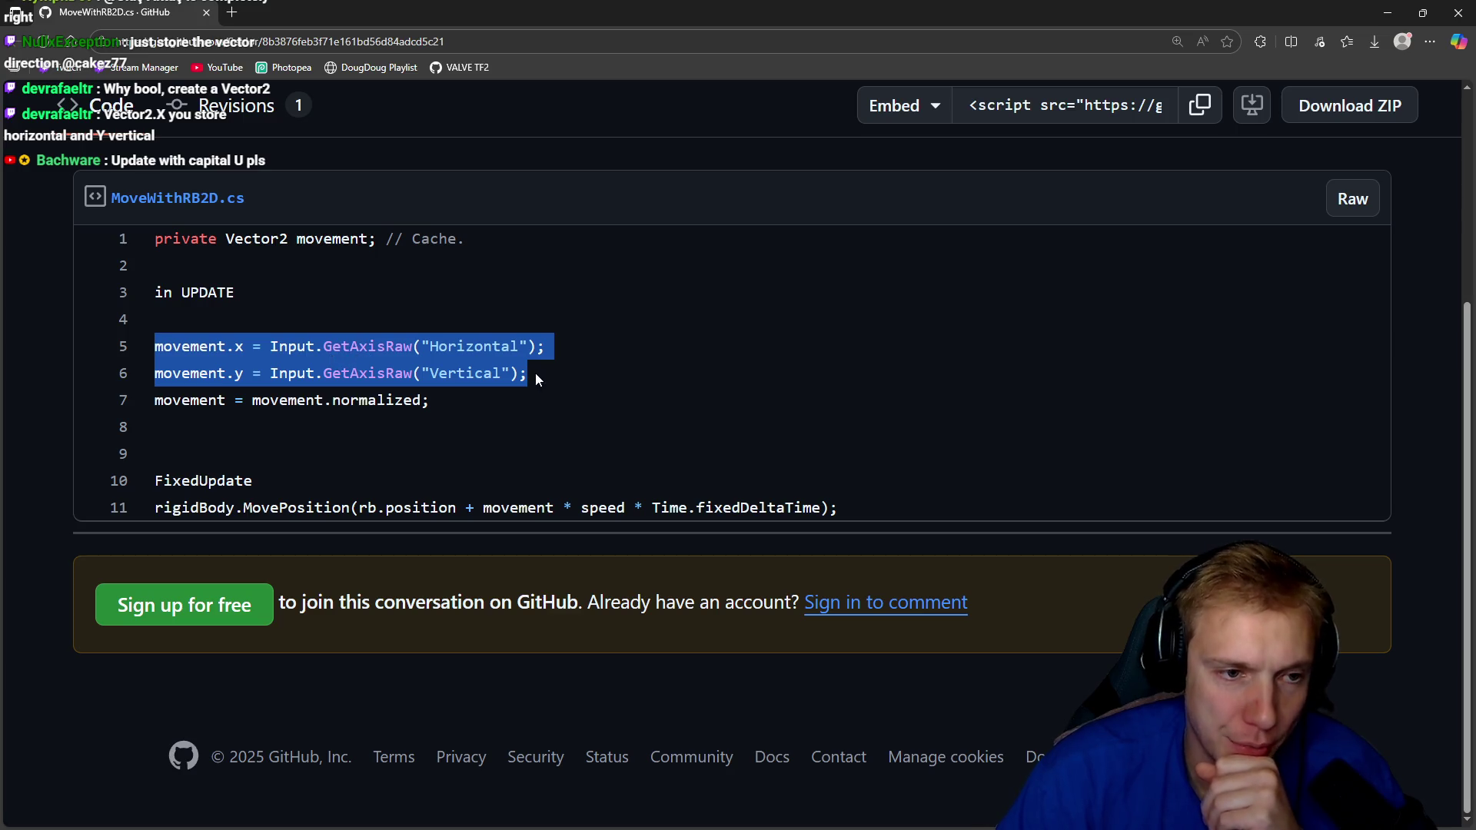
{"action": "left_click", "coordinate": [386, 338]}
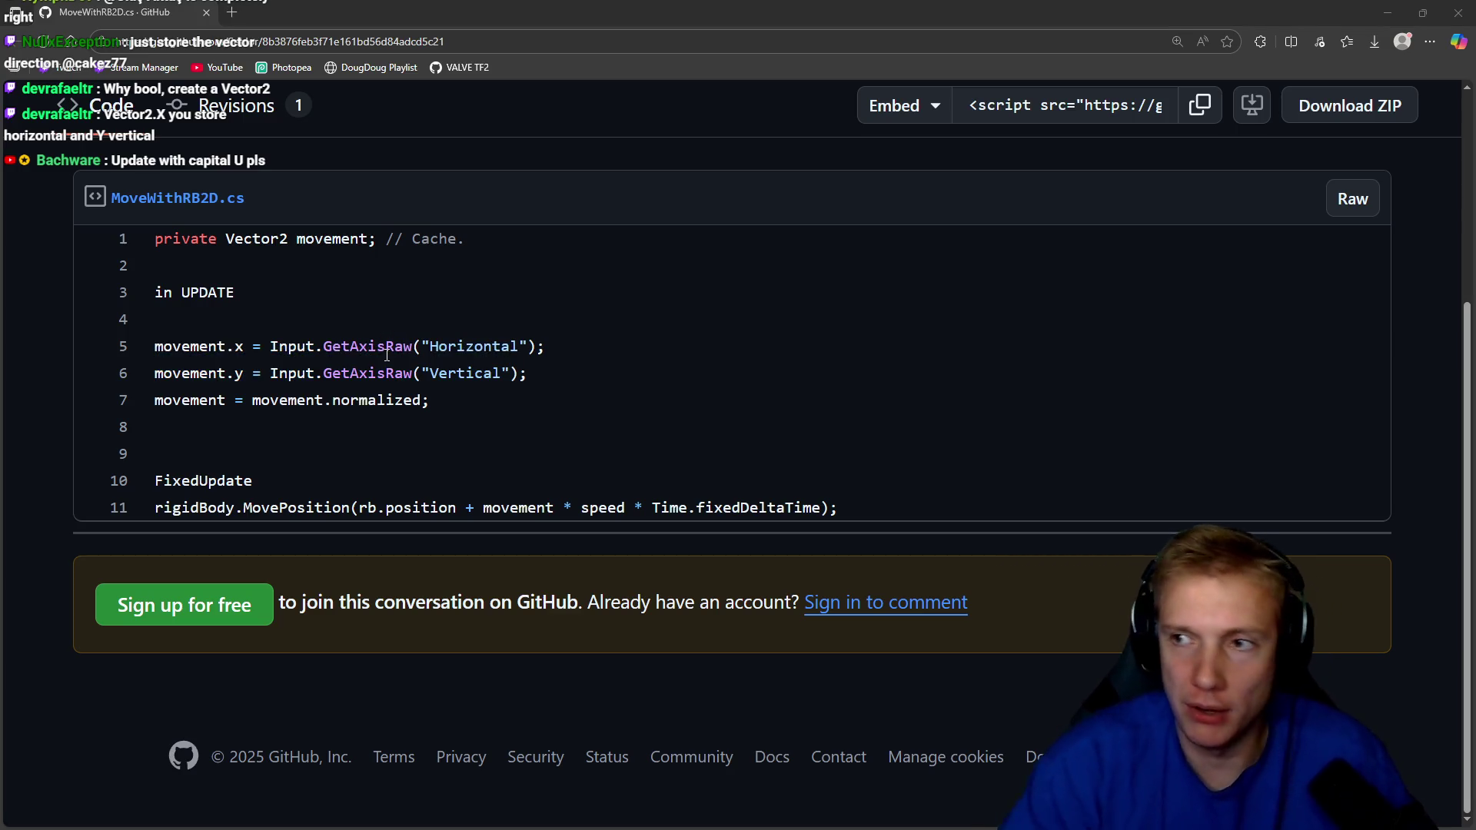
{"action": "key", "text": "alt+Tab"}
Start a line in update() with Input.GetAxisRaw("Horizontal").
{"action": "key", "text": "k"}
{"action": "key", "text": "k"}
{"action": "key", "text": "k"}
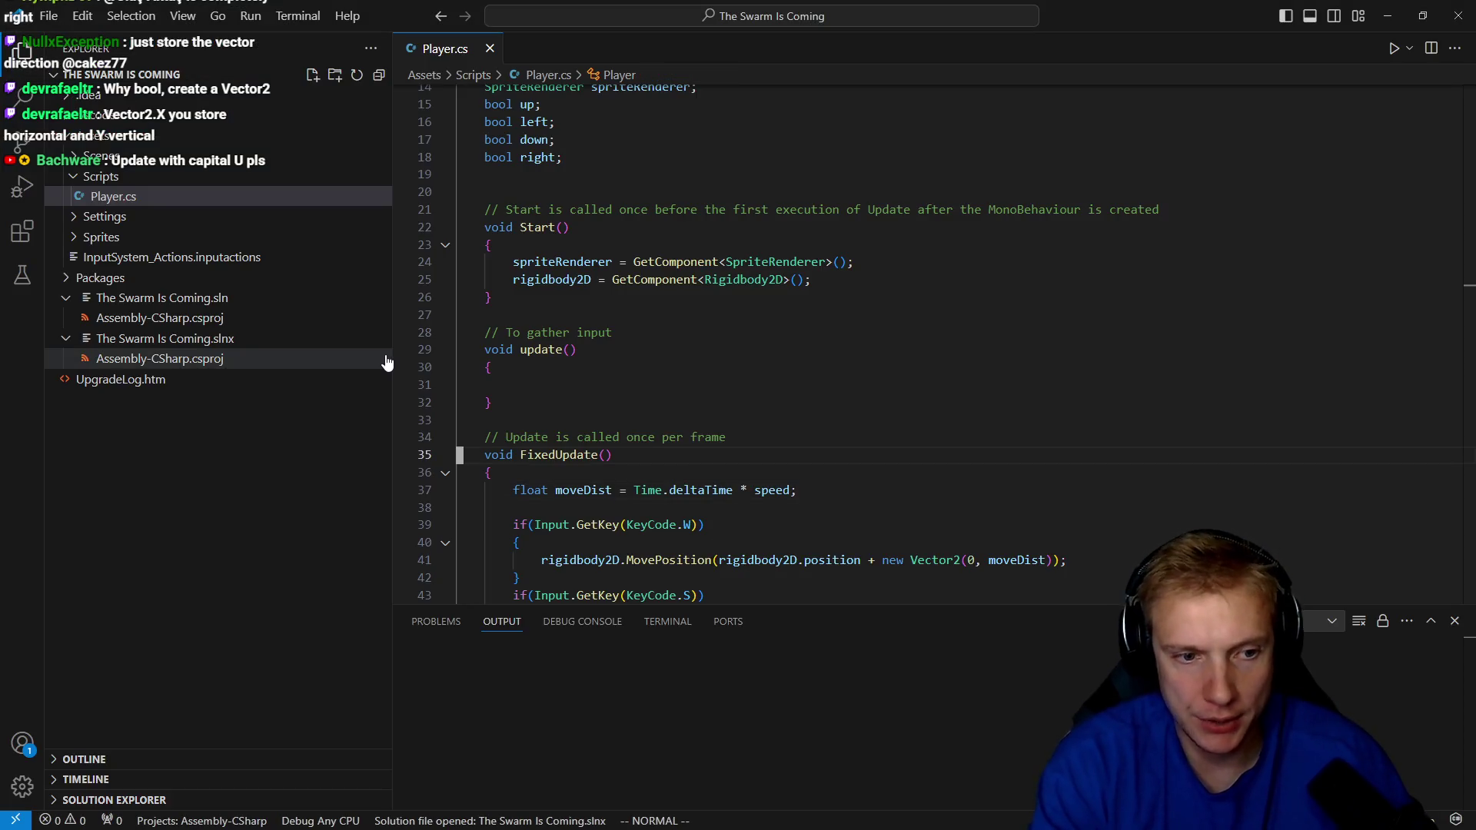
{"action": "key", "text": "k"}
{"action": "key", "text": "k"}
{"action": "key", "text": "k"}
{"action": "key", "text": "j"}
{"action": "key", "text": "j"}
{"action": "key", "text": "j"}
{"action": "type", "text": "jo"}
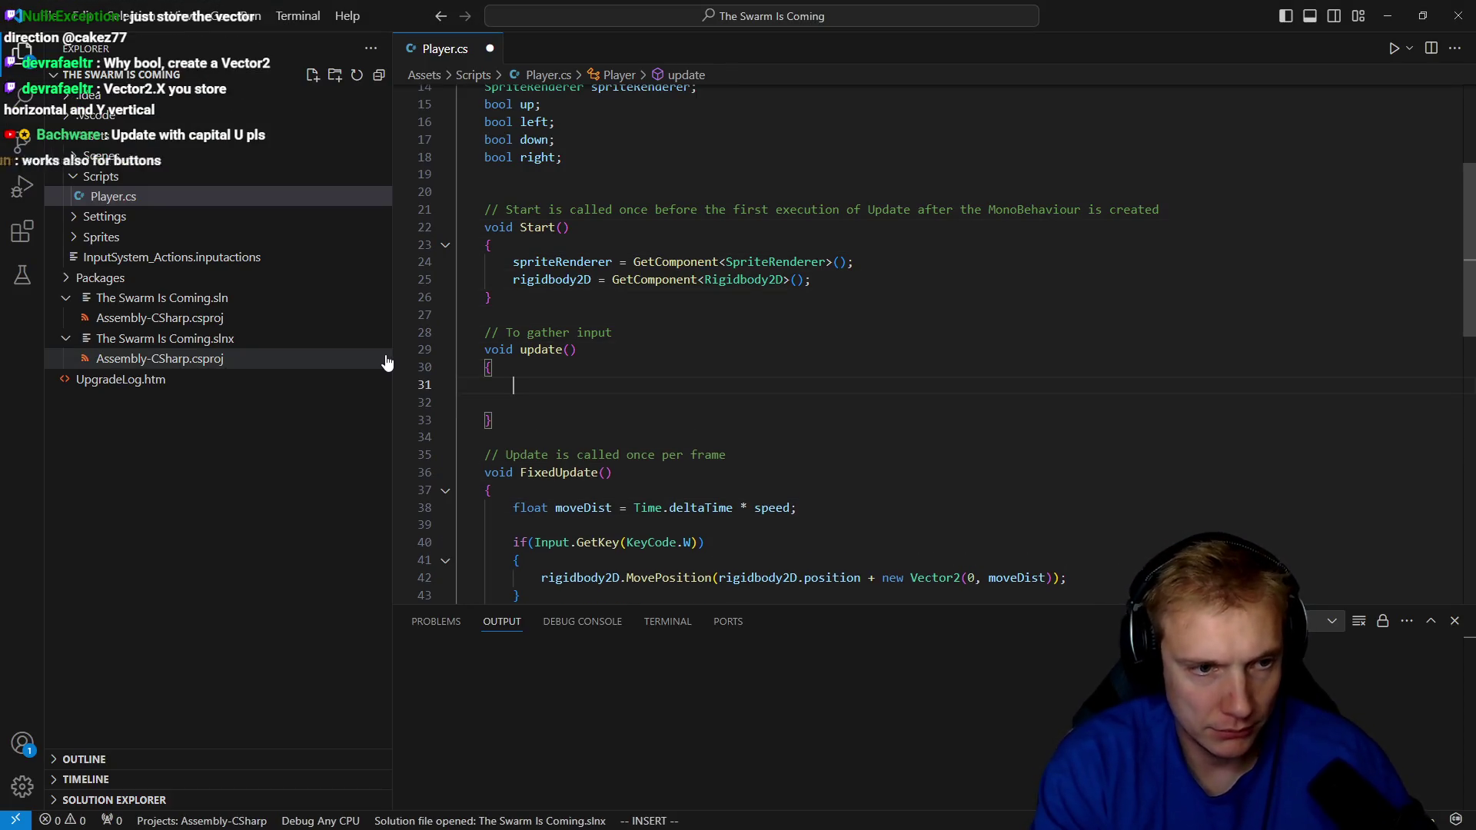
{"action": "type", "text": "getaxi"}
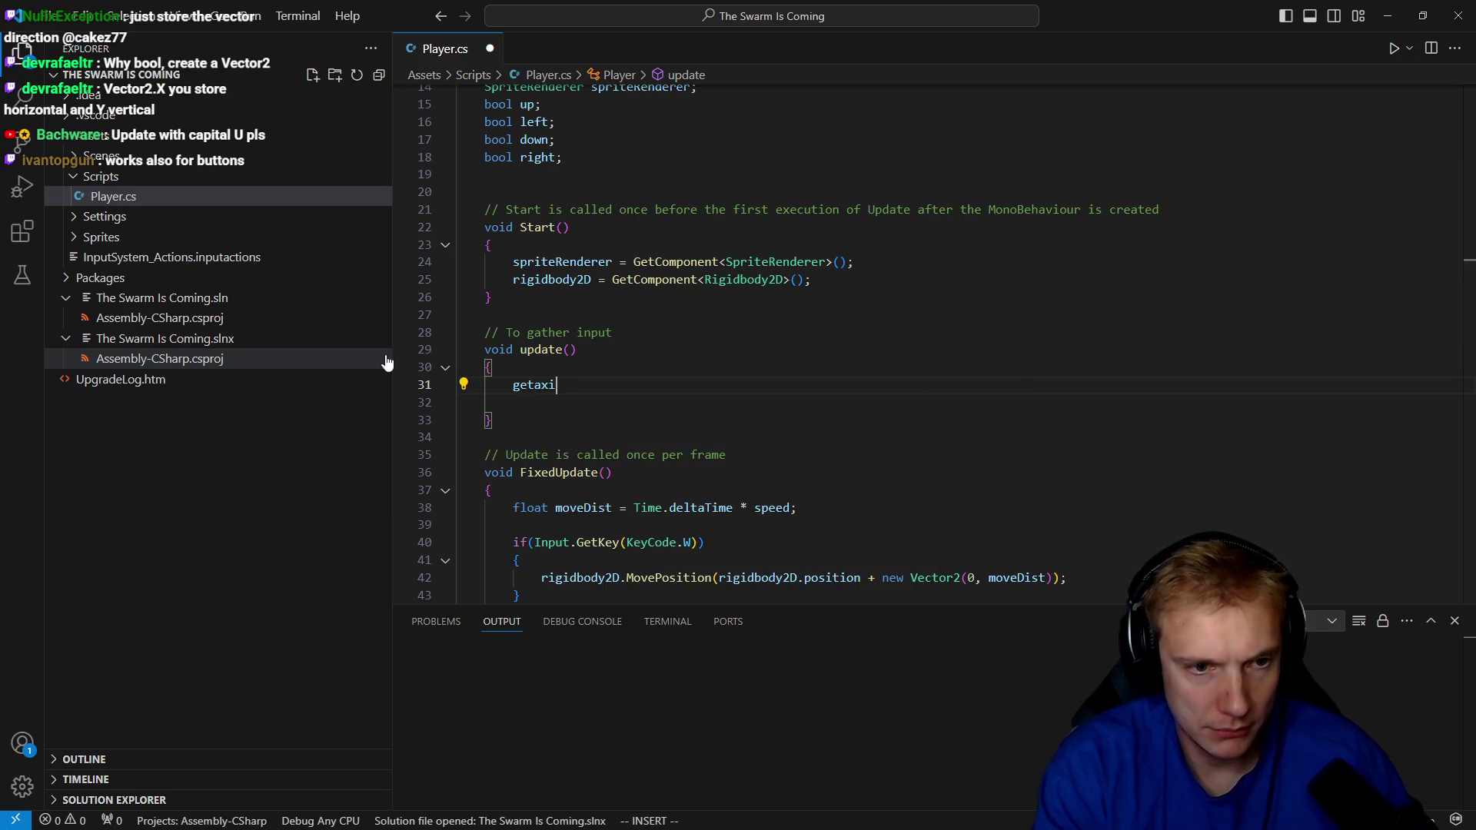
{"action": "key", "text": "BackSpace"}
{"action": "key", "text": "BackSpace"}
{"action": "key", "text": "BackSpace"}
{"action": "type", "text": "i"}
{"action": "key", "text": "BackSpace"}
{"action": "type", "text": "Input.getax"}
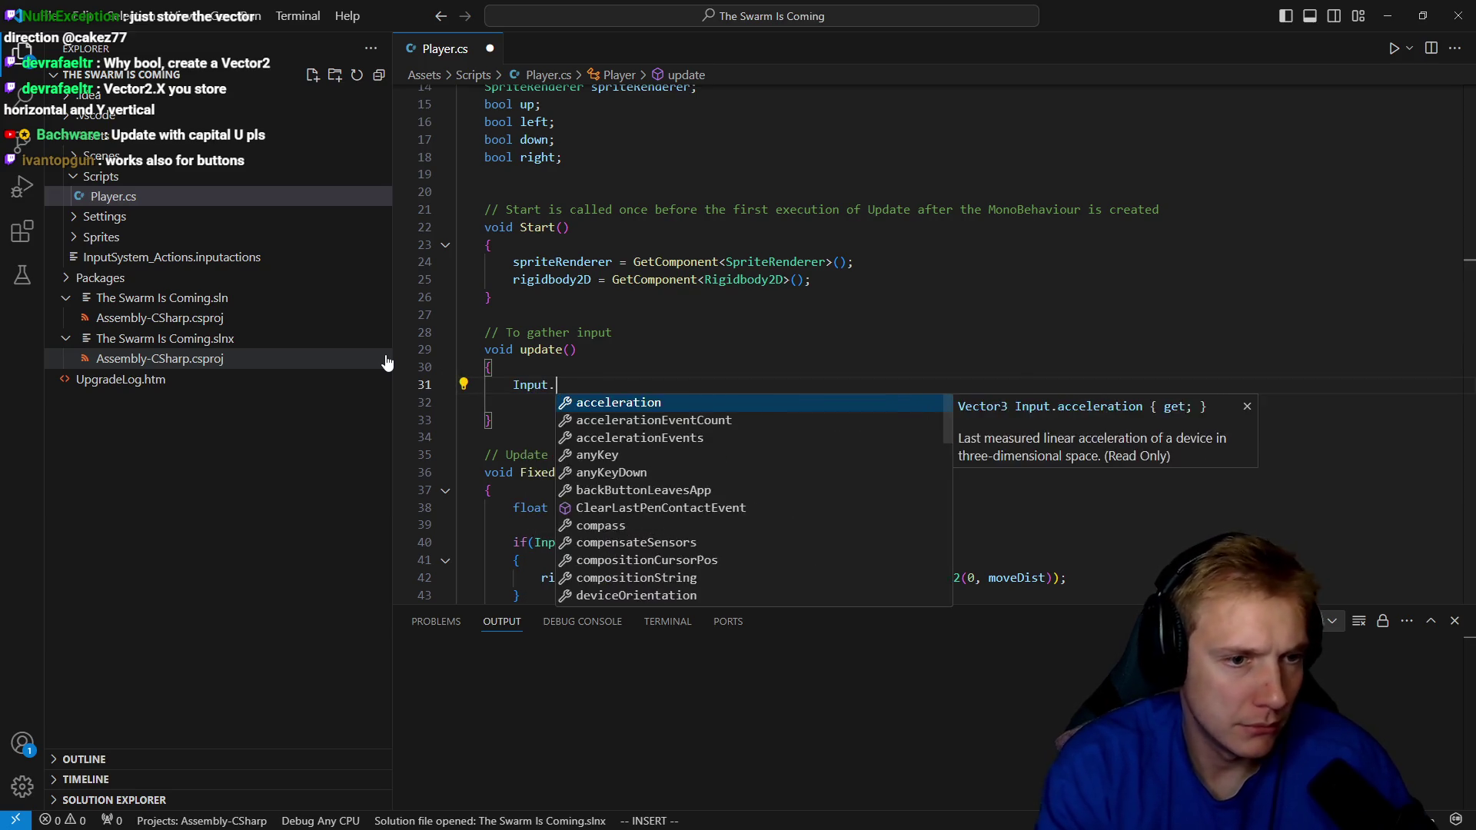
{"action": "key", "text": "Down"}
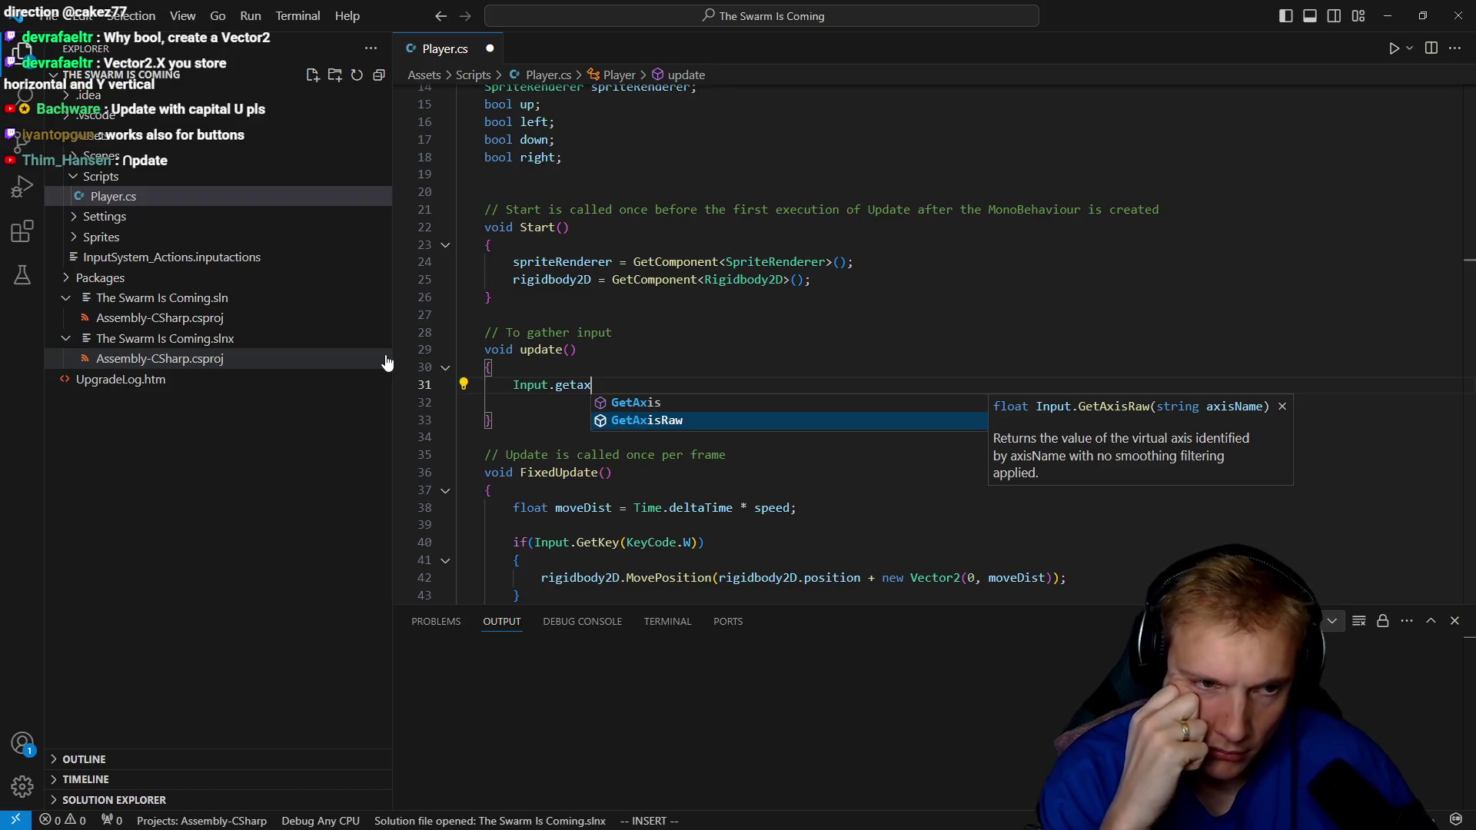
{"action": "key", "text": "Tab"}
{"action": "key", "text": "alt+Tab"}
{"action": "key", "text": "alt+Tab"}
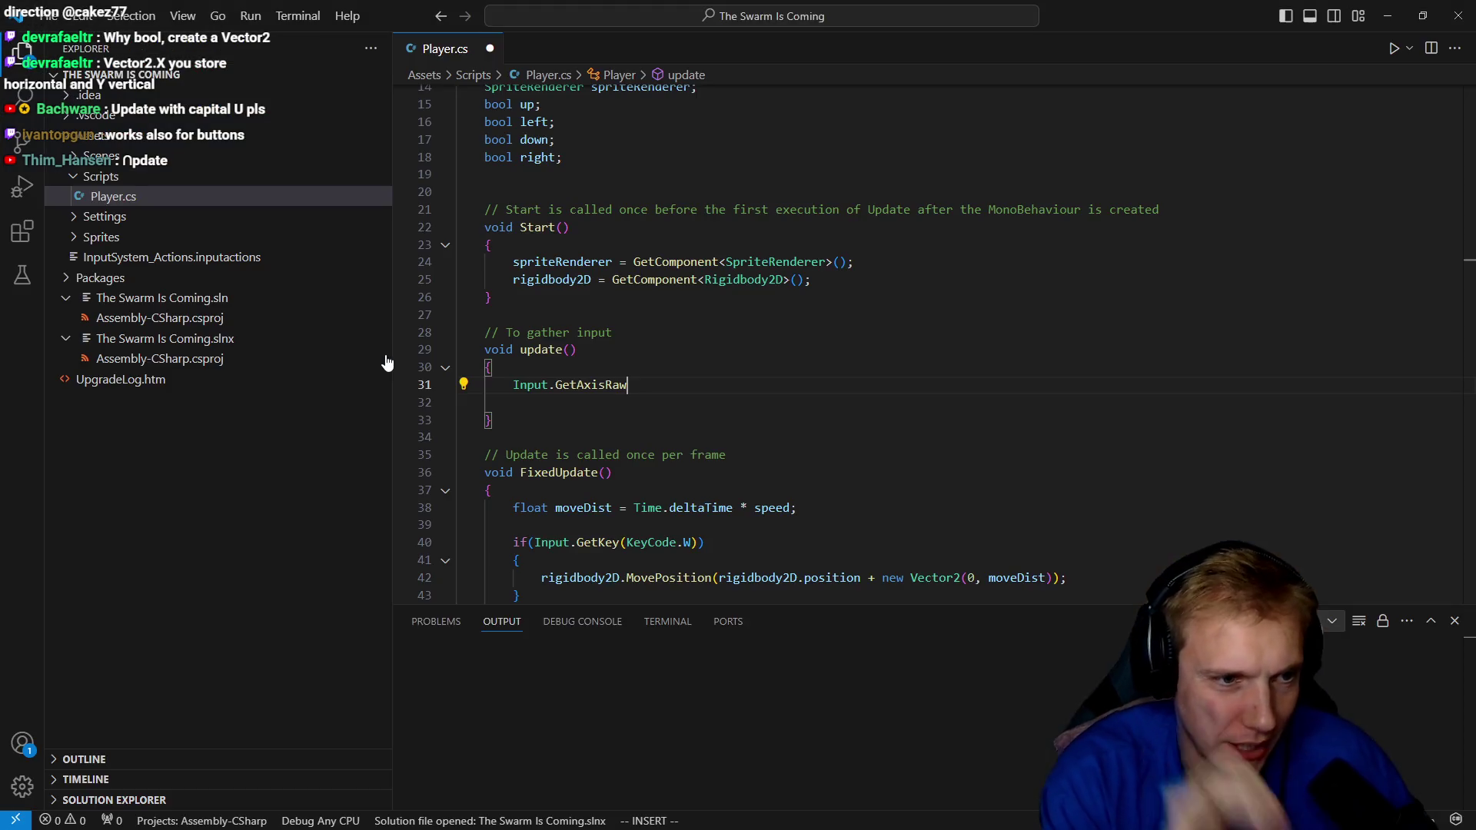
{"action": "type", "text": "(\""}
{"action": "type", "text": "Horiz"}
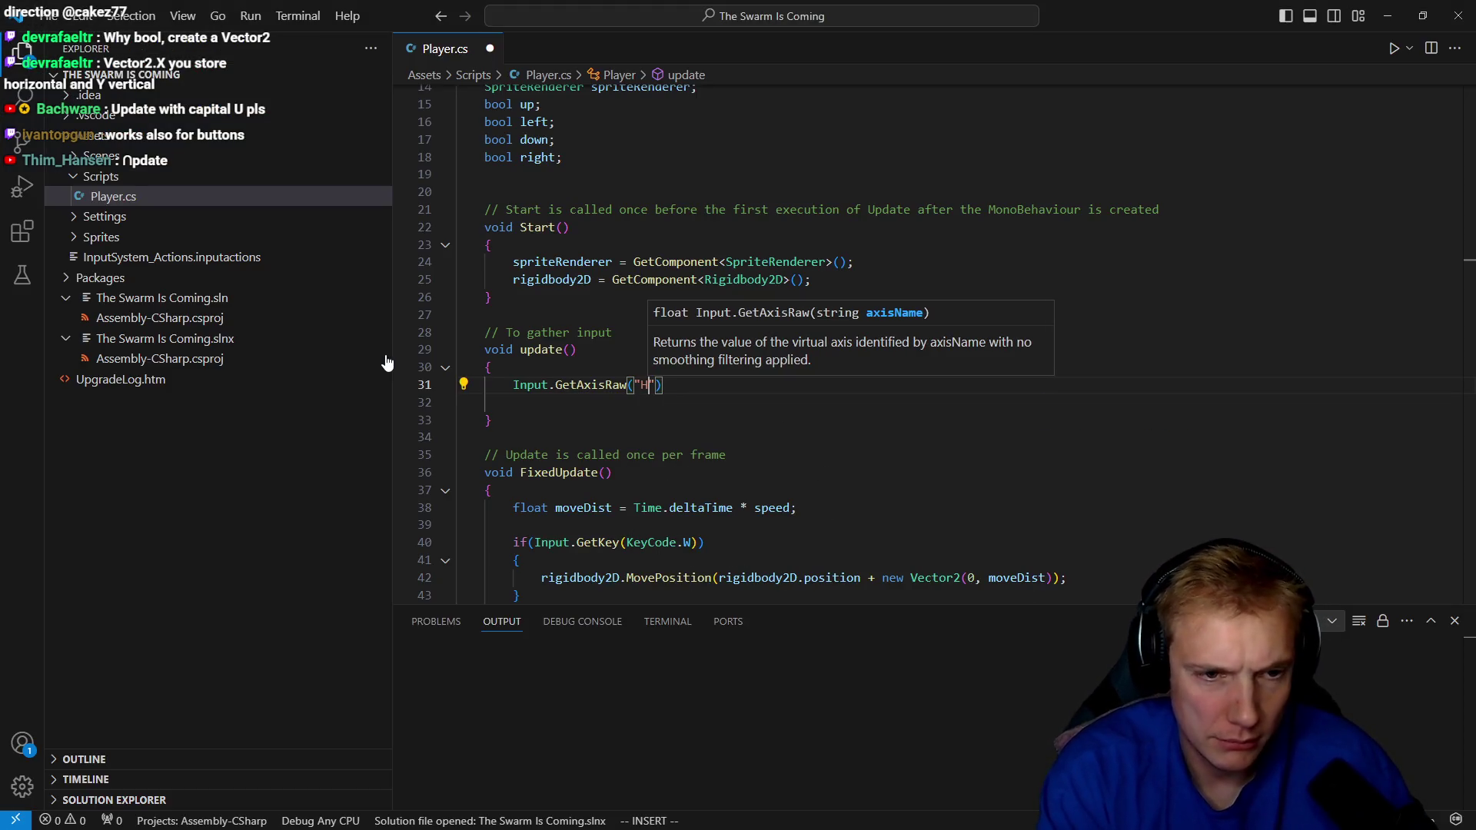
{"action": "type", "text": "on"}
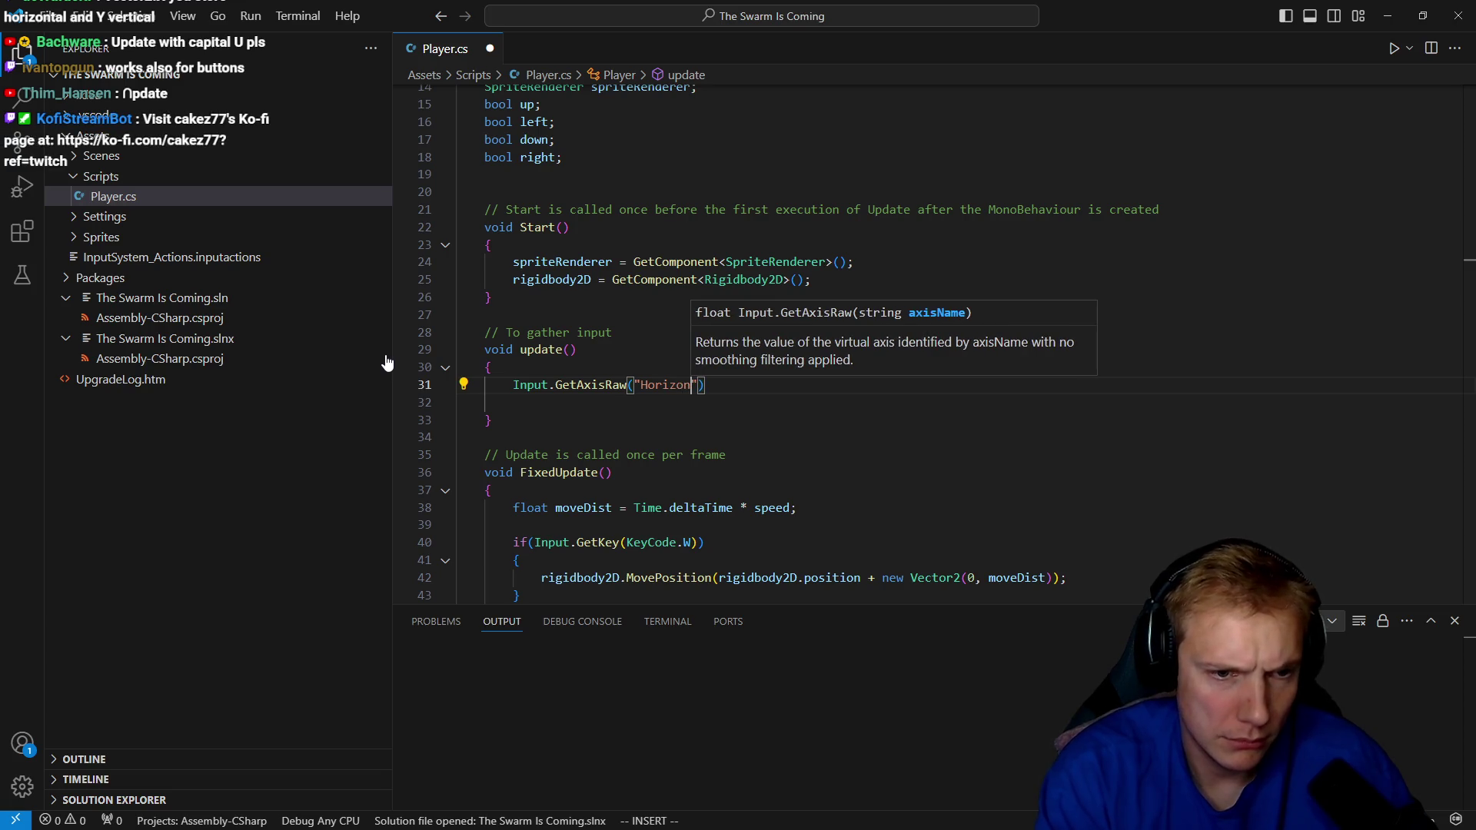
{"action": "type", "text": "tal"}
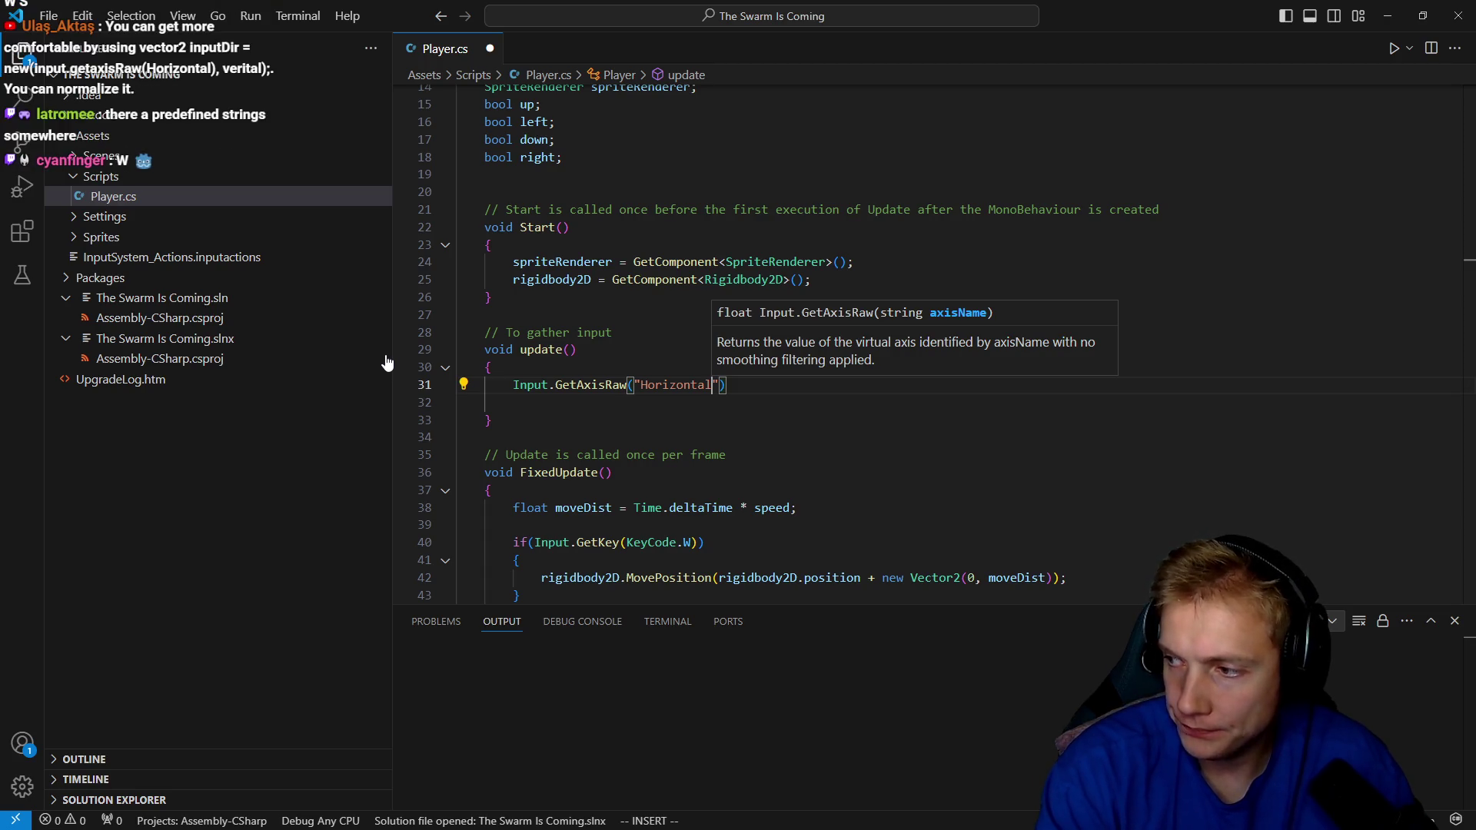
Turn the Horizontal axis call into an assignment statement.
{"action": "key", "text": "Escape"}
{"action": "key", "text": "k"}
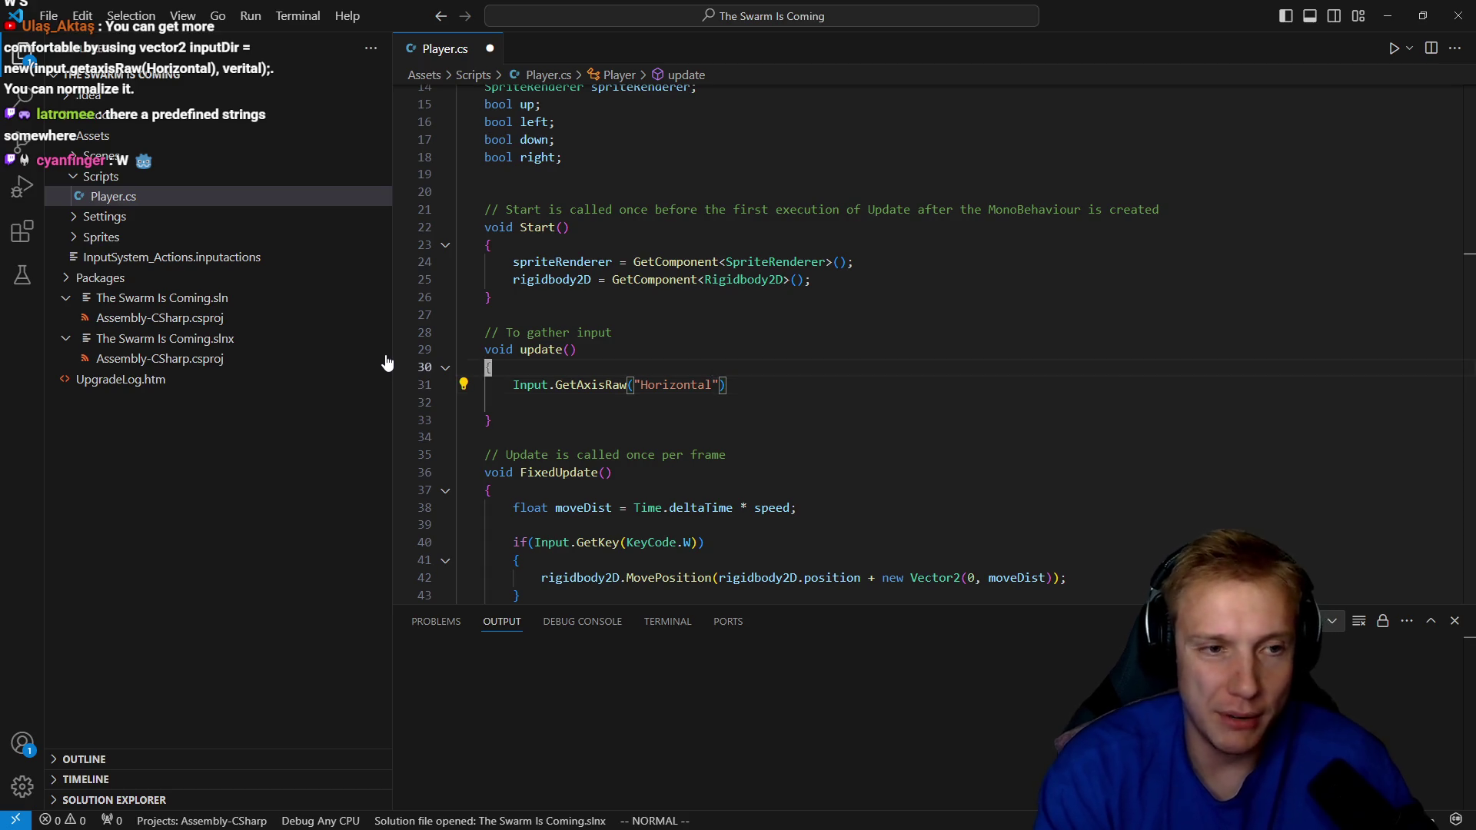
{"action": "key", "text": "j"}
{"action": "type", "text": "I"}
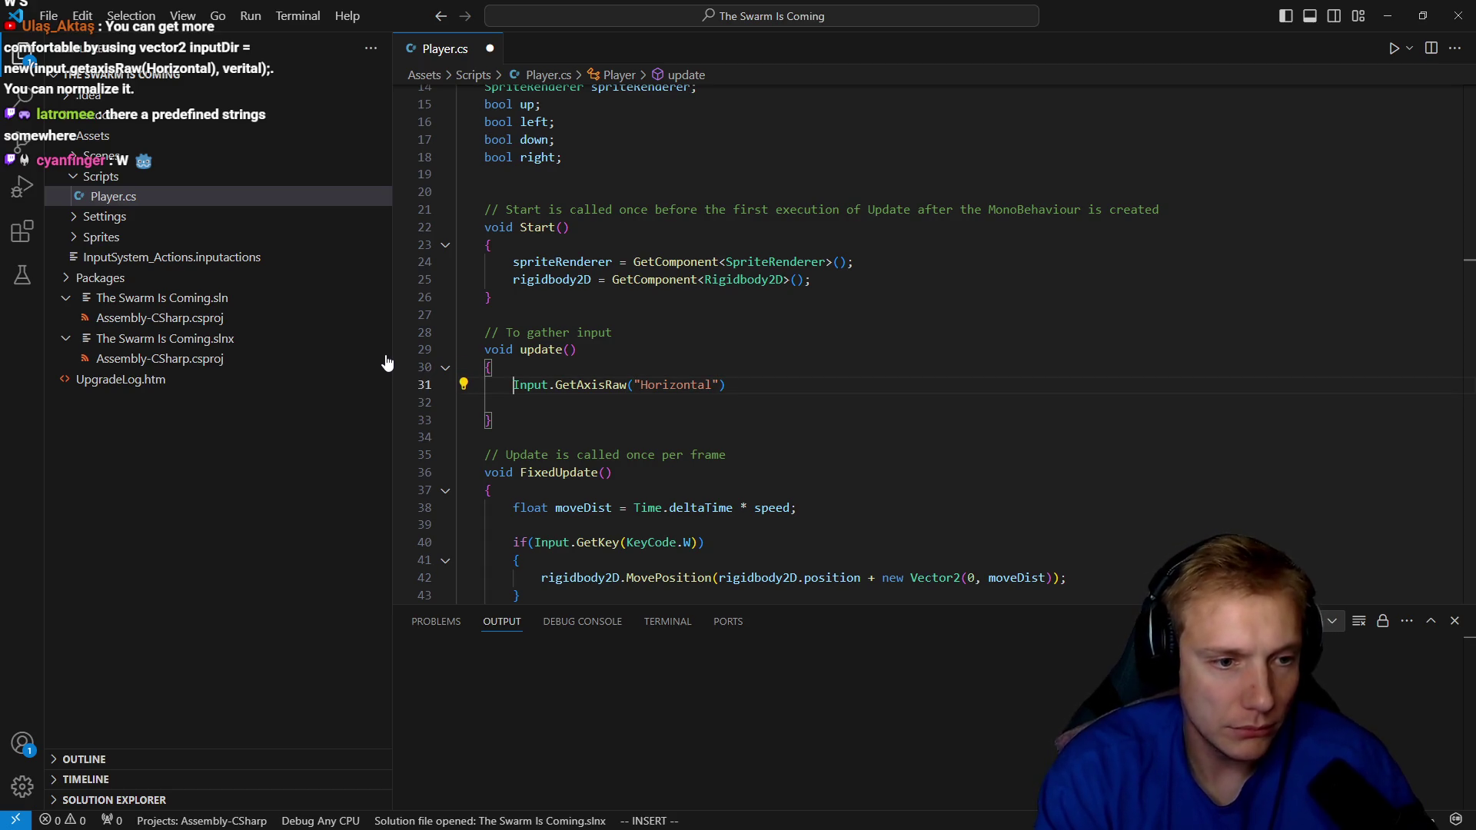
{"action": "type", "text": "Input"}
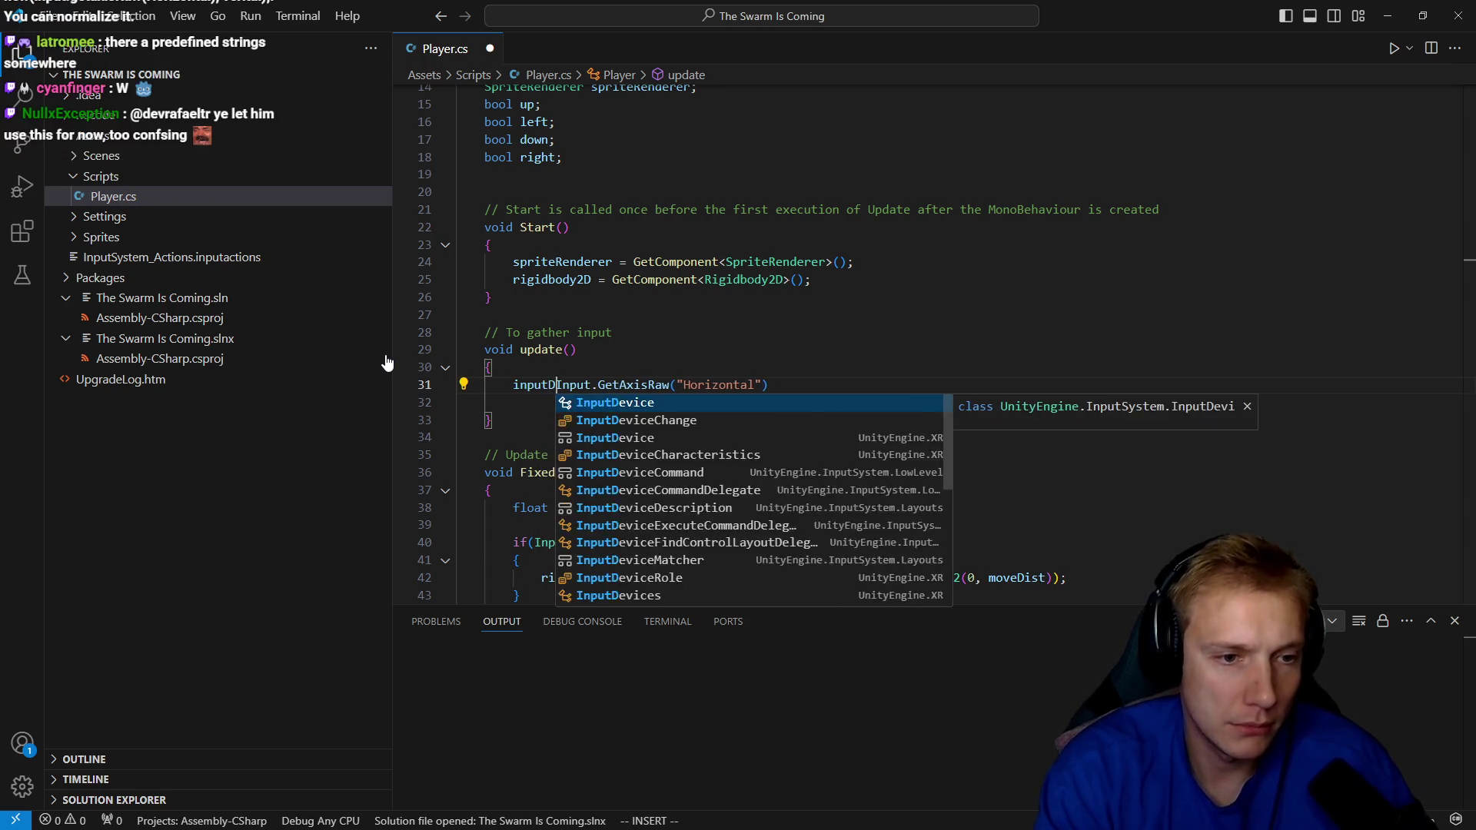
{"action": "key", "text": "Tab"}
{"action": "type", "text": "="}
{"action": "key", "text": "Escape"}
Replace the four bool direction fields with a Vector2 inputDir field, assign to inputDir, and save.
{"action": "key", "text": "k"}
{"action": "key", "text": "k"}
{"action": "key", "text": "k"}
{"action": "key", "text": "shift+v"}
{"action": "key", "text": "k"}
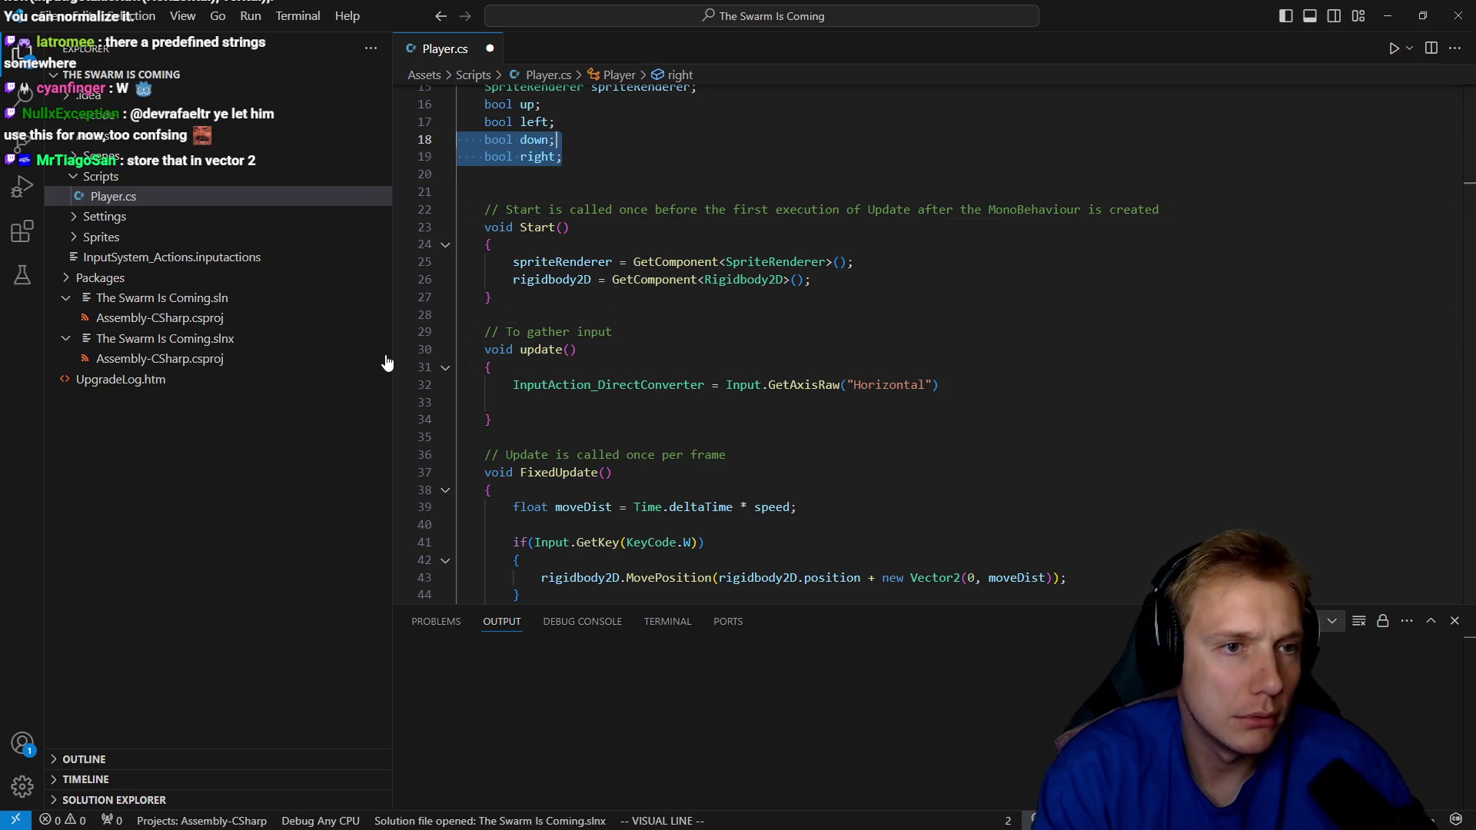
{"action": "key", "text": "k"}
{"action": "key", "text": "k"}
{"action": "type", "text": "cVector2 "}
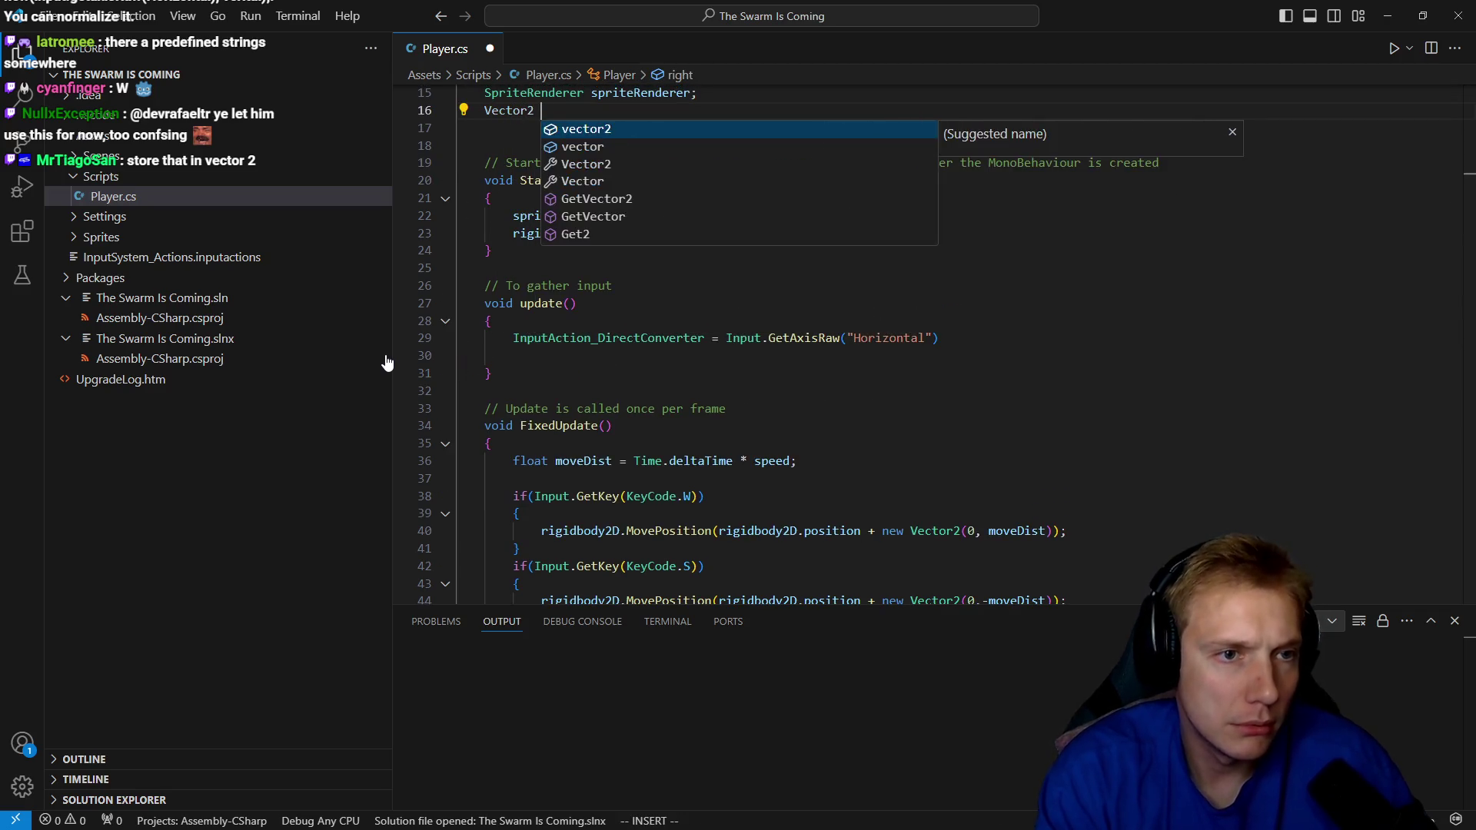
{"action": "type", "text": "inpuh"}
{"action": "type", "text": "ut"}
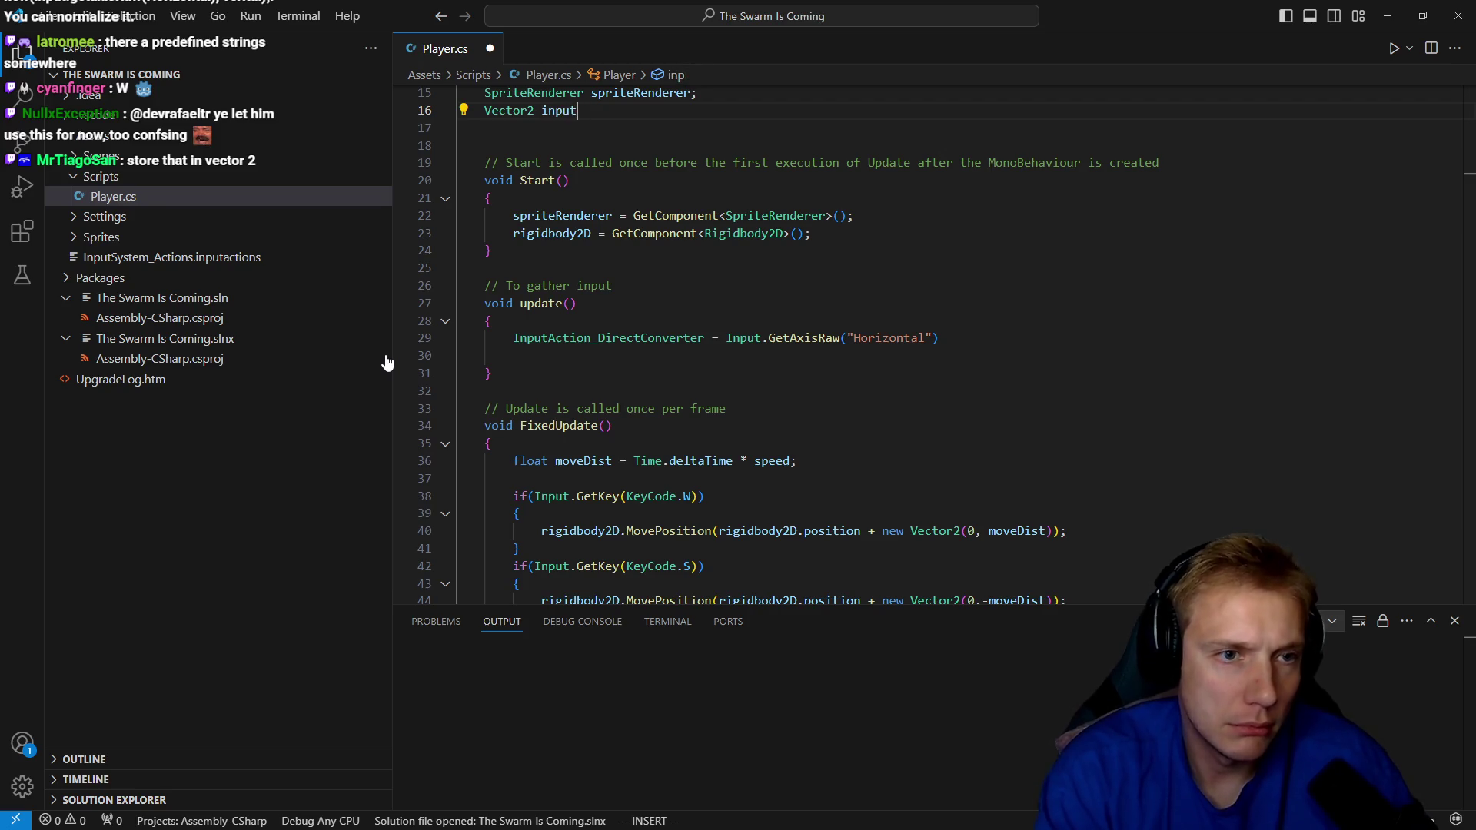
{"action": "type", "text": "h"}
{"action": "key", "text": "asciitilde"}
{"action": "key", "text": "j"}
{"action": "key", "text": "j"}
{"action": "key", "text": "j"}
{"action": "key", "text": "j"}
{"action": "key", "text": "j"}
{"action": "key", "text": "j"}
{"action": "type", "text": "ciw"}
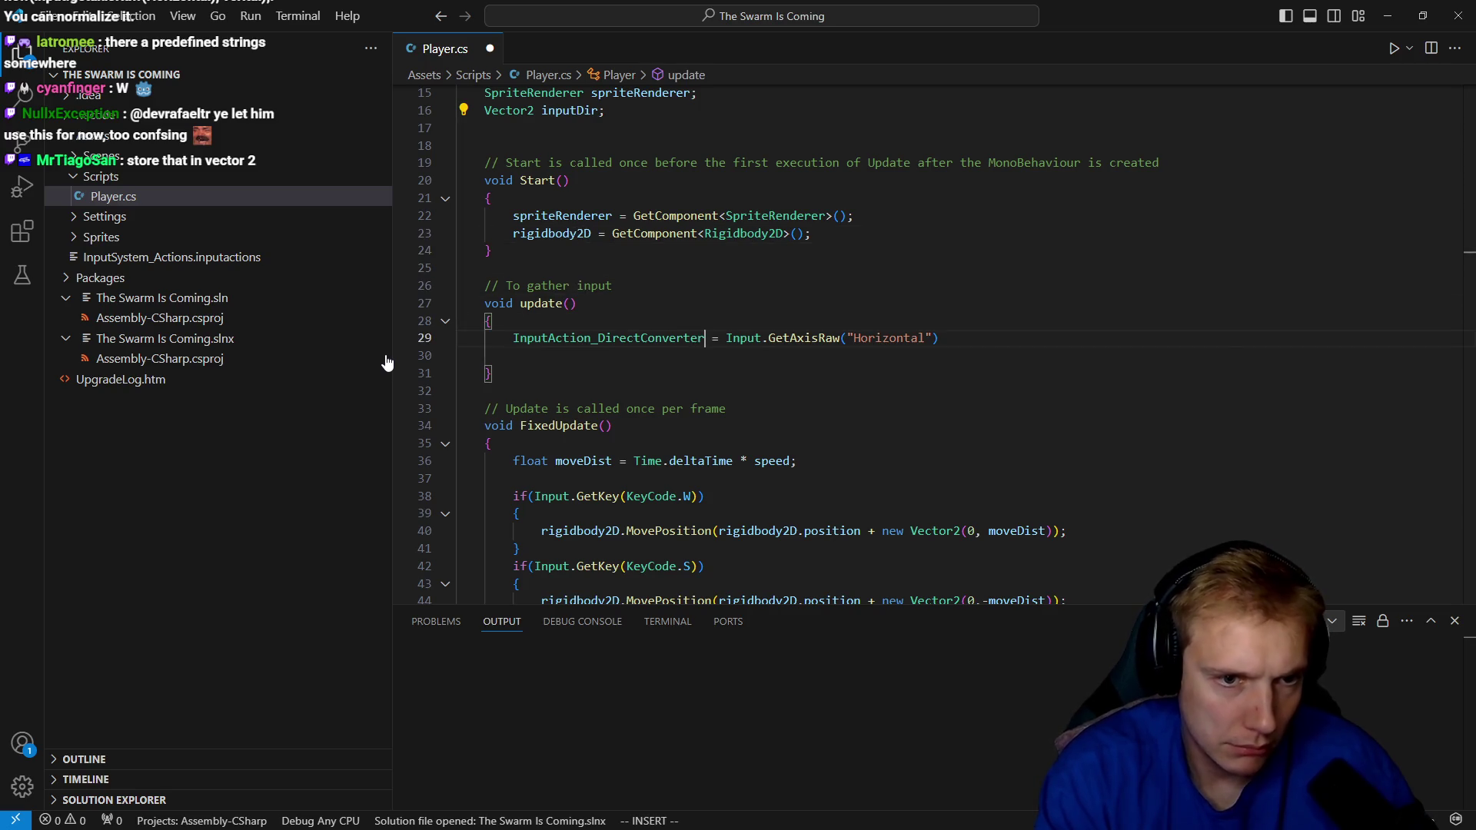
{"action": "type", "text": "inputDir"}
{"action": "key", "text": "Escape"}
{"action": "key", "text": "dollar"}
{"action": "key", "text": "ctrl+s"}
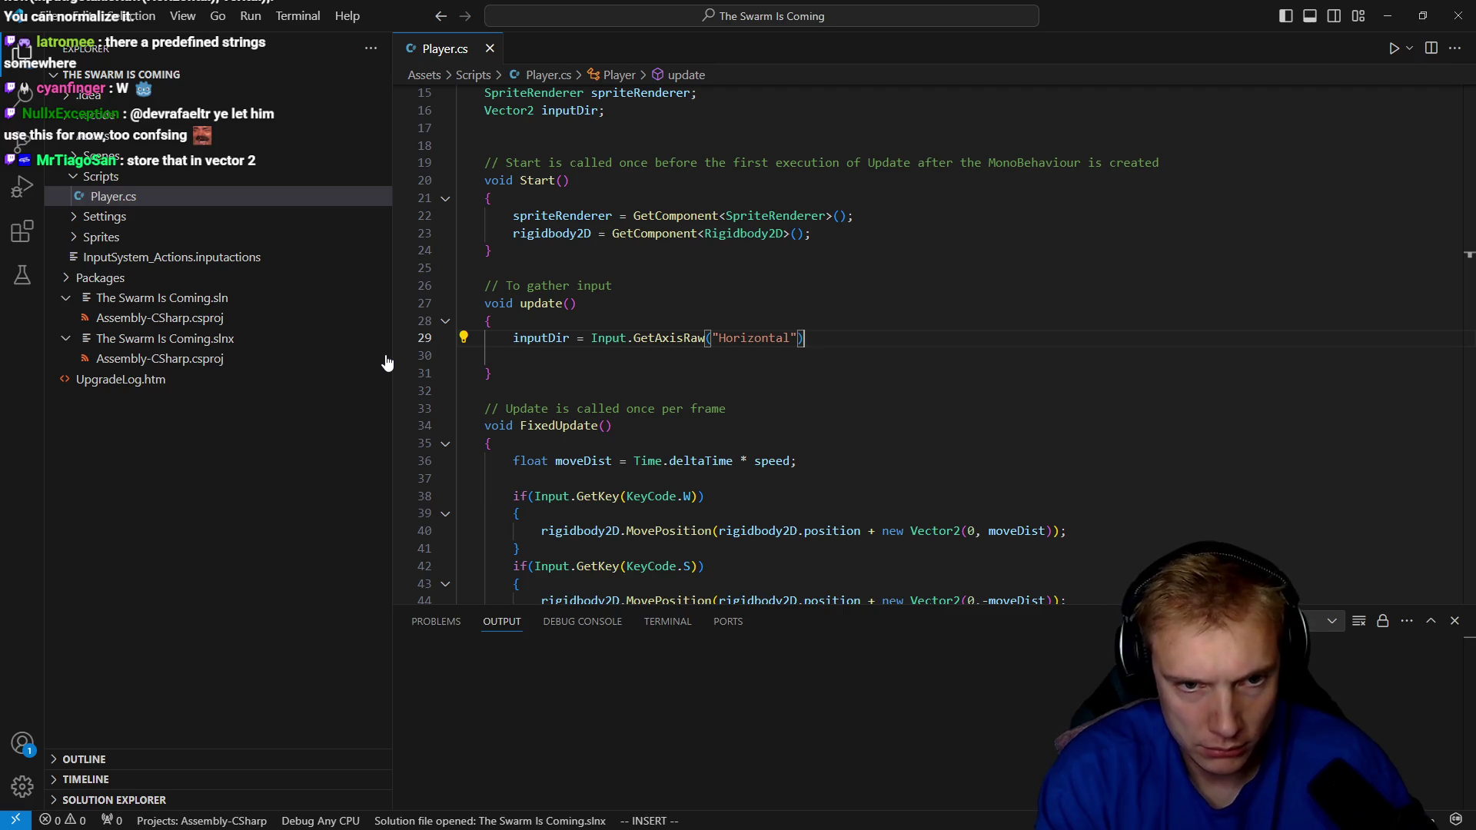
Add Input.GetAxisRaw("Vertical") as the second axis argument.
{"action": "type", "text": ", Input.ge"}
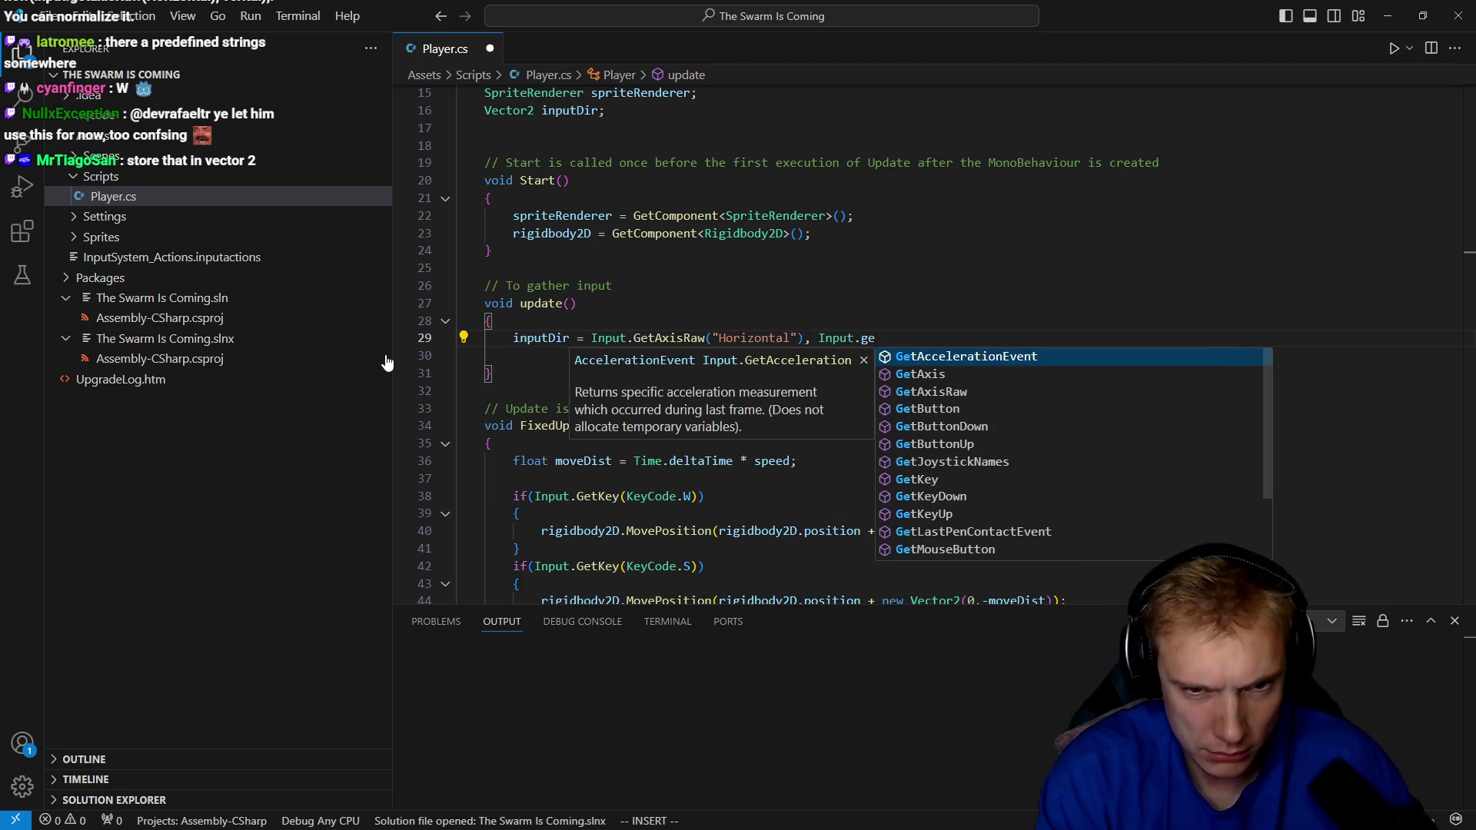
{"action": "key", "text": "Down"}
{"action": "key", "text": "Down"}
{"action": "key", "text": "Tab"}
{"action": "type", "text": "("}
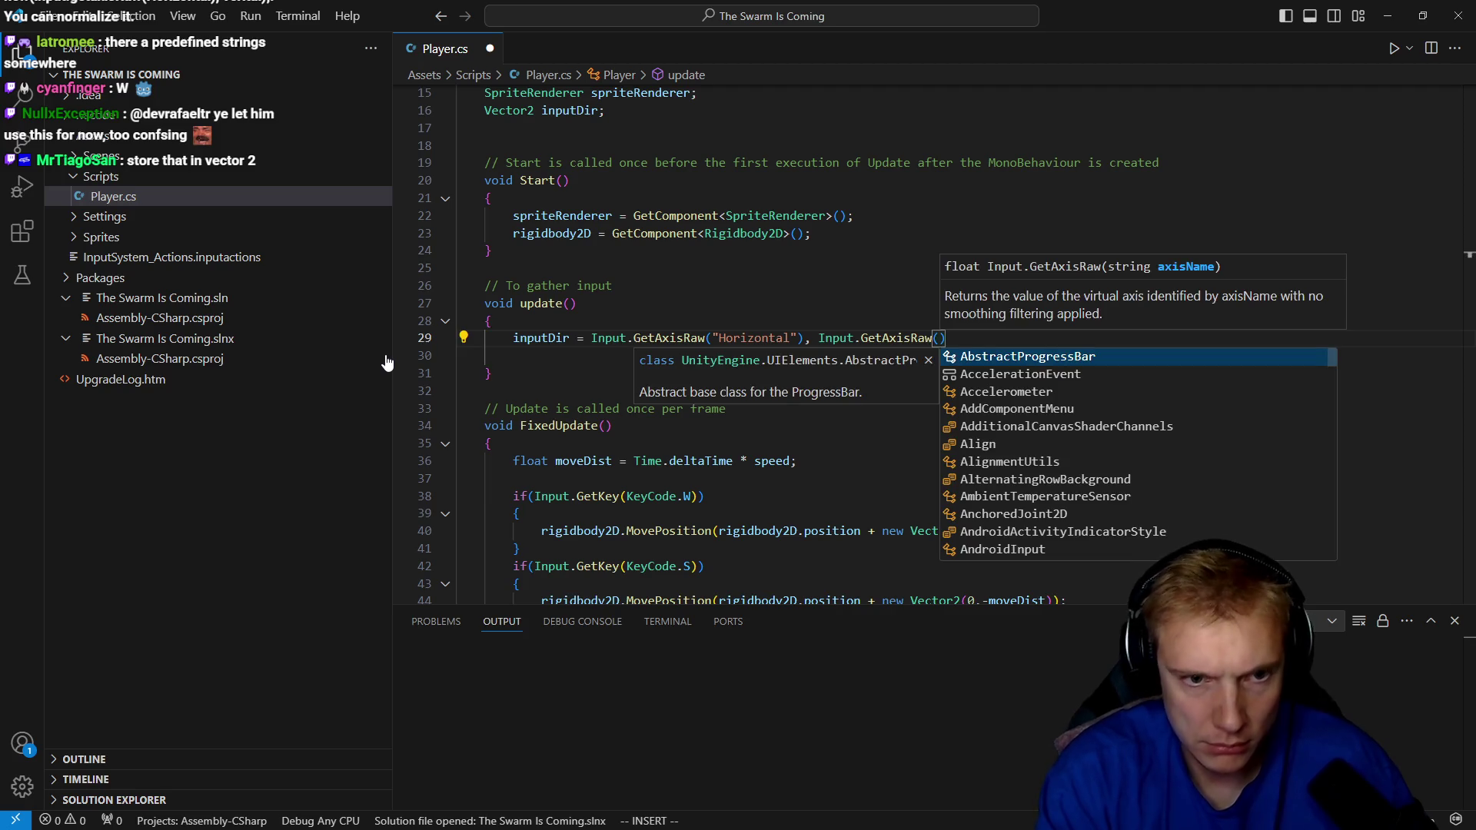
{"action": "type", "text": "\"Vertical"}
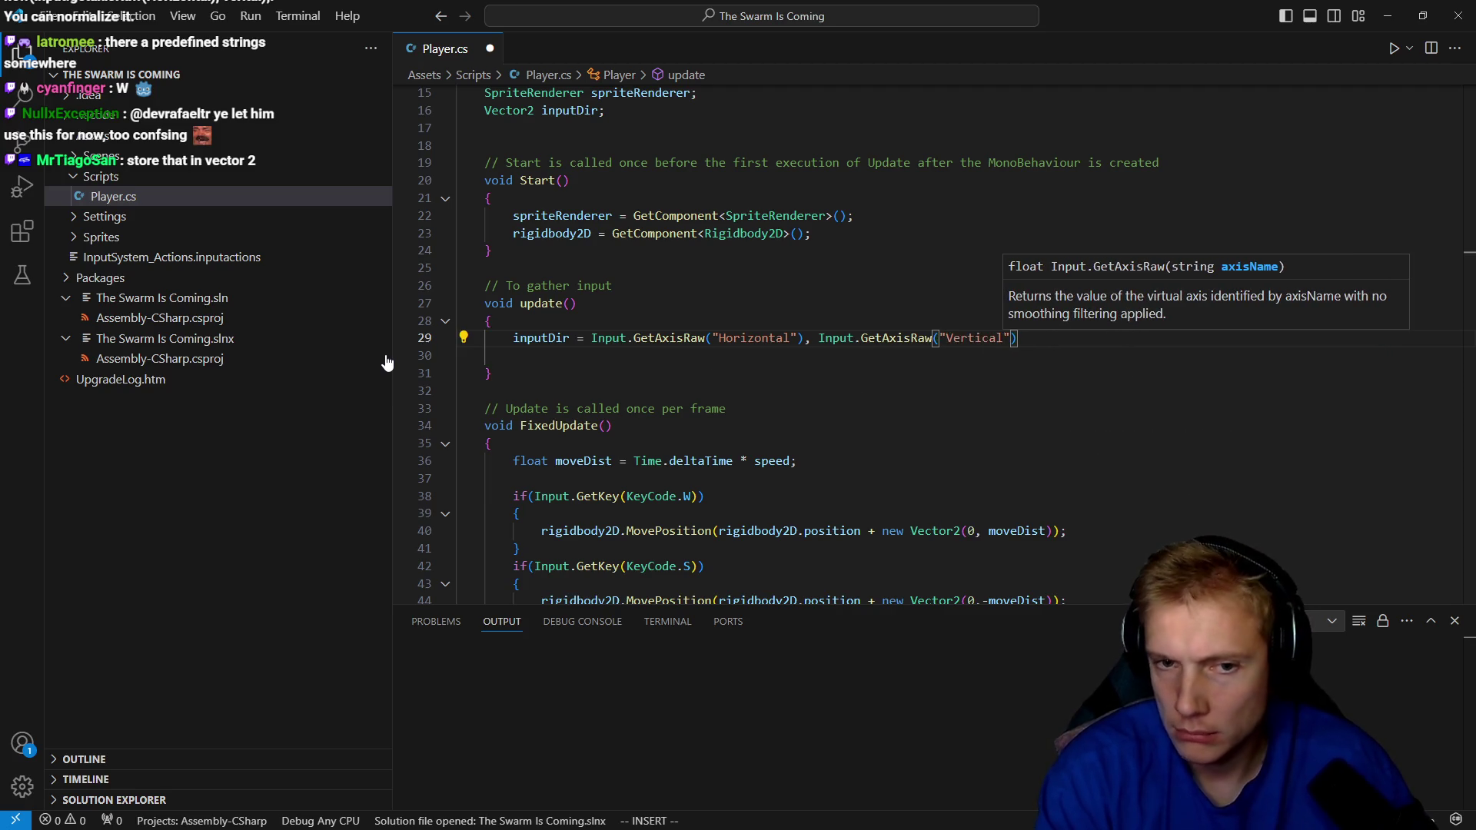
{"action": "key", "text": "Right"}
Wrap both axis calls in new Vector2(...) and delete the empty line in update().
{"action": "key", "text": "shift+i"}
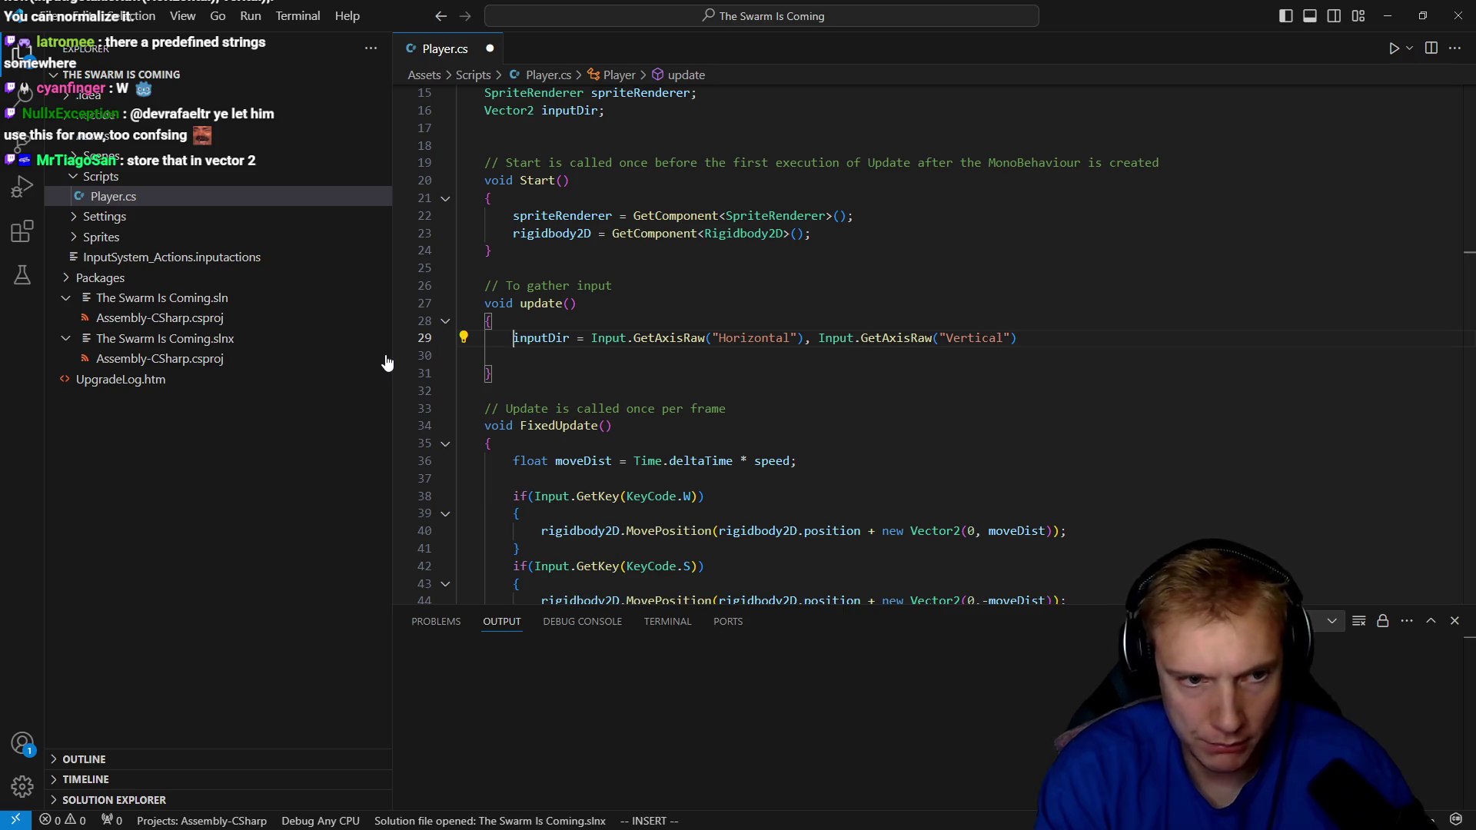
{"action": "type", "text": "winewVe"}
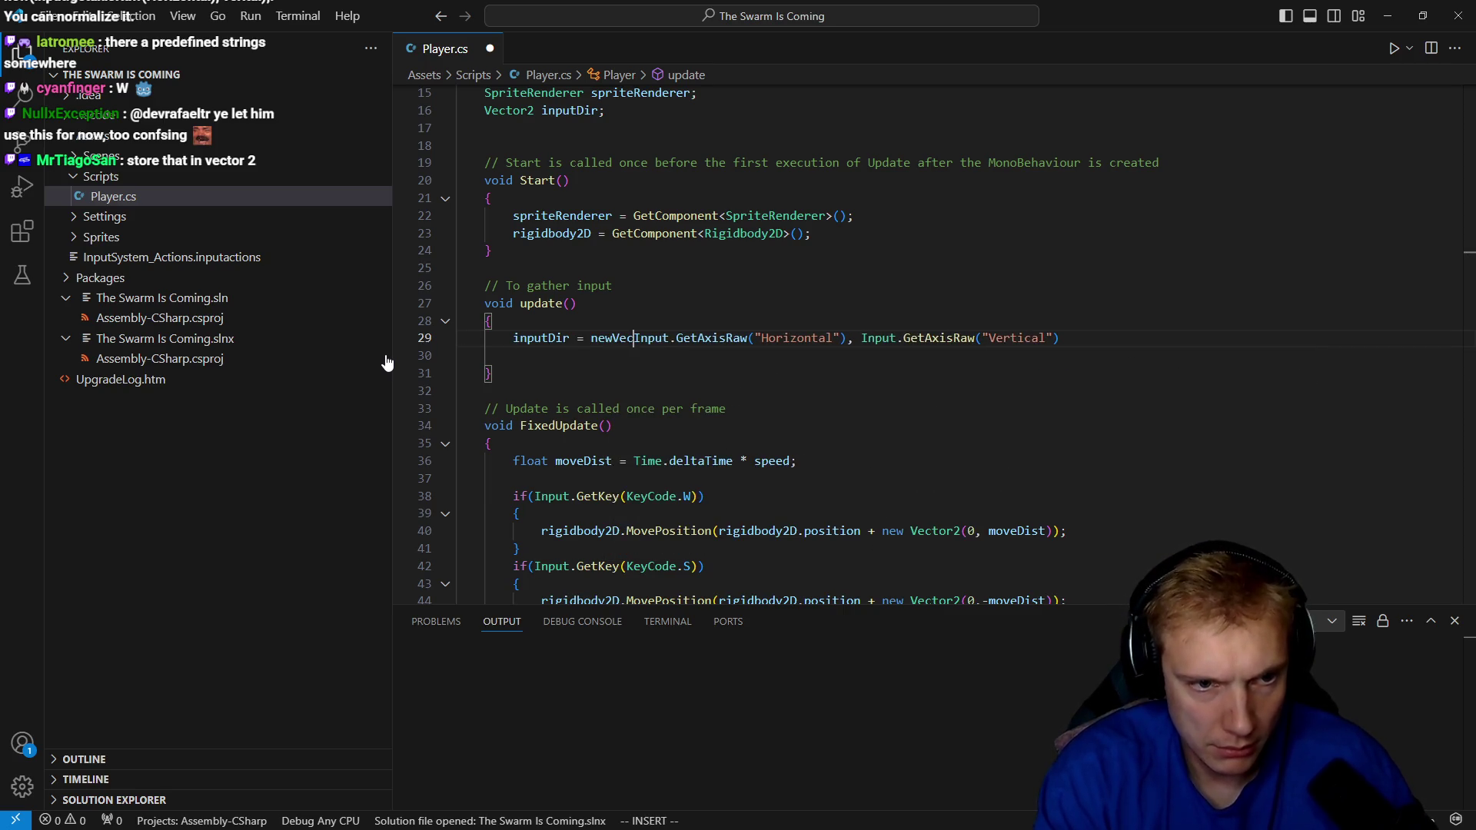
{"action": "key", "text": "BackSpace"}
{"action": "key", "text": "BackSpace"}
{"action": "type", "text": "Vec"}
{"action": "key", "text": "Tab"}
{"action": "type", "text": "("}
{"action": "key", "text": "Escape"}
{"action": "key", "text": "End"}
{"action": "type", "text": "al\")"}
{"action": "key", "text": "Escape"}
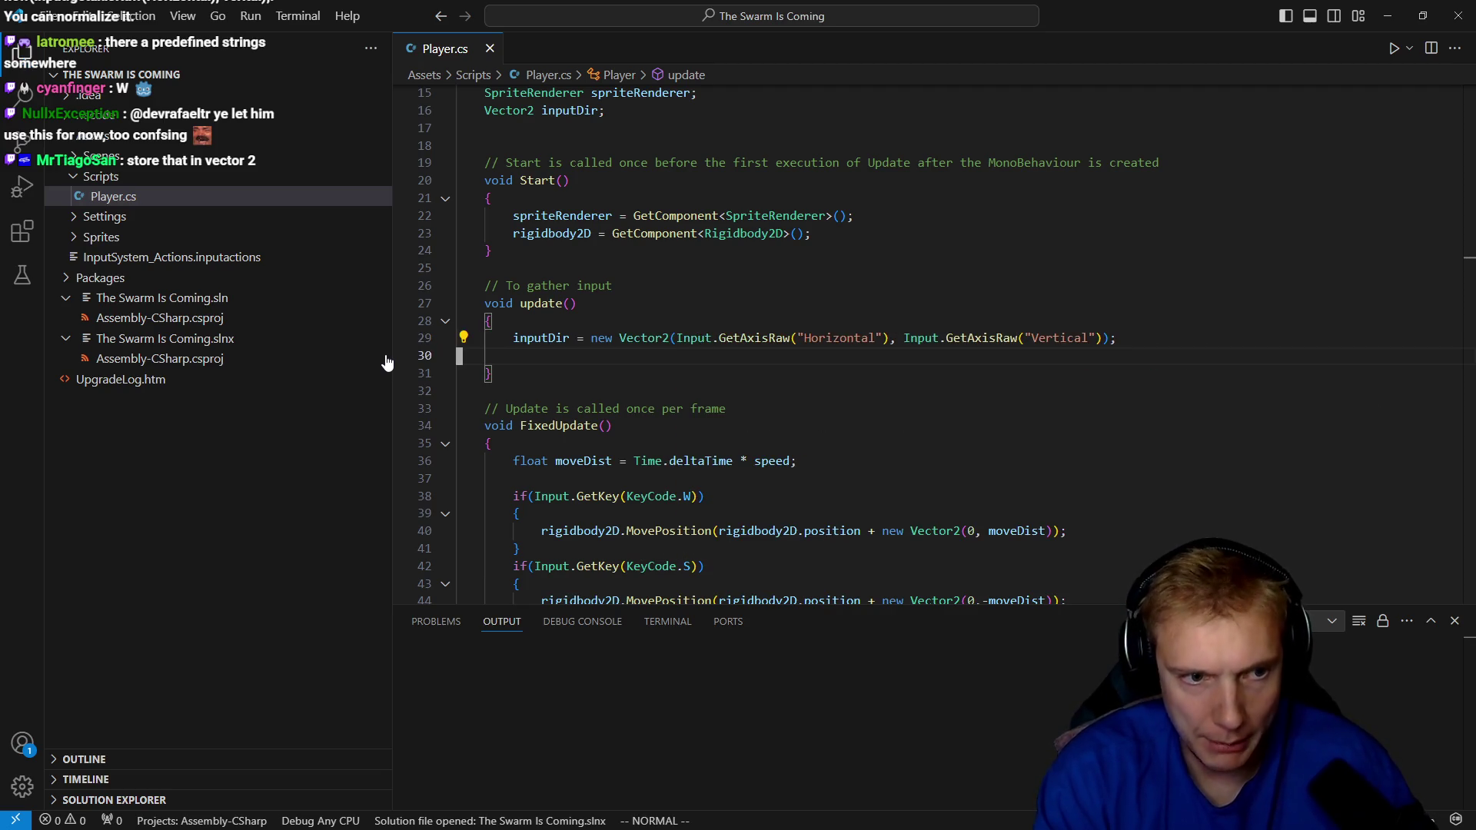
{"action": "key", "text": "j"}
{"action": "key", "text": "d"}
{"action": "key", "text": "d"}
{"action": "key", "text": "j"}
{"action": "key", "text": "j"}
{"action": "key", "text": "j"}
{"action": "key", "text": "j"}
{"action": "key", "text": "j"}
{"action": "key", "text": "j"}
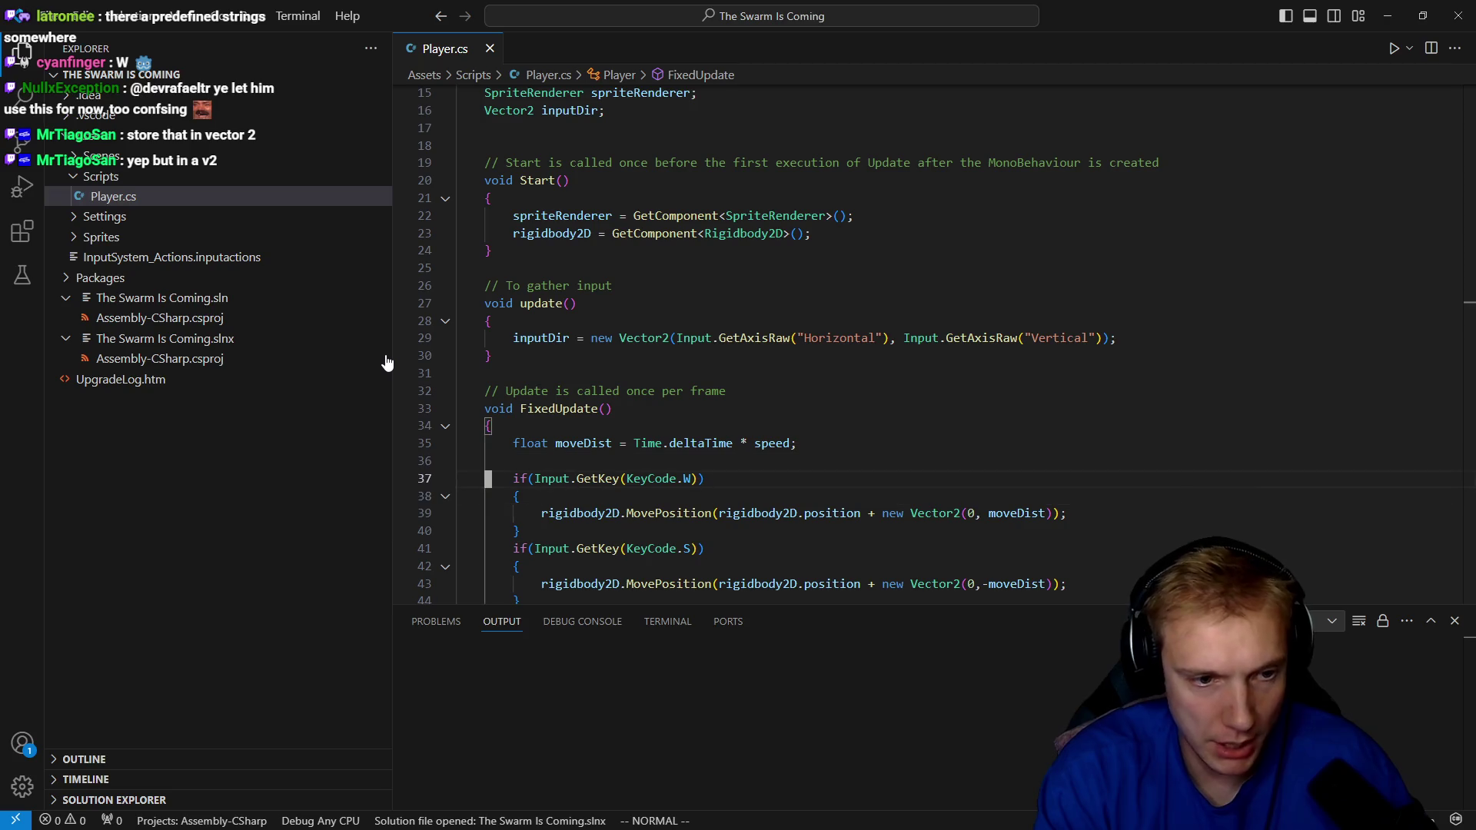
Copy the W branch's MovePosition call to just below the moveDist line.
{"action": "key", "text": "k"}
{"action": "key", "text": "k"}
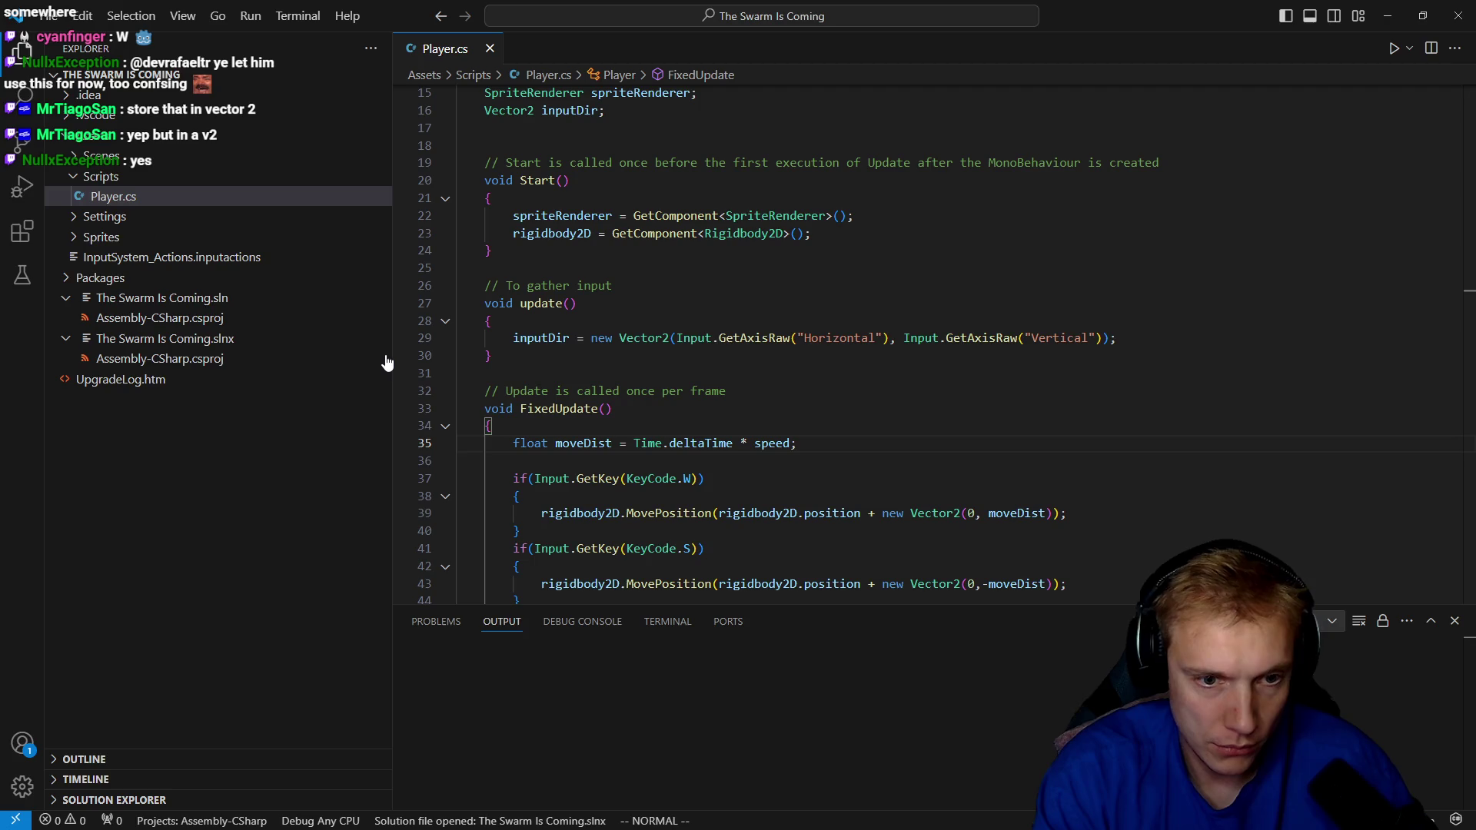
{"action": "key", "text": "j"}
{"action": "key", "text": "j"}
{"action": "key", "text": "y"}
{"action": "key", "text": "y"}
{"action": "key", "text": "k"}
{"action": "key", "text": "k"}
{"action": "key", "text": "k"}
{"action": "key", "text": "p"}
{"action": "key", "text": "less"}
{"action": "key", "text": "less"}
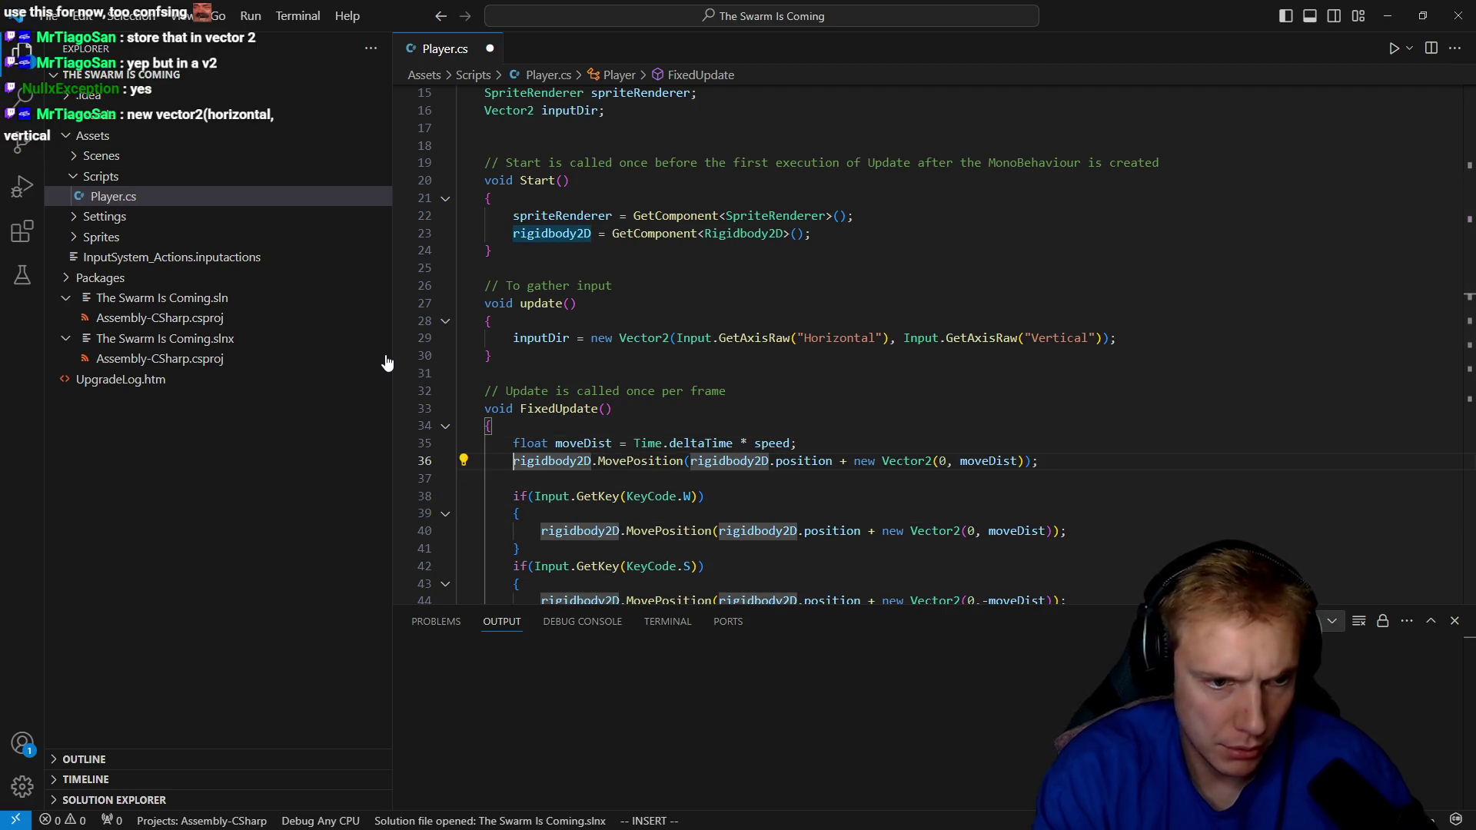
Replace the fixed Vector2 offset in that MovePosition line with inputDir * speed.
{"action": "key", "text": "BackSpace"}
{"action": "key", "text": "BackSpace"}
{"action": "key", "text": "BackSpace"}
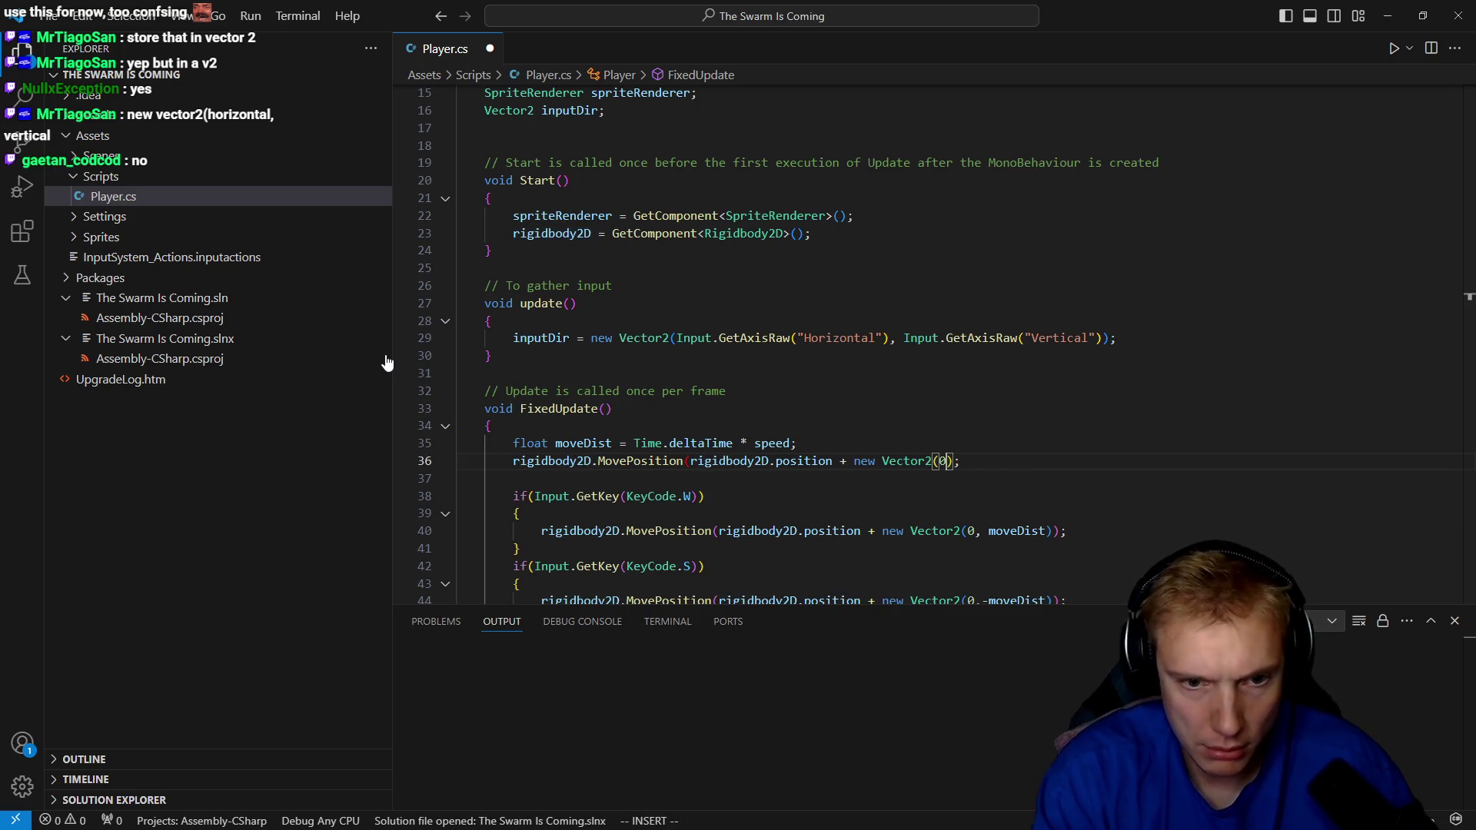
{"action": "type", "text": "move"}
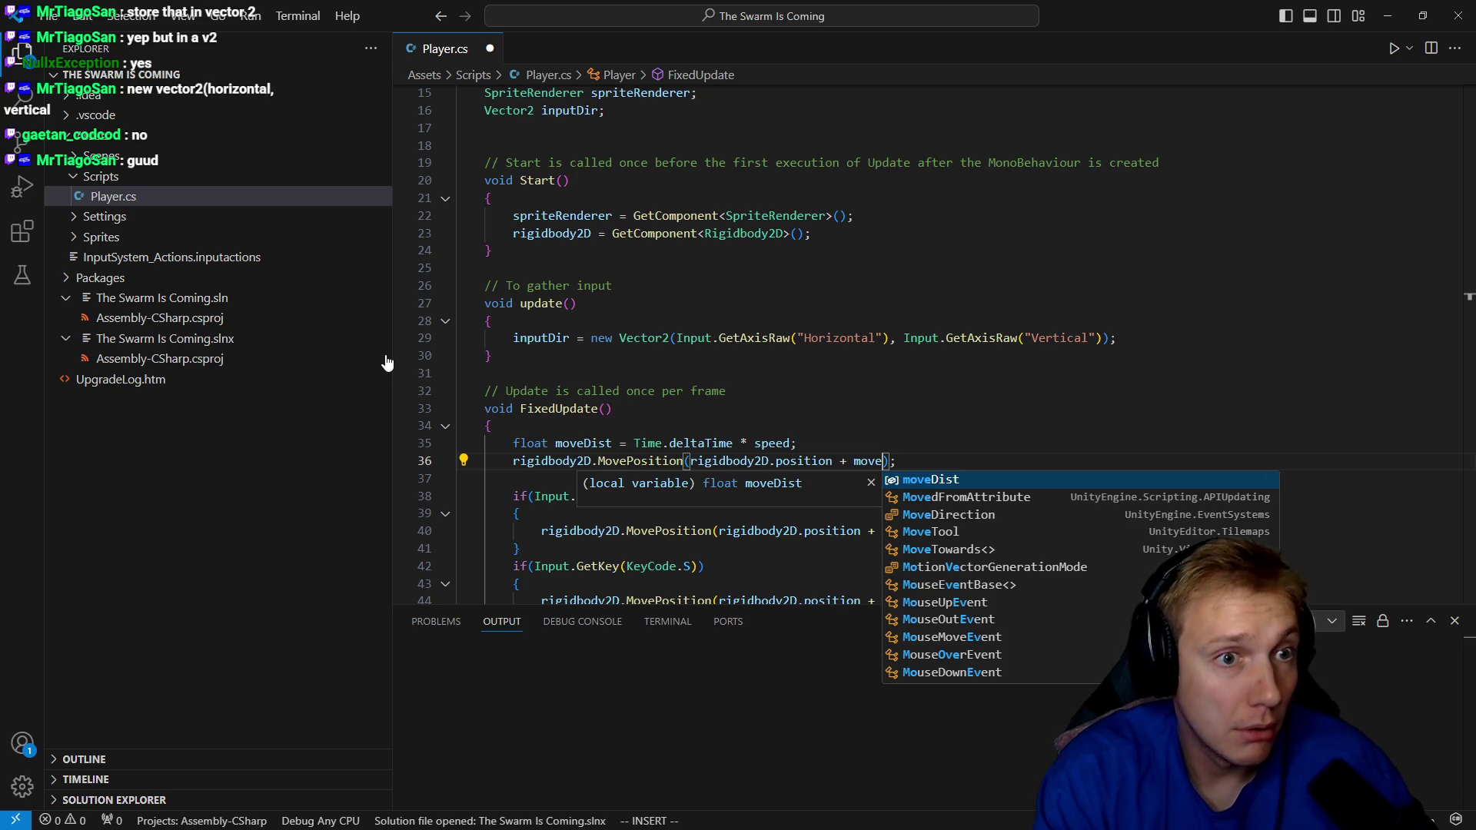
{"action": "key", "text": "BackSpace"}
{"action": "key", "text": "BackSpace"}
{"action": "key", "text": "BackSpace"}
{"action": "type", "text": "input"}
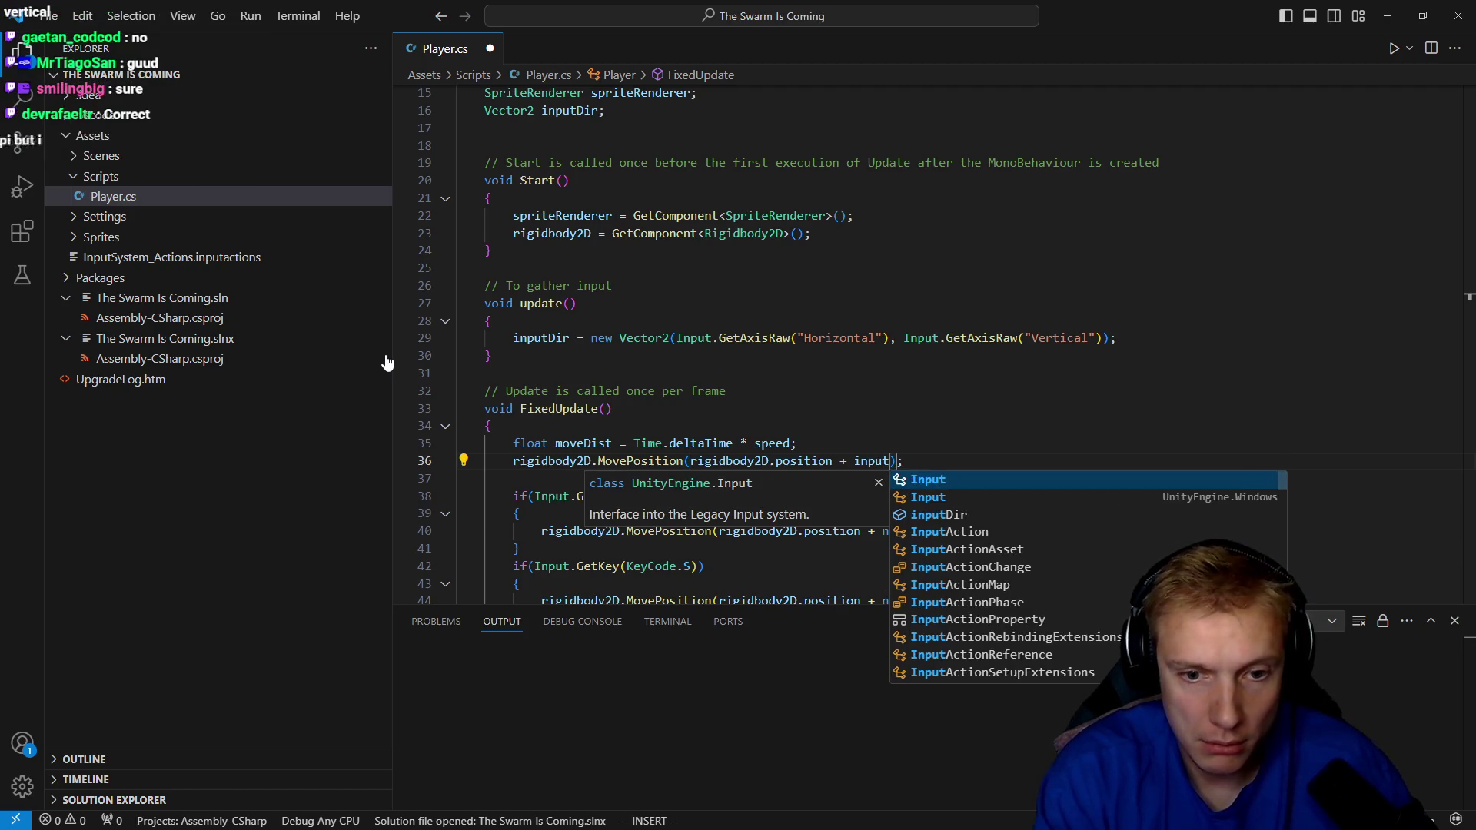
{"action": "key", "text": "Tab"}
{"action": "type", "text": "* speed"}
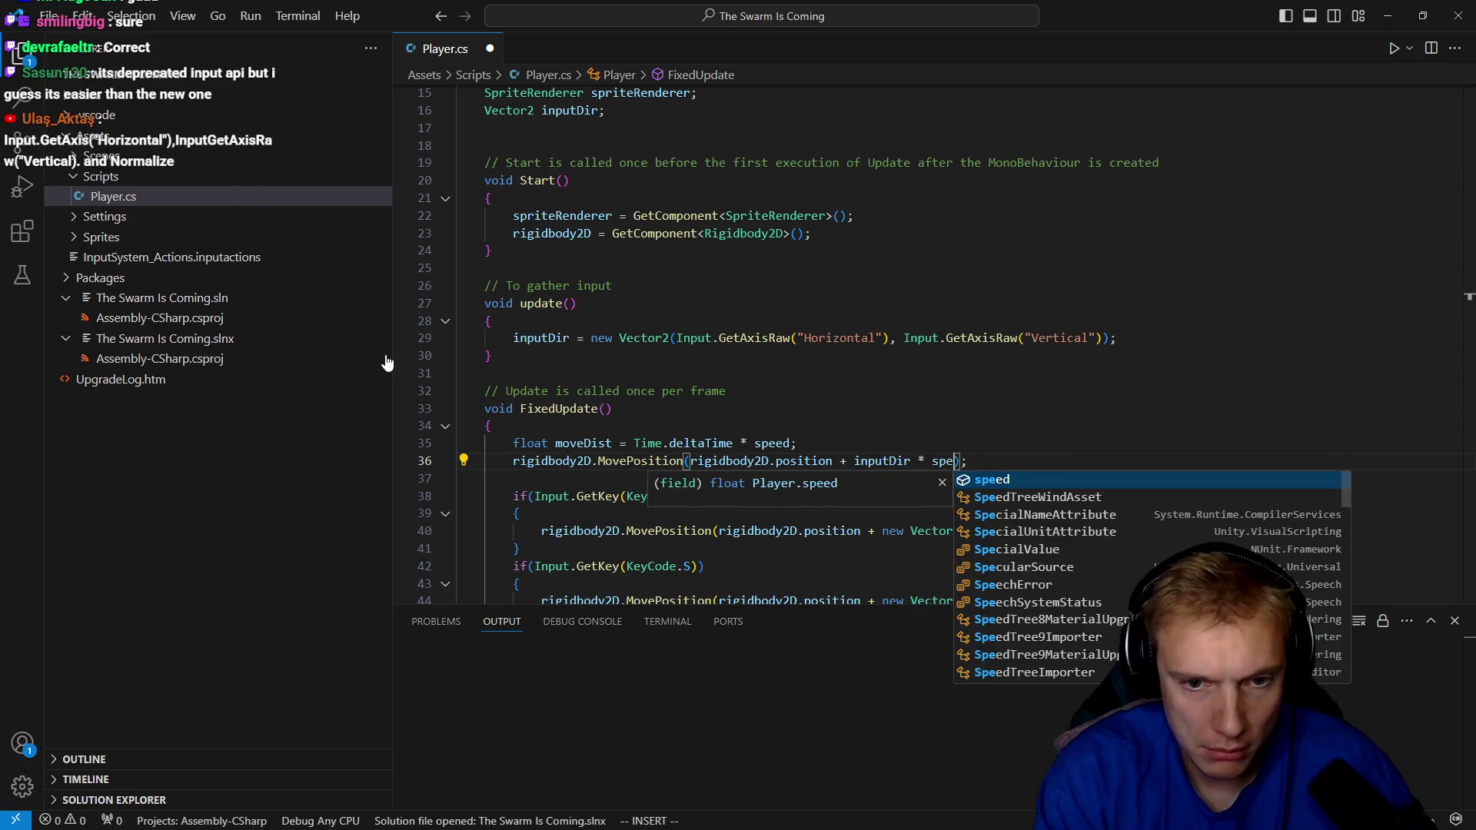
{"action": "key", "text": "Escape"}
{"action": "key", "text": "j"}
{"action": "key", "text": "j"}
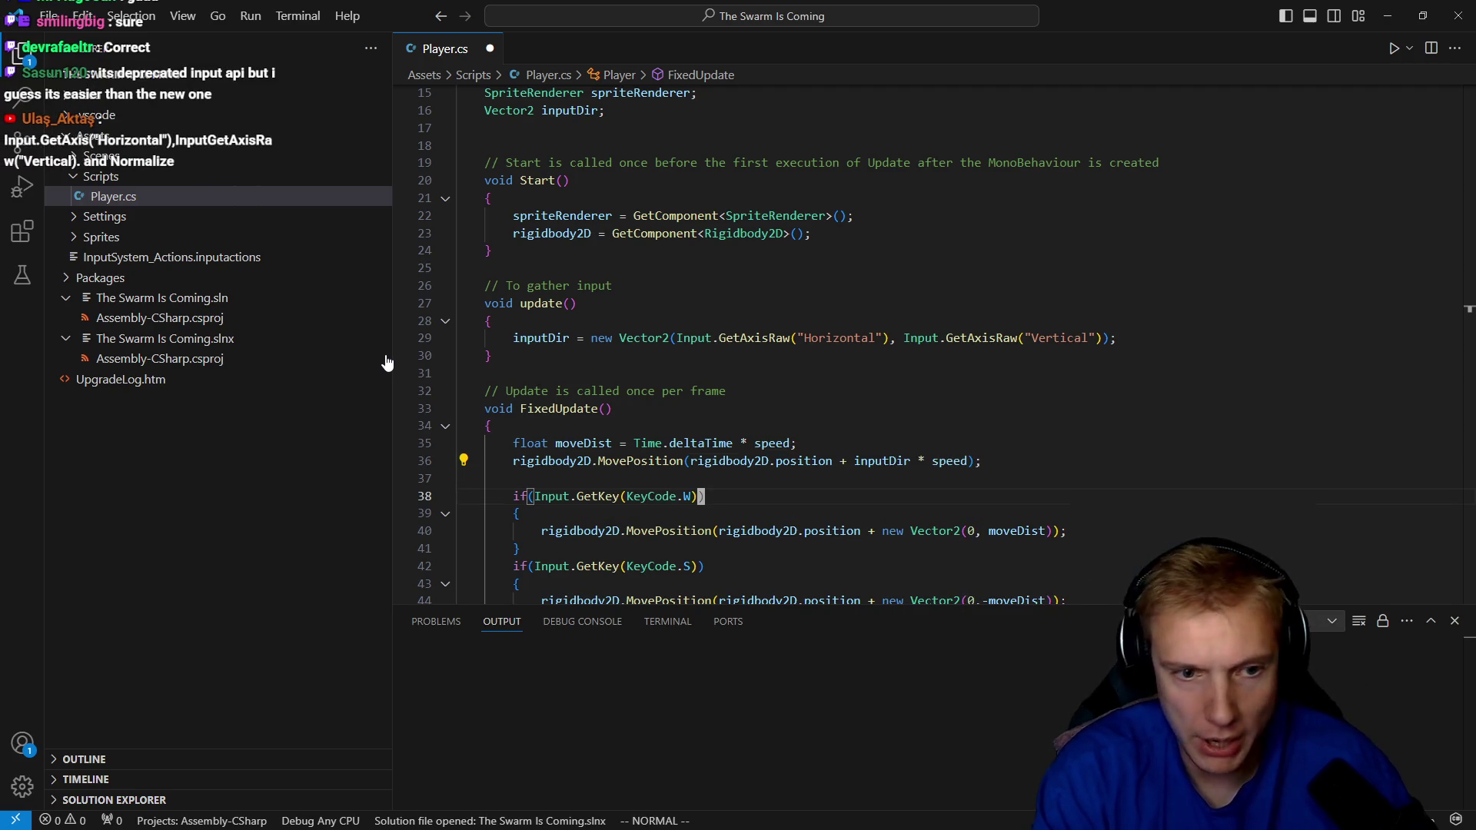
{"action": "key", "text": "shift+v"}
{"action": "key", "text": "Escape"}
Add an if (inputDir.x > 0) block setting spriteRenderer.flipX = true.
{"action": "key", "text": "j"}
{"action": "key", "text": "j"}
{"action": "key", "text": "j"}
{"action": "key", "text": "j"}
{"action": "key", "text": "j"}
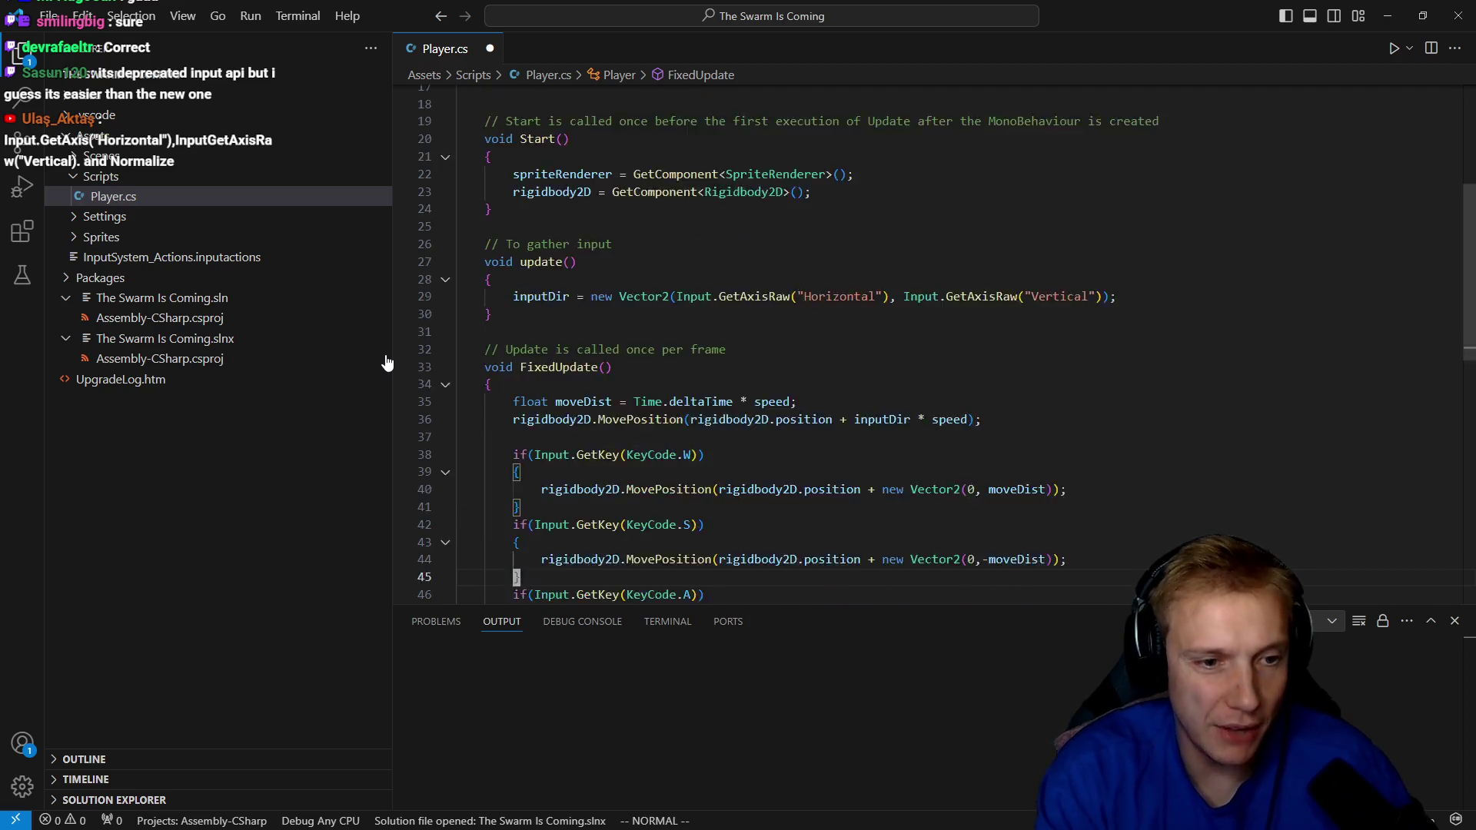
{"action": "key", "text": "k"}
{"action": "key", "text": "k"}
{"action": "key", "text": "k"}
{"action": "type", "text": "O"}
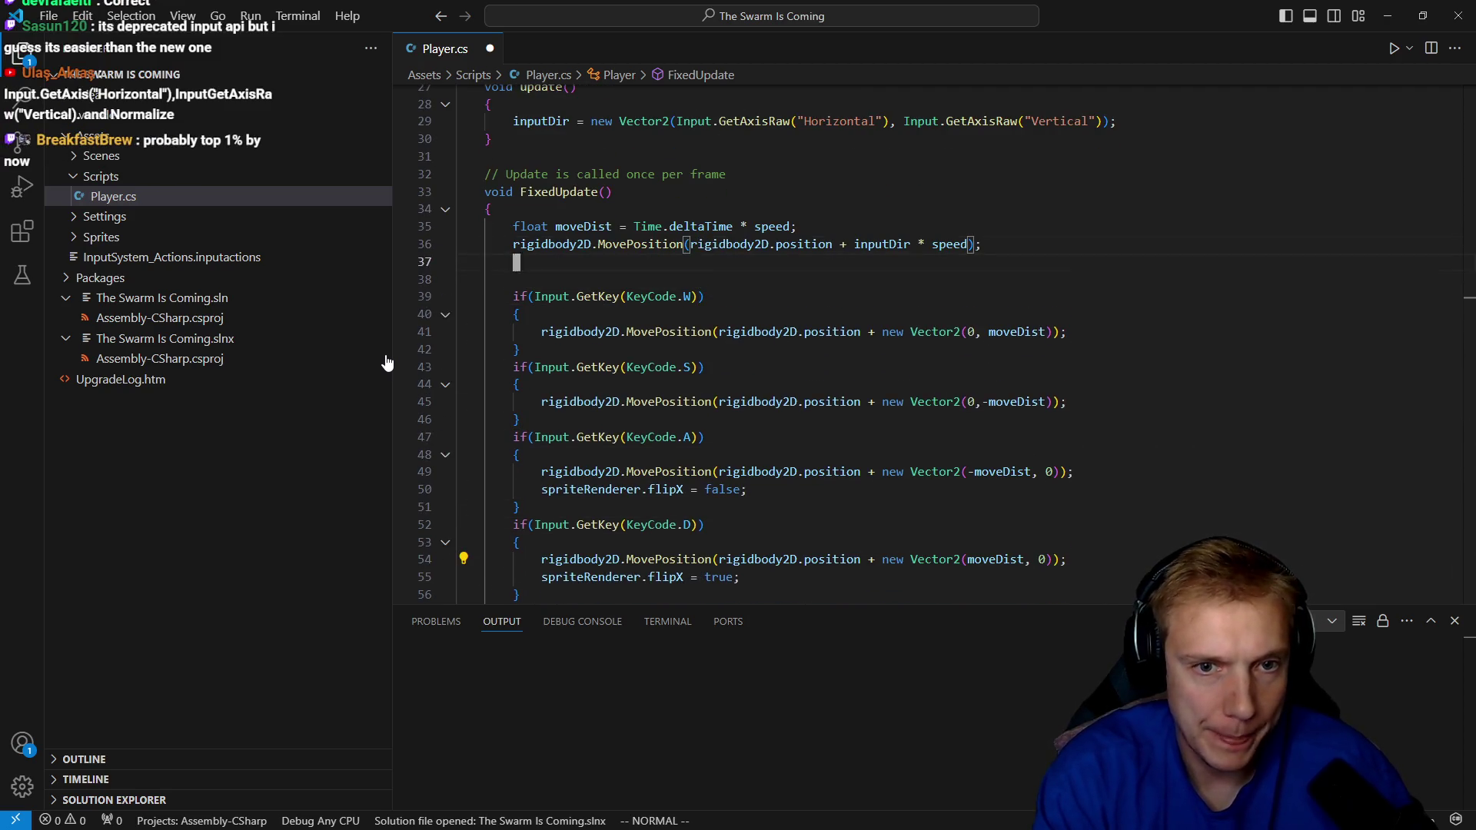
{"action": "type", "text": "if(input"}
{"action": "type", "text": "Dir.x > "}
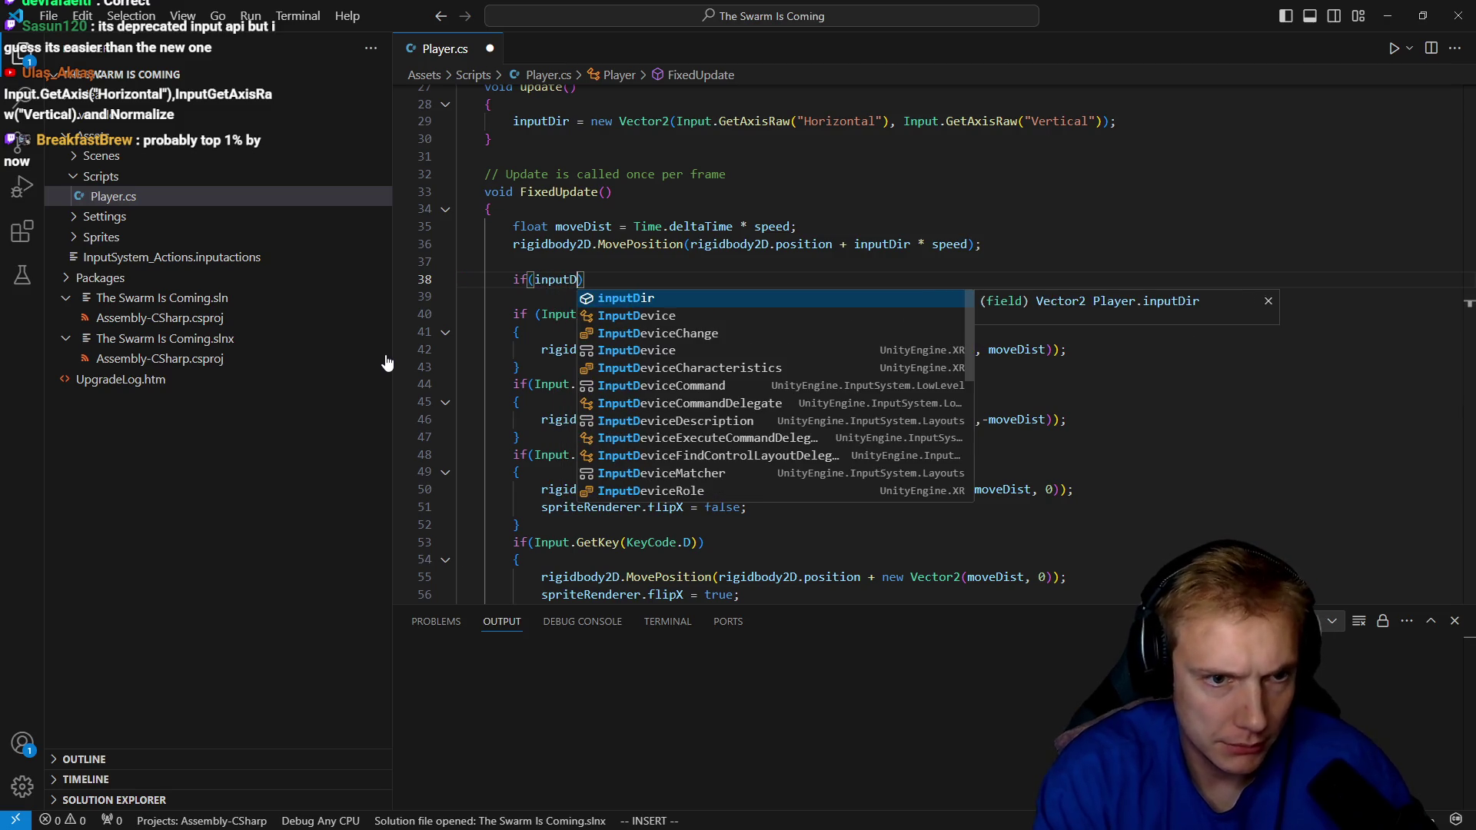
{"action": "type", "text": ")"}
{"action": "key", "text": "Return"}
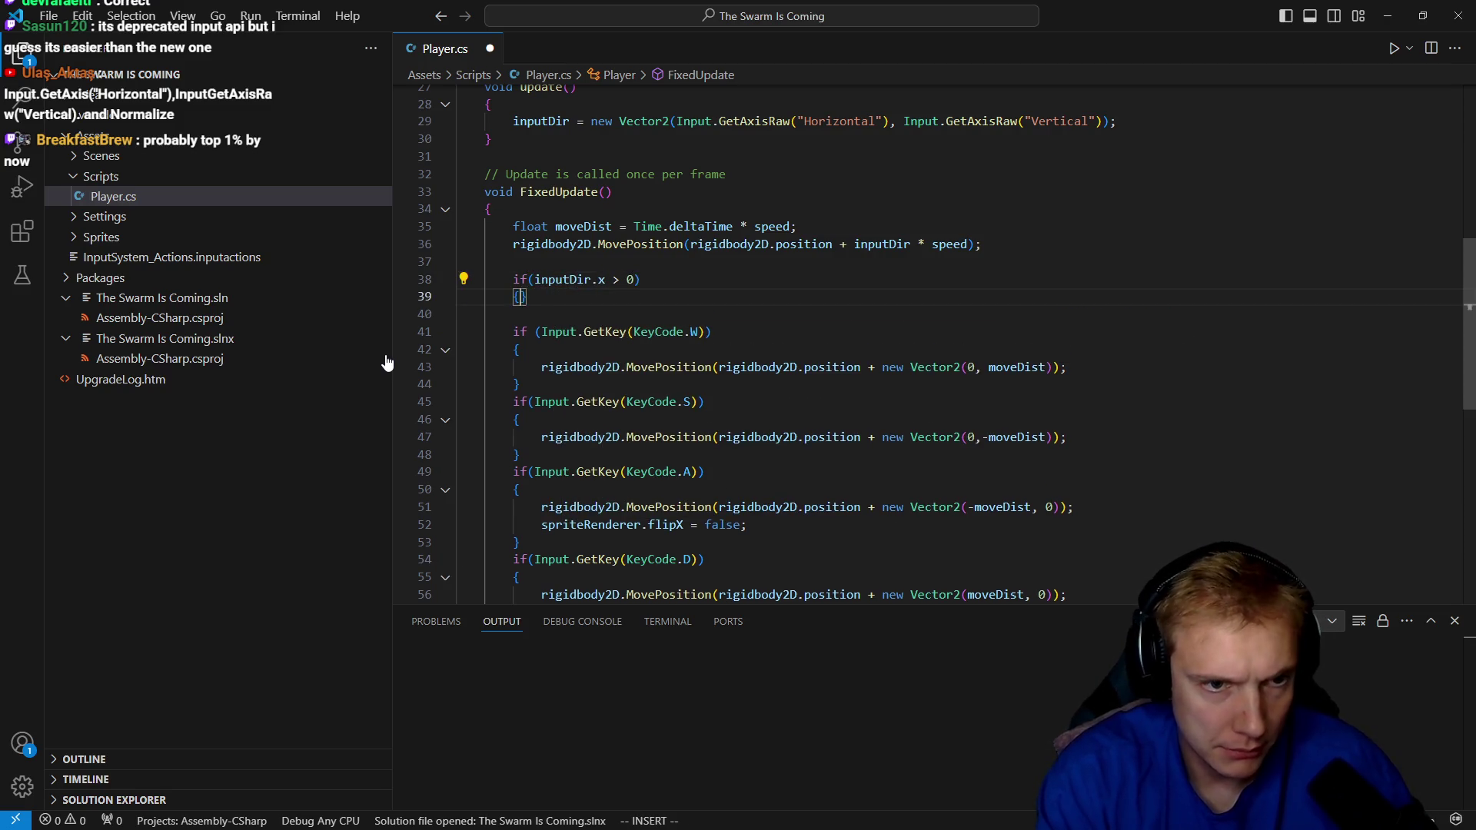
{"action": "type", "text": "{"}
{"action": "key", "text": "Return"}
{"action": "key", "text": "Escape"}
{"action": "key", "text": "j"}
{"action": "key", "text": "j"}
{"action": "key", "text": "j"}
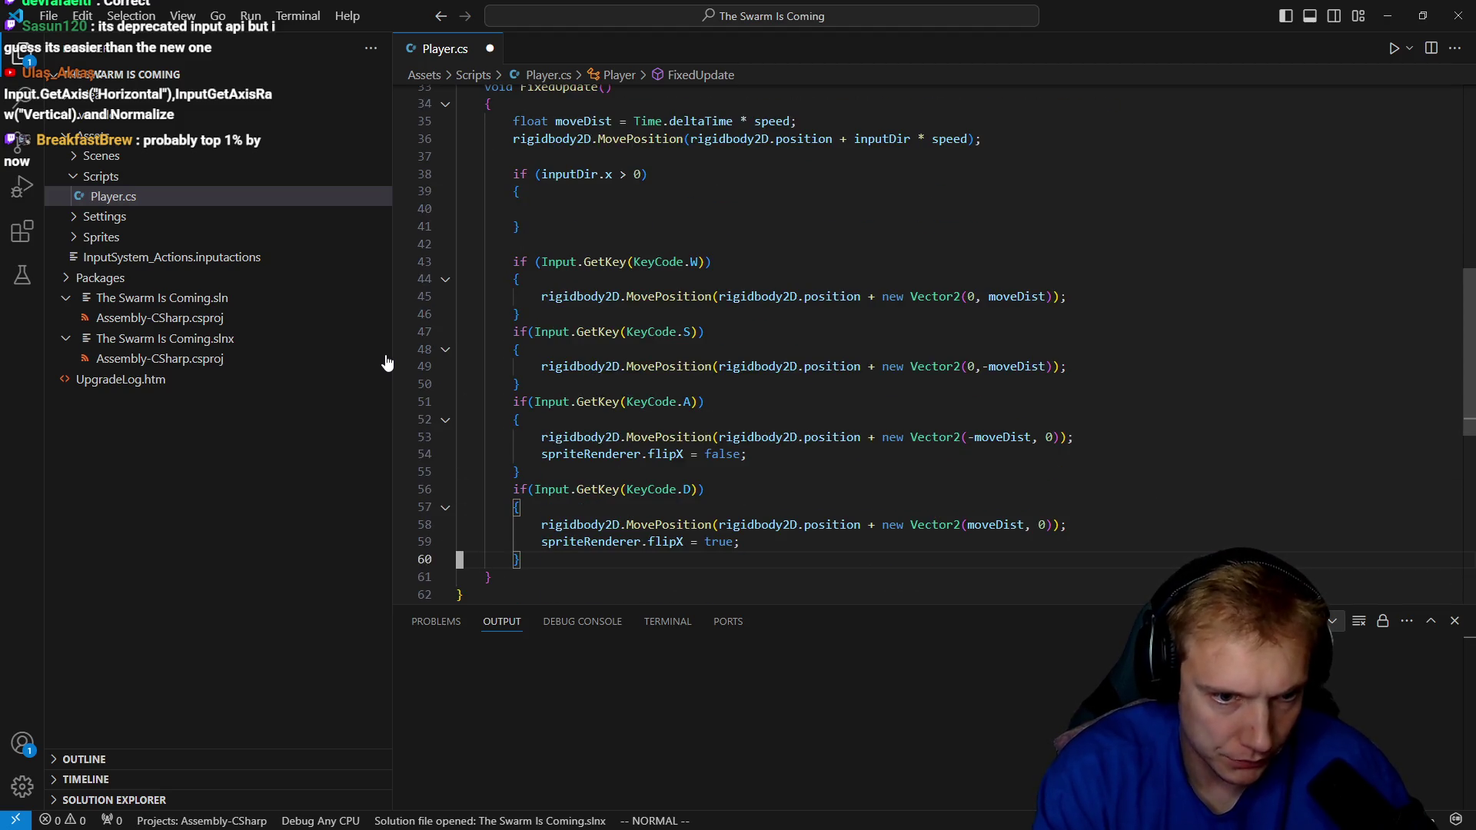
{"action": "key", "text": "k"}
{"action": "key", "text": "k"}
{"action": "key", "text": "k"}
{"action": "key", "text": "k"}
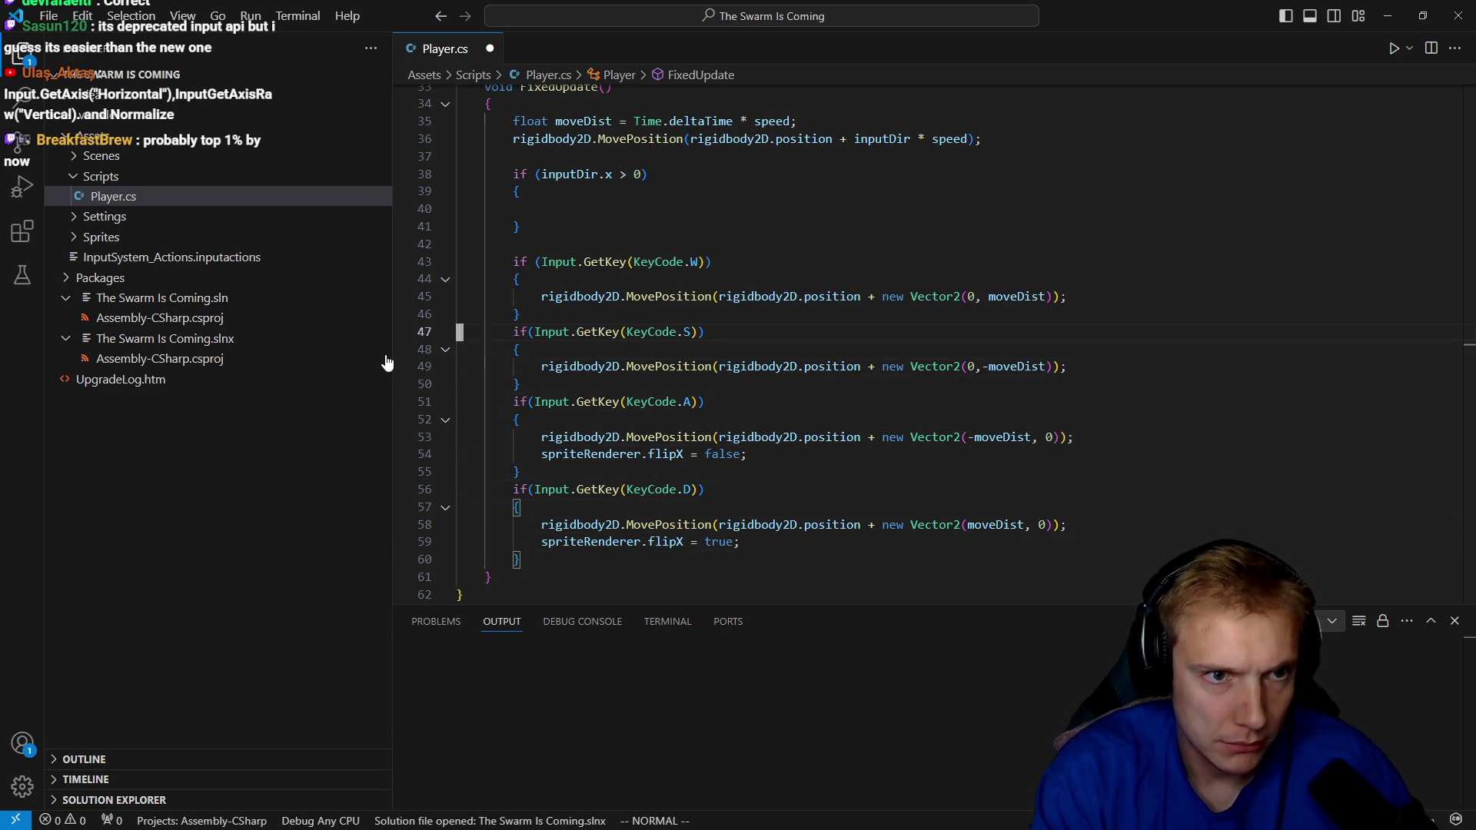
{"action": "key", "text": "shift+p"}
{"action": "key", "text": "i"}
{"action": "key", "text": "Escape"}
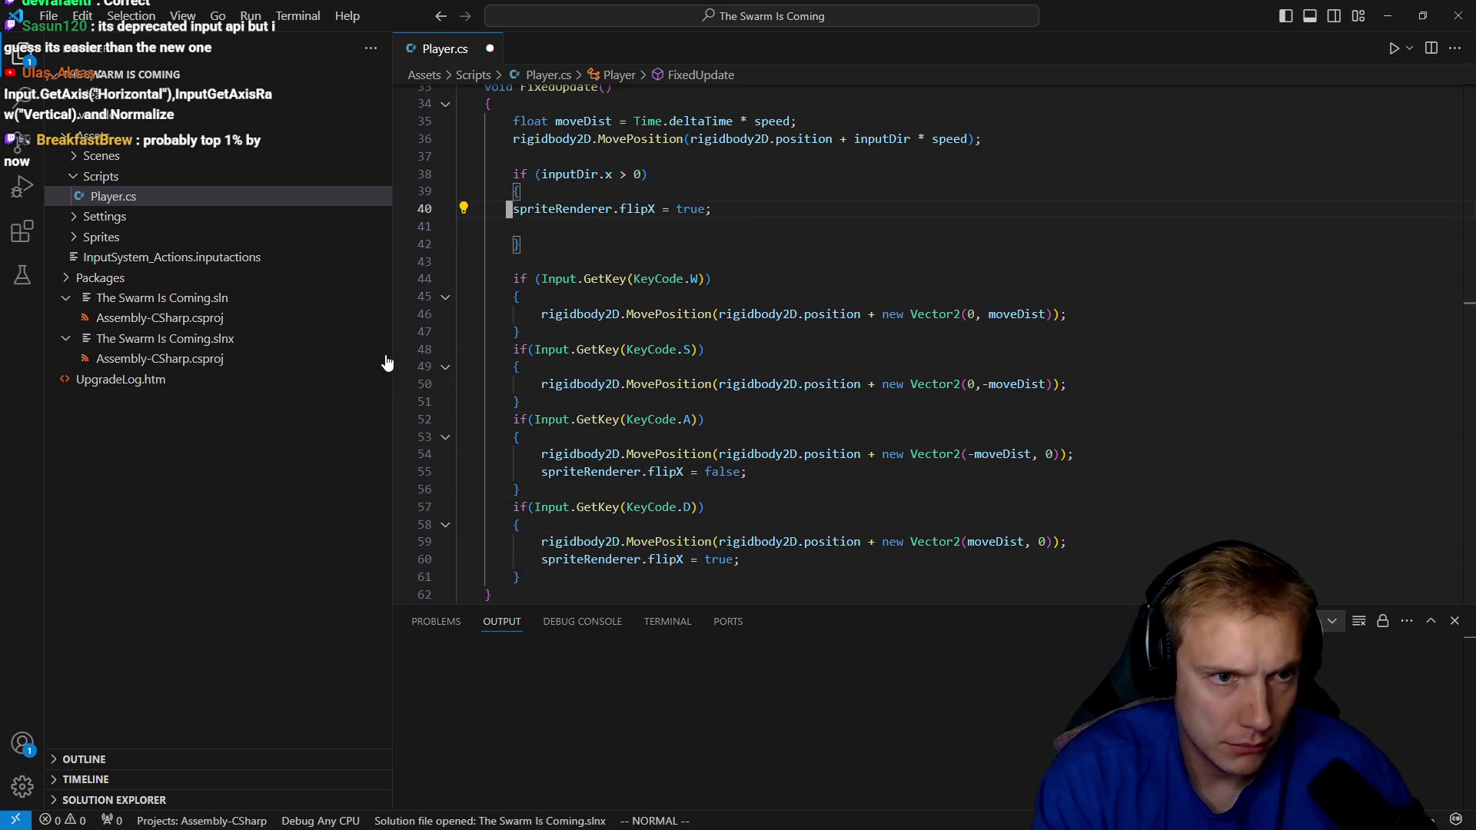
{"action": "key", "text": "Escape"}
{"action": "key", "text": "j"}
{"action": "key", "text": "d"}
{"action": "key", "text": "d"}
{"action": "key", "text": "o"}
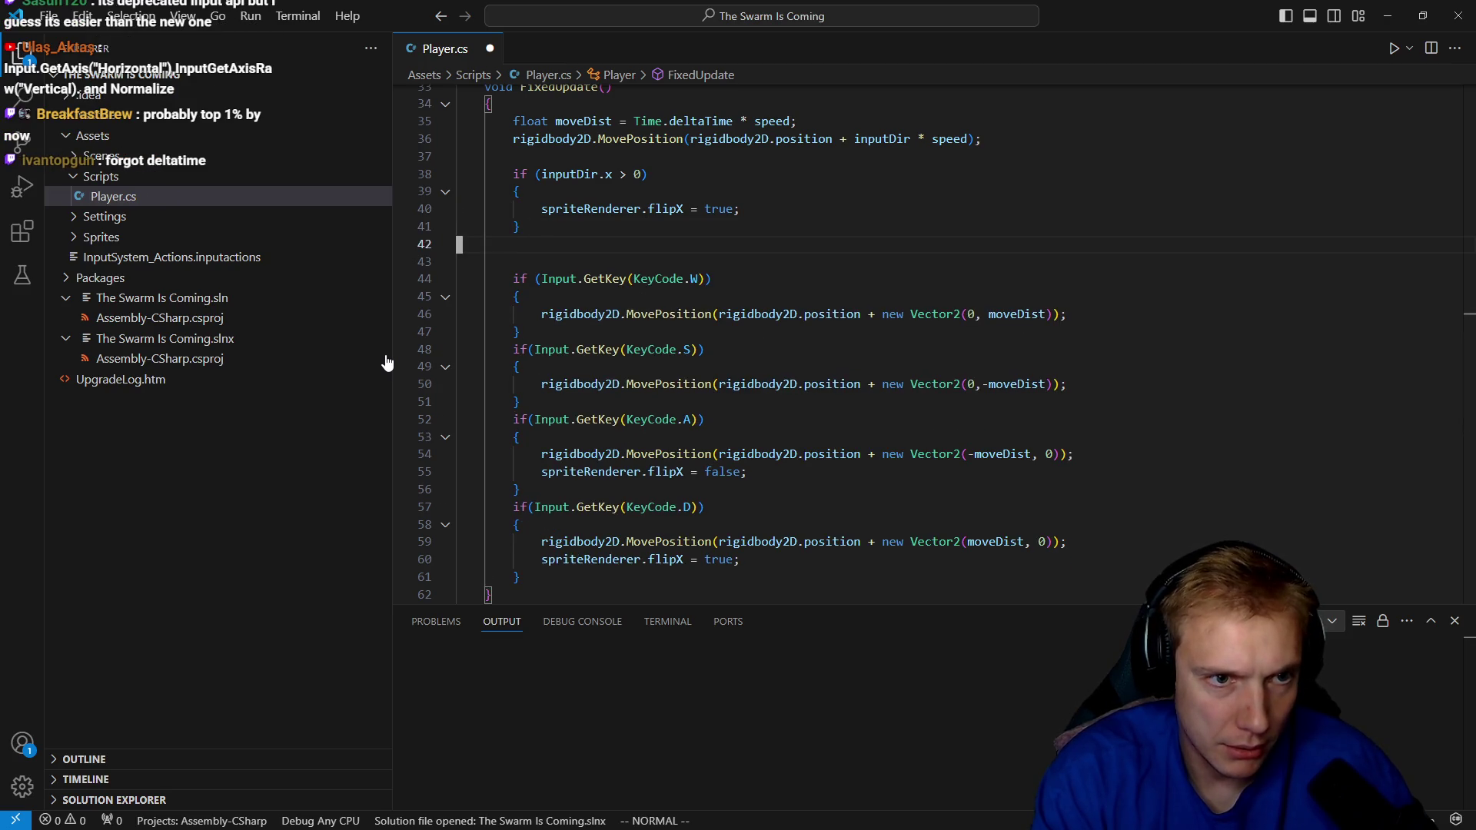
Add an if (inputDir.x < 0) block setting spriteRenderer.flipX = false.
{"action": "type", "text": "oif(inp"}
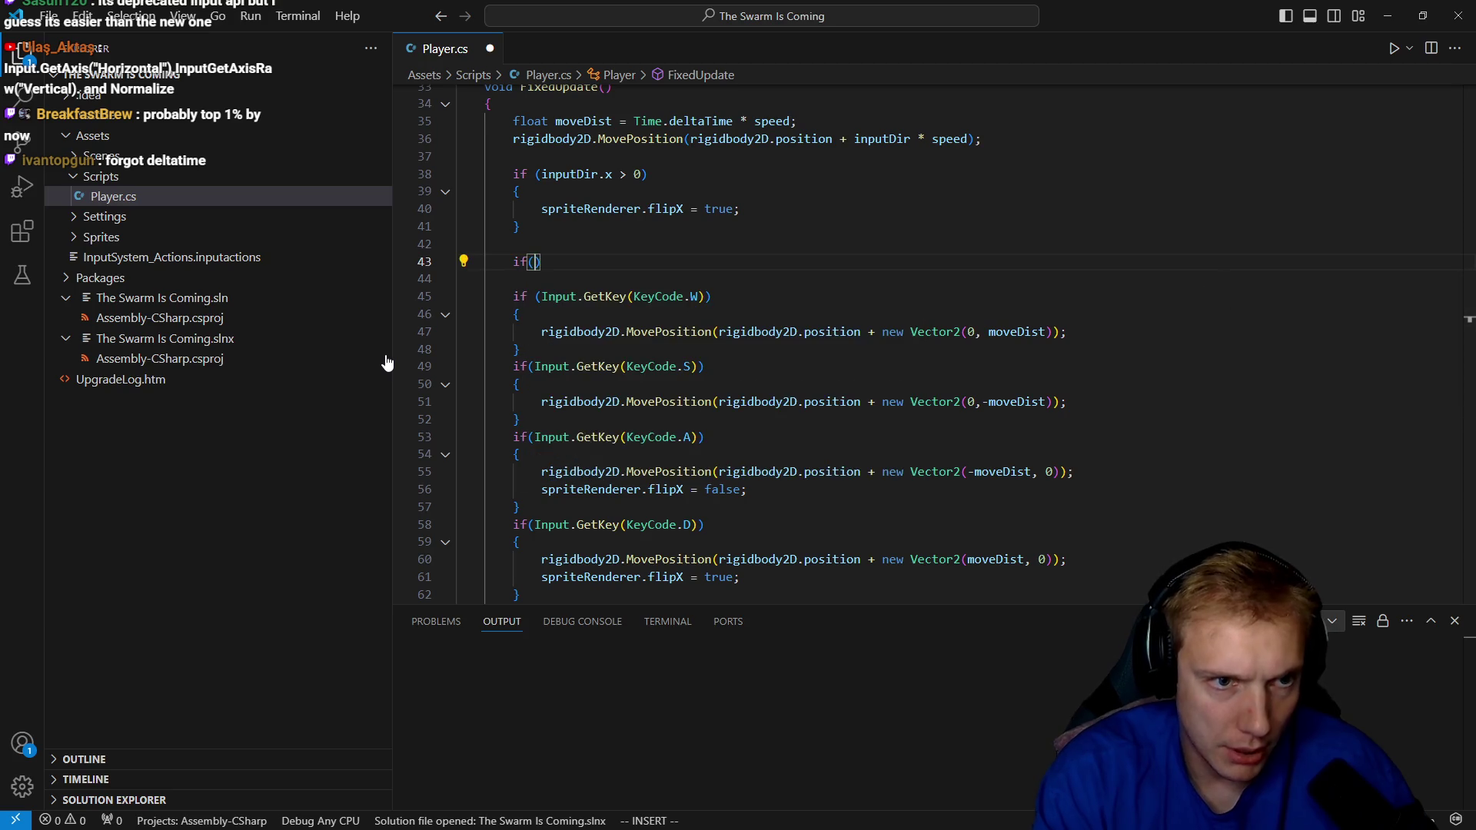
{"action": "key", "text": "Tab"}
{"action": "type", "text": ".x < 0)"}
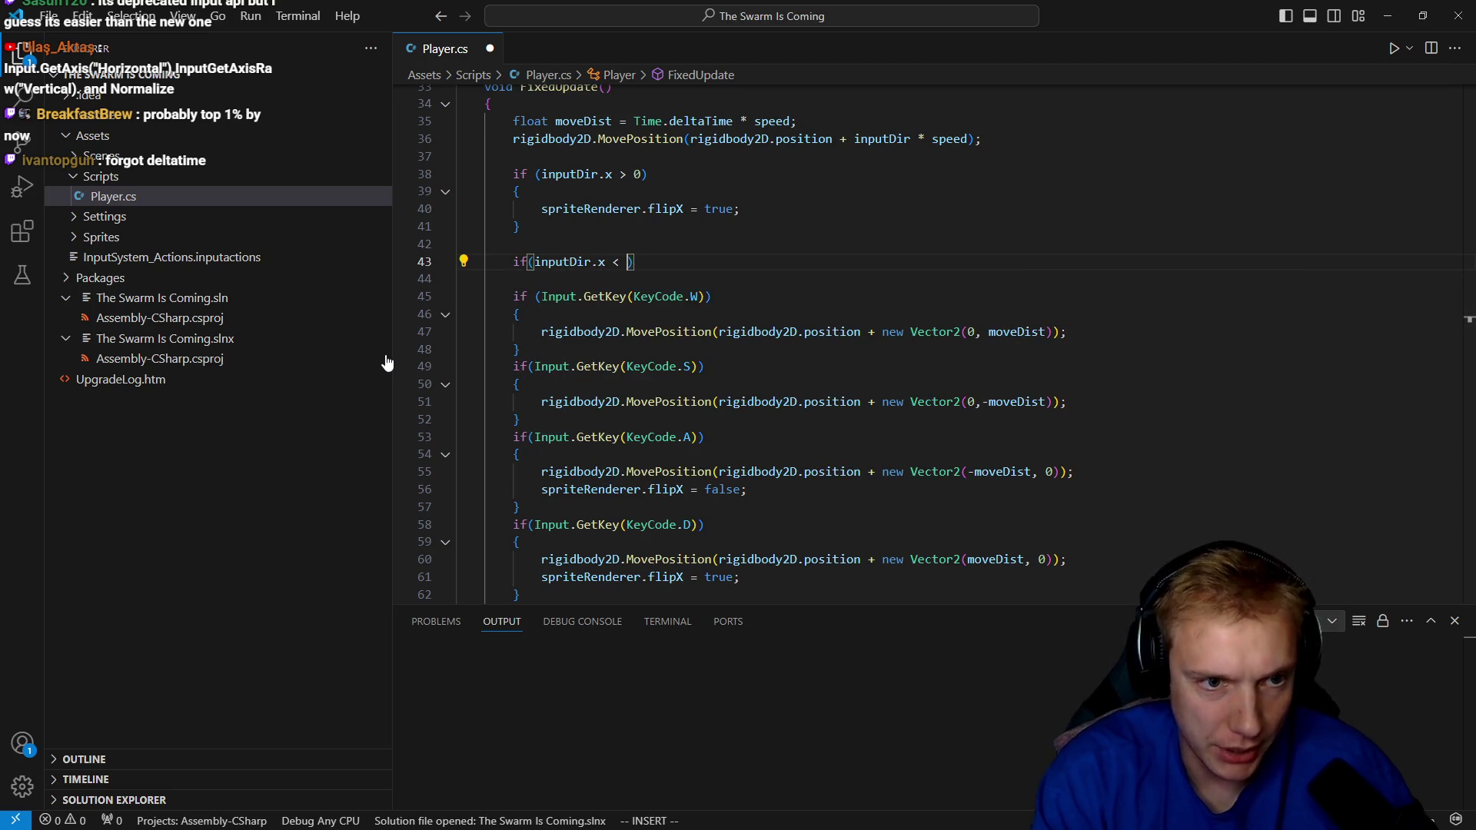
{"action": "key", "text": "Return"}
{"action": "type", "text": "{"}
{"action": "key", "text": "Return"}
{"action": "key", "text": "Escape"}
{"action": "key", "text": "k"}
{"action": "key", "text": "k"}
{"action": "key", "text": "k"}
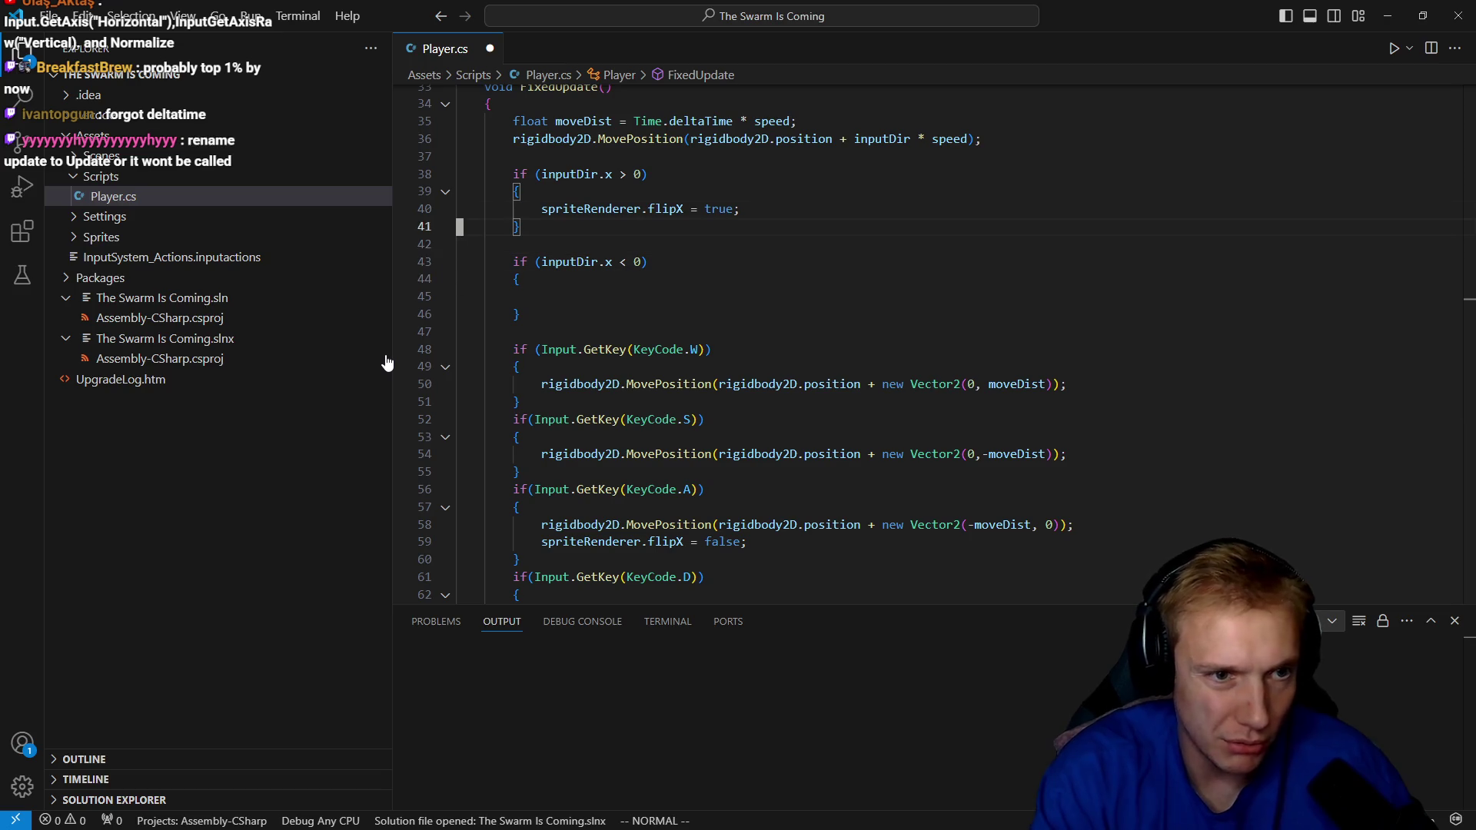
{"action": "key", "text": "j"}
{"action": "key", "text": "j"}
{"action": "key", "text": "j"}
{"action": "key", "text": "p"}
{"action": "key", "text": "k"}
{"action": "key", "text": "d"}
{"action": "key", "text": "d"}
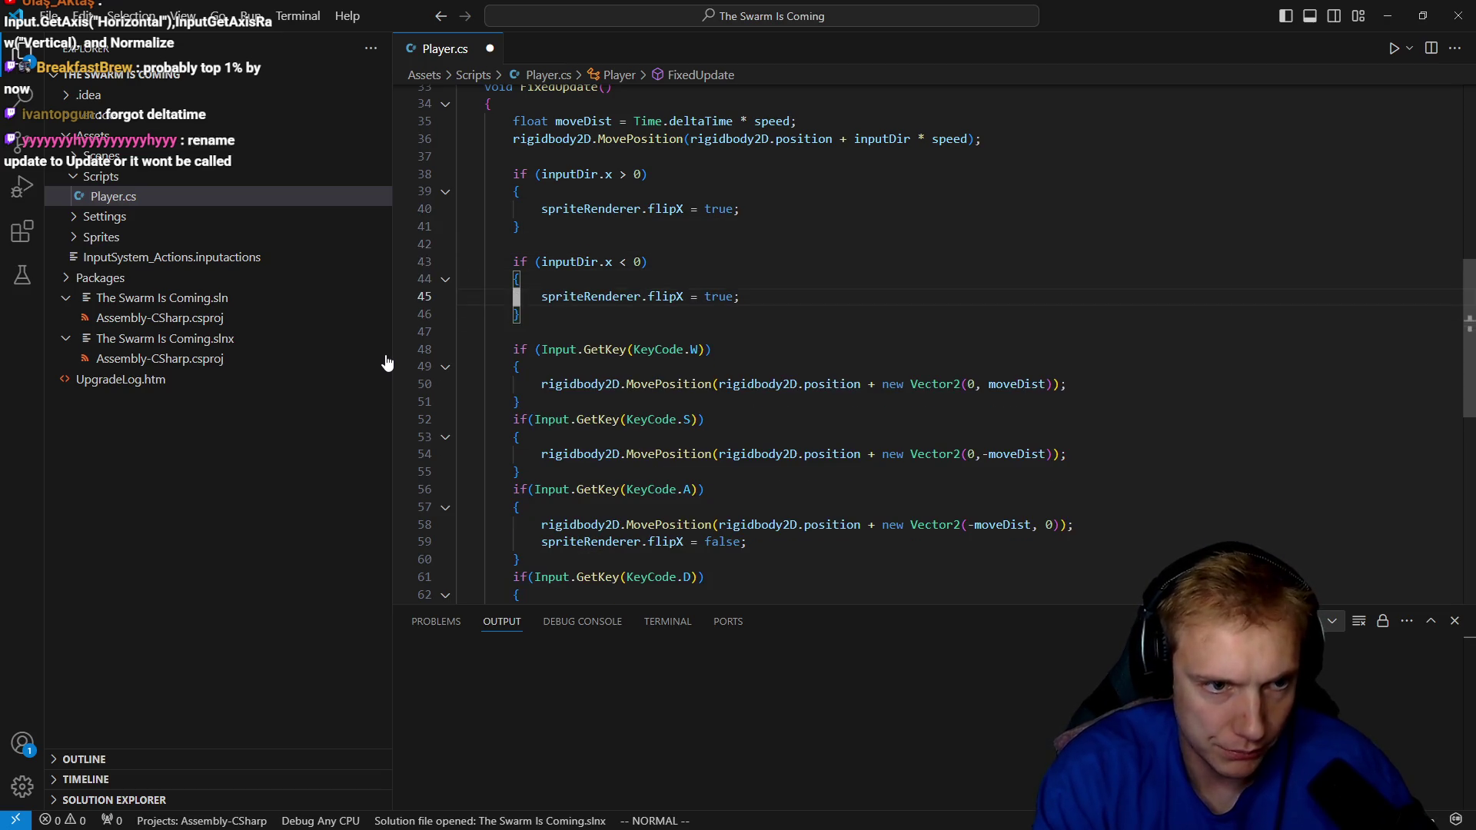
{"action": "key", "text": "BackSpace"}
{"action": "key", "text": "BackSpace"}
{"action": "key", "text": "BackSpace"}
{"action": "type", "text": "fal"}
{"action": "key", "text": "Tab"}
{"action": "key", "text": "Escape"}
Delete the old per-key KeyCode movement blocks.
{"action": "key", "text": "j"}
{"action": "key", "text": "j"}
{"action": "key", "text": "j"}
{"action": "key", "text": "shift+v"}
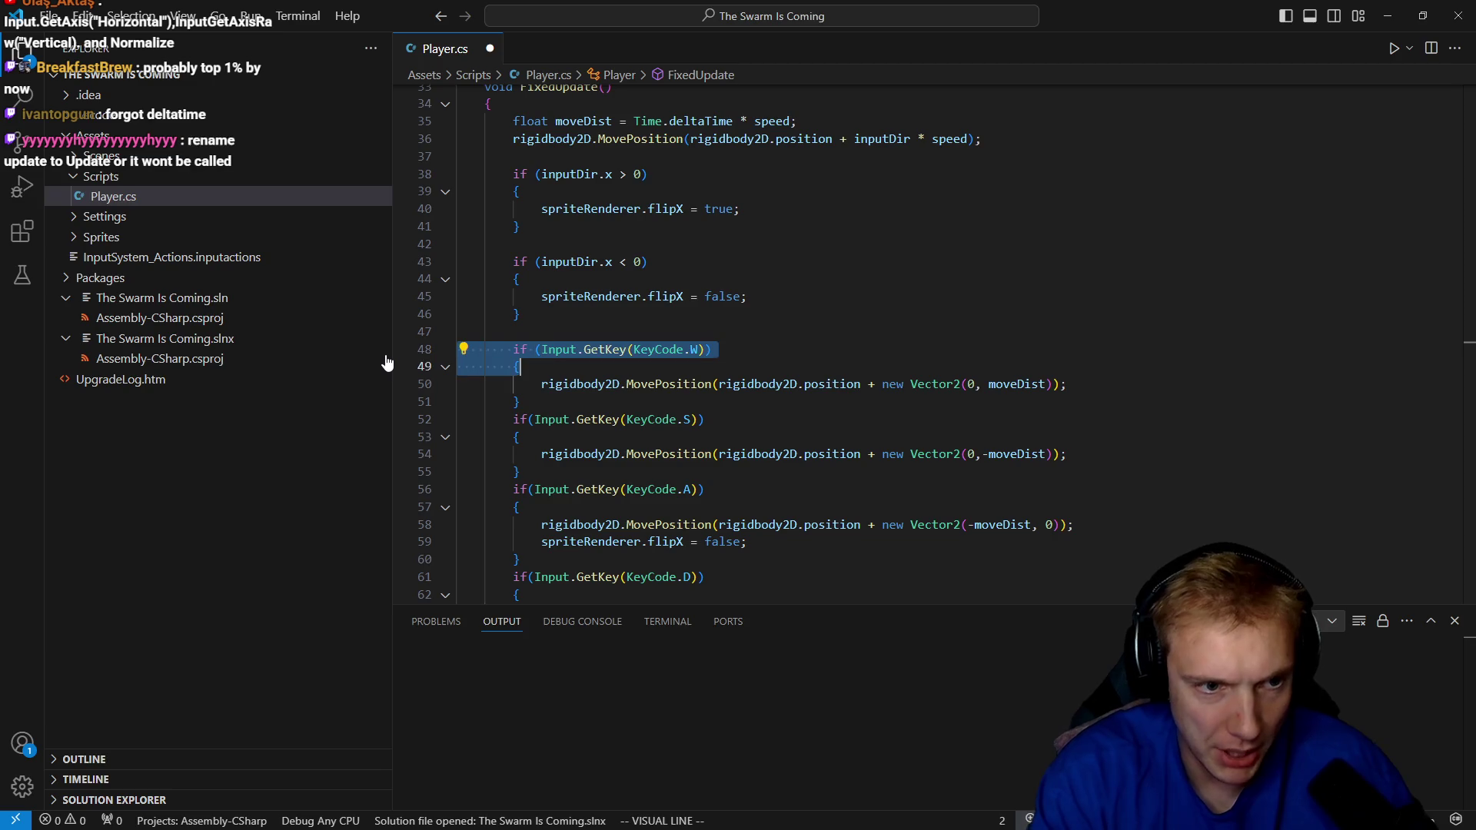
{"action": "key", "text": "j"}
{"action": "key", "text": "j"}
{"action": "key", "text": "j"}
{"action": "key", "text": "j"}
{"action": "key", "text": "j"}
{"action": "key", "text": "d"}
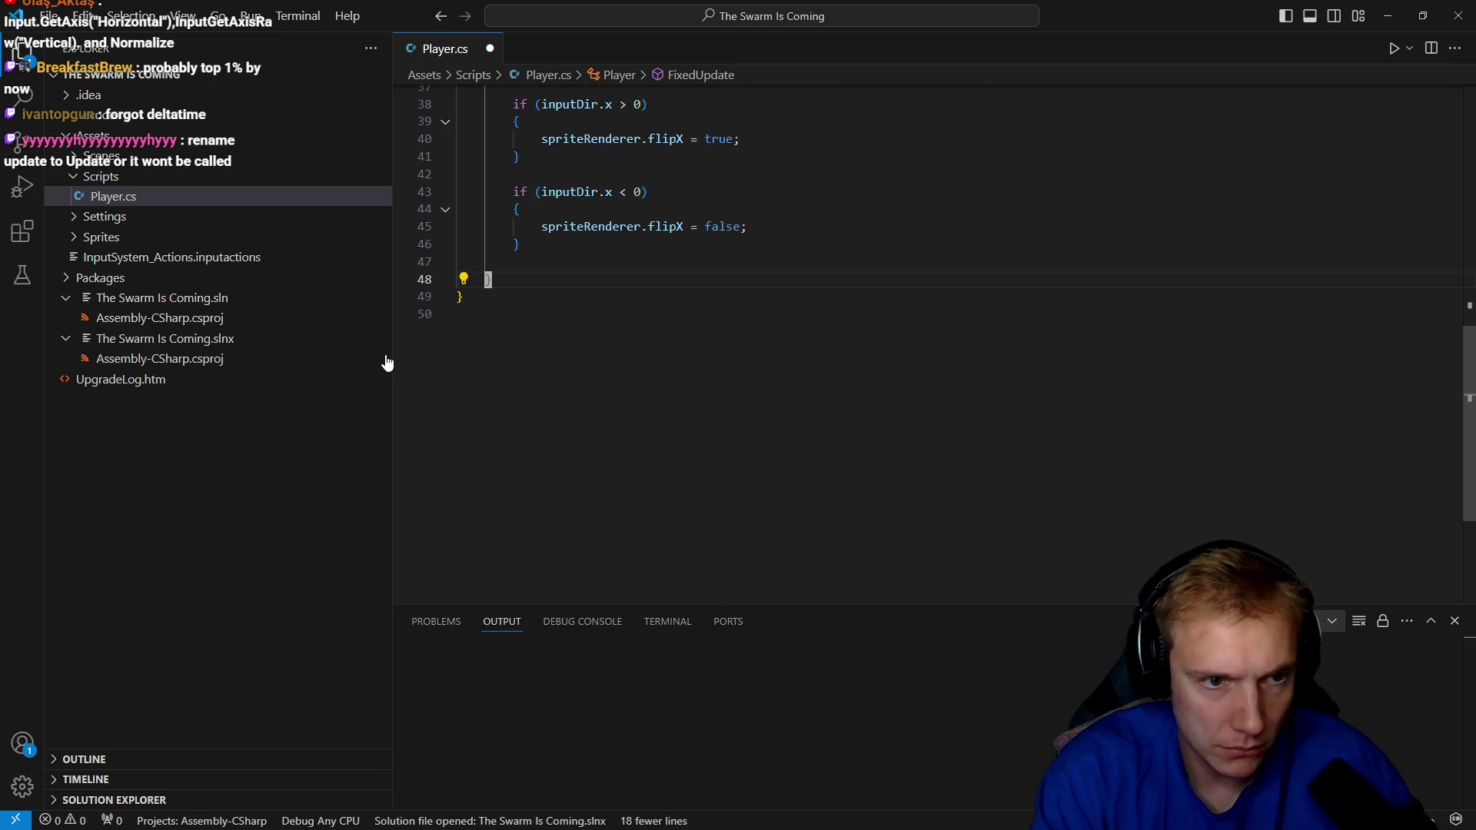
{"action": "key", "text": "d"}
{"action": "key", "text": "d"}
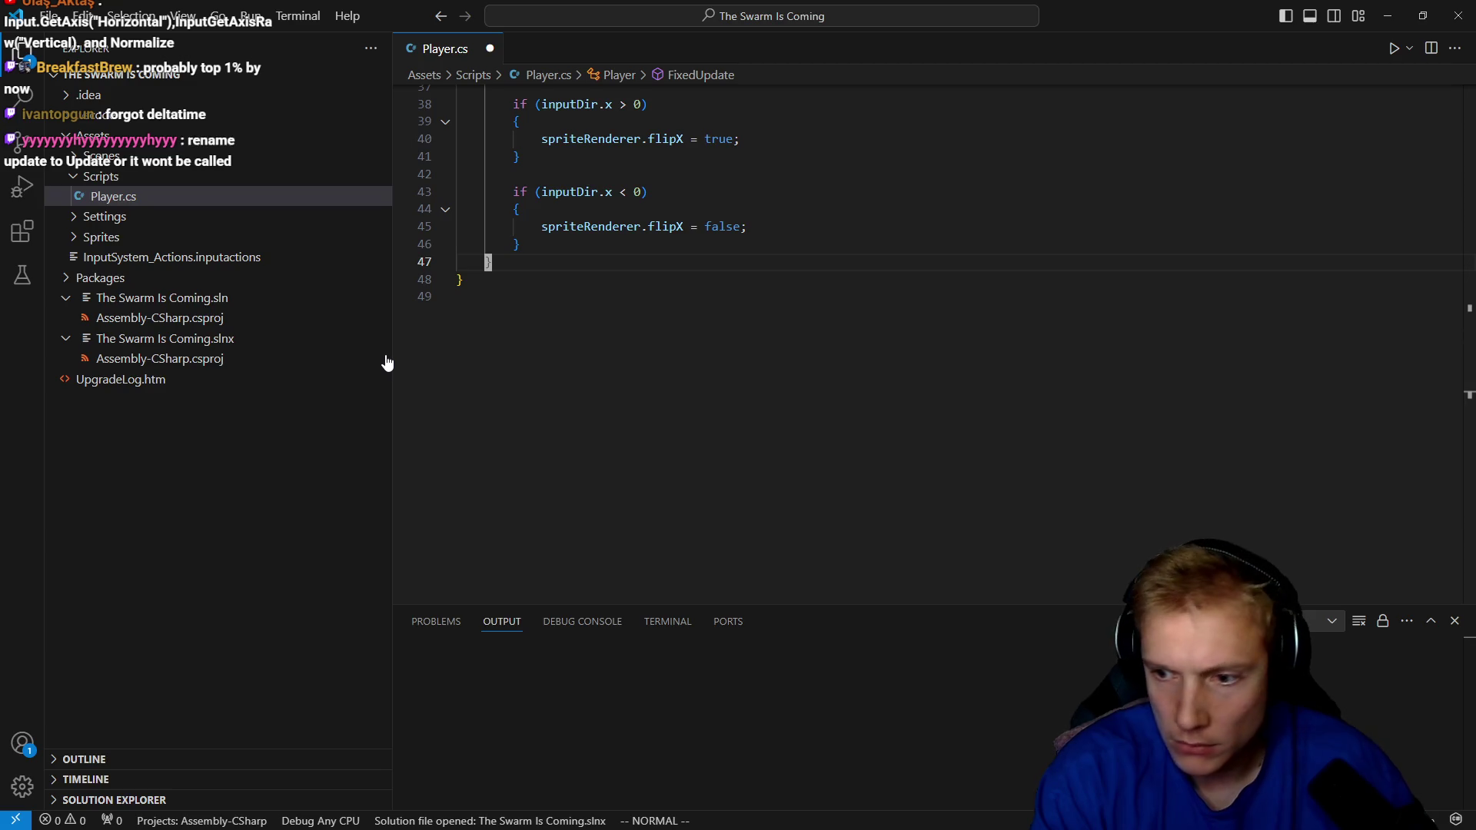
Rename the update method to Update.
{"action": "key", "text": "braceleft"}
{"action": "key", "text": "braceleft"}
{"action": "key", "text": "braceleft"}
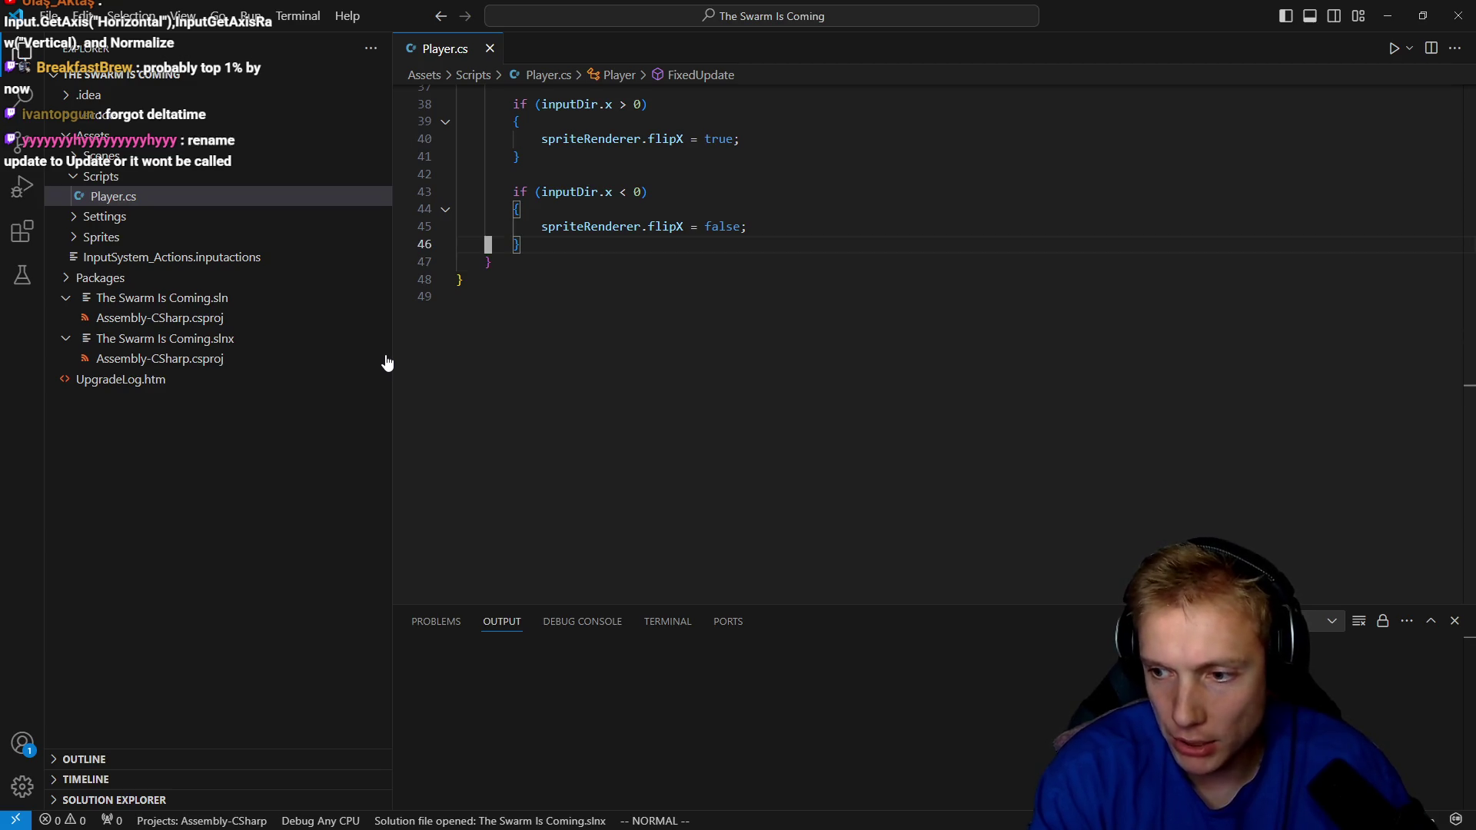
{"action": "key", "text": "j"}
{"action": "key", "text": "j"}
{"action": "type", "text": "wsU"}
{"action": "key", "text": "Escape"}
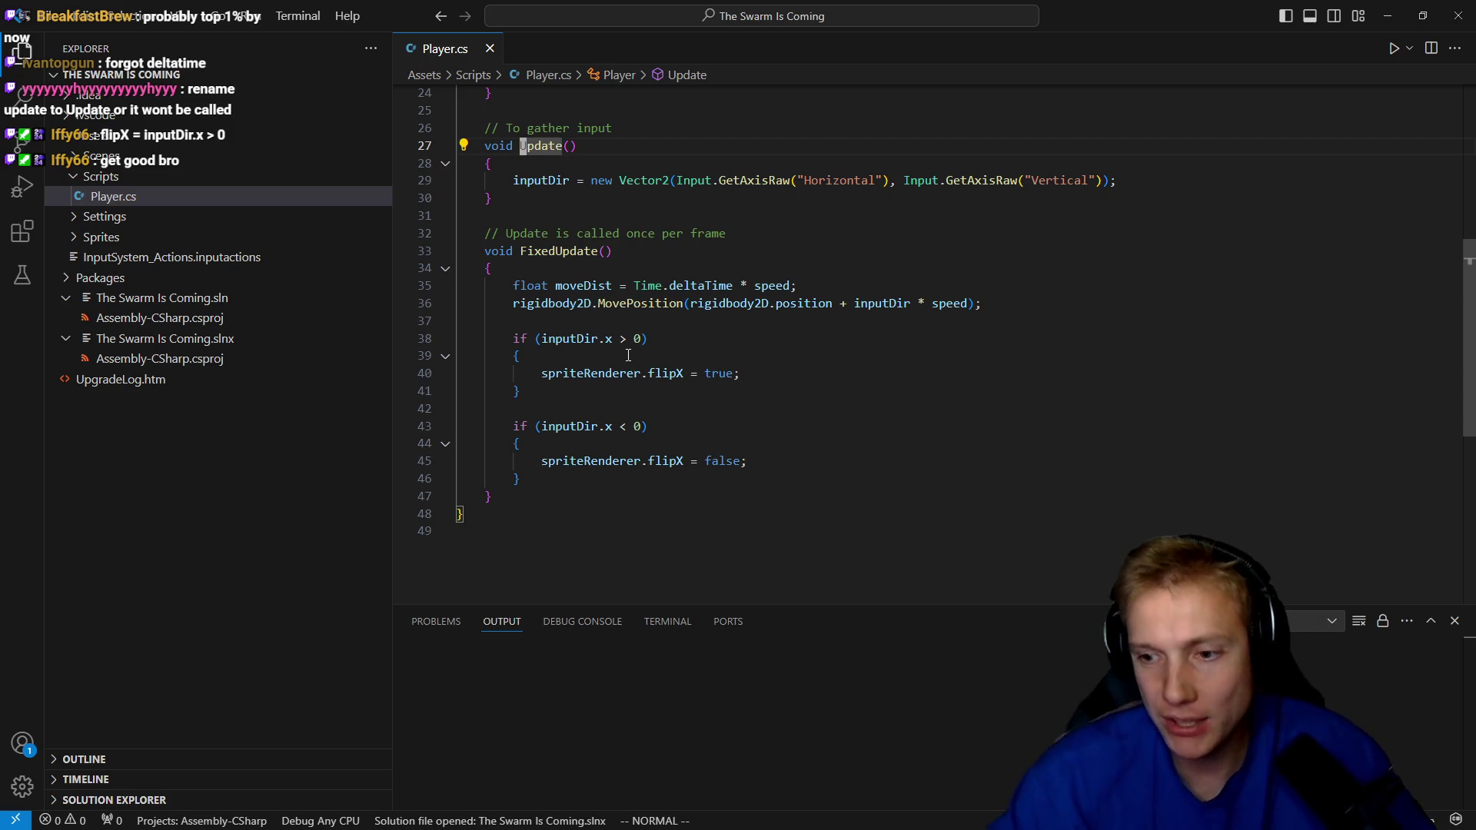
Scroll through Player.cs and check the flipX tooltip, then move over to Unity.
{"action": "scroll", "coordinate": [608, 176], "scroll_direction": "up", "scroll_amount": 5}
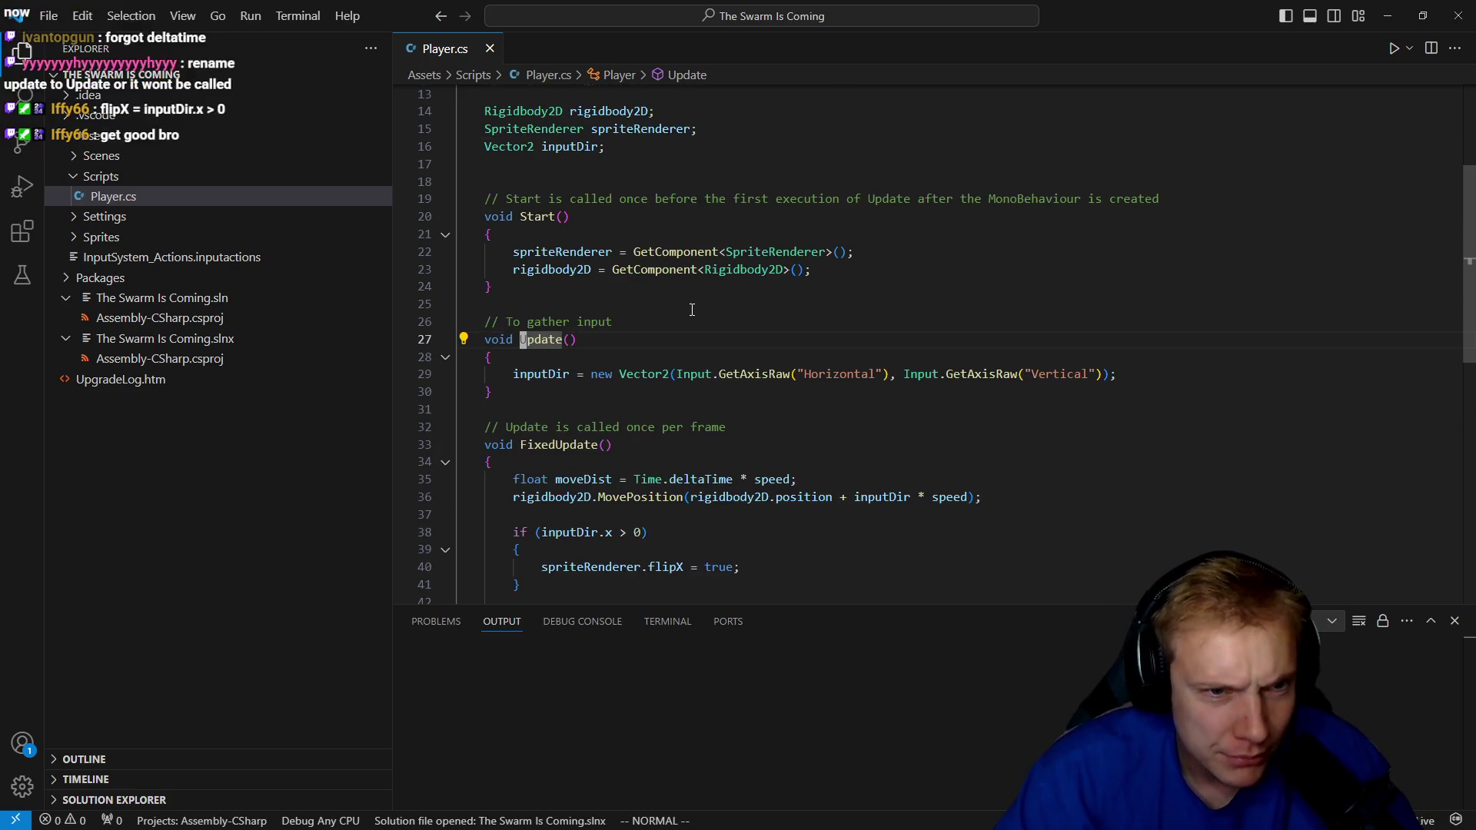
{"action": "scroll", "coordinate": [692, 307], "scroll_direction": "down", "scroll_amount": 3}
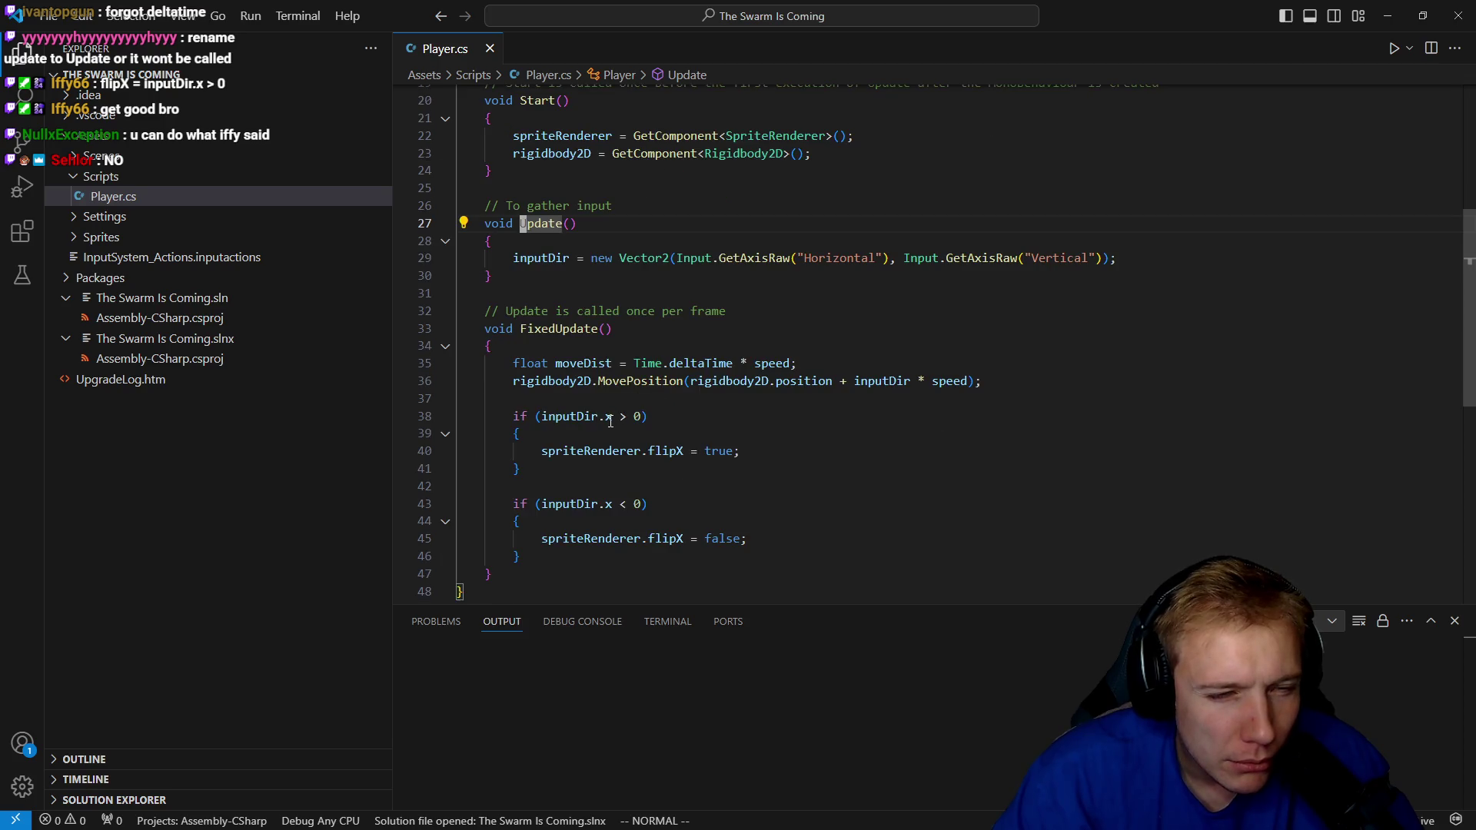
{"action": "left_click", "coordinate": [664, 450]}
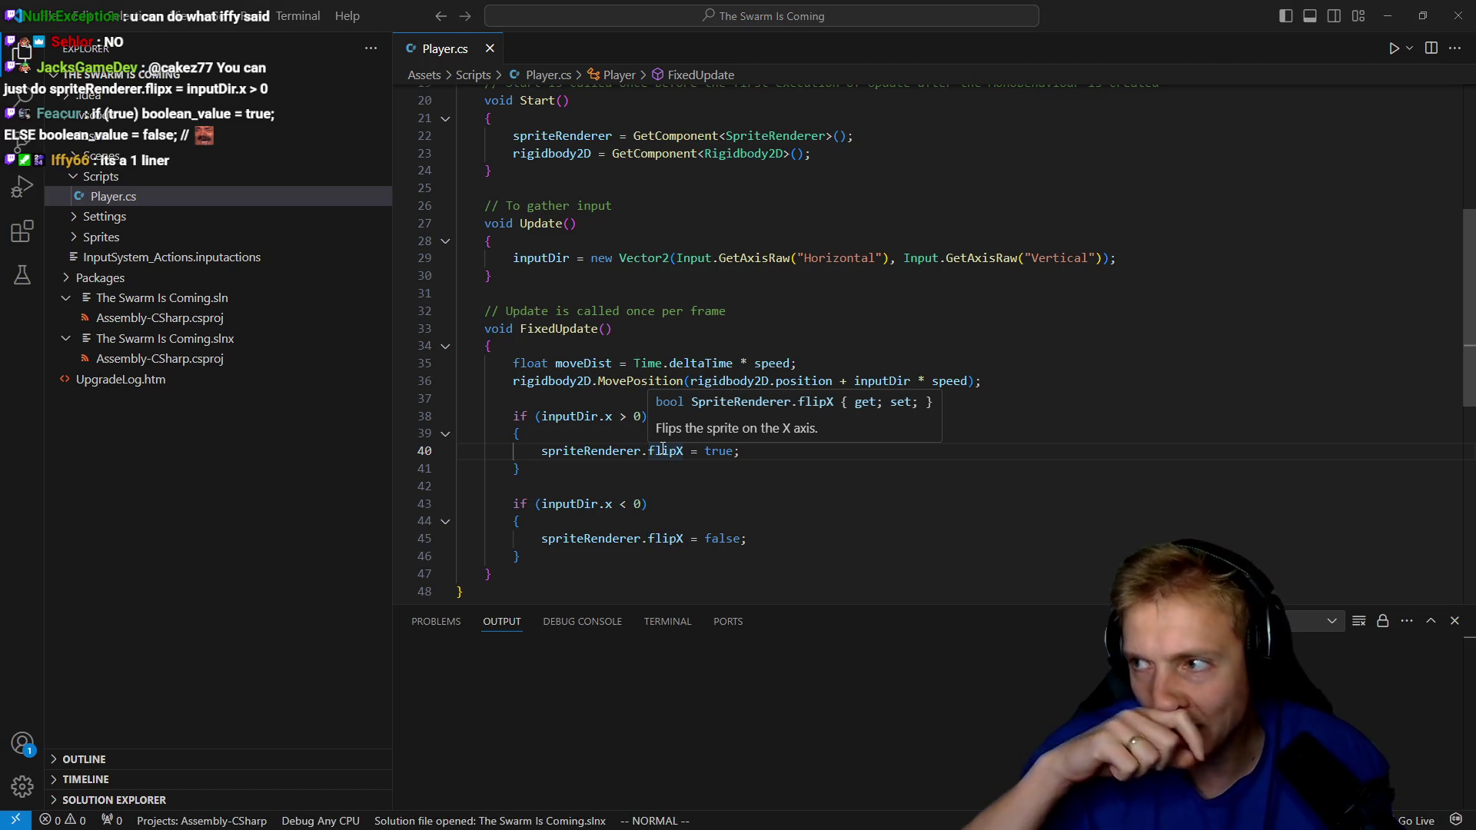
{"action": "key", "text": "alt+Tab"}
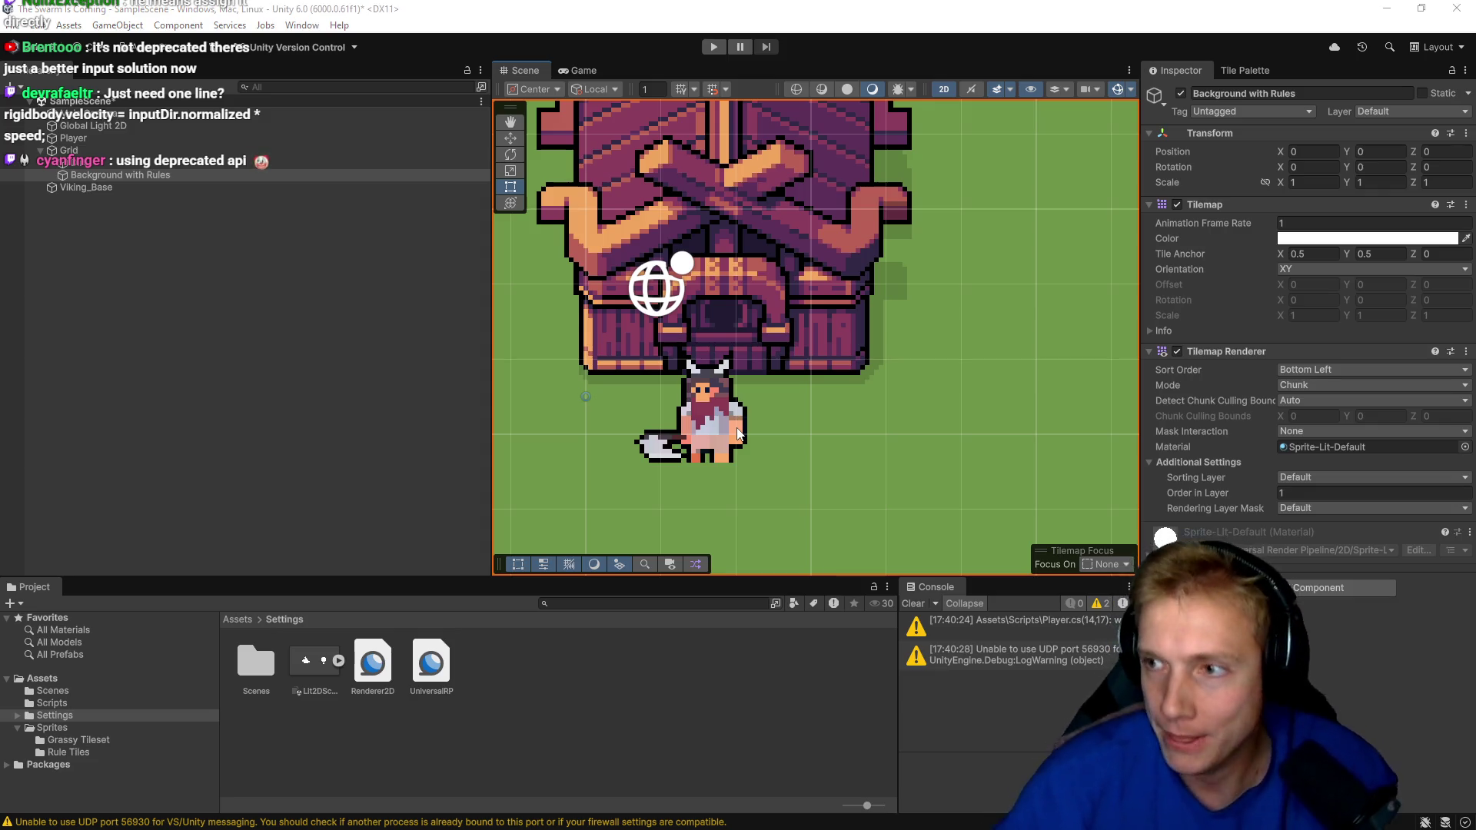
Play the scene briefly to test walking past the house, stop it, and return to Player.cs.
{"action": "key", "text": "alt+Tab"}
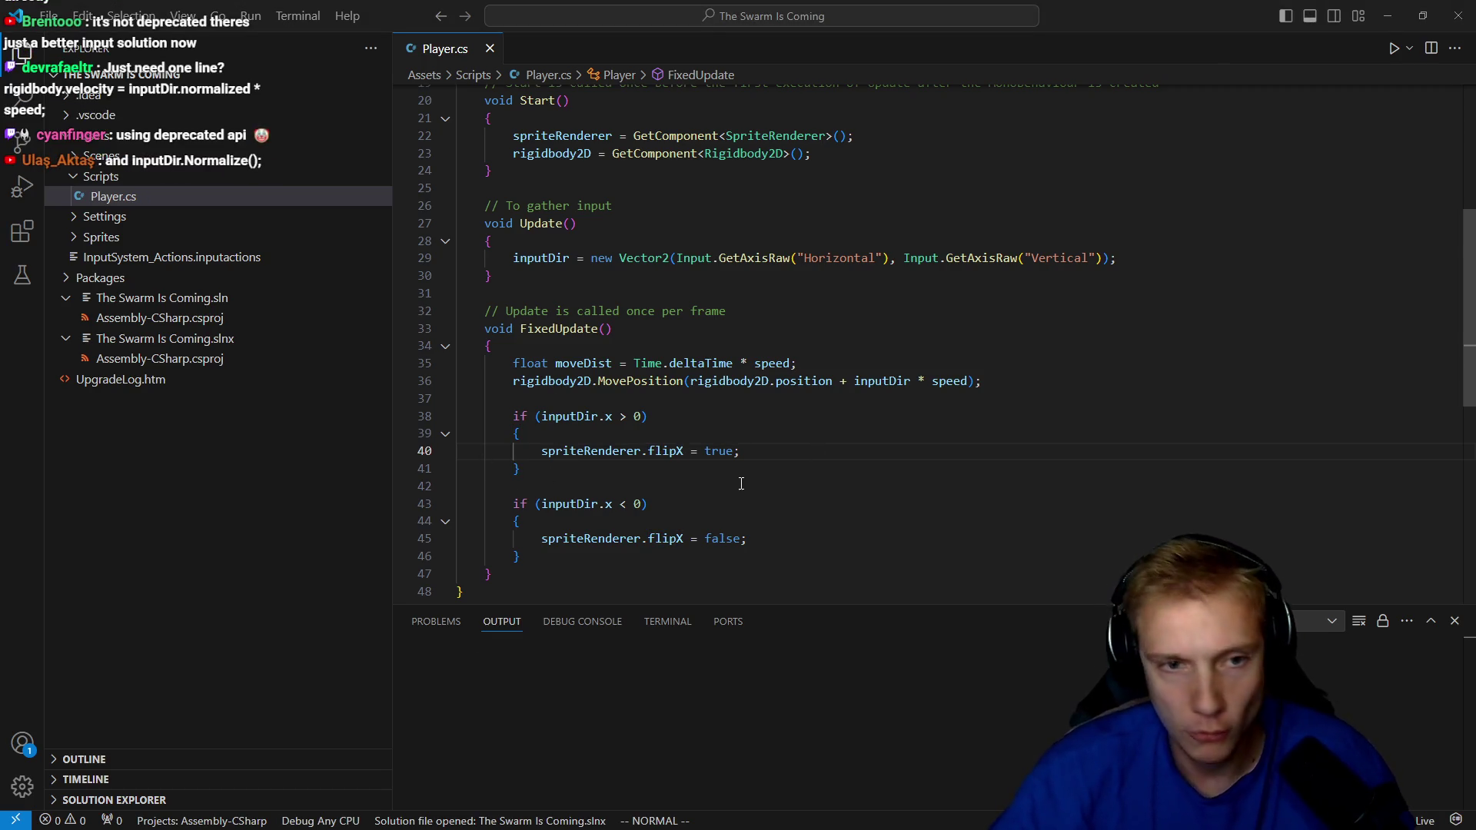
{"action": "key", "text": "alt+Tab"}
{"action": "left_click", "coordinate": [711, 50]}
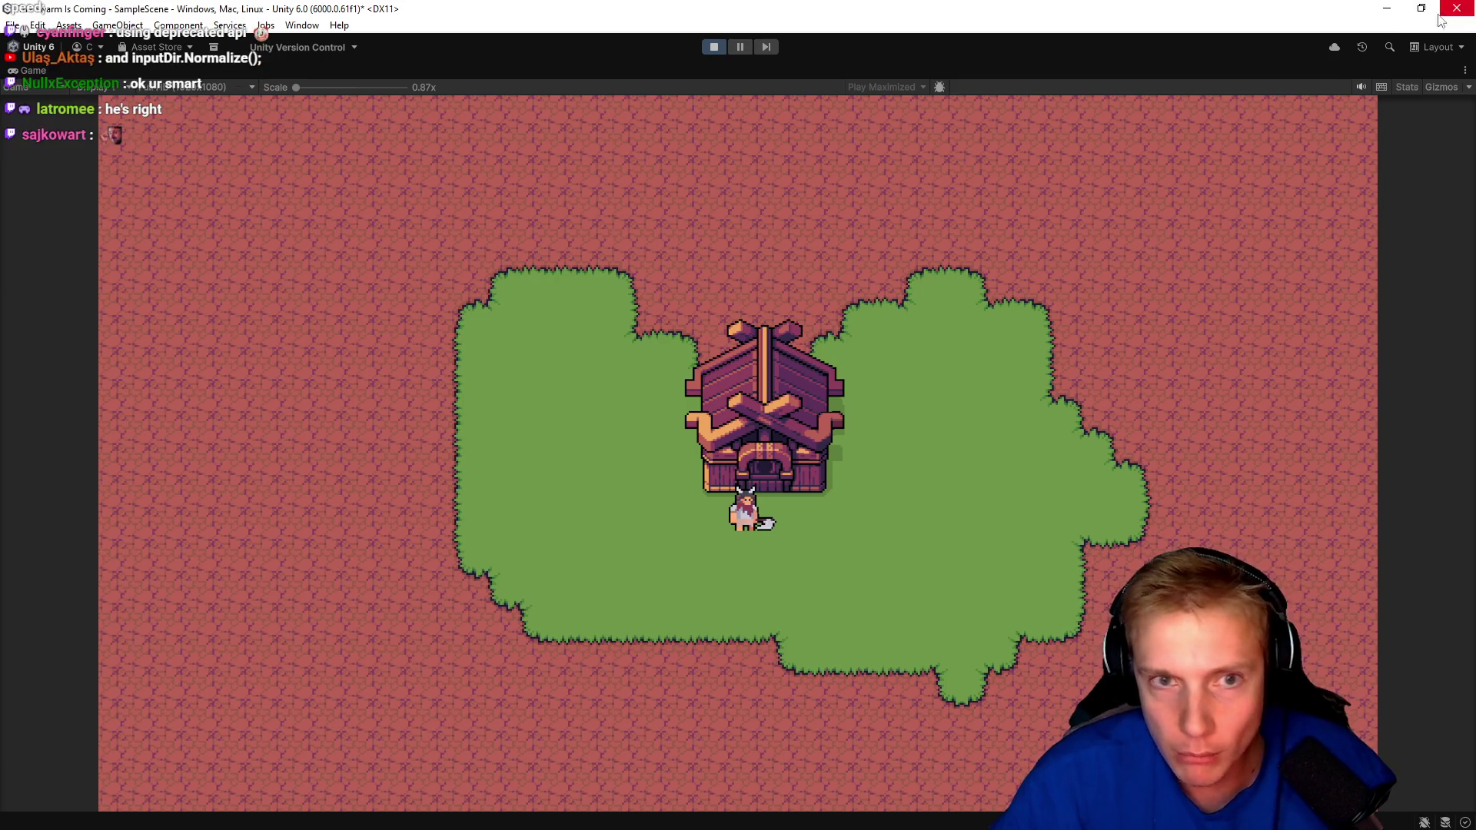
{"action": "left_click", "coordinate": [714, 47]}
{"action": "key", "text": "alt+Tab"}
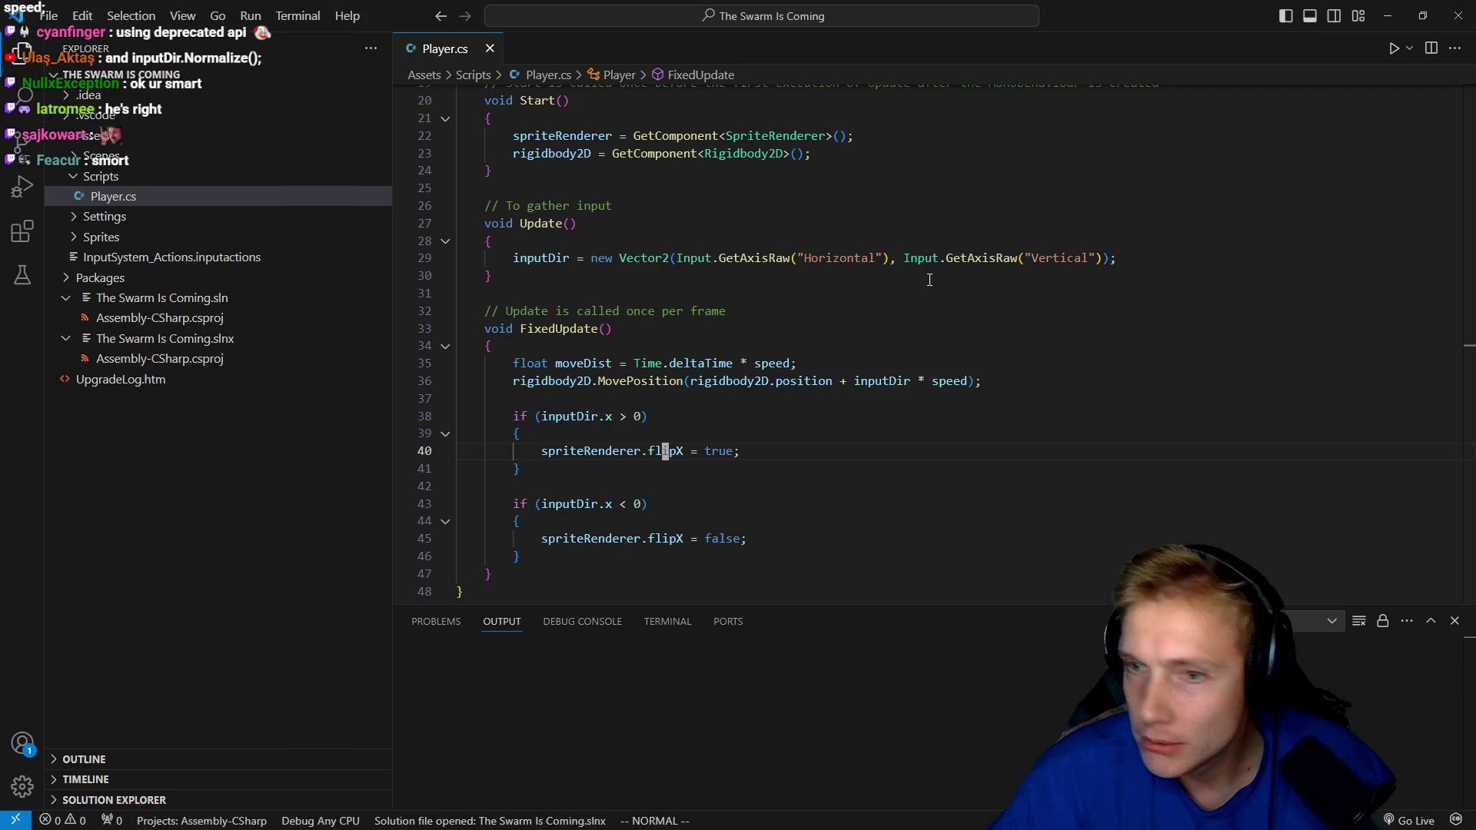
On line 29 in Update(), add a normalize call, initially misplaced before Vector2.
{"action": "scroll", "coordinate": [740, 380], "scroll_direction": "down", "scroll_amount": 2}
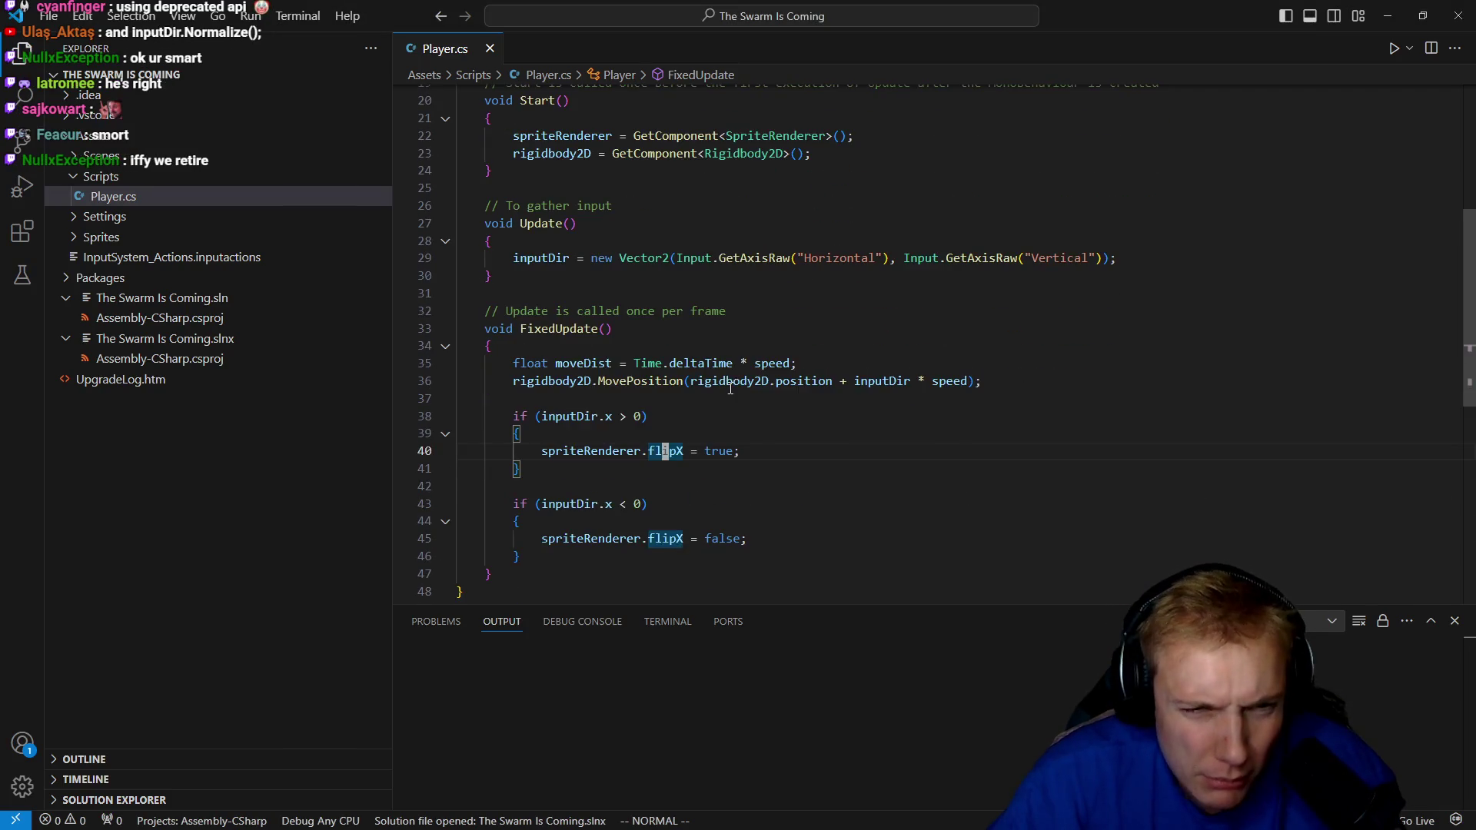
{"action": "left_click", "coordinate": [504, 258]}
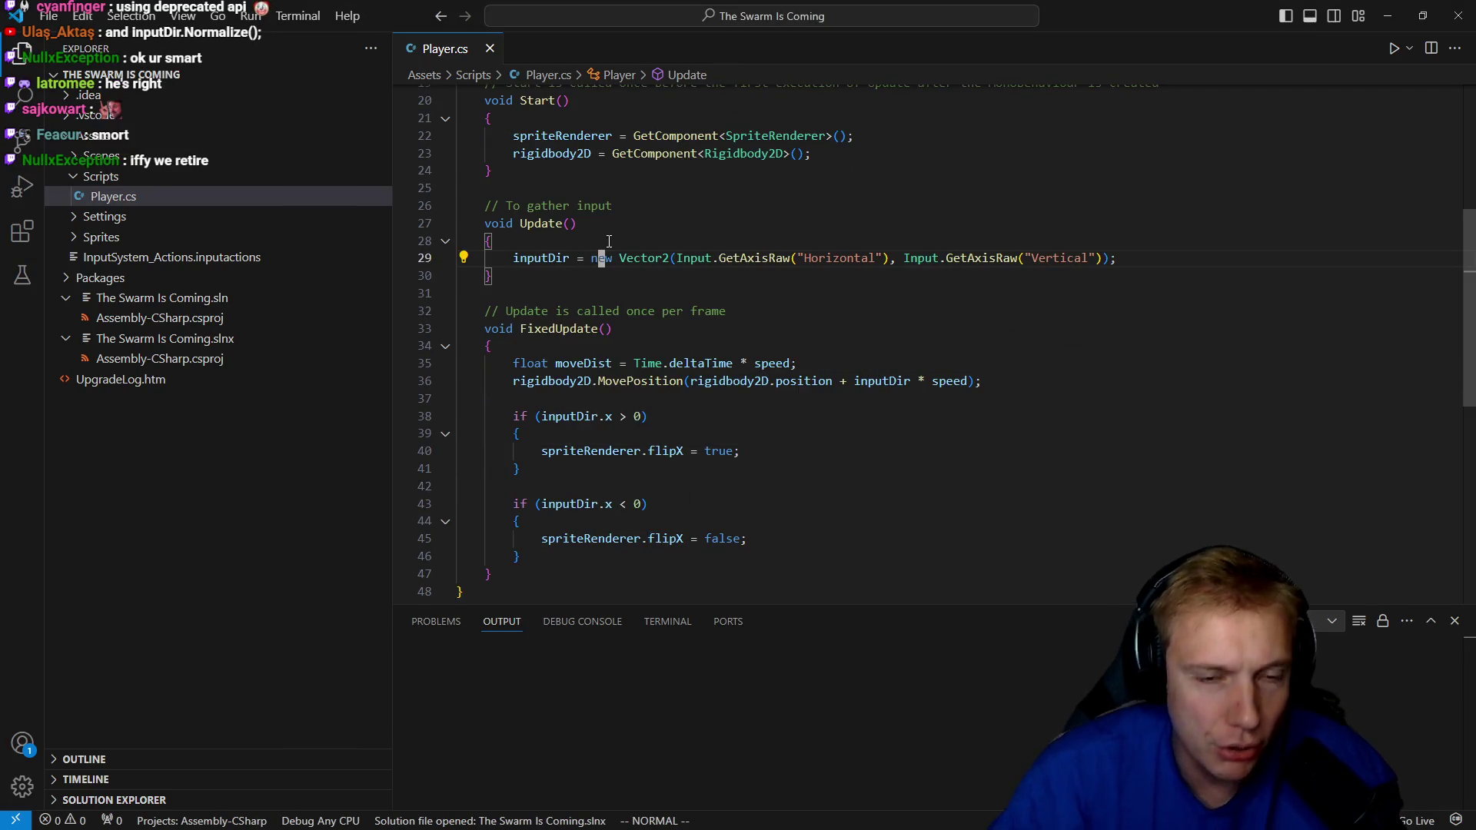
{"action": "key", "text": "w"}
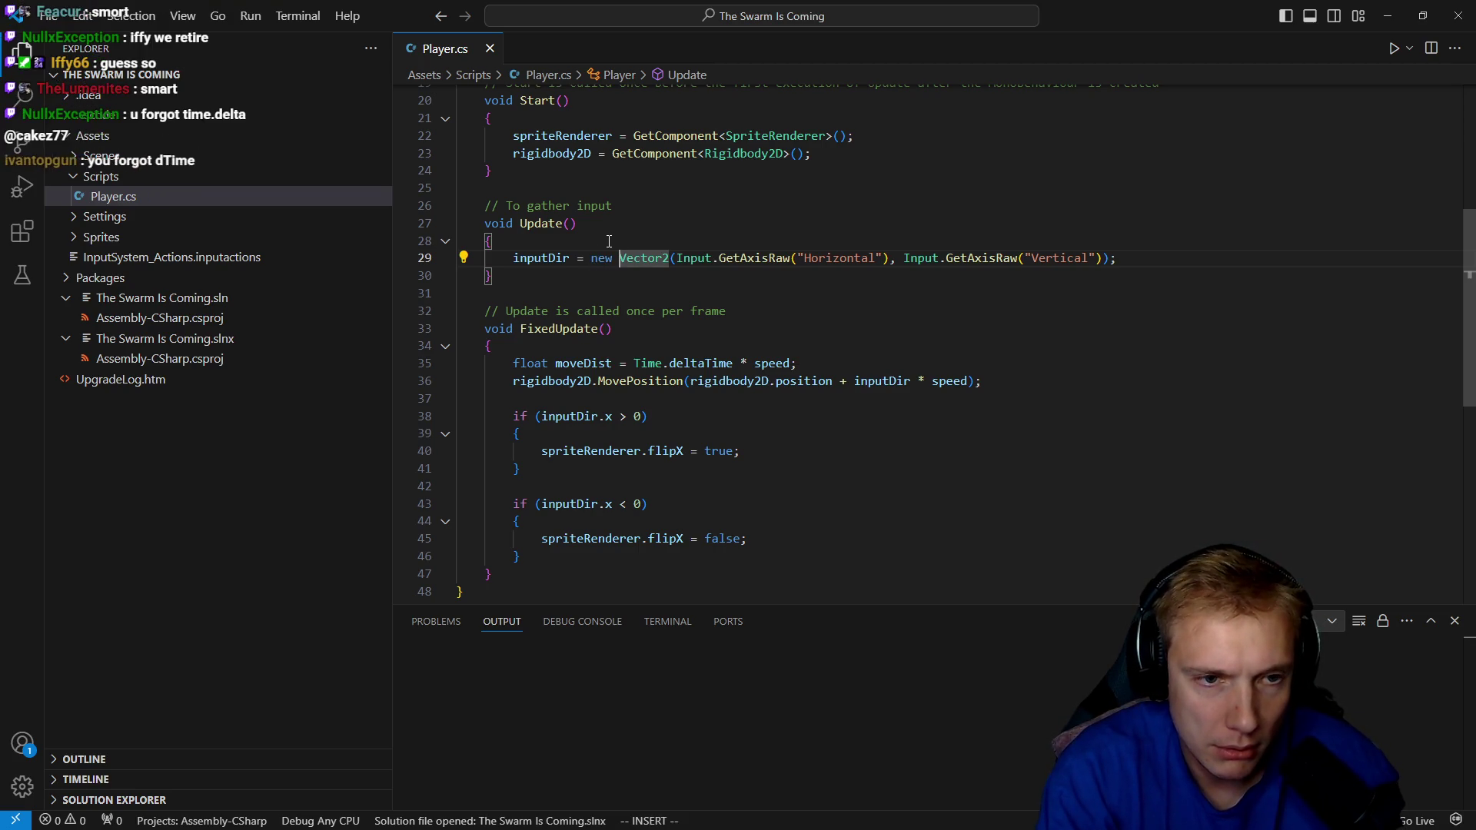
{"action": "type", "text": "inormaliz"}
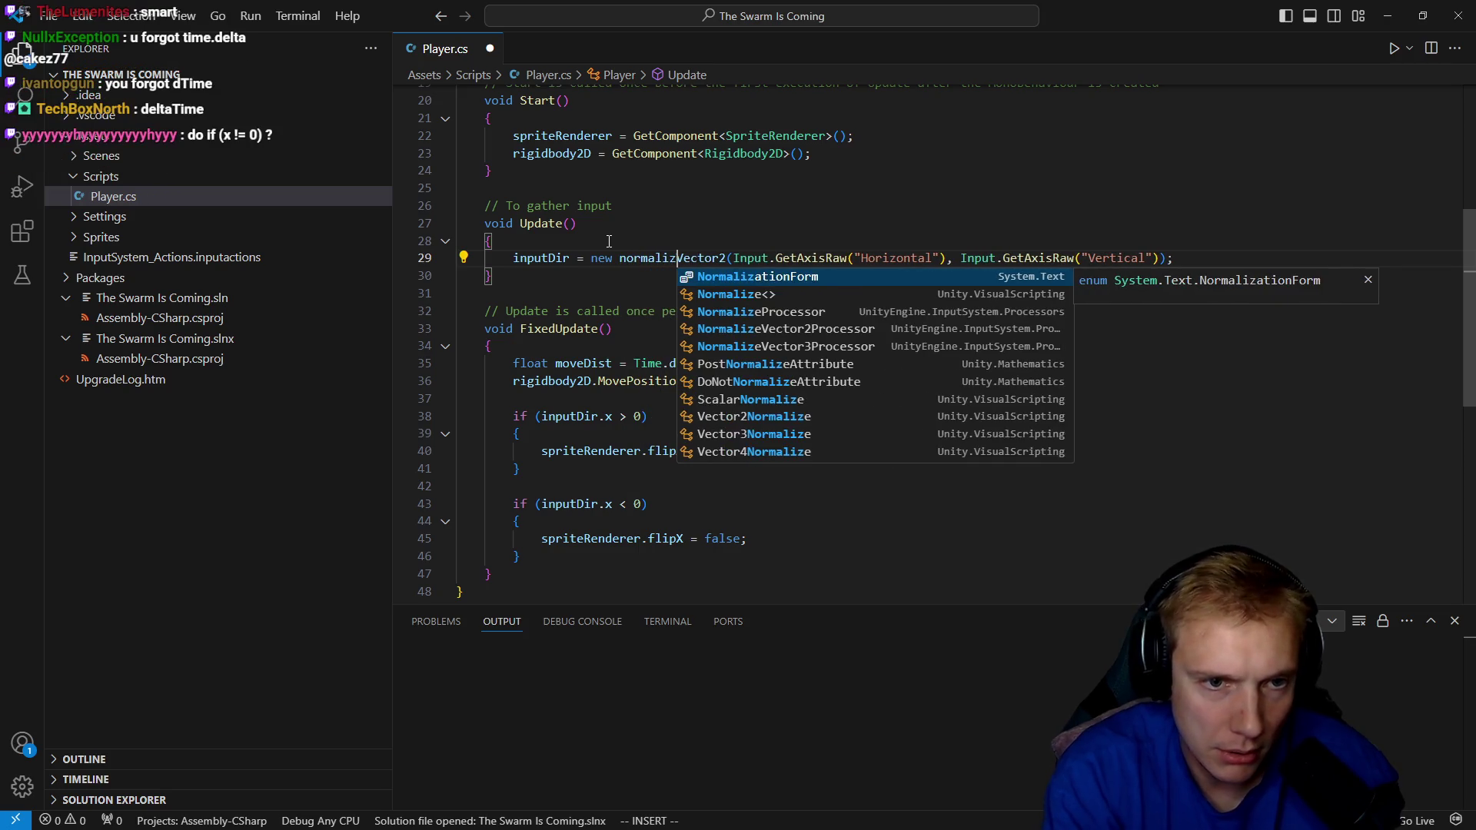
{"action": "key", "text": "BackSpace"}
{"action": "key", "text": "BackSpace"}
{"action": "key", "text": "BackSpace"}
{"action": "type", "text": "Vc"}
{"action": "key", "text": "Down"}
{"action": "key", "text": "Down"}
{"action": "key", "text": "Up"}
{"action": "key", "text": "Return"}
{"action": "type", "text": ".no"}
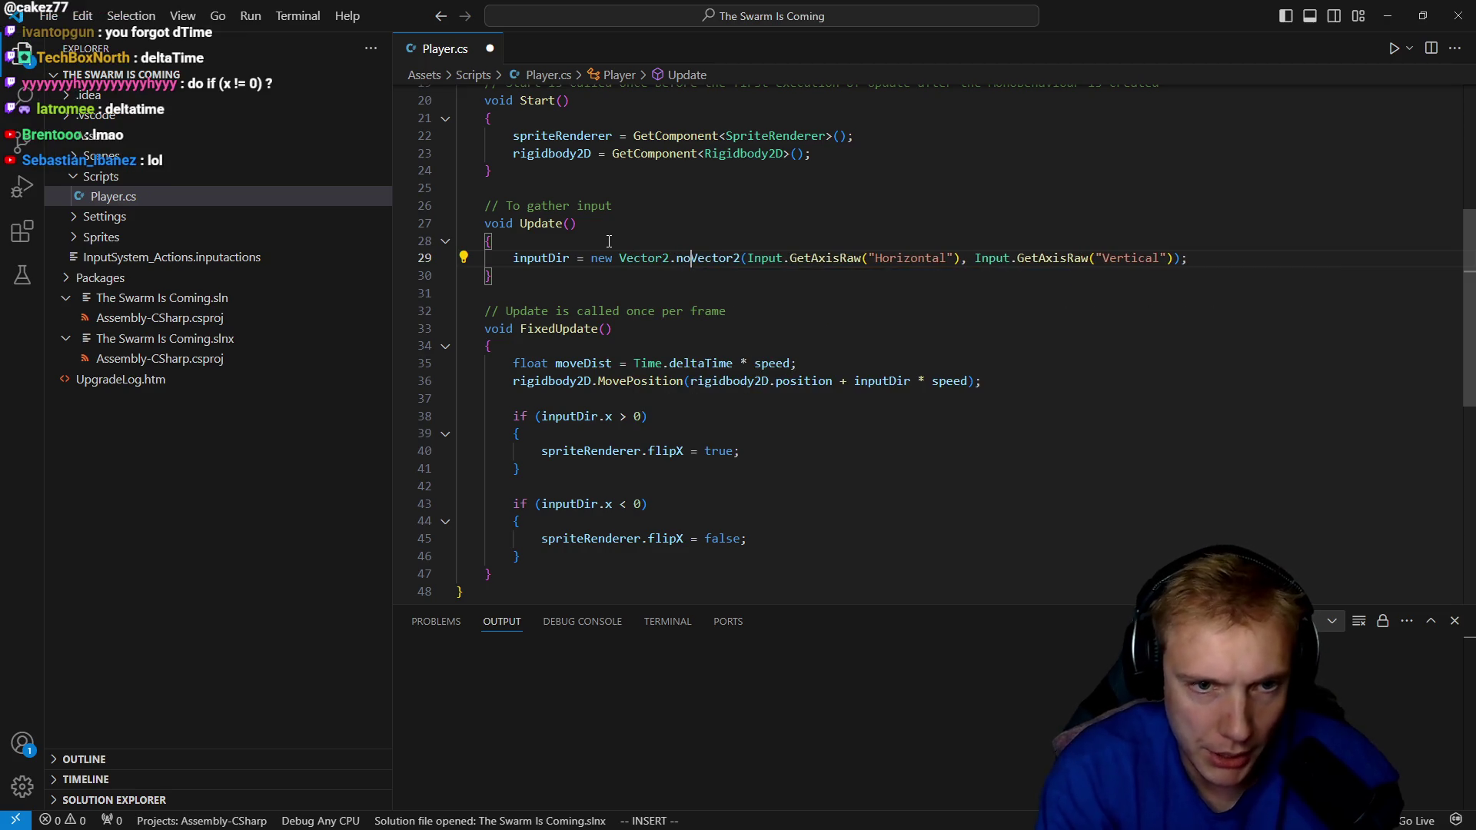
{"action": "type", "text": "rmalize ("}
{"action": "key", "text": "Escape"}
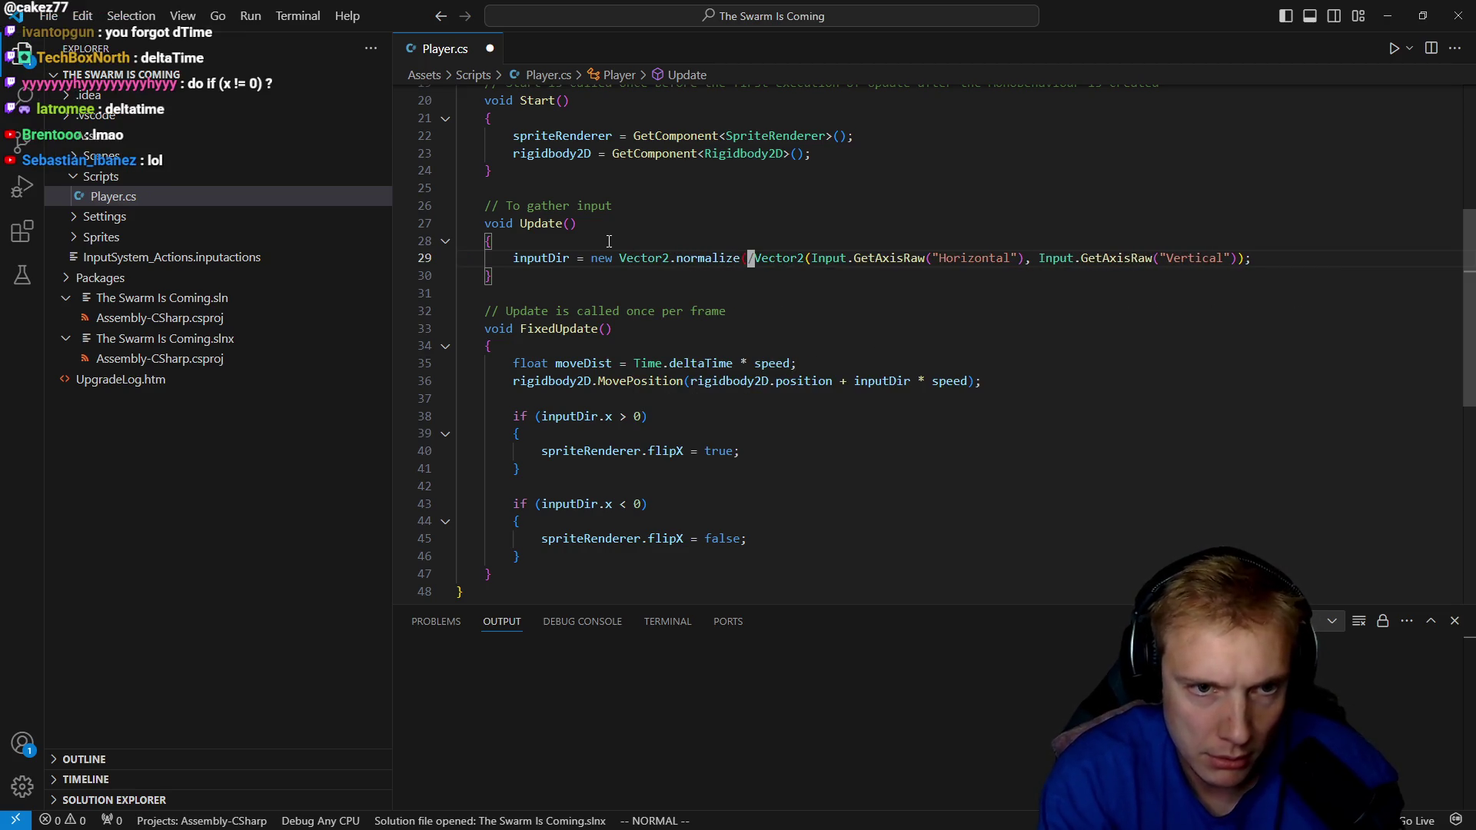
{"action": "key", "text": "x"}
{"action": "key", "text": "w"}
{"action": "key", "text": "w"}
{"action": "key", "text": "w"}
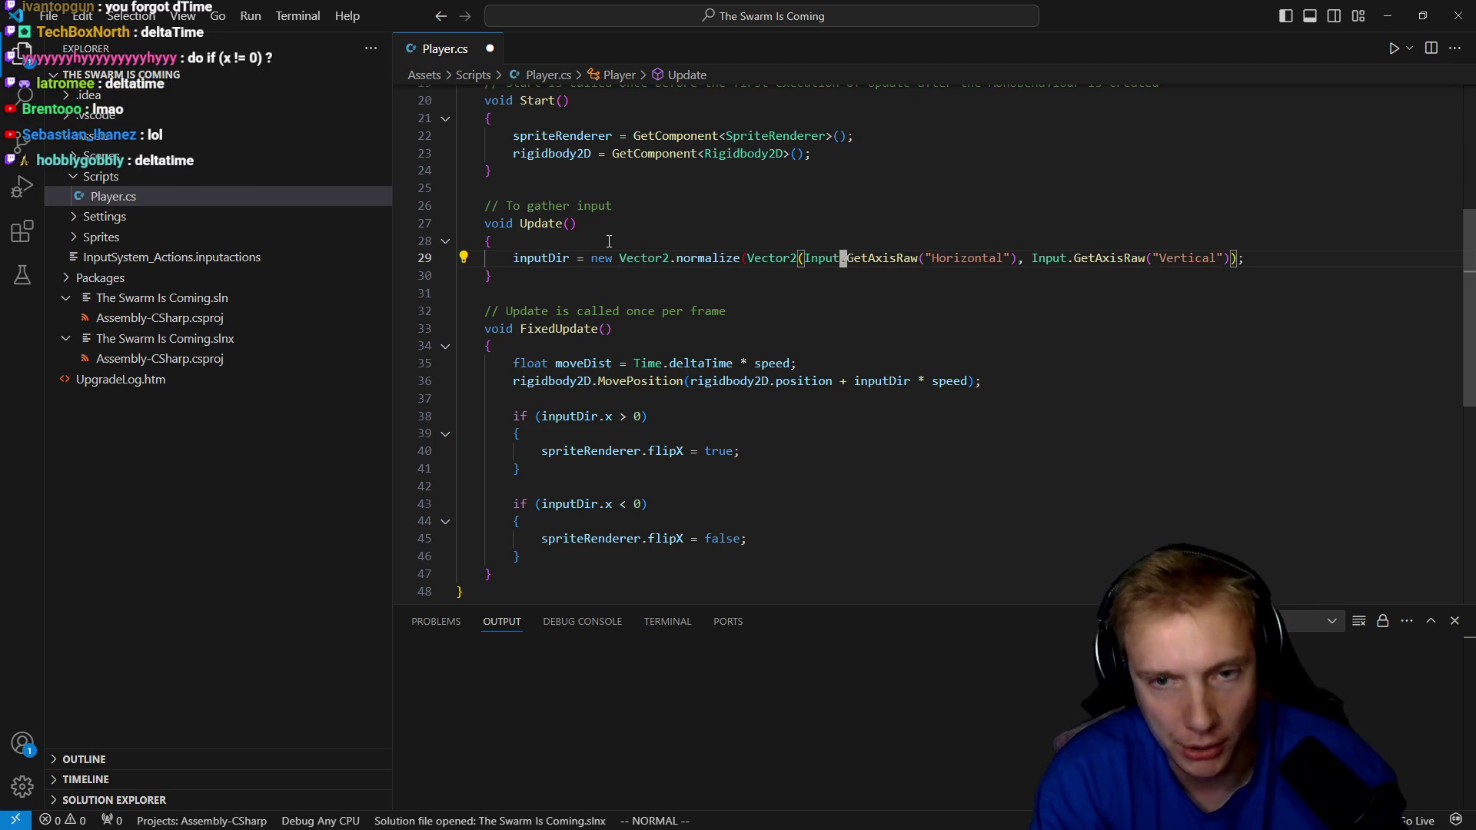
Remove the misplaced prefix and append .normalized() after new Vector2(...).
{"action": "key", "text": "i"}
{"action": "key", "text": "BackSpace"}
{"action": "key", "text": "BackSpace"}
{"action": "key", "text": "BackSpace"}
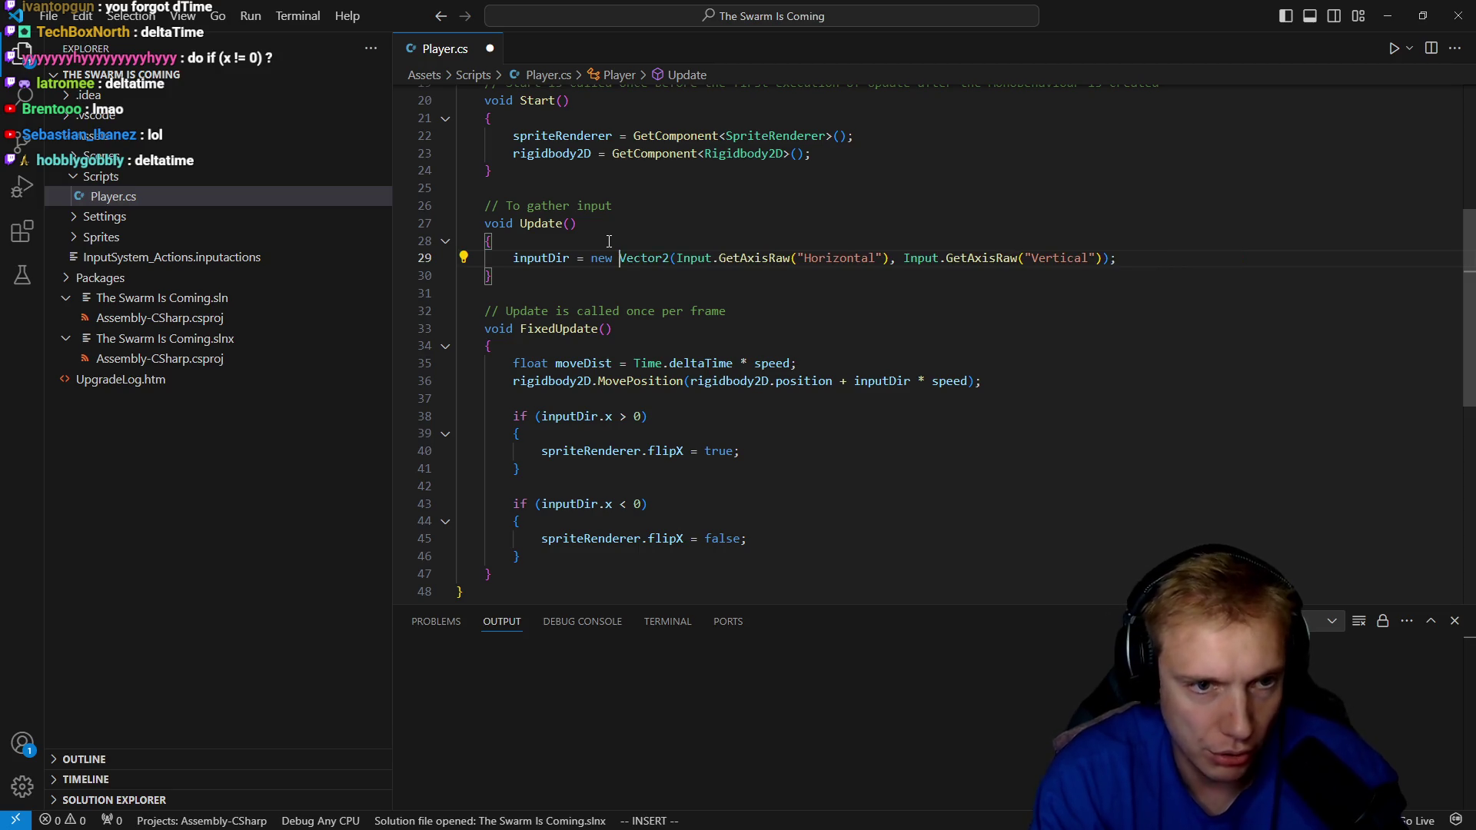
{"action": "type", "text": ").no"}
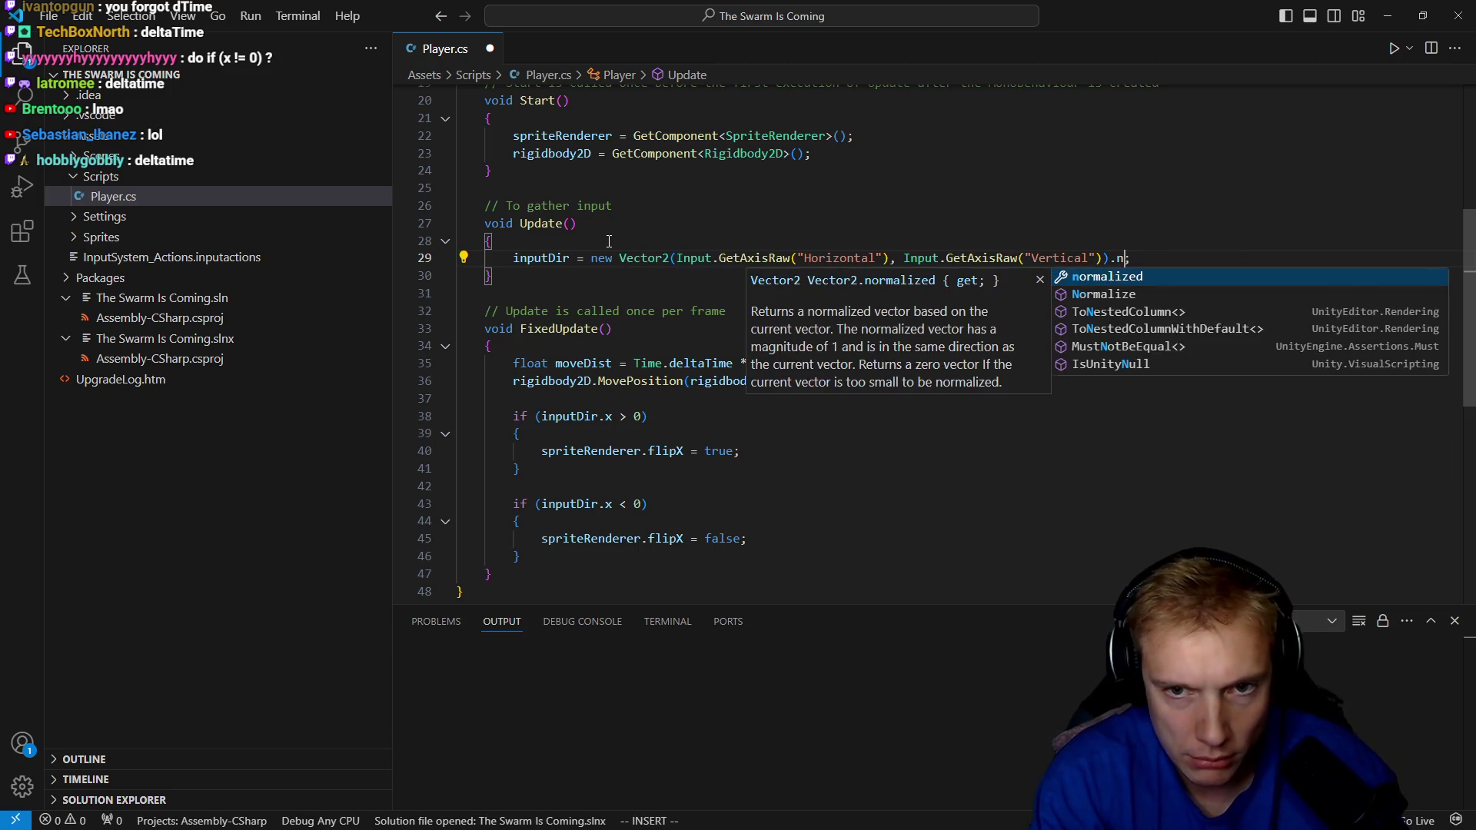
{"action": "key", "text": "Tab"}
{"action": "type", "text": "("}
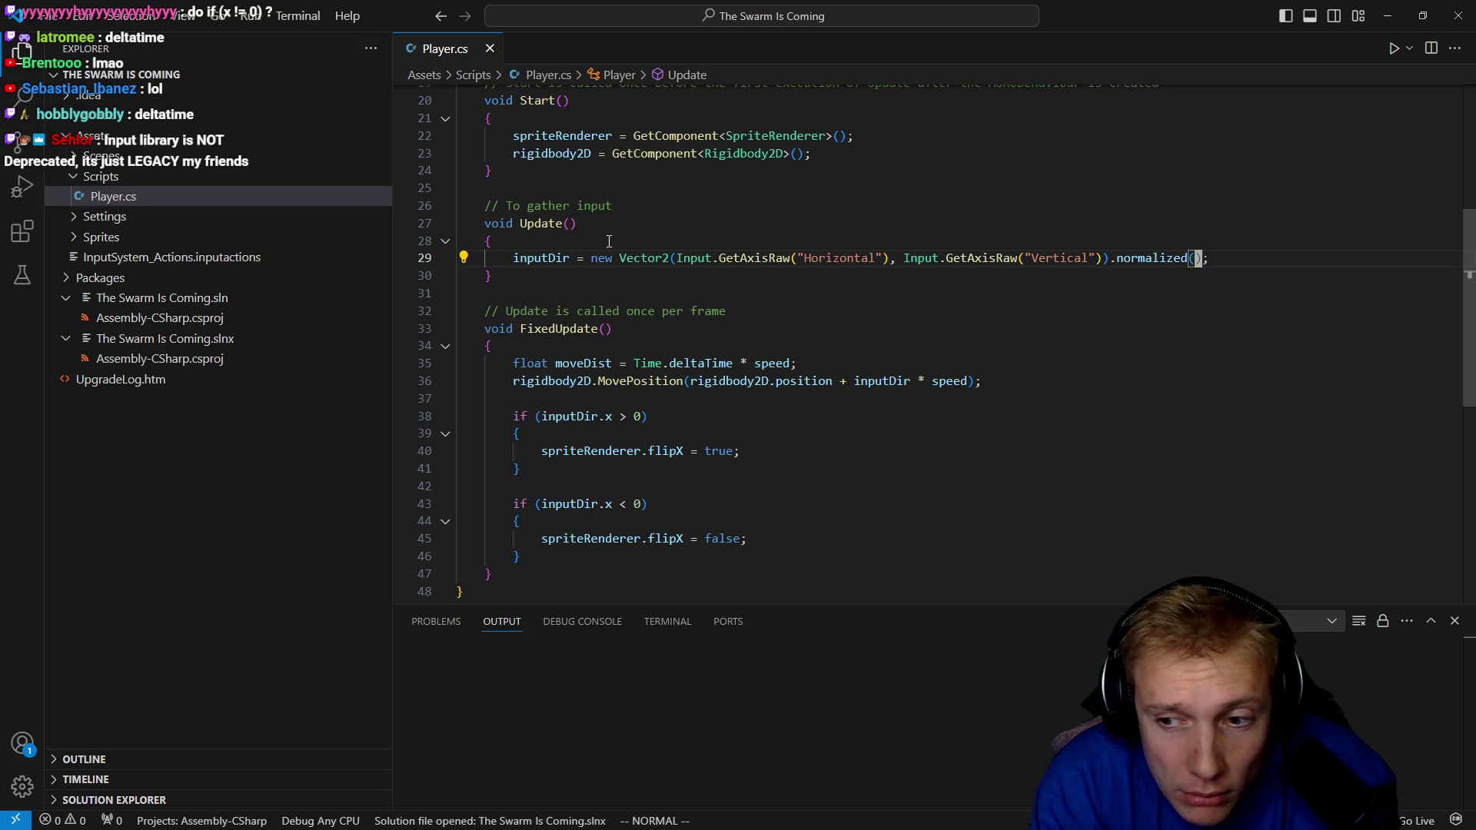
{"action": "key", "text": "j"}
{"action": "key", "text": "j"}
{"action": "key", "text": "j"}
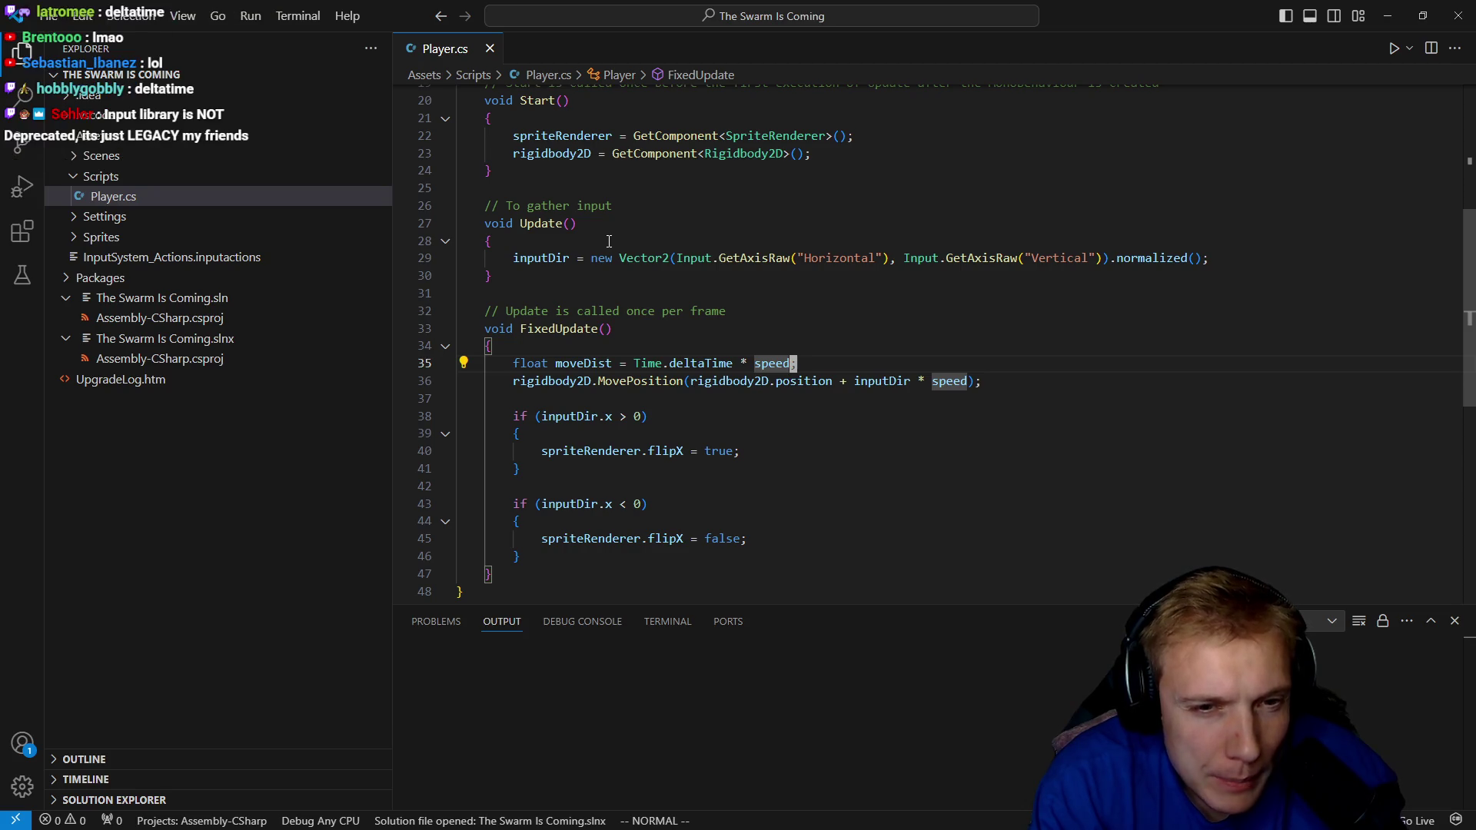
Make MovePosition use moveDist instead of speed, and compute moveDist with Time.fixedDeltaTime.
{"action": "key", "text": "j"}
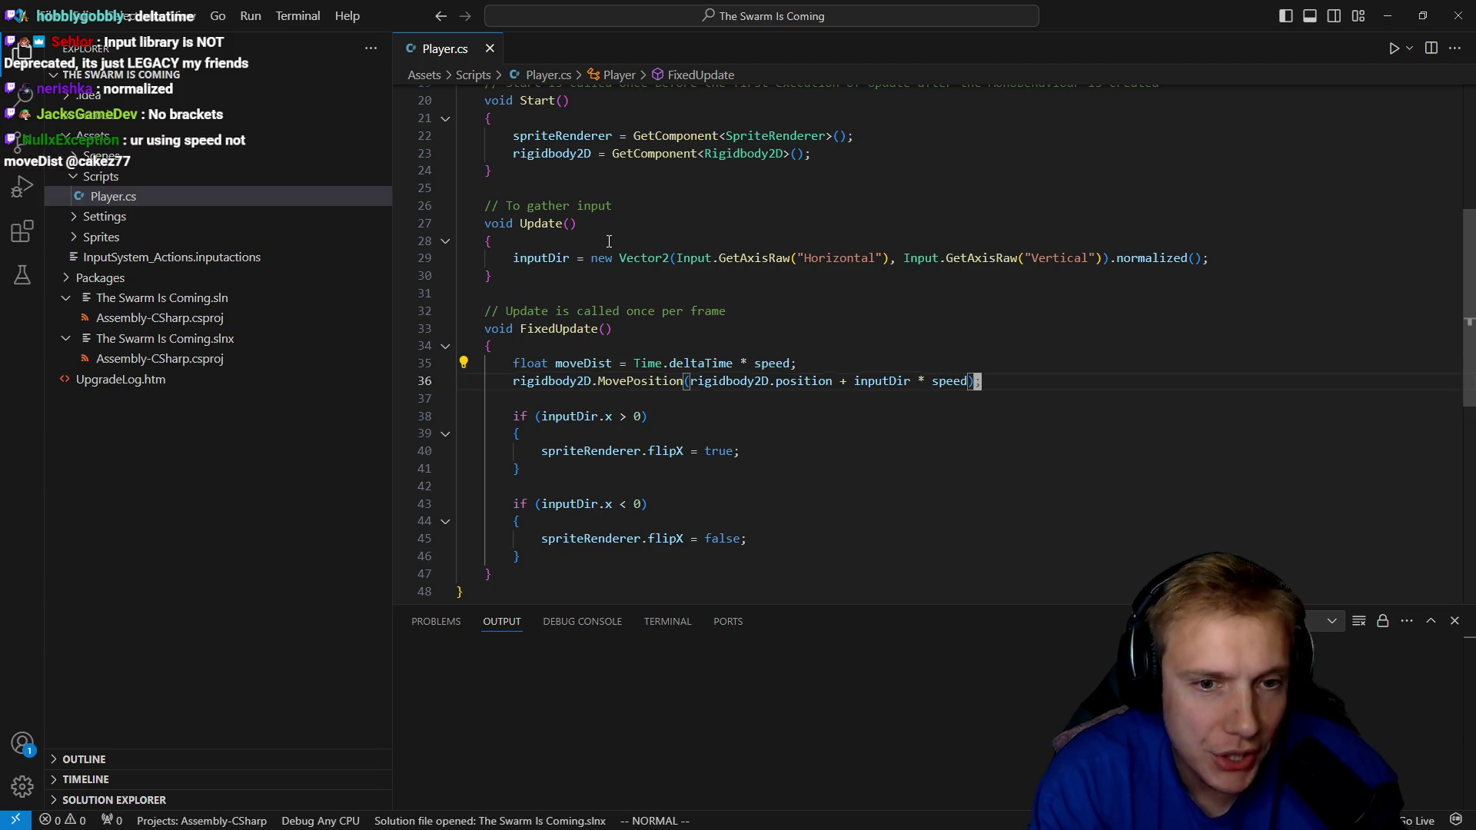
{"action": "type", "text": "b"}
{"action": "type", "text": "ciwmo"}
{"action": "key", "text": "Tab"}
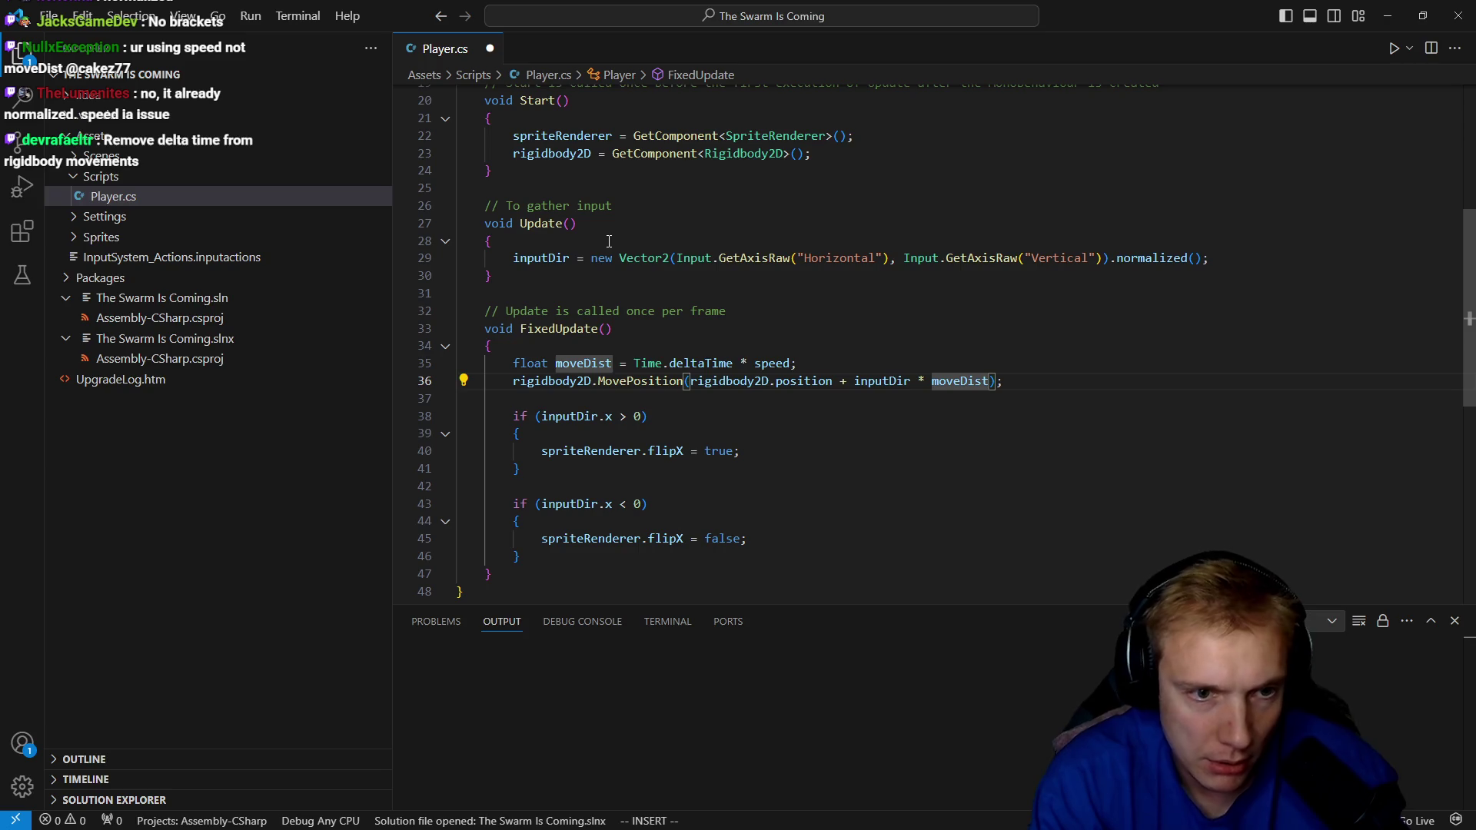
{"action": "key", "text": "k"}
{"action": "key", "text": "k"}
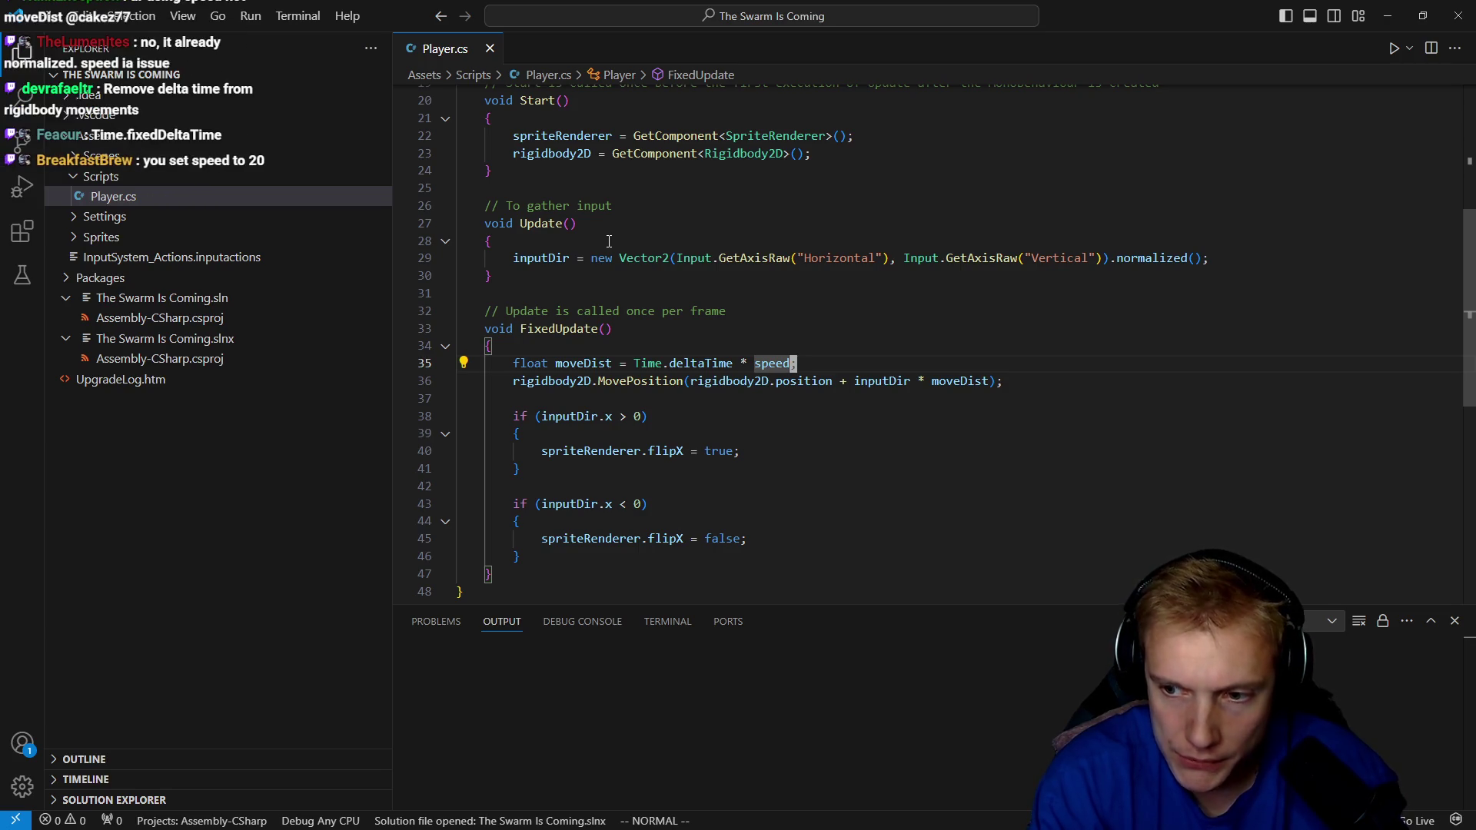
{"action": "type", "text": "afixedDeltaTime"}
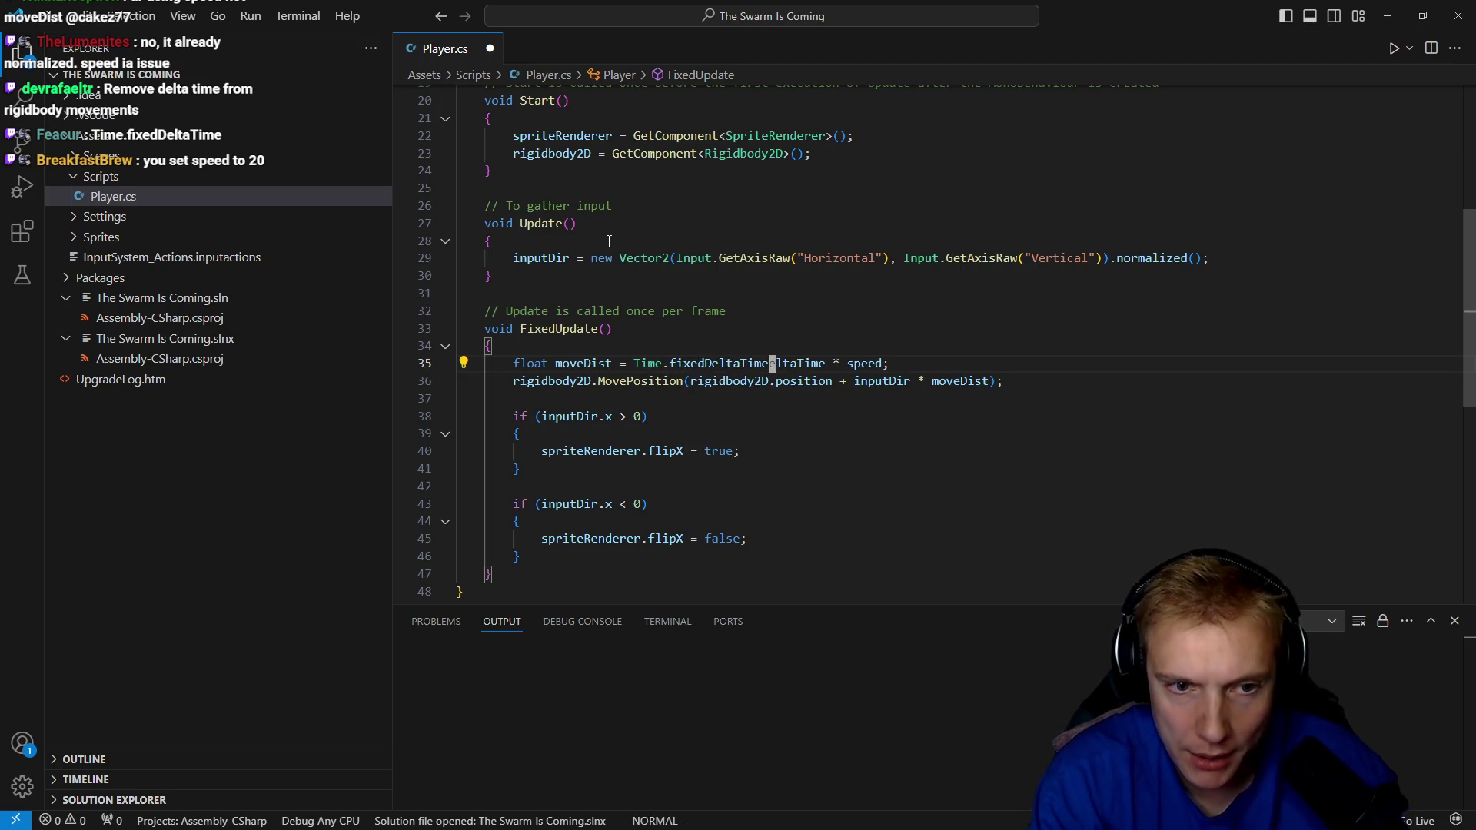
{"action": "type", "text": "de"}
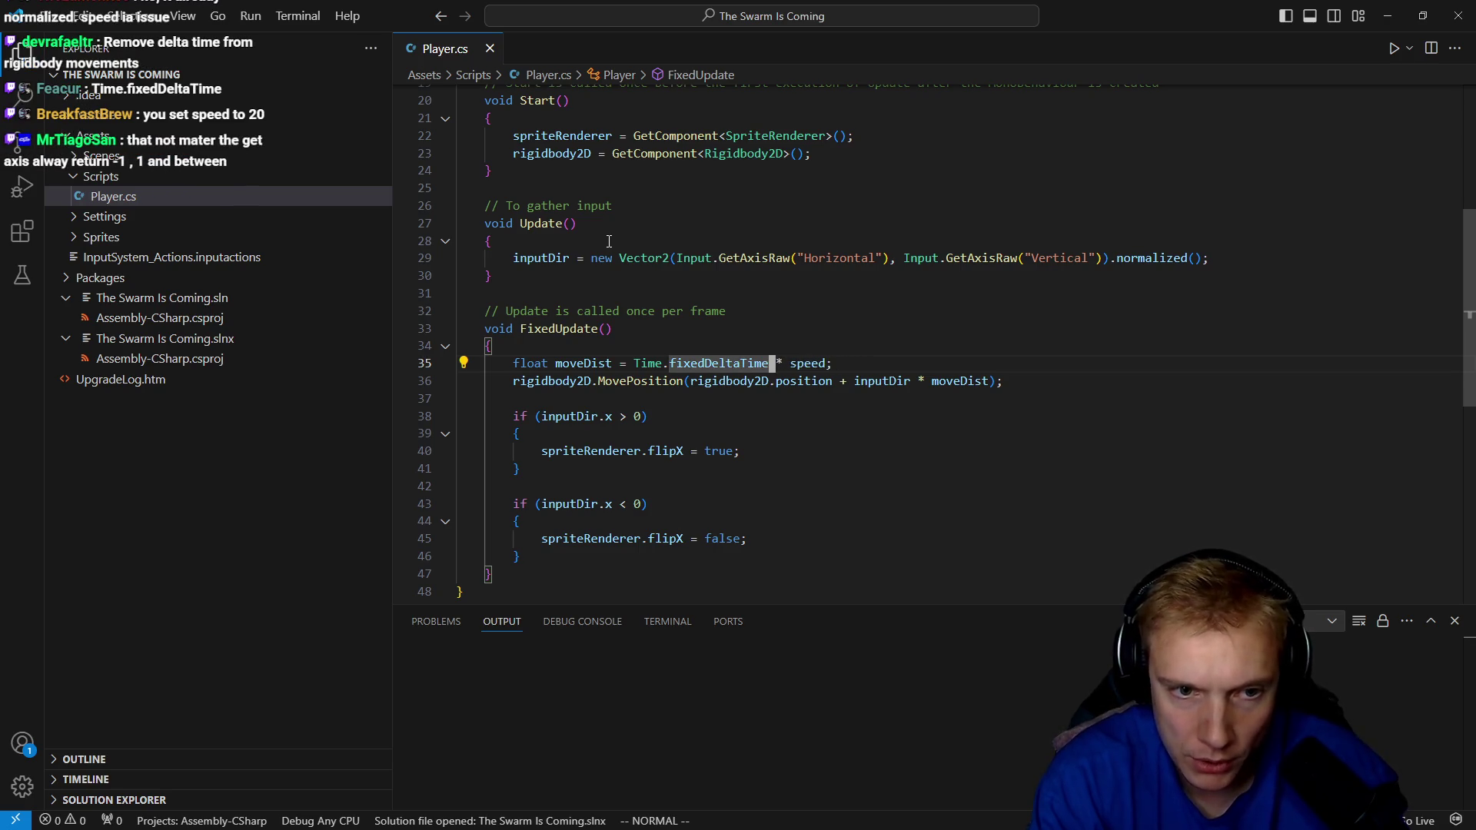
{"action": "type", "text": "jk"}
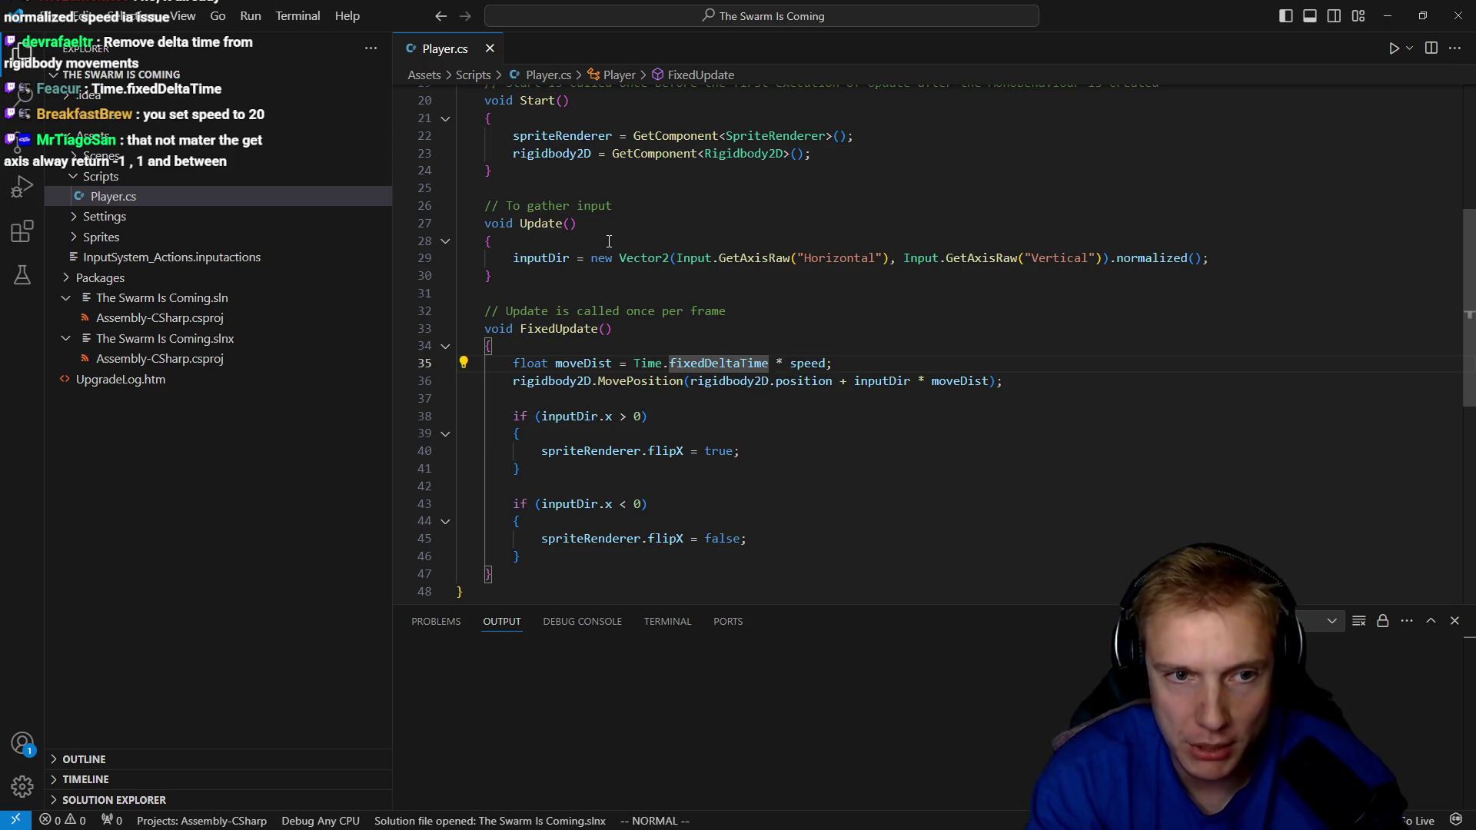
Jump back to the inputDir line in Update().
{"action": "key", "text": "6"}
{"action": "key", "text": "k"}
{"action": "key", "text": "f"}
{"action": "key", "text": "R"}
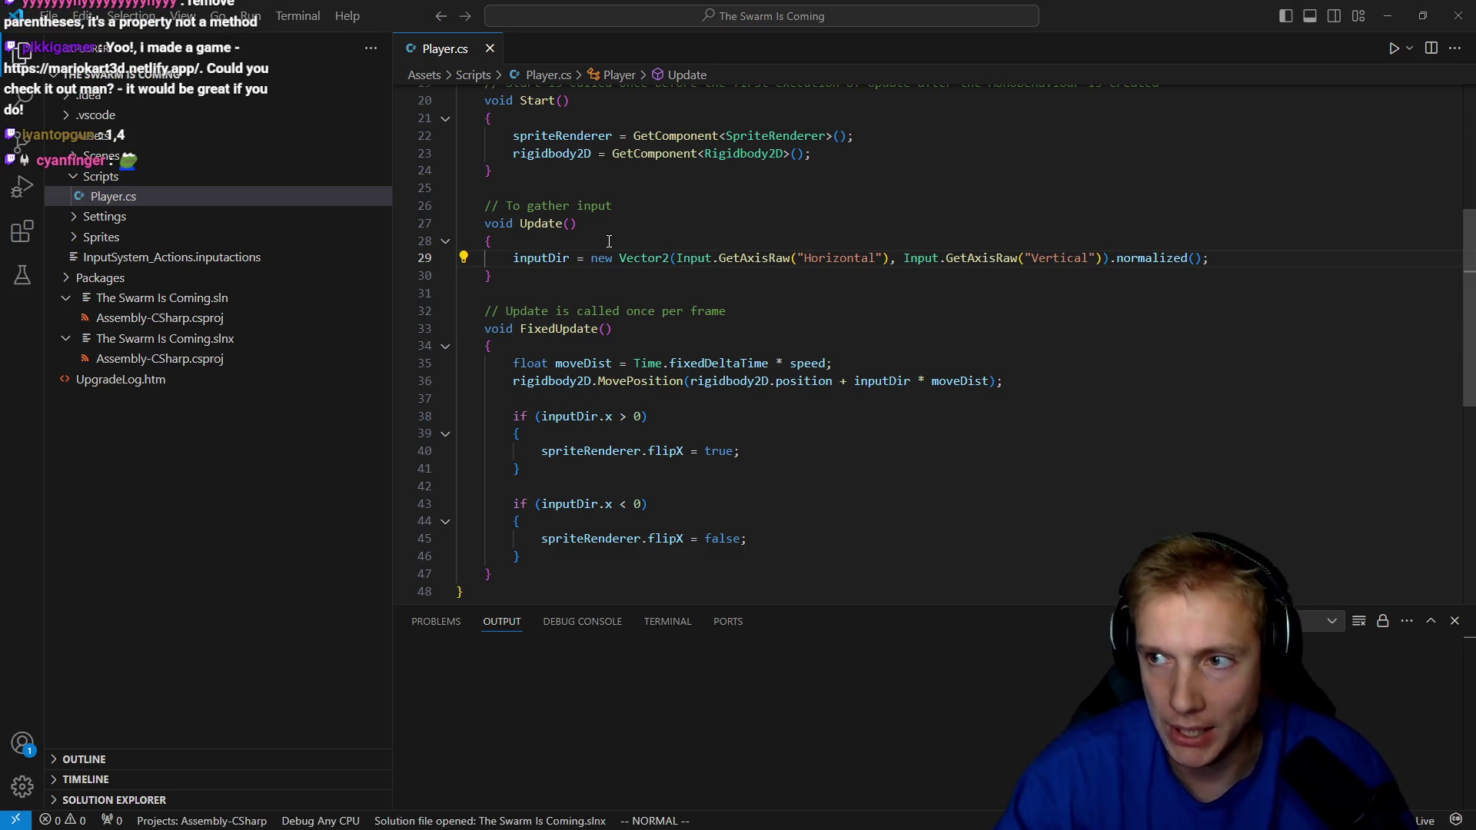
Fix Unity's CS1955 error by removing the () after .normalized, saving, and returning to Unity.
{"action": "key", "text": "alt+Tab"}
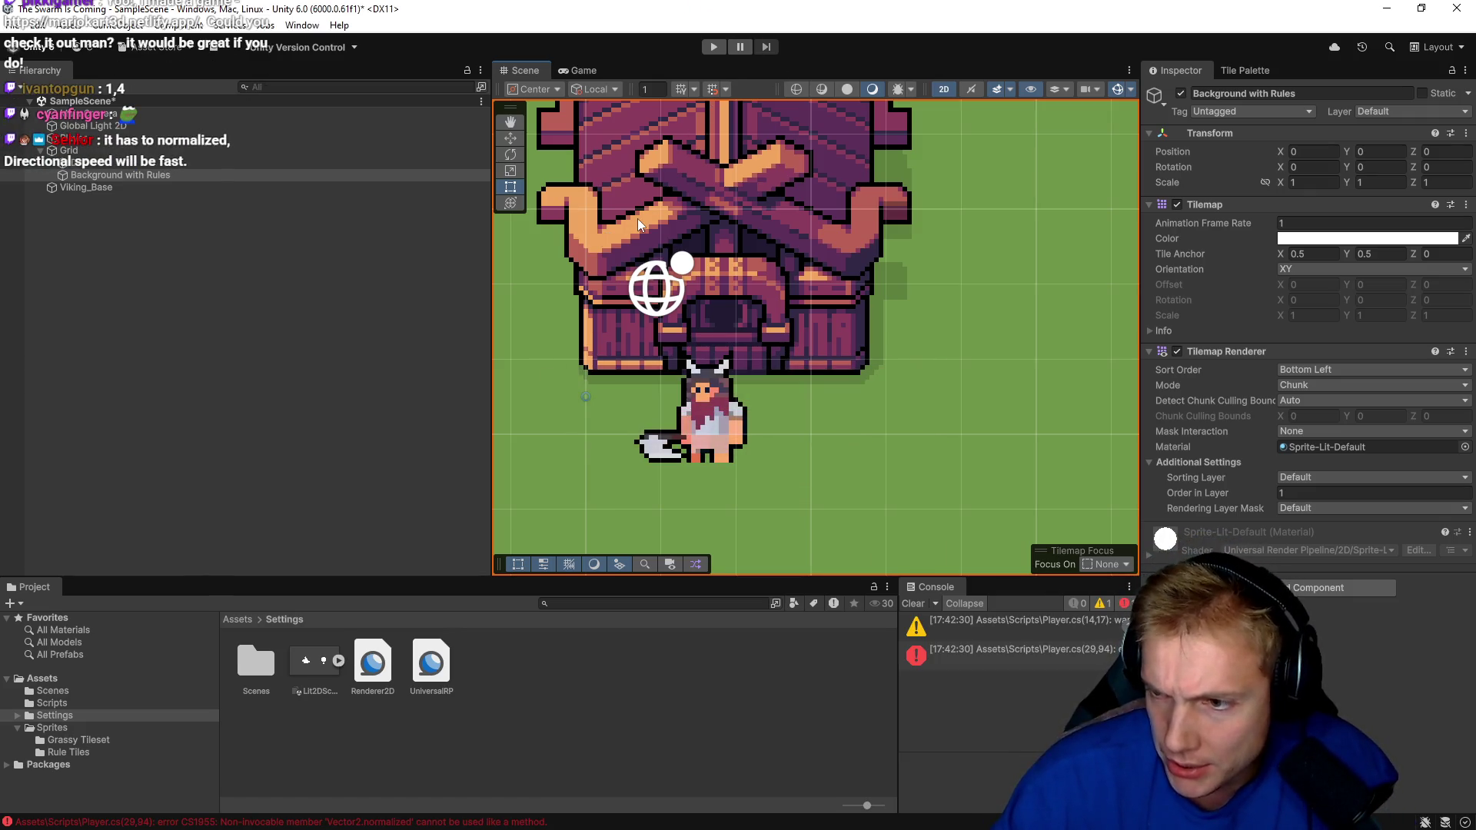
{"action": "key", "text": "alt+Tab"}
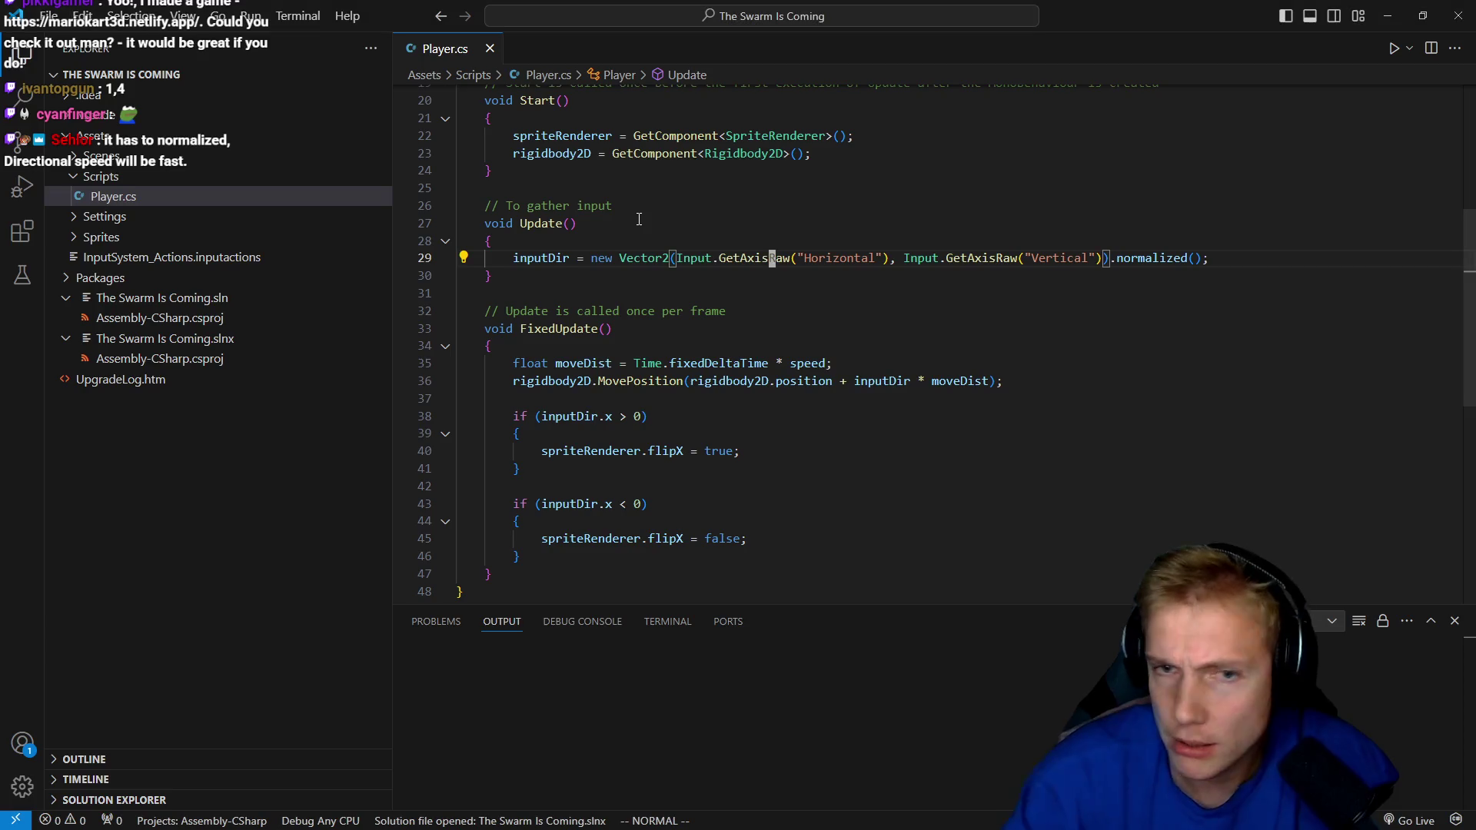
{"action": "key", "text": "A"}
{"action": "key", "text": "Left"}
{"action": "key", "text": "BackSpace"}
{"action": "key", "text": "BackSpace"}
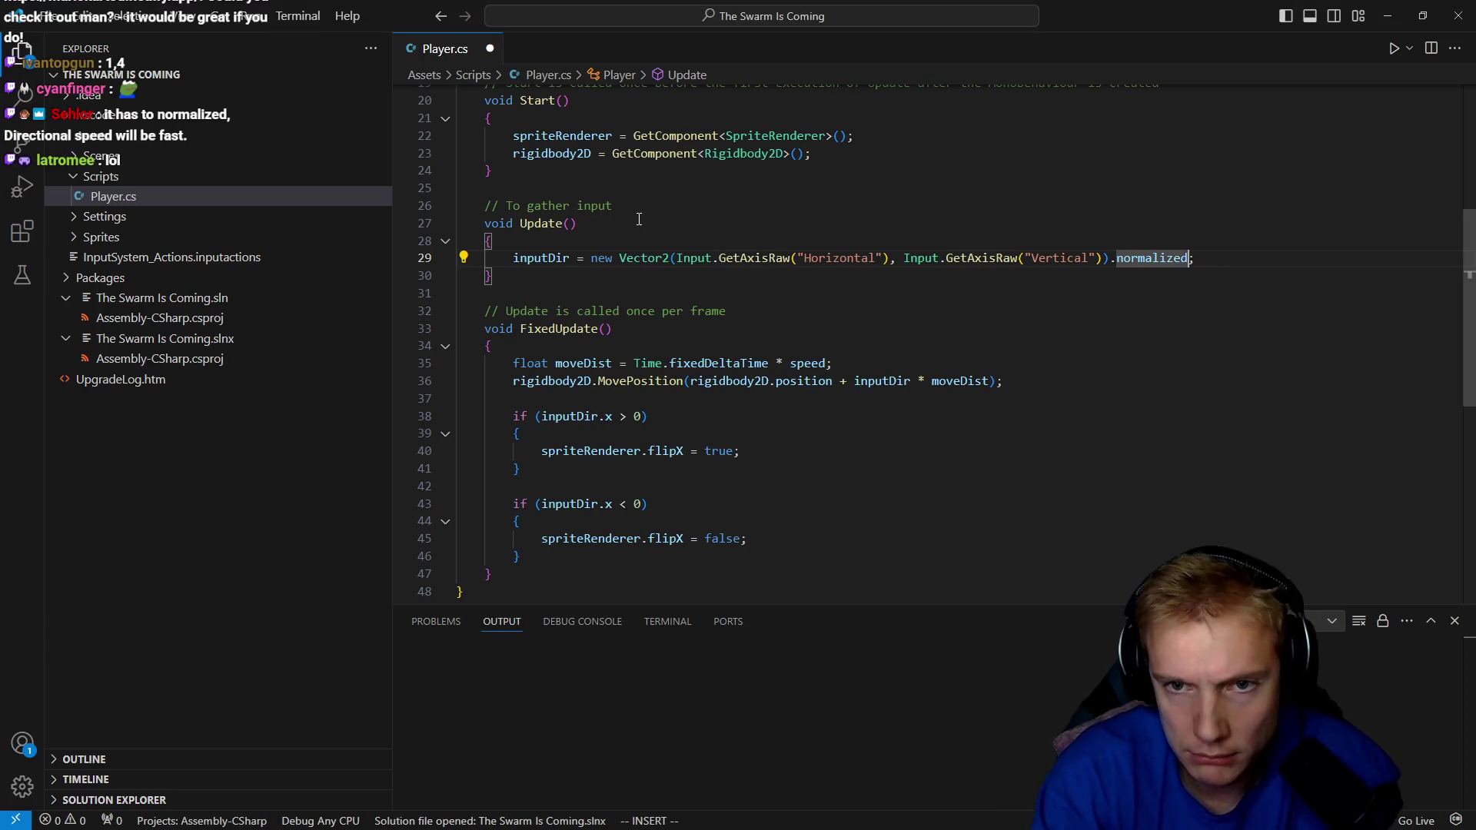
{"action": "key", "text": "ctrl+s"}
{"action": "key", "text": "alt+Tab"}
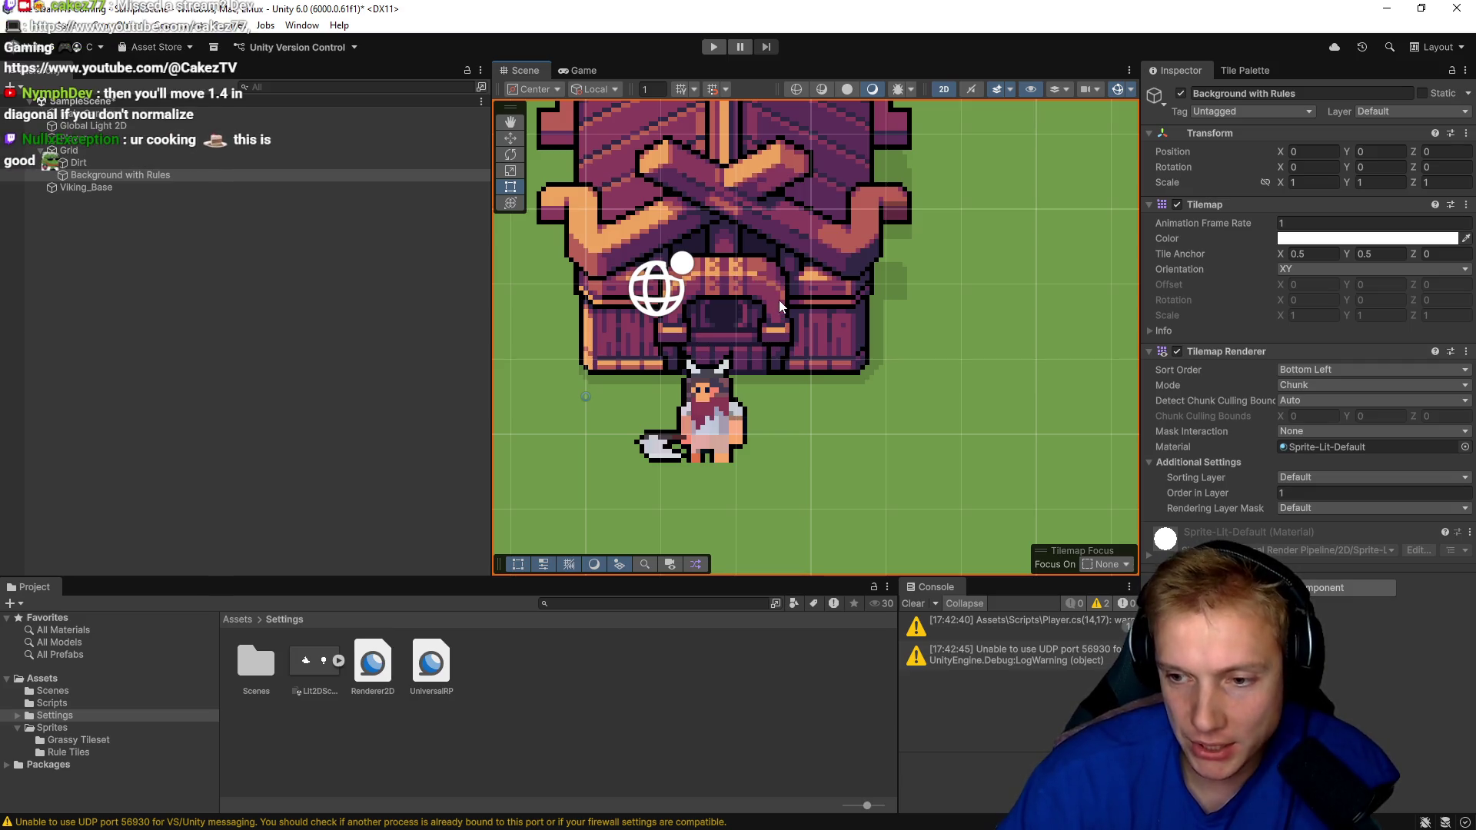
{"action": "left_click", "coordinate": [713, 46]}
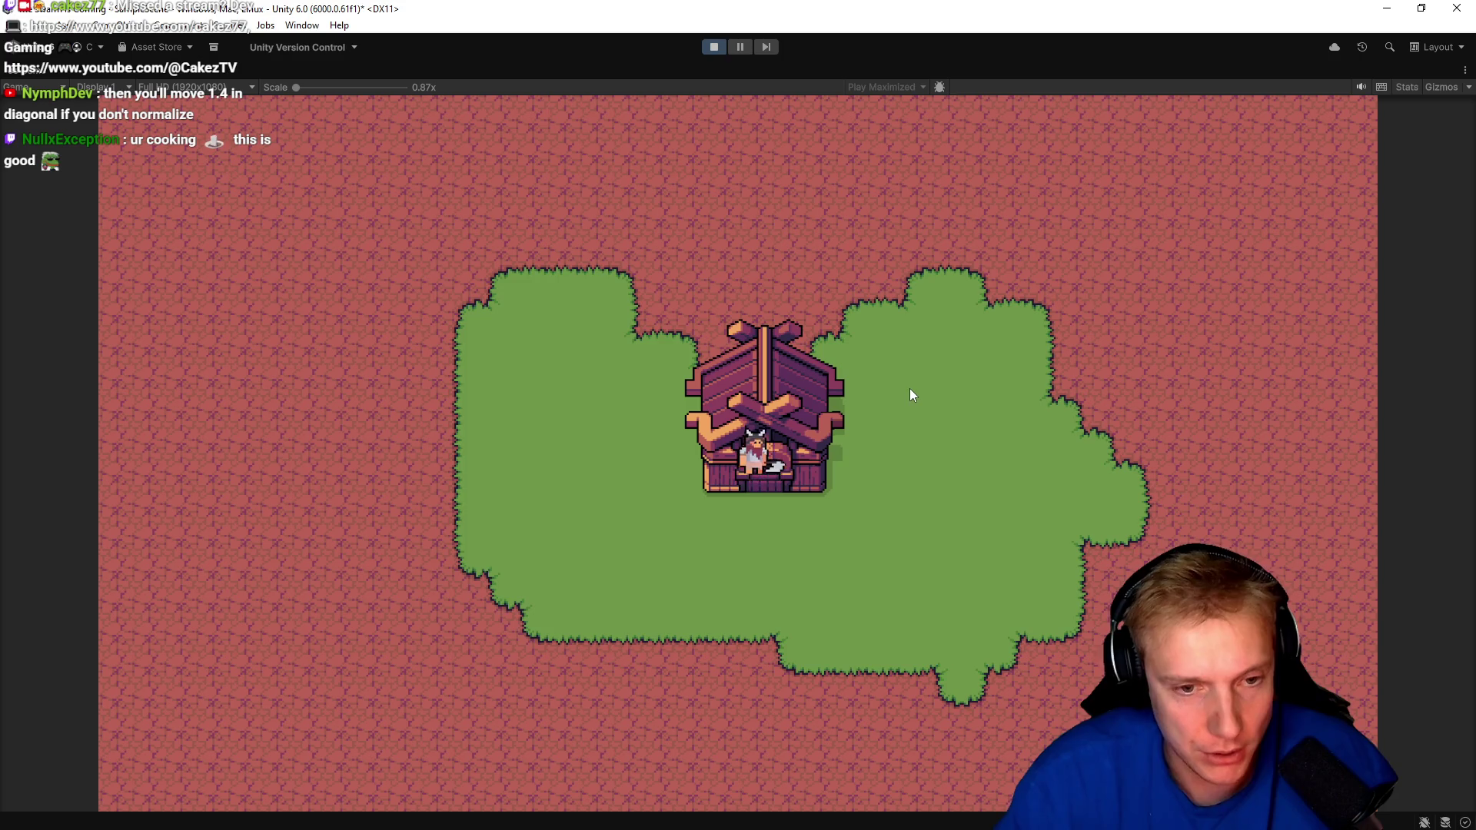
{"action": "left_click", "coordinate": [714, 48]}
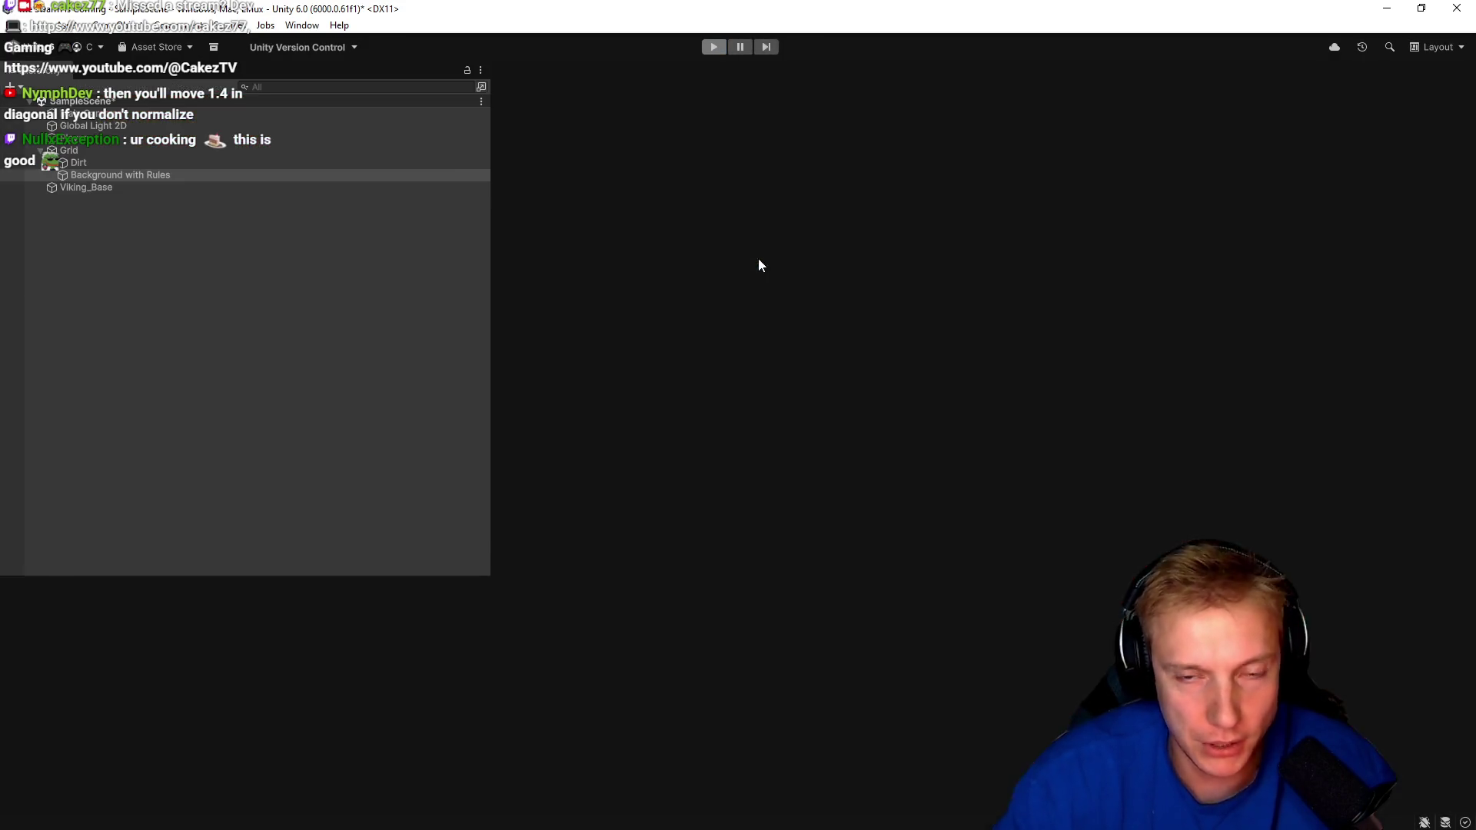
{"action": "key", "text": "alt+Tab"}
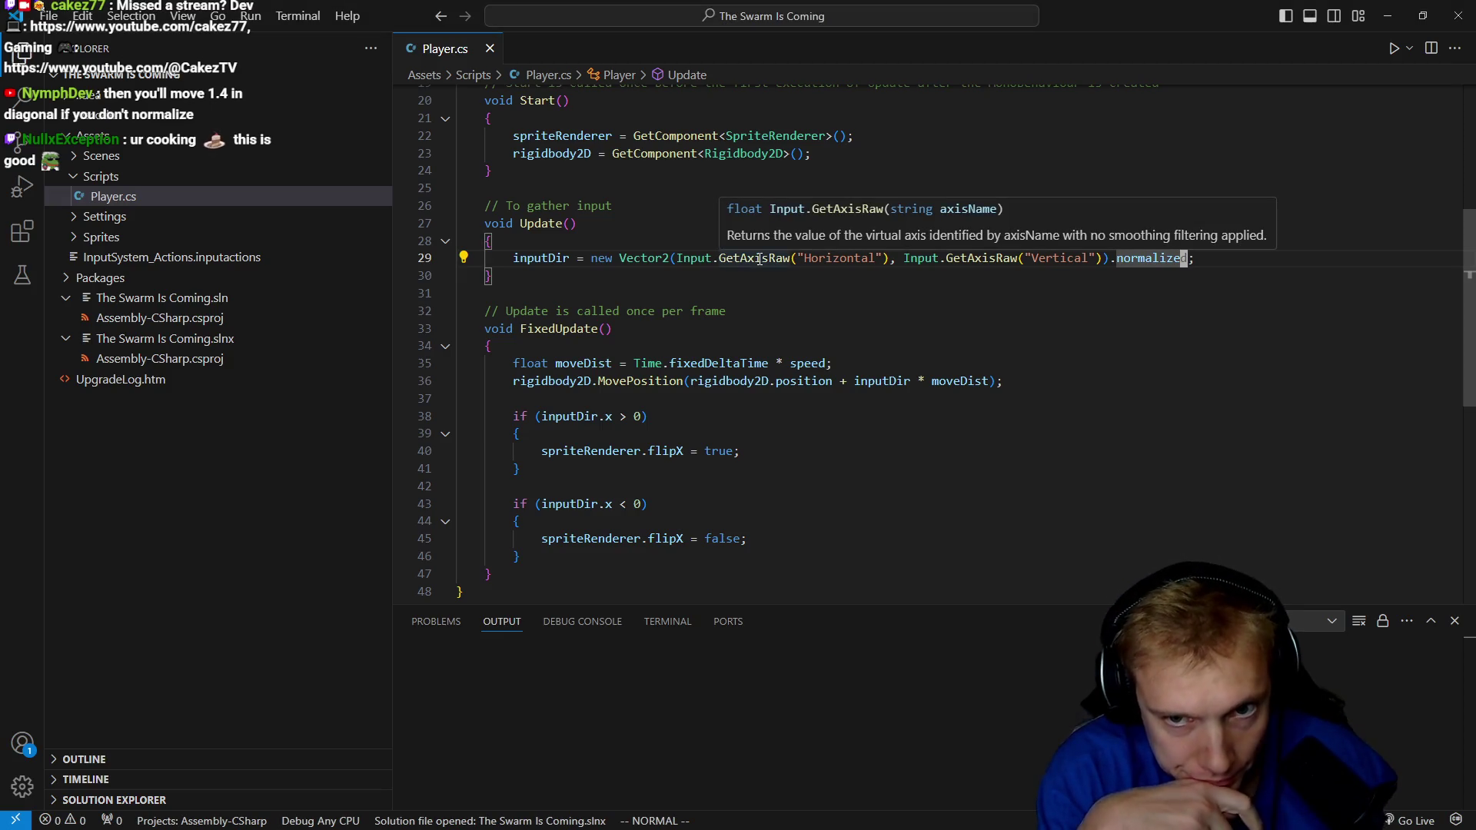
{"action": "key", "text": "alt+Tab"}
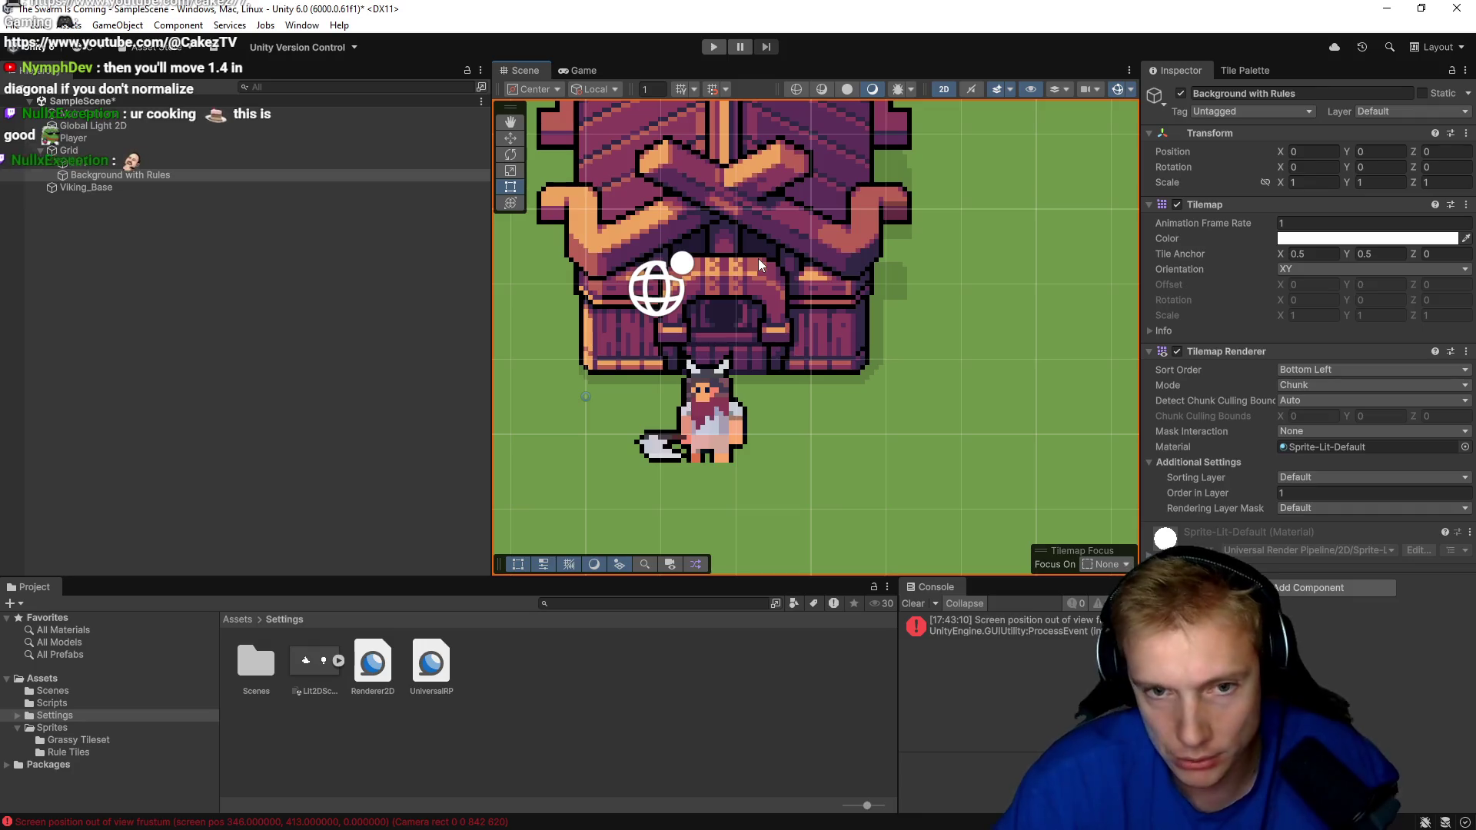
Widen the Inspector, then select the Player and scroll to its Box Collider 2D and Rigidbody 2D.
{"action": "left_click_drag", "start_coordinate": [1145, 289], "coordinate": [1042, 289]}
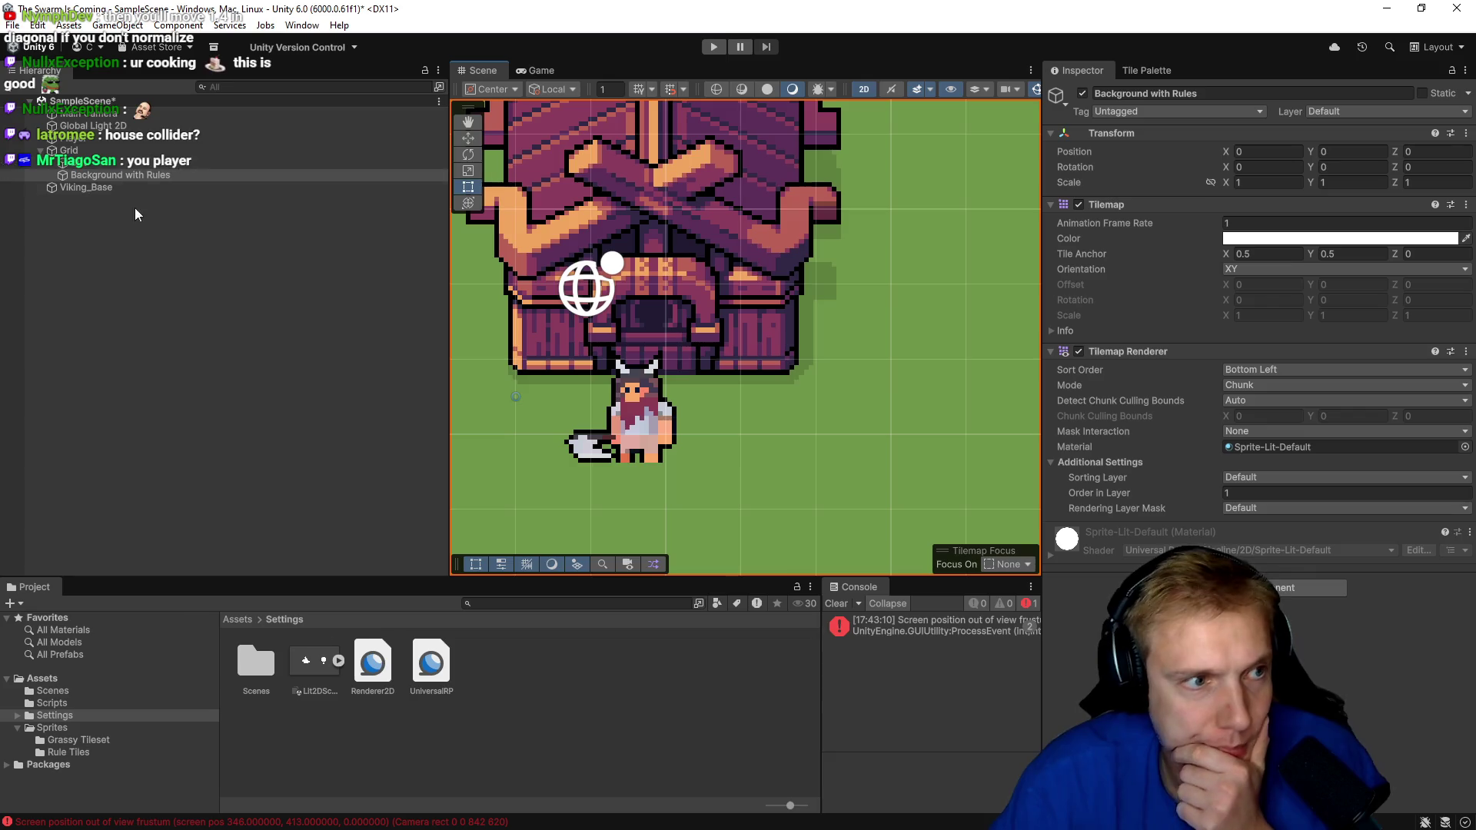
{"action": "left_click", "coordinate": [85, 187]}
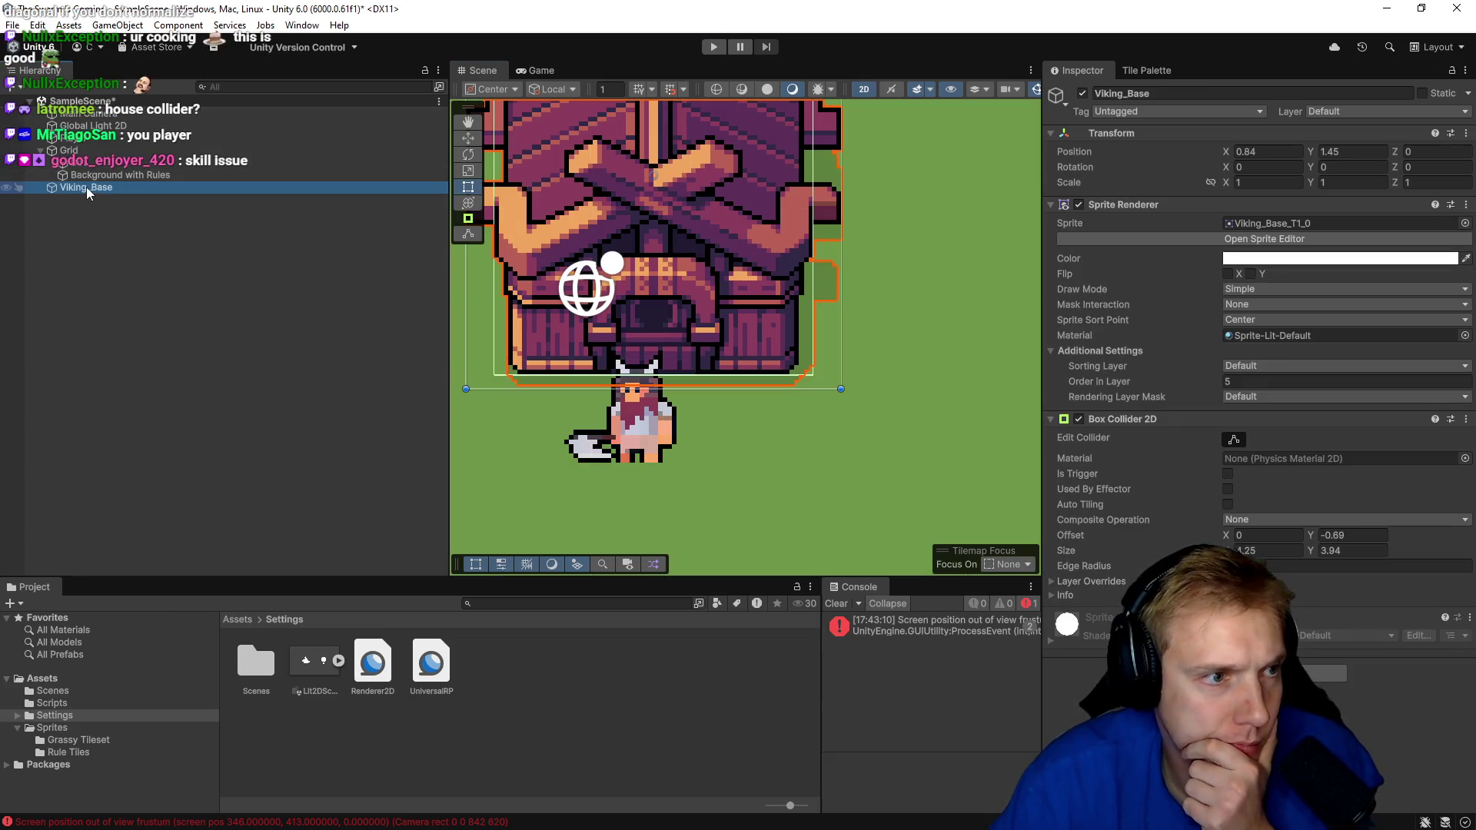
{"action": "left_click", "coordinate": [346, 138]}
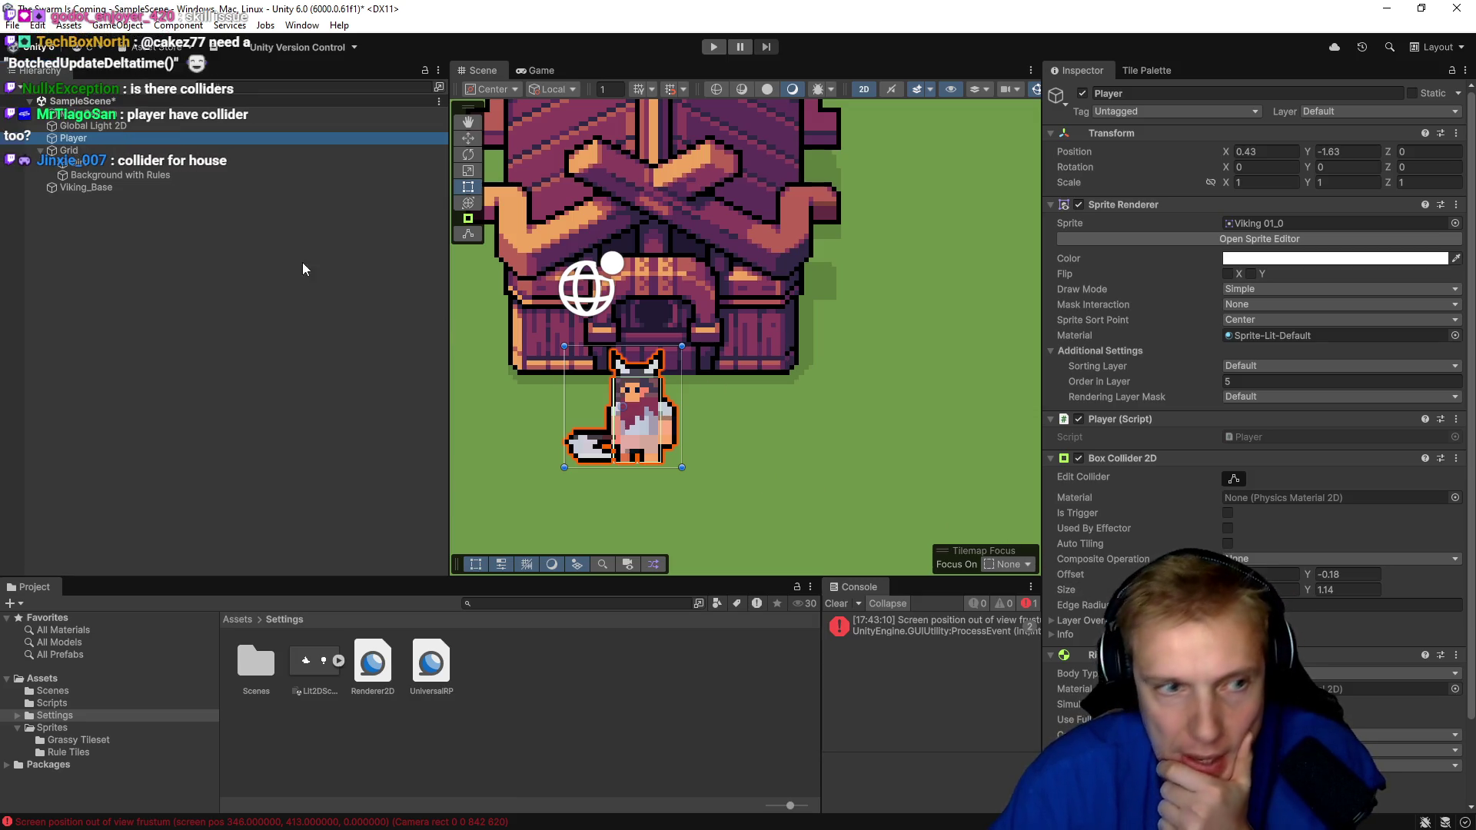
{"action": "left_click", "coordinate": [307, 187]}
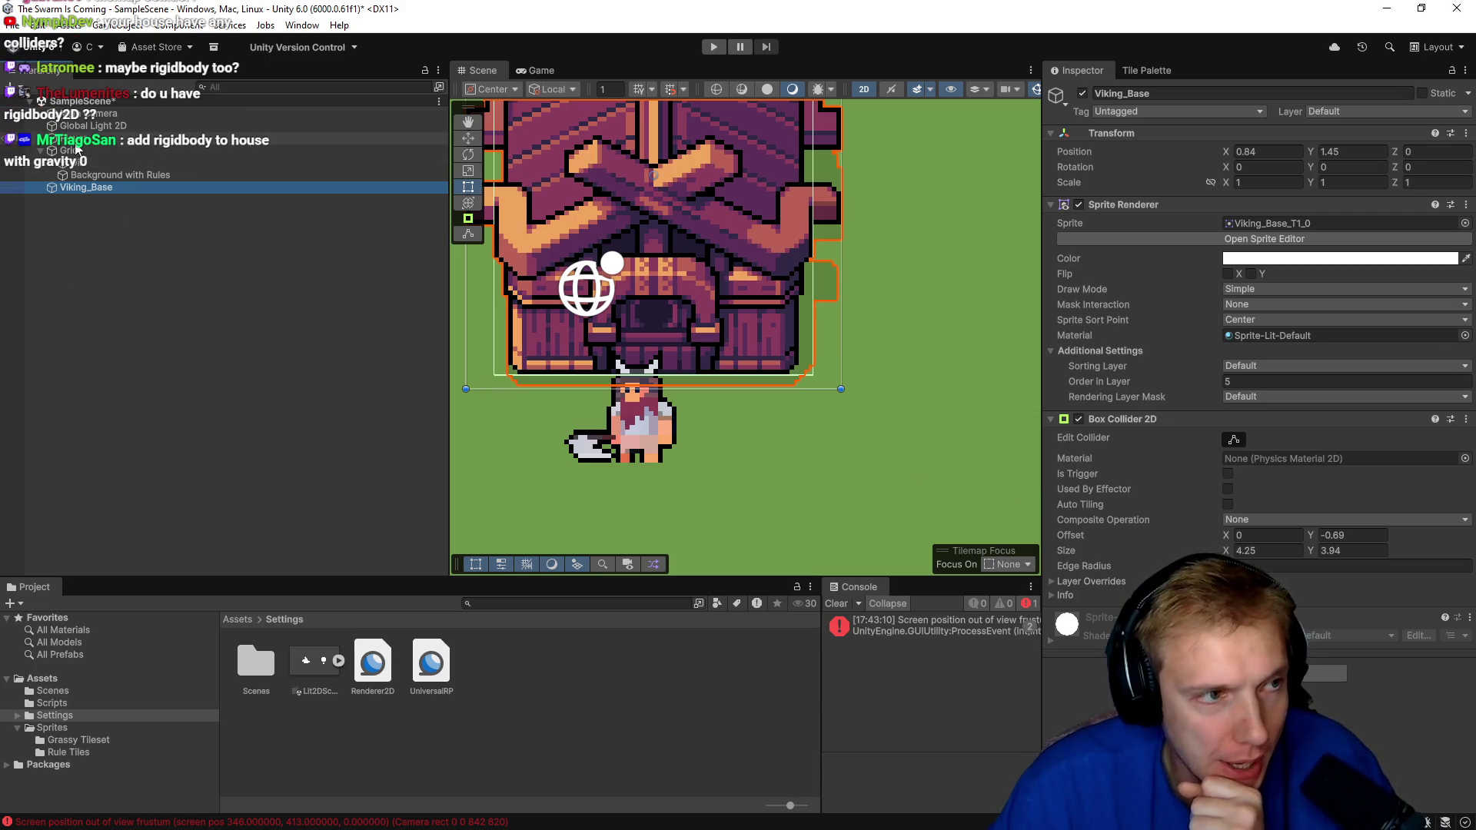
{"action": "left_click", "coordinate": [634, 400]}
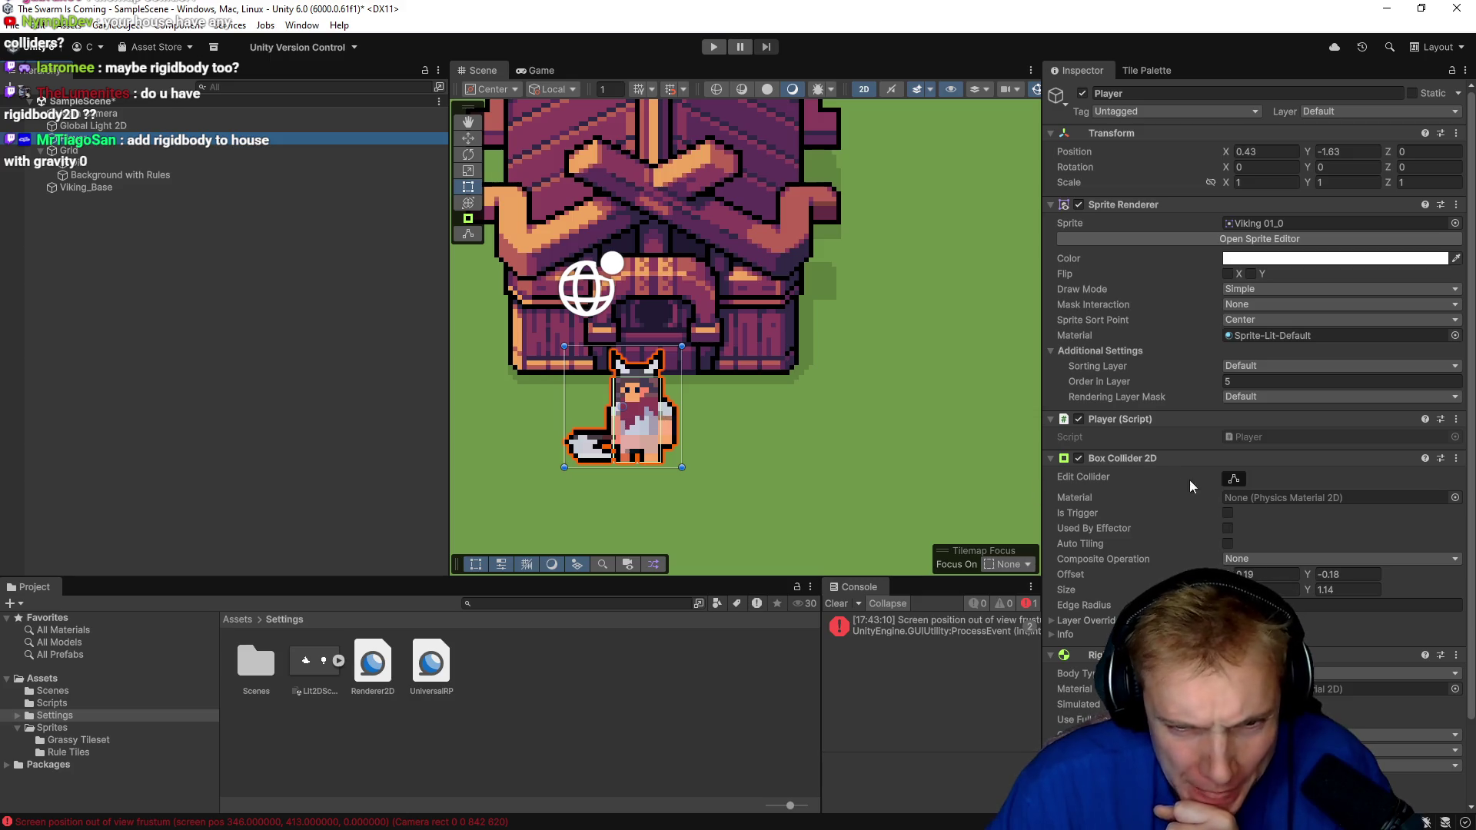
{"action": "scroll", "coordinate": [1191, 485], "scroll_direction": "down", "scroll_amount": 3}
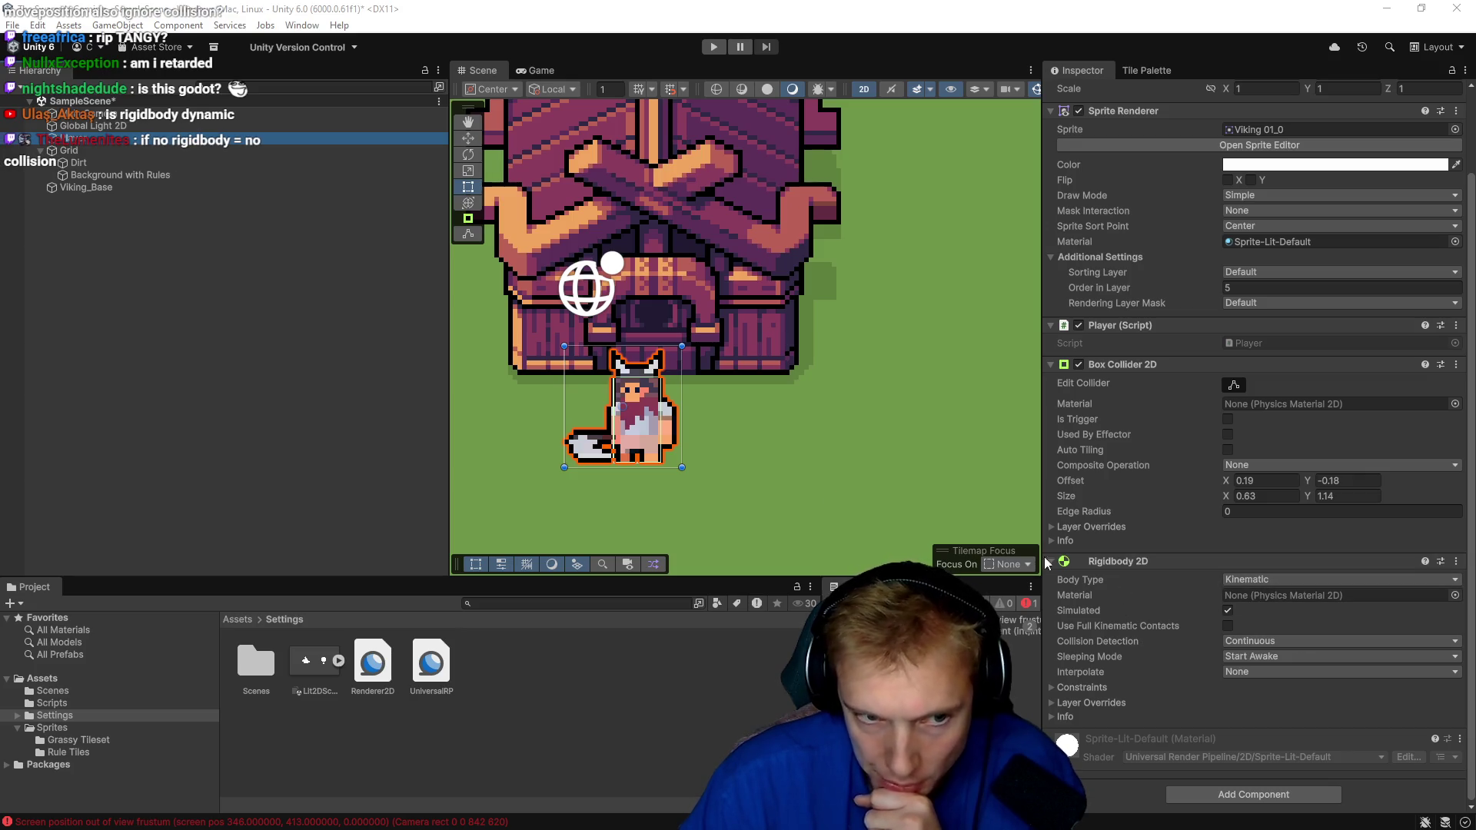
Toggle the Player's Rigidbody 2D Simulated off and on, then select Viking_Base to view its collider.
{"action": "scroll", "coordinate": [634, 444], "scroll_direction": "up", "scroll_amount": 5}
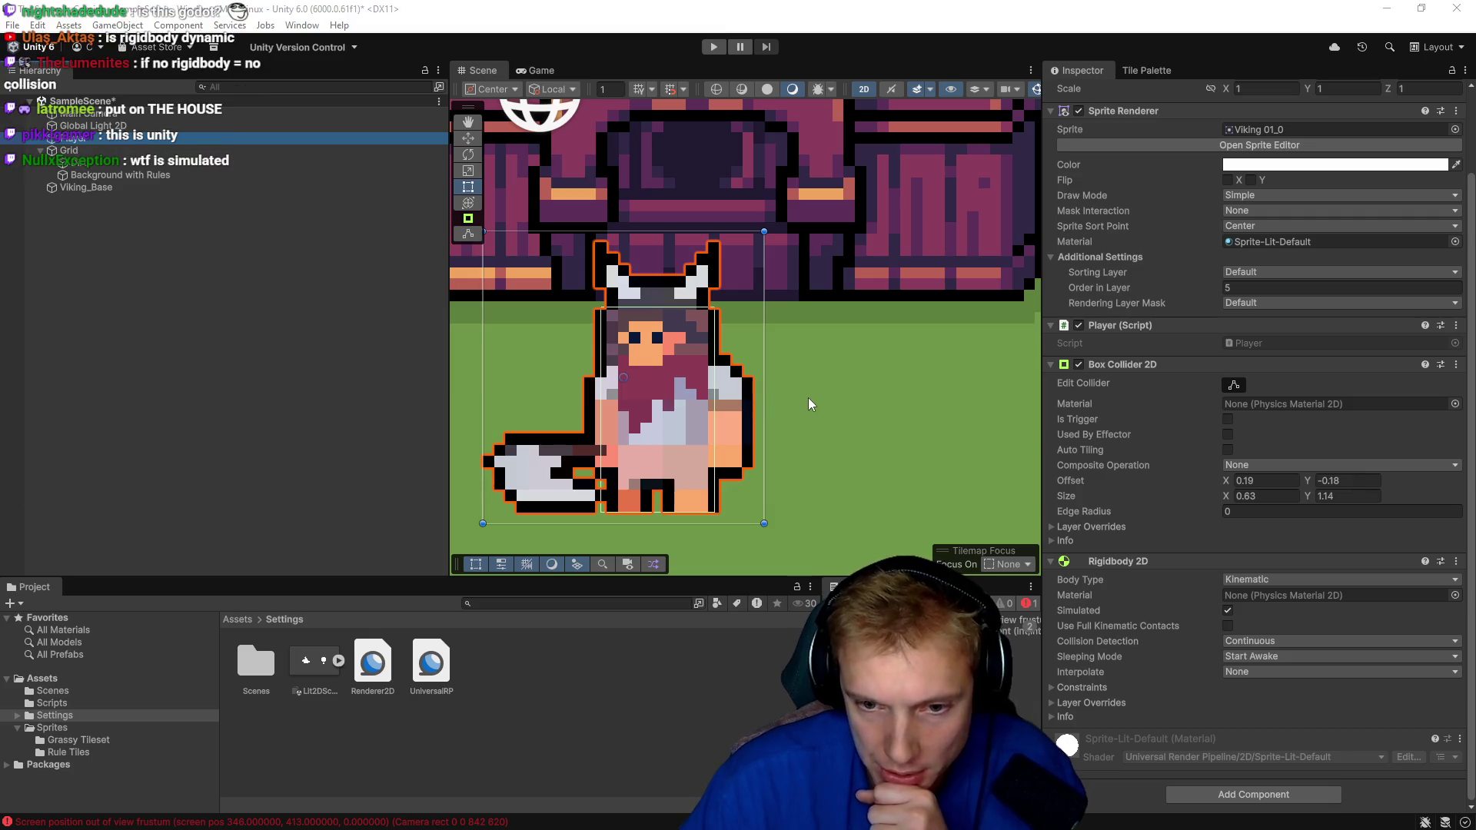
{"action": "left_click", "coordinate": [1229, 610]}
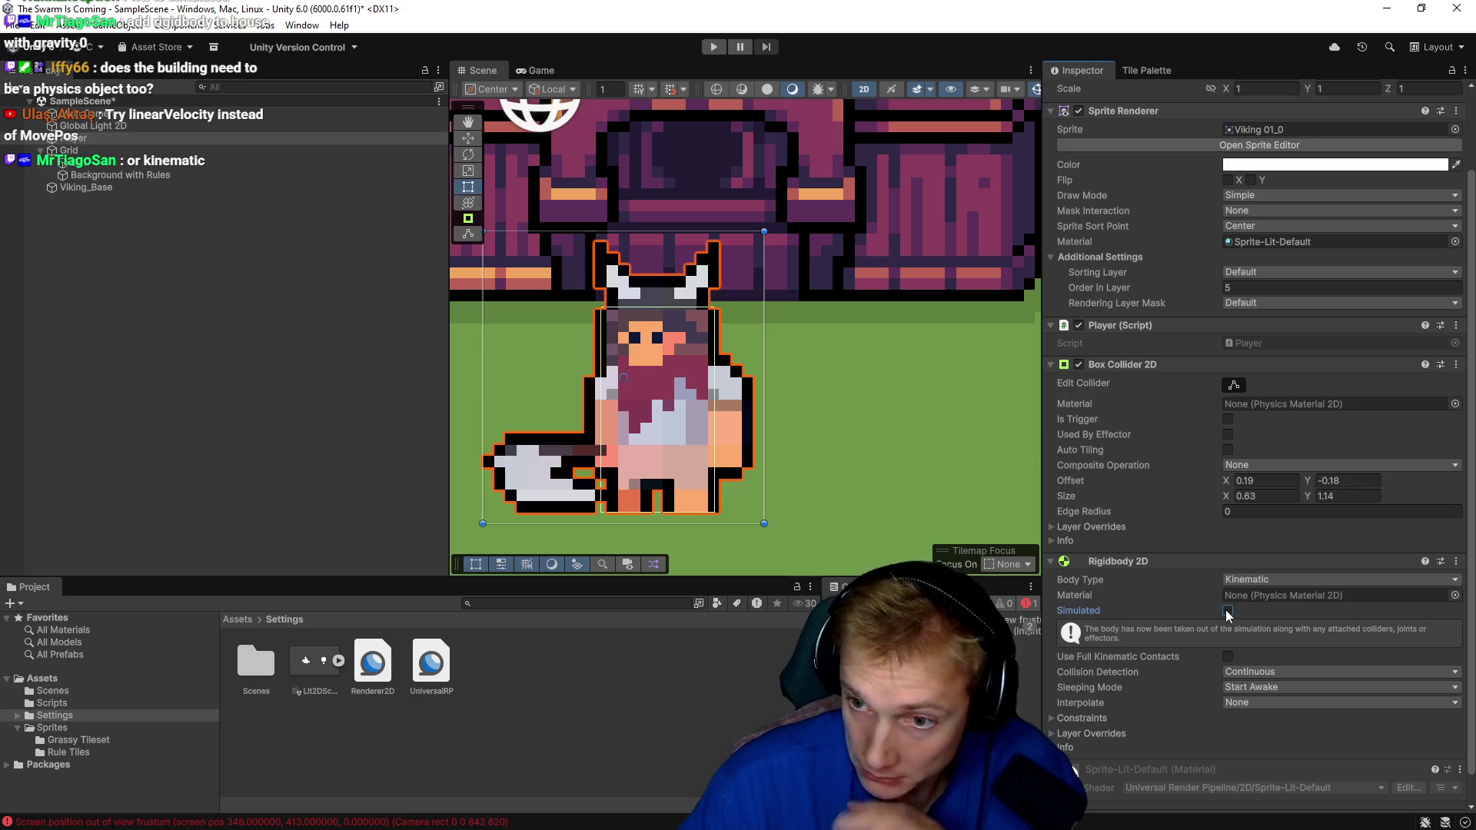
{"action": "left_click", "coordinate": [1227, 611]}
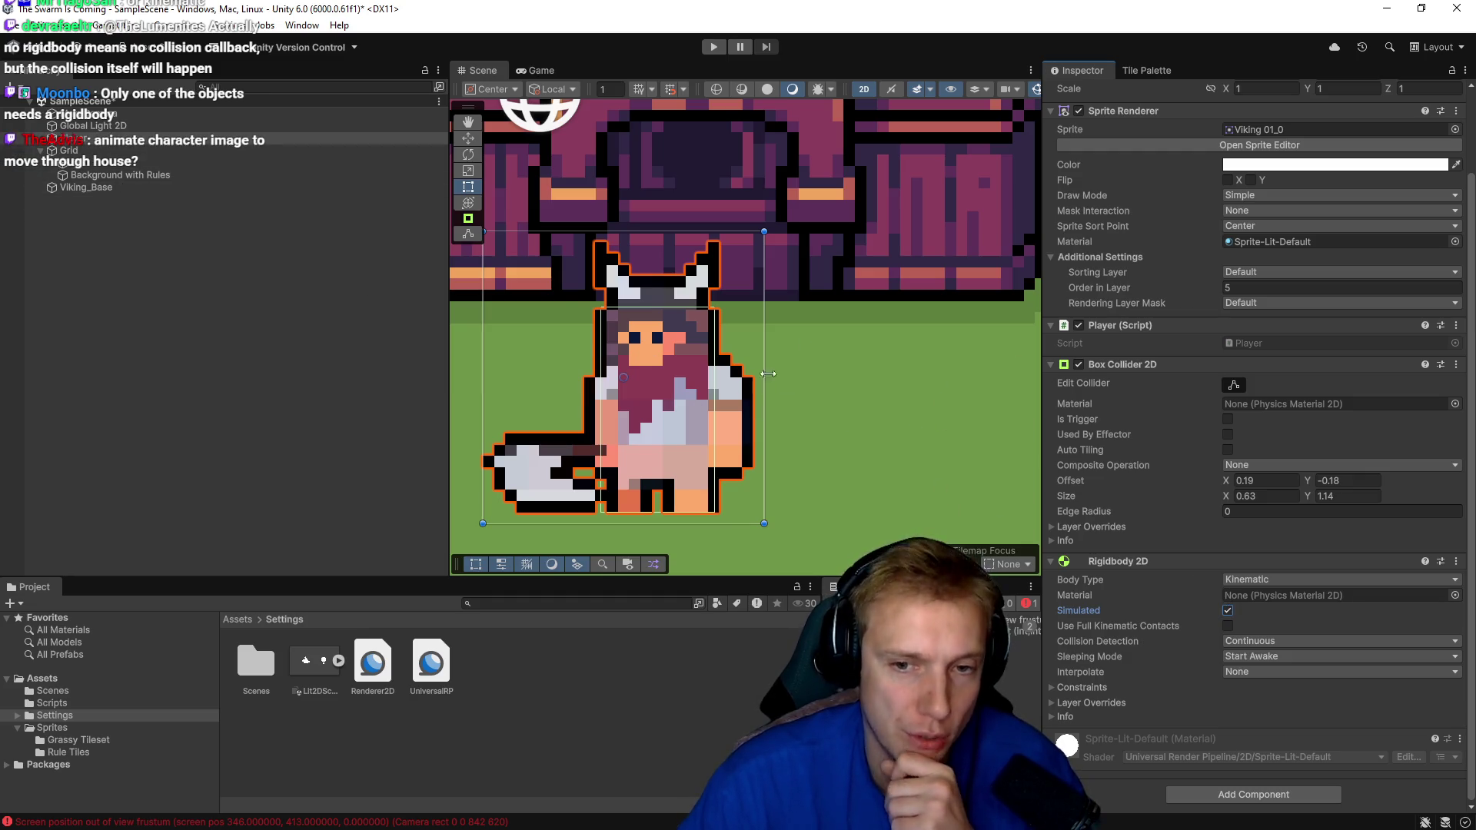
{"action": "scroll", "coordinate": [838, 389], "scroll_direction": "down", "scroll_amount": 5}
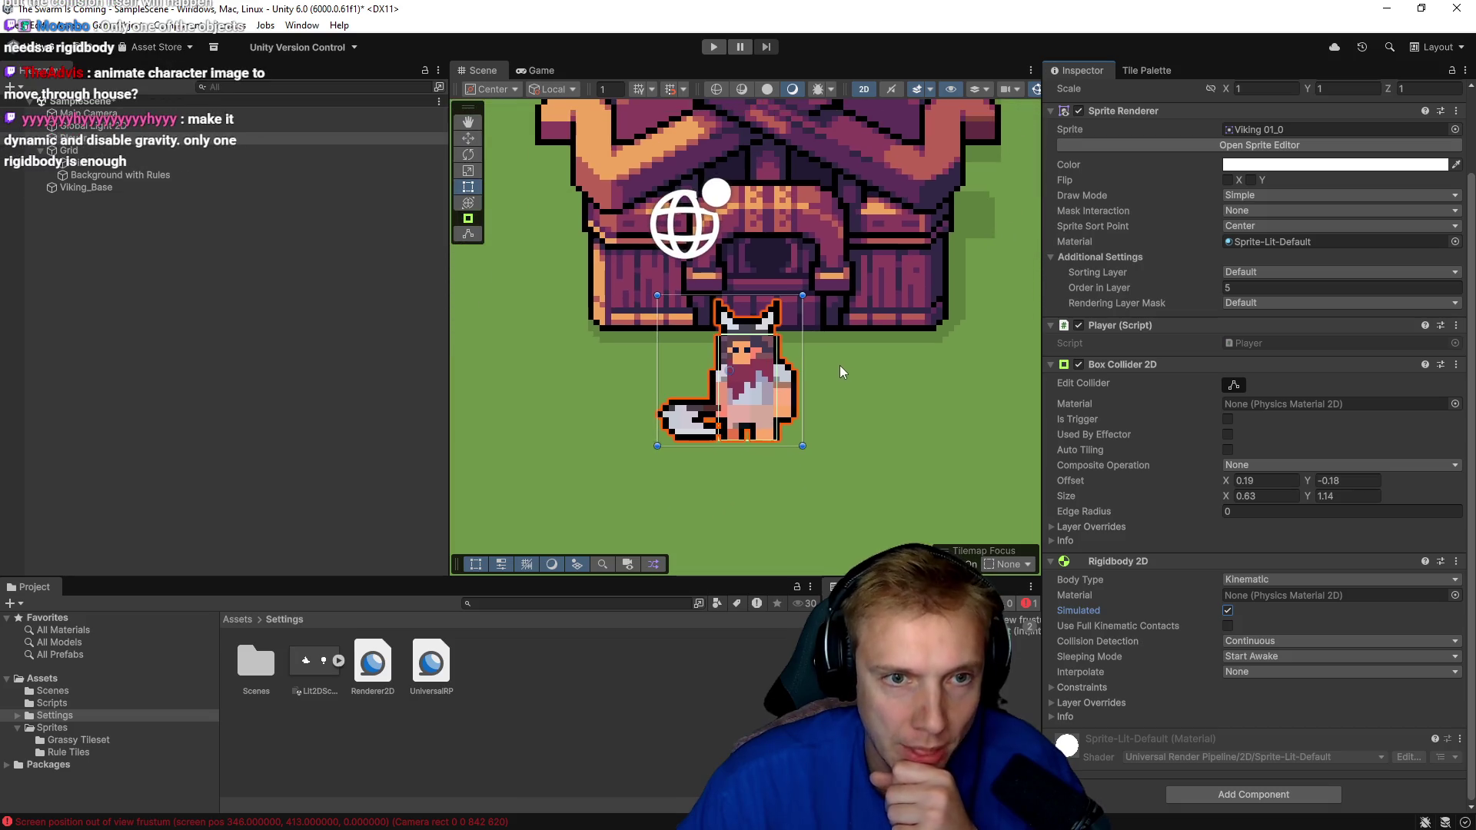
{"action": "left_click", "coordinate": [72, 188]}
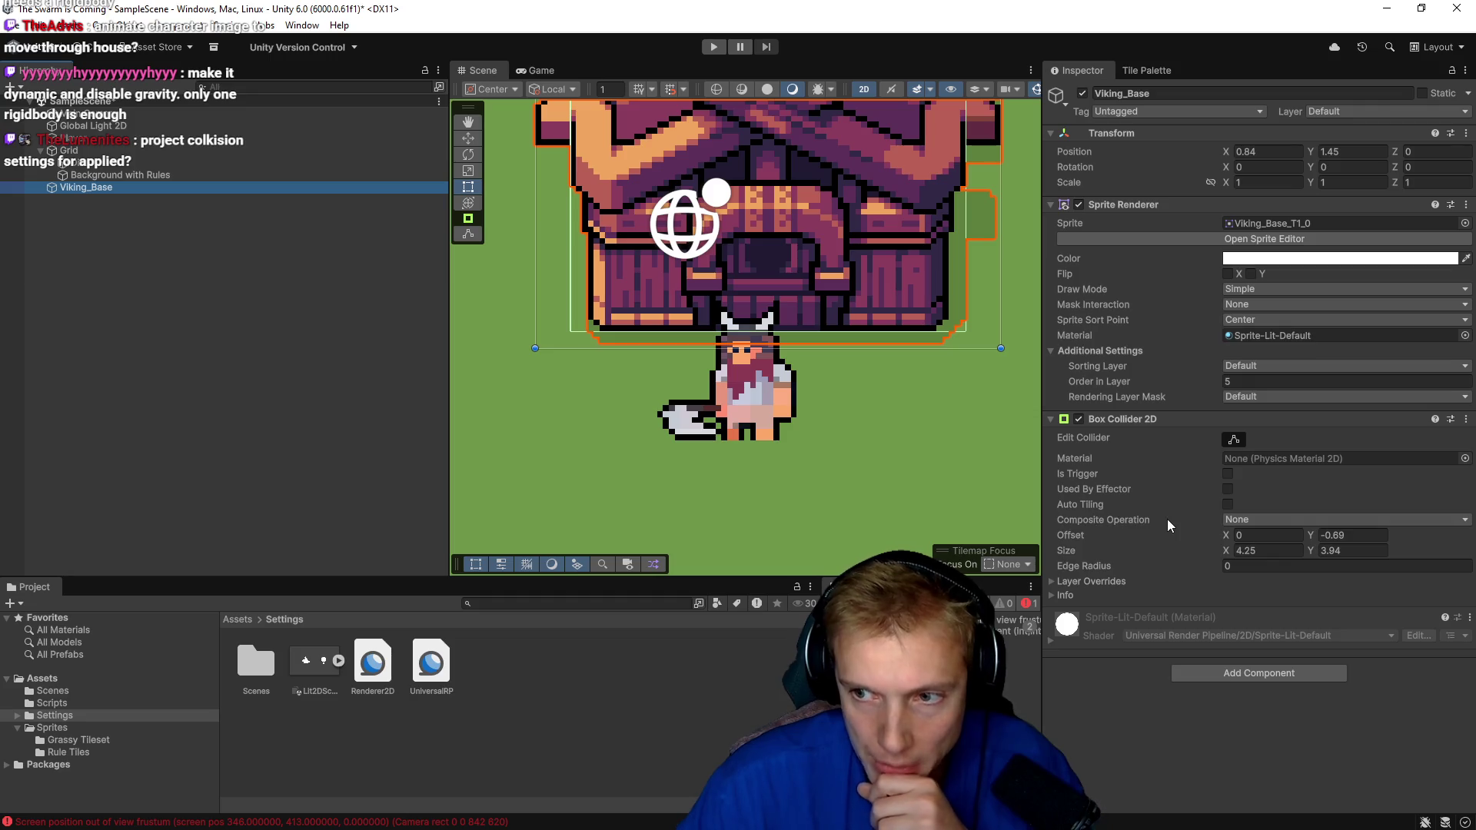
{"action": "mouse_move", "coordinate": [1167, 519]}
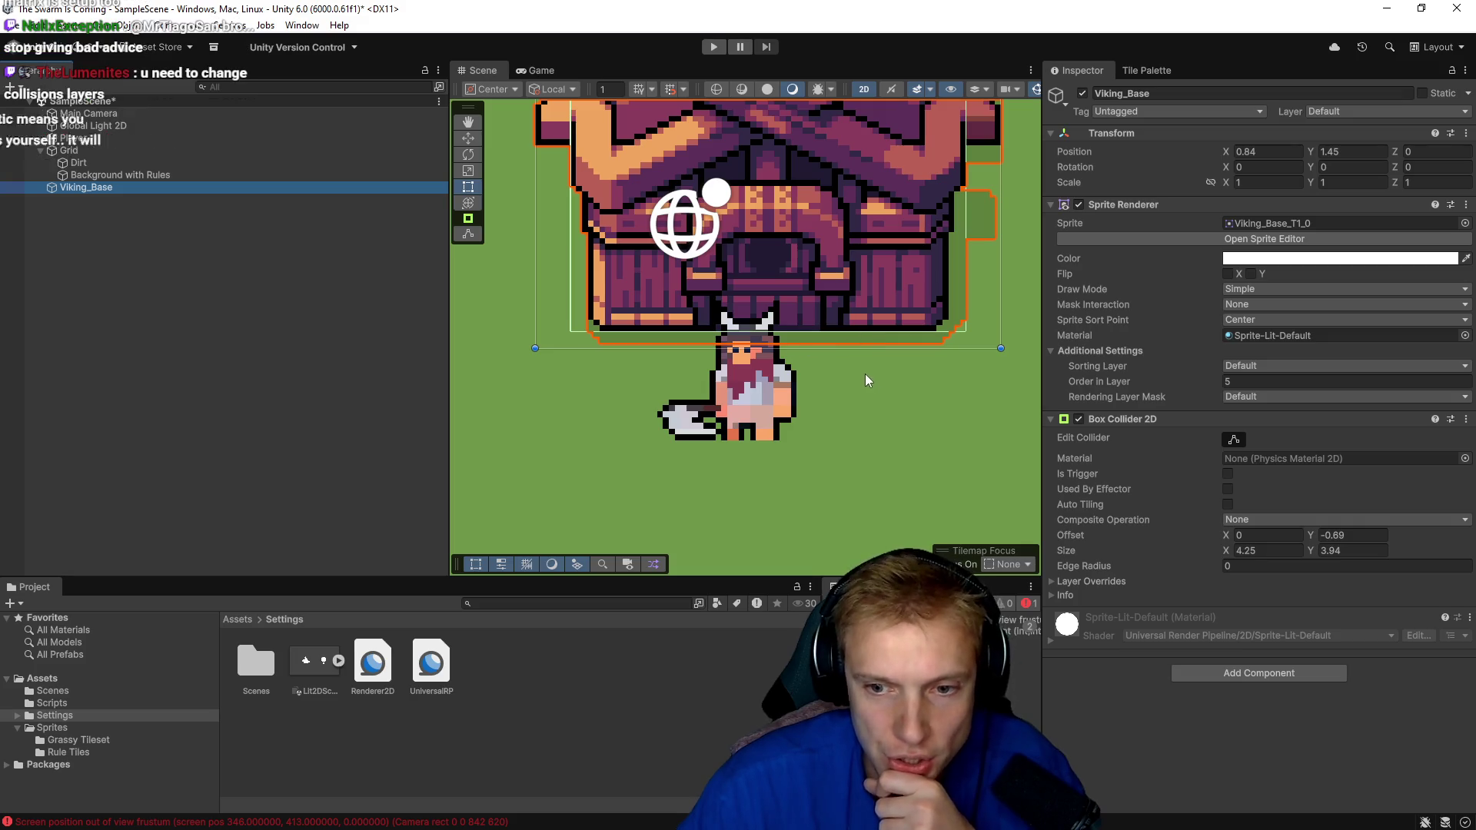
Expand the Player's Rigidbody 2D Layer Overrides and open the Physics 2D Layer Collision Matrix.
{"action": "left_click", "coordinate": [77, 138]}
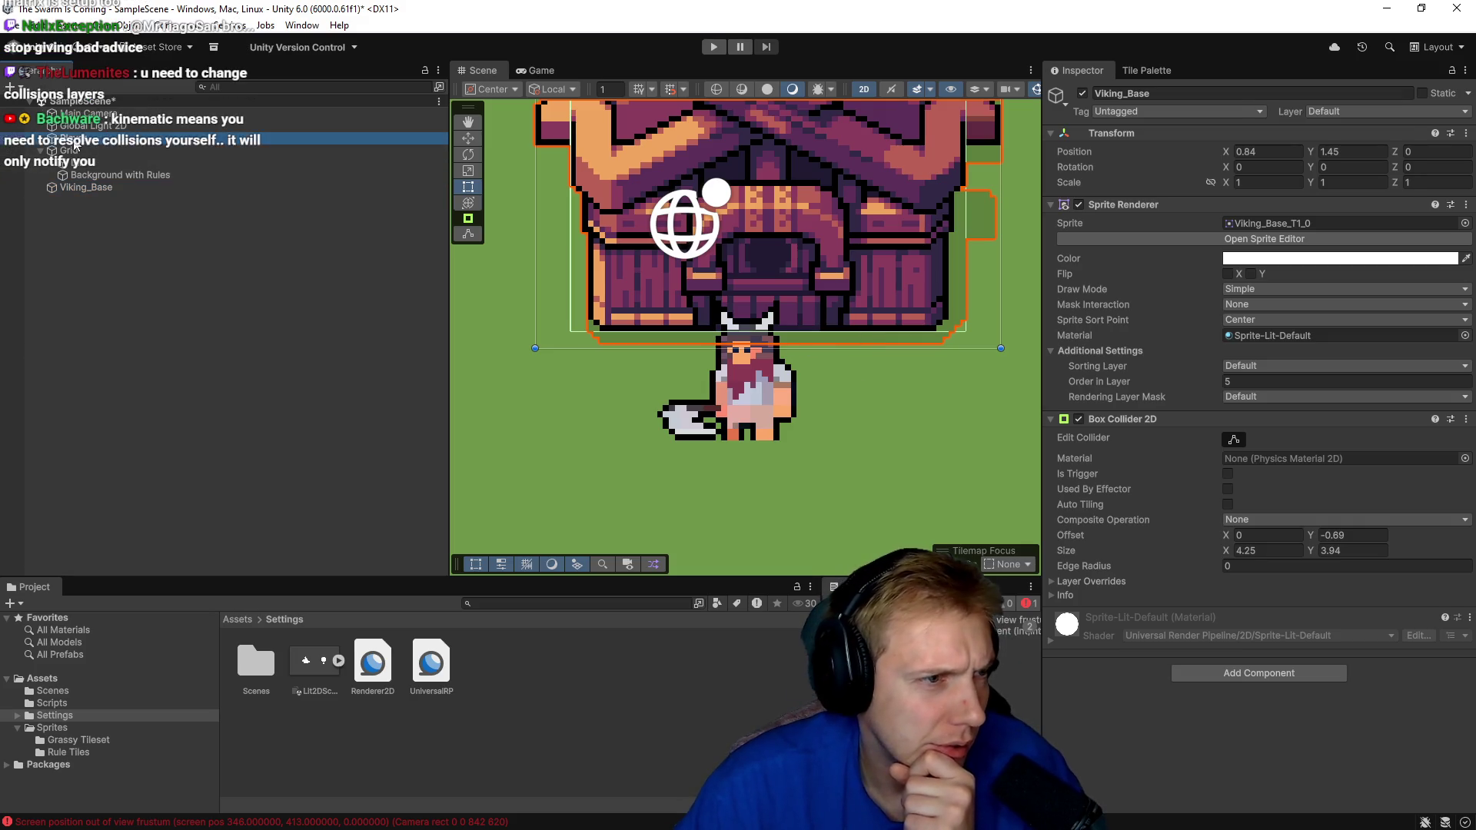
{"action": "scroll", "coordinate": [1142, 514], "scroll_direction": "down", "scroll_amount": 3}
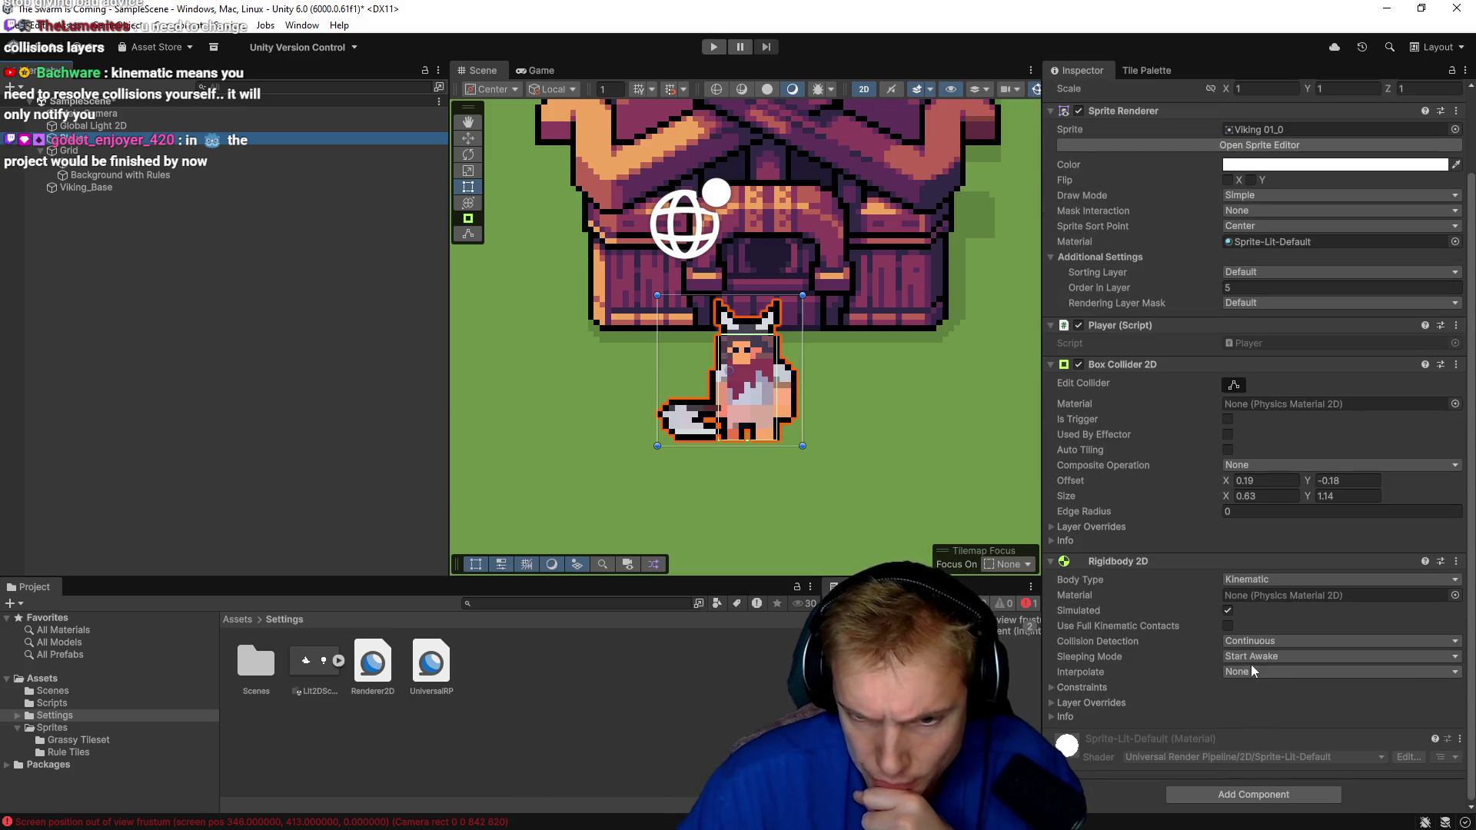
{"action": "left_click", "coordinate": [1053, 701]}
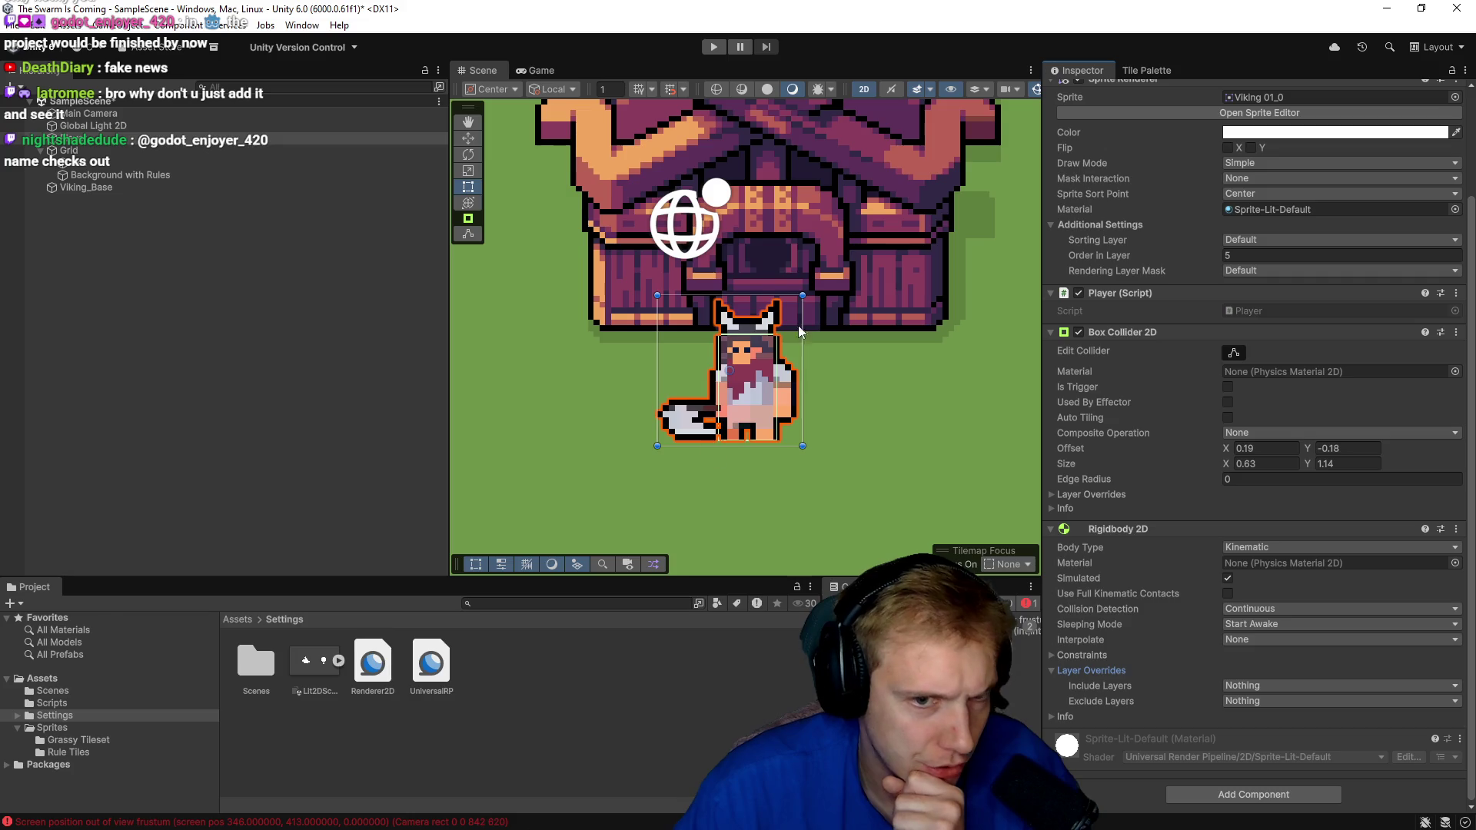
{"action": "scroll", "coordinate": [799, 332], "scroll_direction": "down", "scroll_amount": 5}
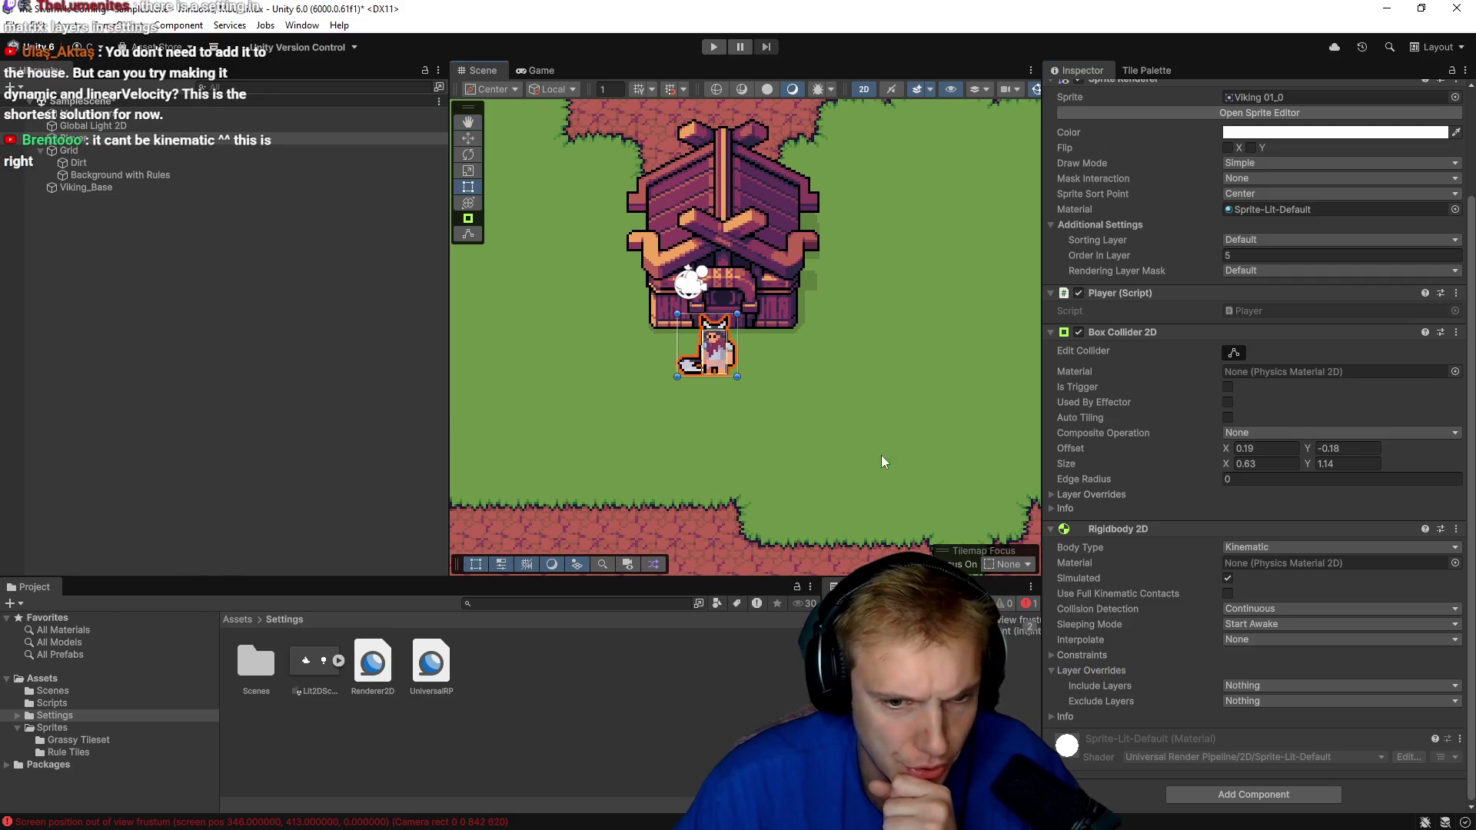
{"action": "left_click_drag", "start_coordinate": [879, 356], "coordinate": [853, 343]}
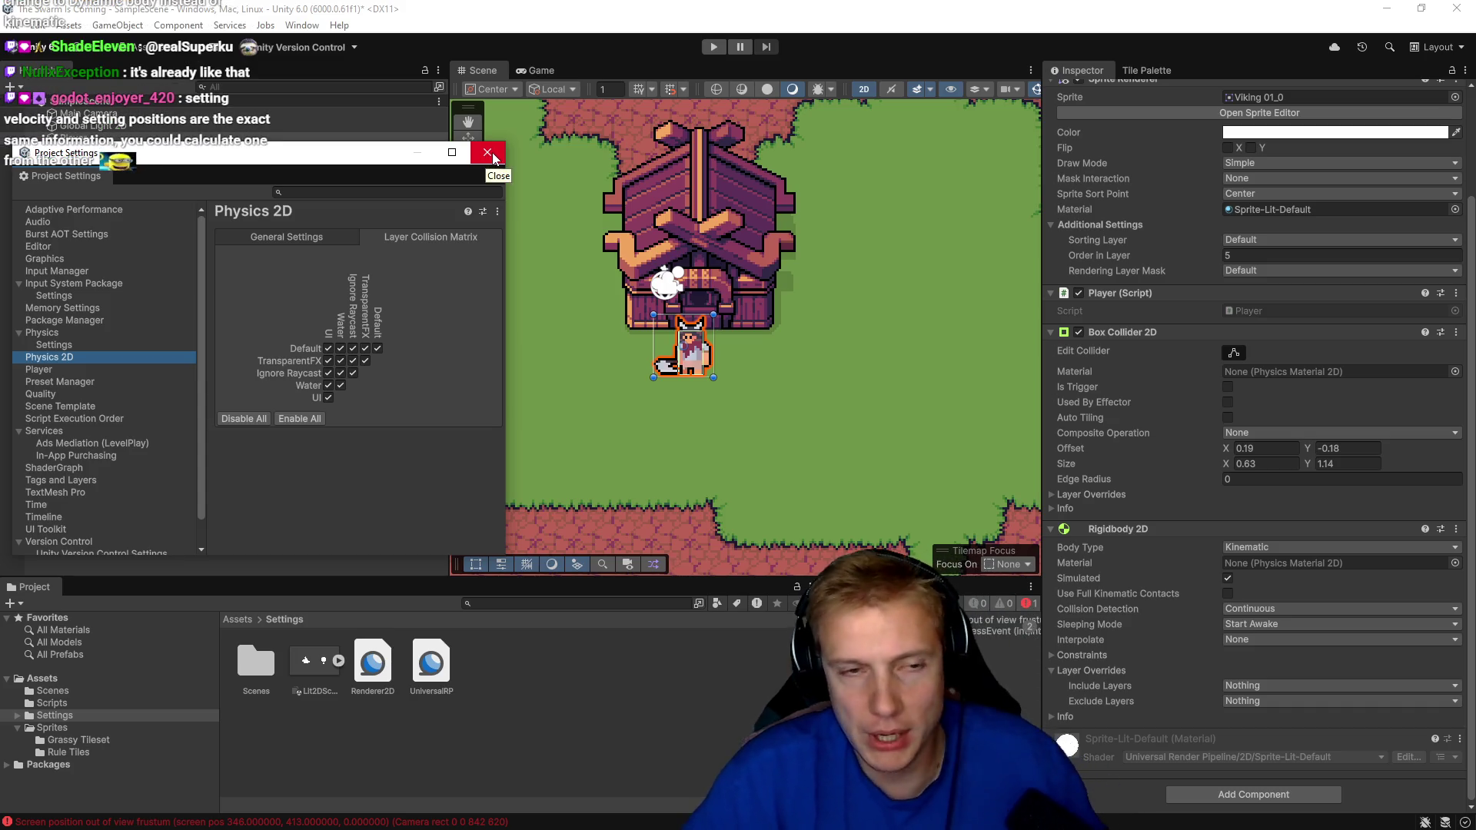
Close Project Settings and switch the Player's Body Type to Dynamic, then back to Kinematic.
{"action": "left_click", "coordinate": [487, 152]}
{"action": "left_click", "coordinate": [1268, 547]}
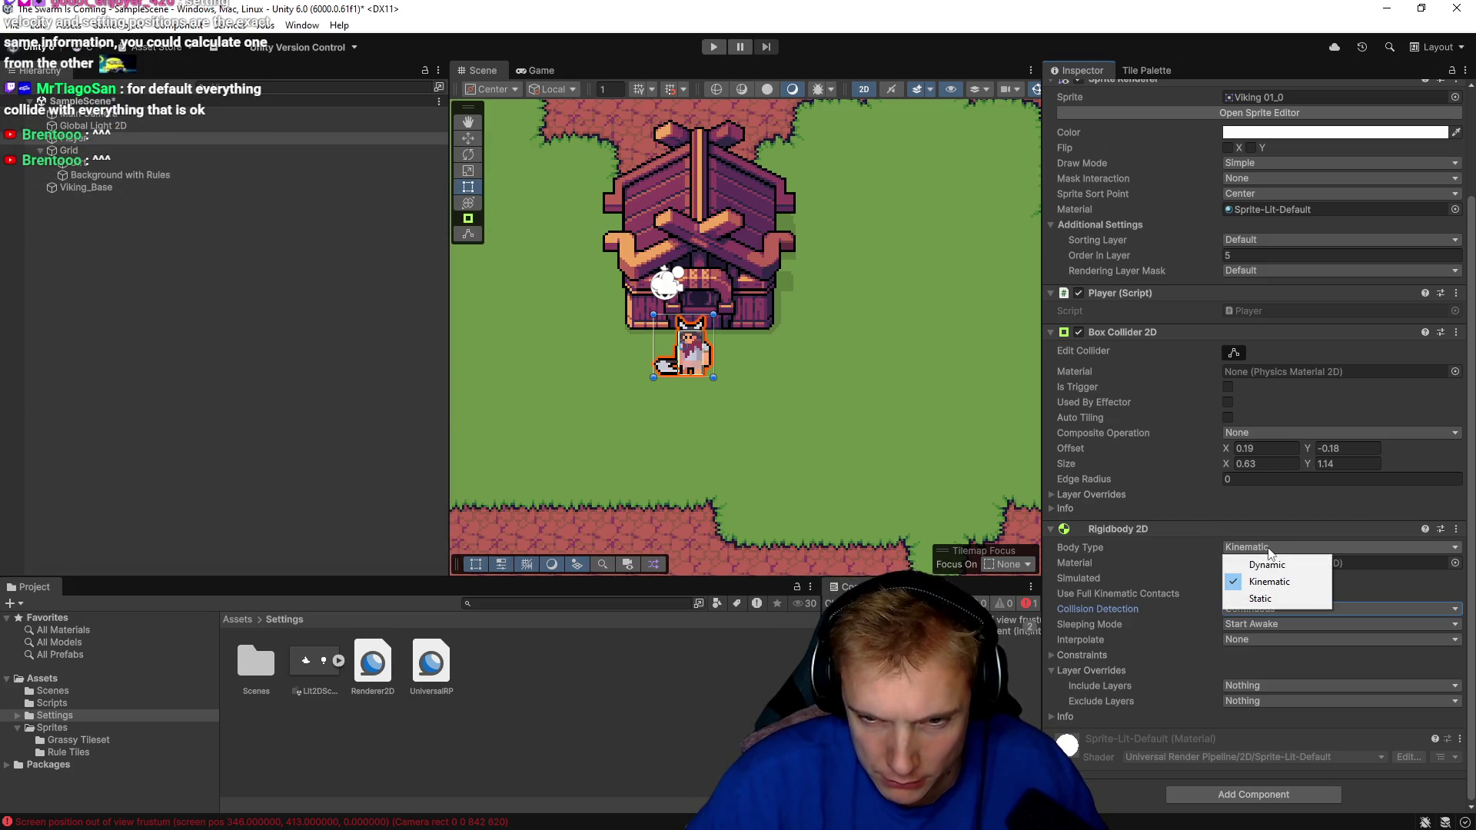
{"action": "left_click", "coordinate": [1266, 565]}
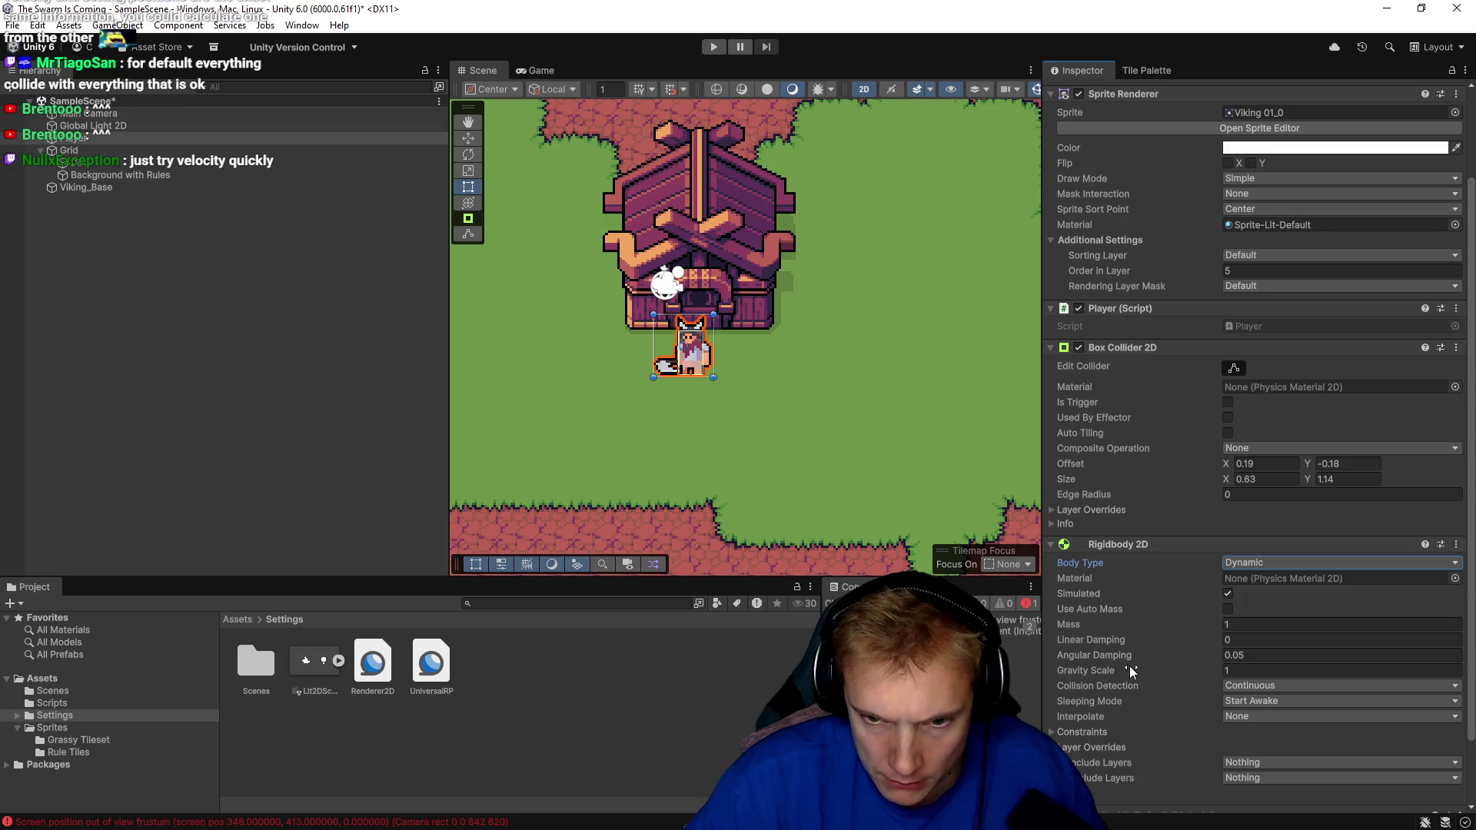
{"action": "left_click", "coordinate": [1269, 562]}
{"action": "left_click", "coordinate": [1246, 599]}
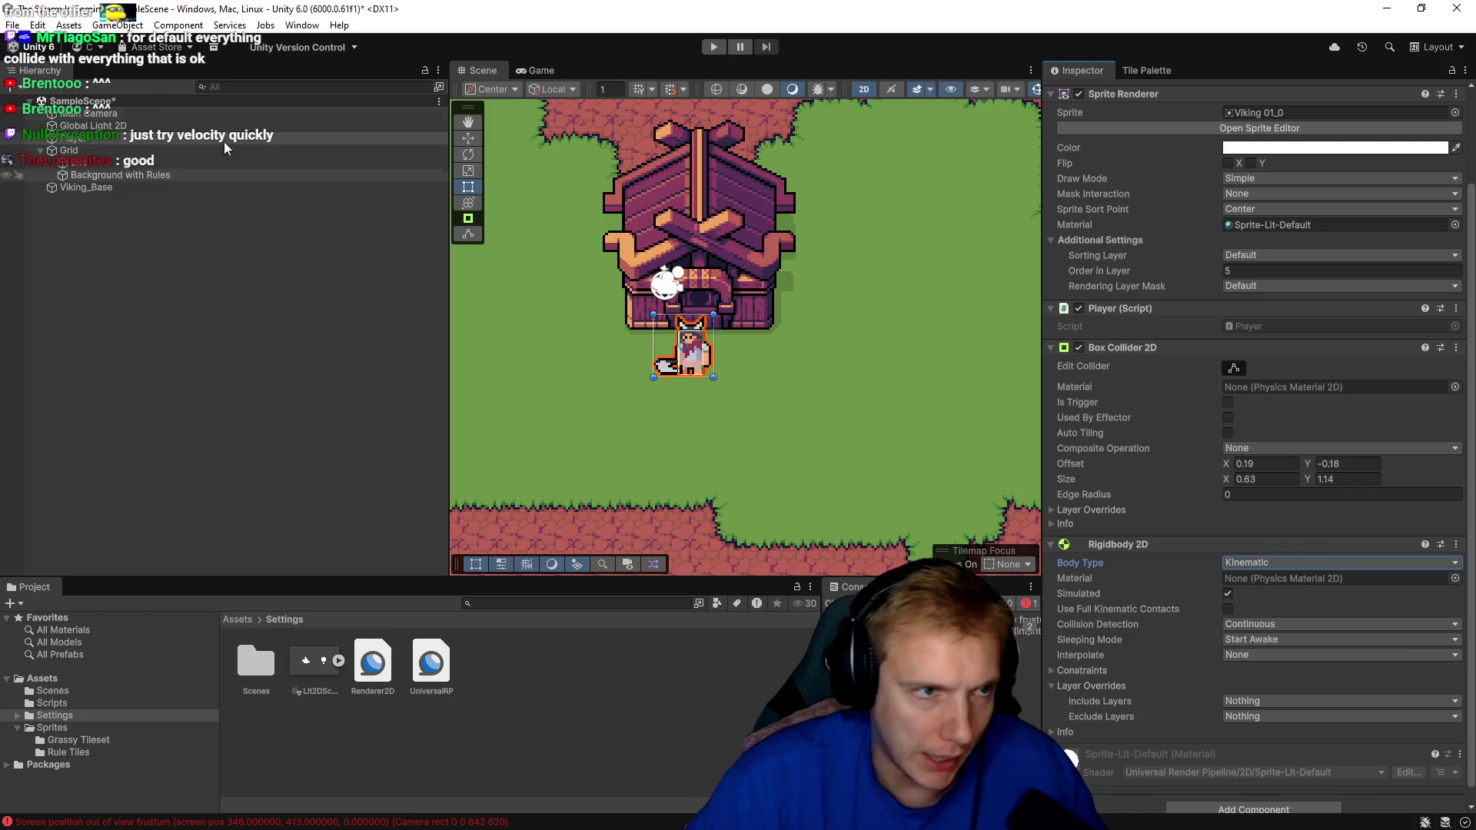
{"action": "key", "text": "alt+Tab"}
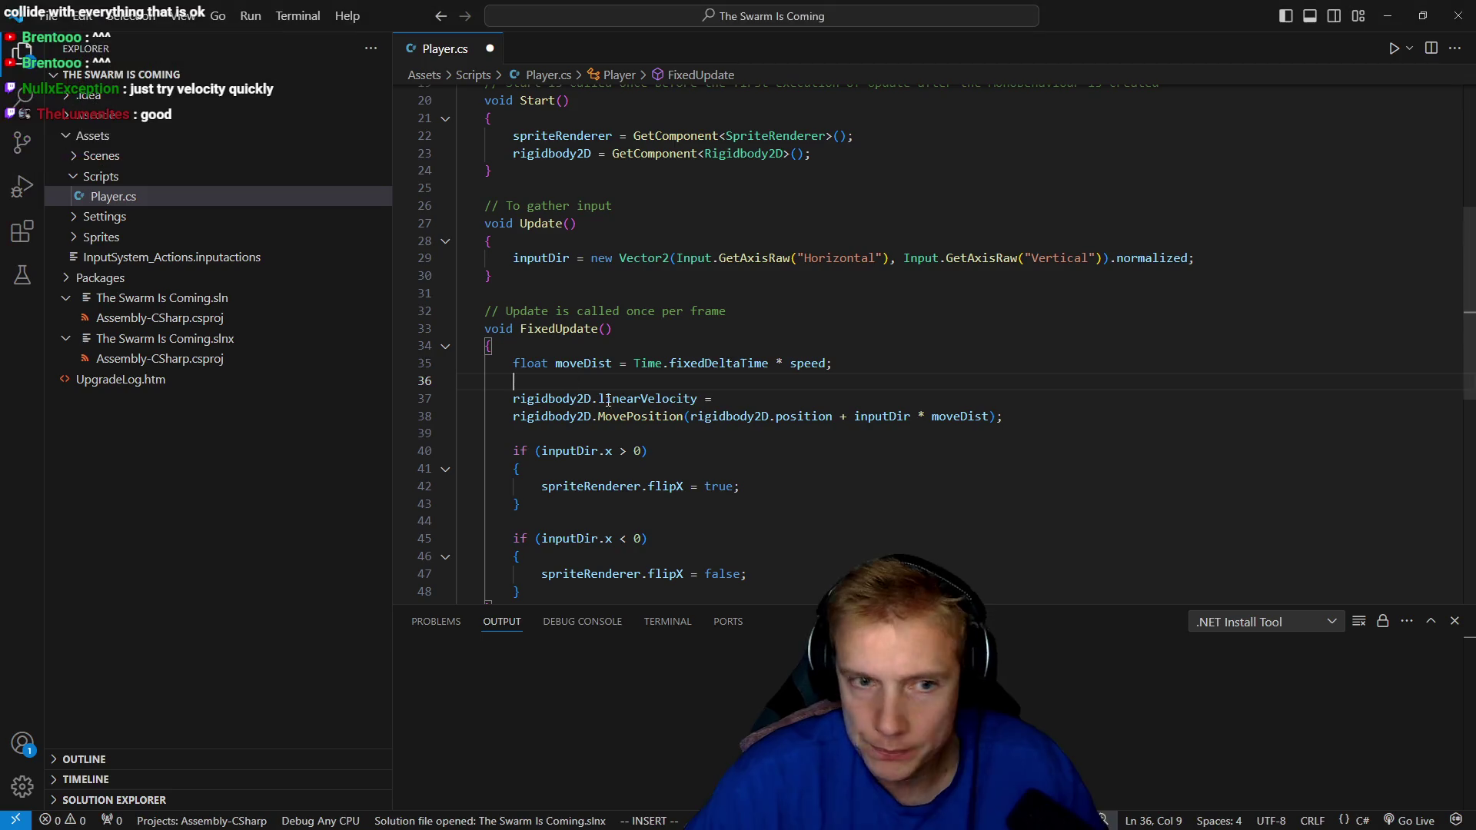
Complete line 37 as linearVelocity = new Vector2(inputDir * moveDist);.
{"action": "key", "text": "shift+a"}
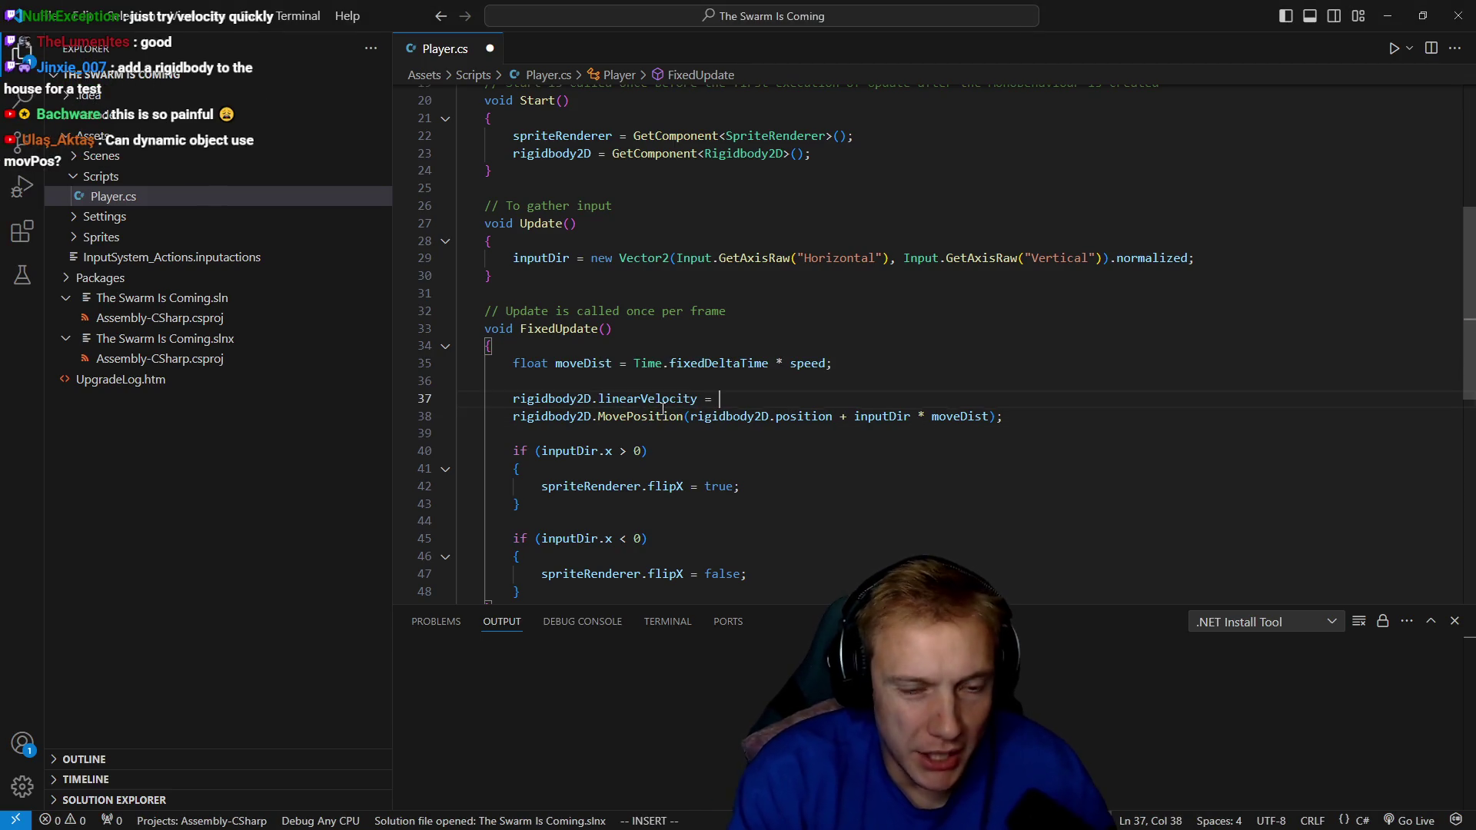
{"action": "type", "text": "ew "}
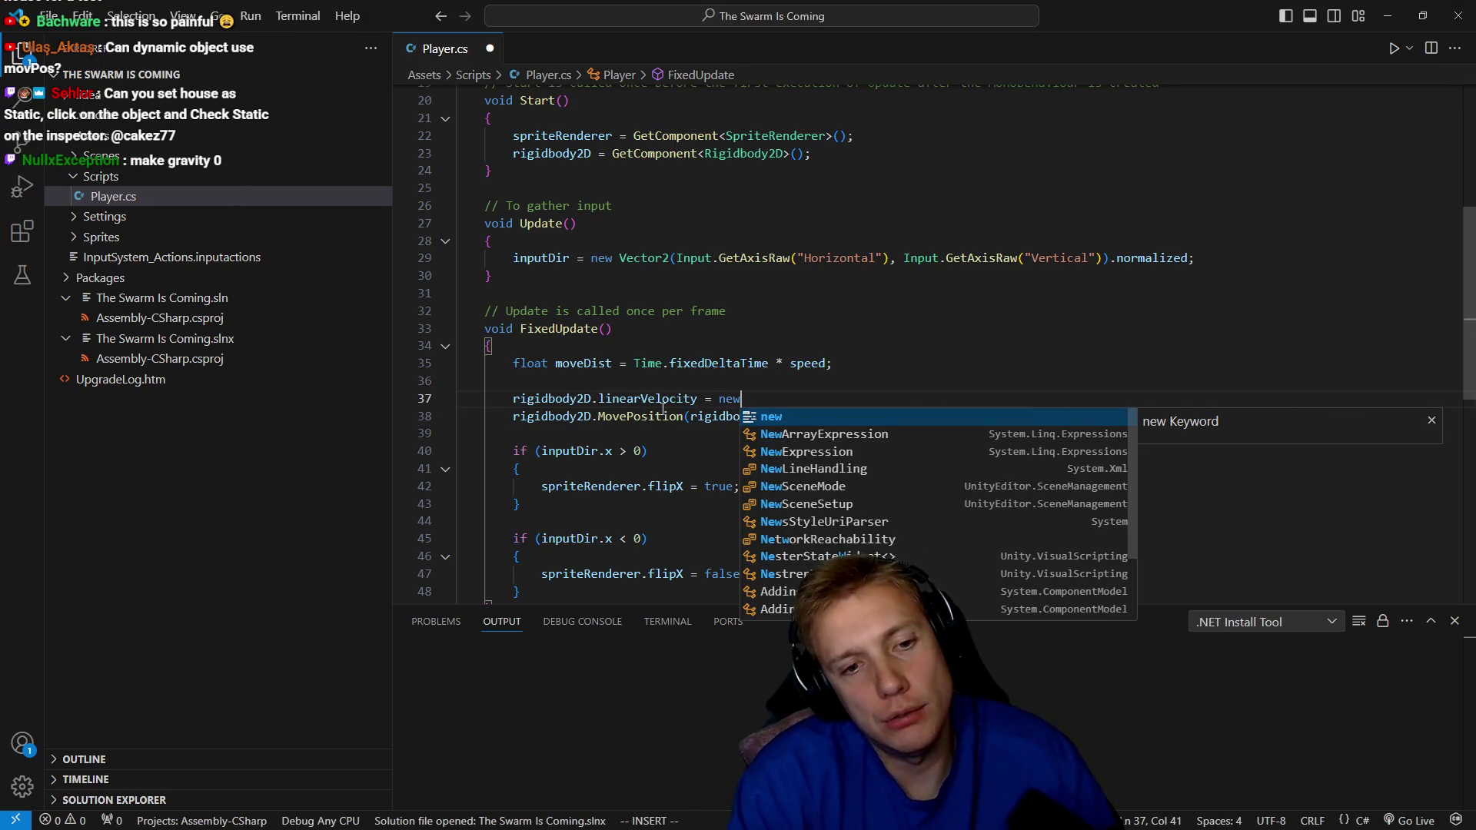
{"action": "type", "text": "Ve"}
{"action": "key", "text": "Tab"}
{"action": "type", "text": "(inputD"}
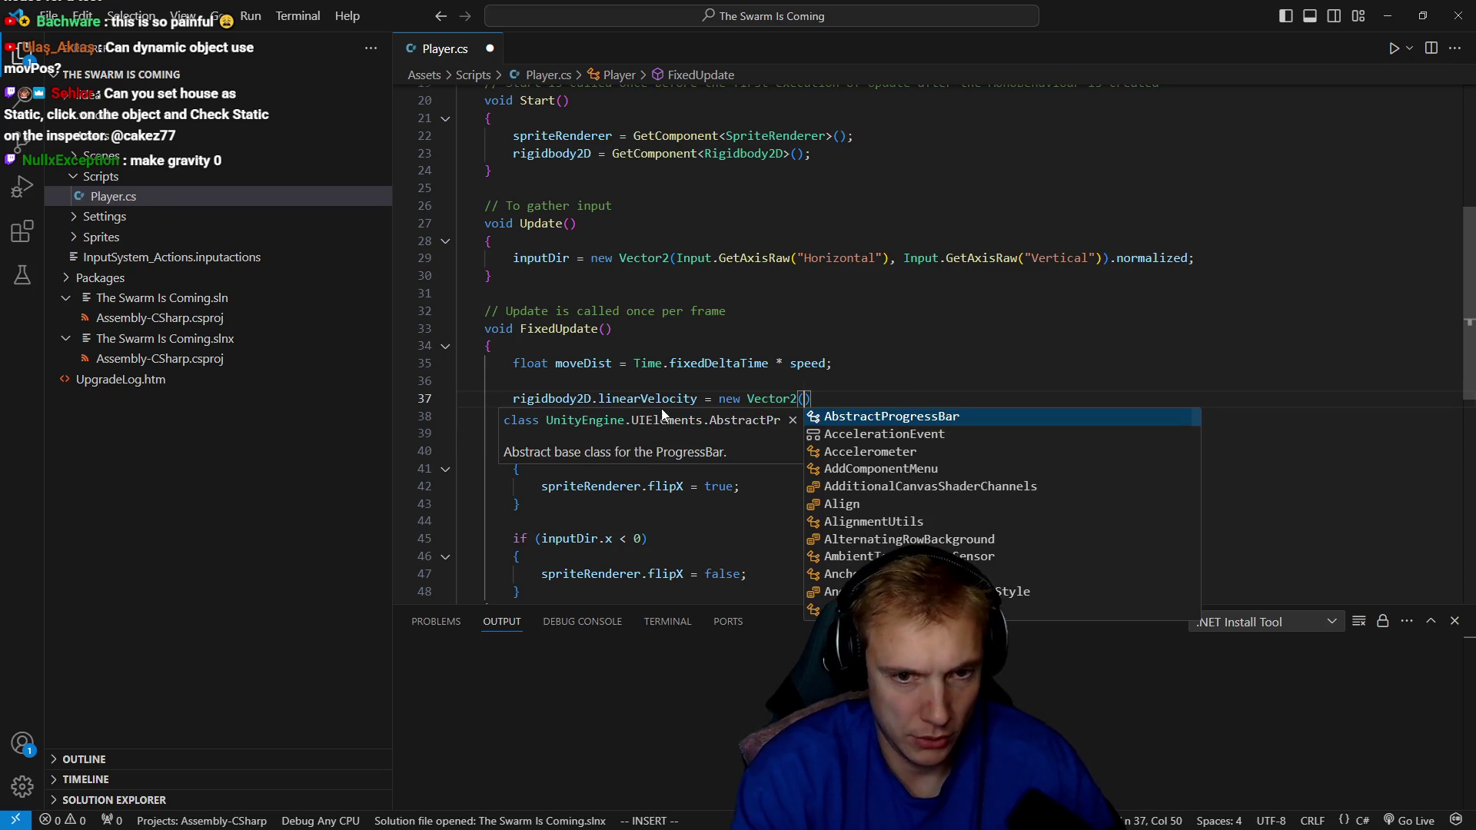
{"action": "key", "text": "Tab"}
{"action": "type", "text": "* mo"}
{"action": "key", "text": "Tab"}
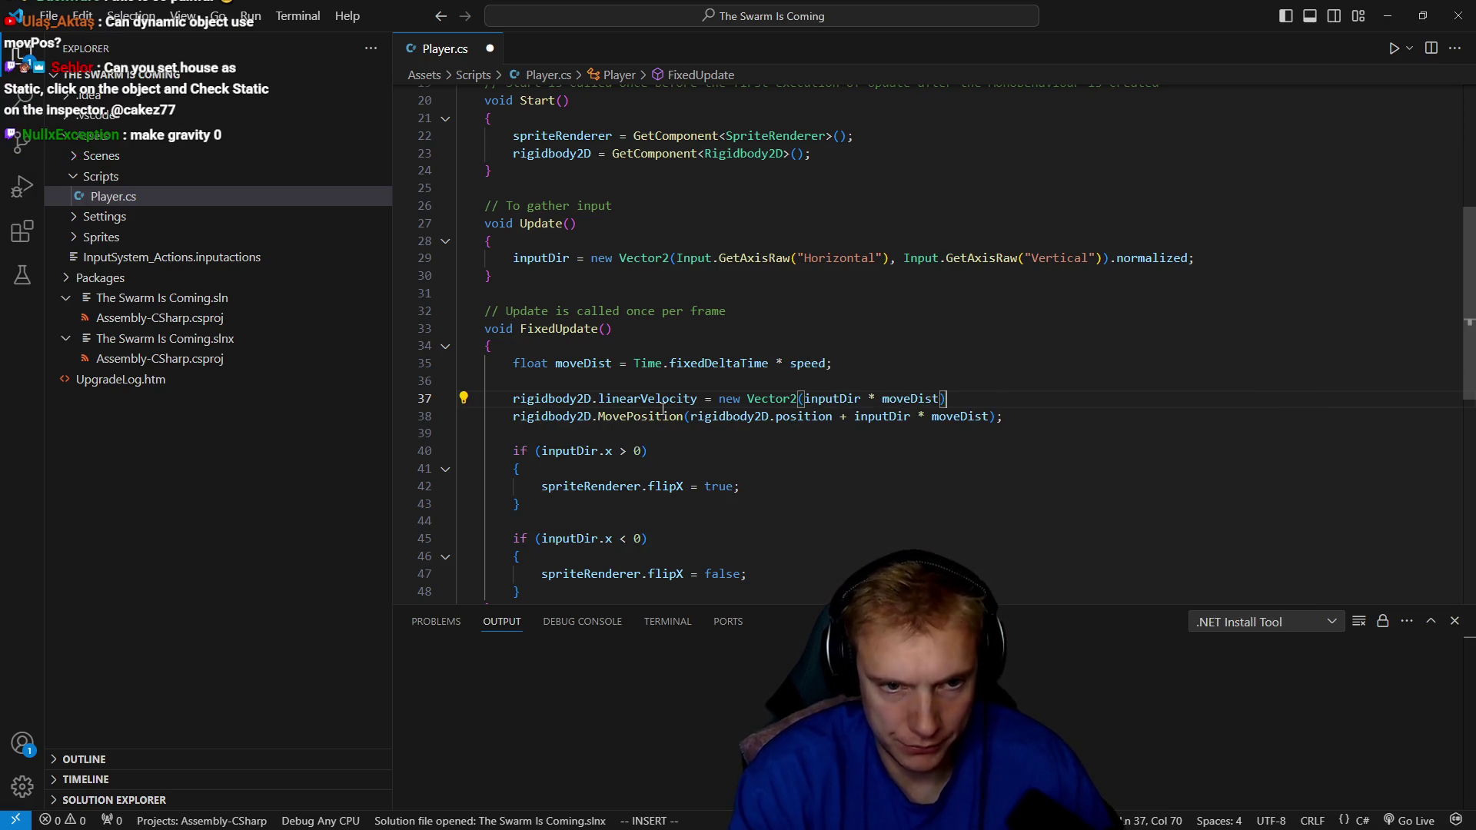
{"action": "type", "text": ";"}
{"action": "key", "text": "Escape"}
Comment out the MovePosition line, save Player.cs, and return to Unity.
{"action": "key", "text": "j"}
{"action": "key", "text": "ctrl+slash"}
{"action": "key", "text": "ctrl+s"}
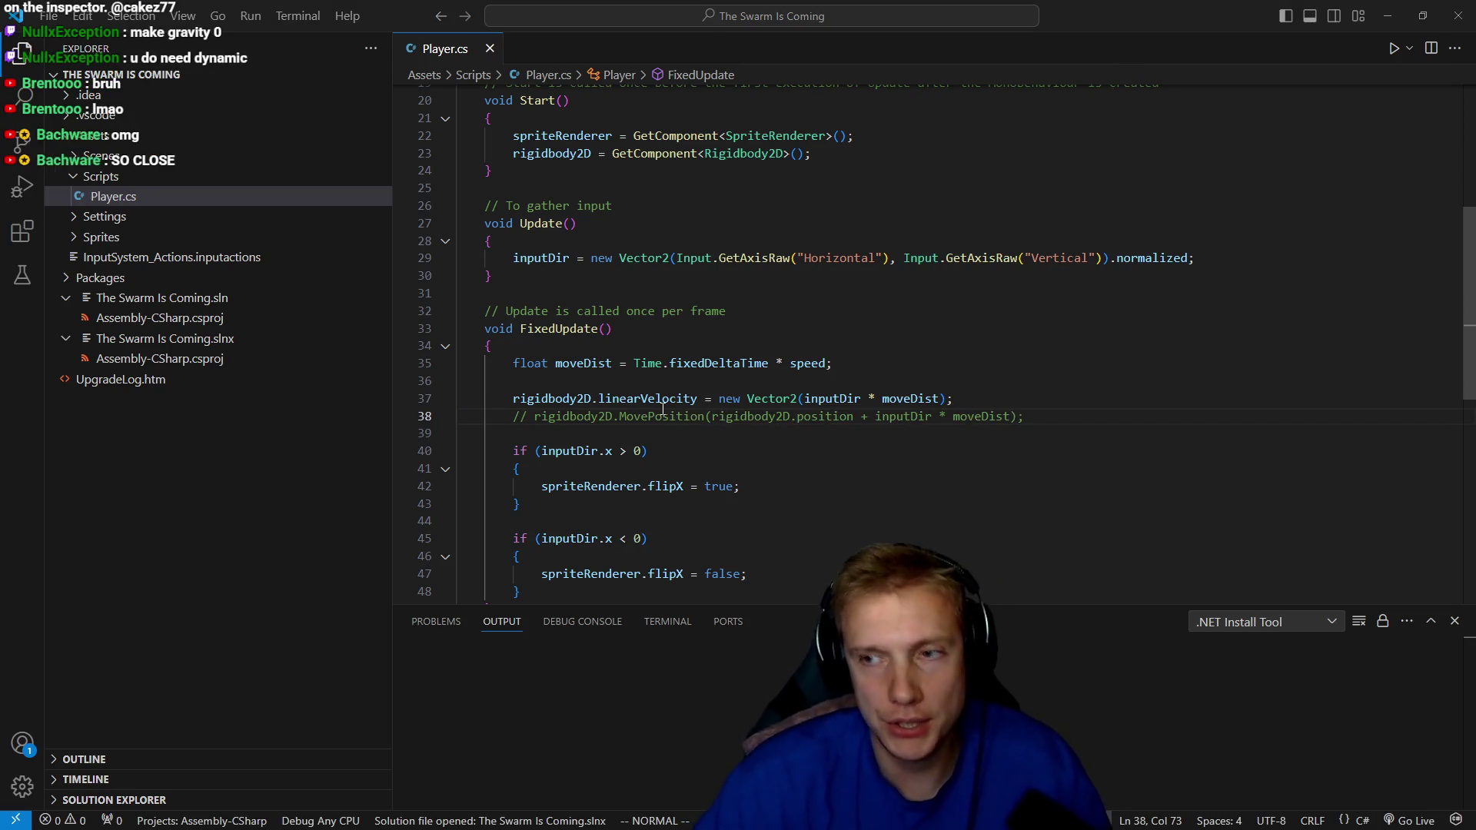
{"action": "key", "text": "alt+Tab"}
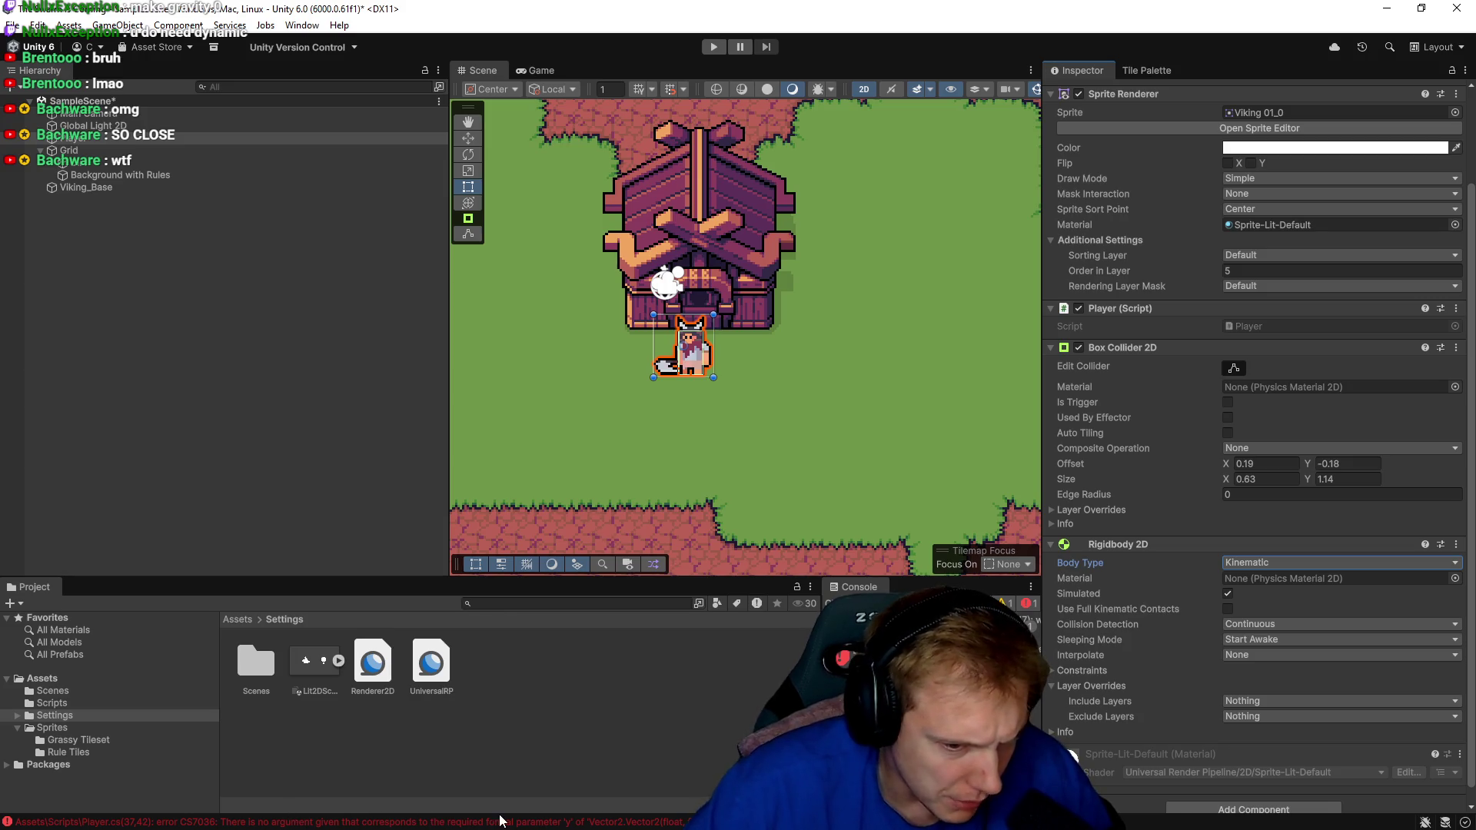
{"action": "key", "text": "alt+Tab"}
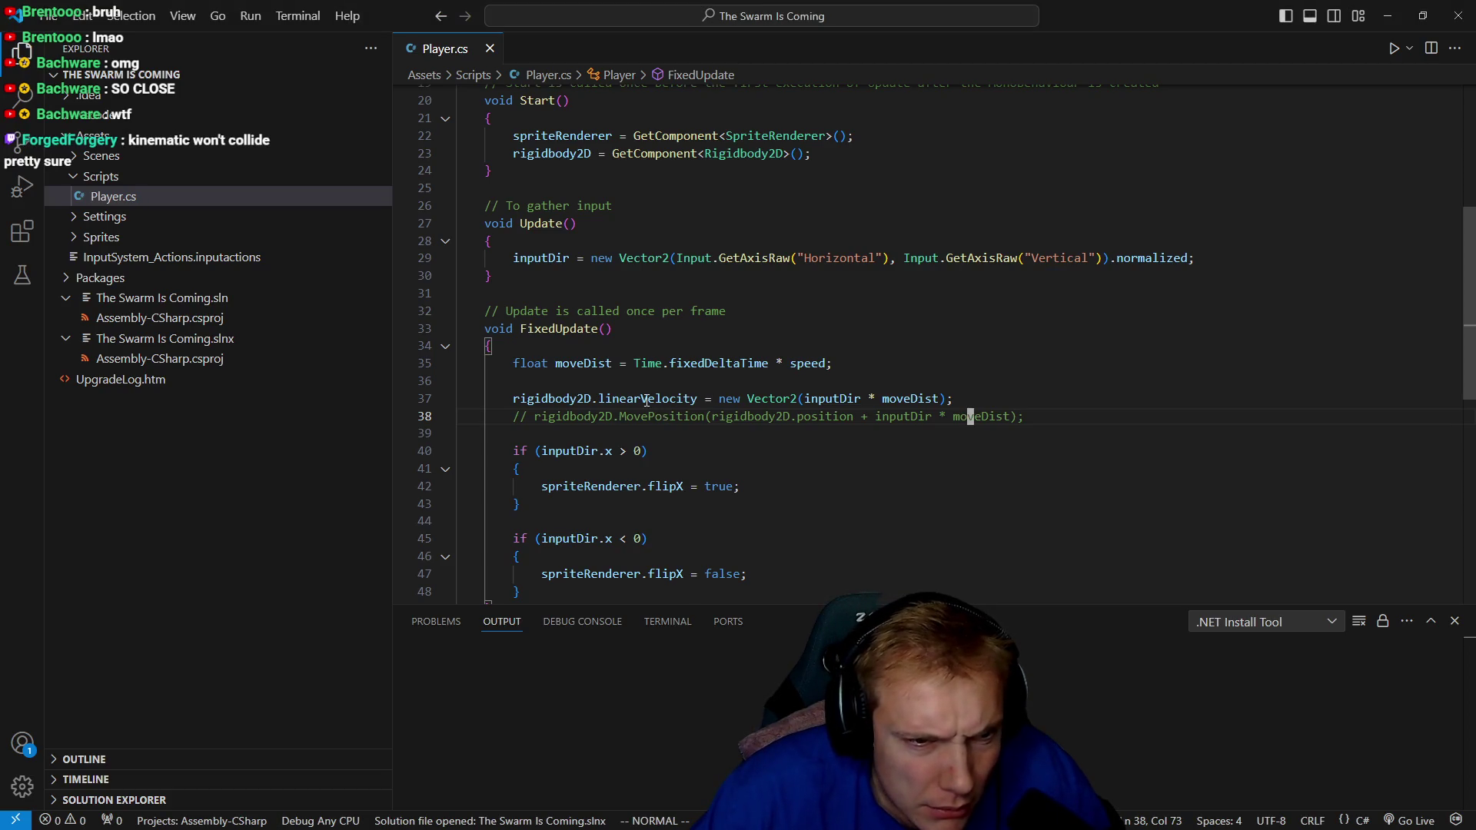
{"action": "mouse_move", "coordinate": [644, 400]}
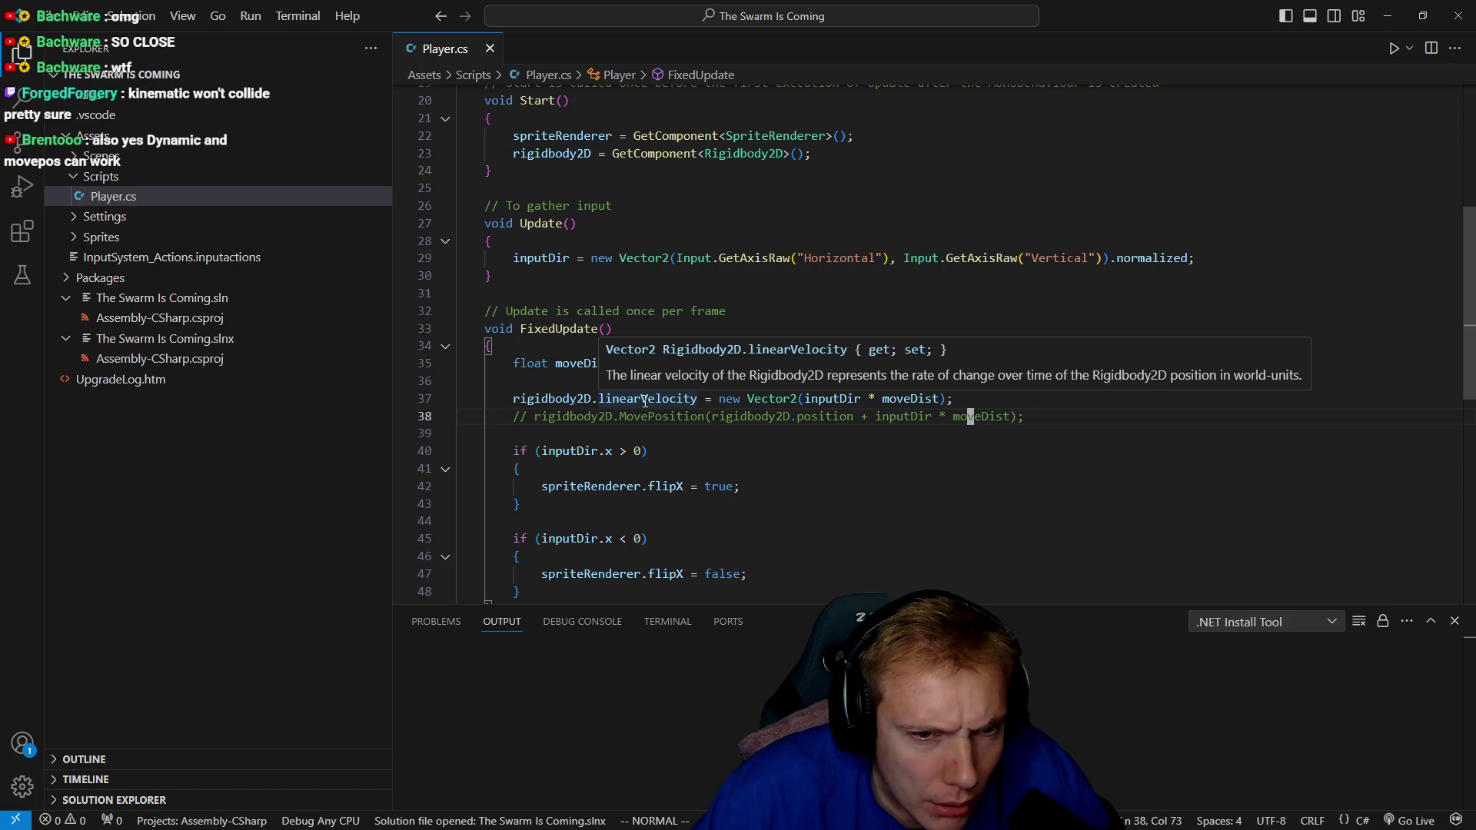
{"action": "key", "text": "alt+Tab"}
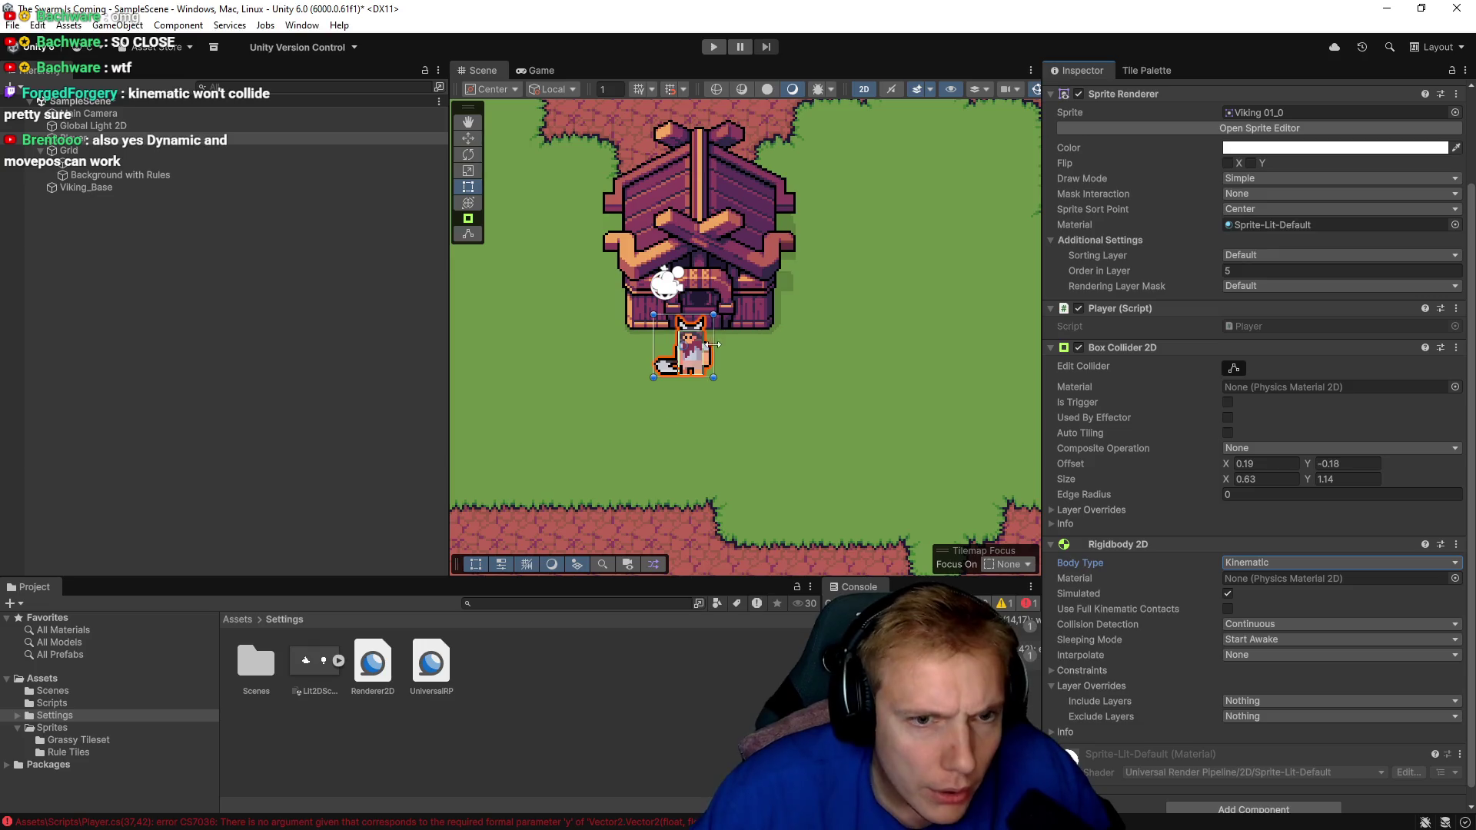
{"action": "left_click", "coordinate": [1248, 326]}
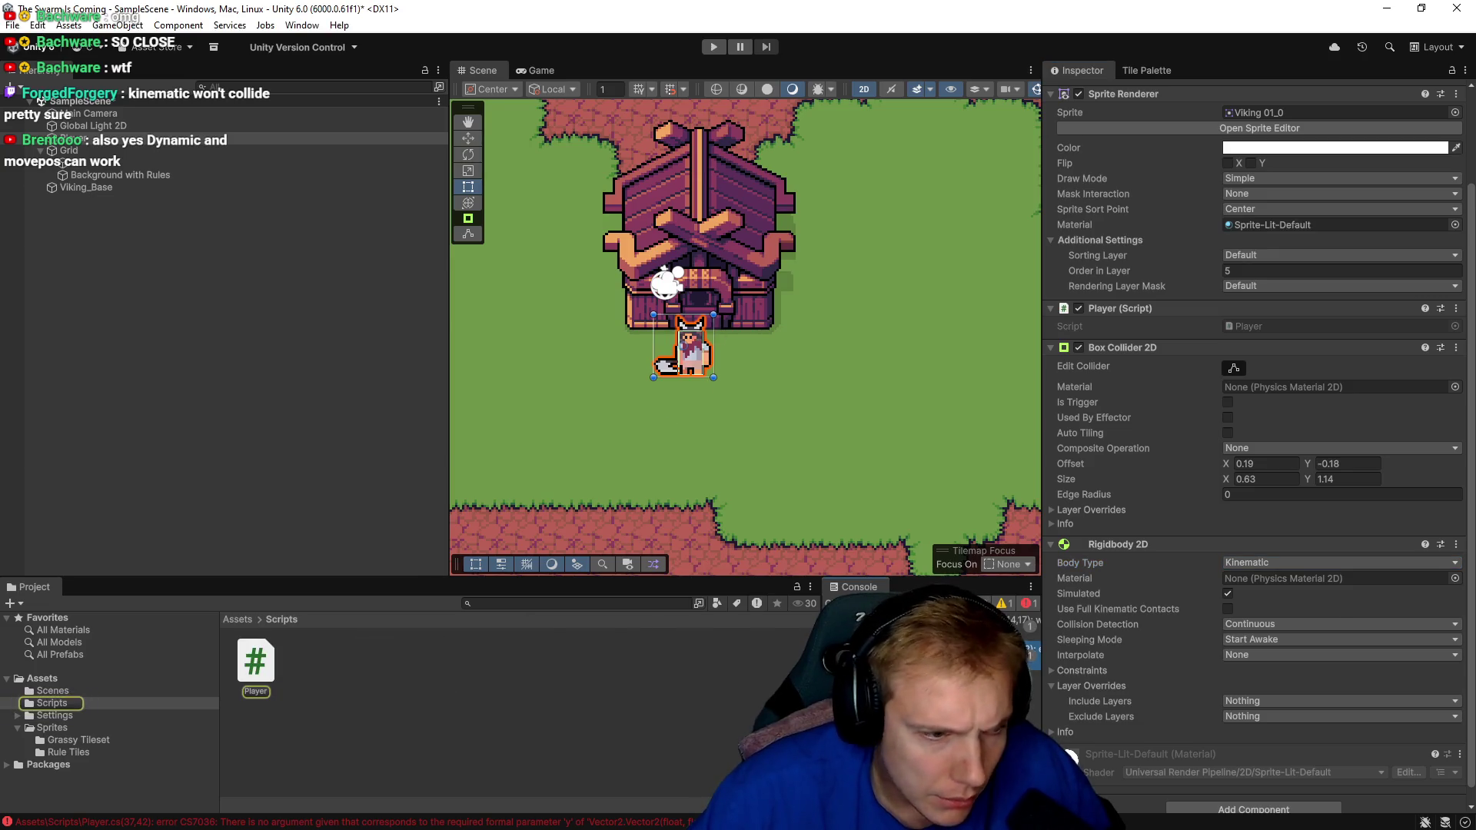
{"action": "key", "text": "alt+Tab"}
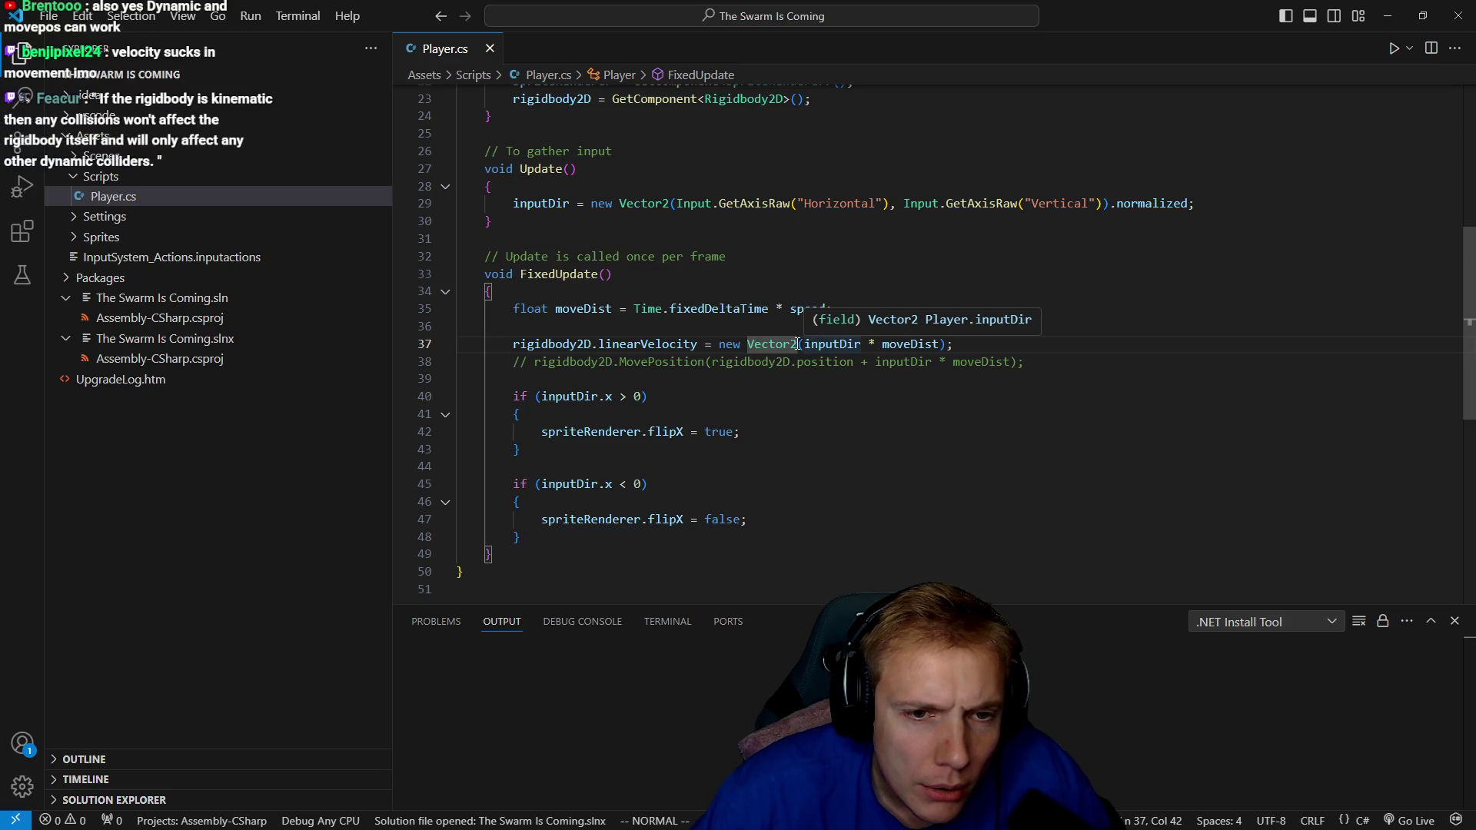
Reduce line 37 to linearVelocity = inputDir * moveDist, save, and return to Unity.
{"action": "left_click", "coordinate": [798, 344]}
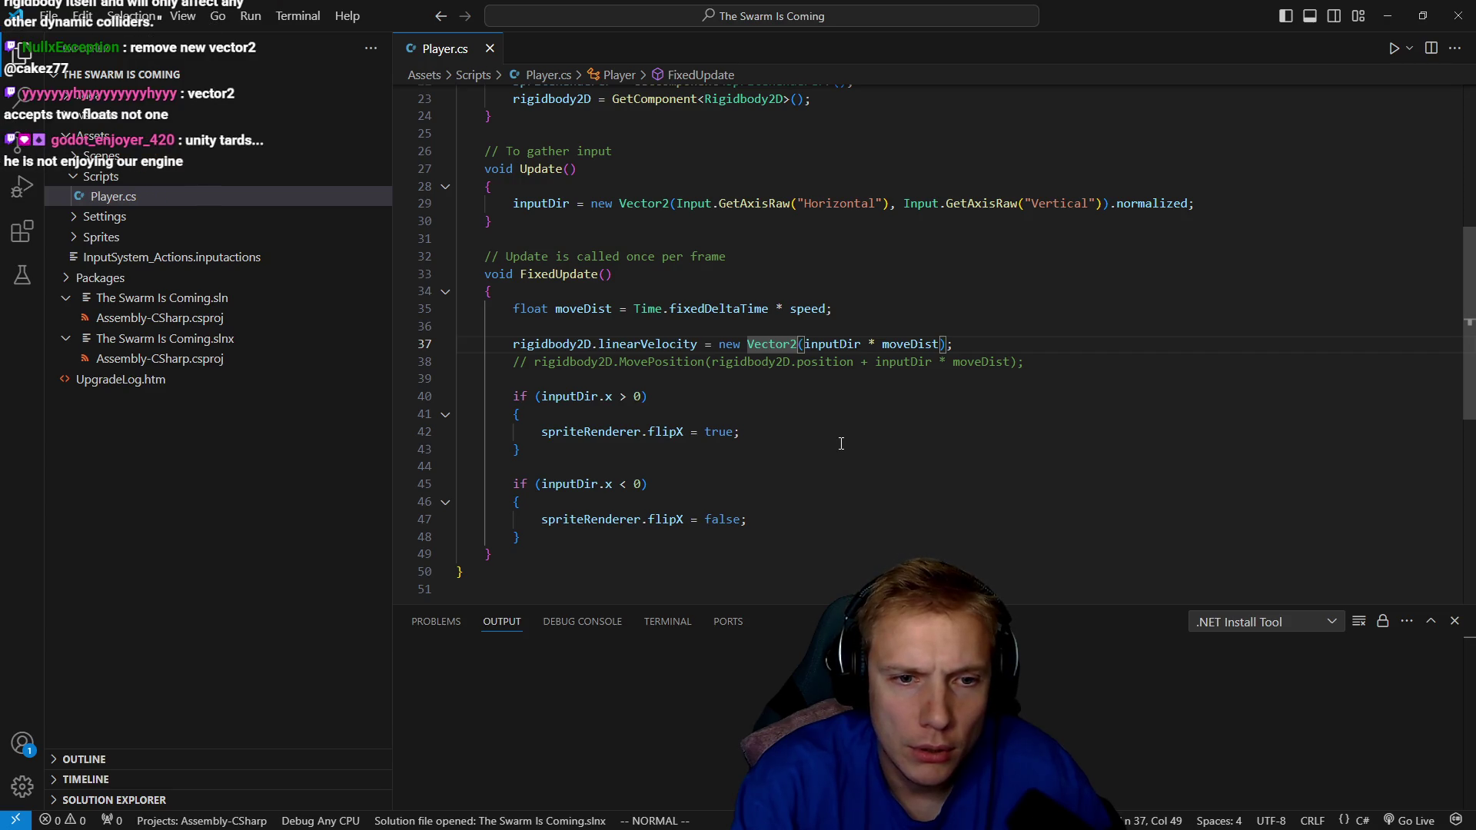
{"action": "key", "text": "ctrl+BackSpace"}
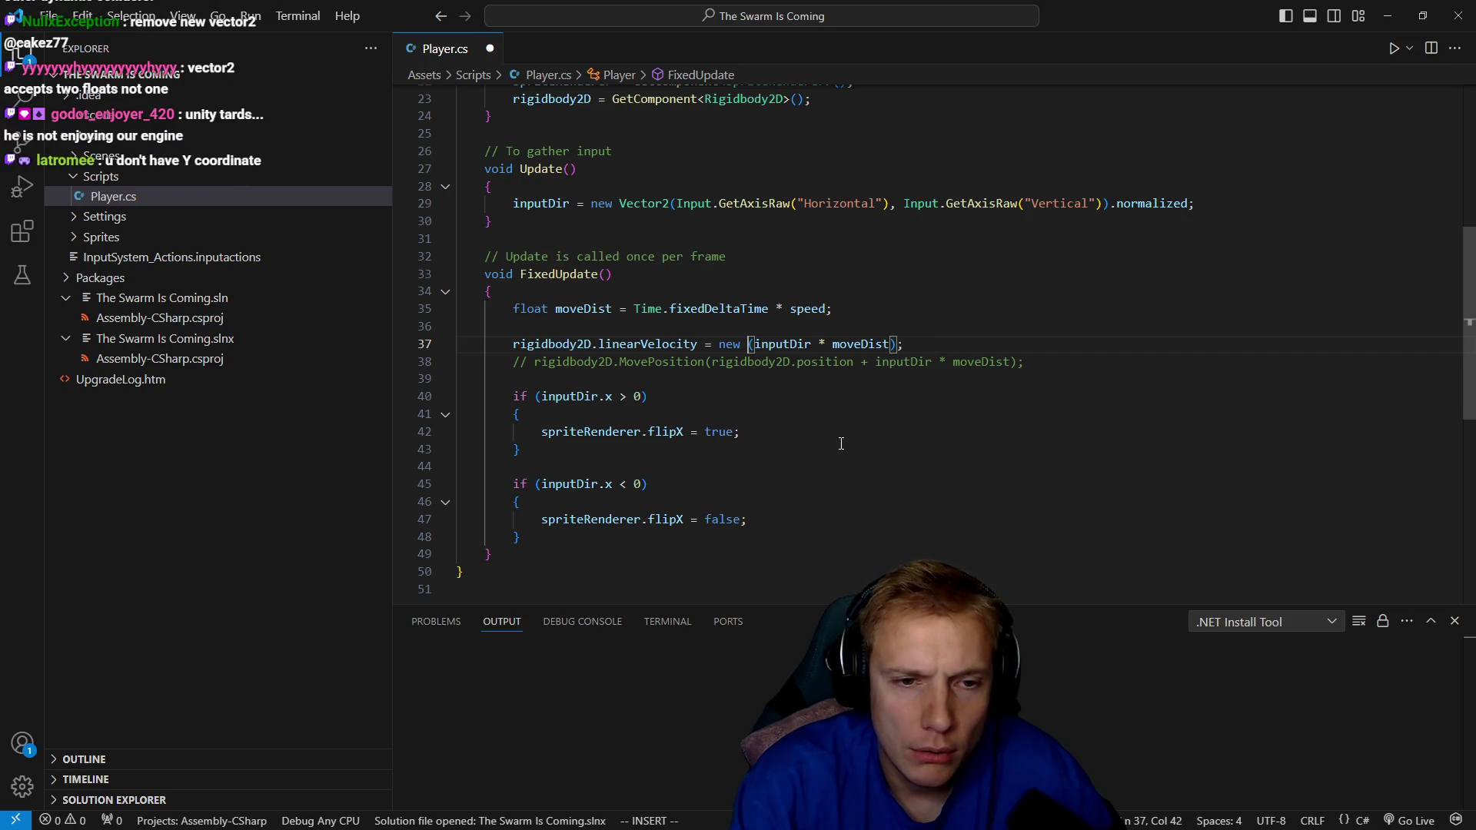
{"action": "key", "text": "ctrl+BackSpace"}
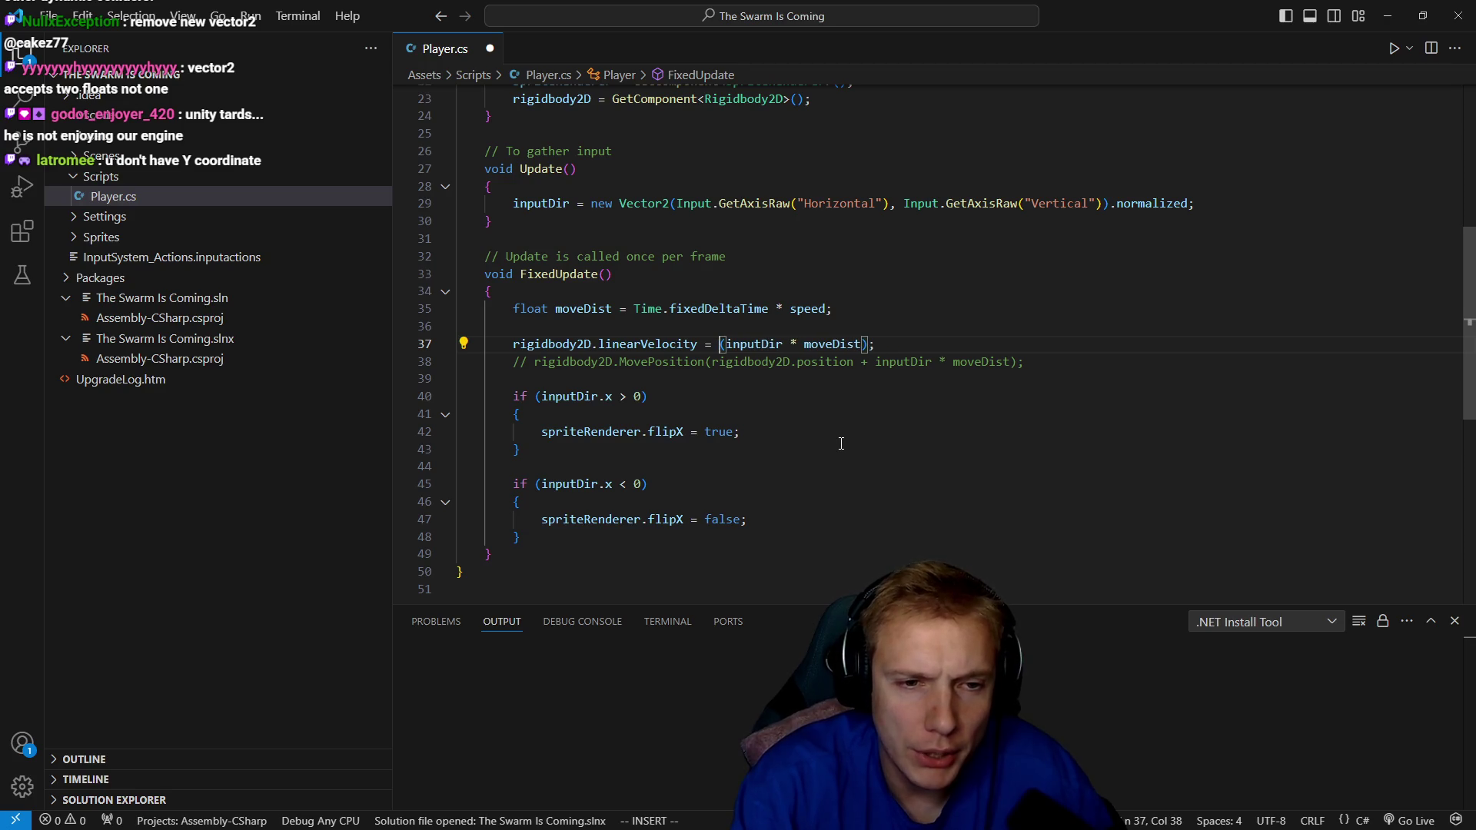
{"action": "key", "text": "d"}
{"action": "key", "text": "s"}
{"action": "key", "text": "parenleft"}
{"action": "key", "text": "ctrl+s"}
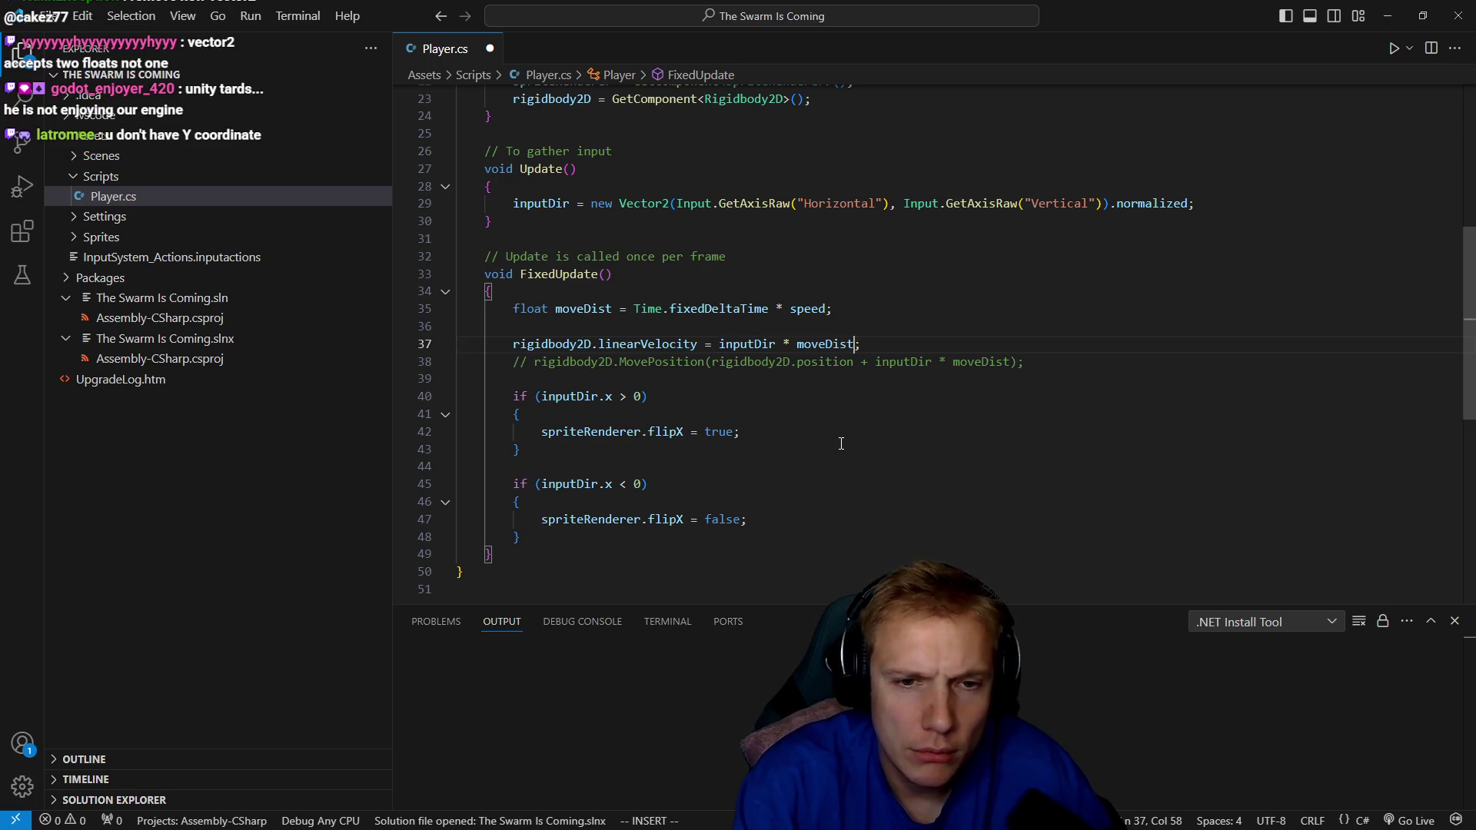
{"action": "key", "text": "alt+Tab"}
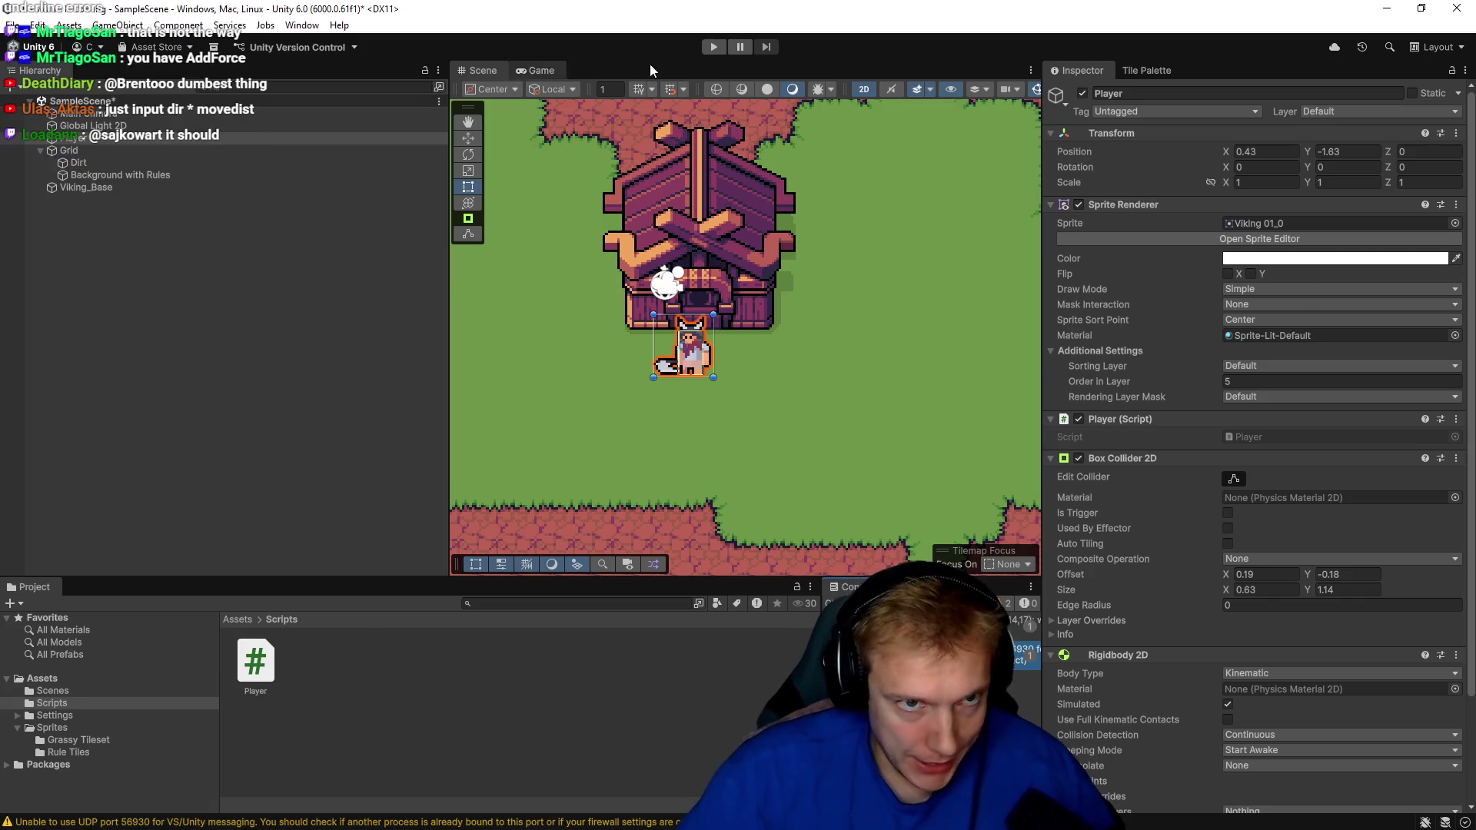
{"action": "left_click", "coordinate": [713, 46]}
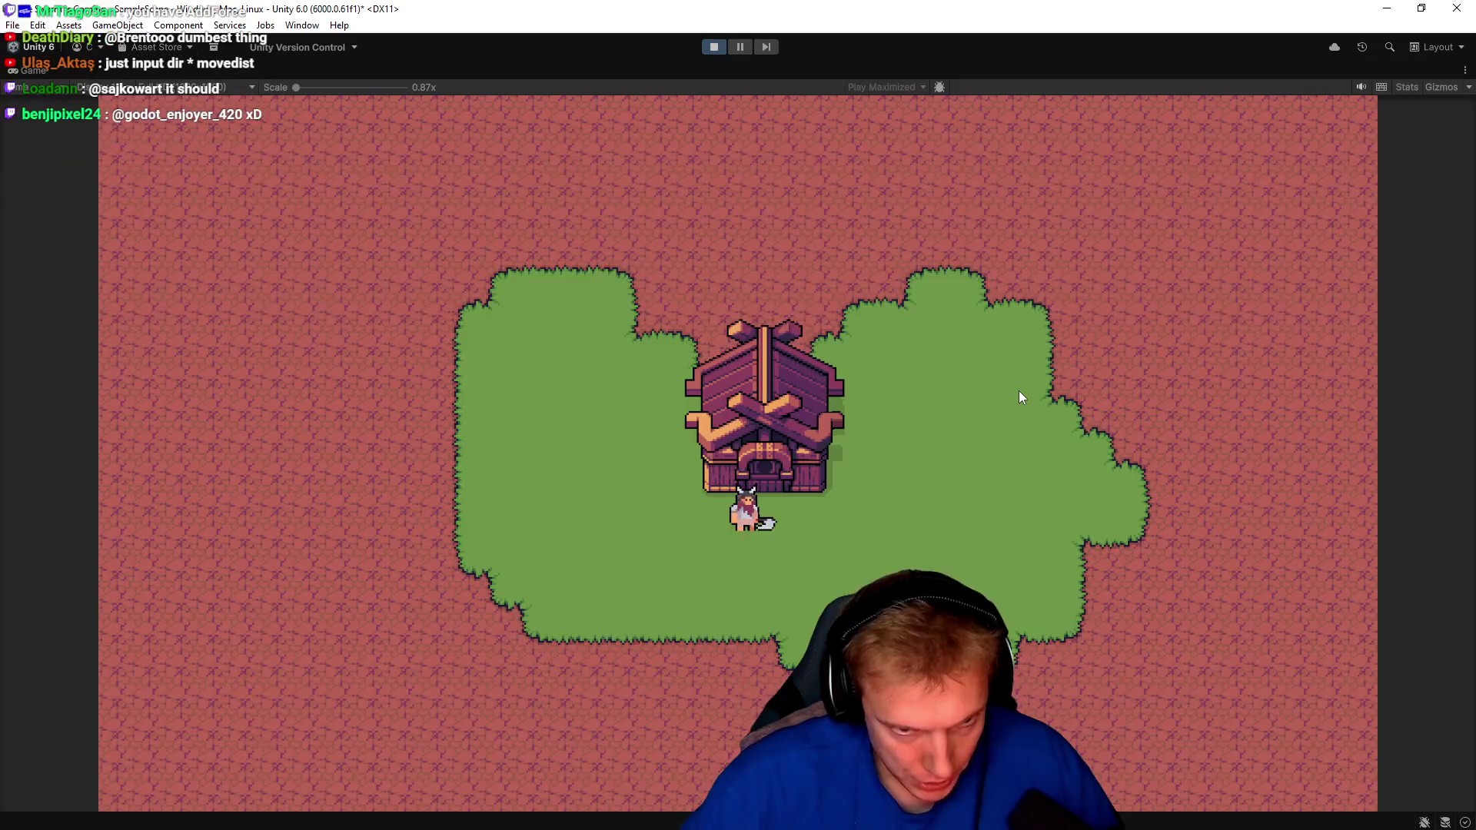
{"action": "key", "text": "d"}
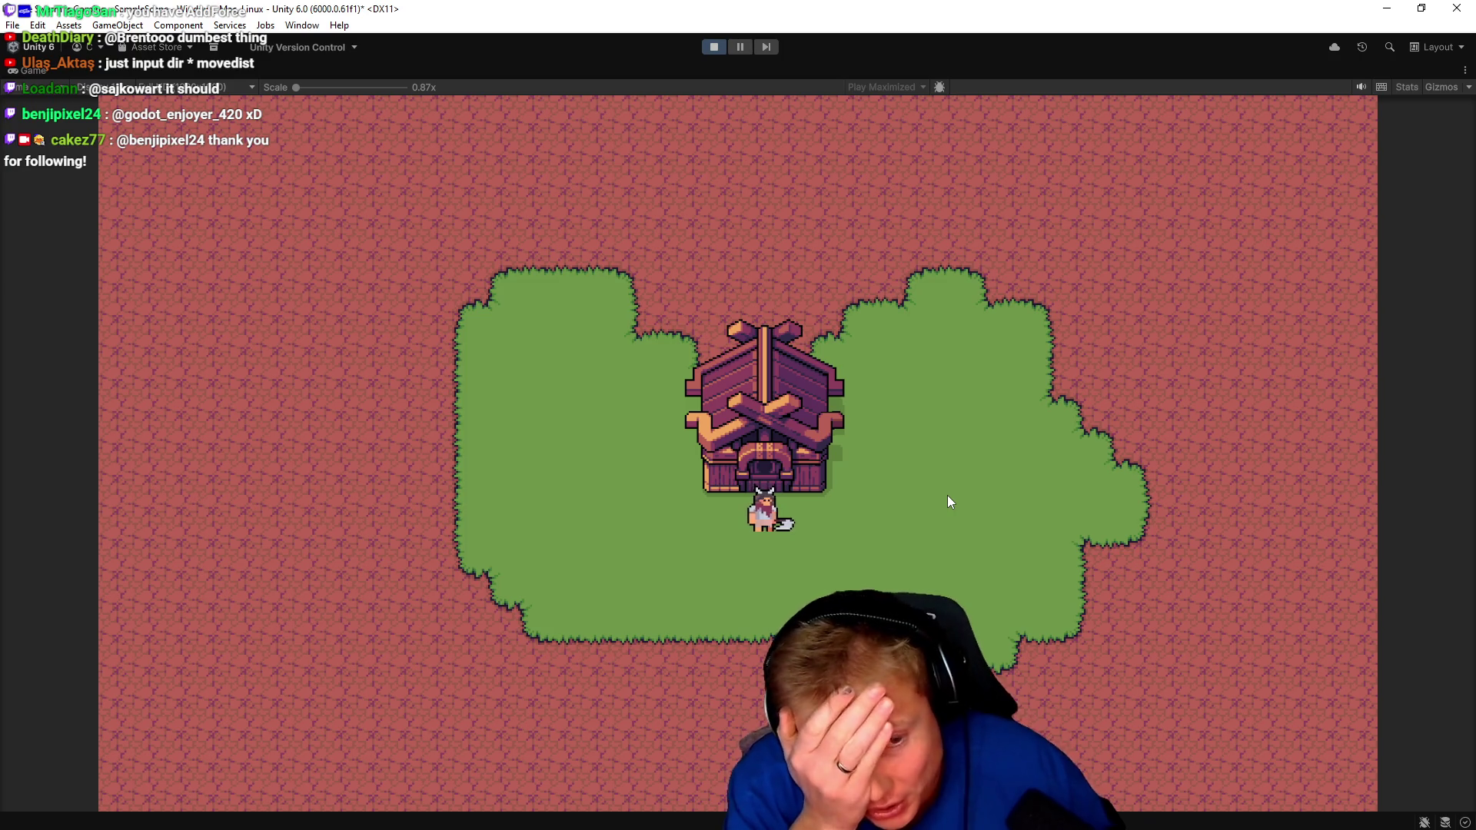
{"action": "key", "text": "alt+Tab"}
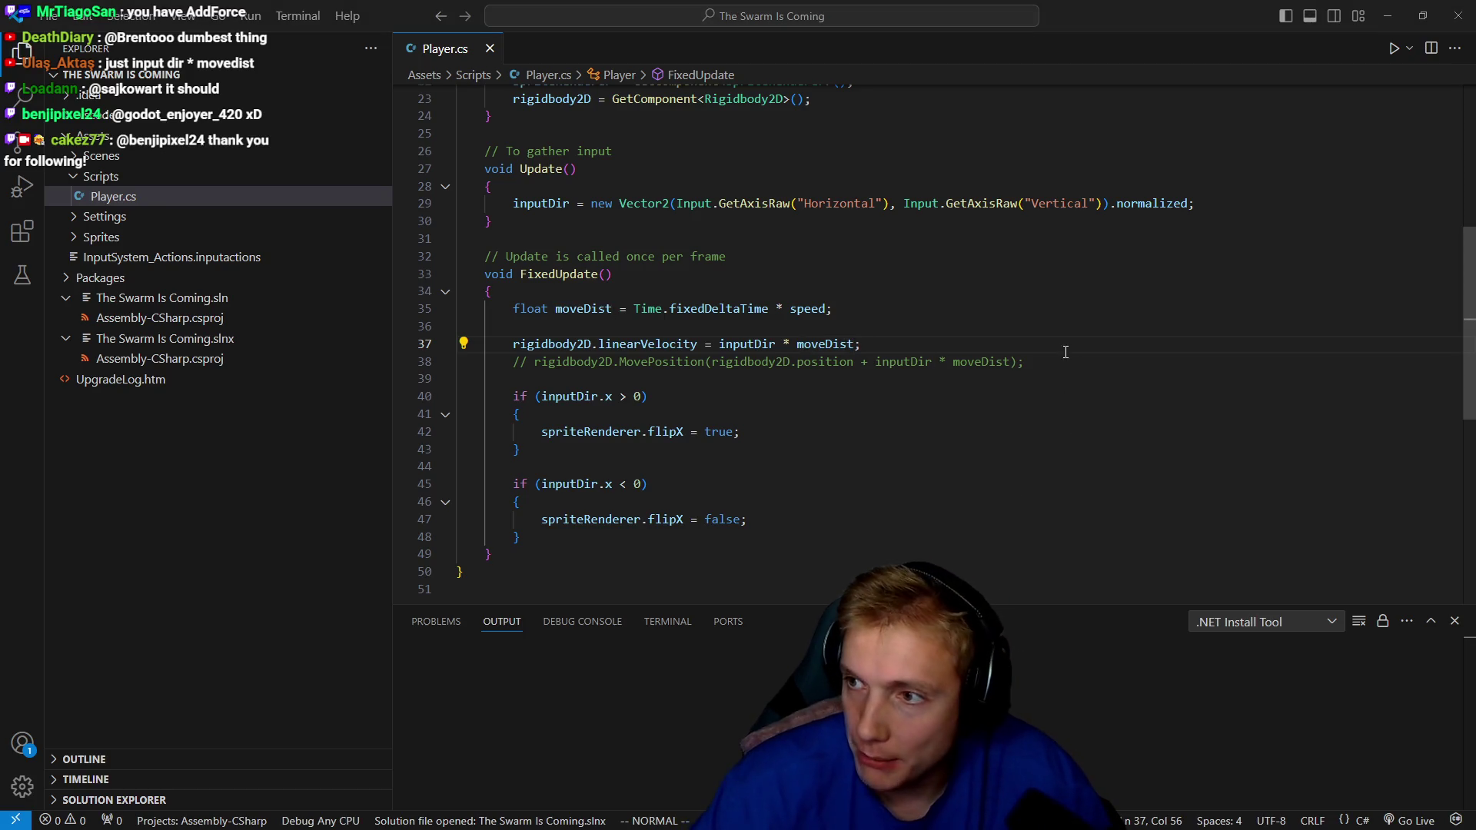
{"action": "key", "text": "alt+Tab"}
{"action": "key", "text": "w"}
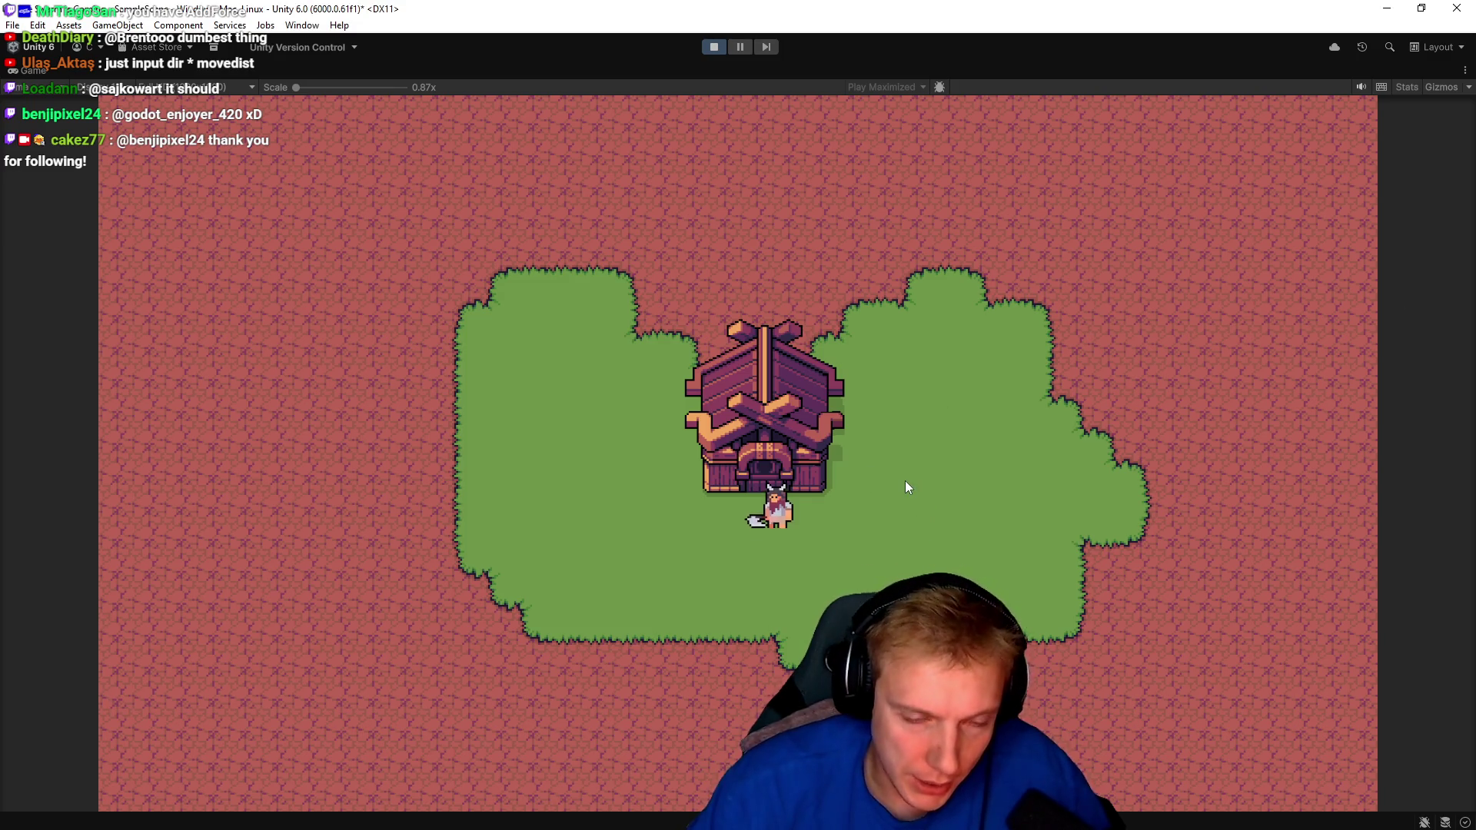
{"action": "key", "text": "w"}
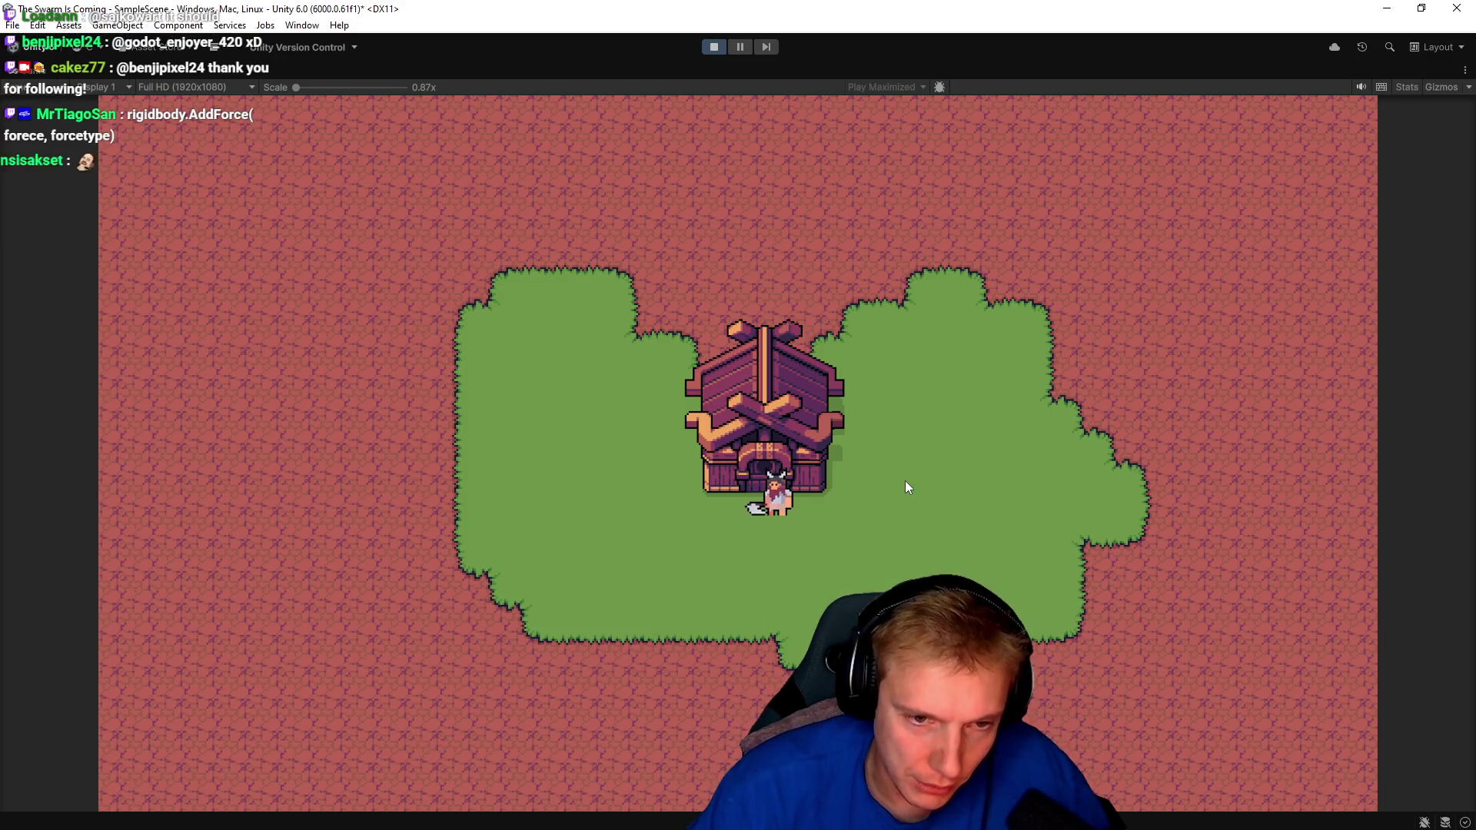
{"action": "key", "text": "w"}
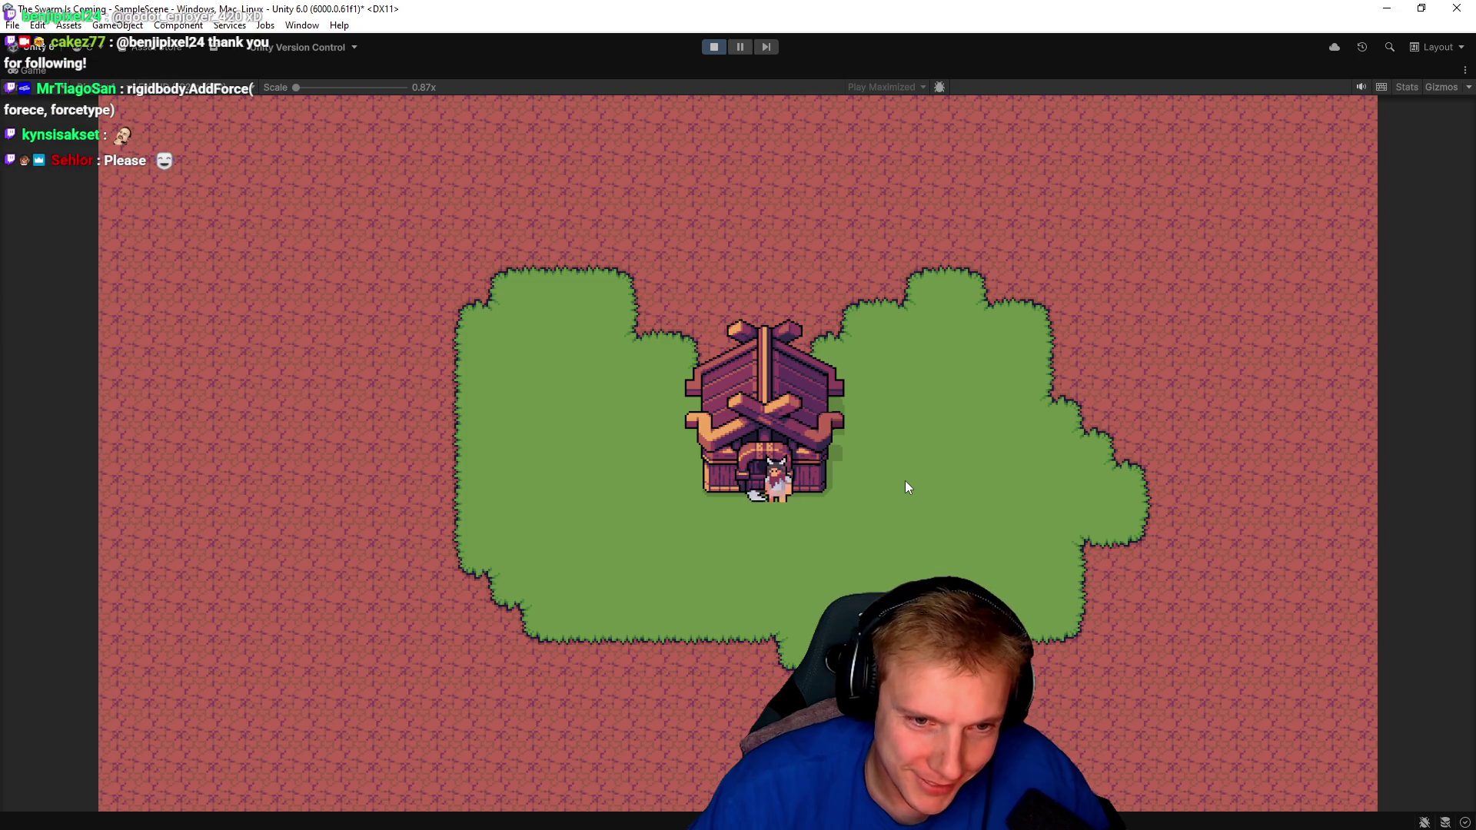
{"action": "key", "text": "w"}
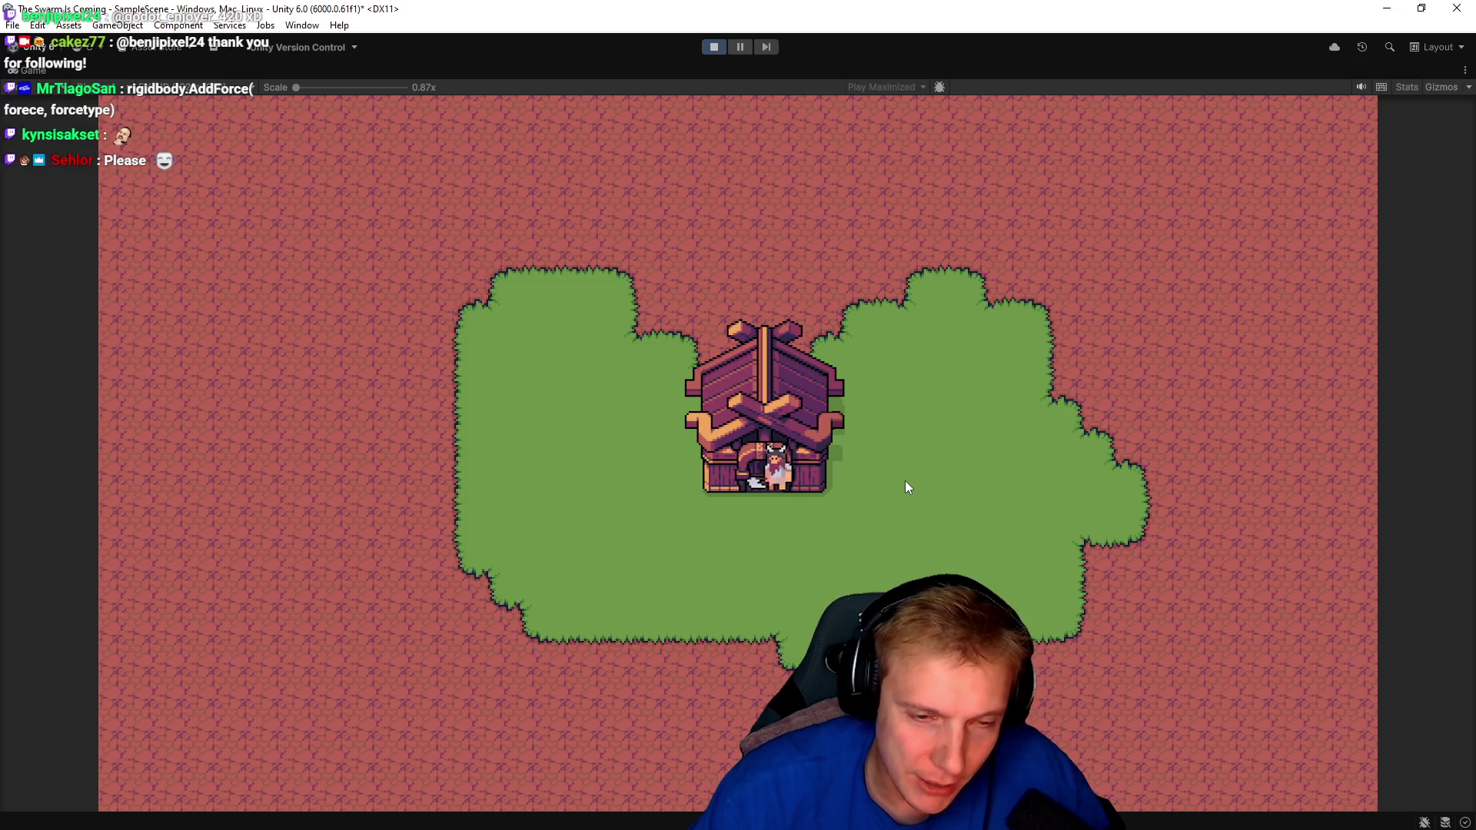
{"action": "key", "text": "w"}
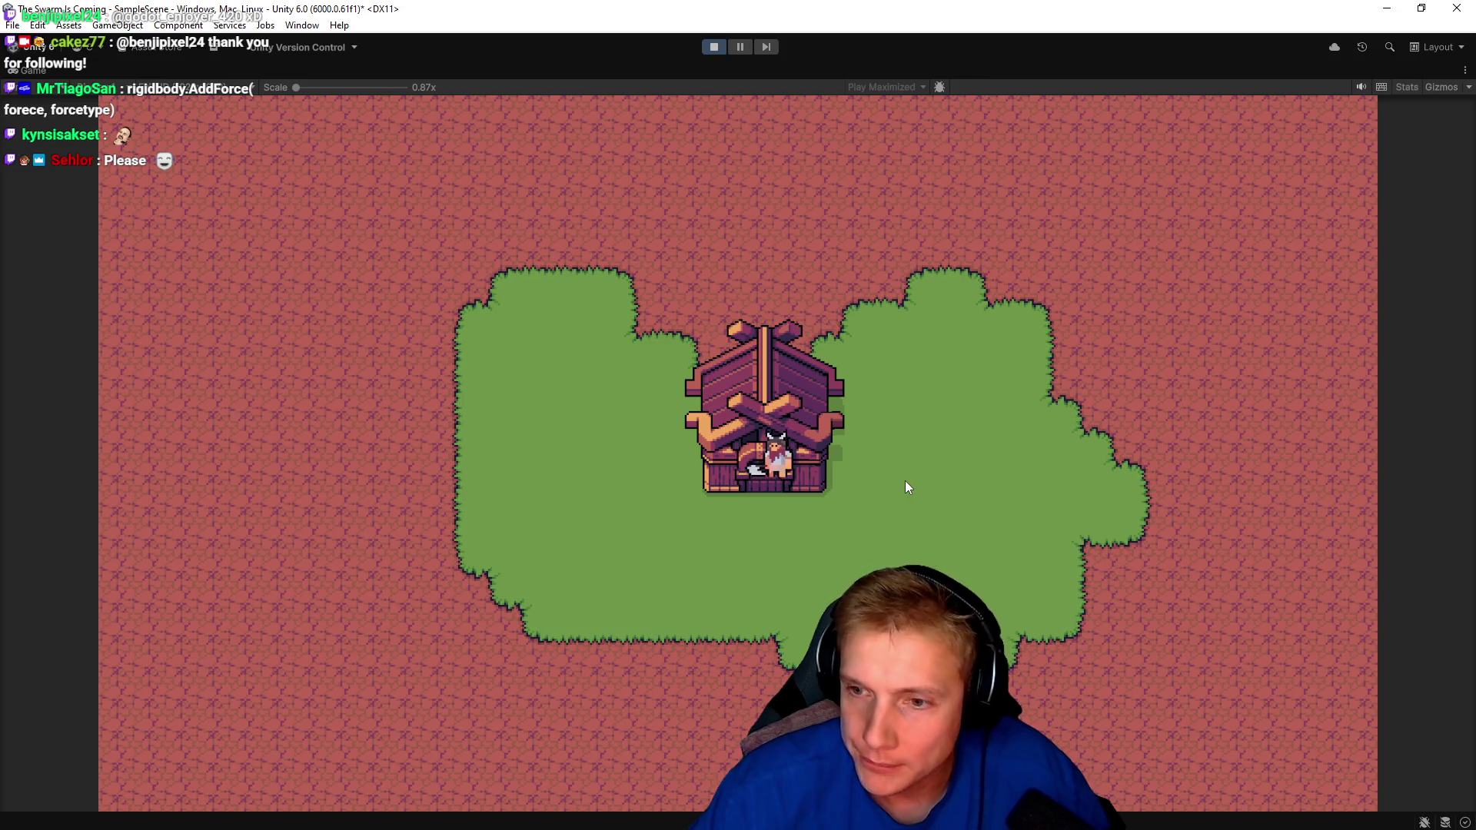
{"action": "key", "text": "w"}
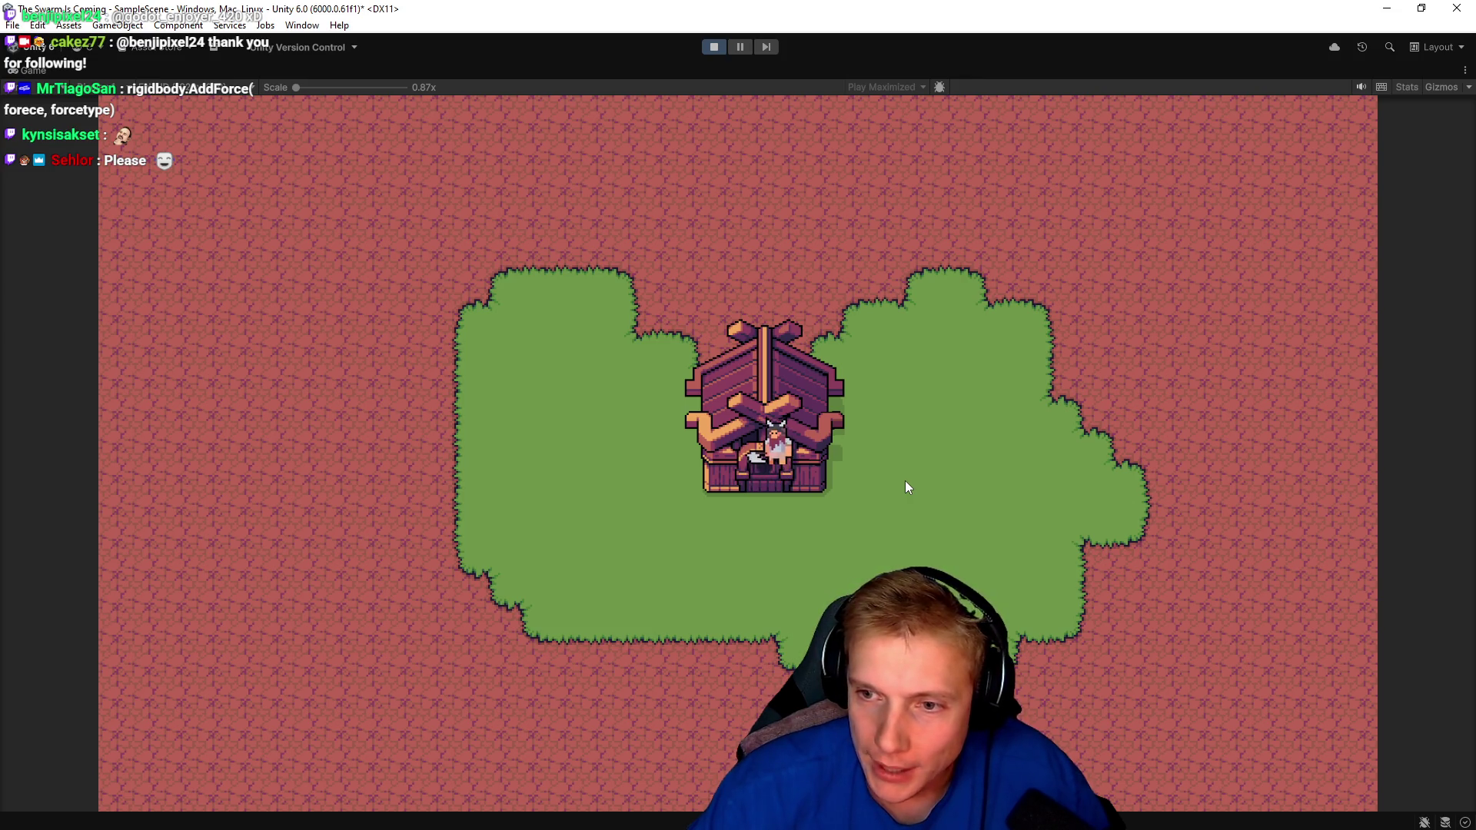
{"action": "key", "text": "w"}
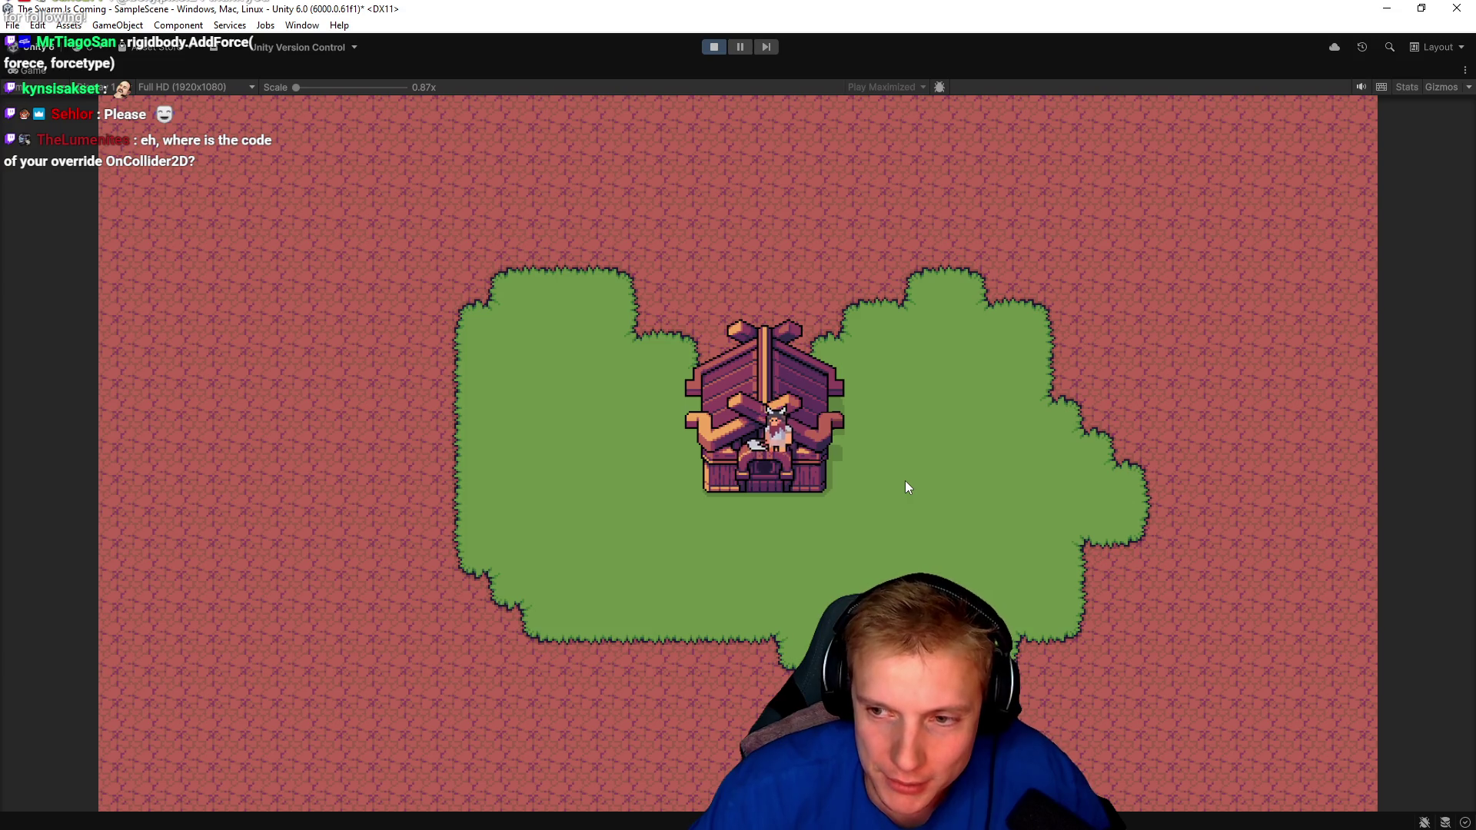
{"action": "key", "text": "w"}
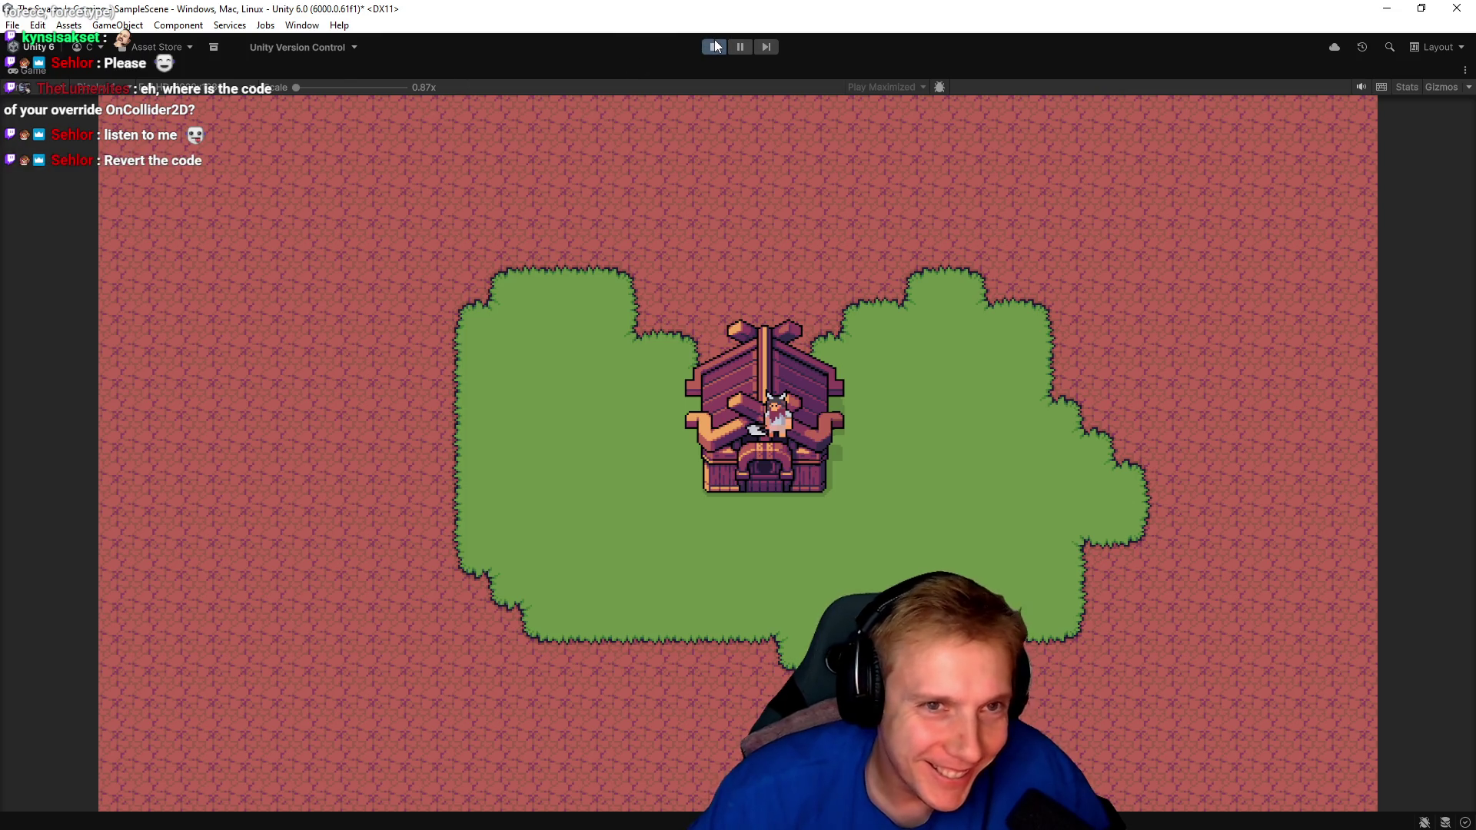
{"action": "key", "text": "ctrl+p"}
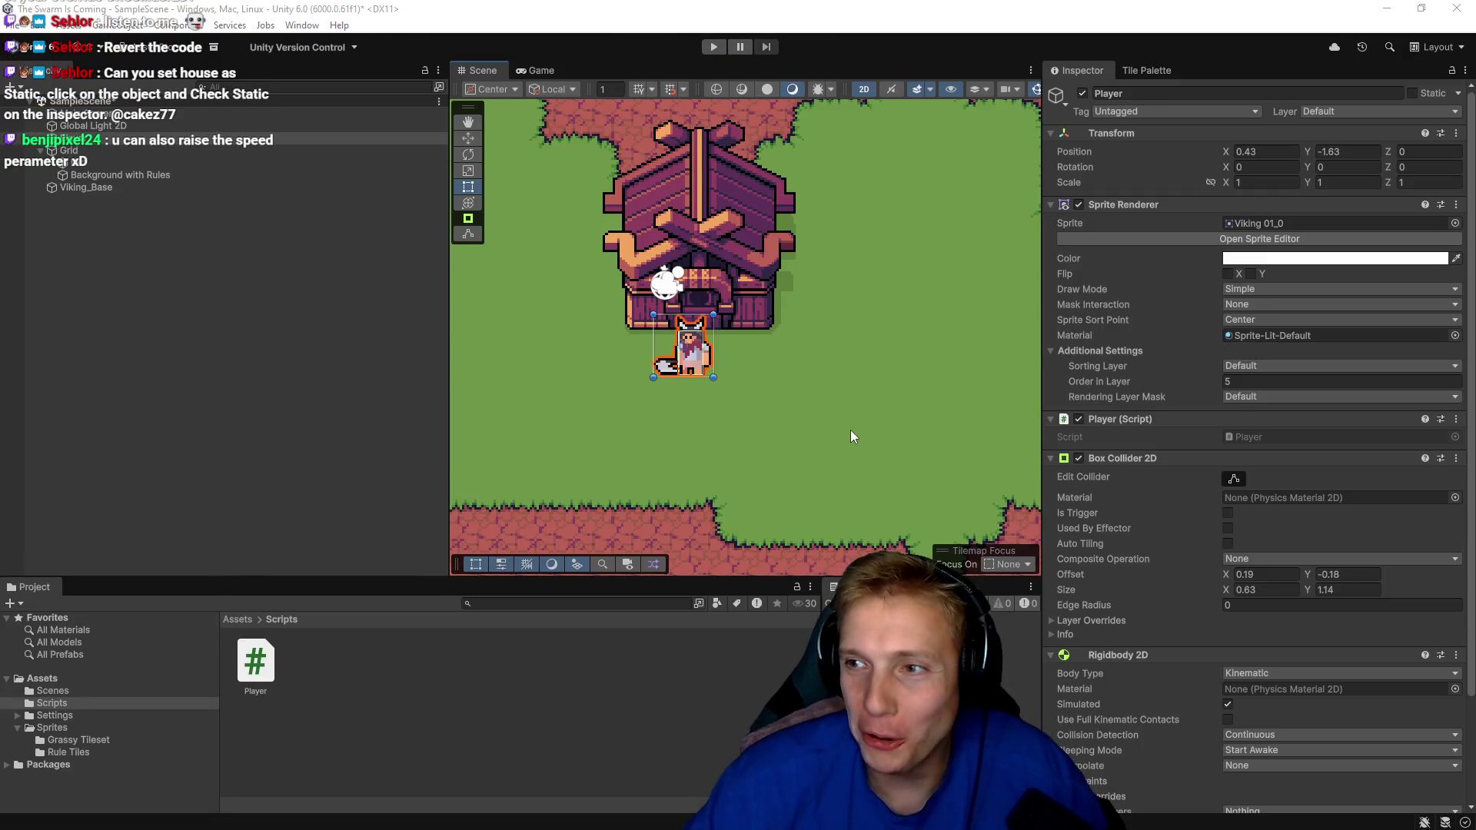
Undo back to the MovePosition line, delete the blank line above it, and return to Unity.
{"action": "key", "text": "alt+Tab"}
{"action": "key", "text": "u"}
{"action": "key", "text": "u"}
{"action": "key", "text": "d"}
{"action": "key", "text": "d"}
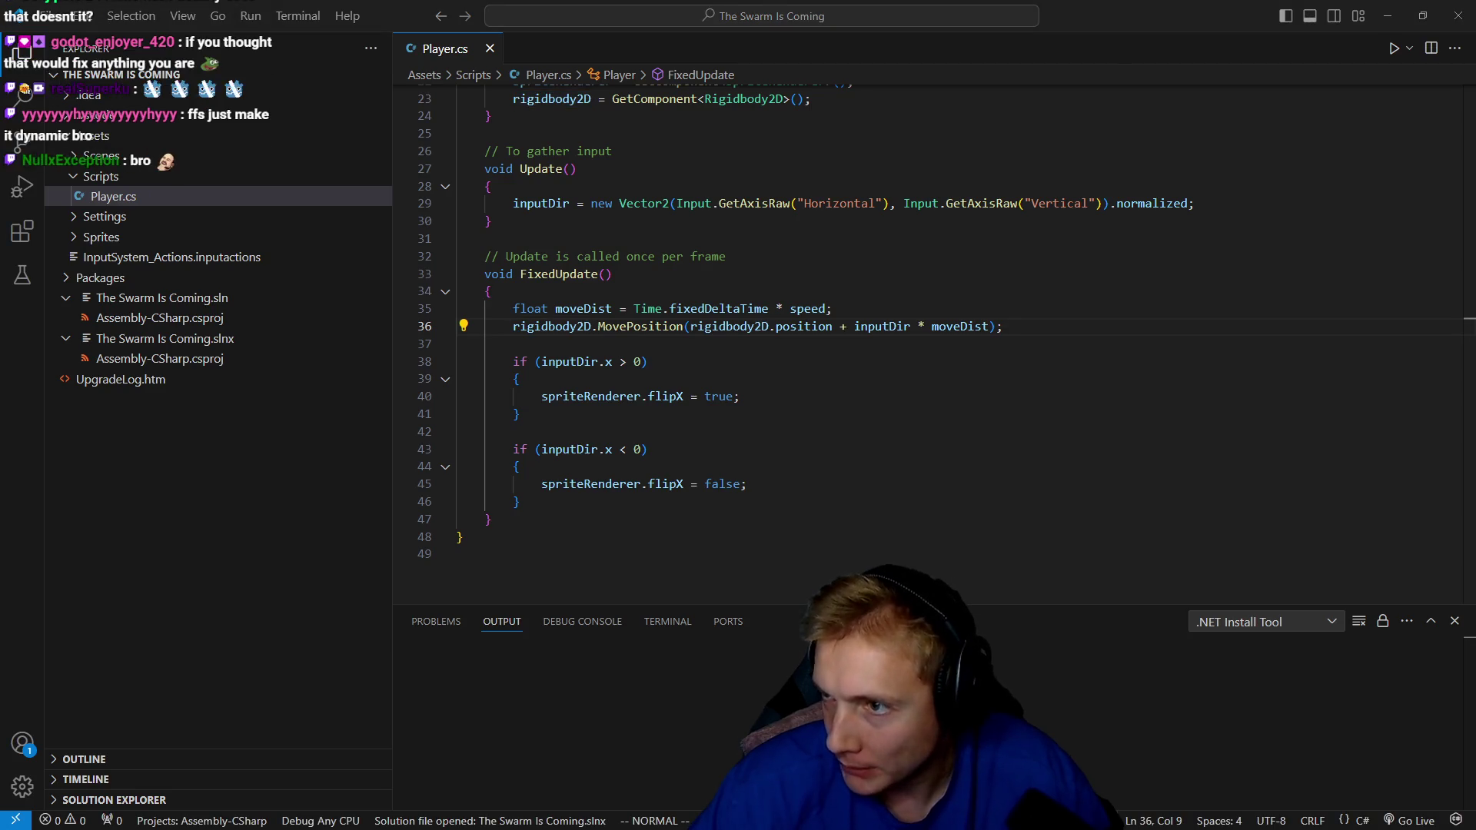
{"action": "key", "text": "alt+Tab"}
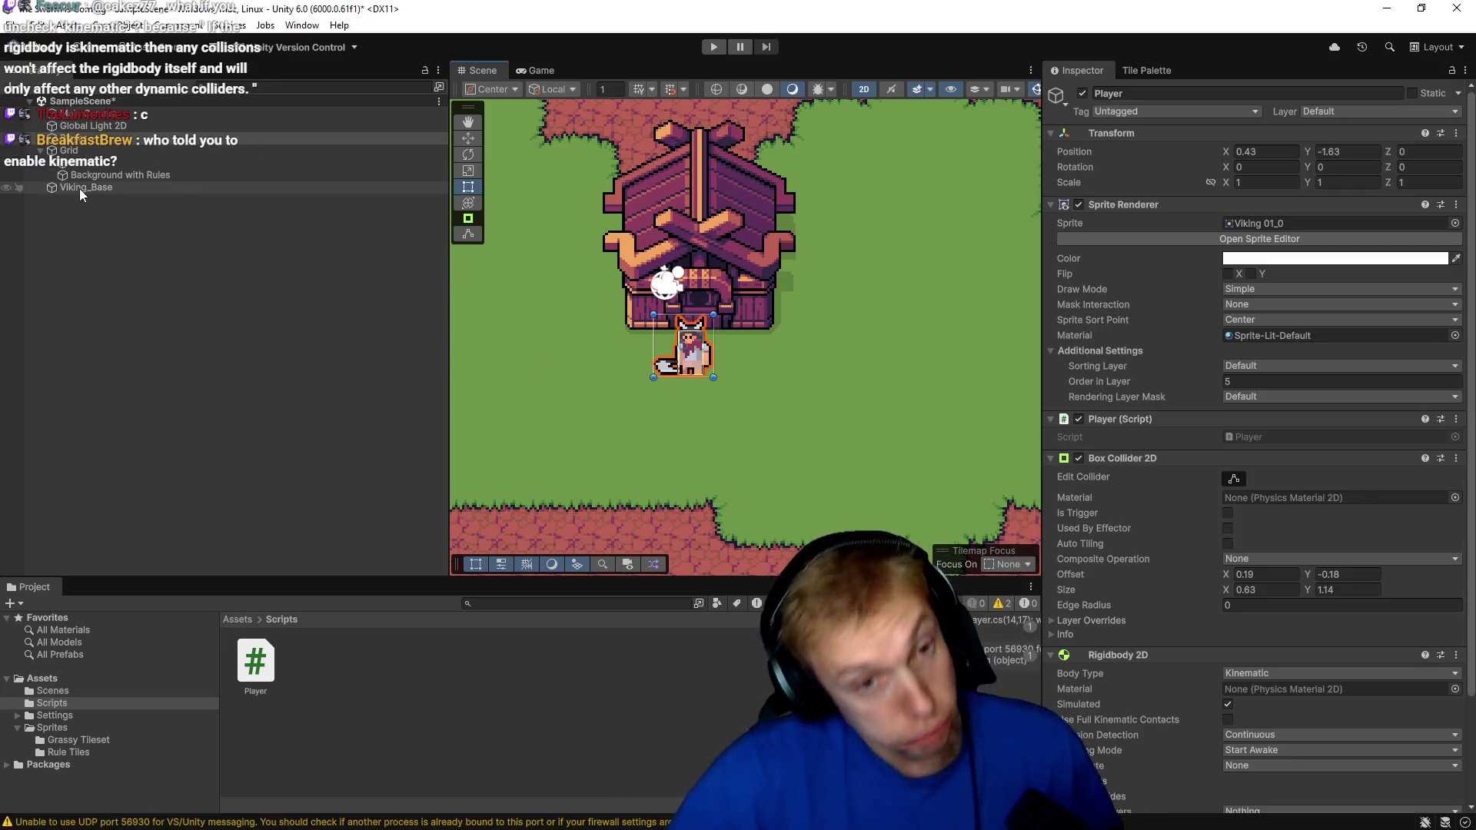
Select Viking_Base and tick its Static checkbox in the Inspector.
{"action": "left_click", "coordinate": [86, 189]}
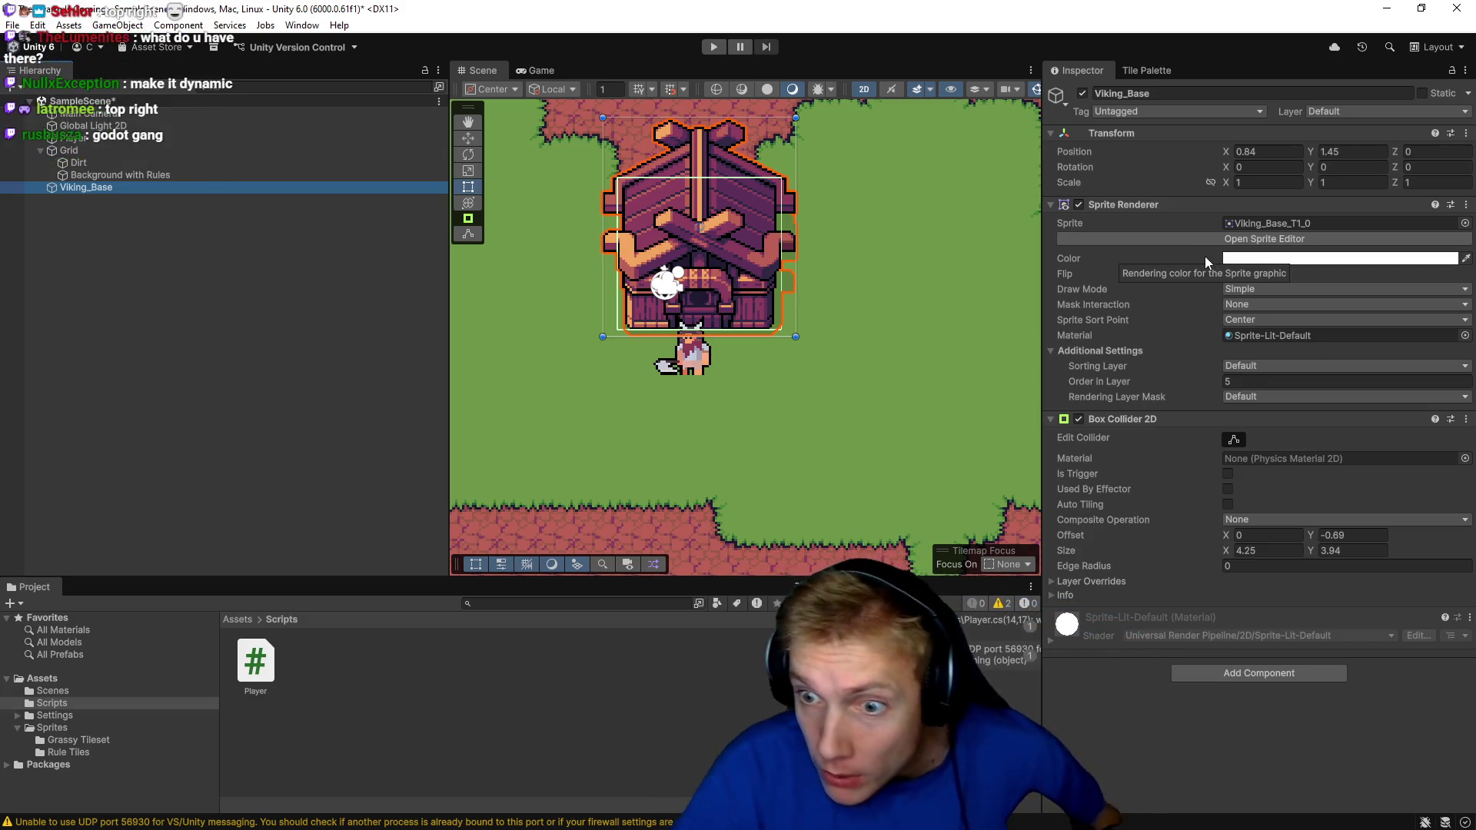
{"action": "left_click", "coordinate": [1381, 113]}
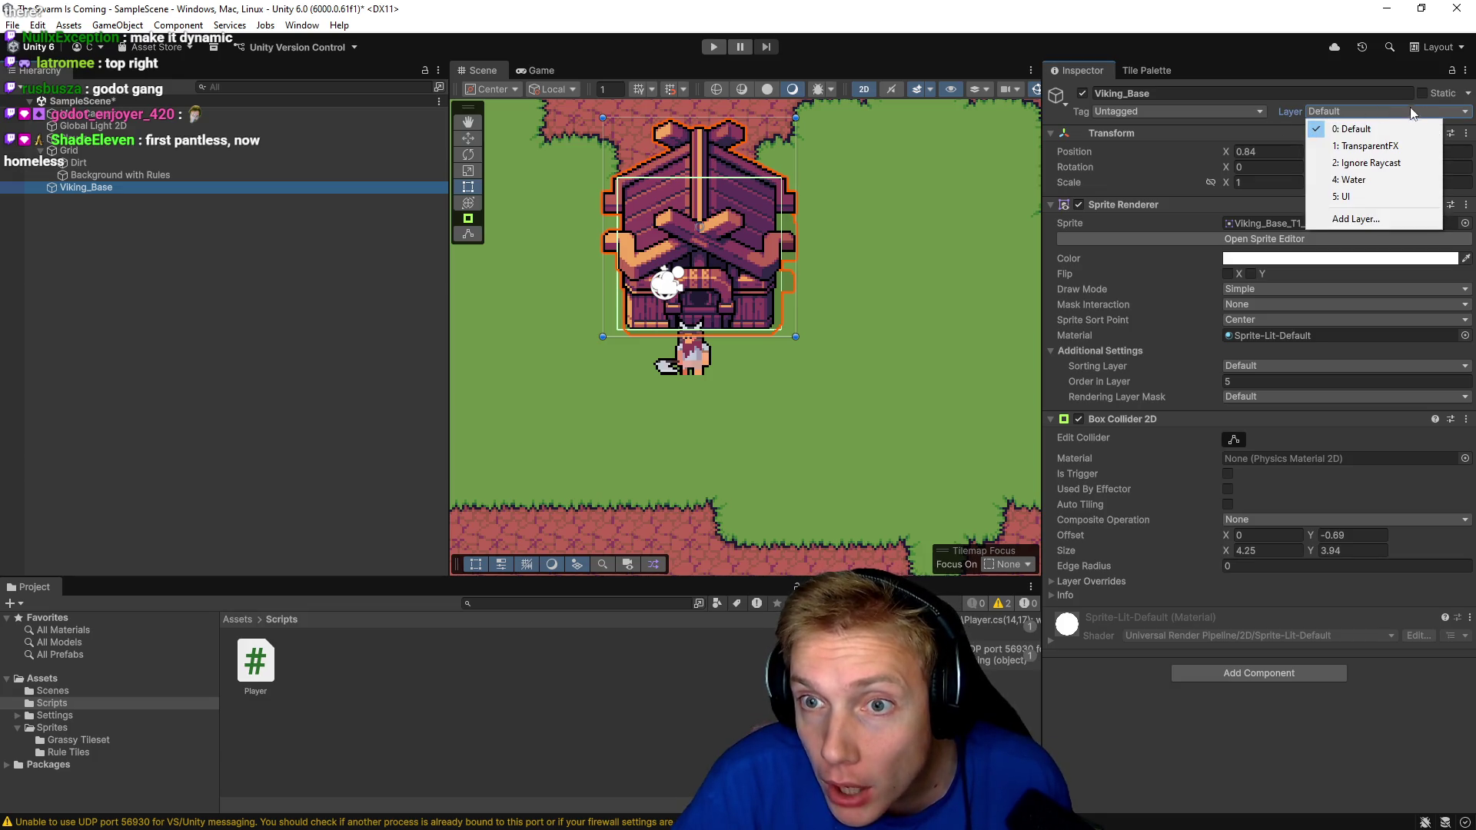
{"action": "left_click", "coordinate": [1423, 92]}
{"action": "left_click", "coordinate": [1423, 93]}
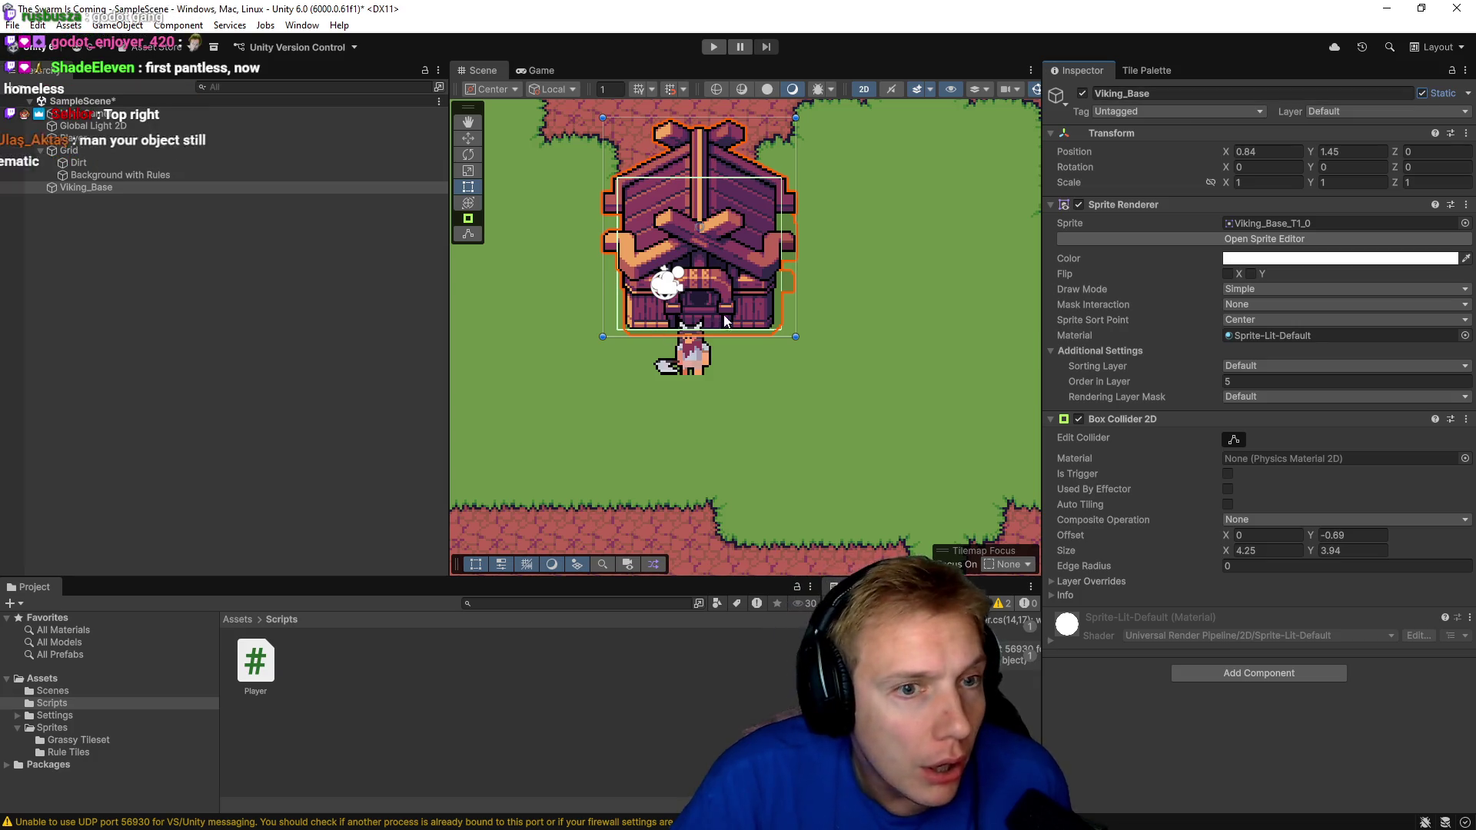
{"action": "mouse_move", "coordinate": [869, 360]}
{"action": "left_mouse_down"}
{"action": "mouse_move", "coordinate": [796, 356]}
{"action": "mouse_move", "coordinate": [878, 352]}
{"action": "left_mouse_up"}
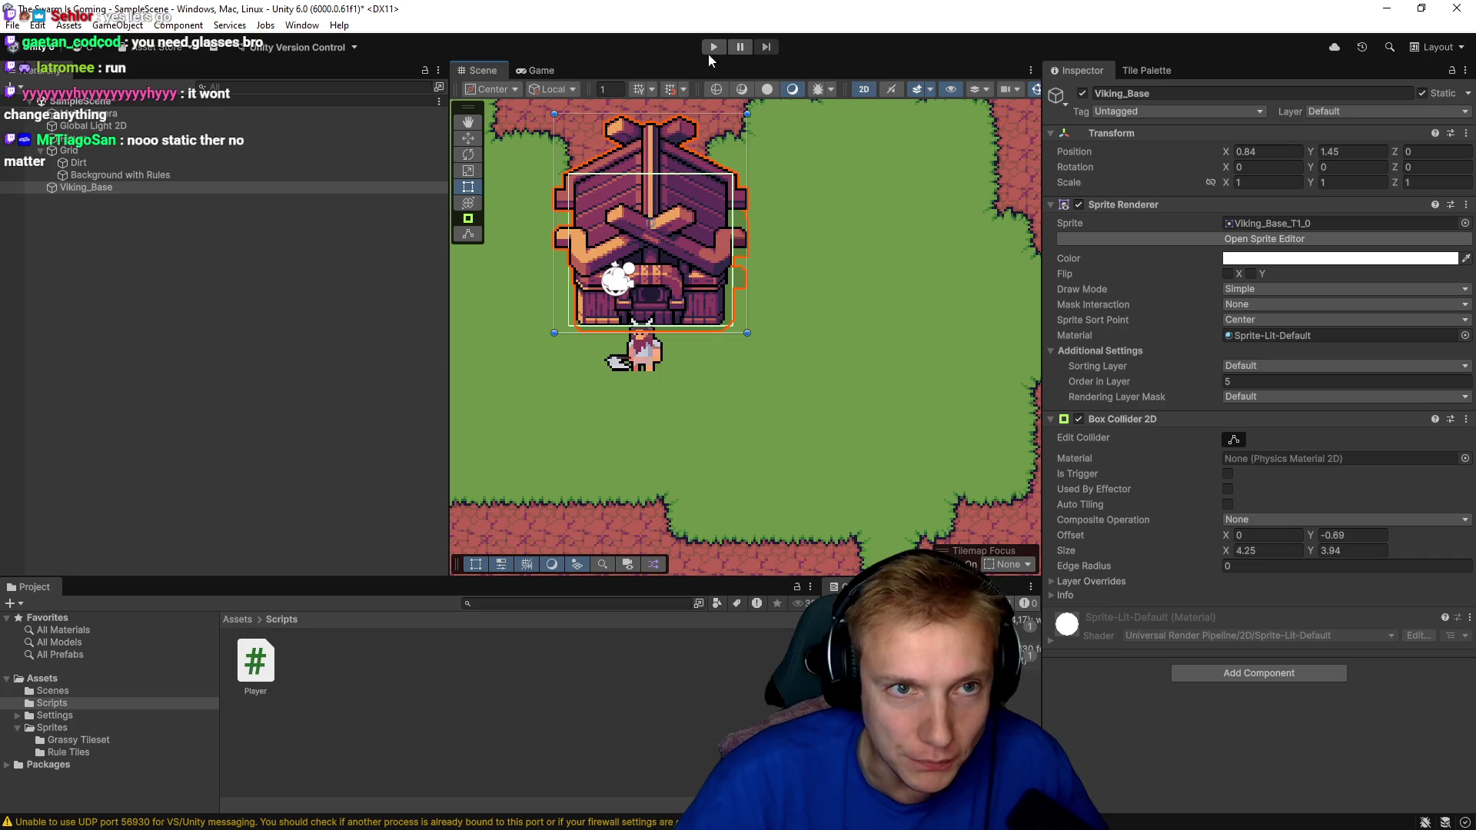
Play-test the game with the static Viking_Base house, then select Player to inspect its Rigidbody 2D.
{"action": "left_click", "coordinate": [711, 48]}
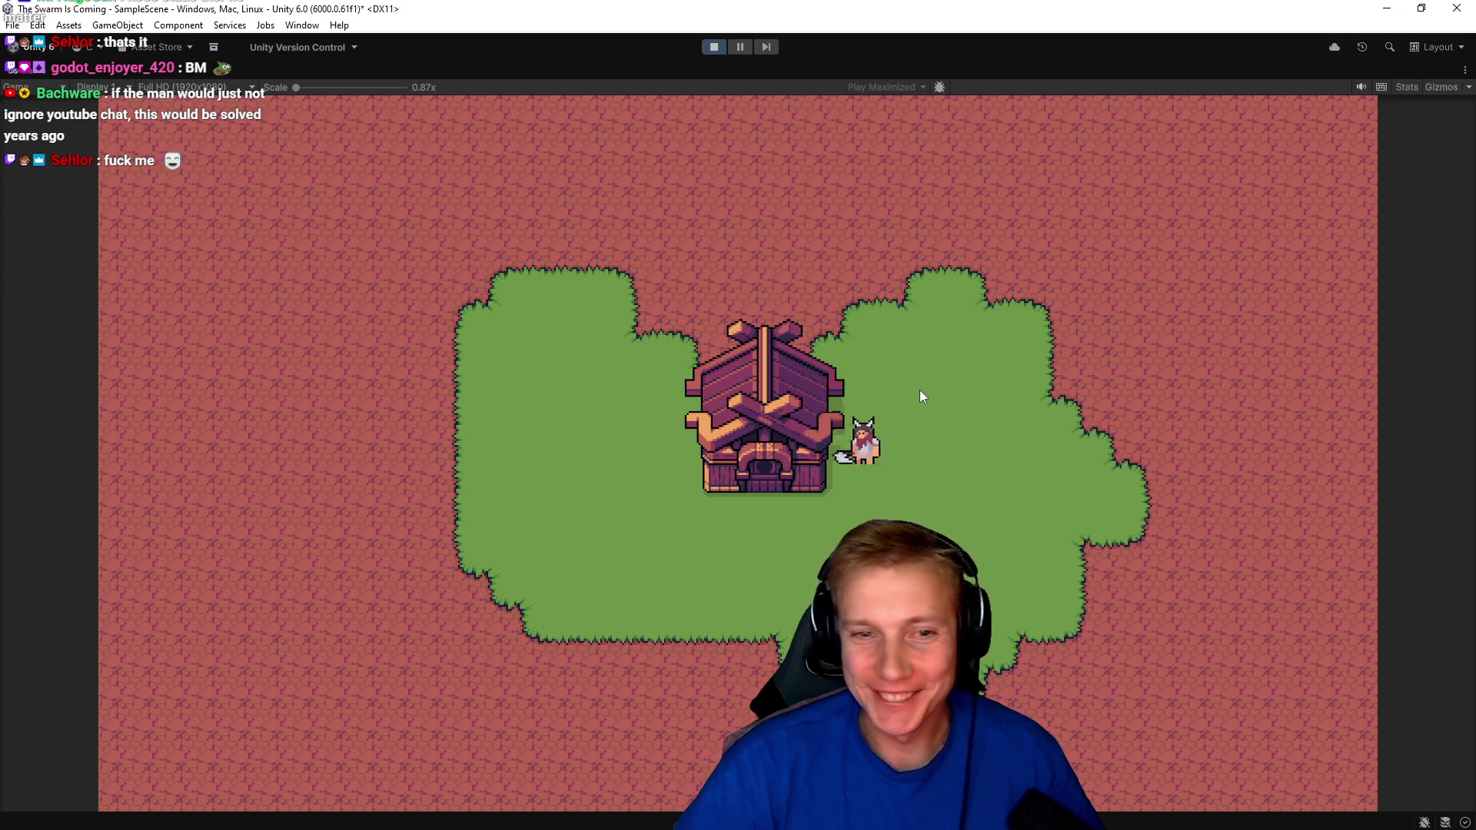
{"action": "left_click", "coordinate": [715, 48]}
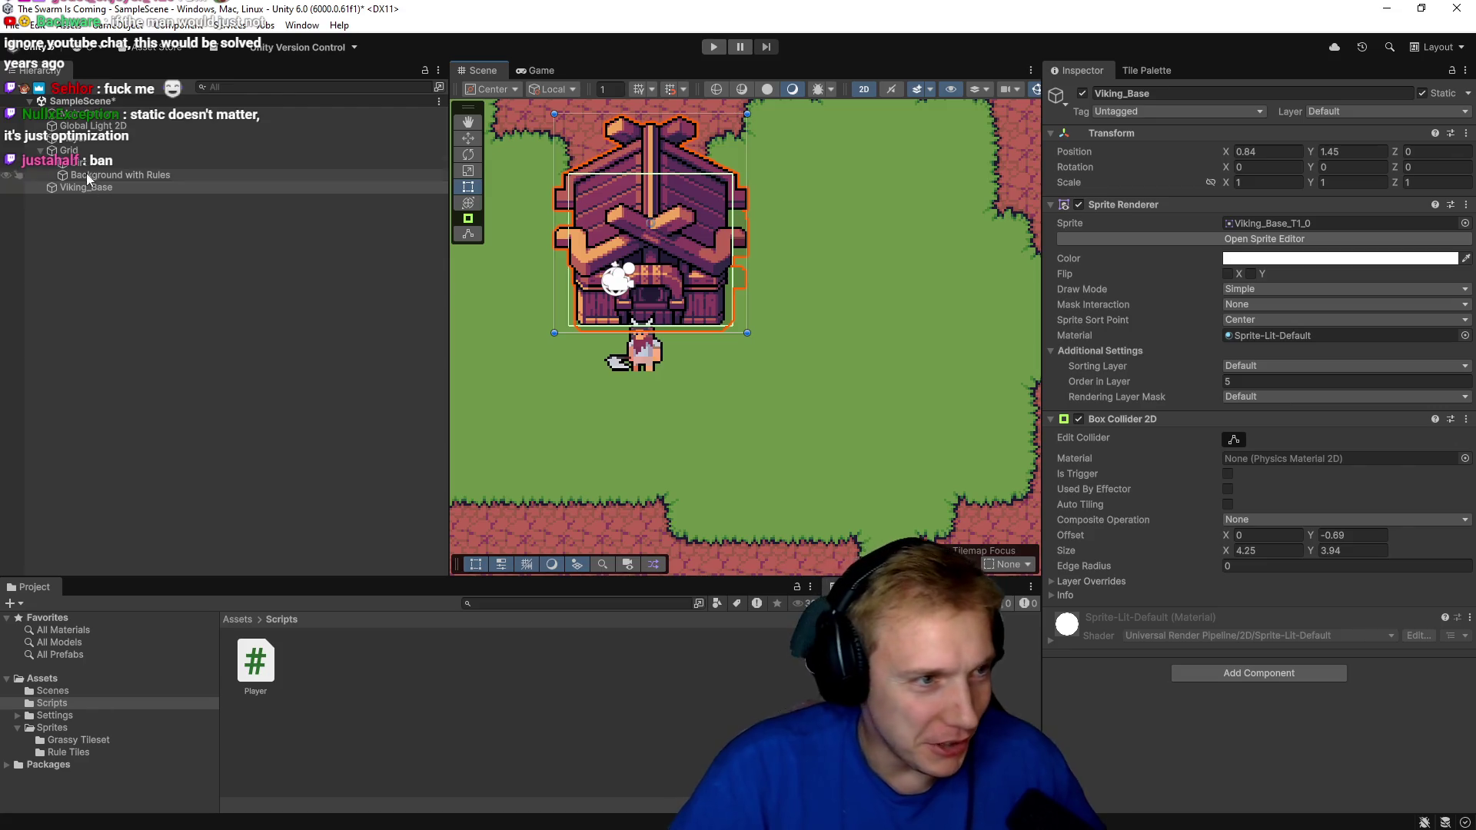
{"action": "left_click", "coordinate": [97, 187]}
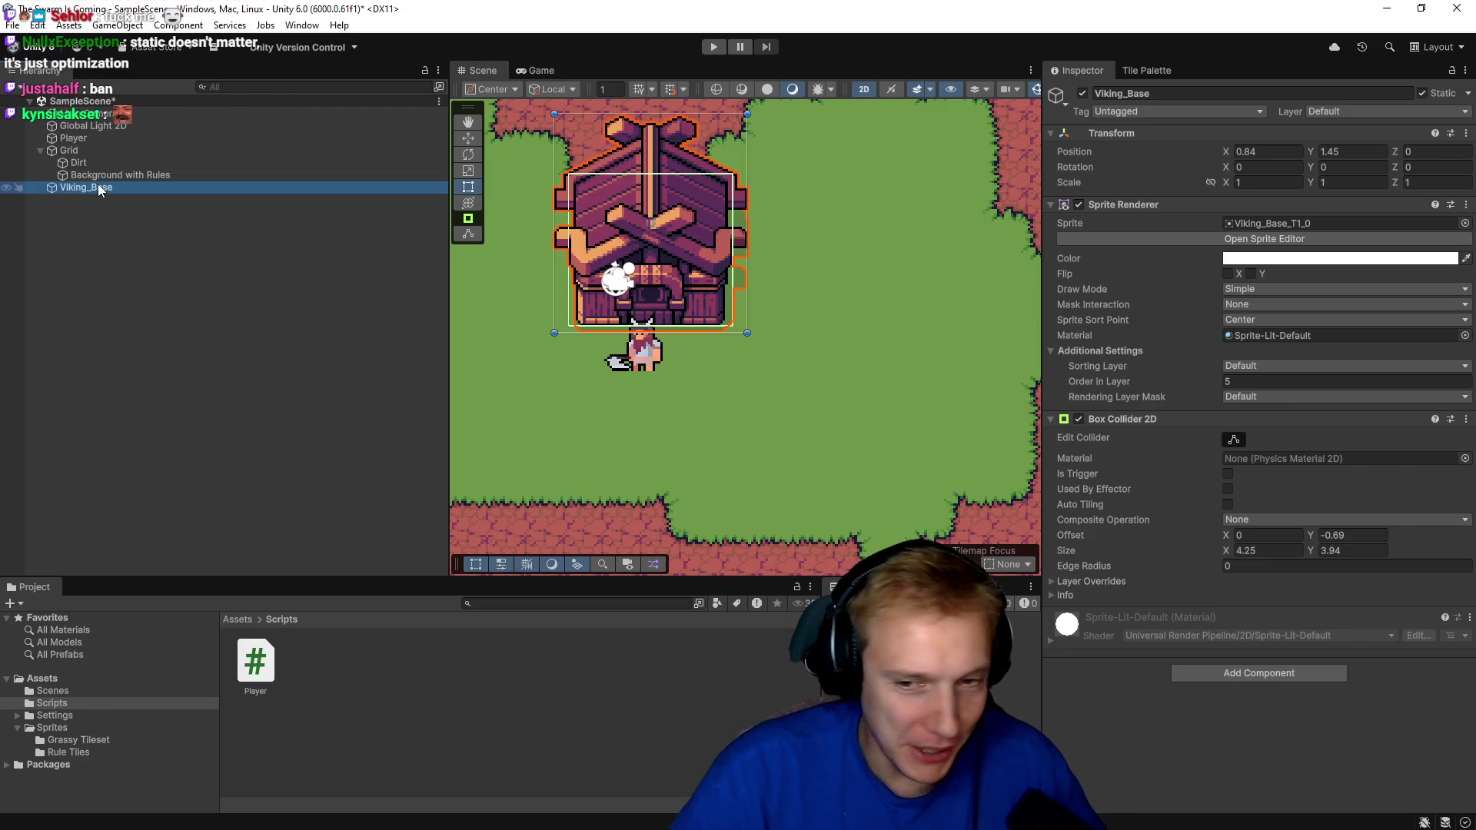
{"action": "left_click", "coordinate": [78, 138]}
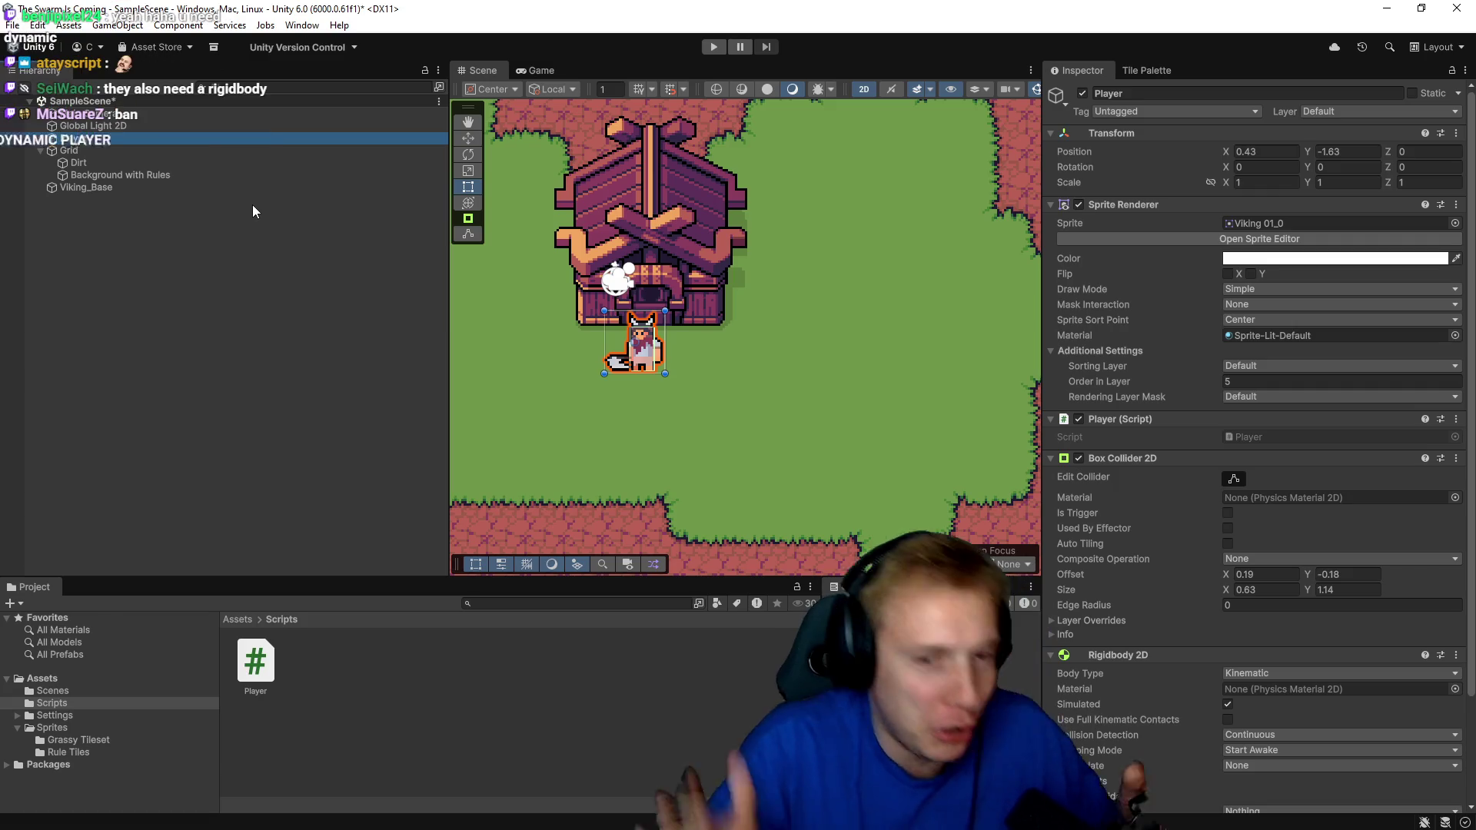
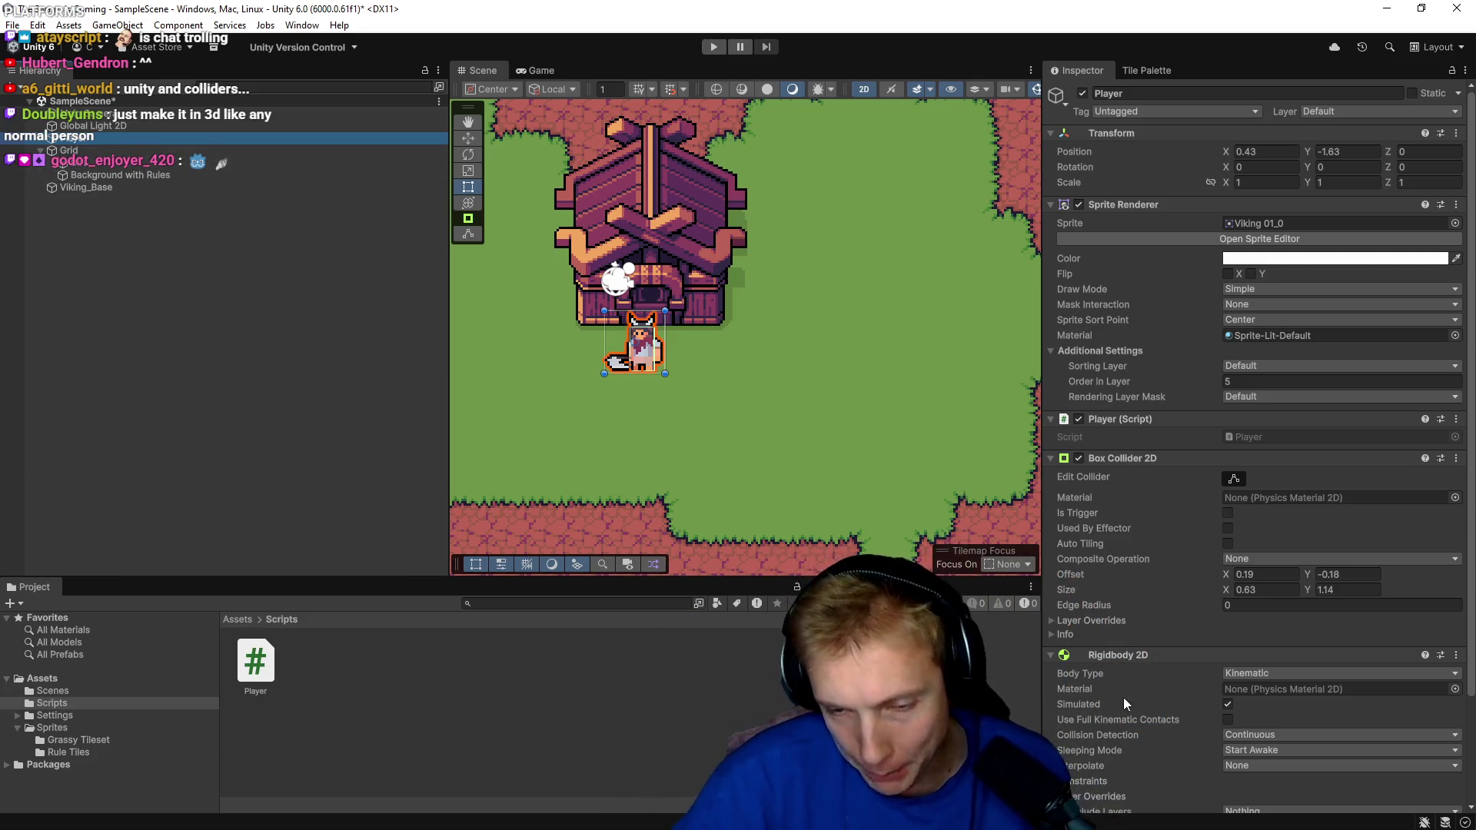
Change the Player's Rigidbody 2D Body Type from Kinematic to Dynamic.
{"action": "scroll", "coordinate": [1145, 526], "scroll_direction": "down", "scroll_amount": 3}
{"action": "left_click", "coordinate": [1302, 547]}
{"action": "left_click", "coordinate": [1258, 567]}
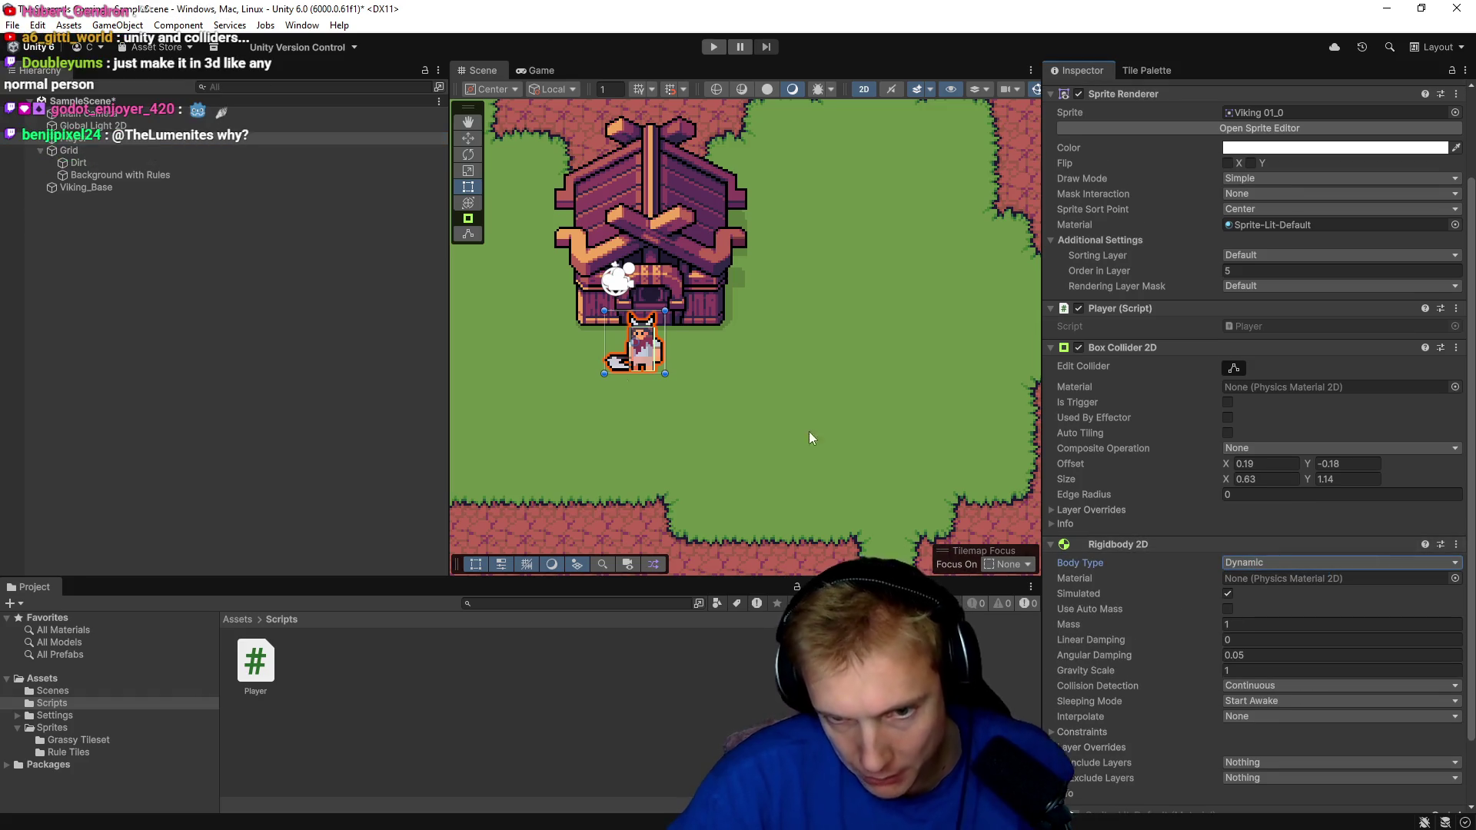
Play-test by walking the viking with WASD around the house and island, then stop.
{"action": "left_click", "coordinate": [713, 48]}
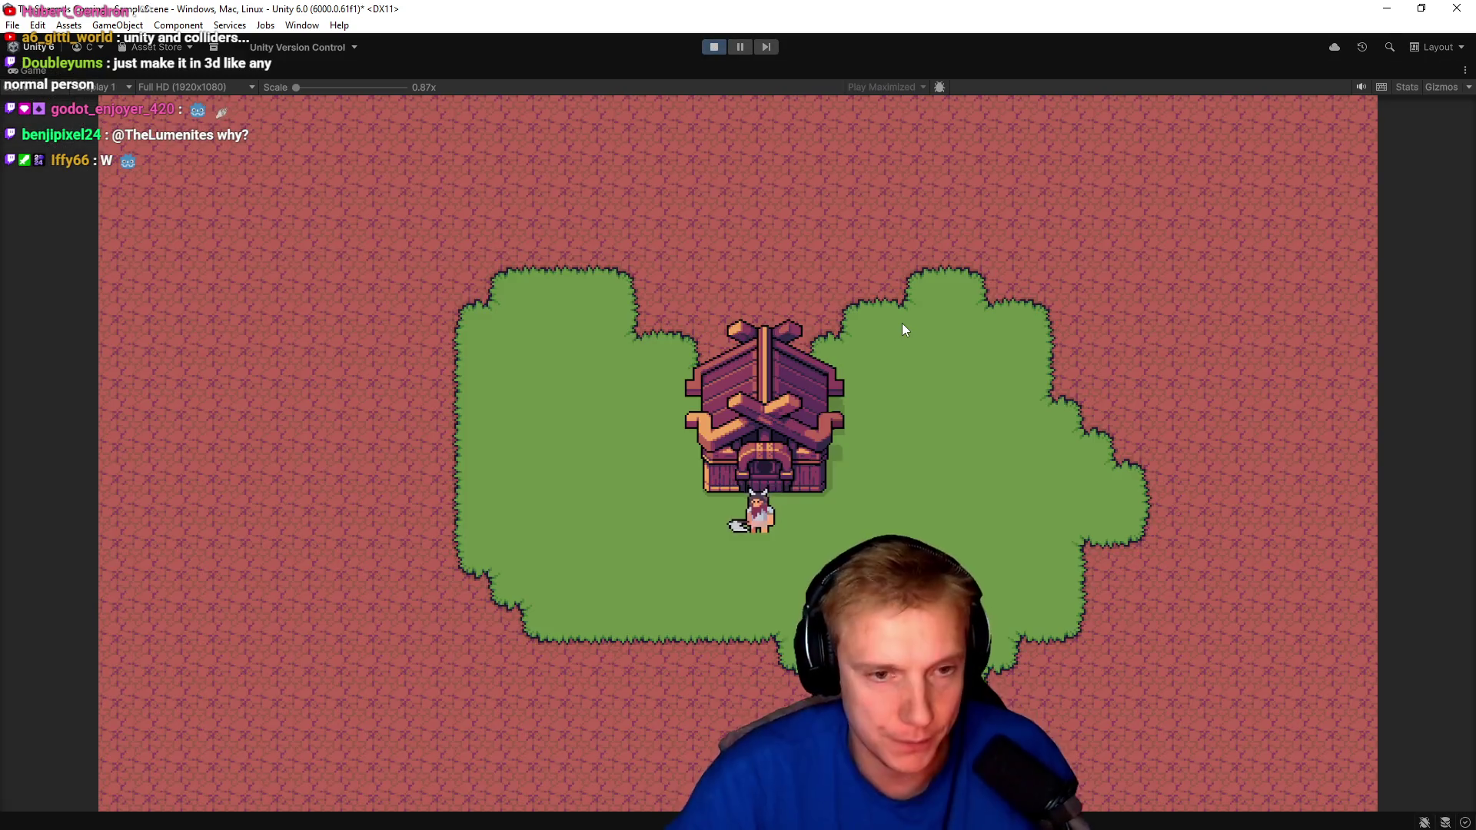
{"action": "key", "text": "a"}
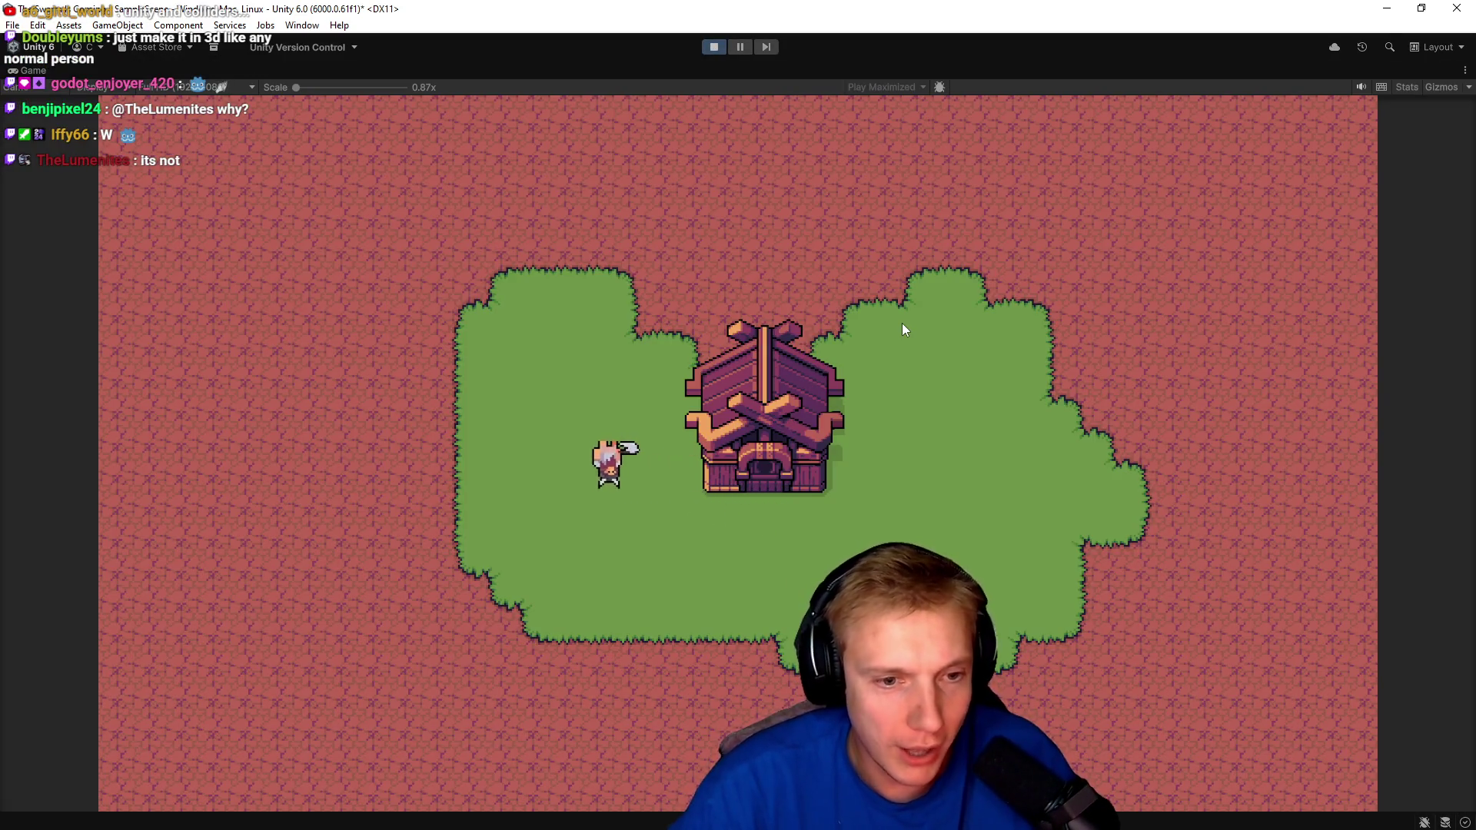
{"action": "key", "text": "s"}
{"action": "key", "text": "w"}
{"action": "key", "text": "d"}
{"action": "key", "text": "a"}
{"action": "key", "text": "w"}
{"action": "key", "text": "a"}
{"action": "key", "text": "d"}
{"action": "key", "text": "w"}
{"action": "key", "text": "d"}
{"action": "key", "text": "s"}
{"action": "key", "text": "s"}
{"action": "key", "text": "a"}
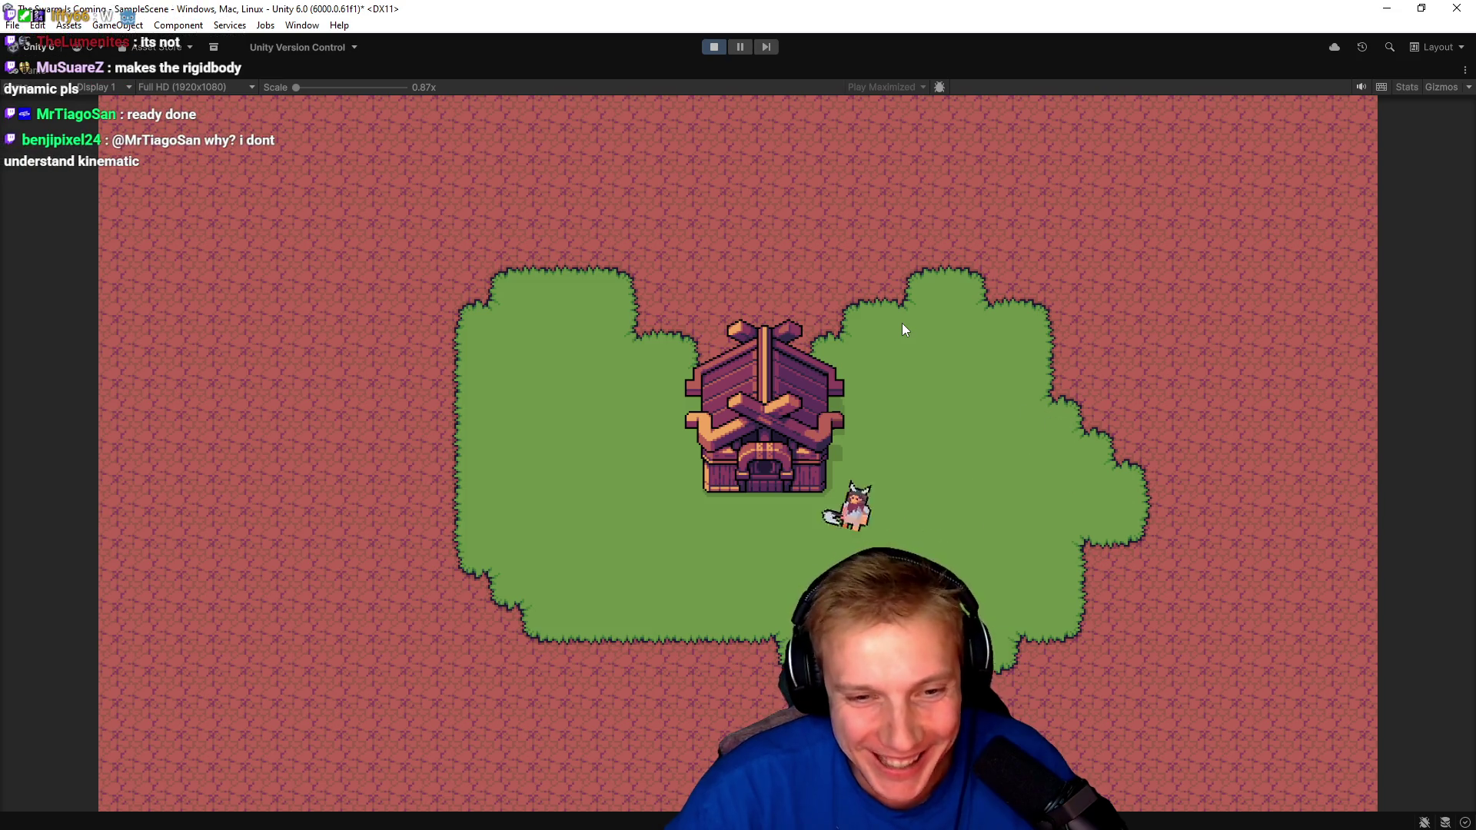
{"action": "key", "text": "w"}
{"action": "key", "text": "w"}
{"action": "key", "text": "d"}
{"action": "key", "text": "a"}
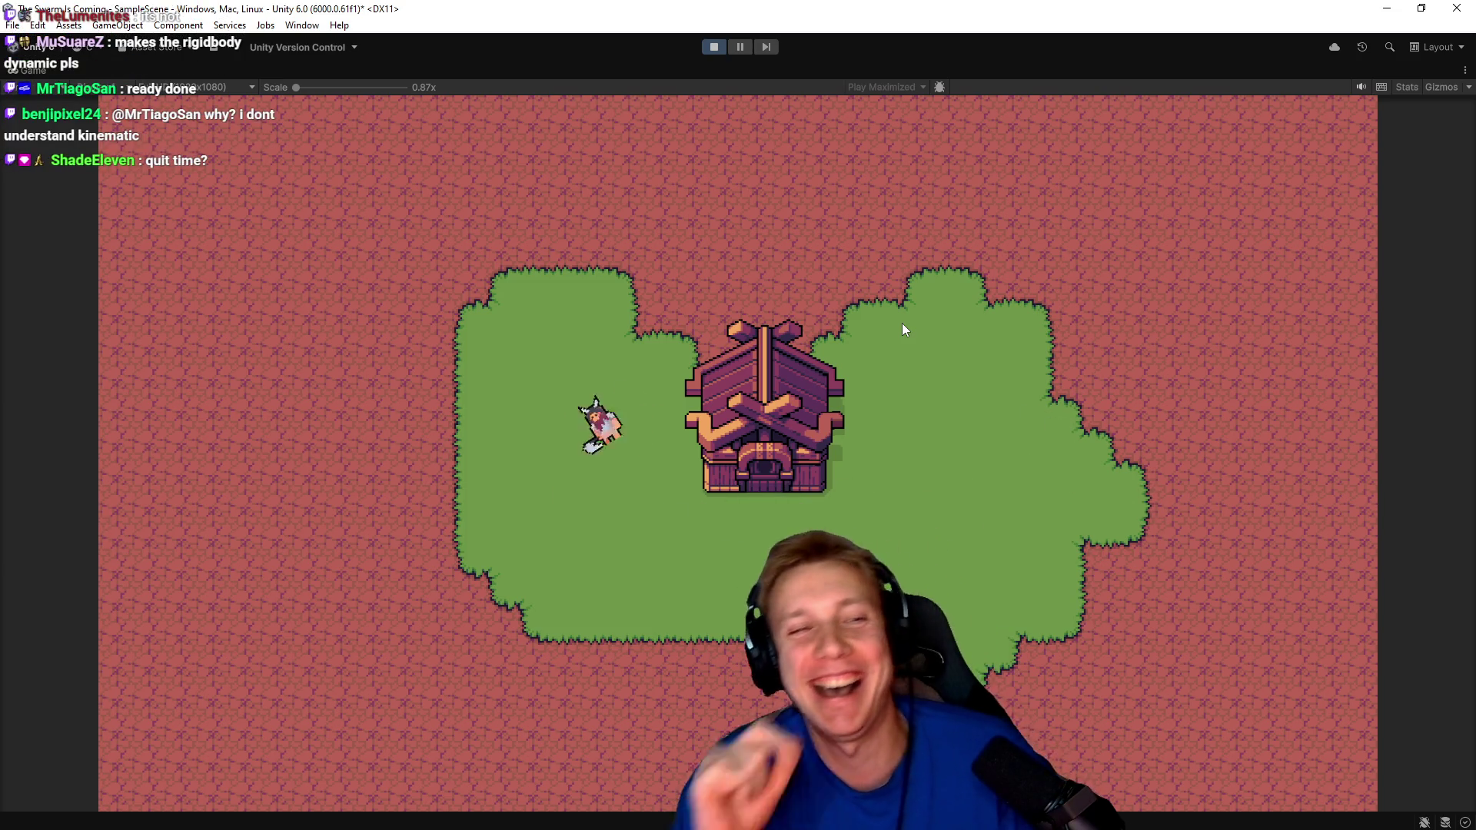
{"action": "key", "text": "d"}
{"action": "key", "text": "w"}
{"action": "key", "text": "s"}
{"action": "key", "text": "a"}
{"action": "key", "text": "w"}
{"action": "key", "text": "w"}
{"action": "key", "text": "d"}
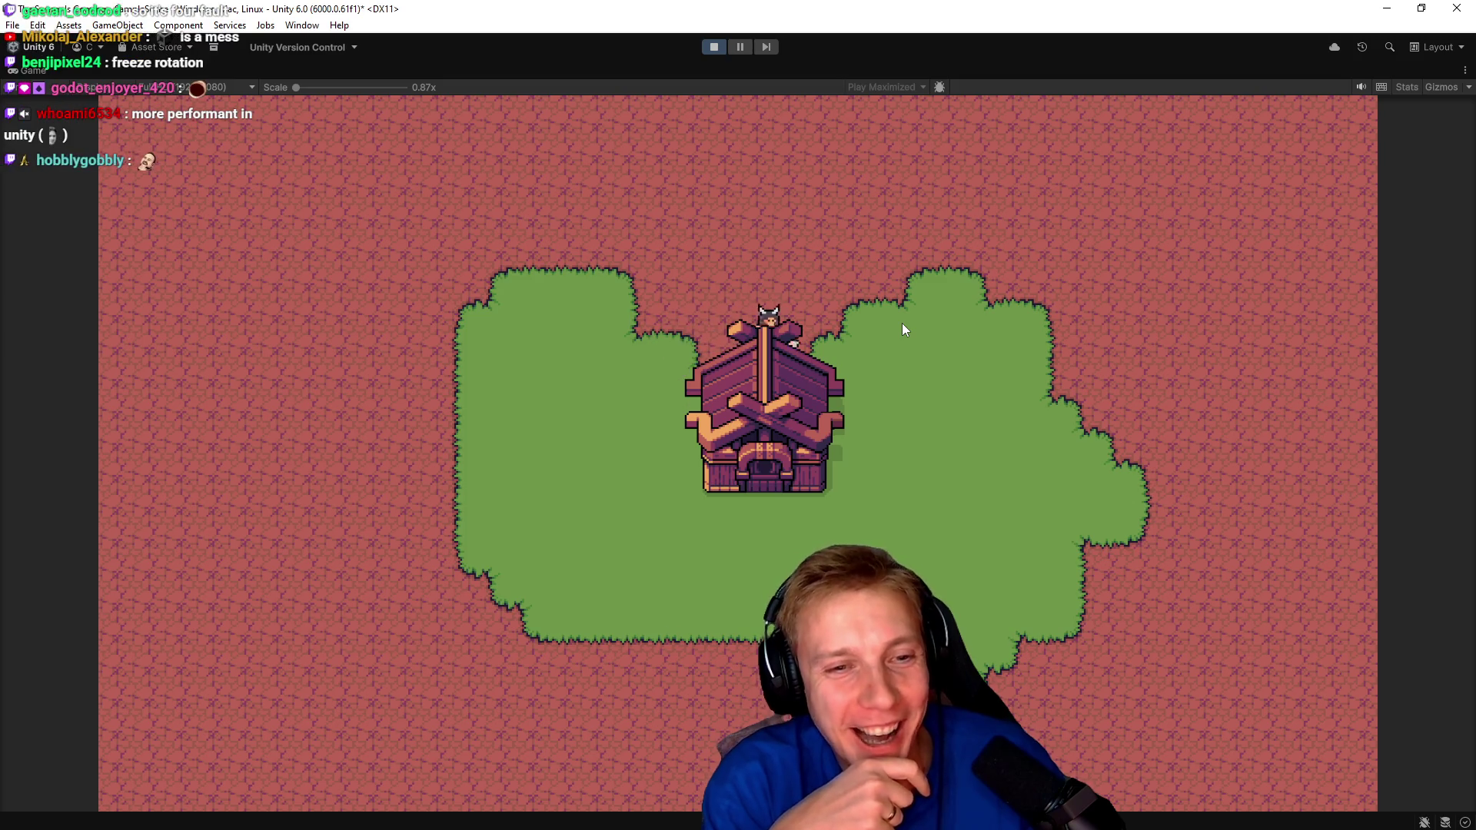
{"action": "key", "text": "s"}
{"action": "key", "text": "a"}
{"action": "key", "text": "w"}
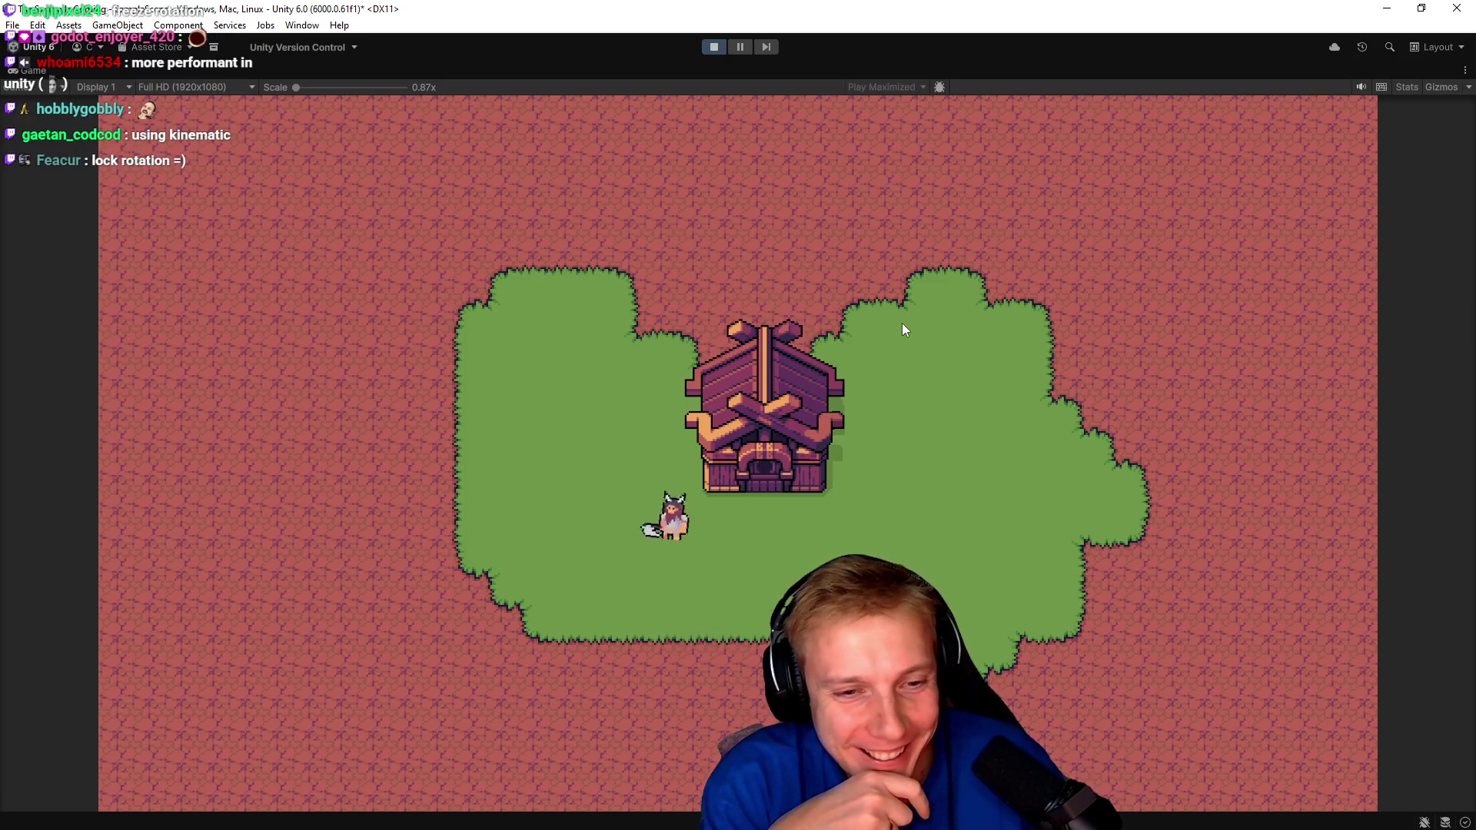
{"action": "key", "text": "d"}
{"action": "key", "text": "a"}
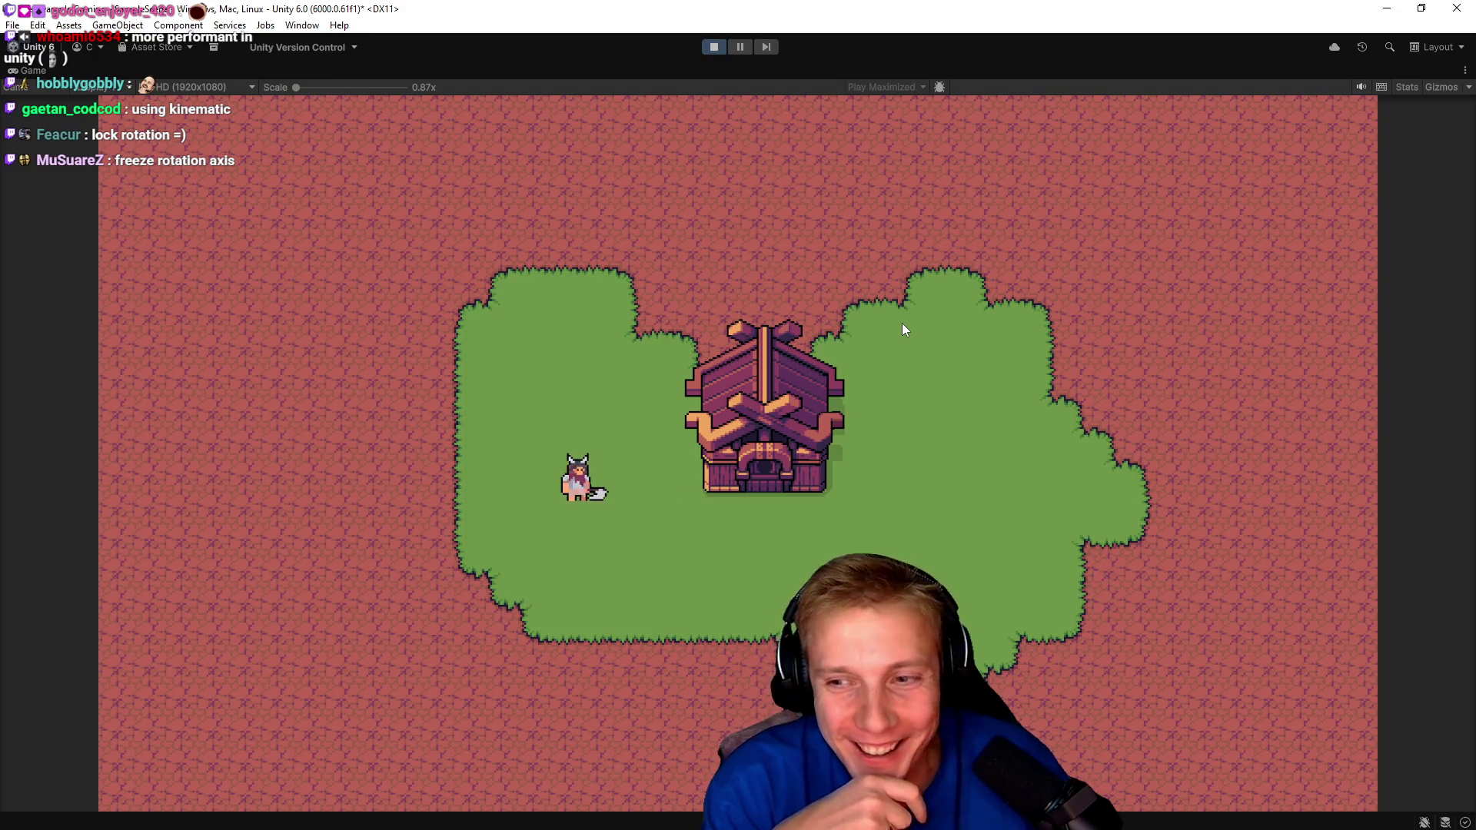
{"action": "key", "text": "d"}
{"action": "key", "text": "s"}
{"action": "key", "text": "a"}
{"action": "key", "text": "w"}
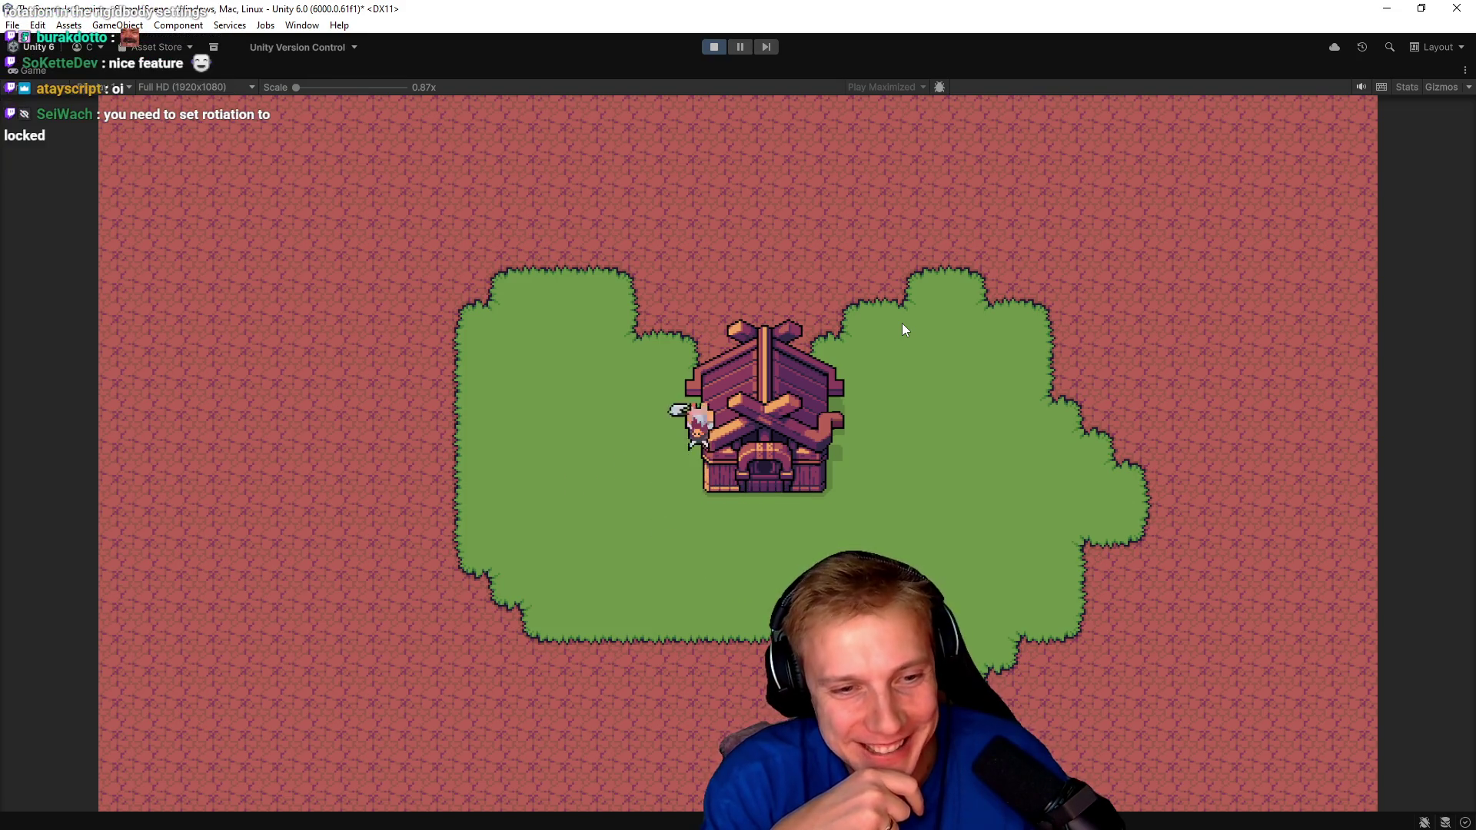
{"action": "key", "text": "s"}
{"action": "key", "text": "d"}
{"action": "key", "text": "s"}
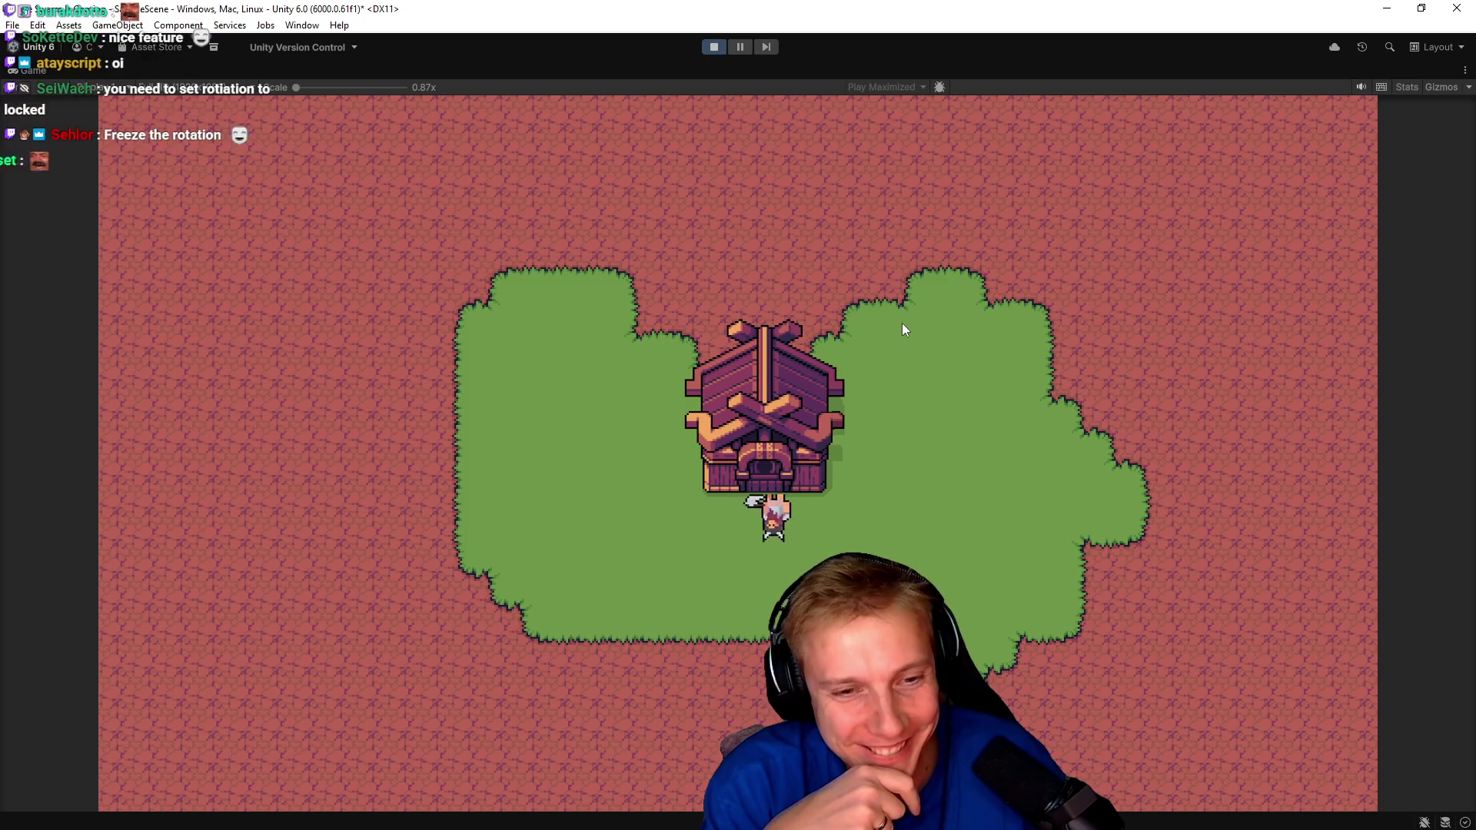
{"action": "key", "text": "w"}
{"action": "key", "text": "w"}
{"action": "key", "text": "a"}
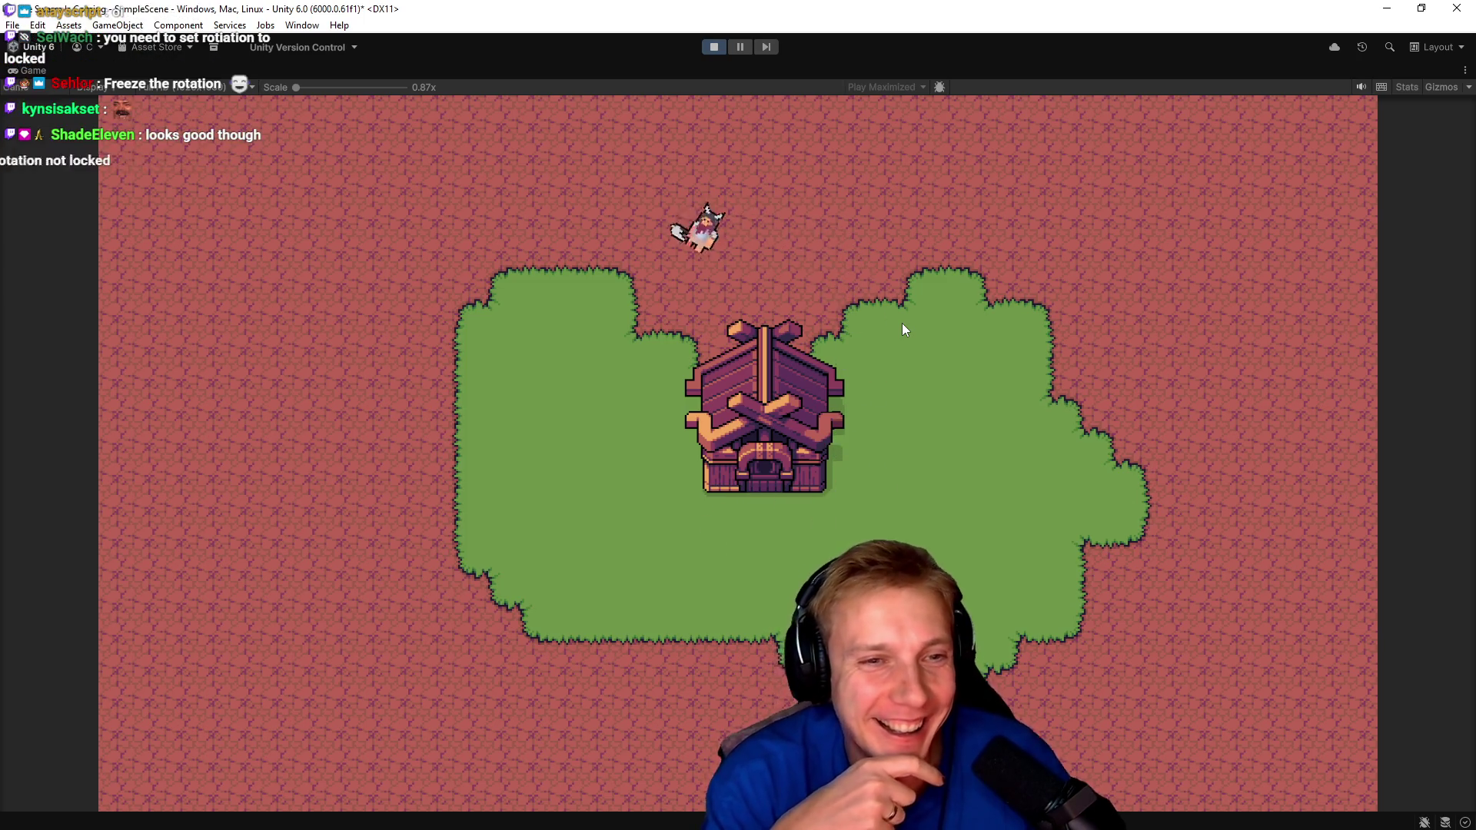
{"action": "key", "text": "a"}
{"action": "key", "text": "s"}
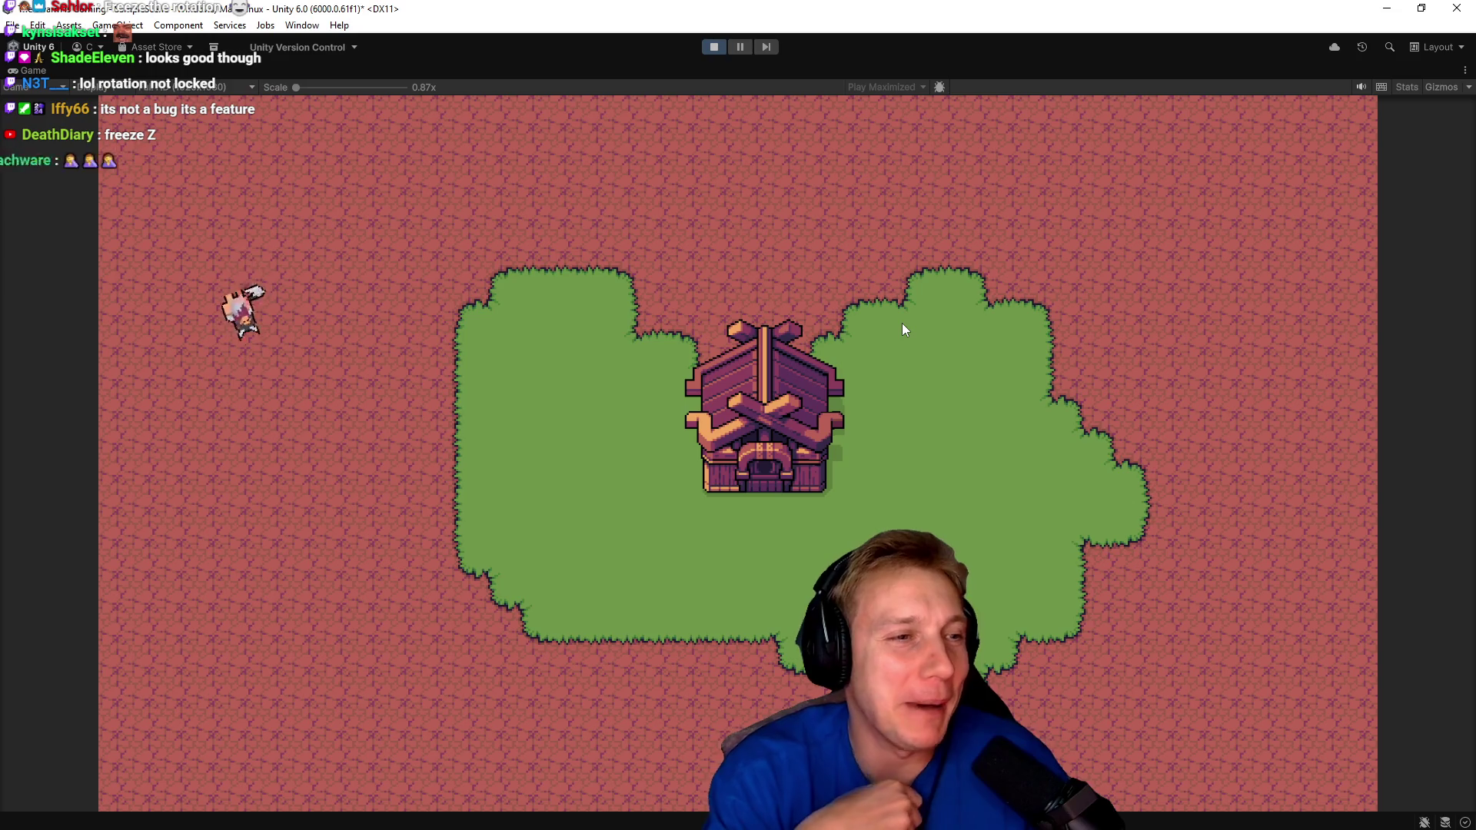
{"action": "key", "text": "d"}
{"action": "key", "text": "w"}
{"action": "key", "text": "a"}
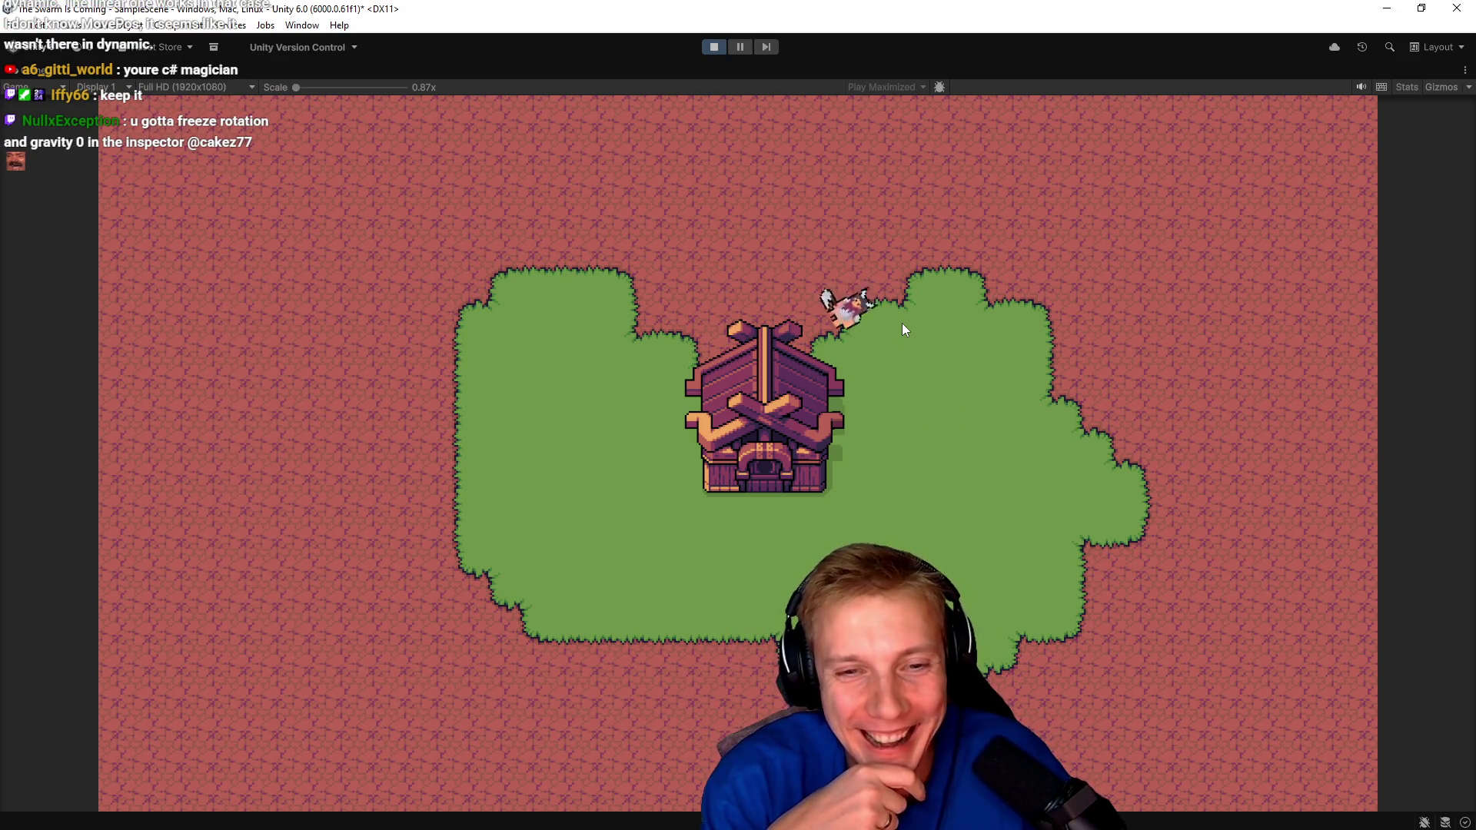
{"action": "key", "text": "s"}
{"action": "key", "text": "s"}
{"action": "key", "text": "w"}
{"action": "left_click", "coordinate": [713, 47]}
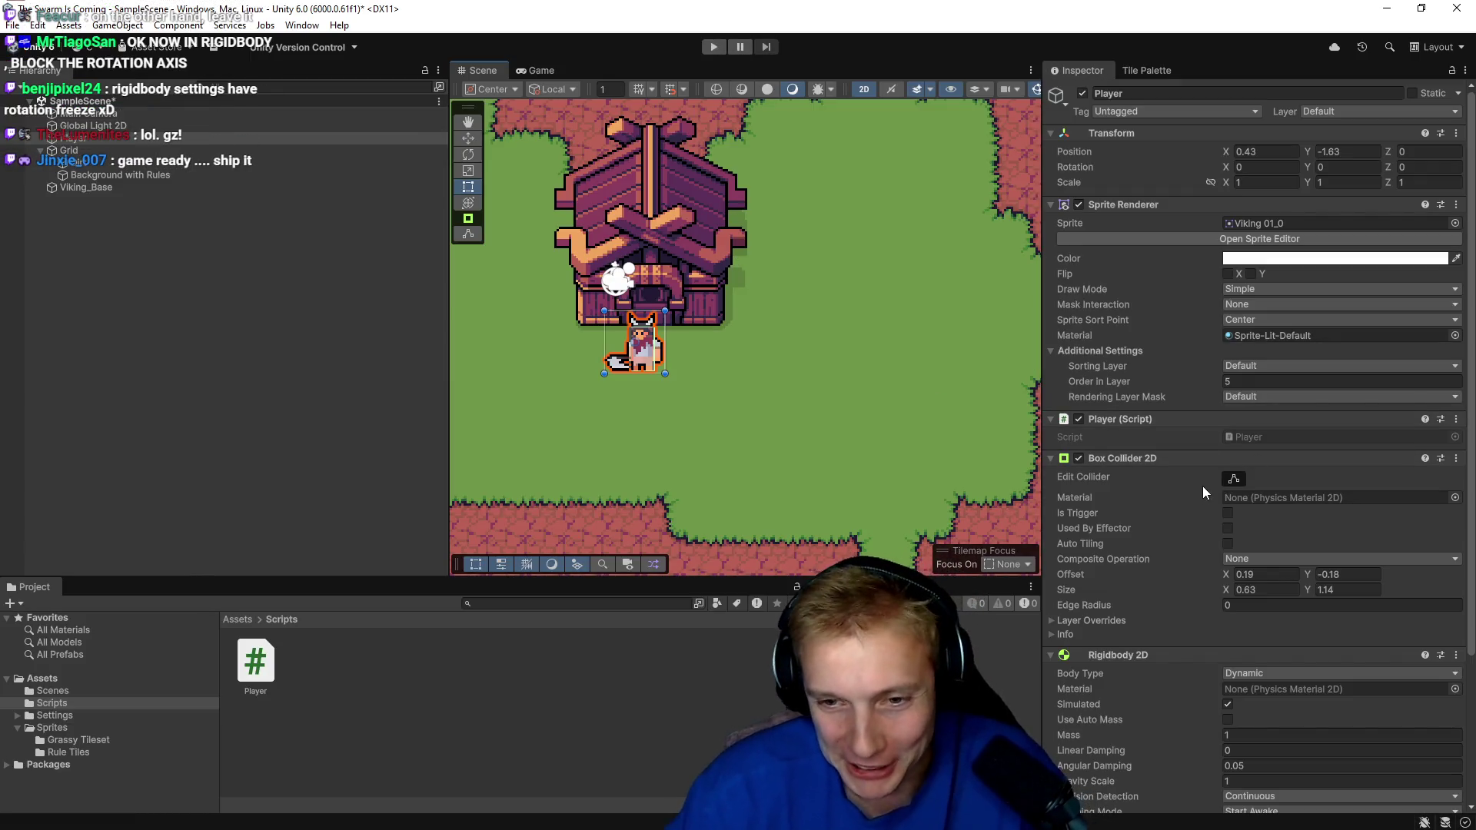
Enable Freeze Rotation Z under the Rigidbody 2D Constraints.
{"action": "scroll", "coordinate": [1146, 531], "scroll_direction": "down", "scroll_amount": 1}
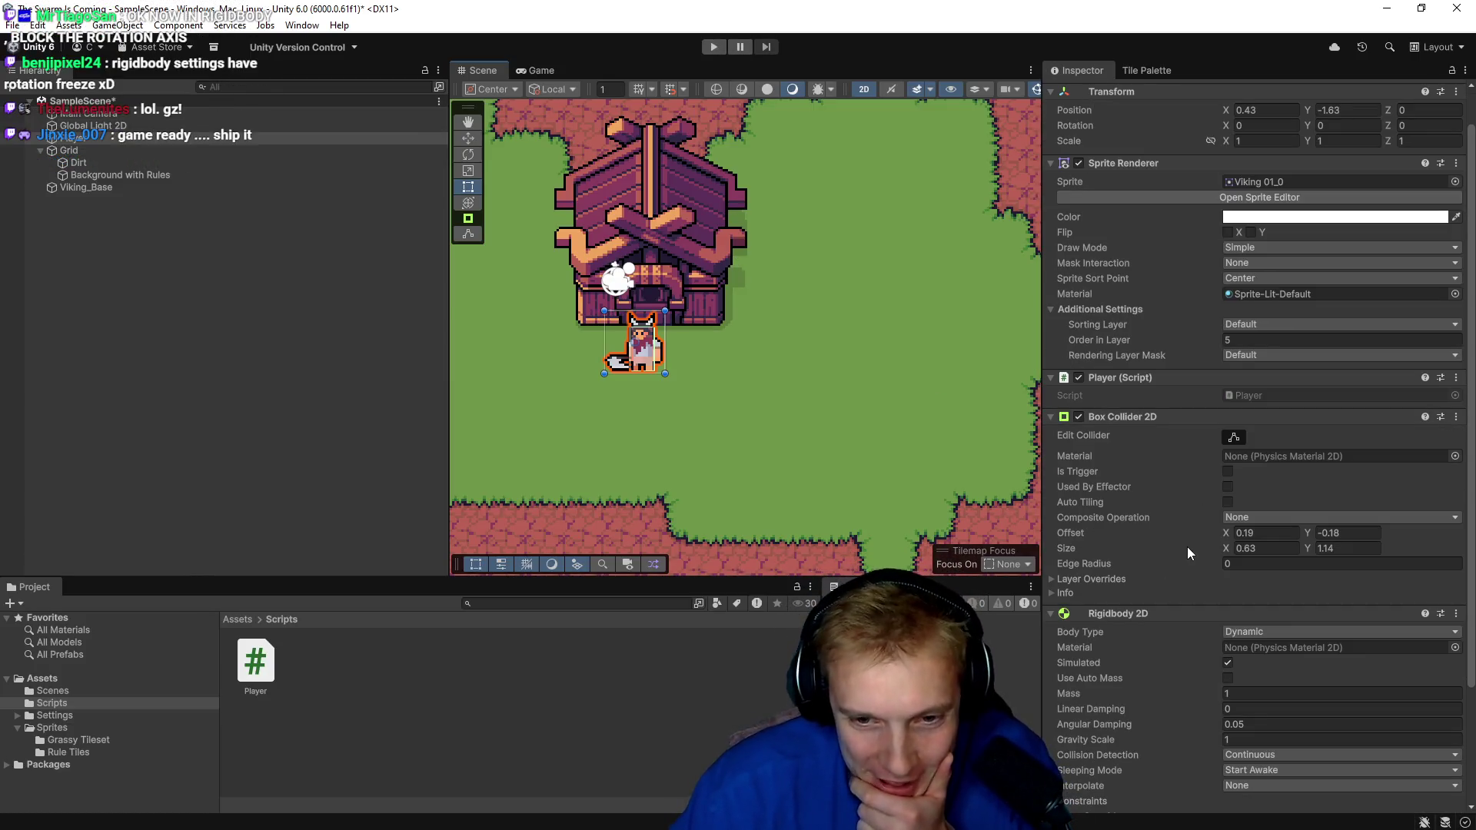
{"action": "scroll", "coordinate": [1159, 509], "scroll_direction": "down", "scroll_amount": 3}
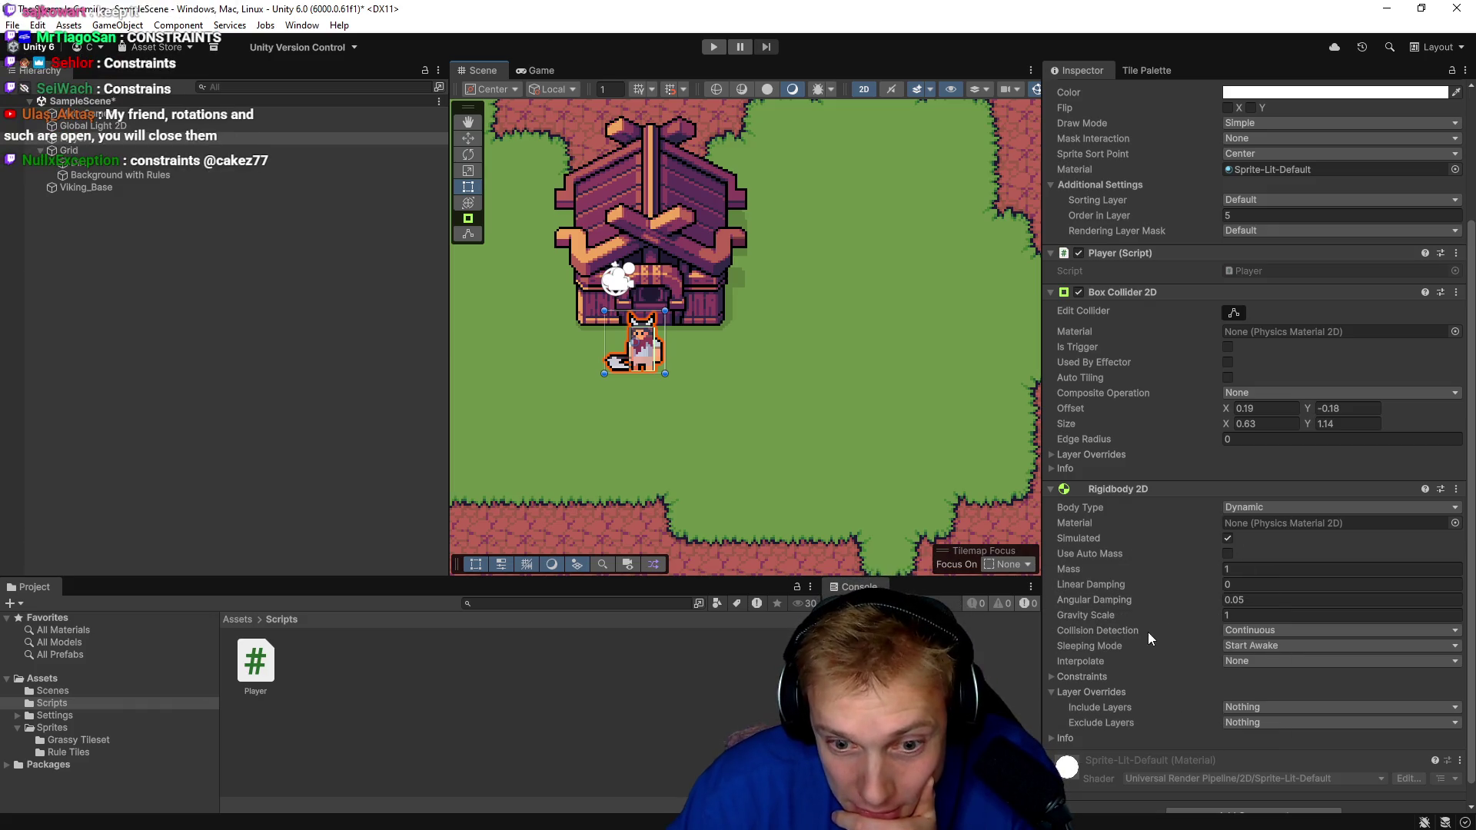
{"action": "left_click", "coordinate": [1052, 678]}
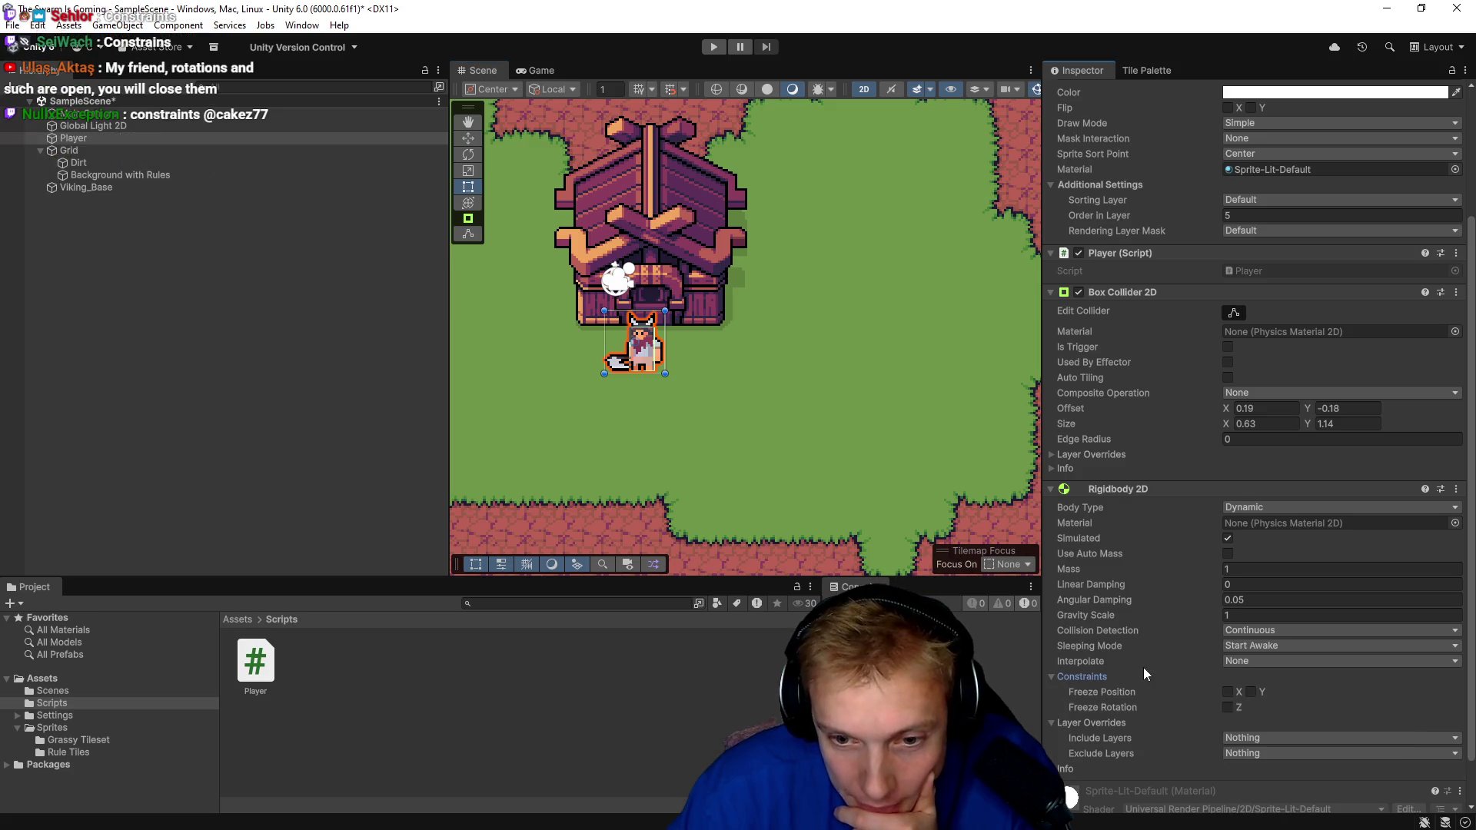
{"action": "scroll", "coordinate": [1142, 667], "scroll_direction": "down", "scroll_amount": 2}
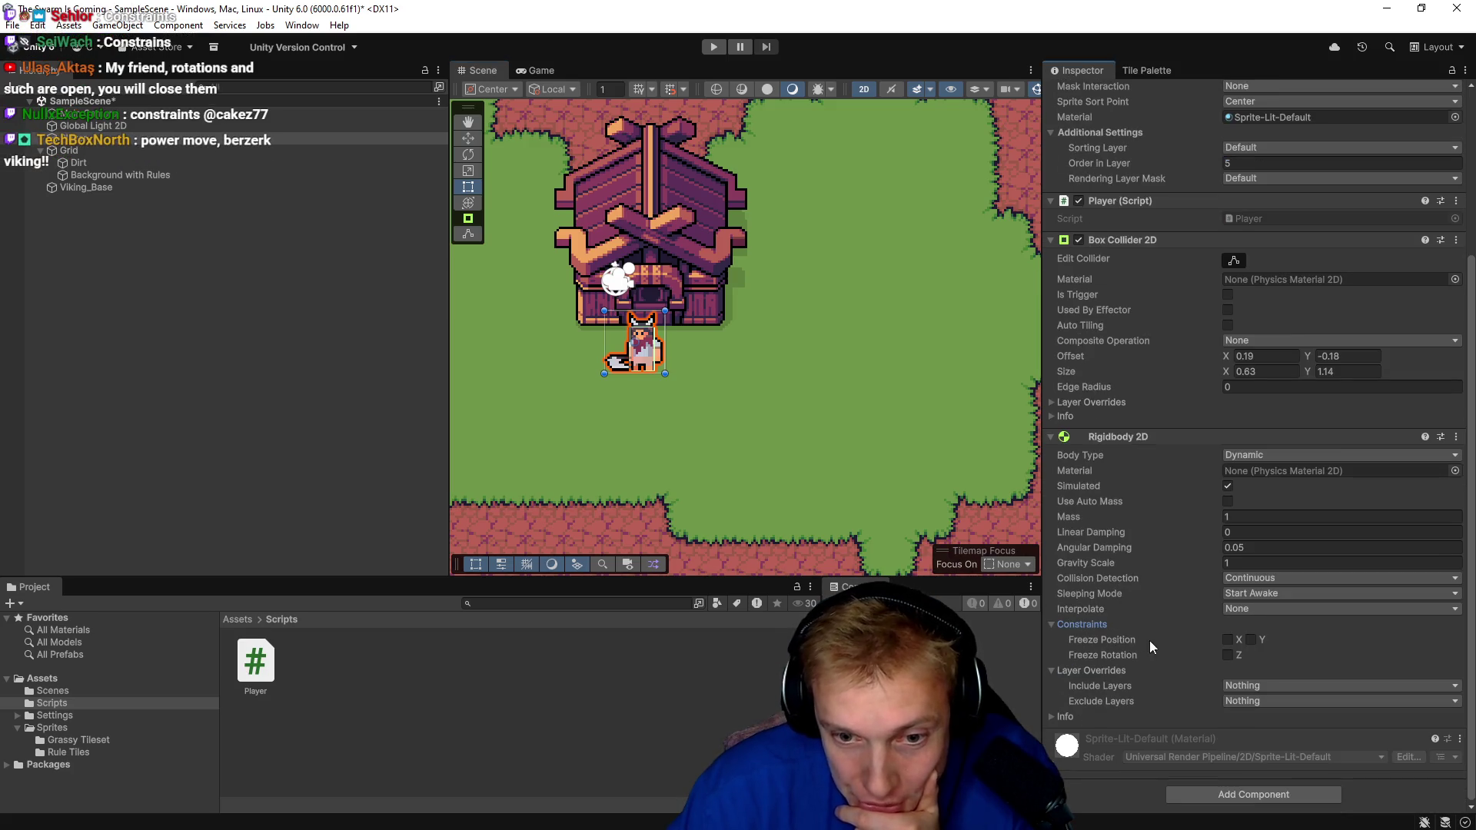
{"action": "left_click", "coordinate": [1227, 655]}
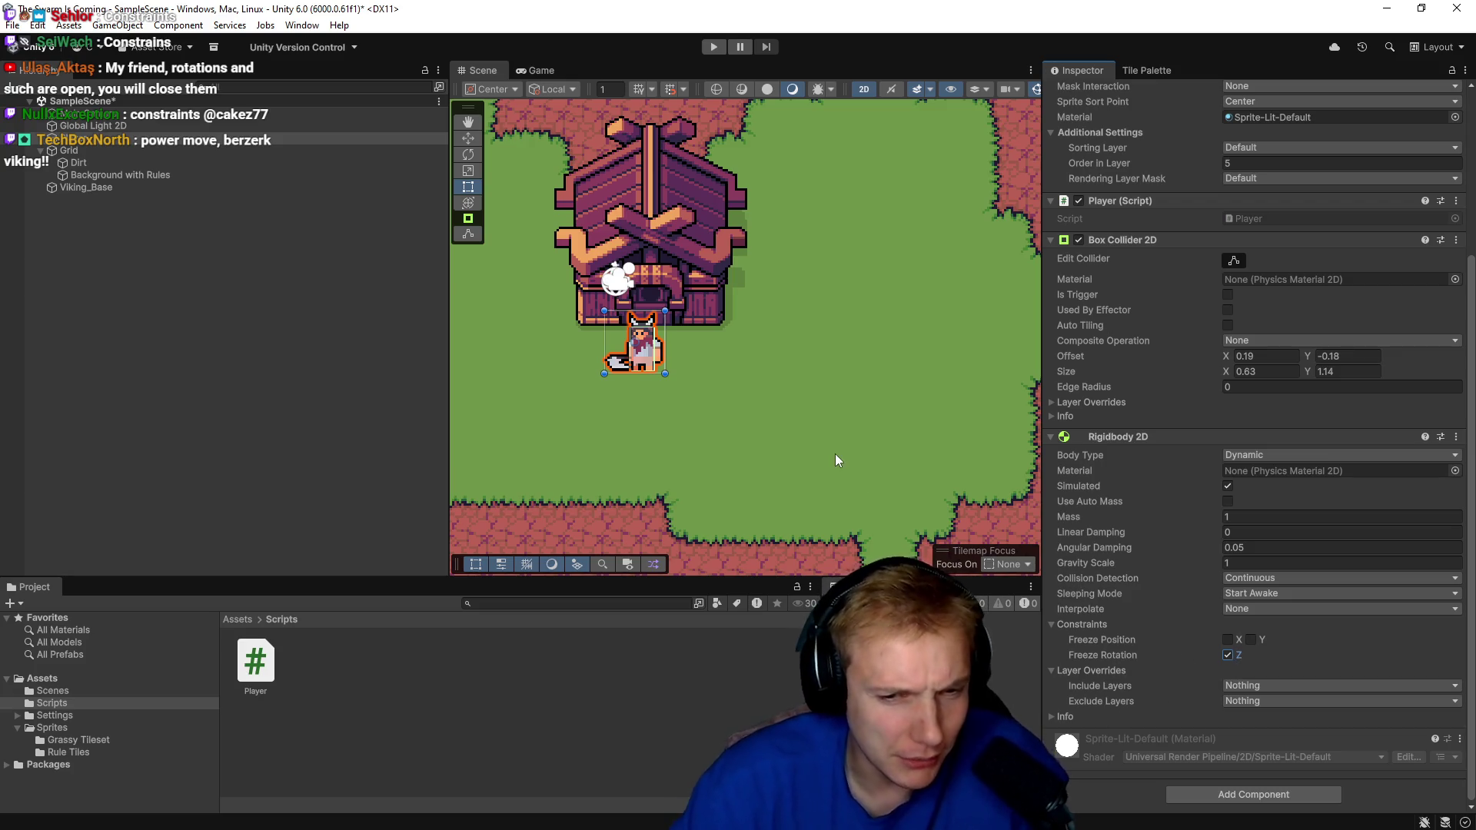
Play-test by walking the viking along the house's side and top, then stop.
{"action": "left_click", "coordinate": [713, 47]}
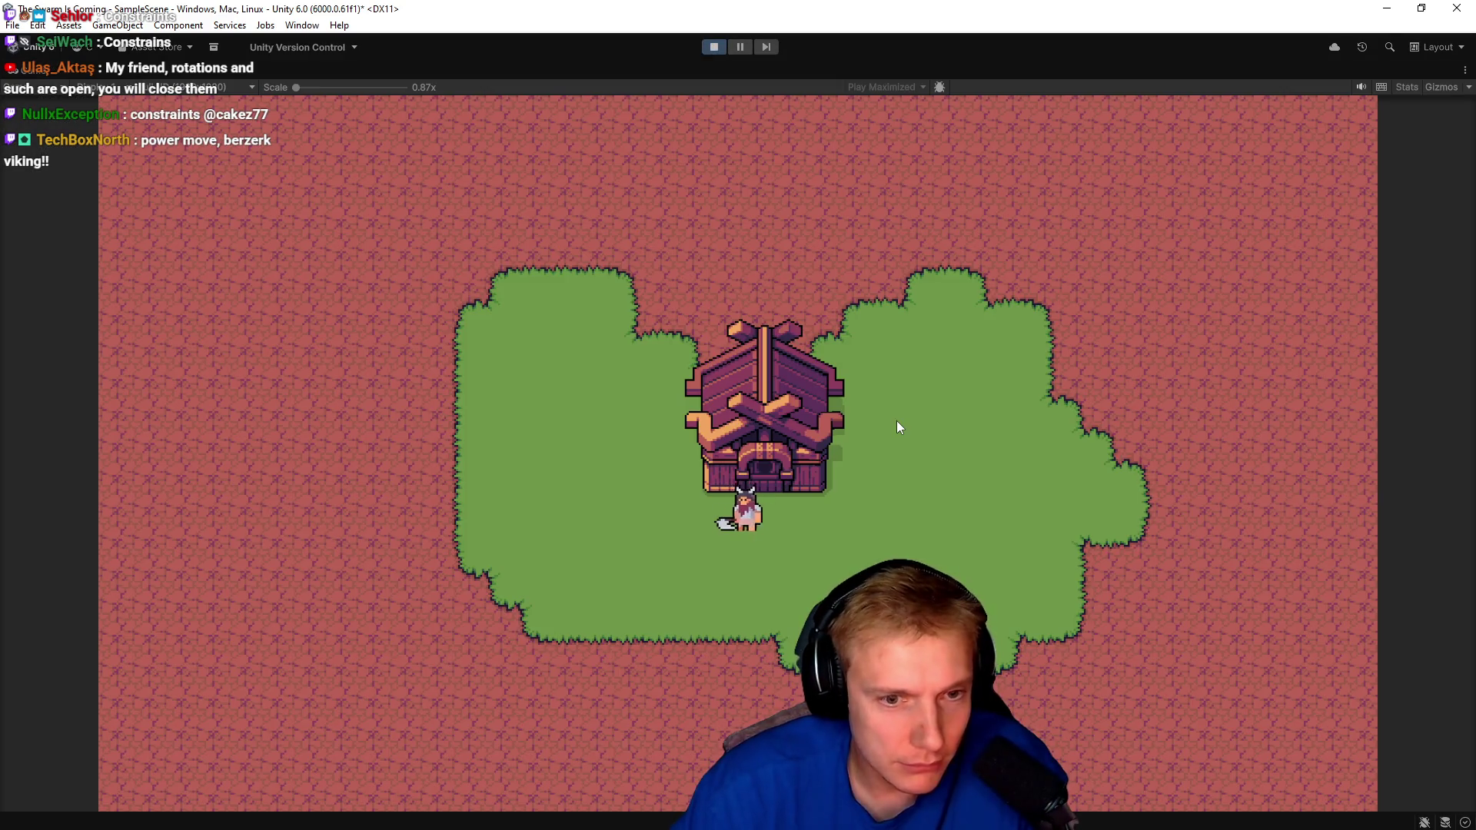
{"action": "key", "text": "a"}
{"action": "key", "text": "w"}
{"action": "left_click", "coordinate": [896, 421]}
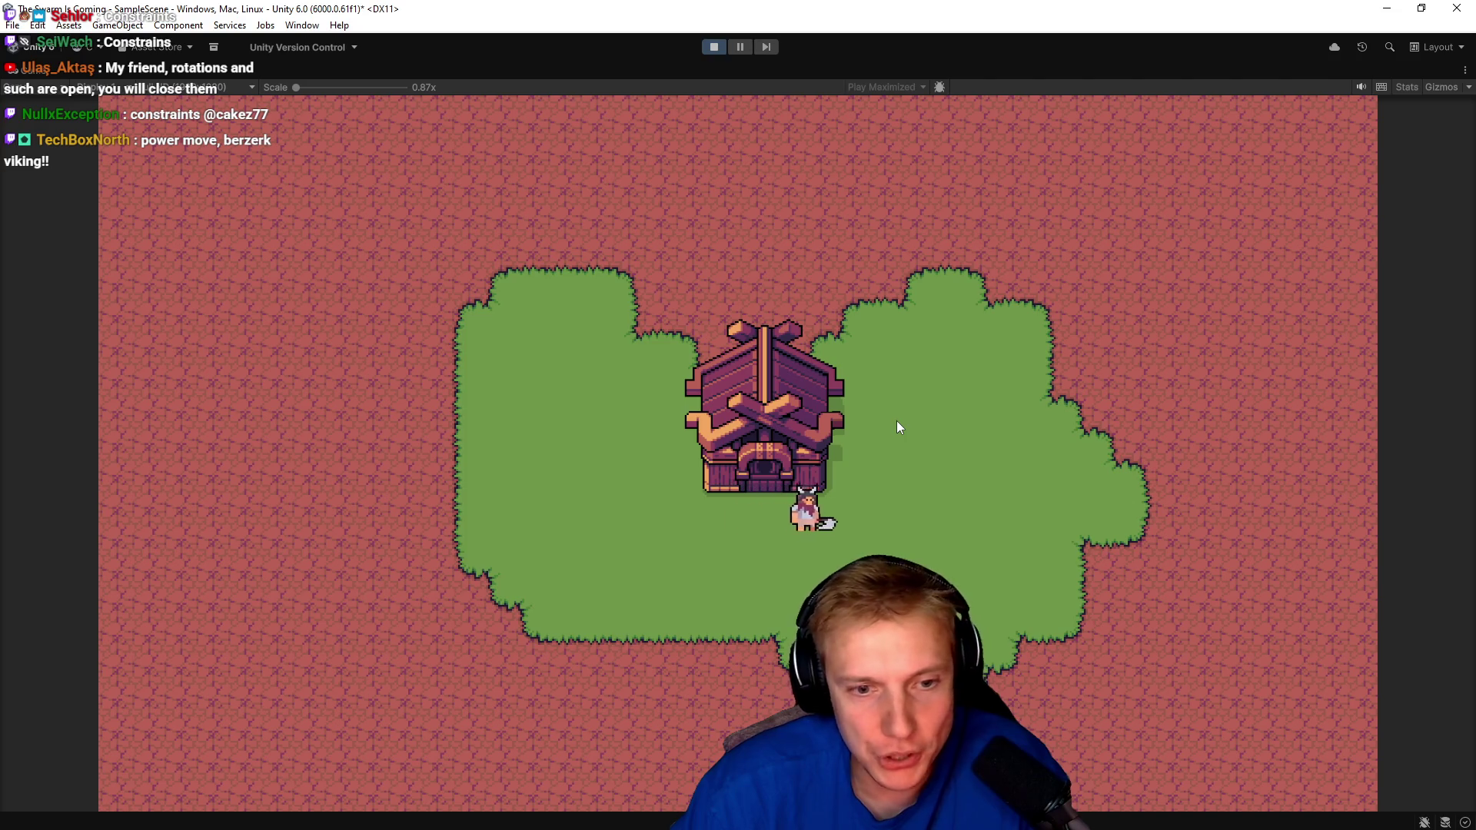
{"action": "key", "text": "w"}
{"action": "key", "text": "a"}
{"action": "key", "text": "w"}
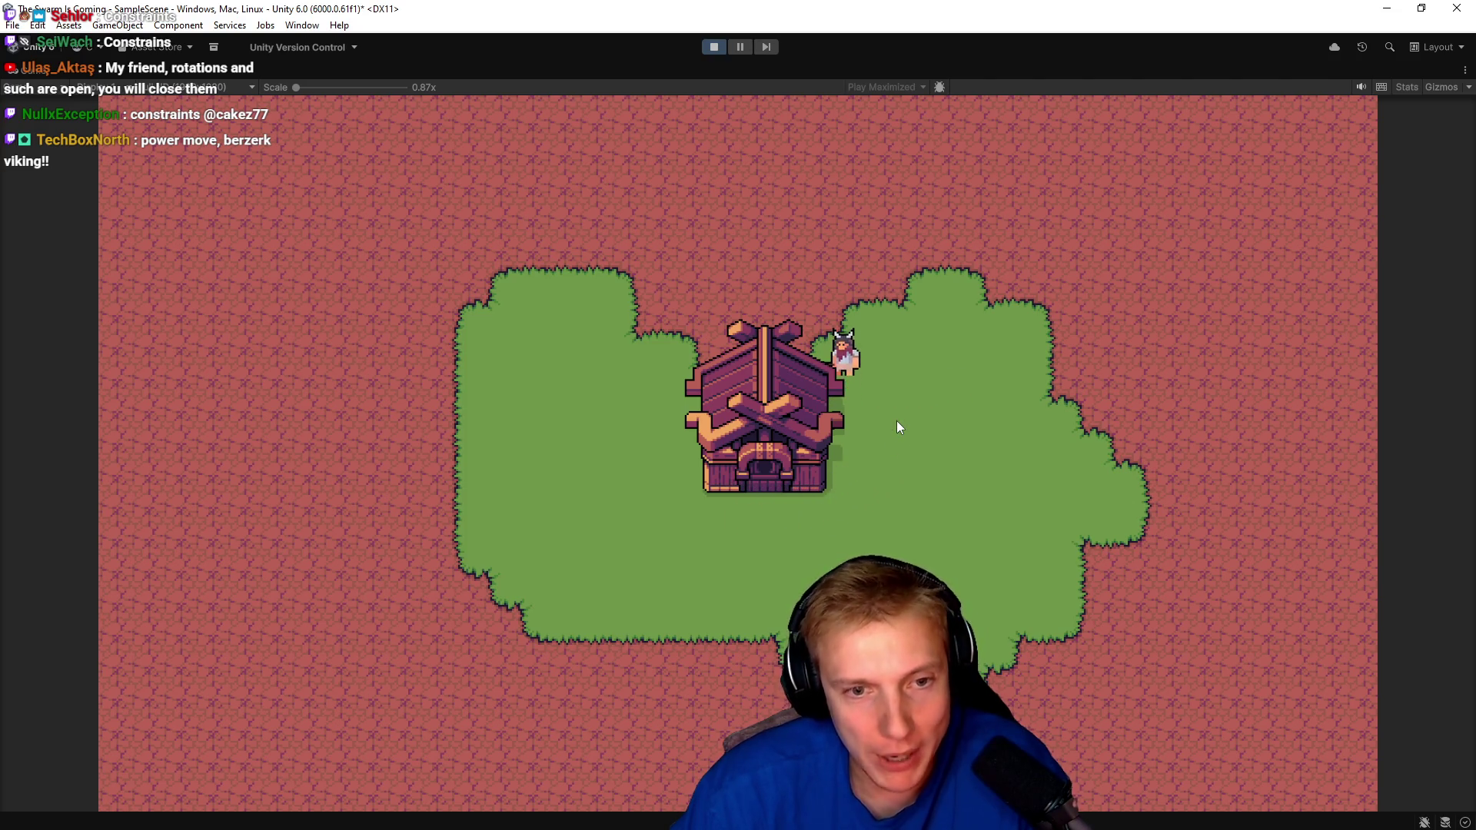
{"action": "key", "text": "a"}
{"action": "left_click", "coordinate": [896, 421]}
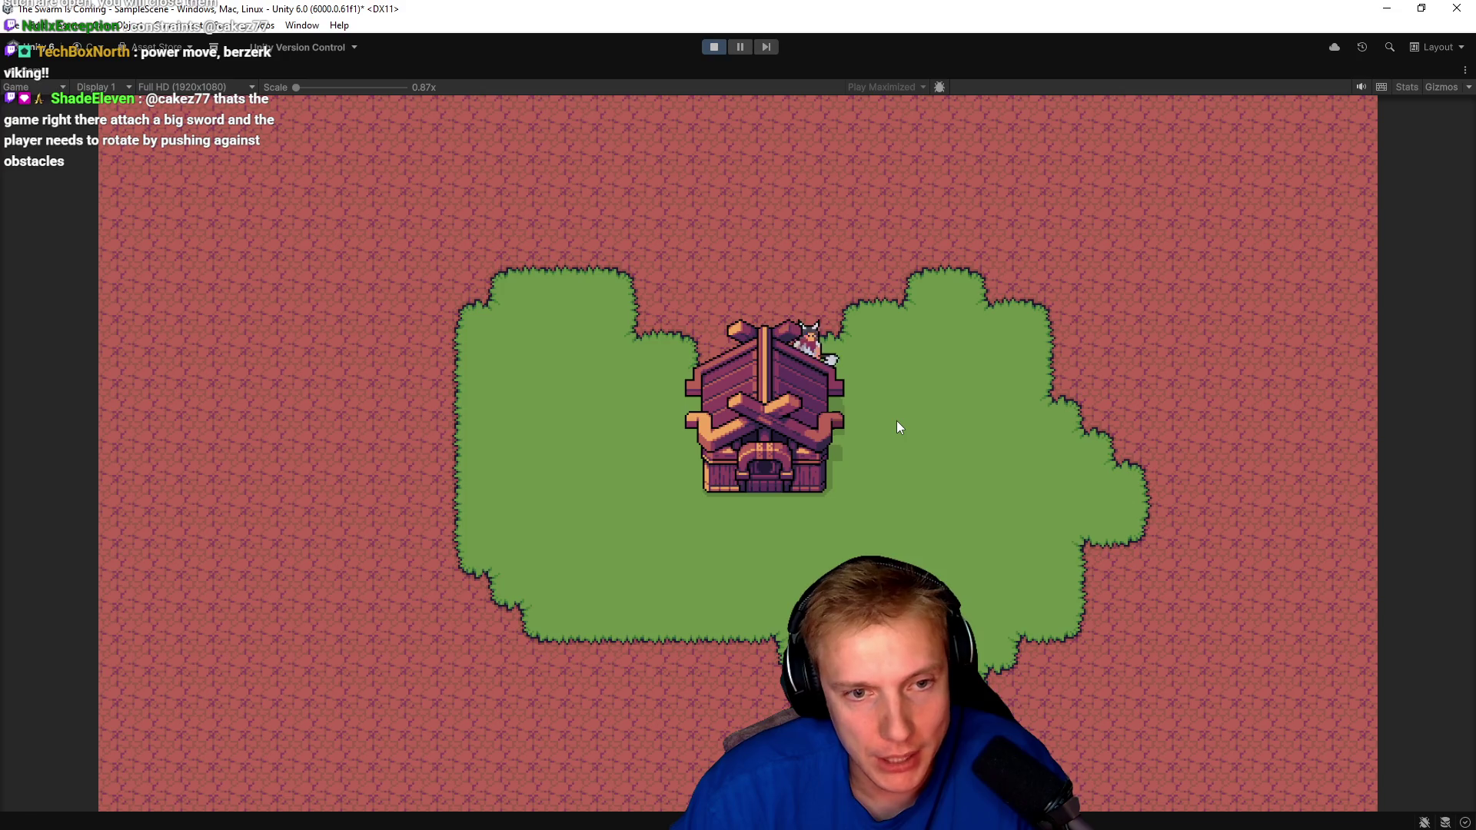
{"action": "left_click", "coordinate": [714, 46]}
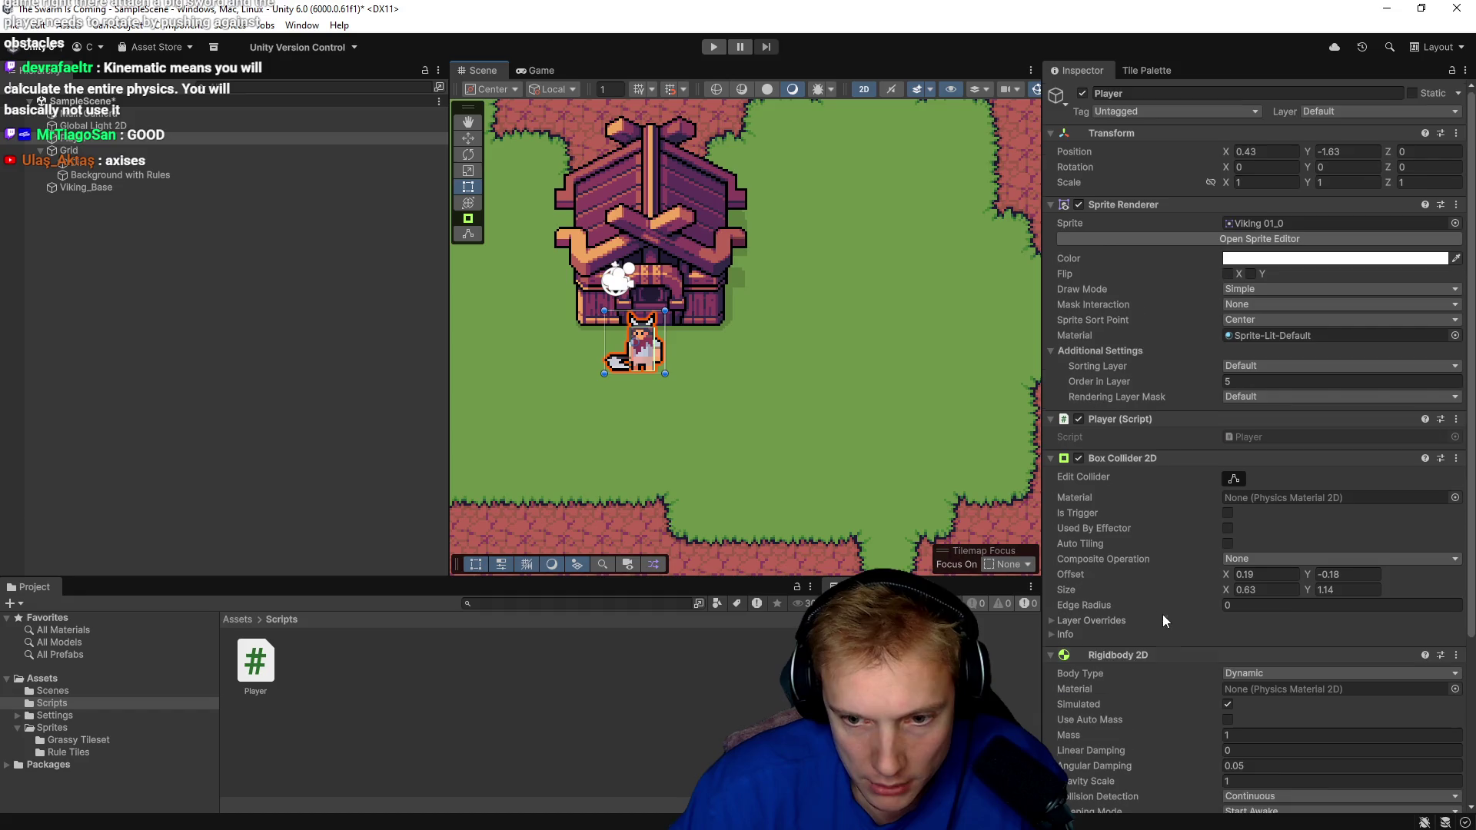
Set the Player's Rigidbody 2D Gravity Scale to 0.
{"action": "scroll", "coordinate": [1163, 614], "scroll_direction": "down", "scroll_amount": 2}
{"action": "scroll", "coordinate": [1184, 611], "scroll_direction": "down", "scroll_amount": 2}
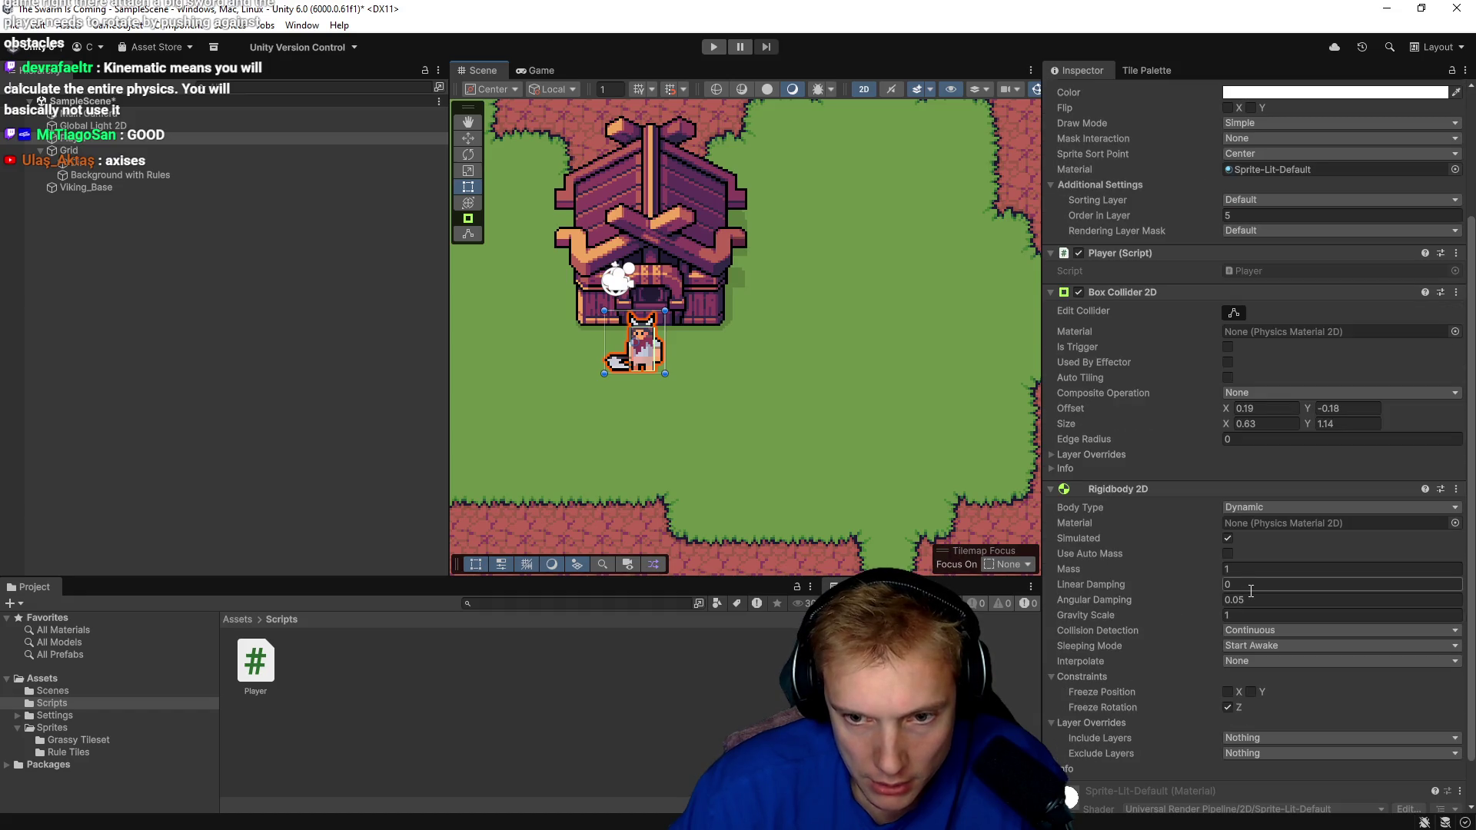
{"action": "type", "text": "0"}
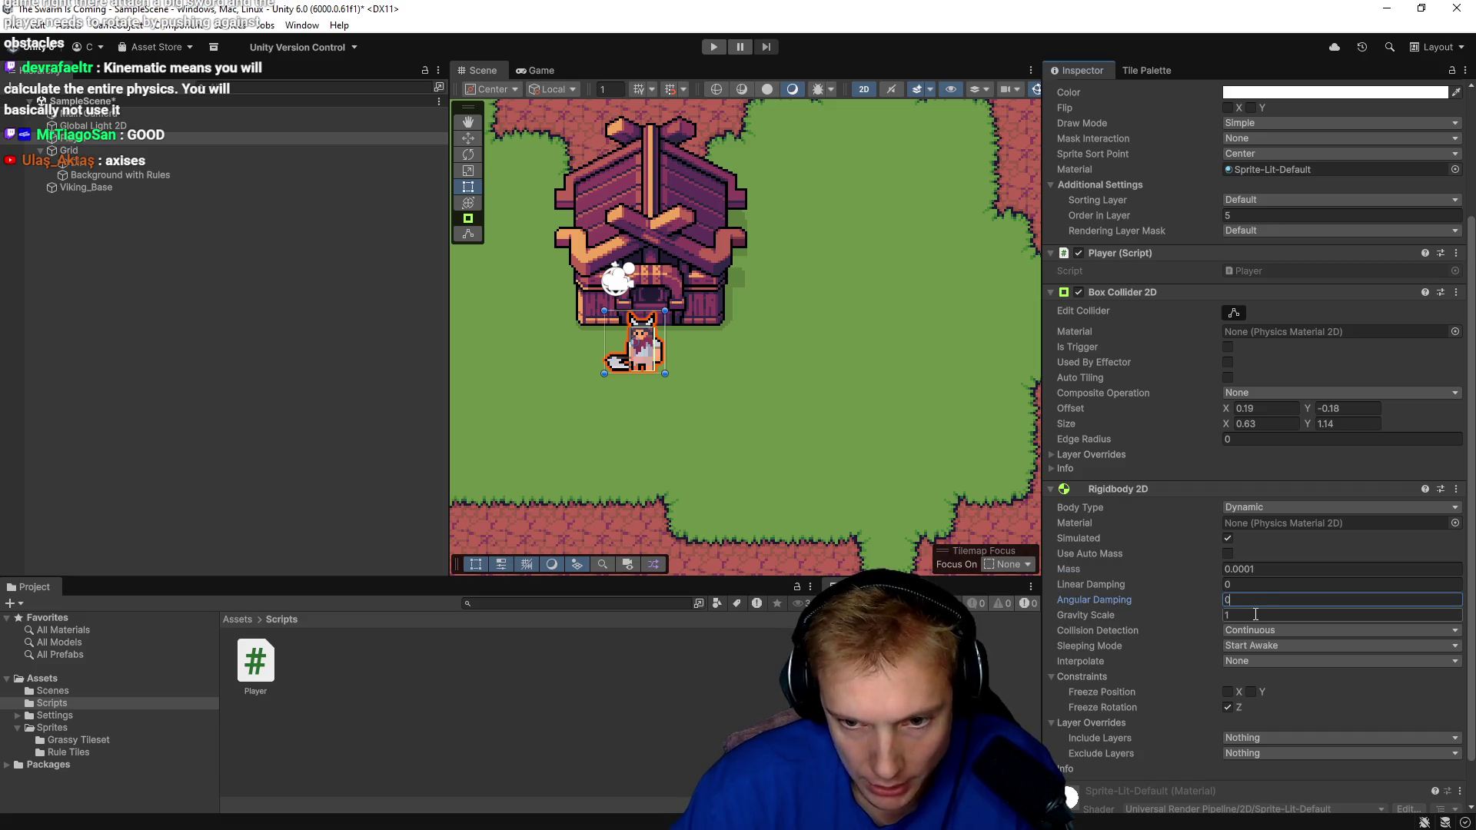
{"action": "left_click", "coordinate": [1255, 615]}
{"action": "type", "text": "0"}
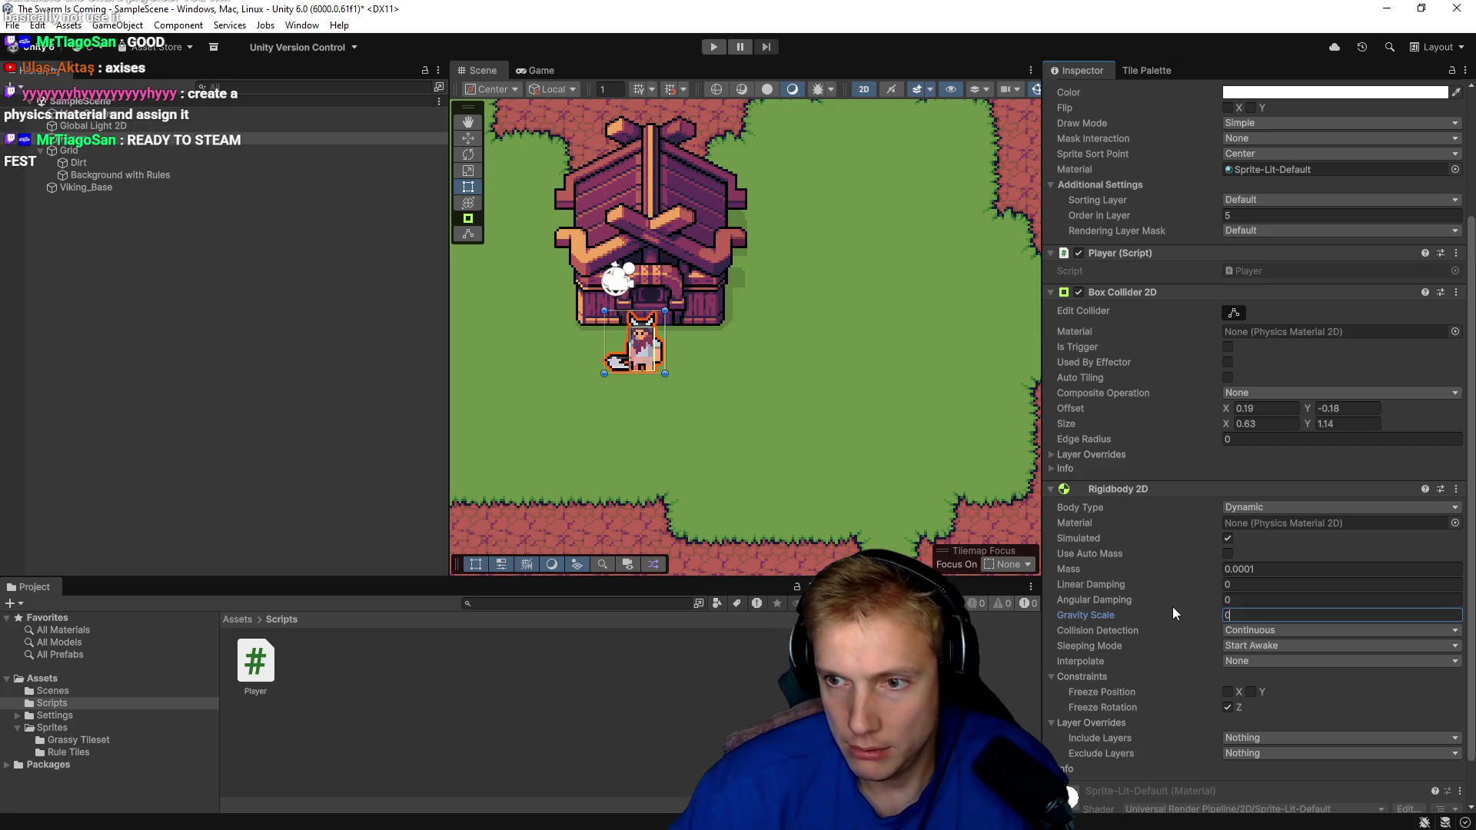
Play-test walking the viking around the house with zero gravity, then stop.
{"action": "left_click", "coordinate": [713, 47]}
{"action": "key", "text": "w"}
{"action": "key", "text": "s"}
{"action": "key", "text": "d"}
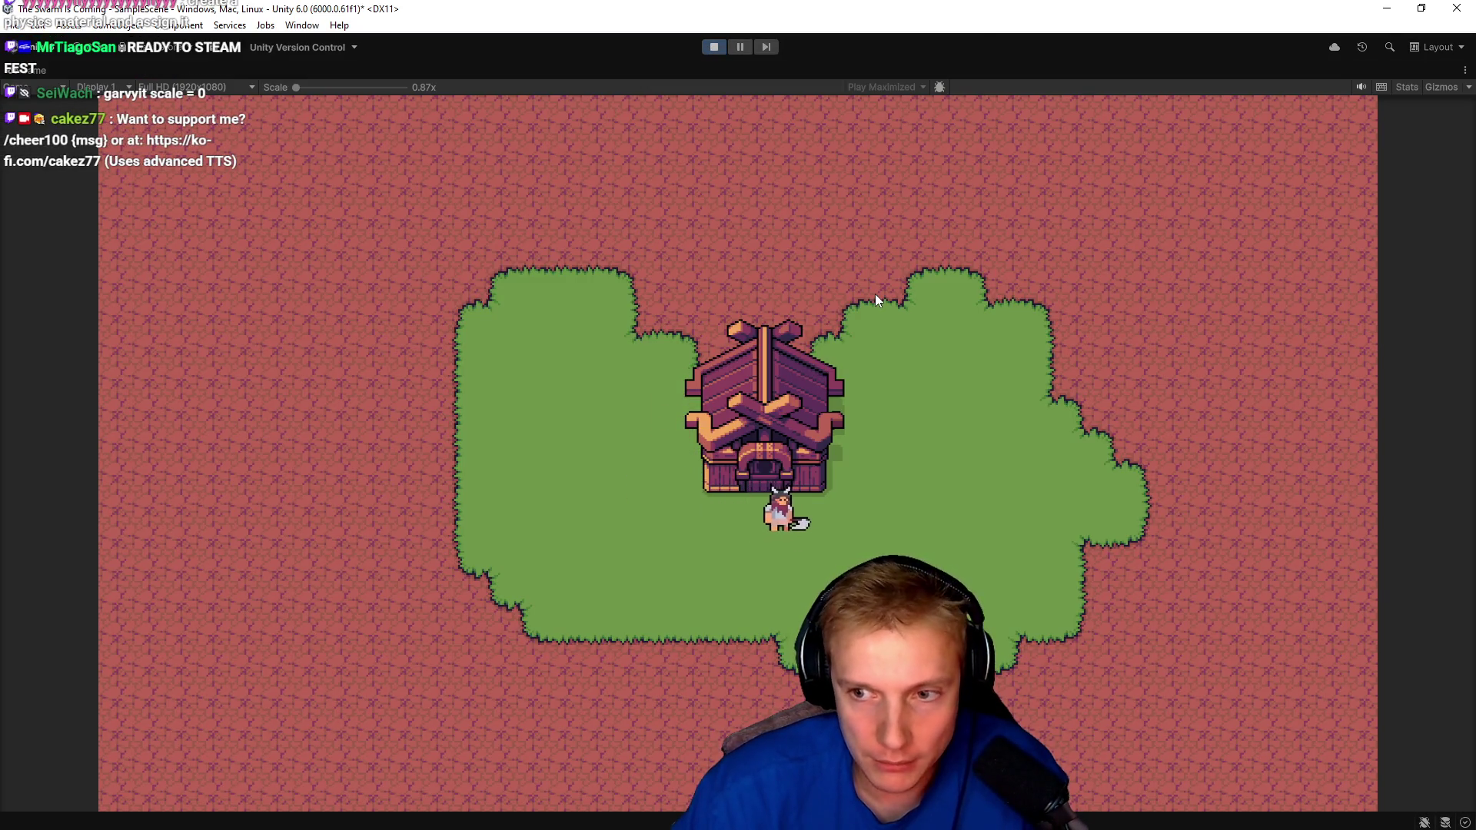
{"action": "left_click", "coordinate": [868, 295]}
{"action": "key", "text": "a"}
{"action": "key", "text": "s"}
{"action": "left_click", "coordinate": [882, 297]}
{"action": "key", "text": "a"}
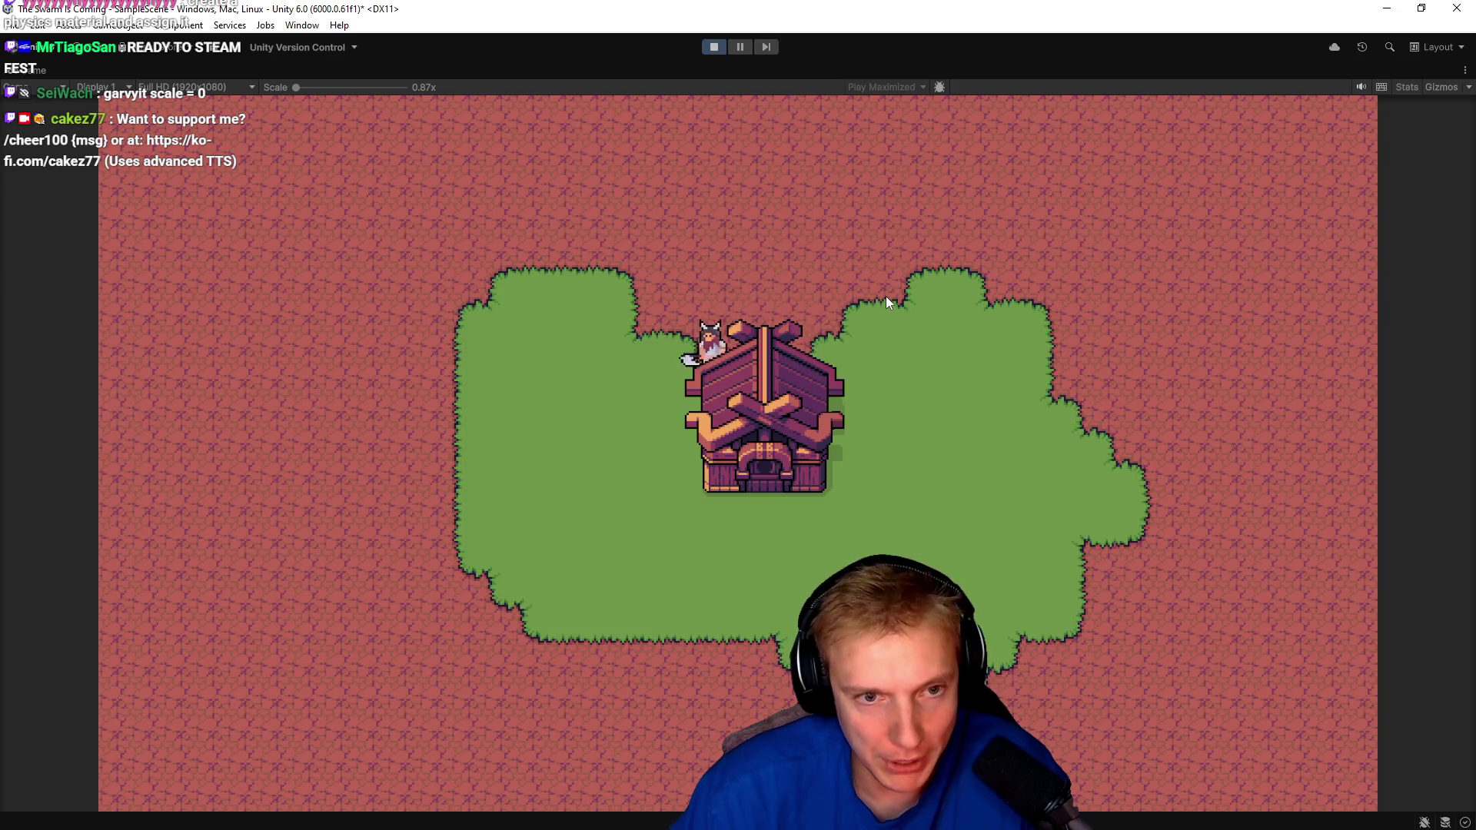
{"action": "key", "text": "s"}
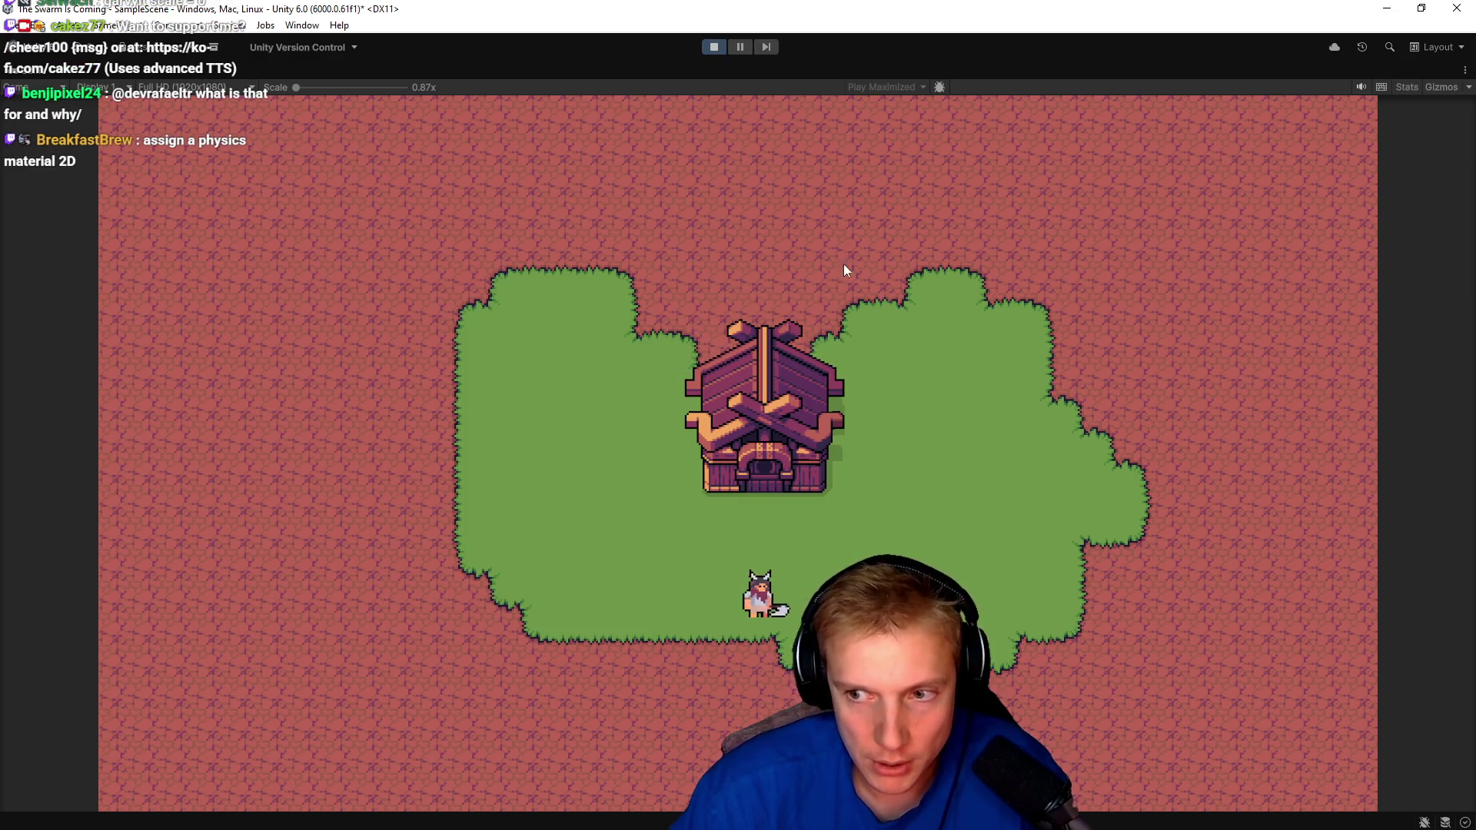
{"action": "left_click", "coordinate": [714, 47]}
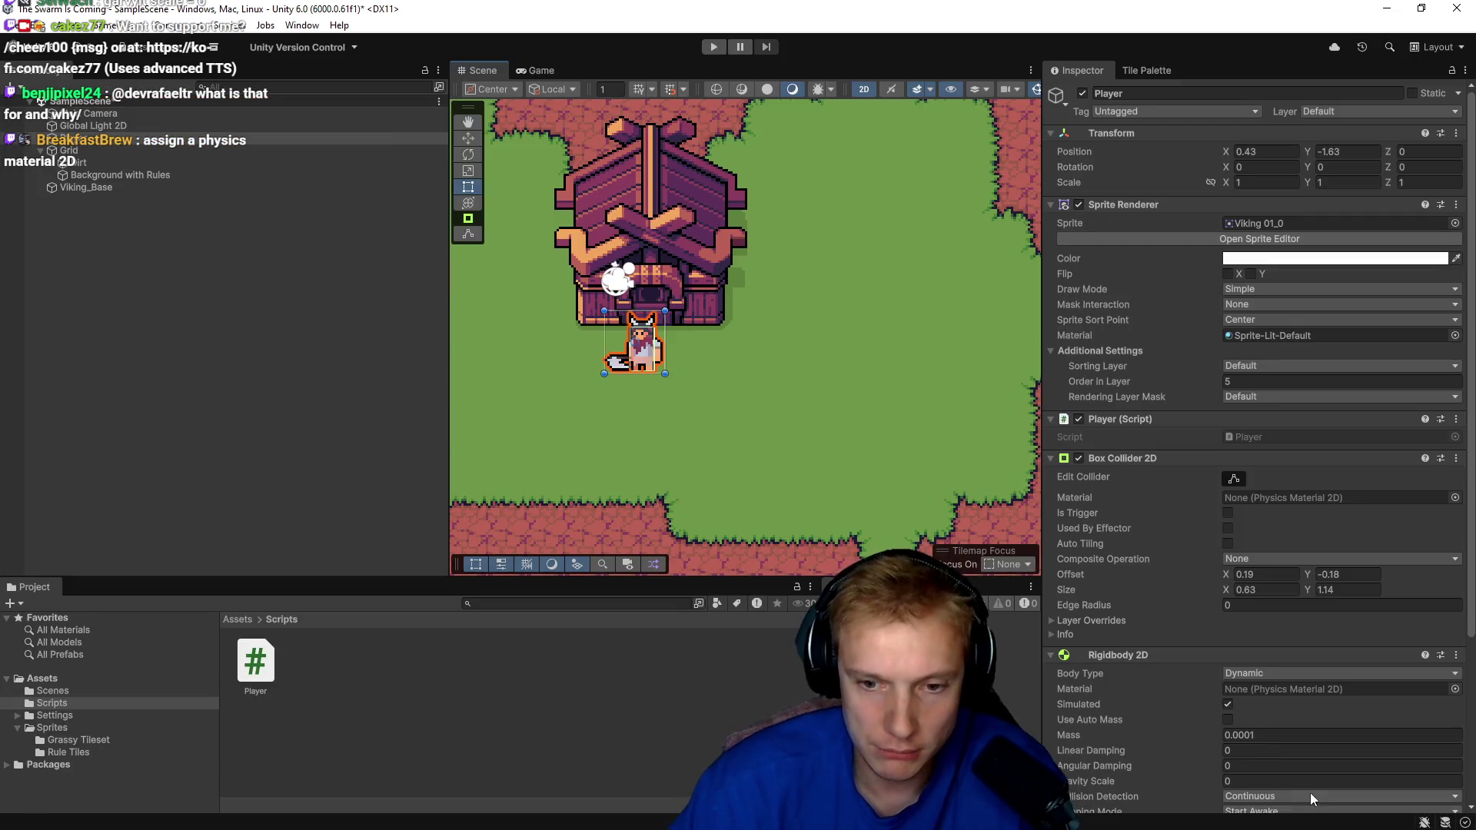
Check the Rigidbody 2D material picker, which offers only None, then show the root Assets folder.
{"action": "scroll", "coordinate": [1222, 673], "scroll_direction": "down", "scroll_amount": 3}
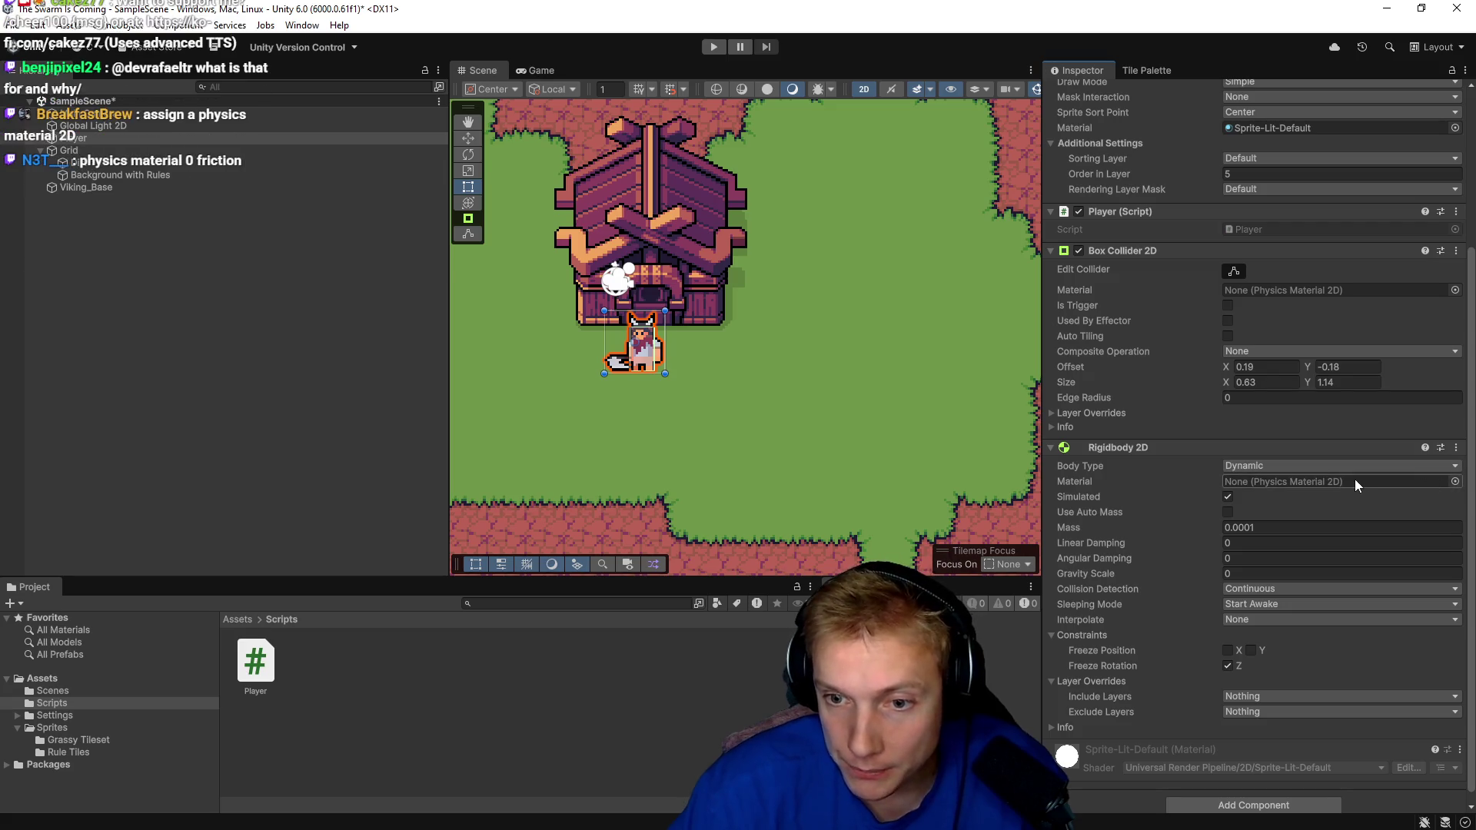
{"action": "left_click", "coordinate": [1455, 481]}
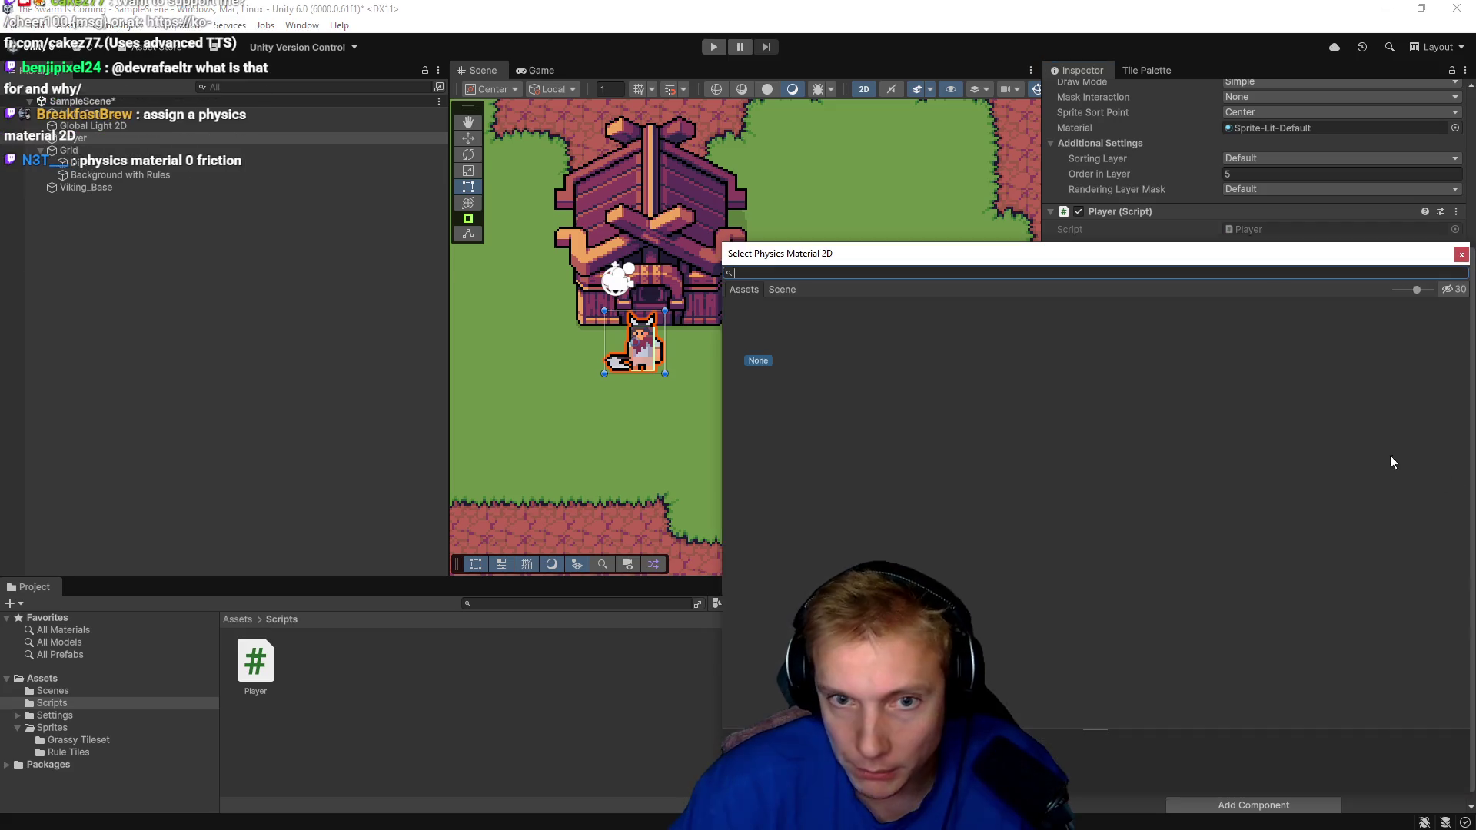
{"action": "double_click", "coordinate": [758, 359]}
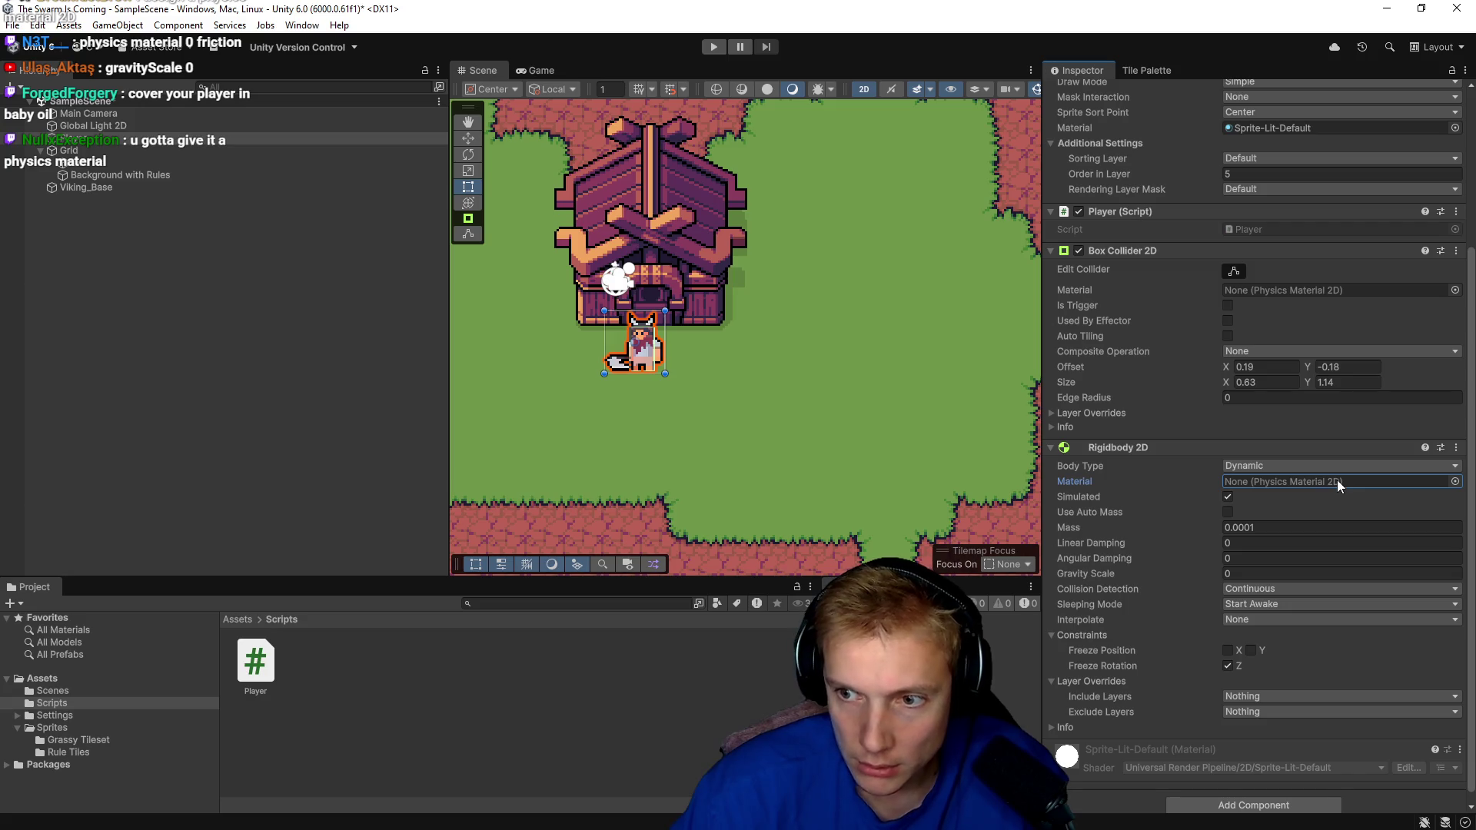
{"action": "left_click", "coordinate": [1455, 481]}
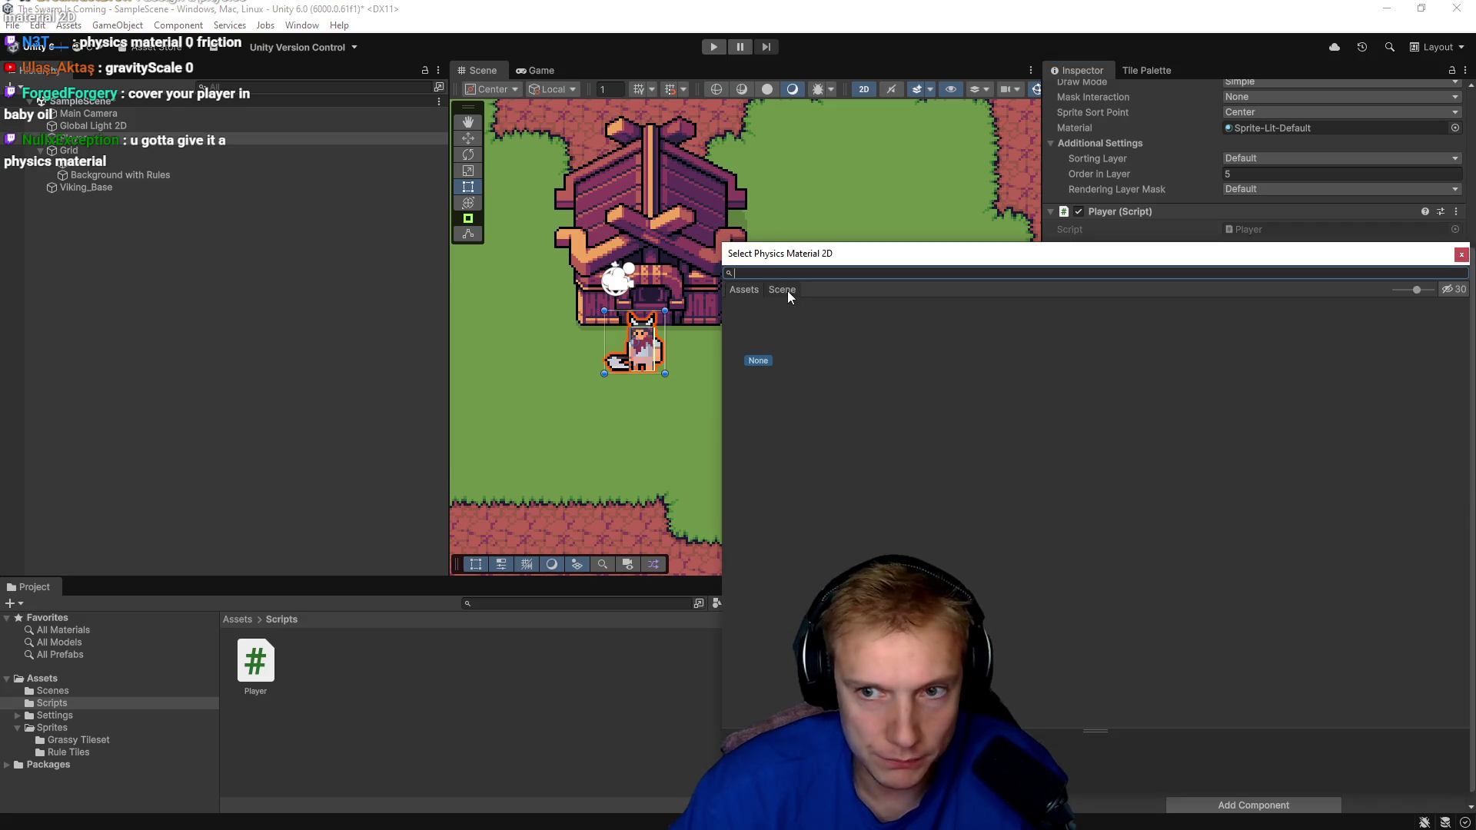
{"action": "mouse_move", "coordinate": [1065, 269]}
{"action": "left_mouse_down"}
{"action": "mouse_move", "coordinate": [655, 181]}
{"action": "mouse_move", "coordinate": [624, 151]}
{"action": "left_mouse_up"}
{"action": "left_click_drag", "start_coordinate": [365, 617], "coordinate": [386, 655]}
{"action": "left_click_drag", "start_coordinate": [652, 658], "coordinate": [651, 522]}
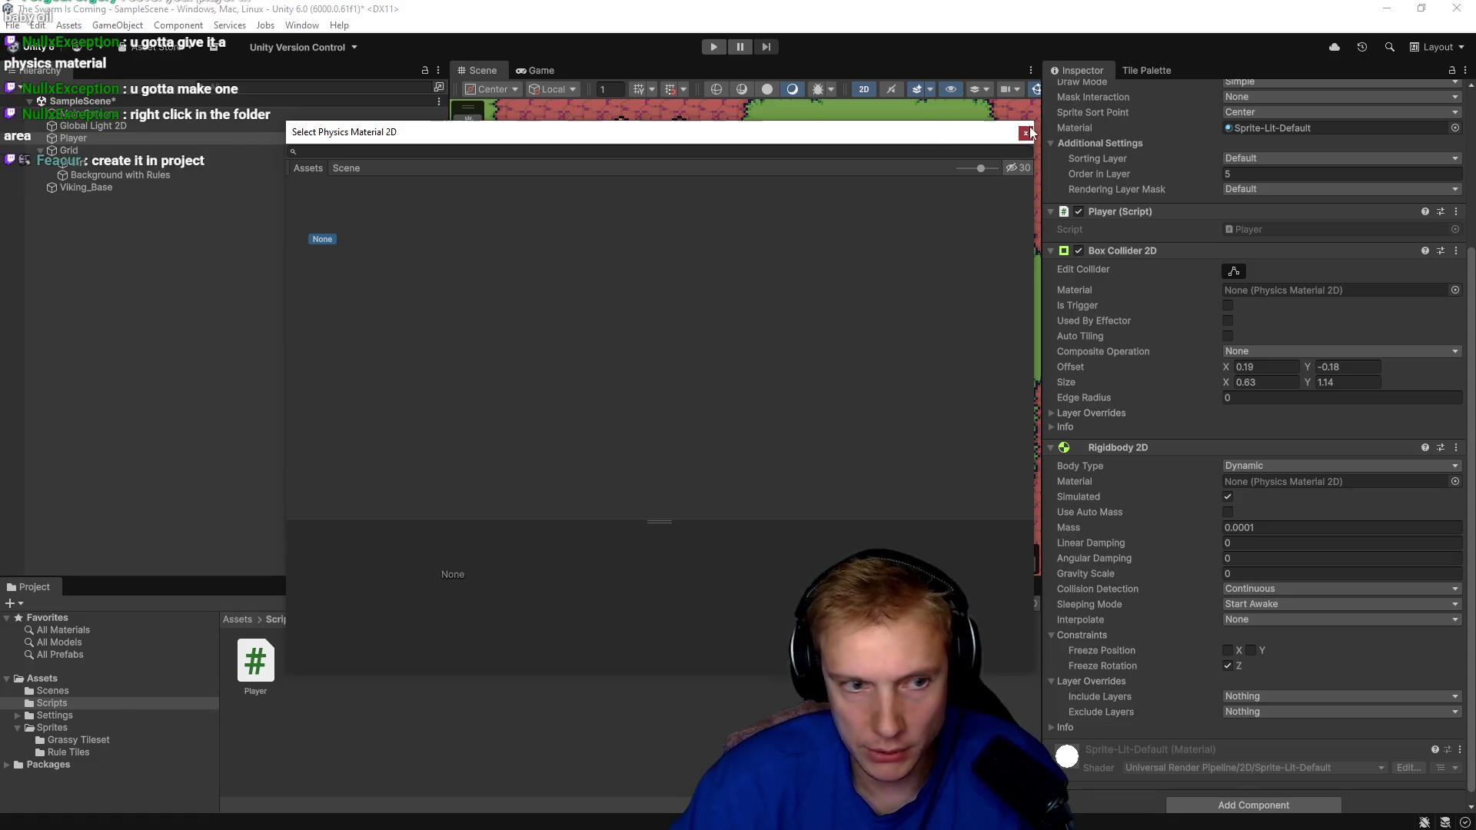
{"action": "left_click", "coordinate": [338, 778]}
{"action": "left_click", "coordinate": [104, 678]}
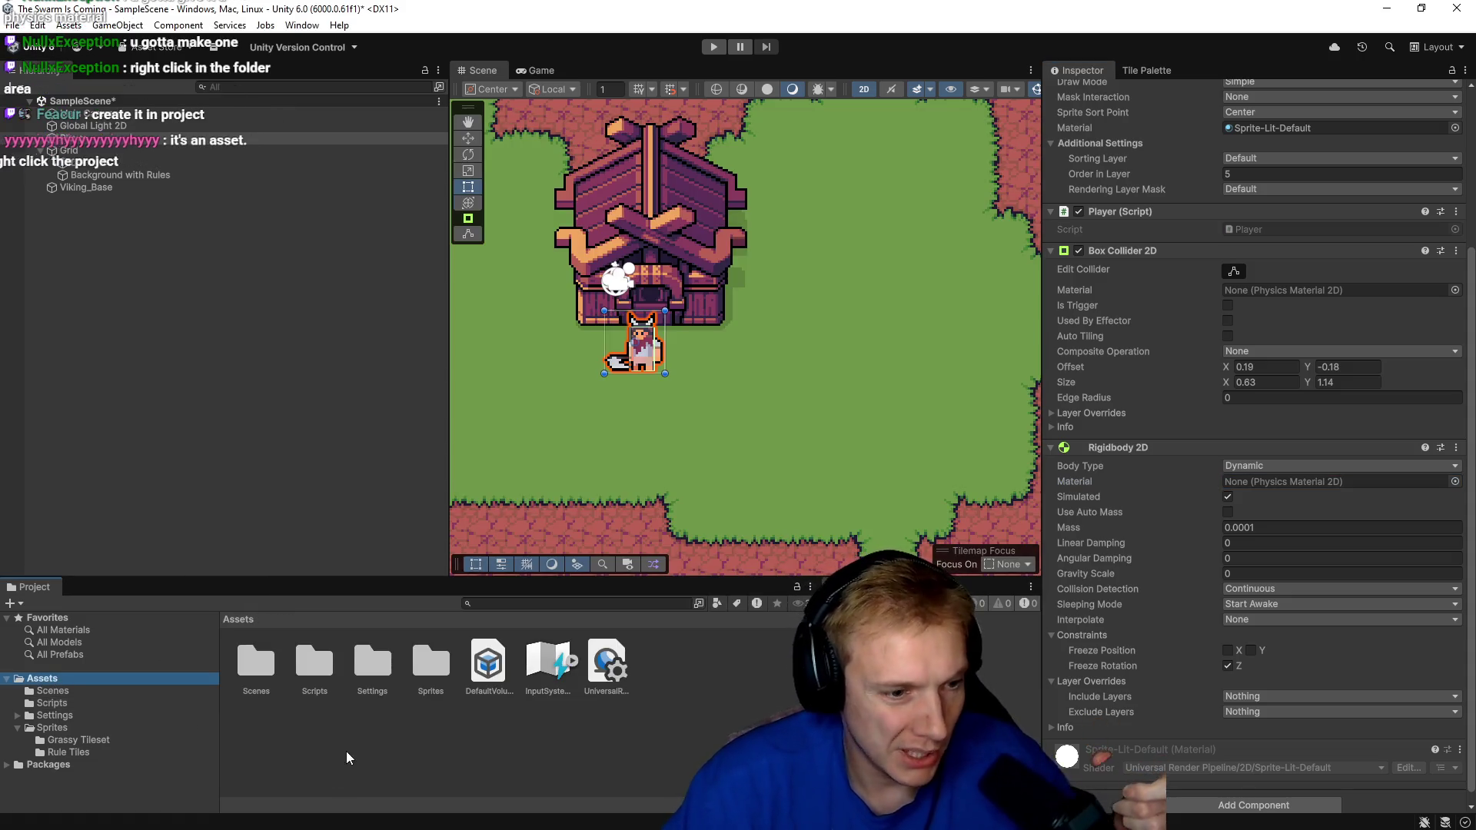
{"action": "left_click", "coordinate": [338, 720]}
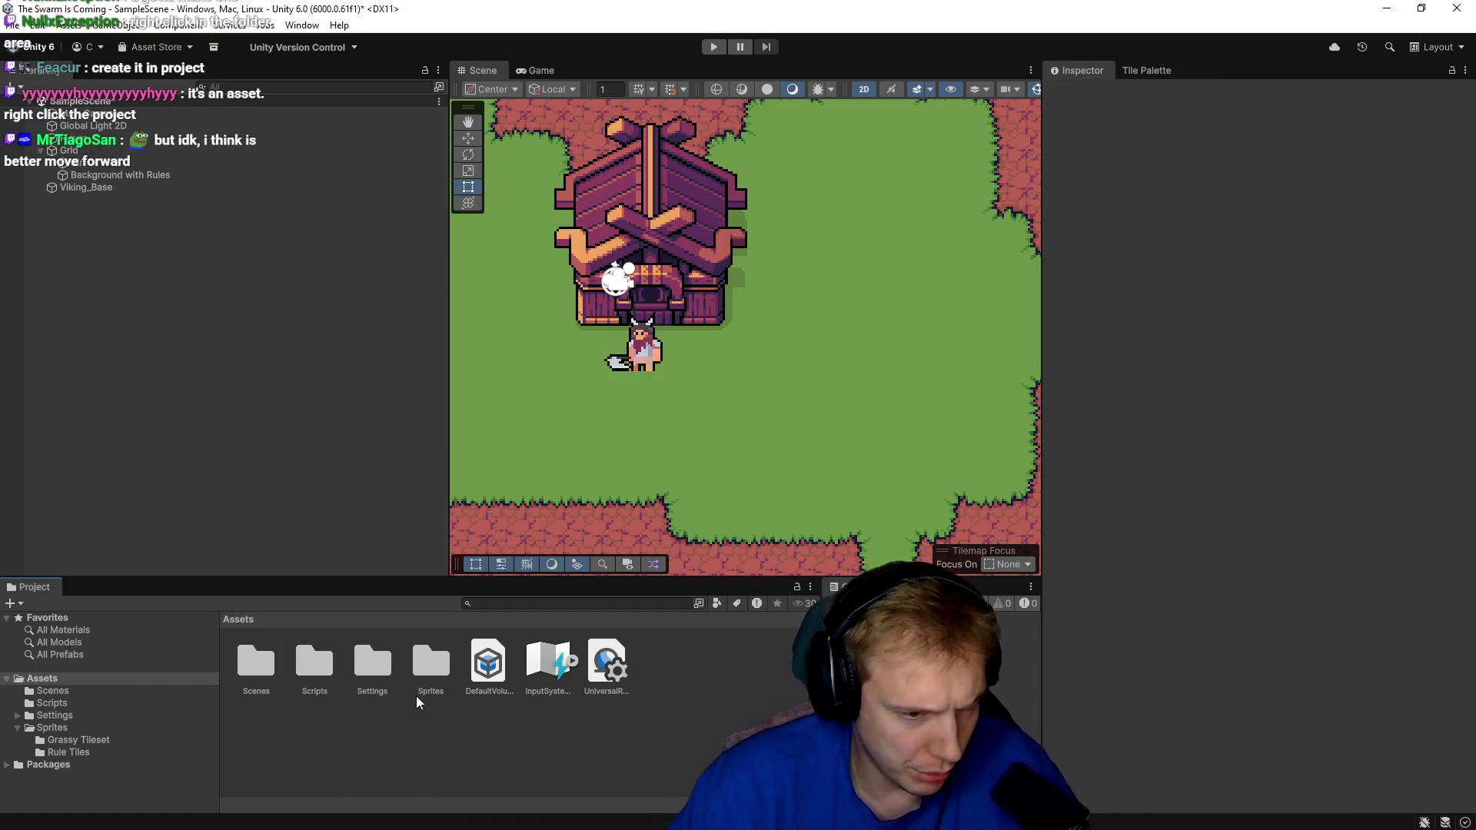
Create a Physics Material 2D asset named 'Player Physics' and set its Friction to 0.
{"action": "right_click", "coordinate": [326, 730]}
{"action": "mouse_move", "coordinate": [382, 315]}
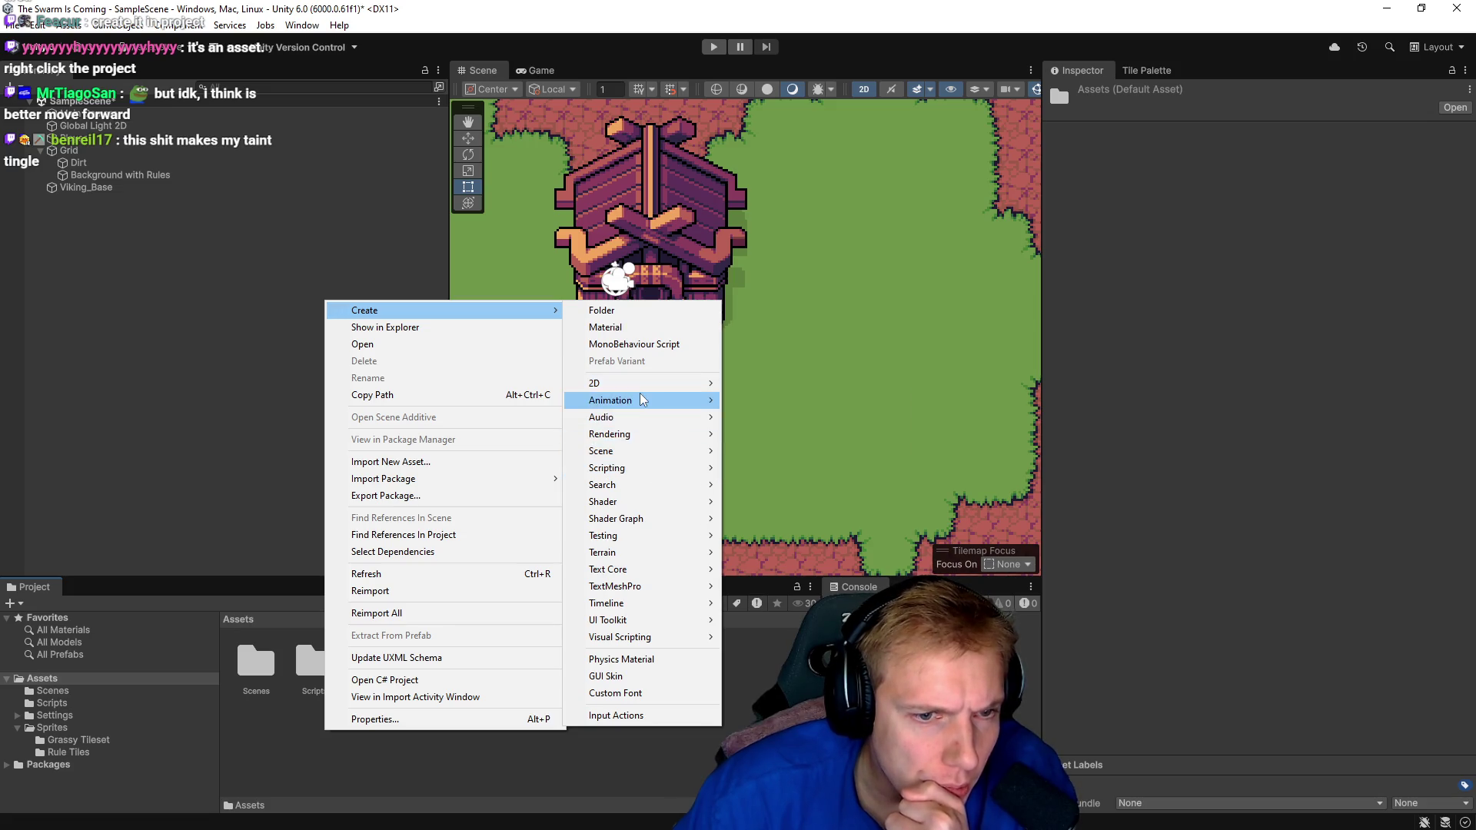
{"action": "mouse_move", "coordinate": [654, 382]}
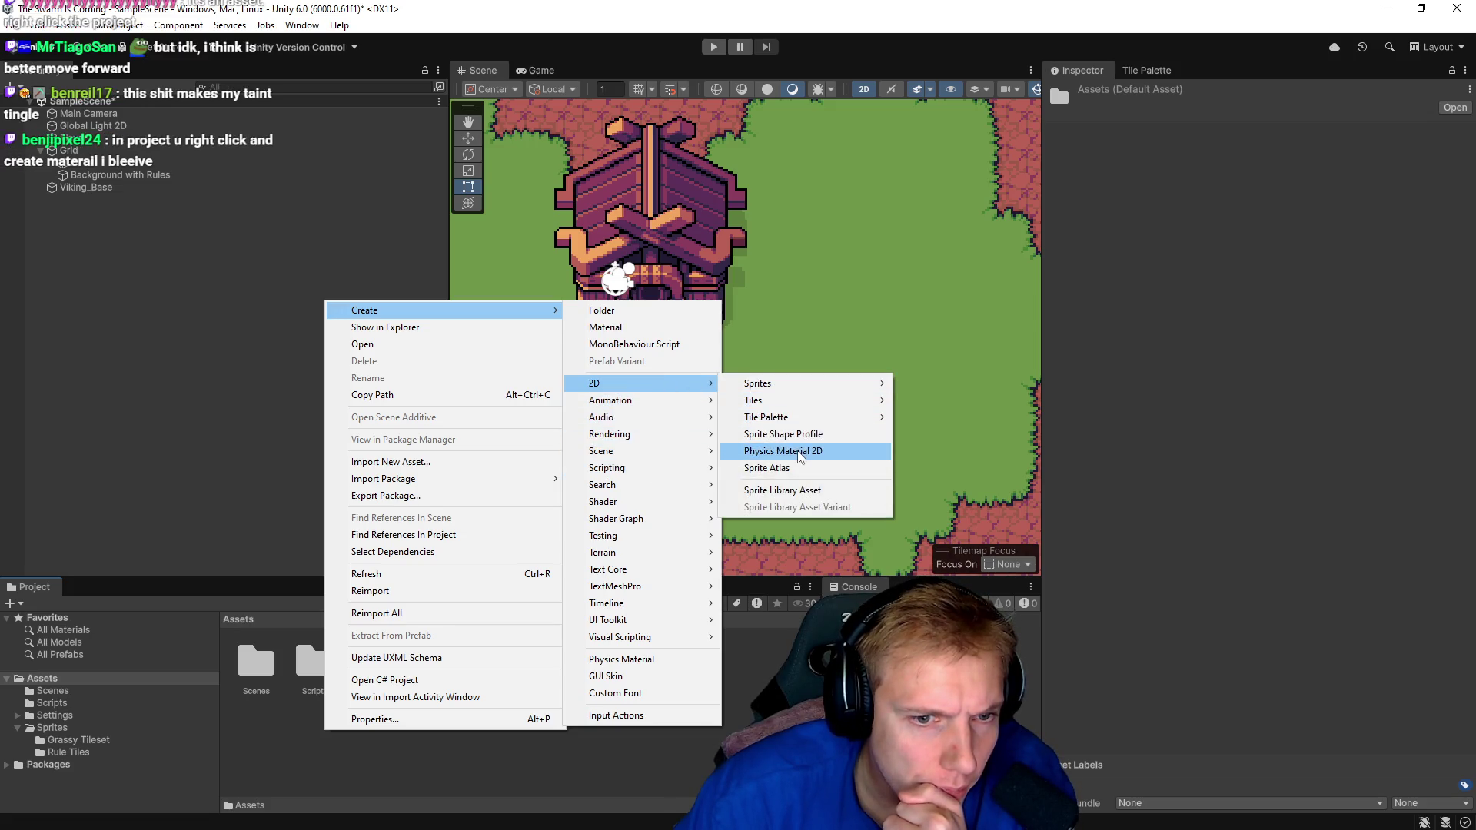
{"action": "left_click", "coordinate": [782, 451]}
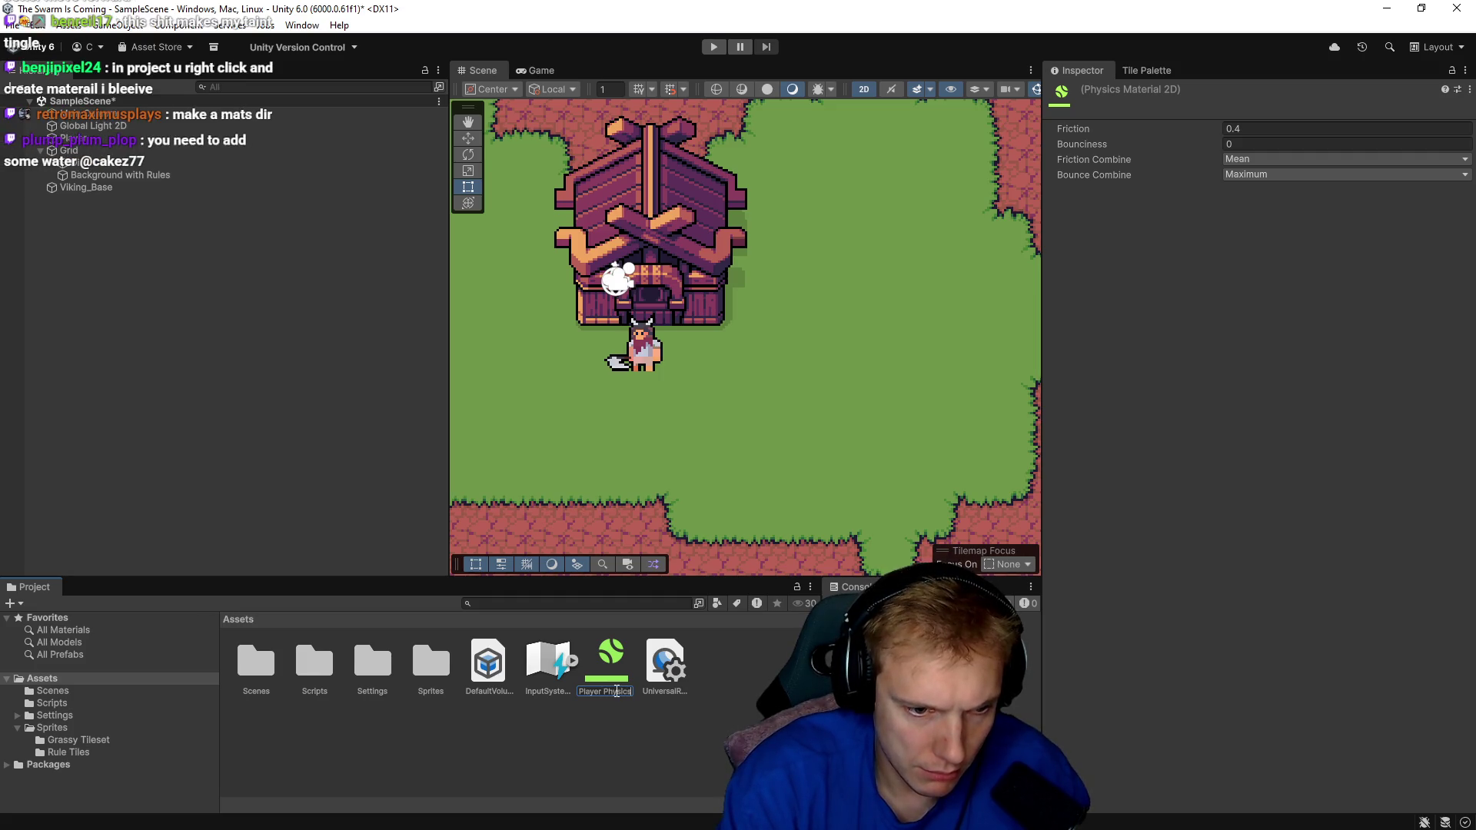
{"action": "key", "text": "Return"}
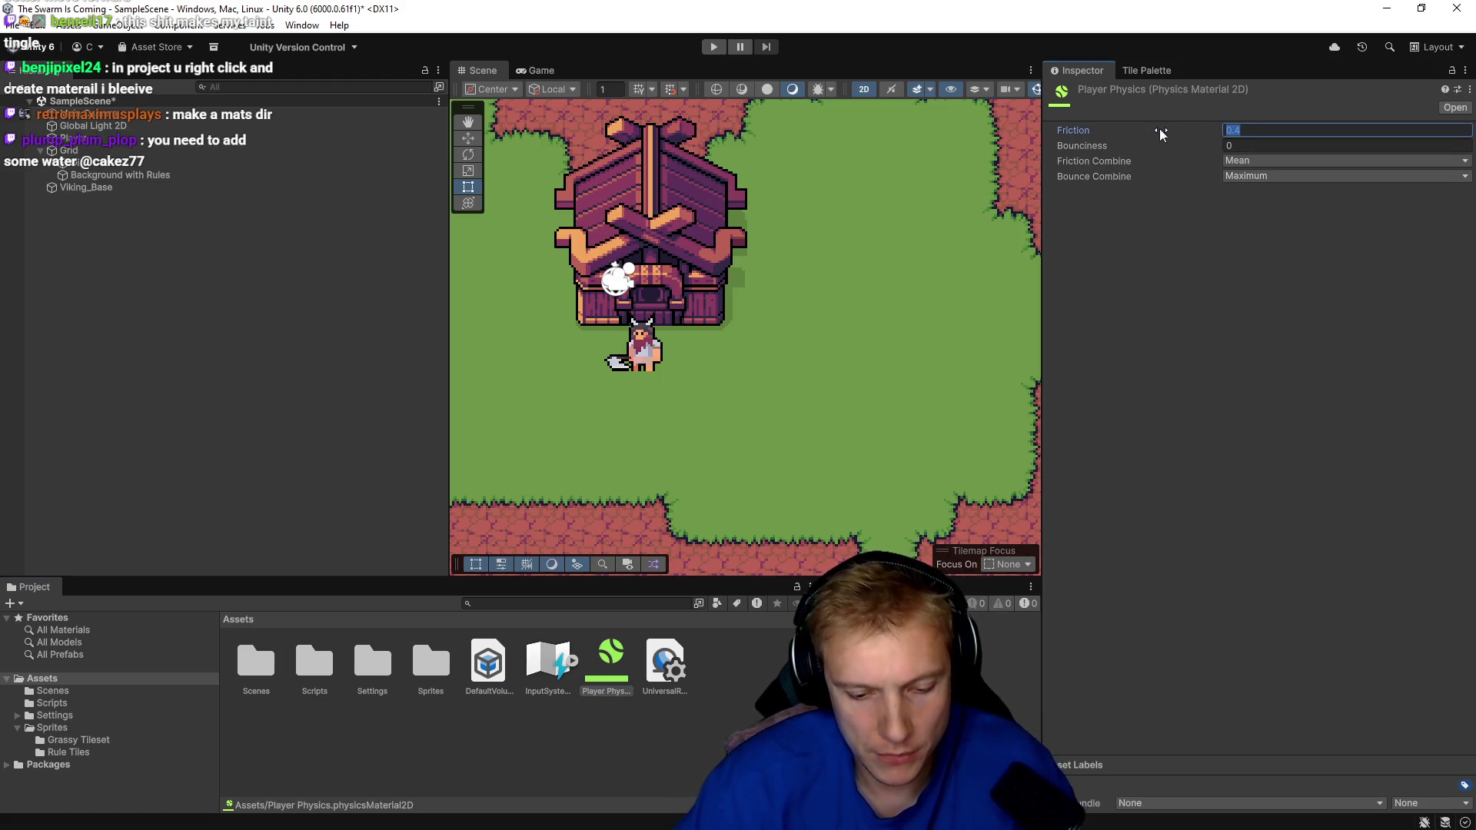
{"action": "type", "text": "0"}
{"action": "key", "text": "Return"}
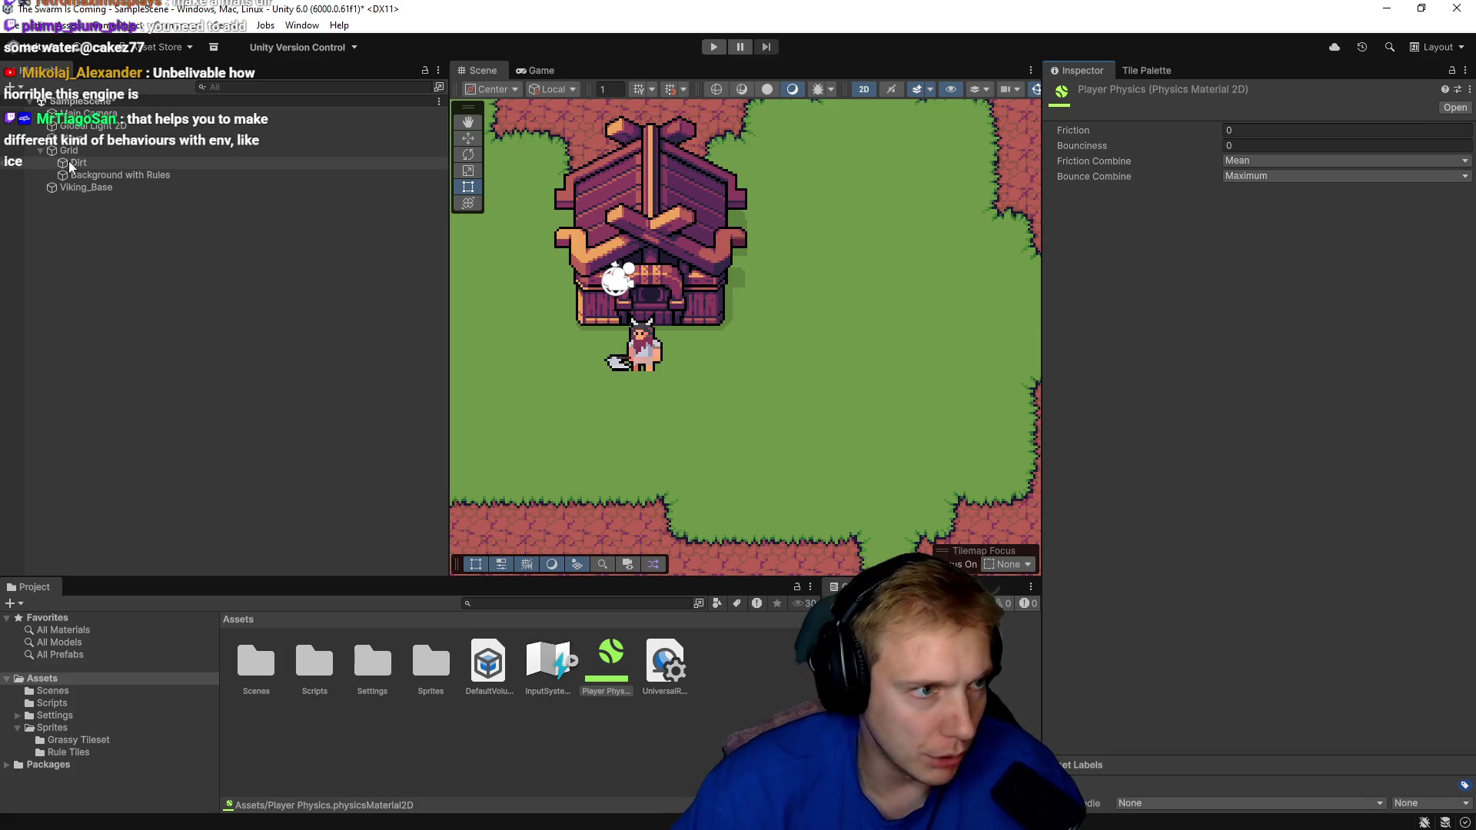
Assign the Player Physics material to the Player's Box Collider 2D.
{"action": "left_click", "coordinate": [74, 137]}
{"action": "left_click_drag", "start_coordinate": [1046, 494], "coordinate": [1301, 500]}
{"action": "left_click", "coordinate": [754, 381]}
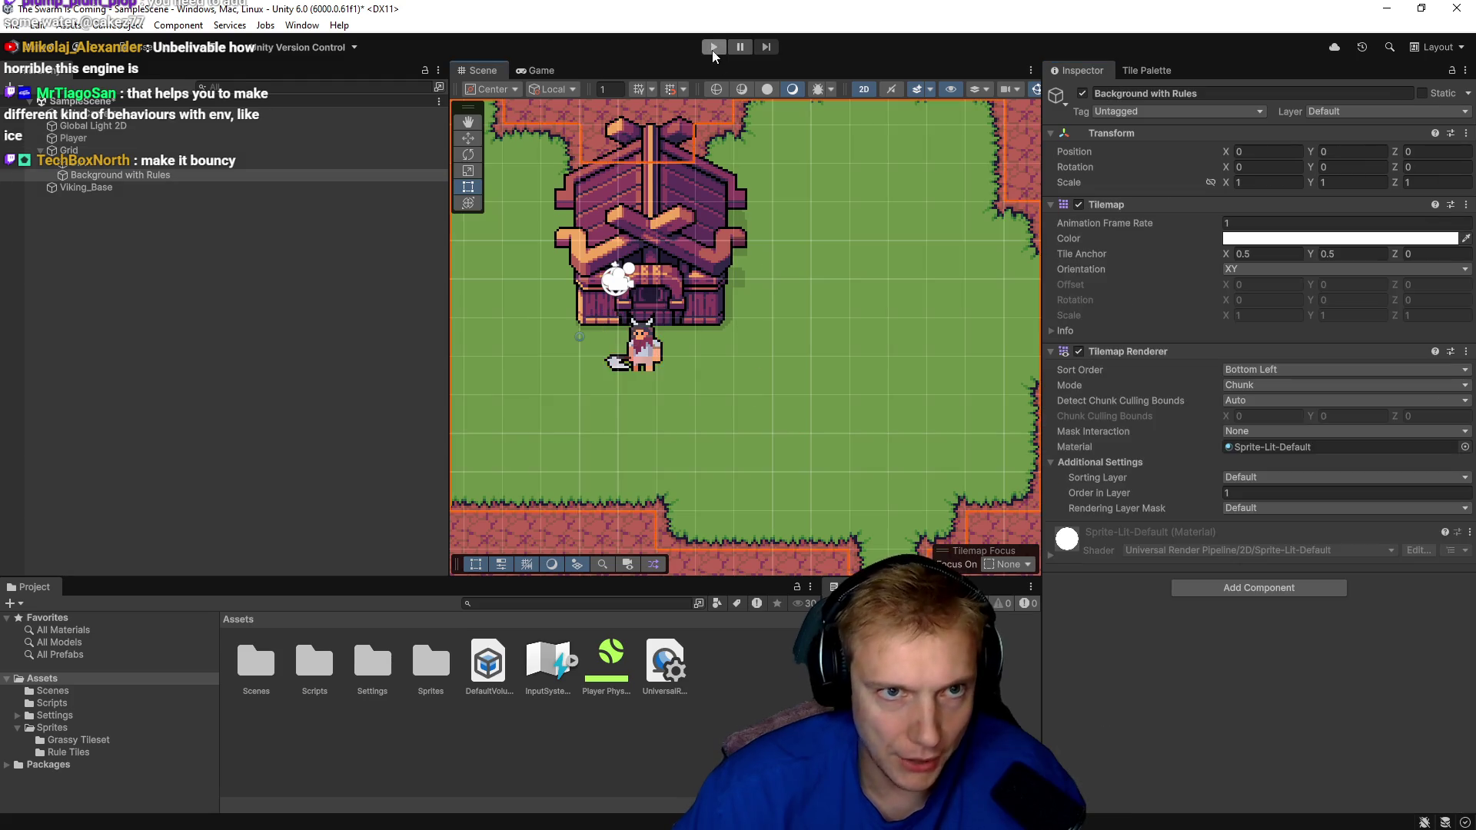
Play-test walking the player around the house with WASD, then stop.
{"action": "left_click", "coordinate": [713, 49]}
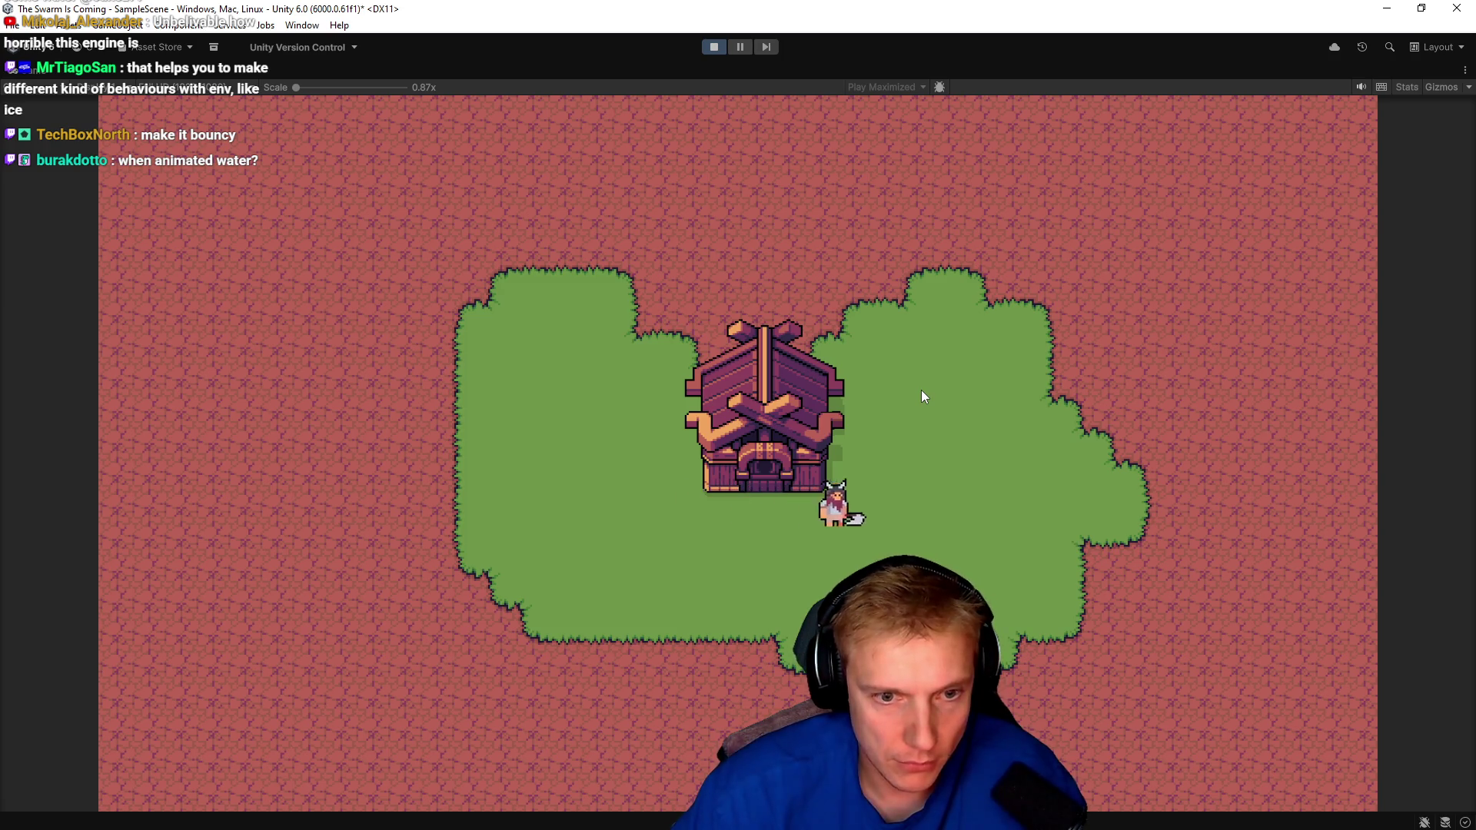
{"action": "key", "text": "w"}
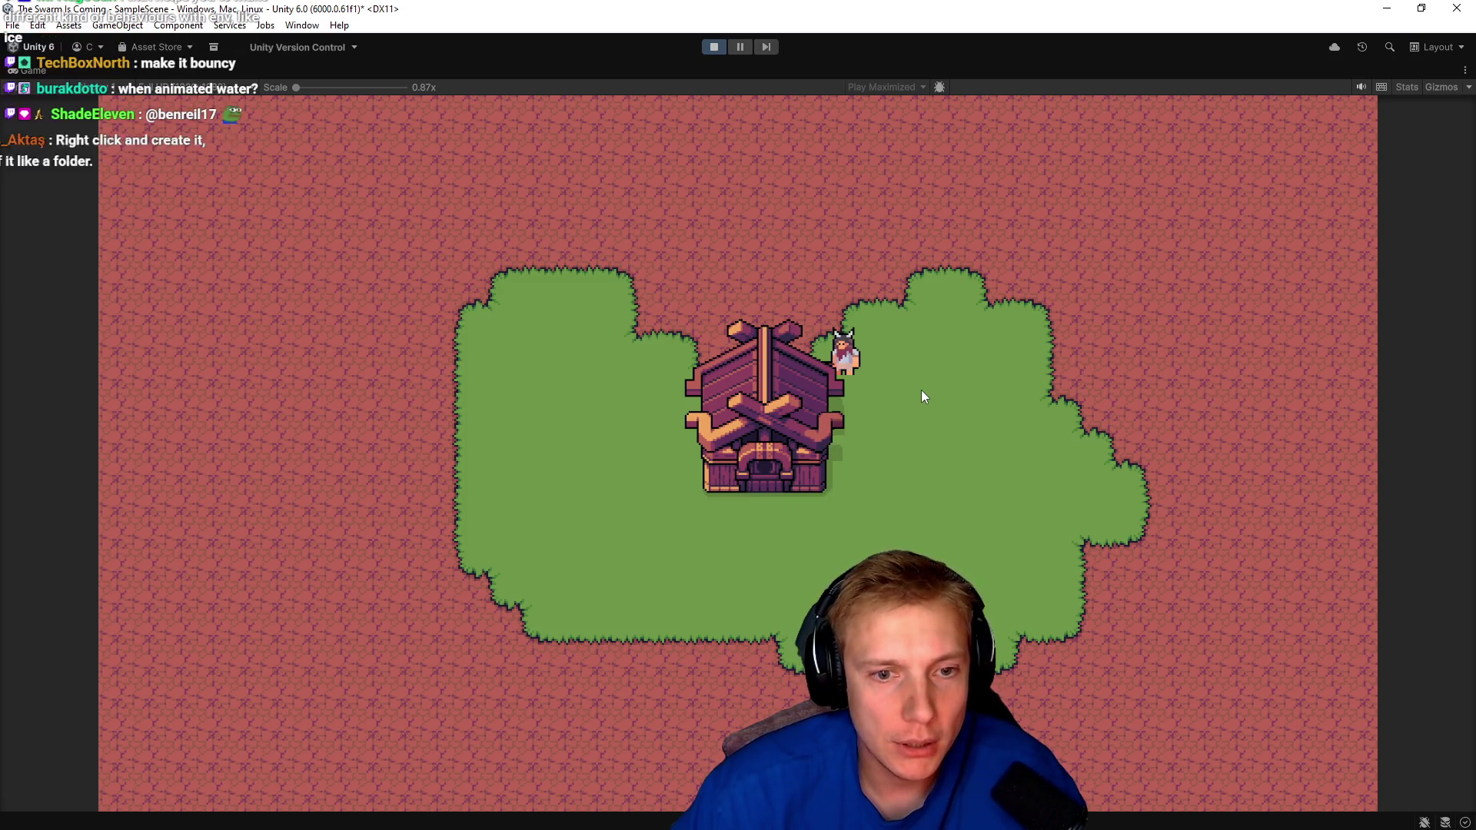
{"action": "key", "text": "a"}
{"action": "key", "text": "d"}
{"action": "key", "text": "s"}
{"action": "key", "text": "a"}
{"action": "key", "text": "w"}
{"action": "key", "text": "a"}
{"action": "key", "text": "s"}
{"action": "key", "text": "d"}
{"action": "key", "text": "a"}
{"action": "key", "text": "w"}
{"action": "key", "text": "a"}
{"action": "key", "text": "s"}
{"action": "key", "text": "a"}
{"action": "key", "text": "d"}
{"action": "key", "text": "d"}
{"action": "key", "text": "s"}
{"action": "key", "text": "d"}
{"action": "key", "text": "s"}
{"action": "key", "text": "a"}
{"action": "key", "text": "a"}
{"action": "key", "text": "w"}
{"action": "key", "text": "a"}
{"action": "key", "text": "s"}
{"action": "key", "text": "d"}
{"action": "key", "text": "d"}
{"action": "key", "text": "w"}
{"action": "key", "text": "a"}
{"action": "key", "text": "a"}
{"action": "key", "text": "s"}
{"action": "key", "text": "d"}
{"action": "key", "text": "d"}
{"action": "key", "text": "w"}
{"action": "key", "text": "a"}
{"action": "key", "text": "s"}
{"action": "key", "text": "s"}
{"action": "key", "text": "d"}
{"action": "key", "text": "w"}
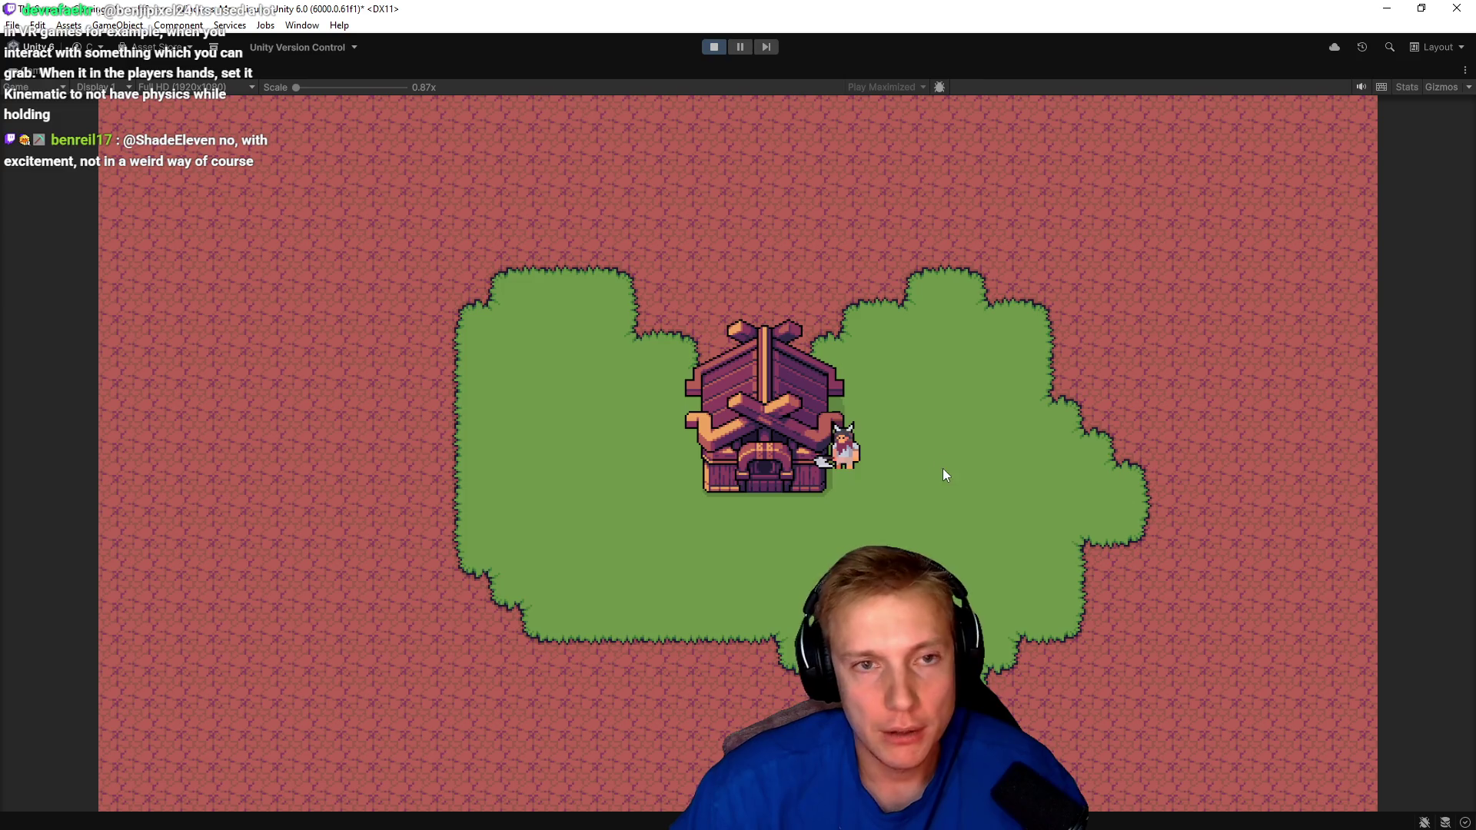
{"action": "key", "text": "s"}
{"action": "left_click", "coordinate": [713, 47]}
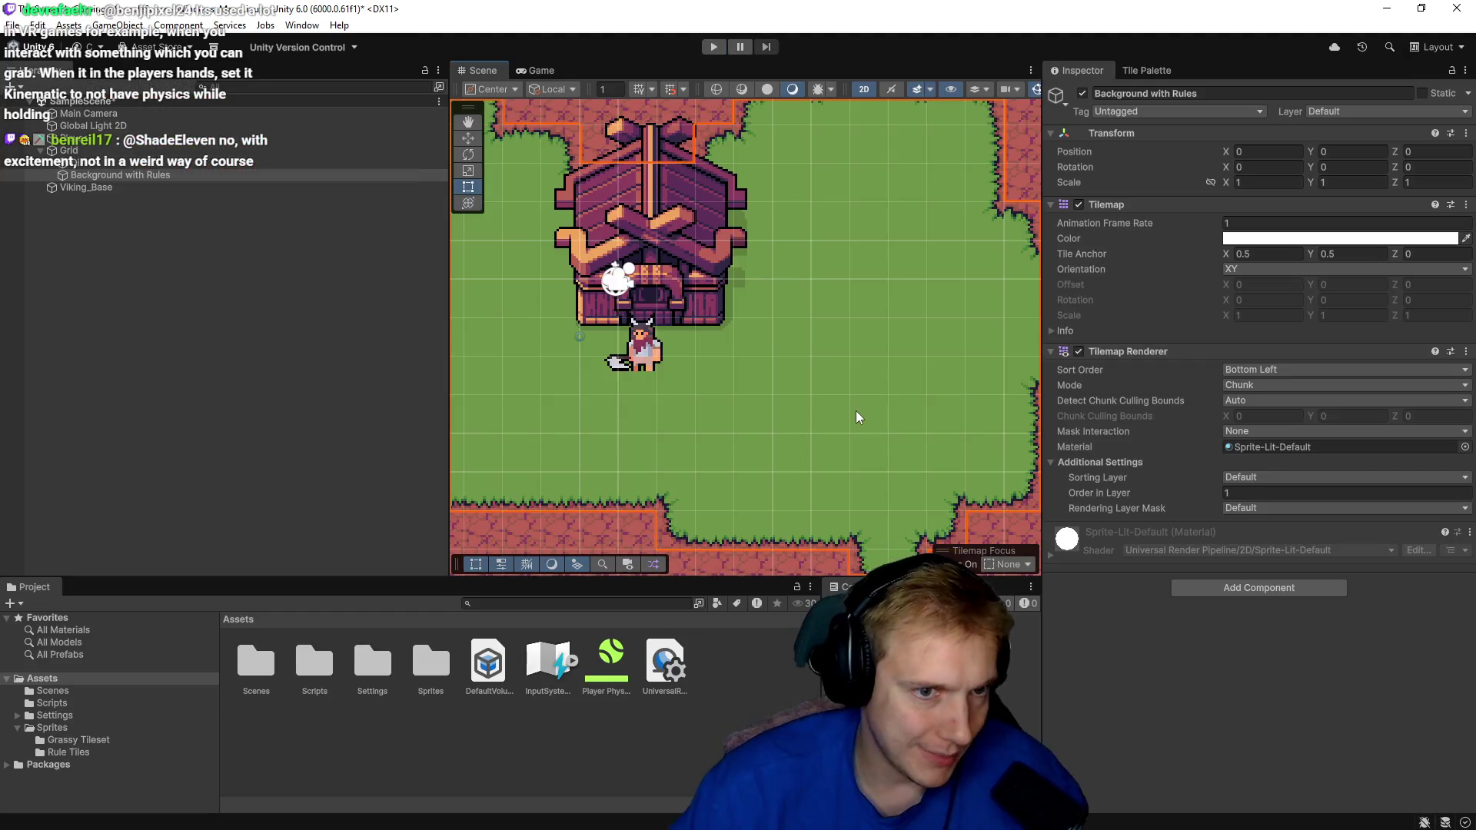
{"action": "scroll", "coordinate": [867, 412], "scroll_direction": "down", "scroll_amount": 6}
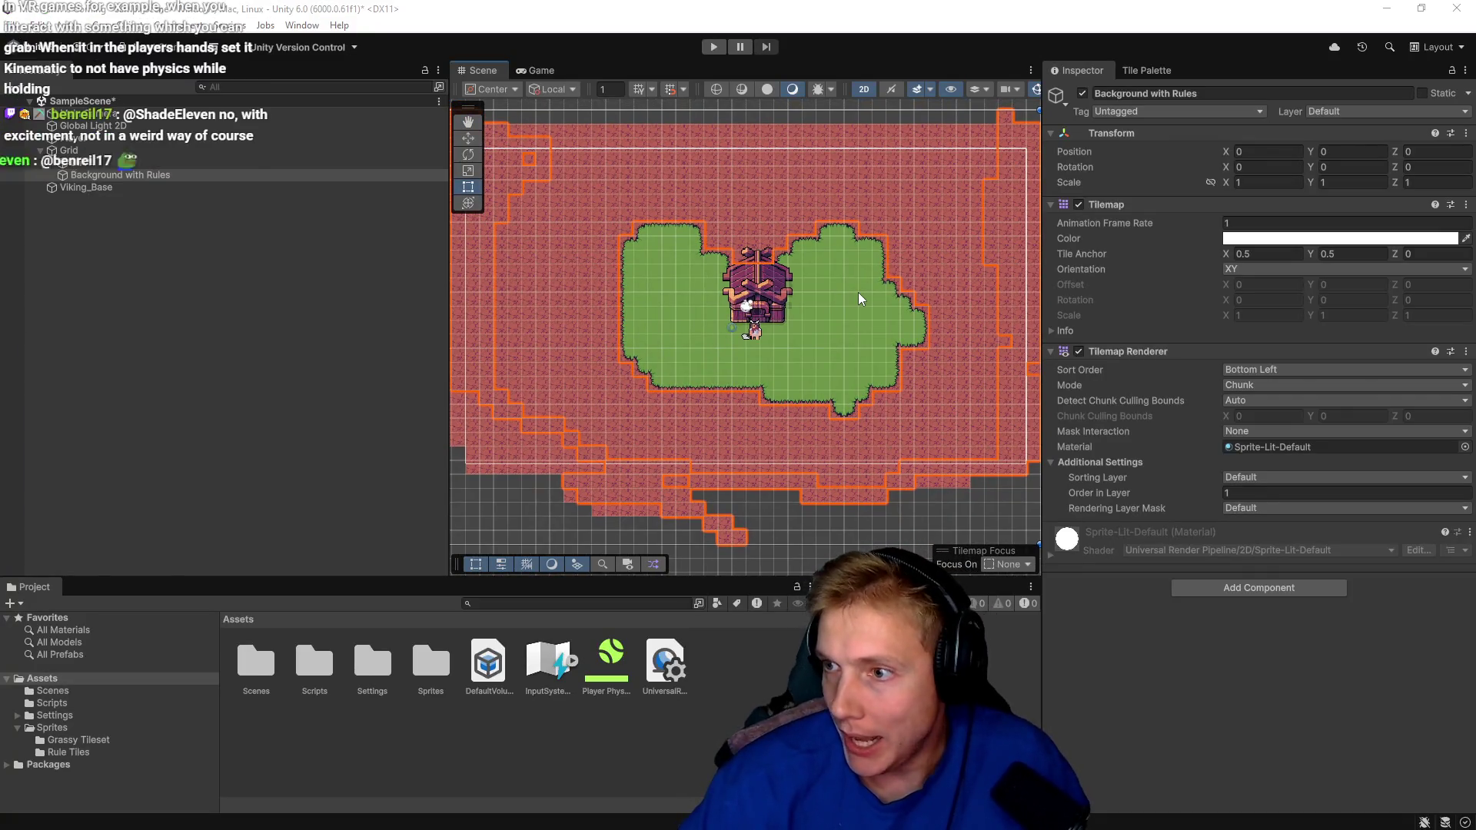
Export the Bonfire_Wood sprite from Aseprite as Bonfire_Wood.png into the Gamedev Assets folder.
{"action": "key", "text": "alt+Tab"}
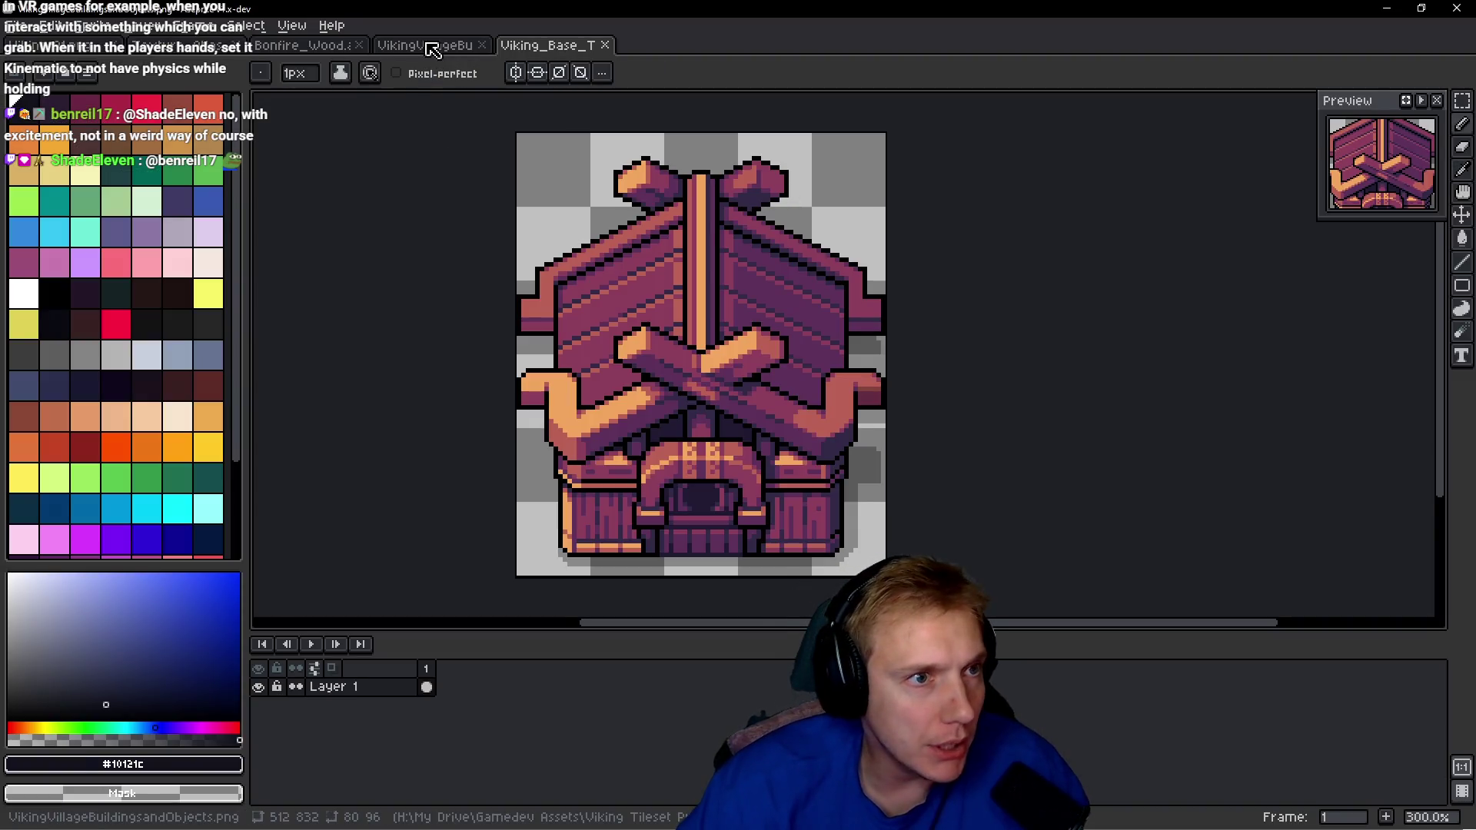
{"action": "left_click", "coordinate": [431, 46]}
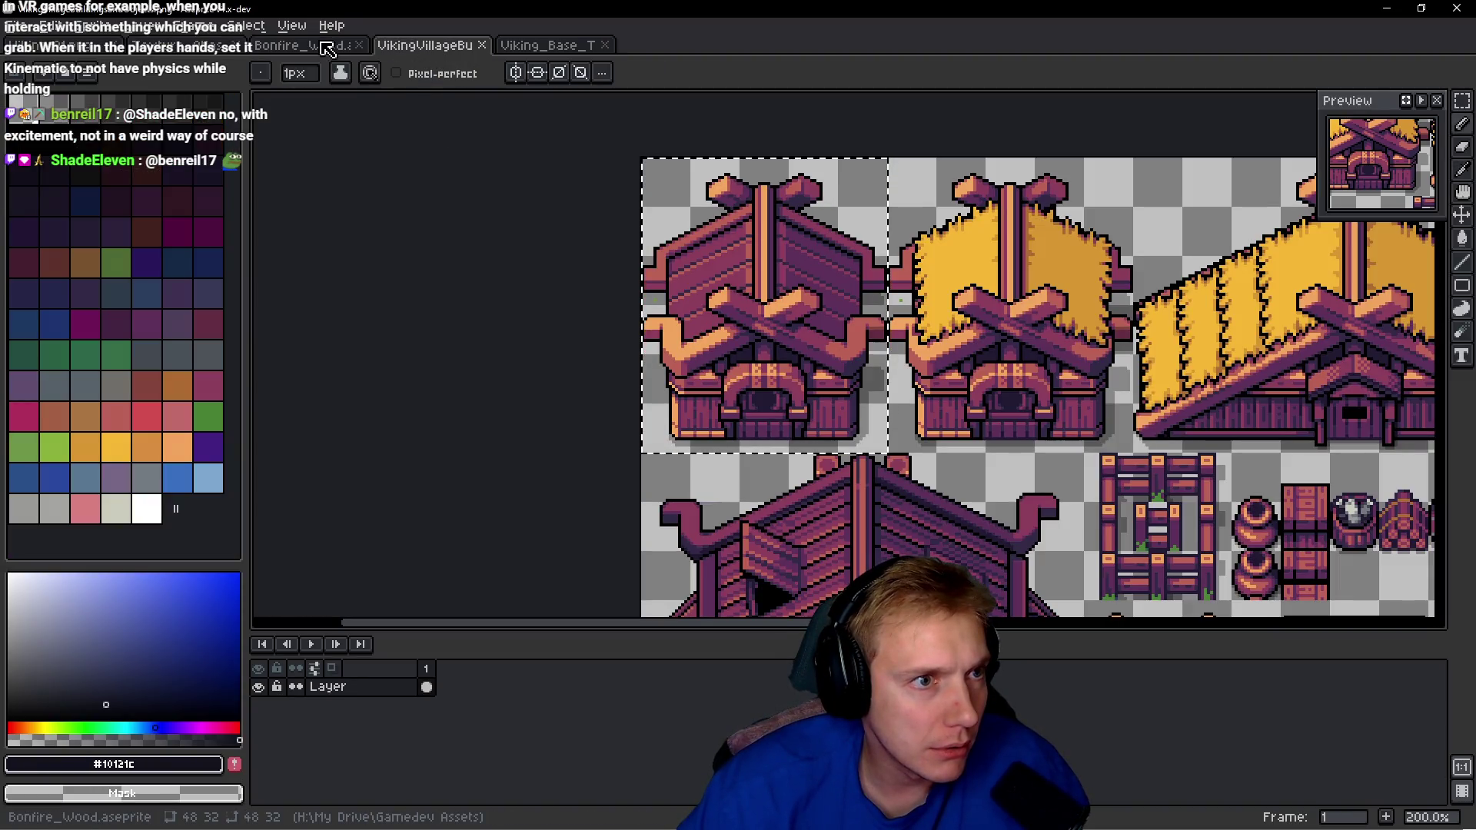
{"action": "left_click", "coordinate": [326, 47]}
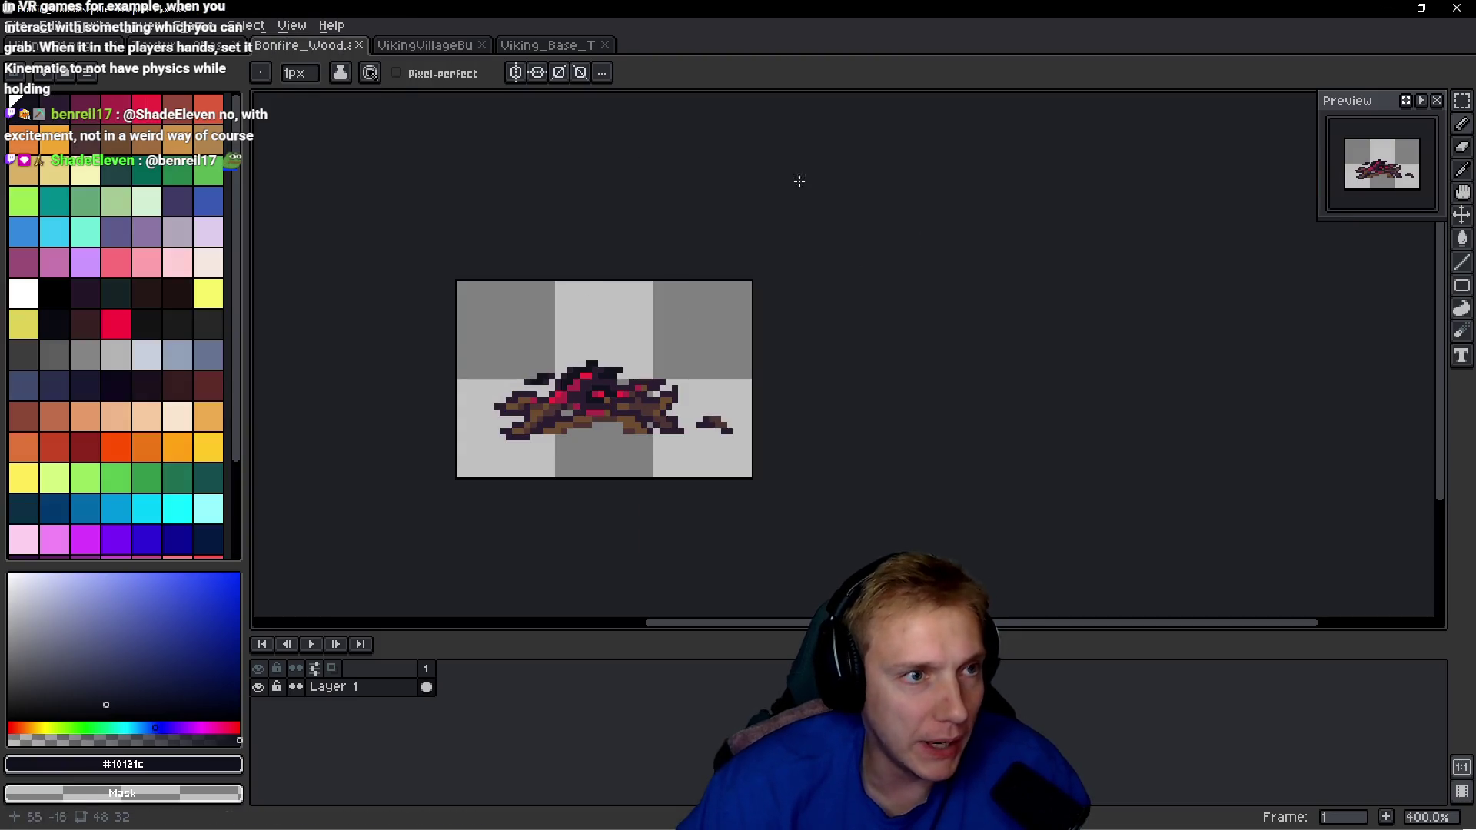
{"action": "key", "text": "ctrl+a"}
{"action": "key", "text": "ctrl+e"}
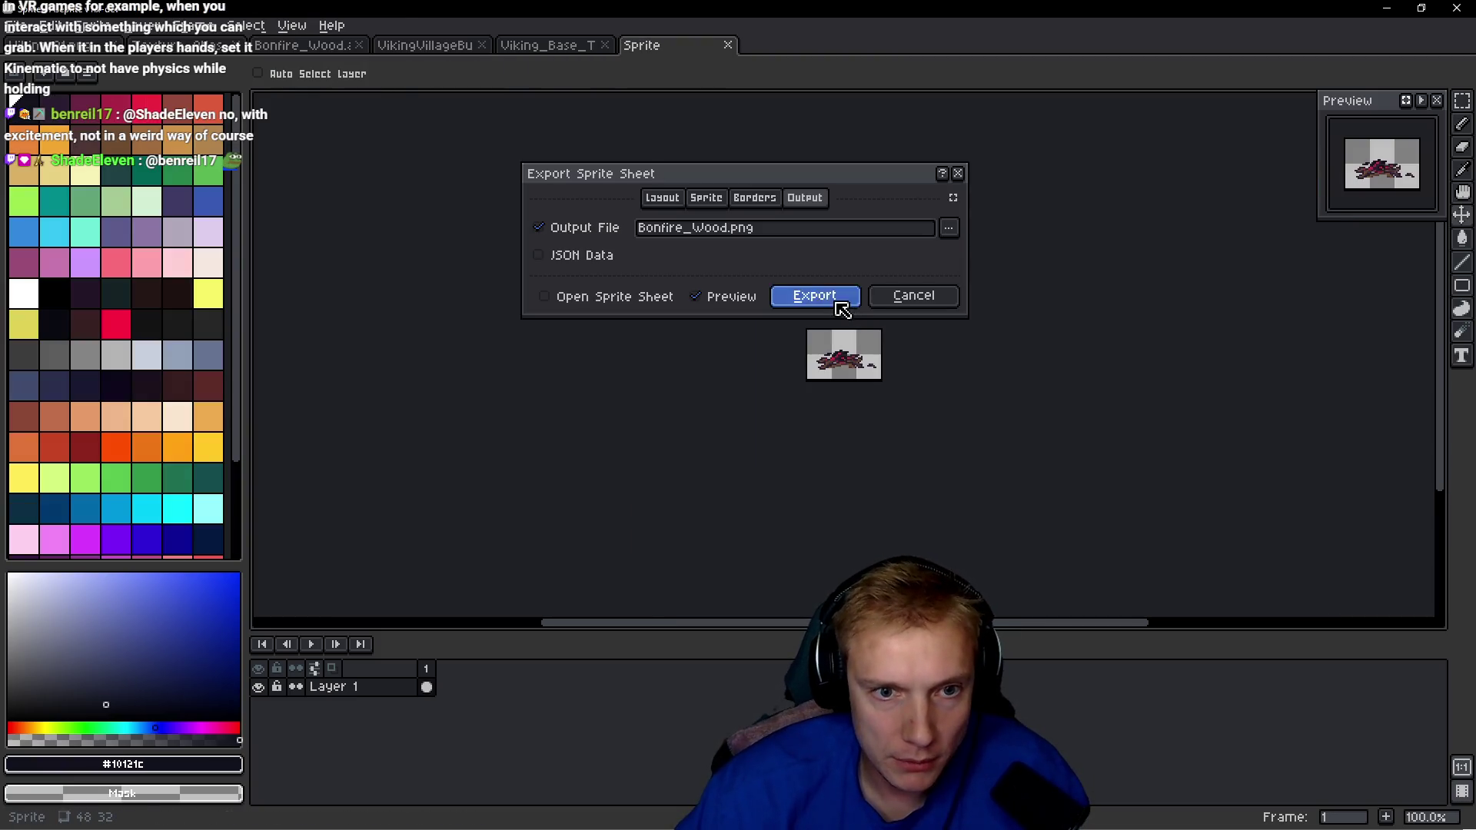
{"action": "left_click", "coordinate": [838, 305]}
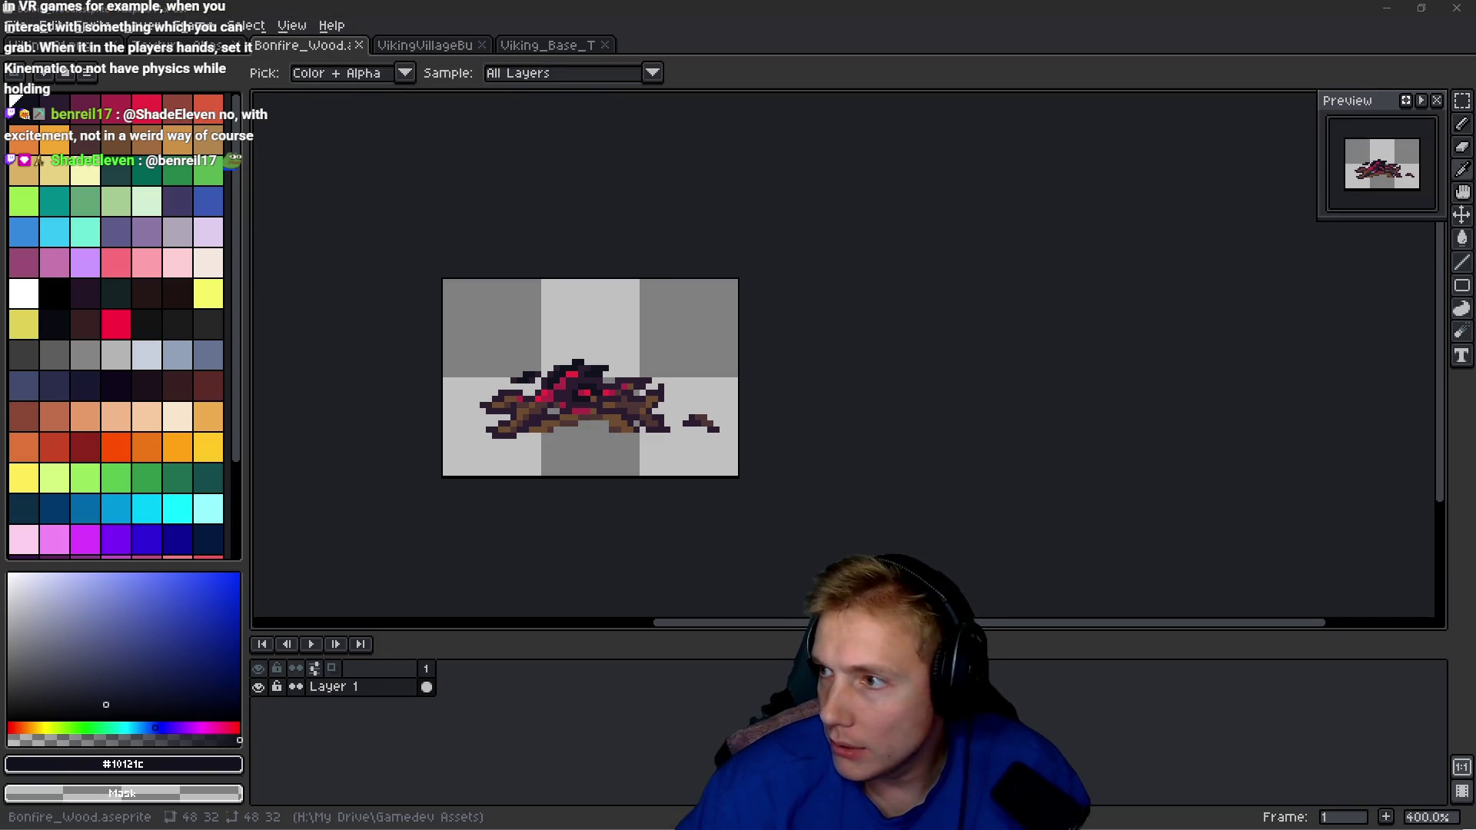
{"action": "key", "text": "alt+Tab"}
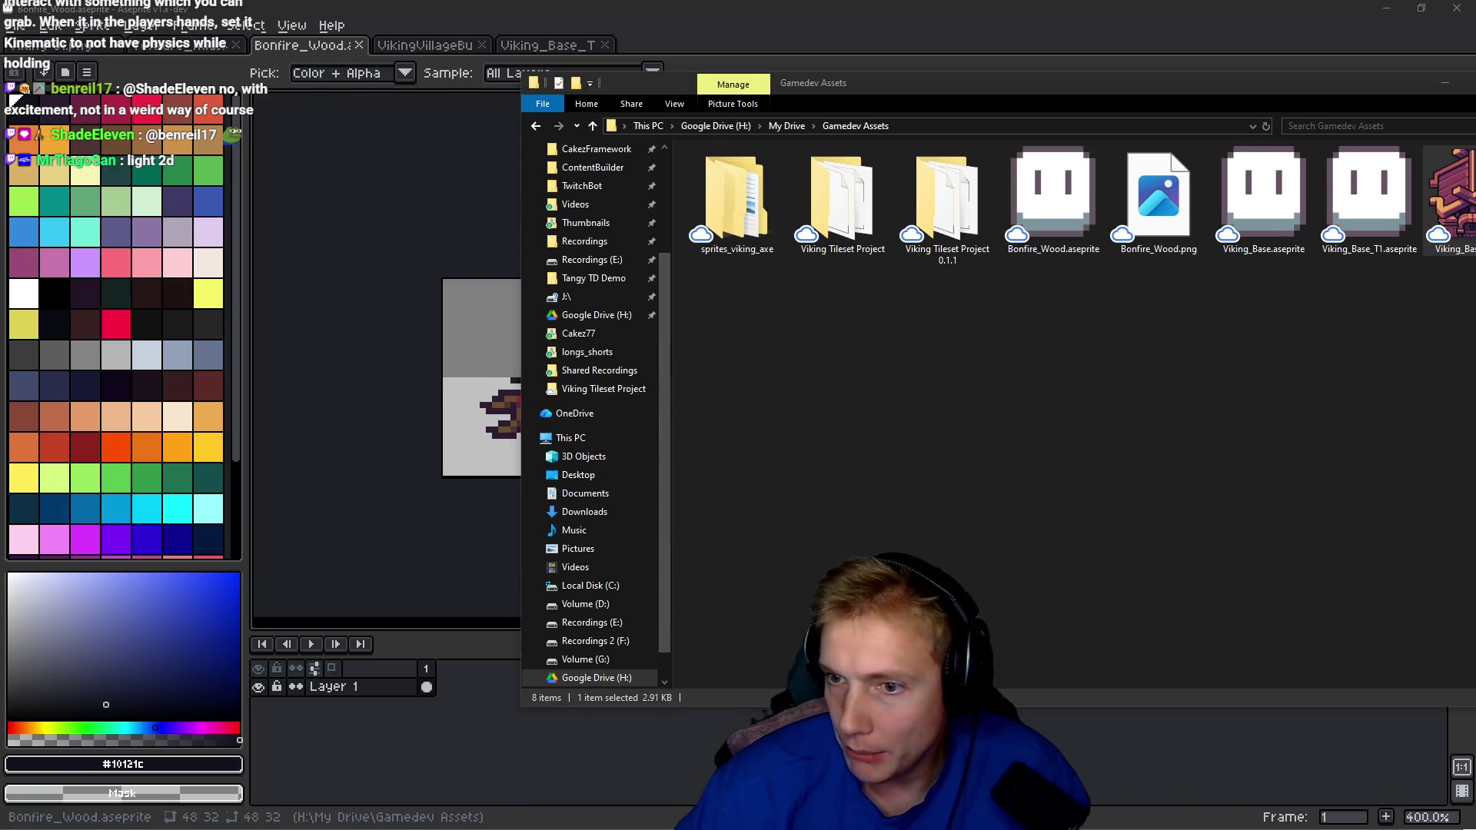
Drag Bonfire_Wood.png from File Explorer into Unity's Assets/Sprites folder.
{"action": "key", "text": "alt+Tab"}
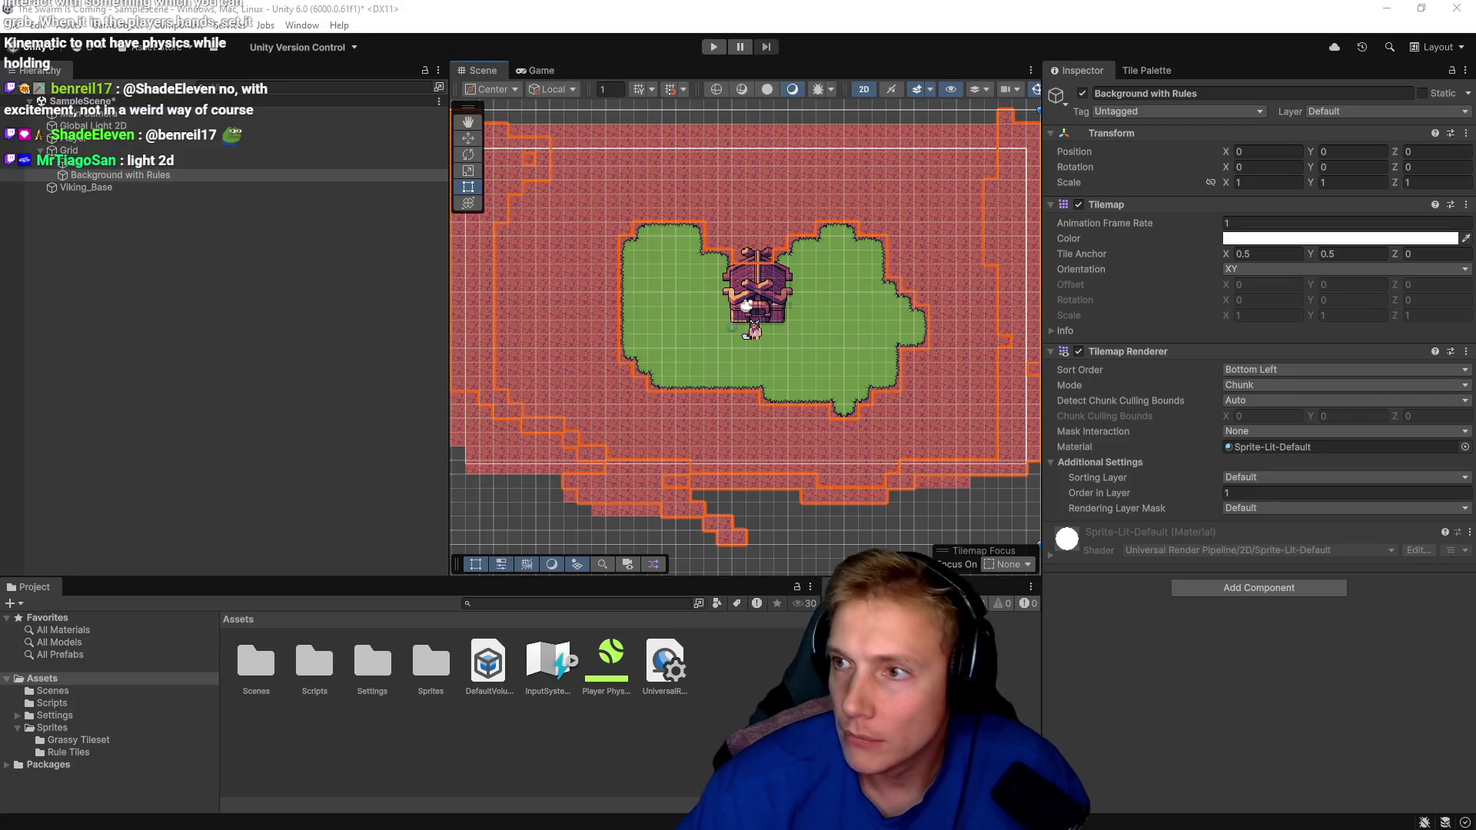
{"action": "key", "text": "alt+Tab"}
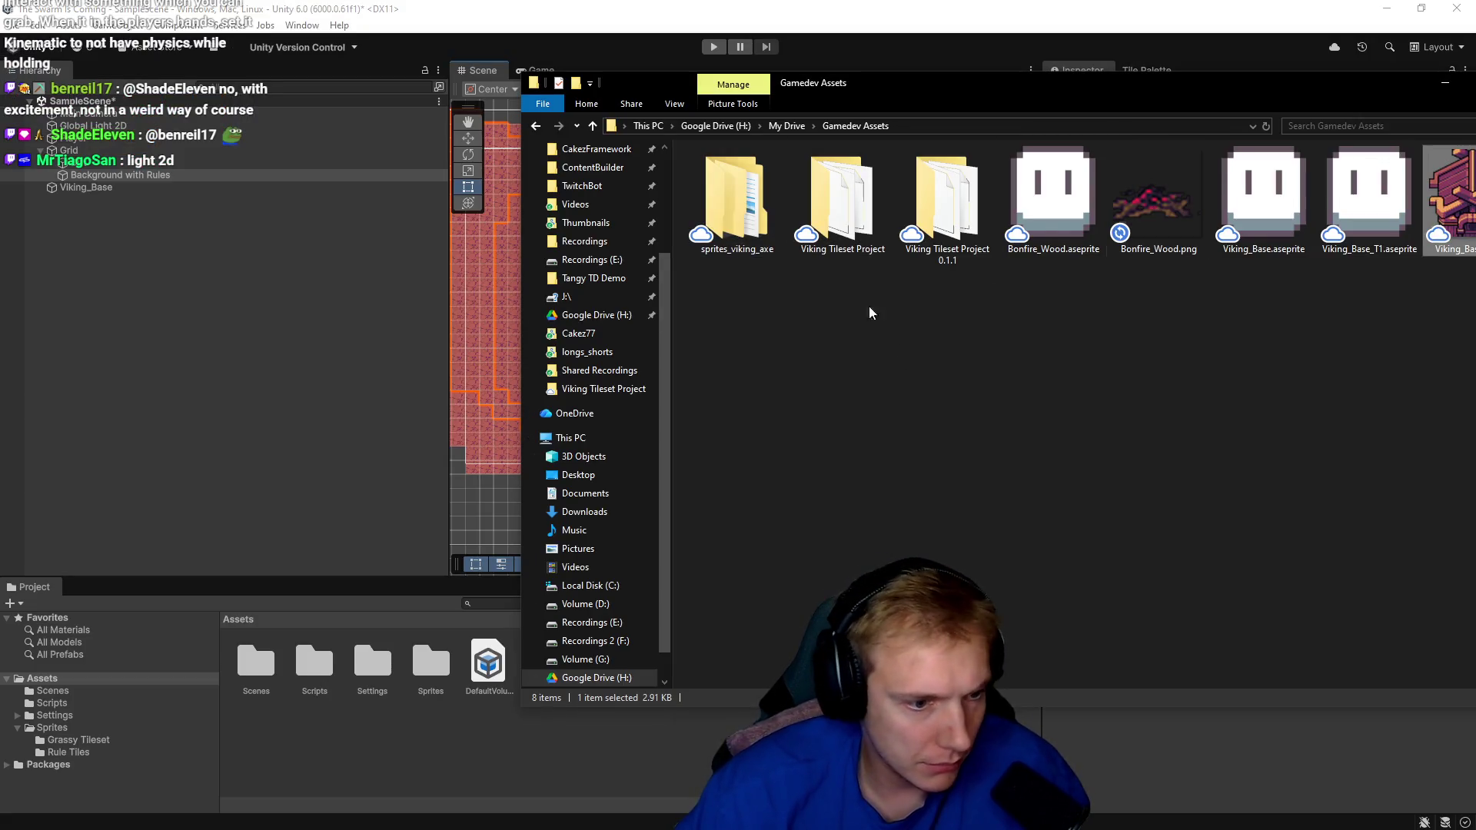
{"action": "double_click", "coordinate": [442, 667]}
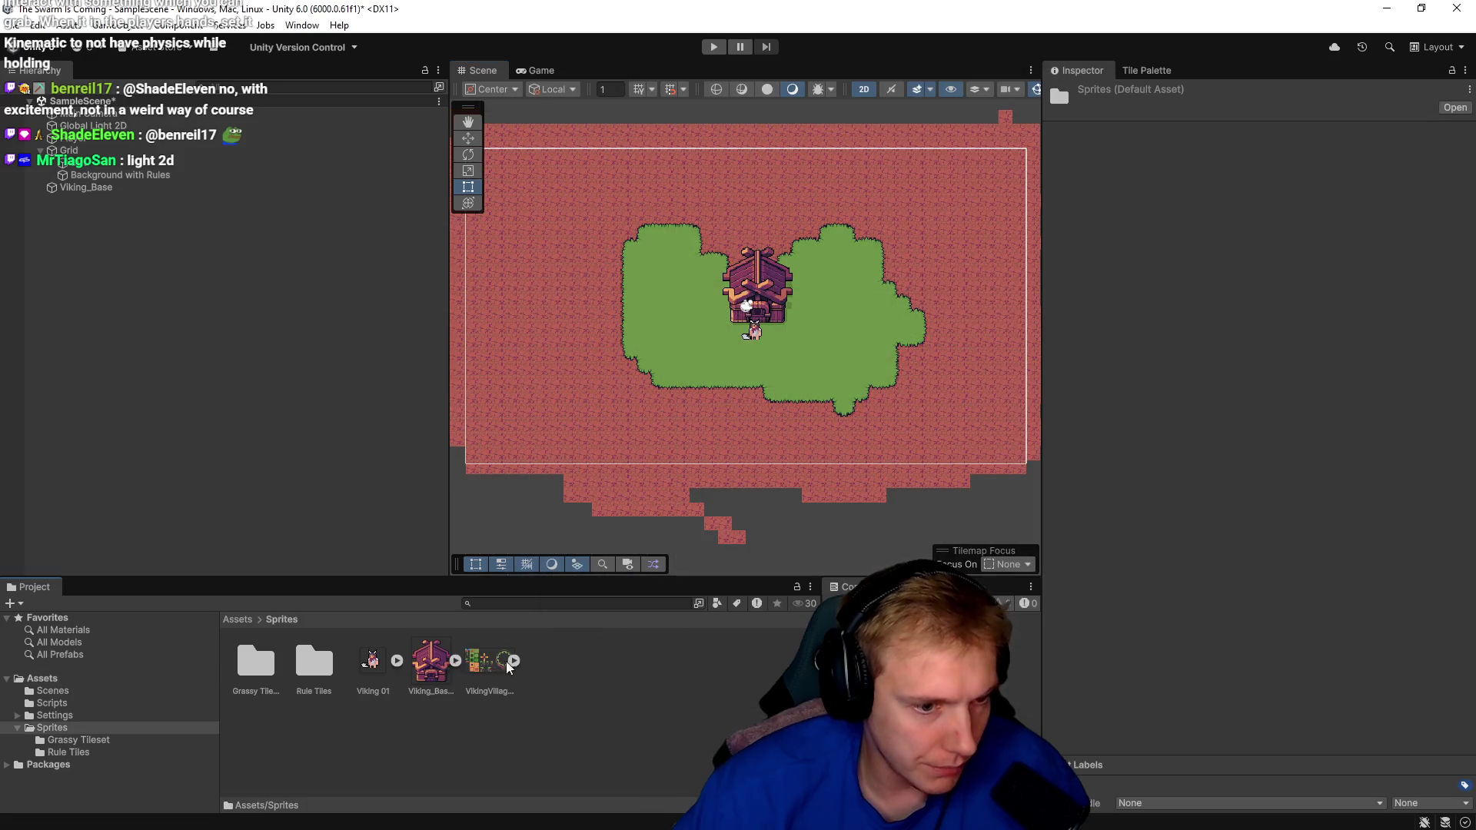
{"action": "key", "text": "alt+Tab"}
{"action": "left_click_drag", "start_coordinate": [1152, 199], "coordinate": [503, 761]}
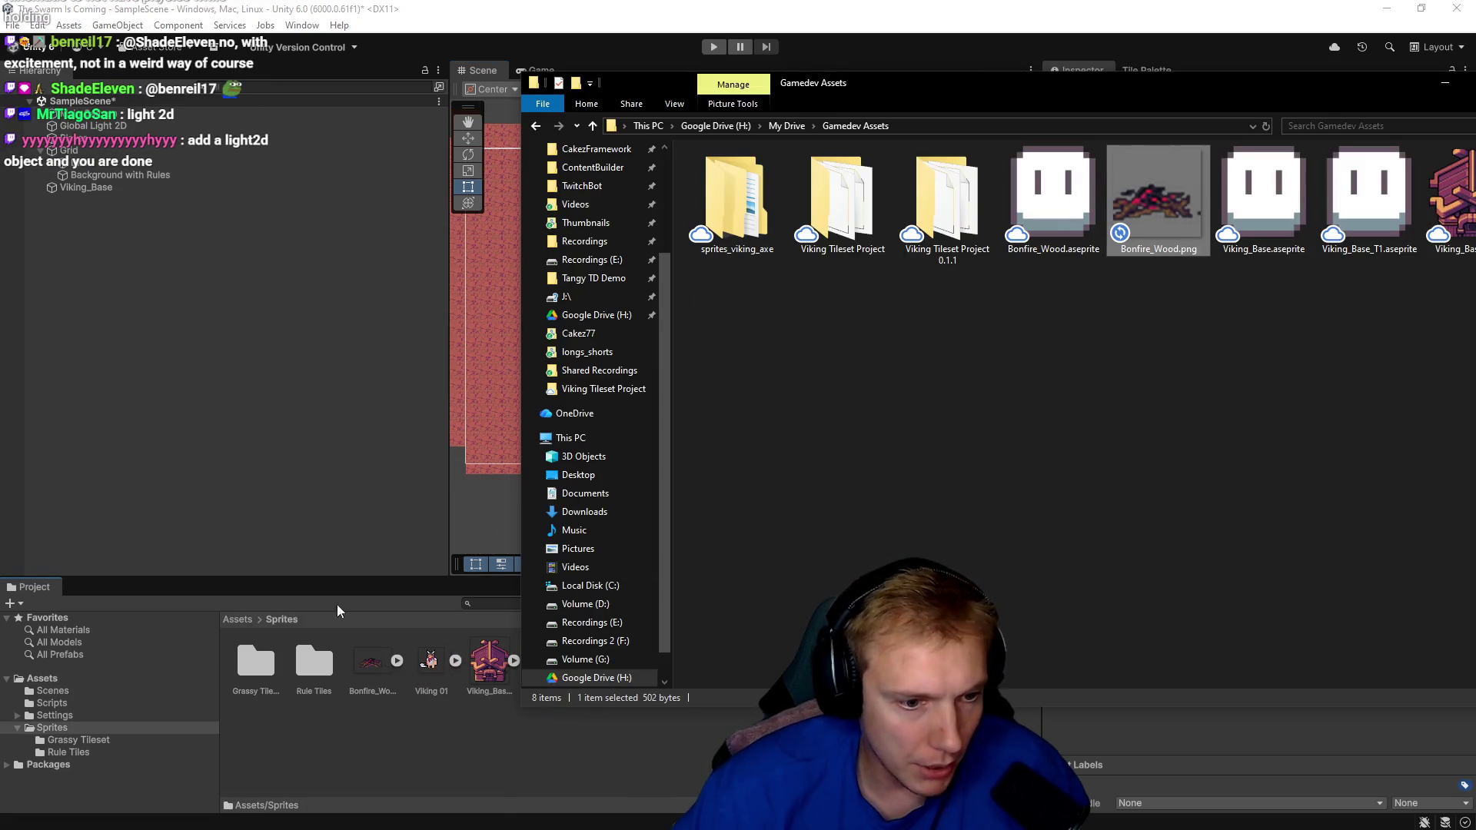
{"action": "left_click", "coordinate": [260, 408]}
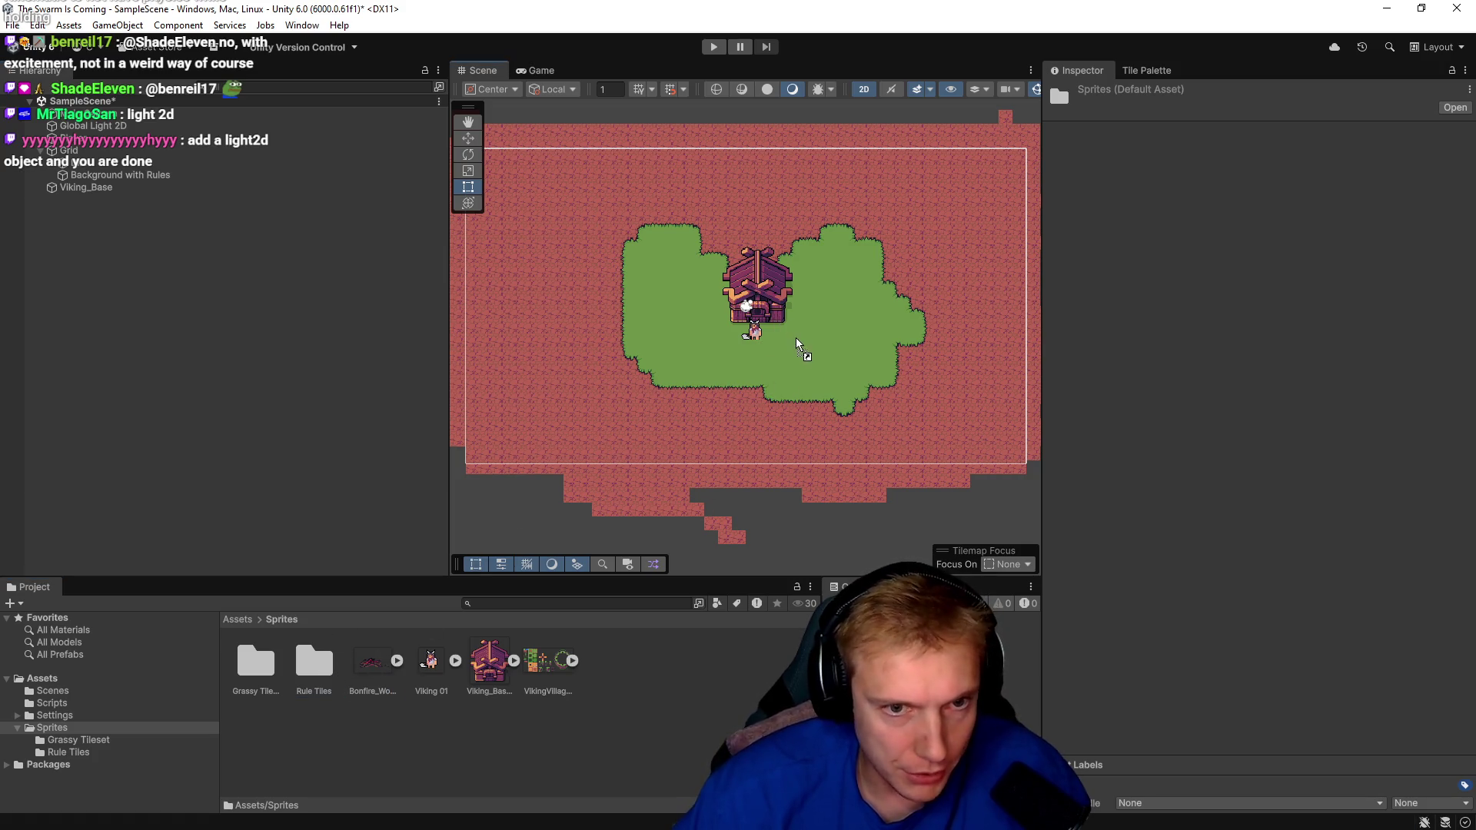
Place the Bonfire_Wood sprite in the scene and rename the new object Bonfire.
{"action": "left_click_drag", "start_coordinate": [796, 338], "coordinate": [796, 339]}
{"action": "mouse_move", "coordinate": [432, 672]}
{"action": "left_mouse_down"}
{"action": "mouse_move", "coordinate": [211, 181]}
{"action": "mouse_move", "coordinate": [99, 181]}
{"action": "mouse_move", "coordinate": [77, 143]}
{"action": "mouse_move", "coordinate": [89, 193]}
{"action": "left_mouse_up"}
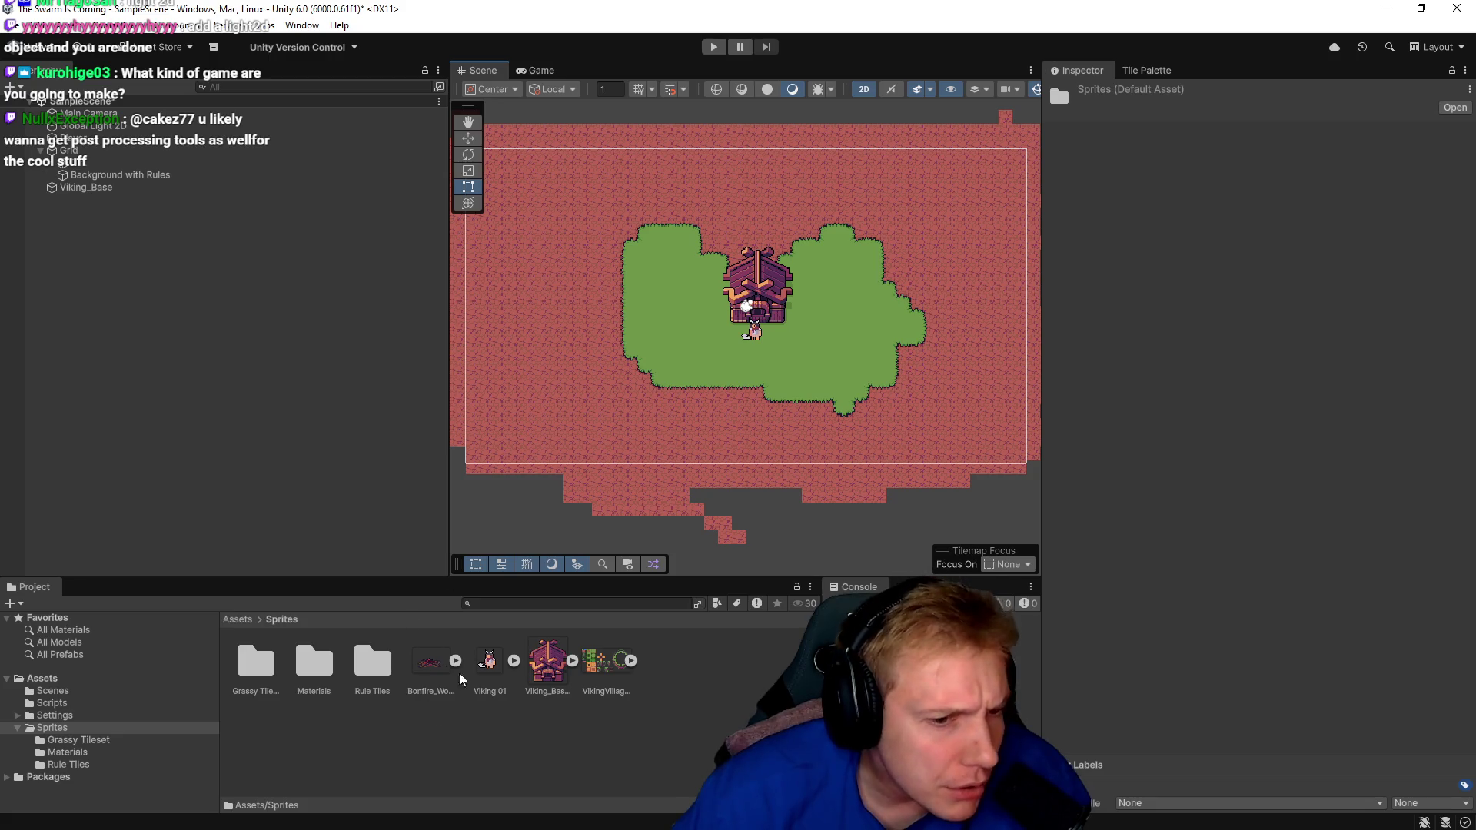
{"action": "left_click_drag", "start_coordinate": [432, 671], "coordinate": [751, 377]}
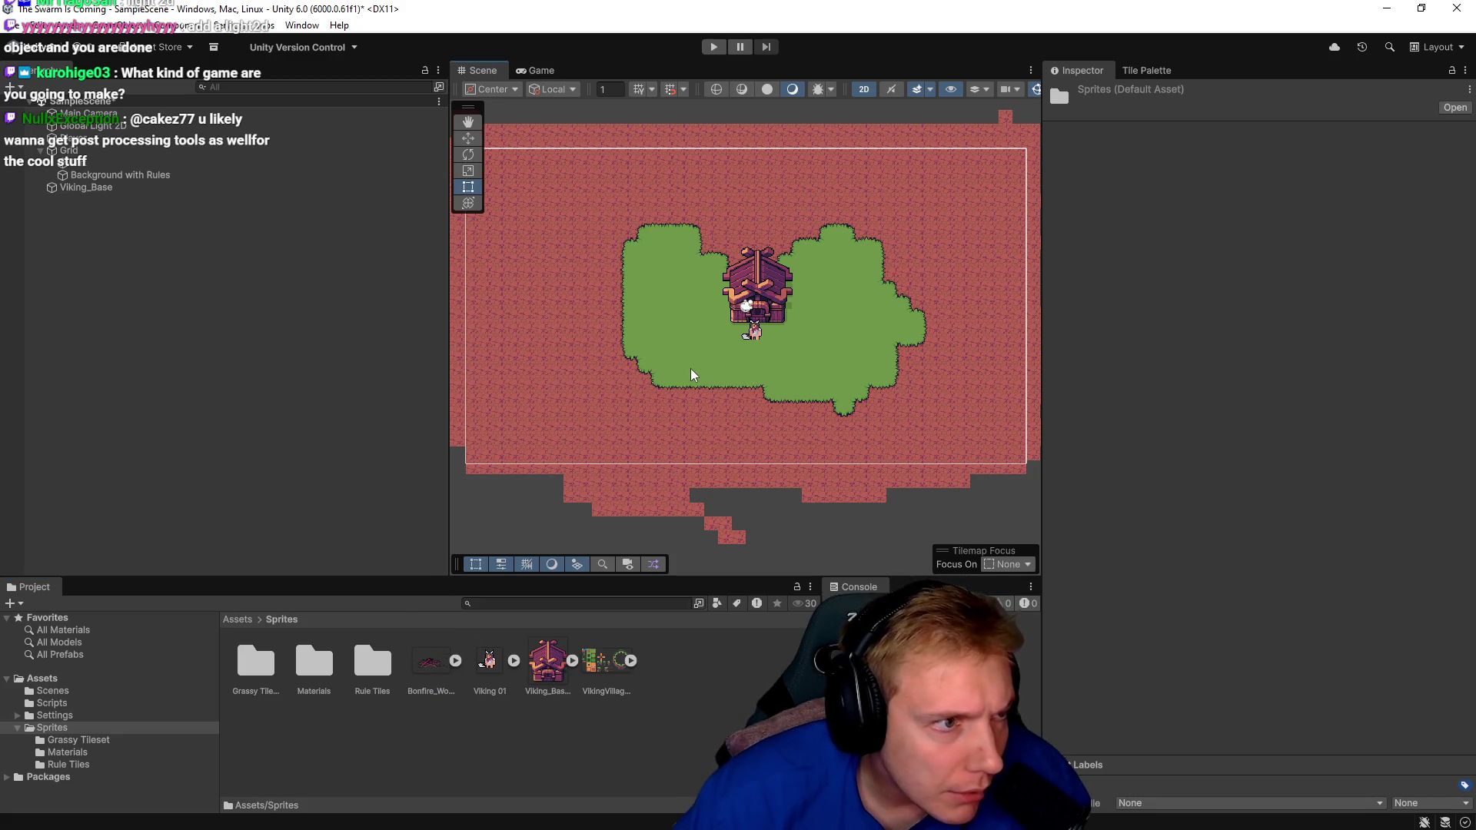
{"action": "scroll", "coordinate": [772, 296], "scroll_direction": "up", "scroll_amount": 5}
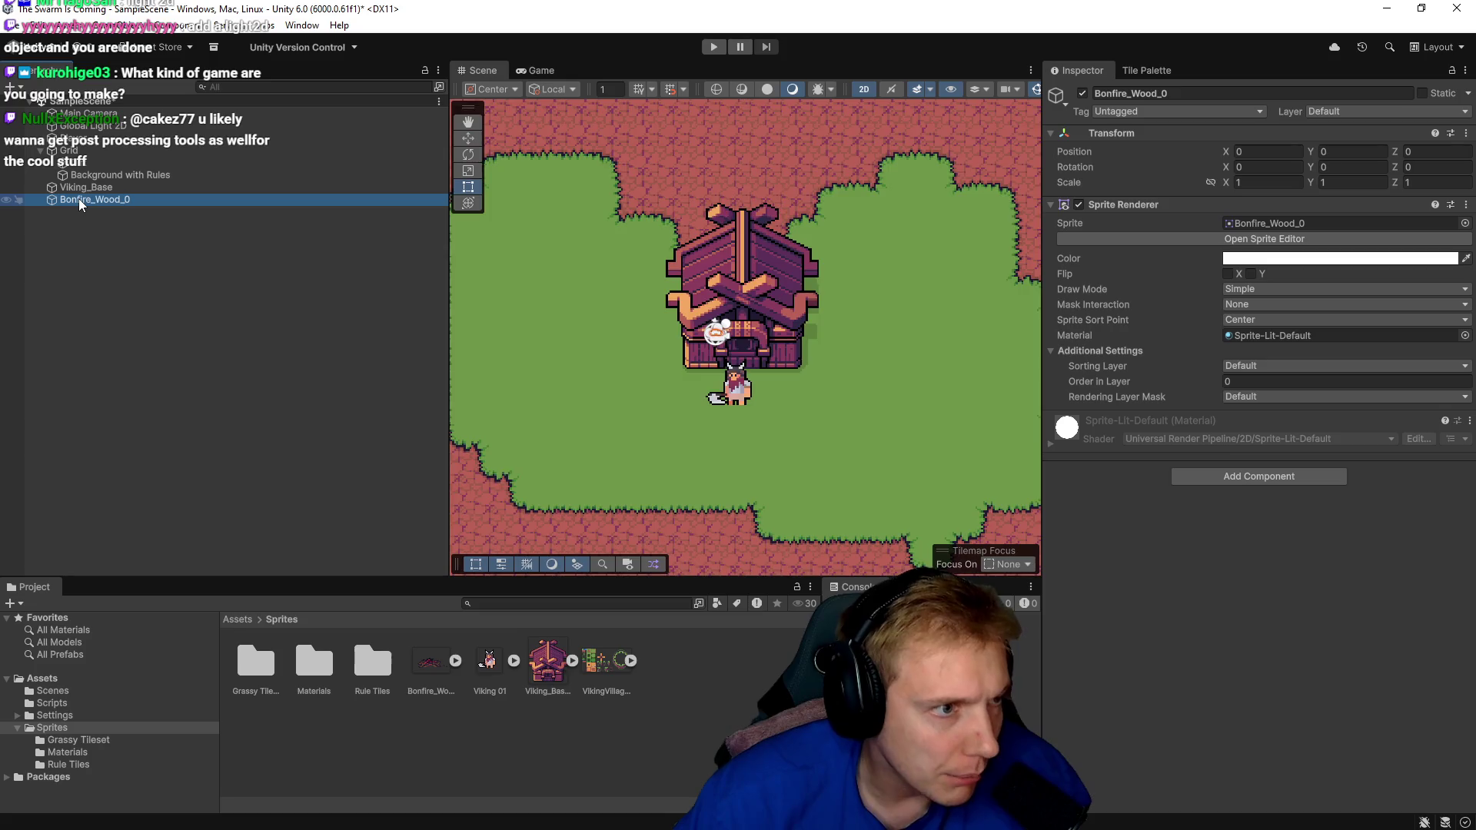
{"action": "double_click", "coordinate": [76, 201]}
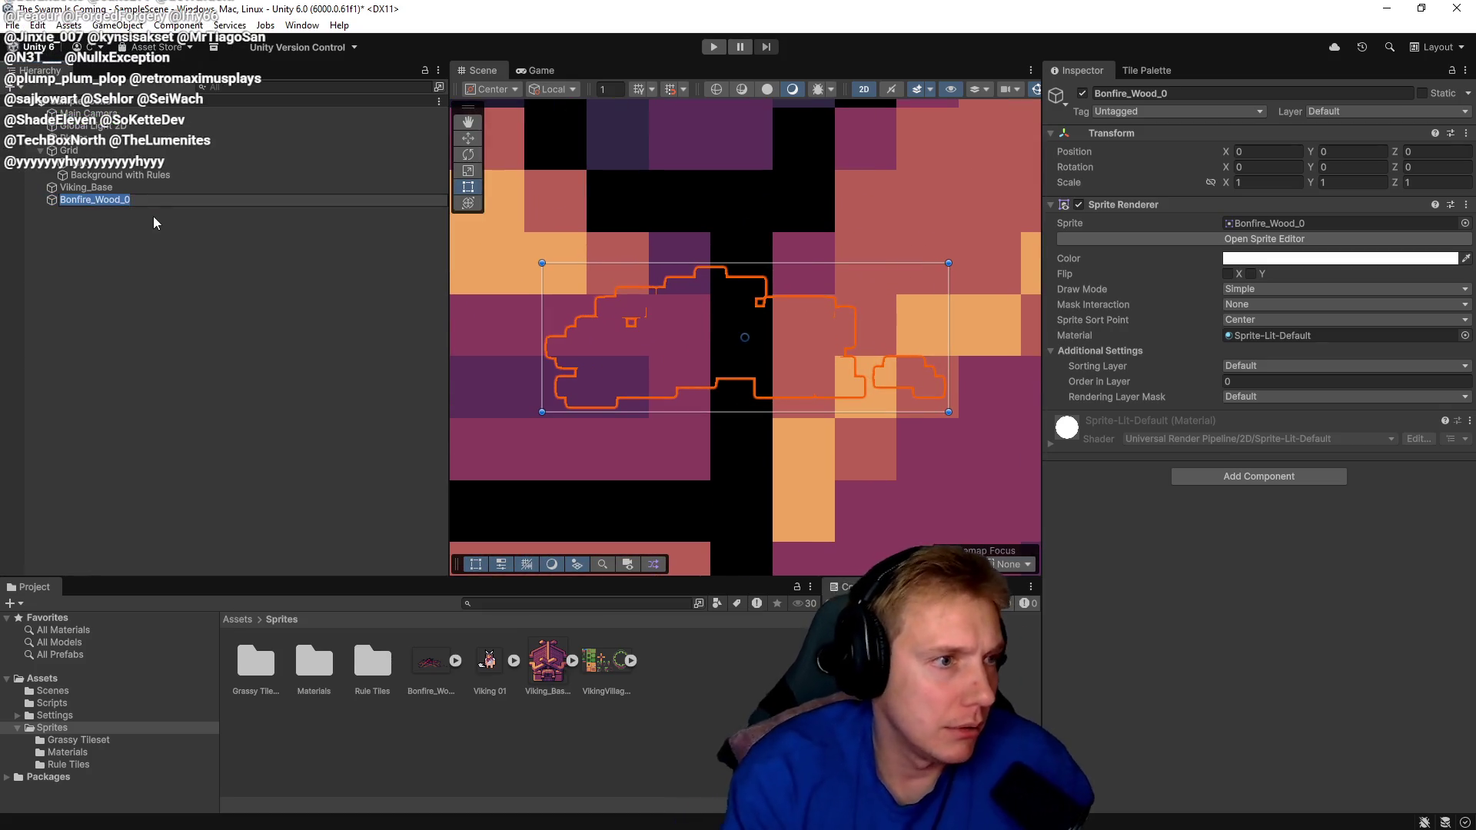
{"action": "type", "text": "Bonfire"}
{"action": "key", "text": "Return"}
Import the Bonfire_Wood texture at 16 pixels per unit, Point filtering and RGBA 32 bit.
{"action": "scroll", "coordinate": [692, 324], "scroll_direction": "down", "scroll_amount": 3}
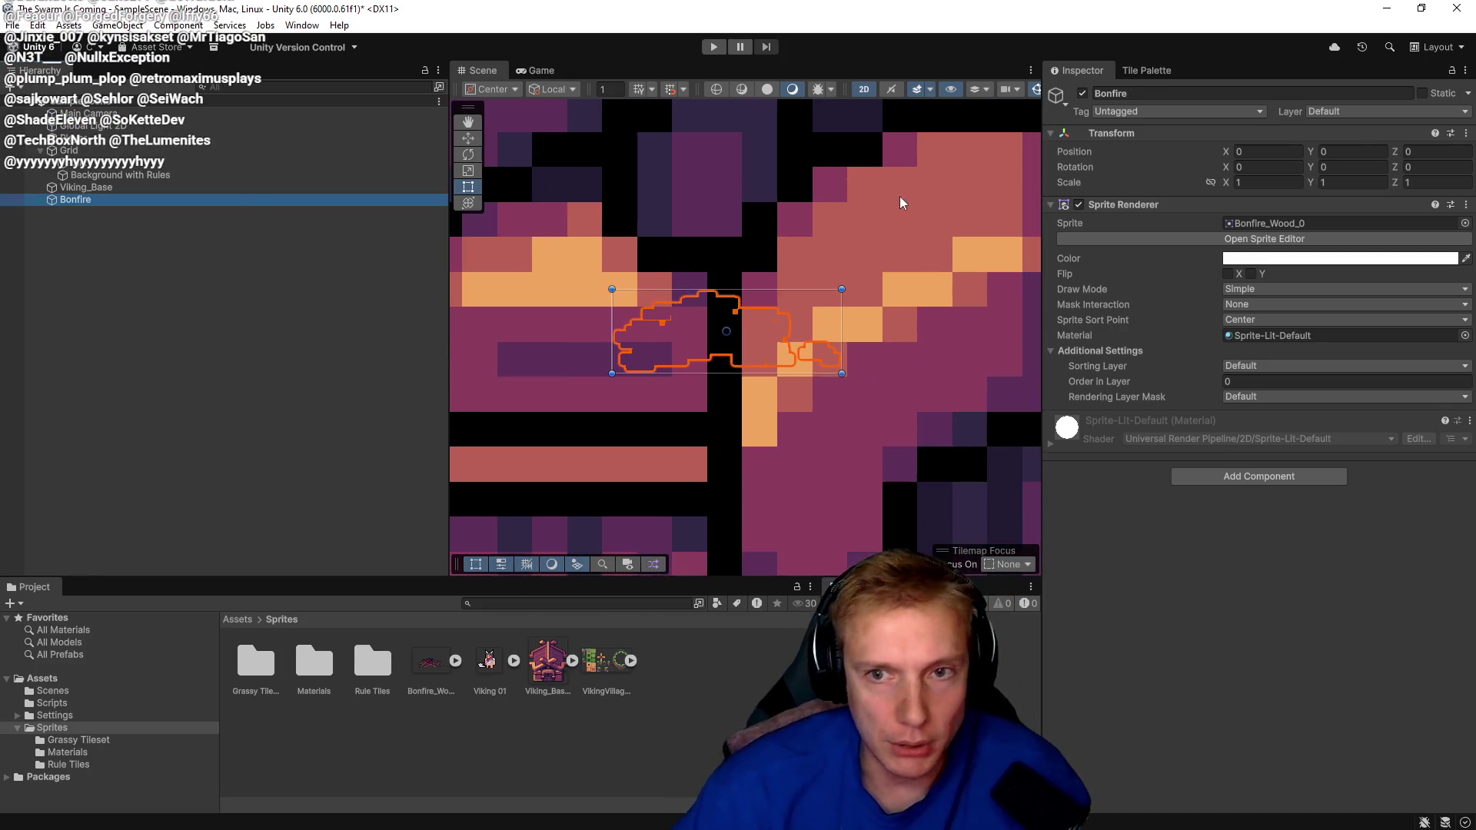
{"action": "left_click", "coordinate": [434, 672]}
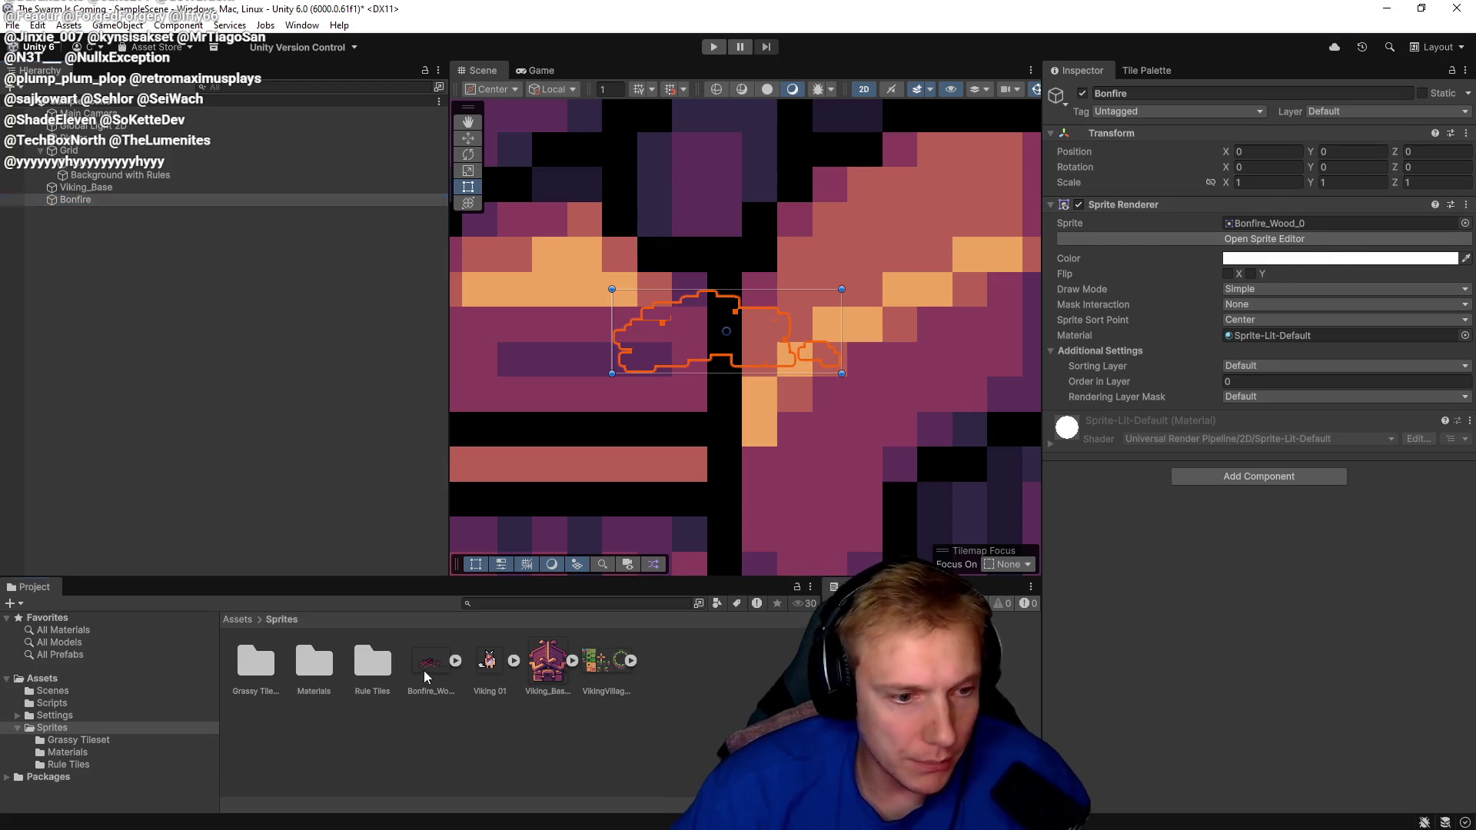
{"action": "left_click", "coordinate": [1252, 193]}
{"action": "type", "text": "6"}
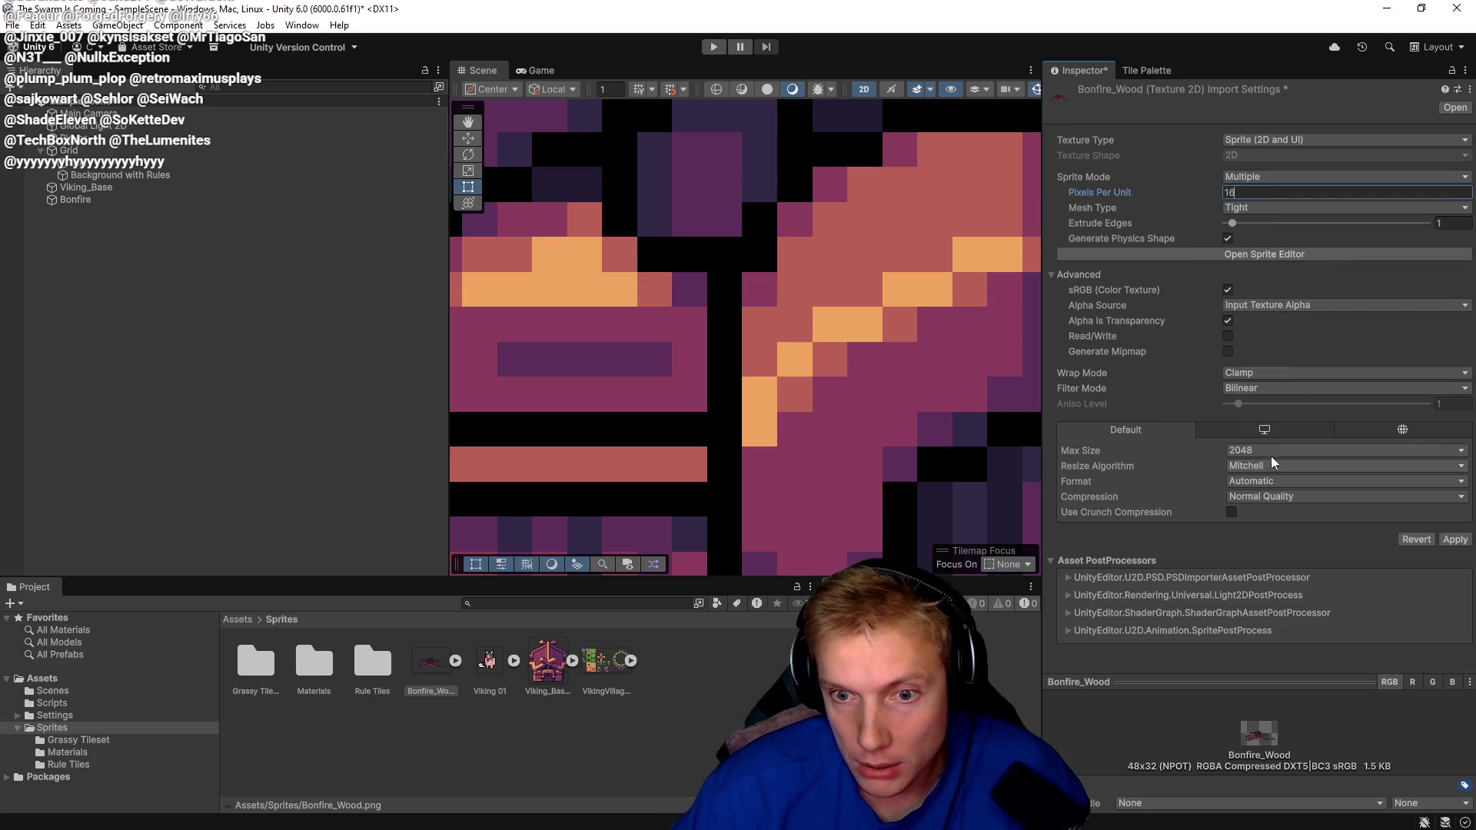
{"action": "left_click", "coordinate": [1308, 390]}
{"action": "left_click", "coordinate": [1260, 402]}
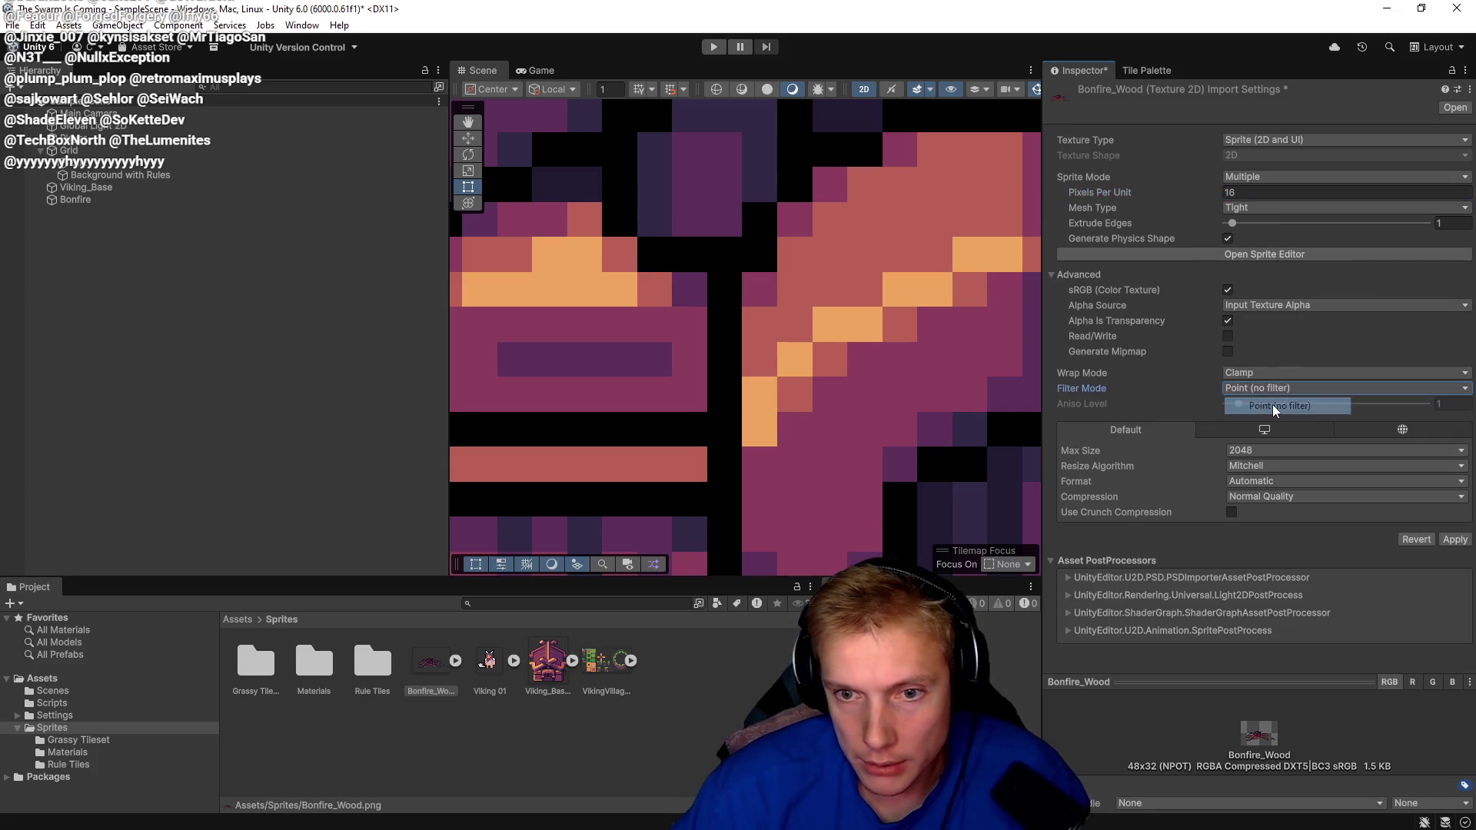
{"action": "left_click", "coordinate": [1439, 540]}
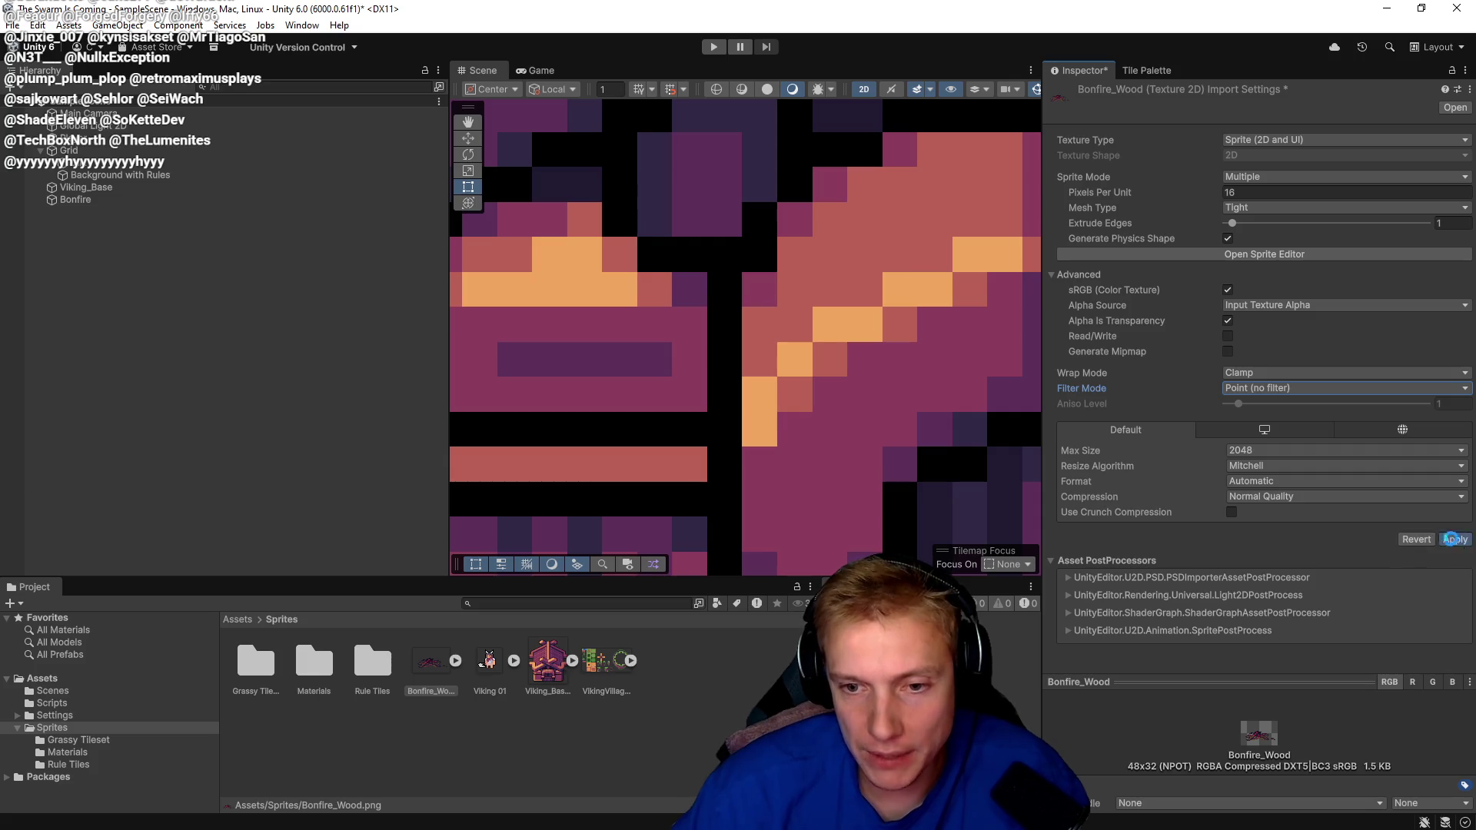
{"action": "left_click", "coordinate": [1307, 482]}
{"action": "left_click", "coordinate": [1272, 518]}
{"action": "left_click", "coordinate": [1458, 513]}
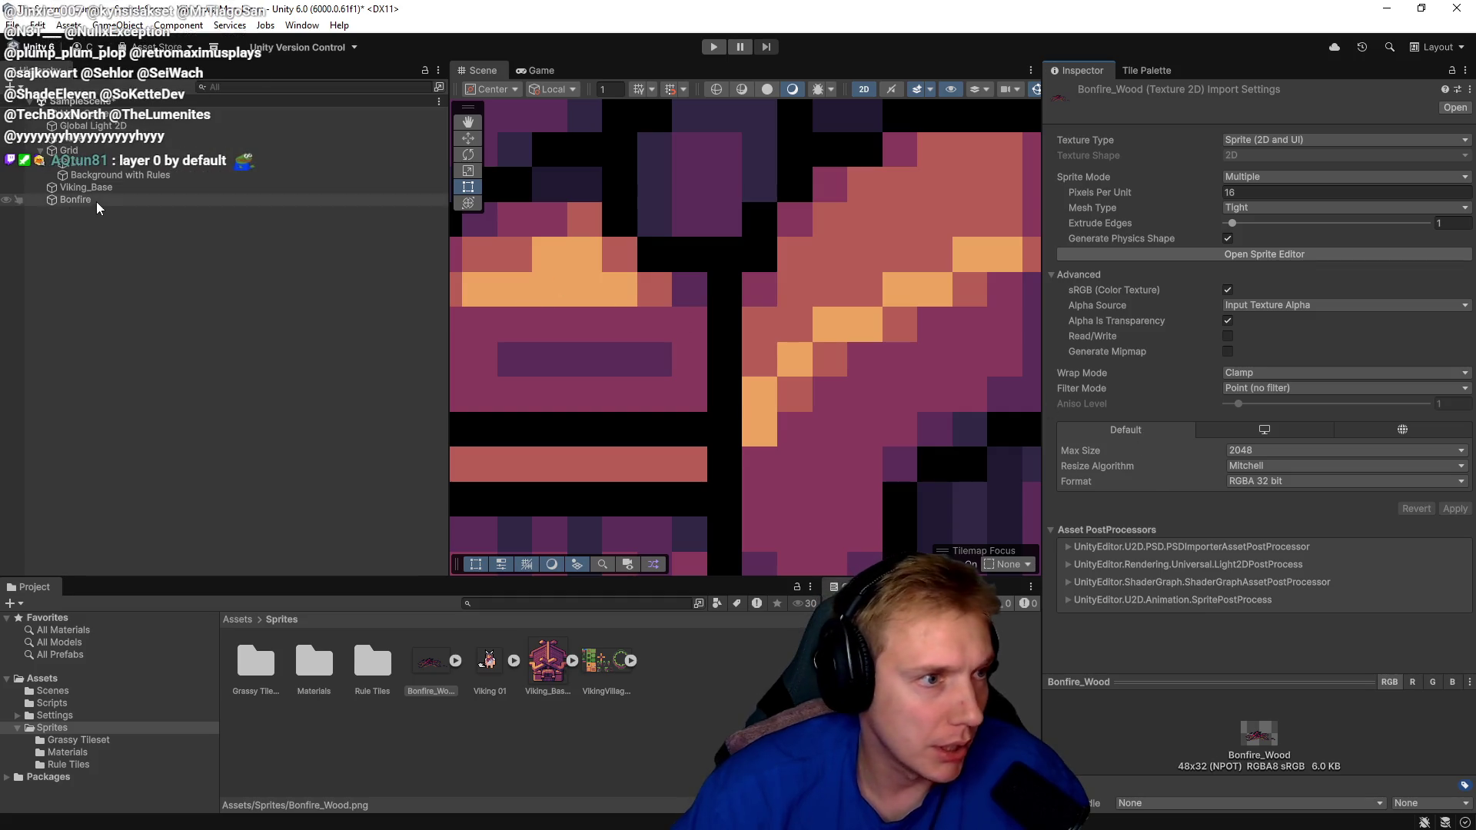
{"action": "left_click", "coordinate": [97, 202]}
{"action": "left_click", "coordinate": [1254, 380]}
Set the Bonfire's Order in Layer to 5 and move it below the Viking house.
{"action": "type", "text": "5"}
{"action": "scroll", "coordinate": [730, 346], "scroll_direction": "down", "scroll_amount": 5}
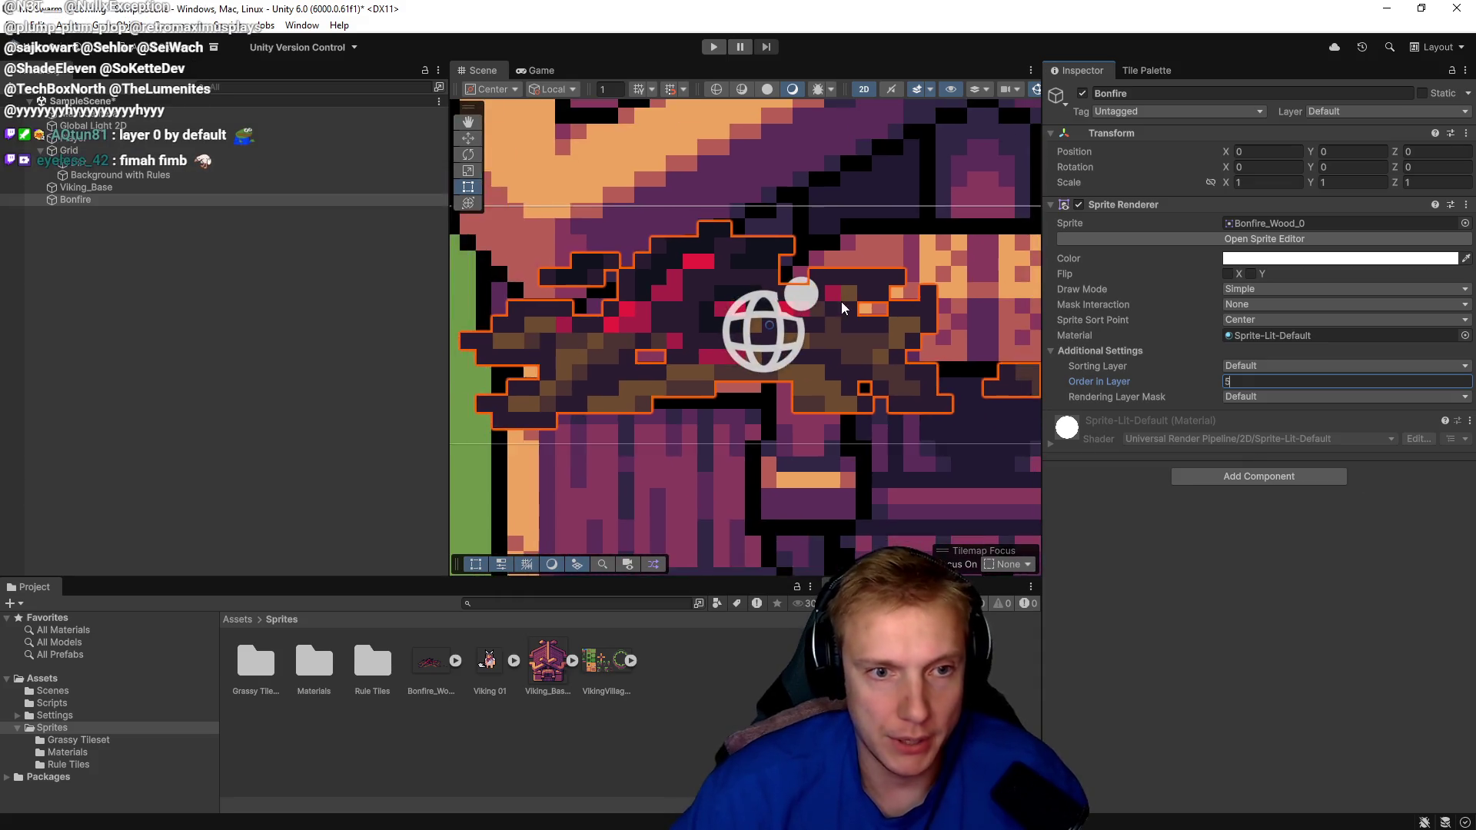
{"action": "left_click_drag", "start_coordinate": [895, 324], "coordinate": [939, 492]}
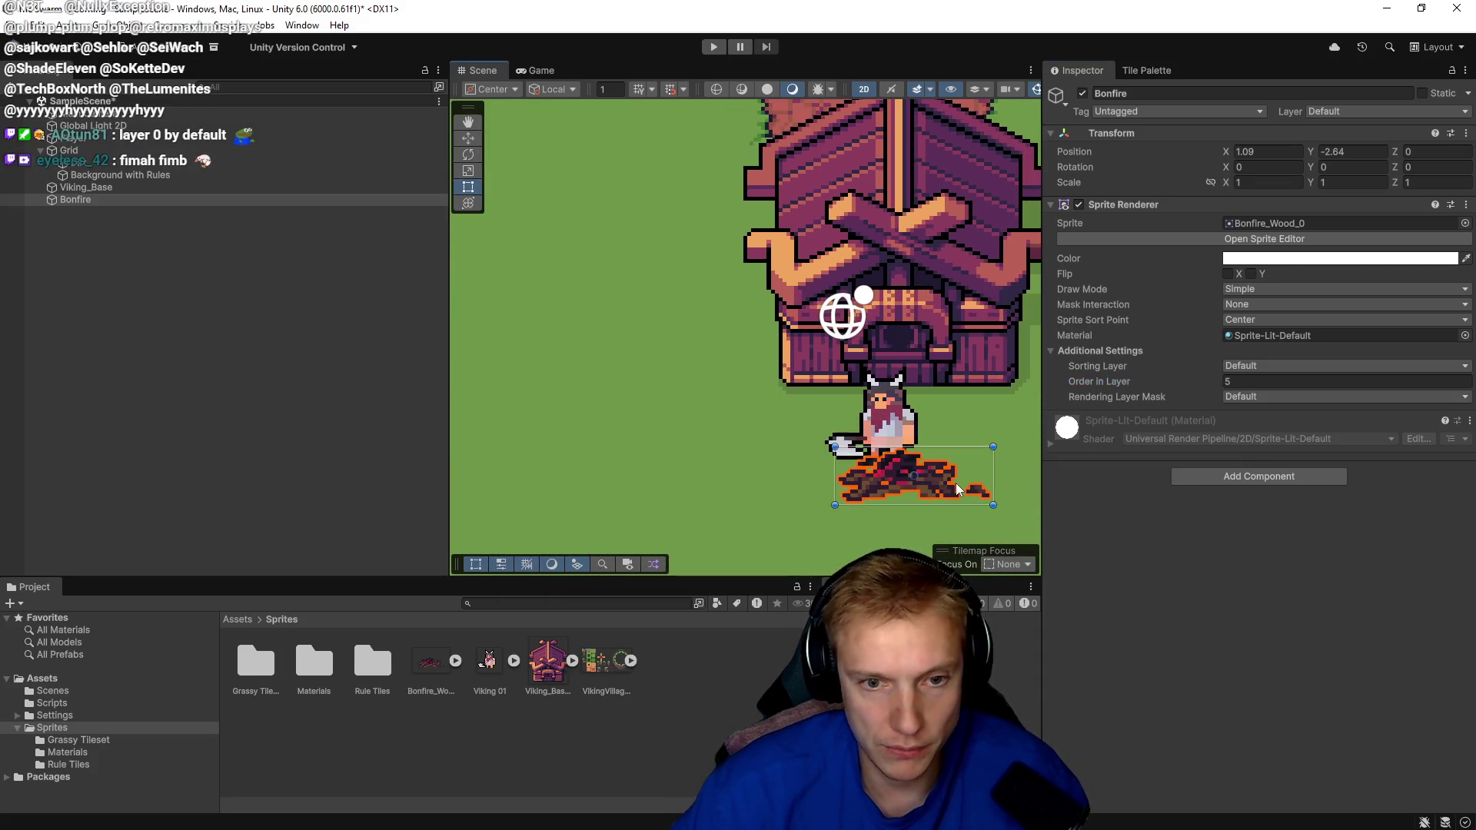
{"action": "scroll", "coordinate": [786, 392], "scroll_direction": "down", "scroll_amount": 2}
{"action": "left_click_drag", "start_coordinate": [785, 392], "coordinate": [803, 408]}
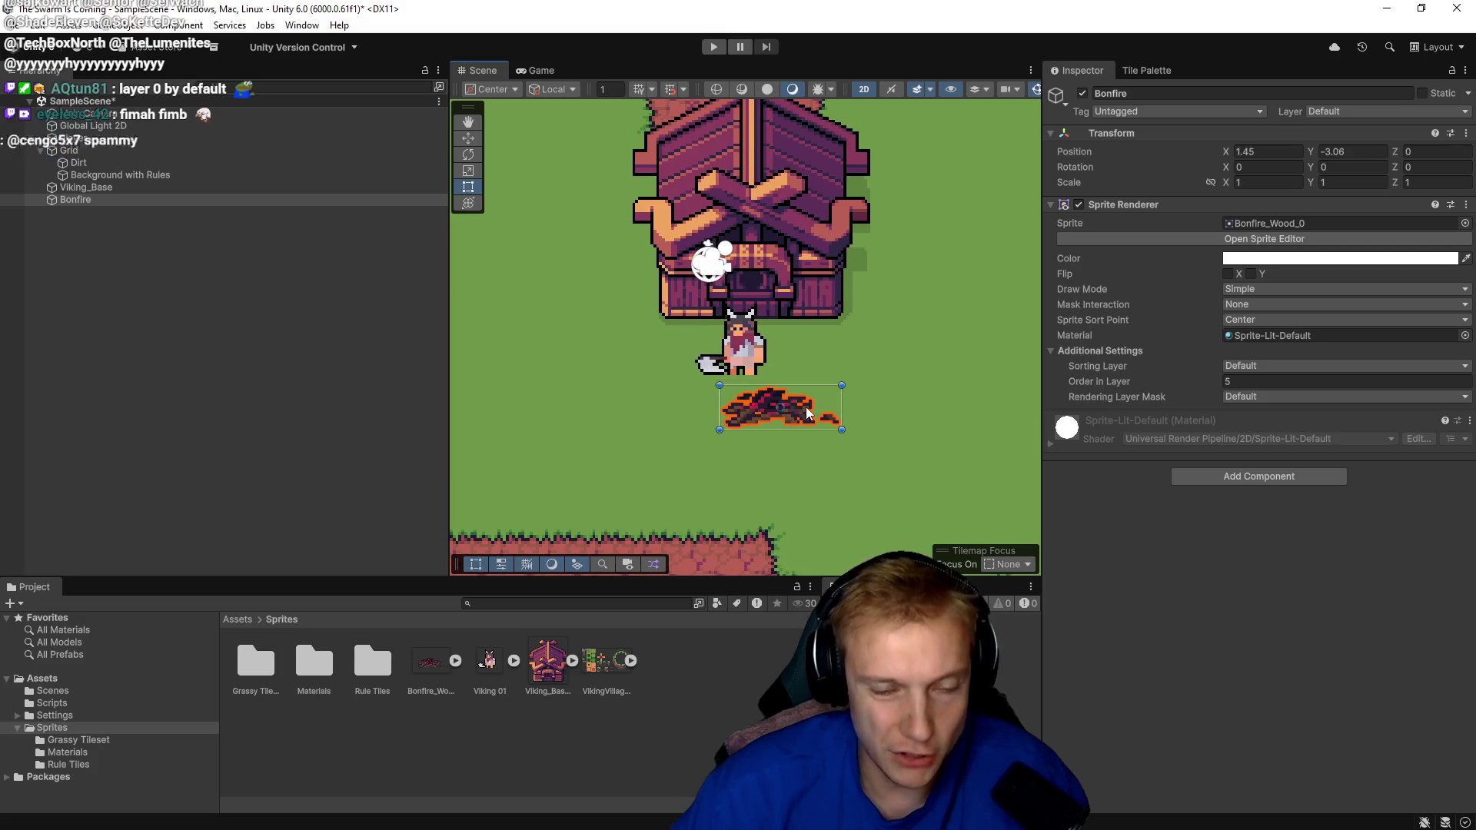
{"action": "scroll", "coordinate": [803, 409], "scroll_direction": "down", "scroll_amount": 3}
{"action": "mouse_move", "coordinate": [747, 217]}
{"action": "left_mouse_down"}
{"action": "mouse_move", "coordinate": [579, 283]}
{"action": "mouse_move", "coordinate": [764, 223]}
{"action": "mouse_move", "coordinate": [813, 441]}
{"action": "left_mouse_up"}
{"action": "scroll", "coordinate": [763, 223], "scroll_direction": "down", "scroll_amount": 3}
{"action": "scroll", "coordinate": [670, 318], "scroll_direction": "up", "scroll_amount": 1}
Raise the Viking house slightly and move the bonfire up onto the grass beneath it.
{"action": "left_click", "coordinate": [669, 318]}
{"action": "left_click_drag", "start_coordinate": [669, 317], "coordinate": [669, 287]}
{"action": "left_click", "coordinate": [667, 435]}
{"action": "mouse_move", "coordinate": [667, 434]}
{"action": "left_mouse_down"}
{"action": "mouse_move", "coordinate": [686, 408]}
{"action": "mouse_move", "coordinate": [656, 420]}
{"action": "mouse_move", "coordinate": [734, 417]}
{"action": "mouse_move", "coordinate": [753, 382]}
{"action": "left_mouse_up"}
{"action": "left_click", "coordinate": [656, 406]}
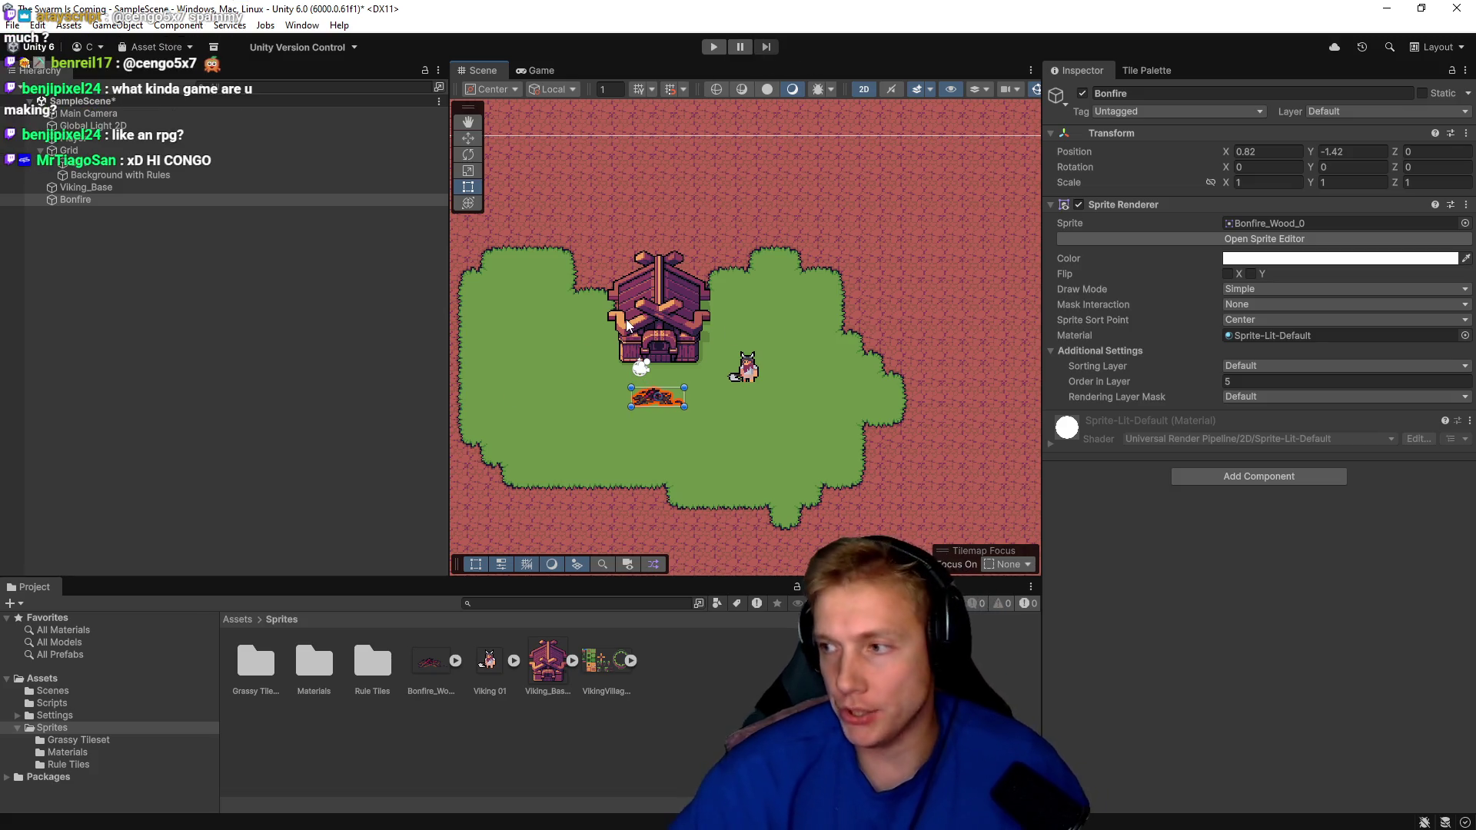
{"action": "right_click", "coordinate": [88, 201]}
Add an Effects > Particle System as a child of the Bonfire object.
{"action": "mouse_move", "coordinate": [254, 505]}
{"action": "mouse_move", "coordinate": [400, 509]}
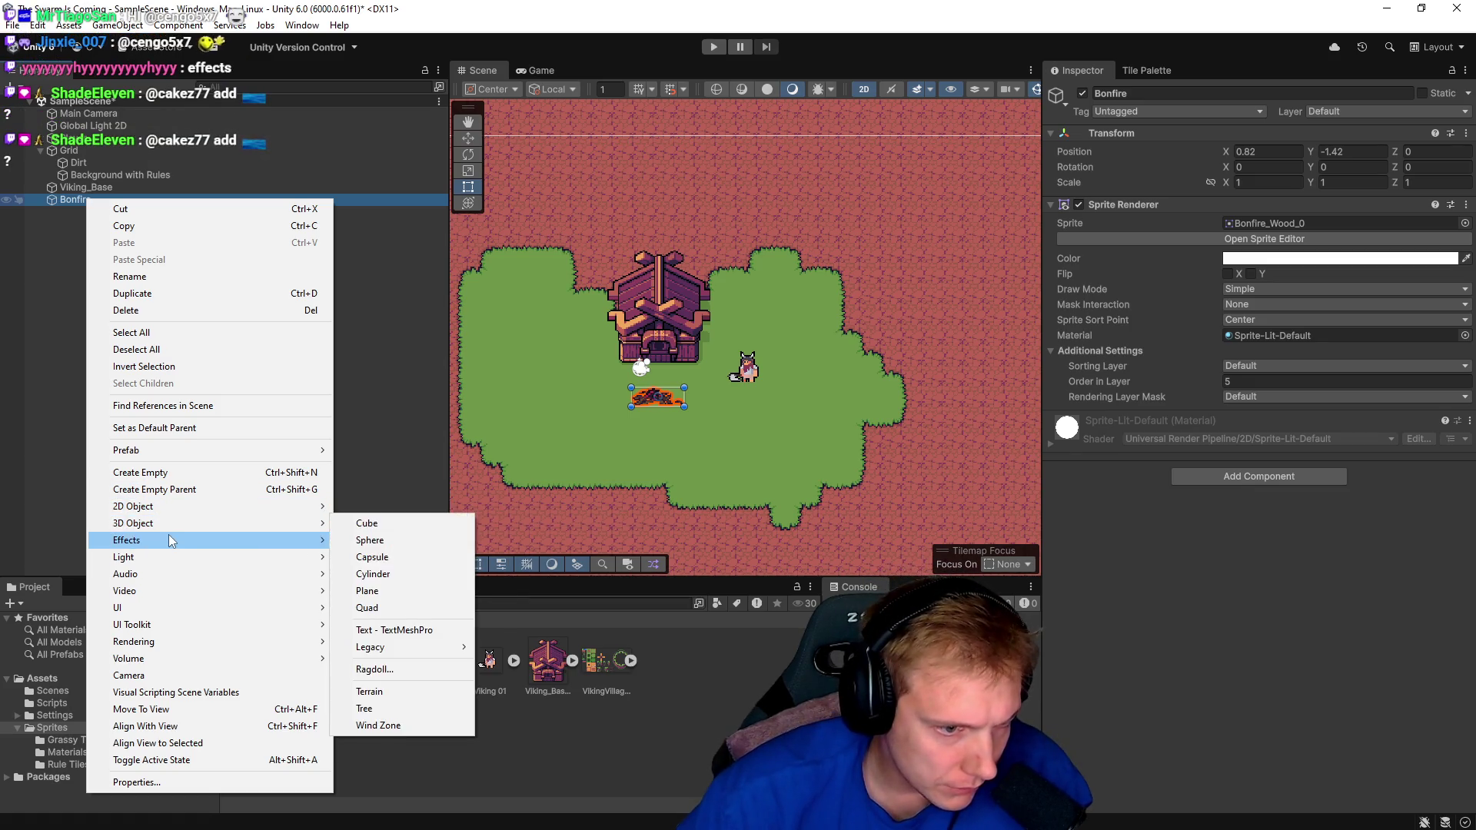
{"action": "mouse_move", "coordinate": [230, 540]}
{"action": "left_click", "coordinate": [386, 541]}
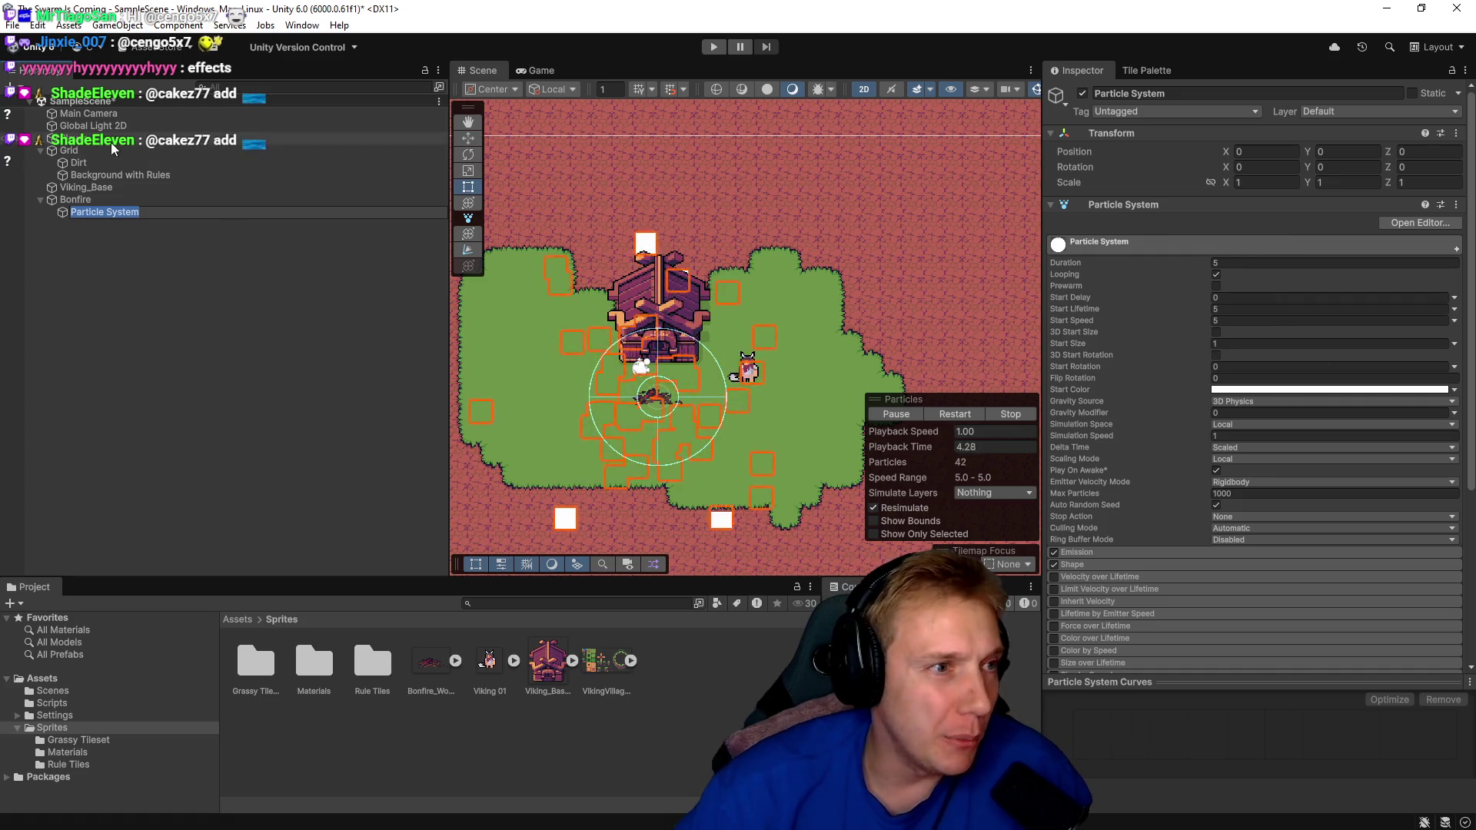
{"action": "left_click", "coordinate": [67, 152]}
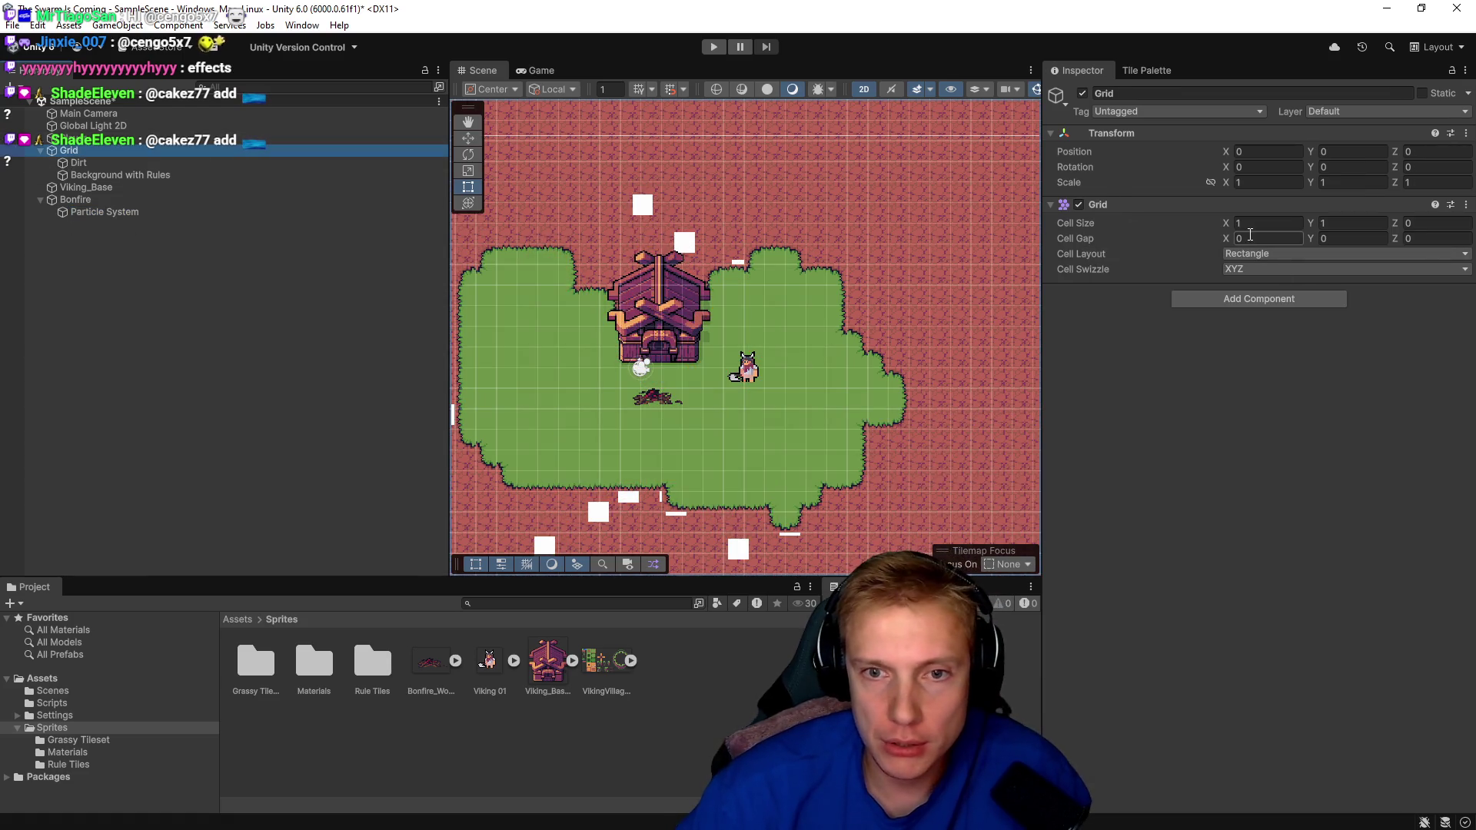
Set the Background with Rules tilemap's Order in Layer to -1, then reselect the Particle System.
{"action": "left_click", "coordinate": [171, 163]}
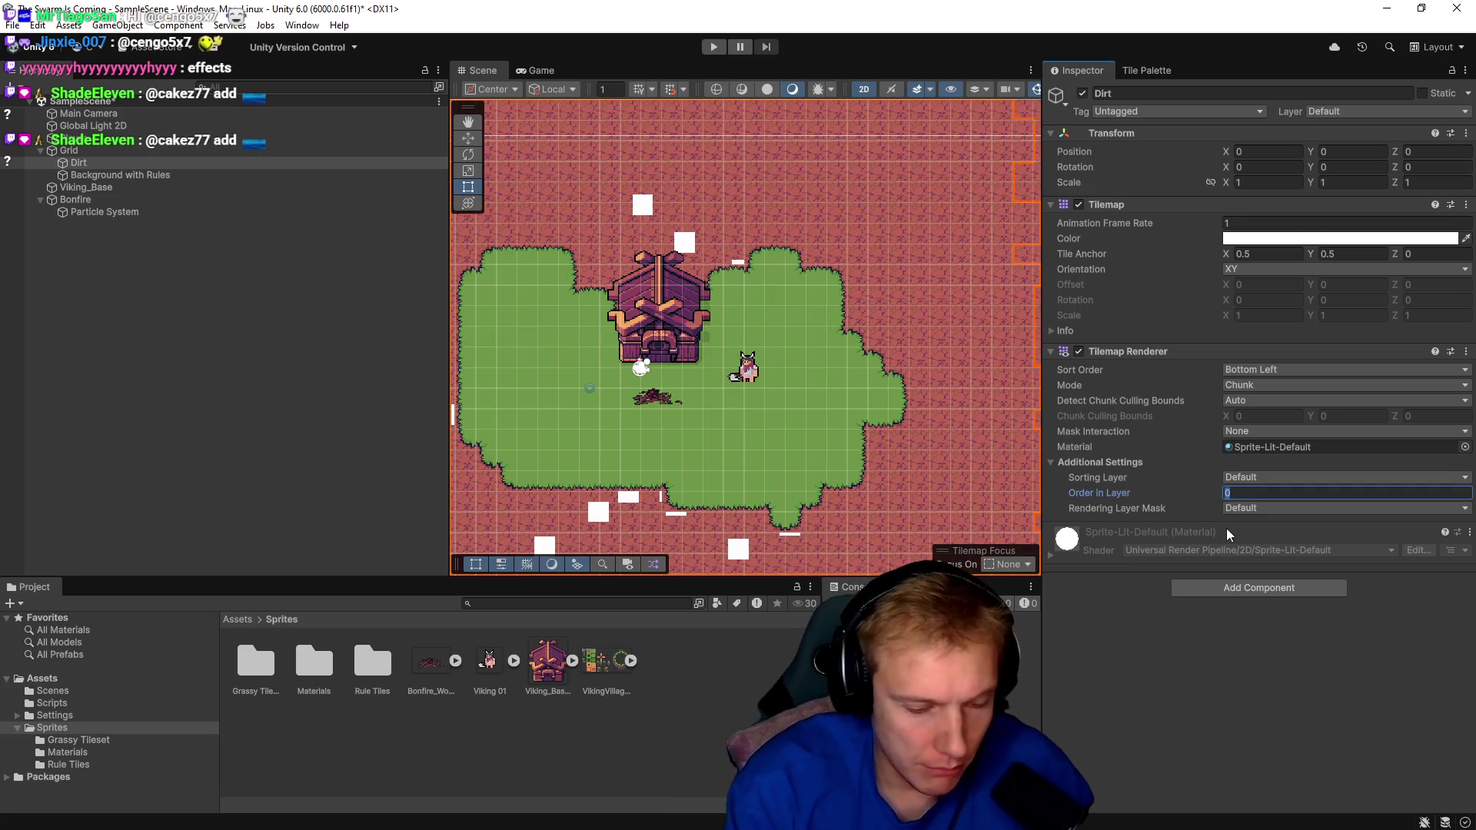
{"action": "left_click", "coordinate": [129, 176]}
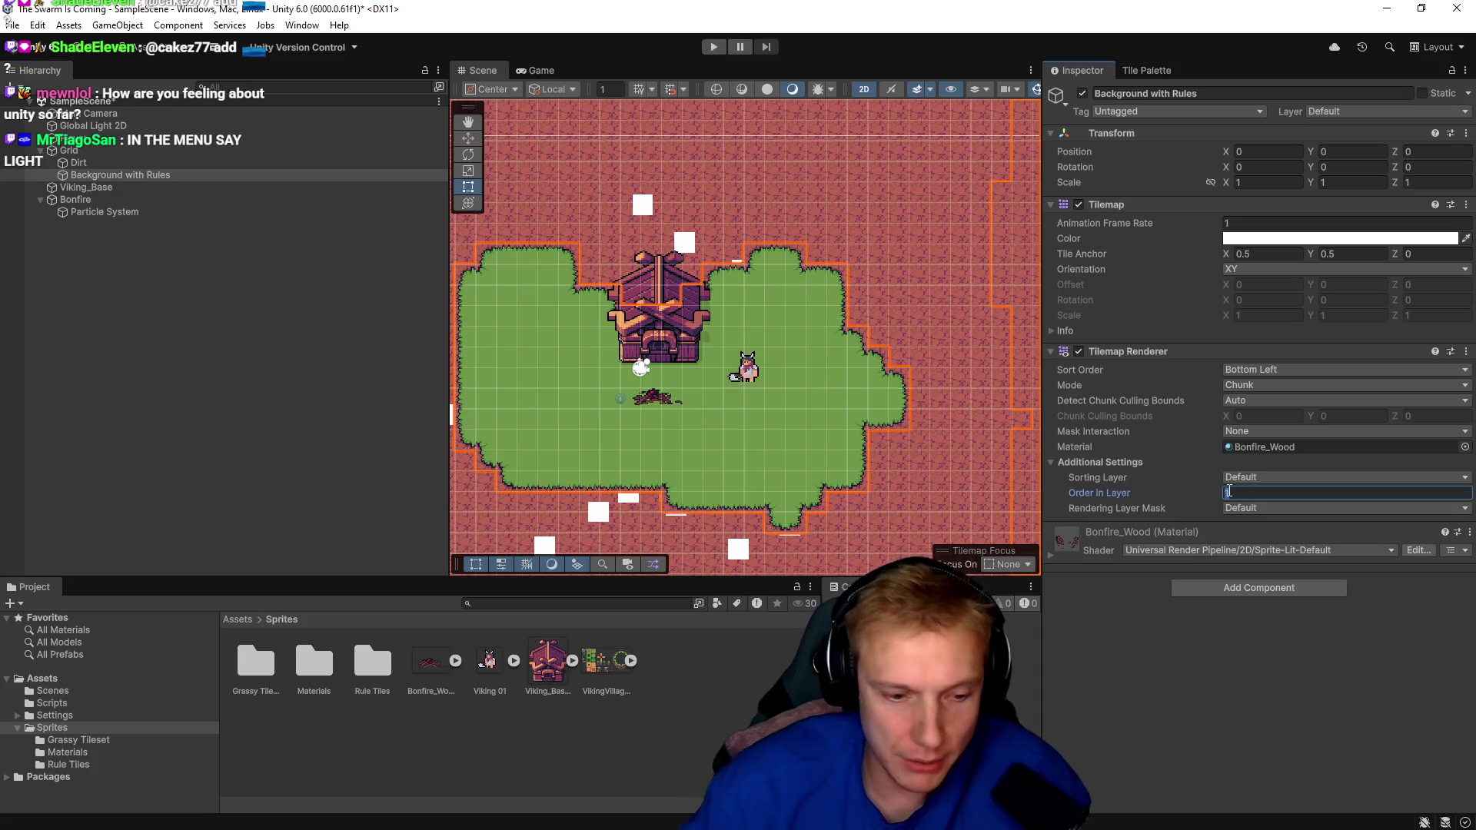
{"action": "type", "text": "-"}
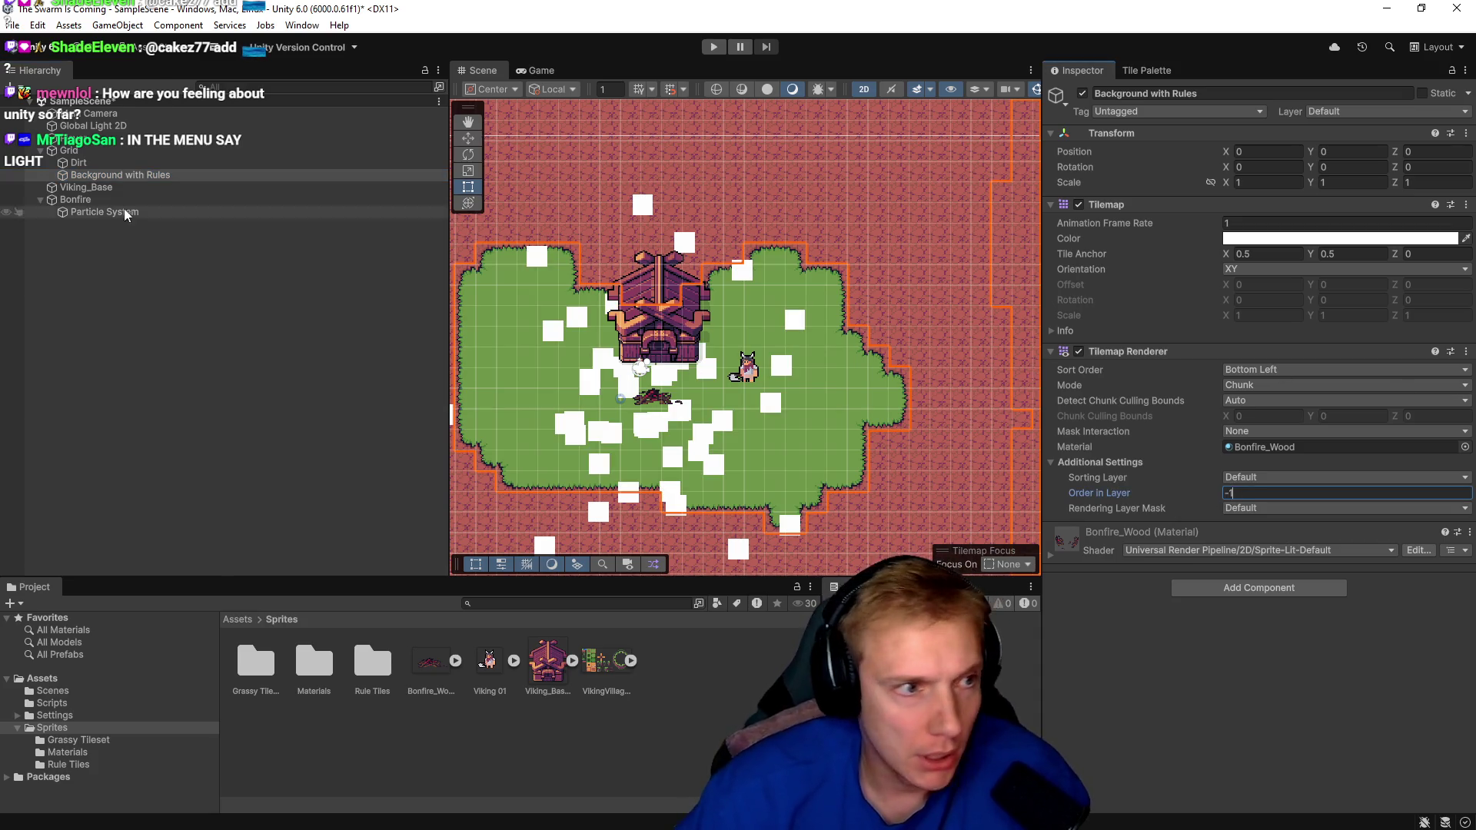
{"action": "left_click", "coordinate": [128, 213]}
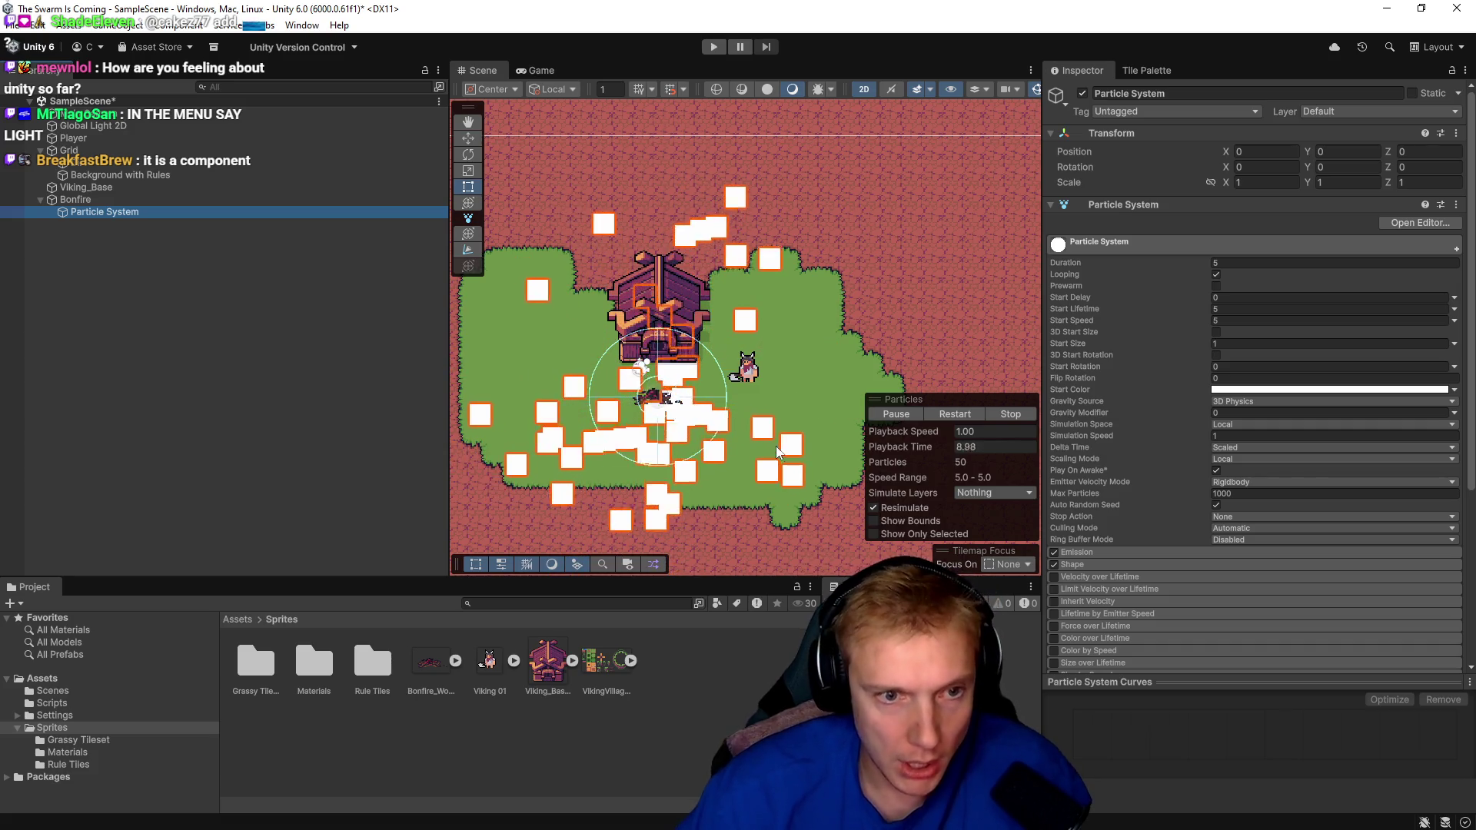
Create a new 8x8 sprite in Aseprite and paint a small red blob.
{"action": "key", "text": "alt+Tab"}
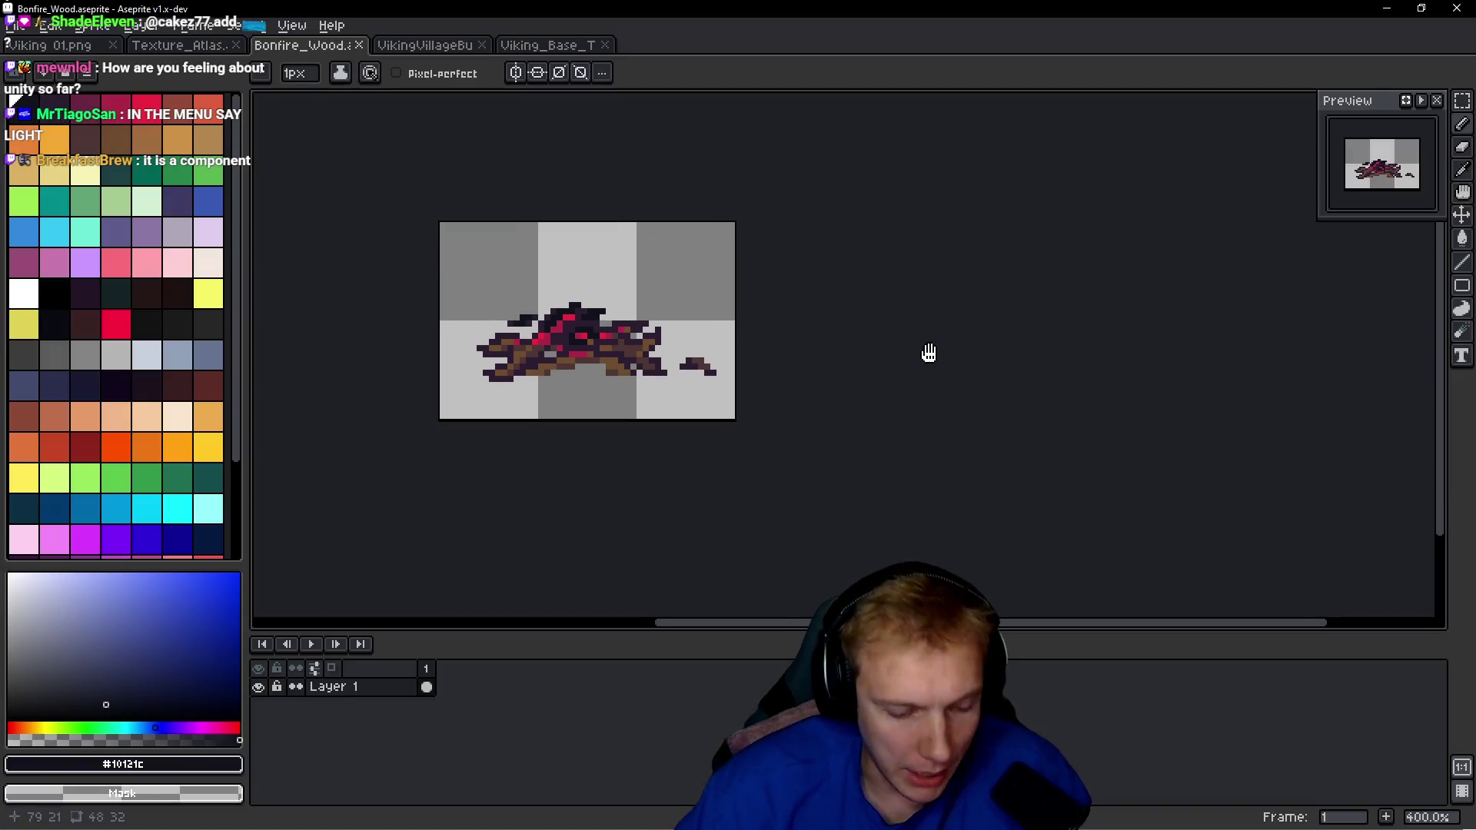
{"action": "key", "text": "ctrl+a"}
{"action": "key", "text": "ctrl+n"}
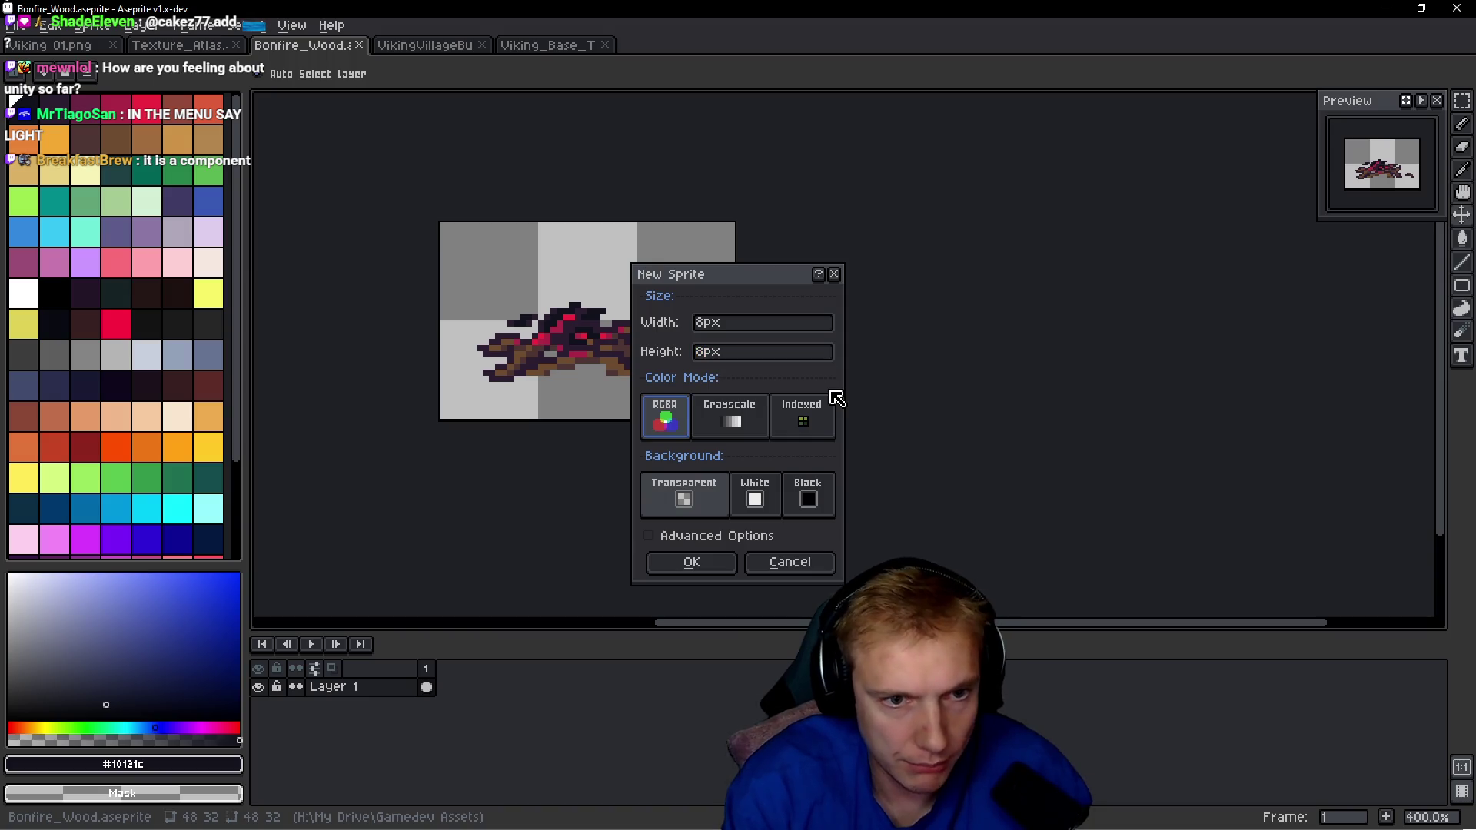
{"action": "left_click", "coordinate": [692, 562]}
{"action": "scroll", "coordinate": [865, 379], "scroll_direction": "up", "scroll_amount": 6}
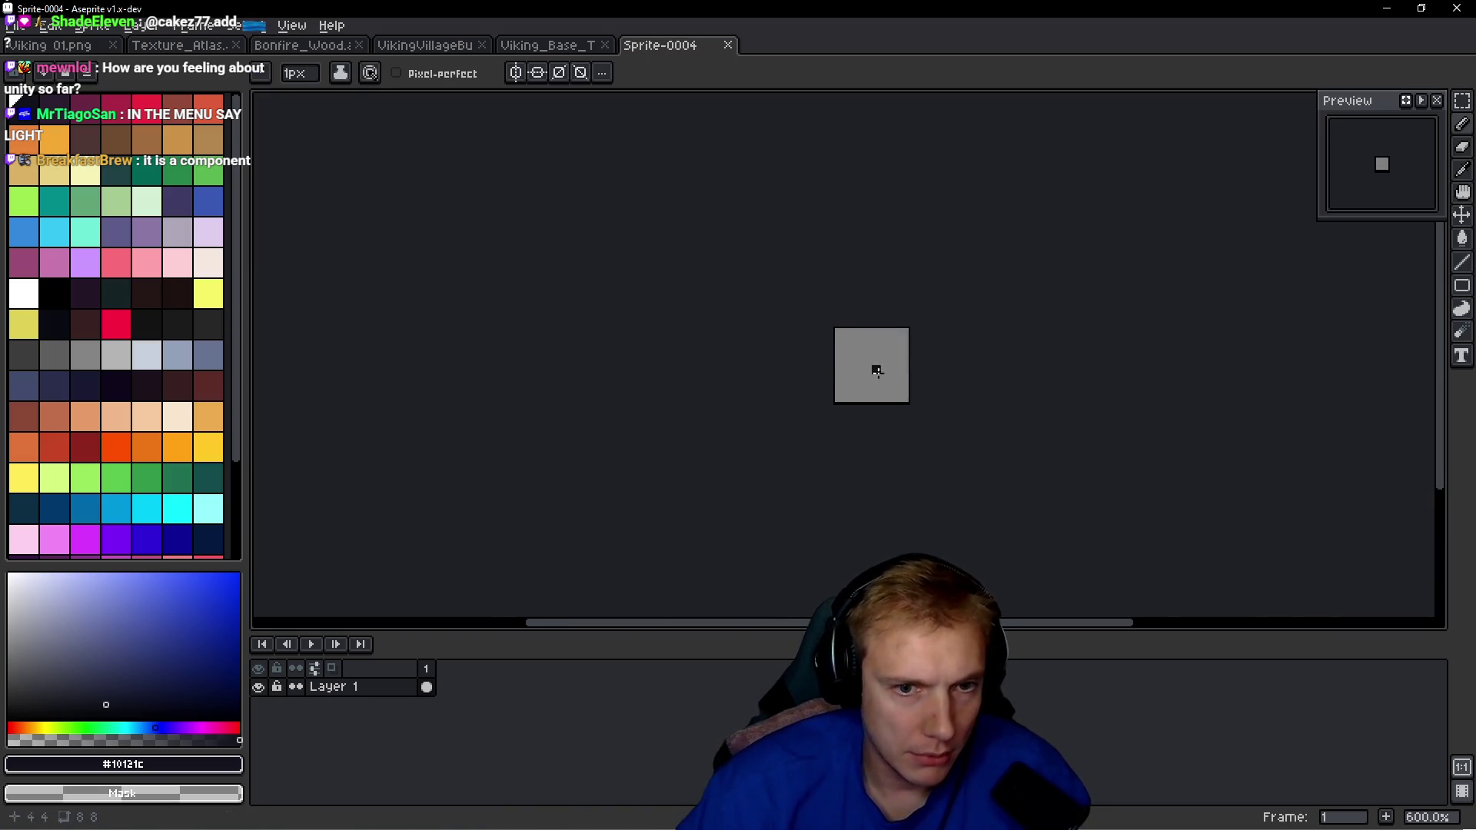
{"action": "scroll", "coordinate": [438, 238], "scroll_direction": "down", "scroll_amount": 1}
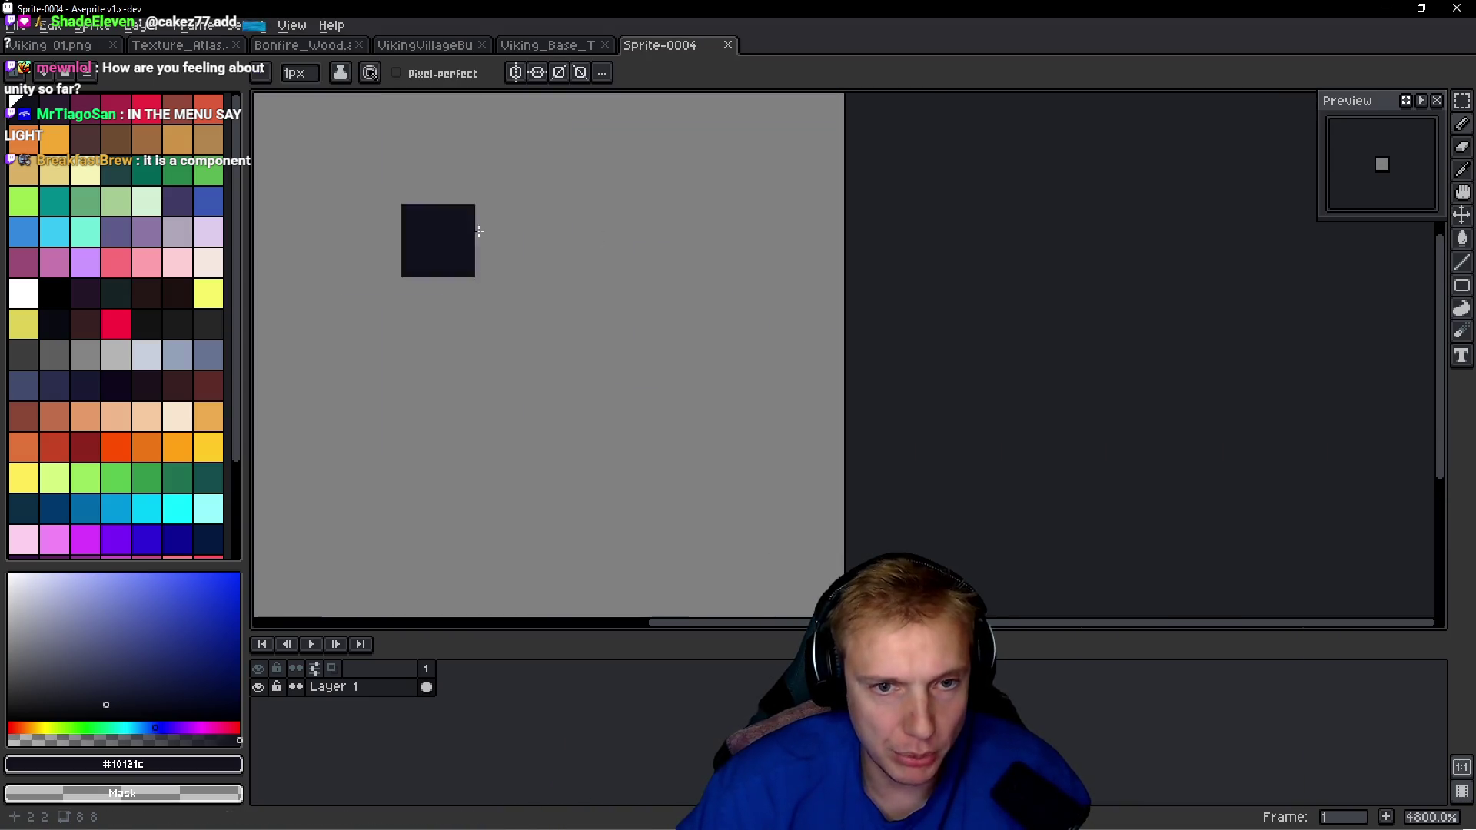
{"action": "left_click", "coordinate": [153, 116]}
{"action": "left_click", "coordinate": [511, 389]}
{"action": "scroll", "coordinate": [511, 389], "scroll_direction": "down", "scroll_amount": 1}
{"action": "left_click_drag", "start_coordinate": [575, 300], "coordinate": [565, 344]}
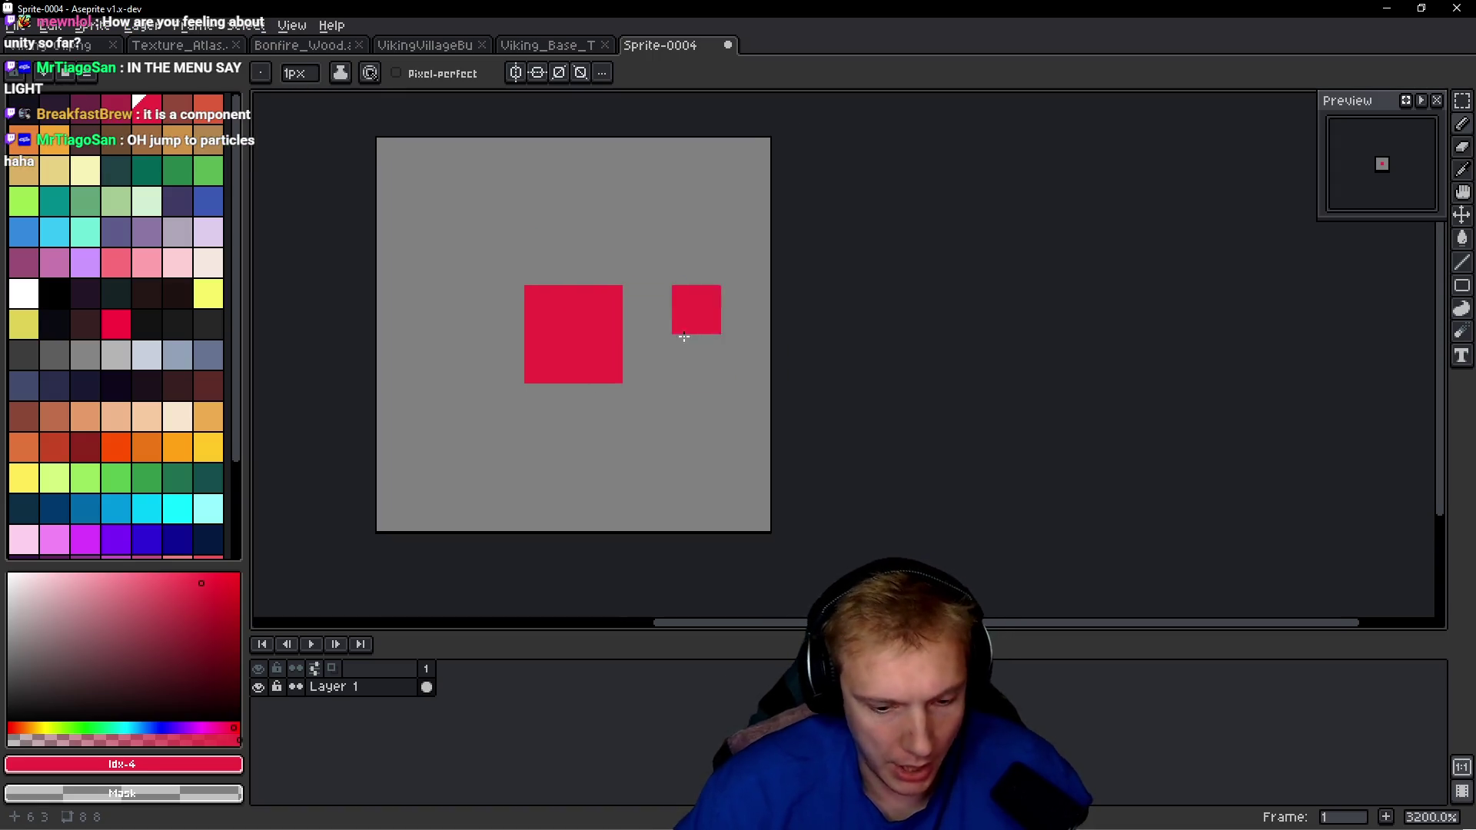
Blur the red blob, add a red 2x2 centre, and soften it with a blur-3x3 filter.
{"action": "key", "text": "F9"}
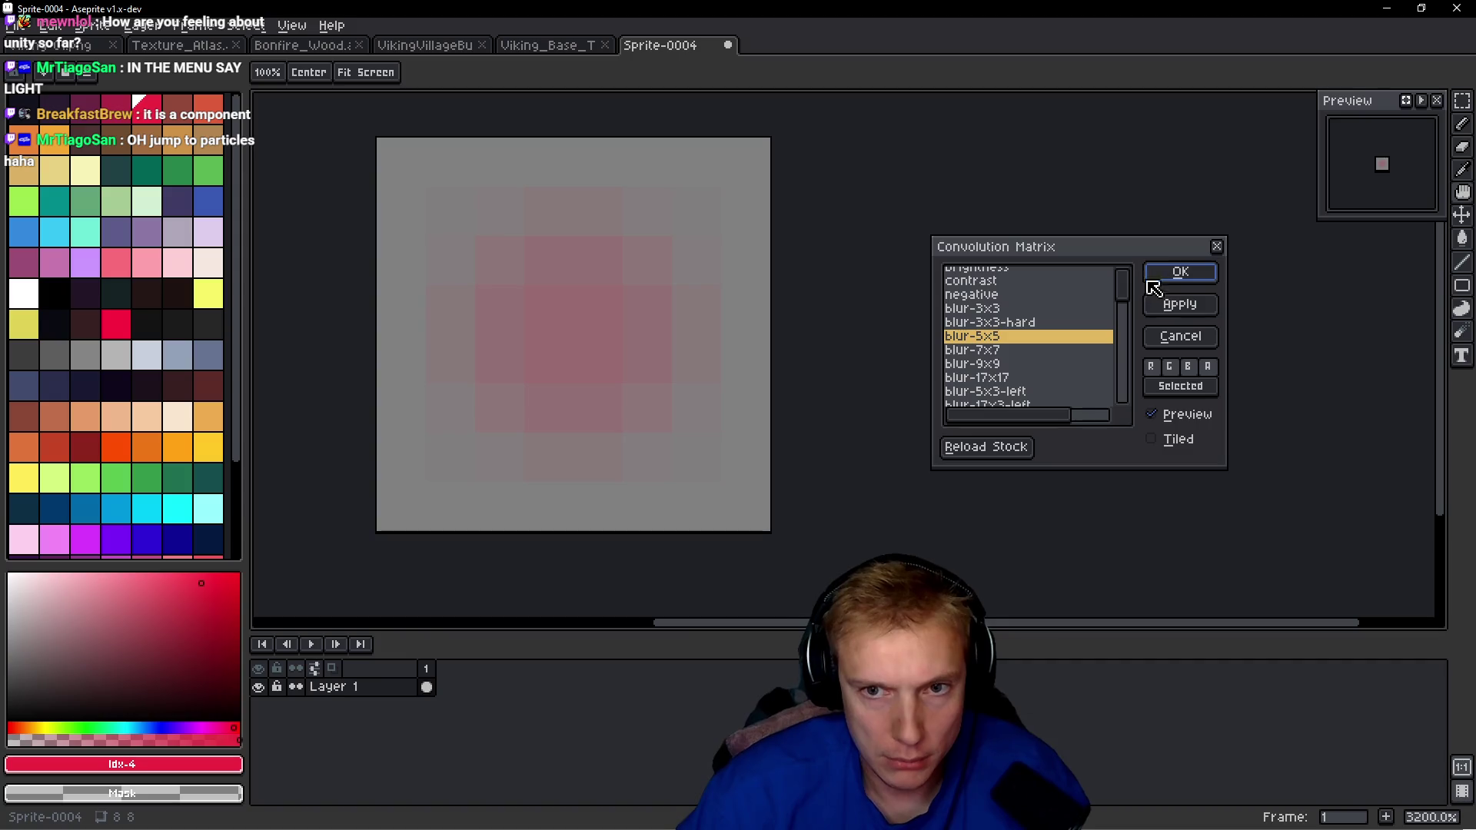
{"action": "left_click", "coordinate": [1149, 279]}
{"action": "left_click_drag", "start_coordinate": [598, 310], "coordinate": [603, 338]}
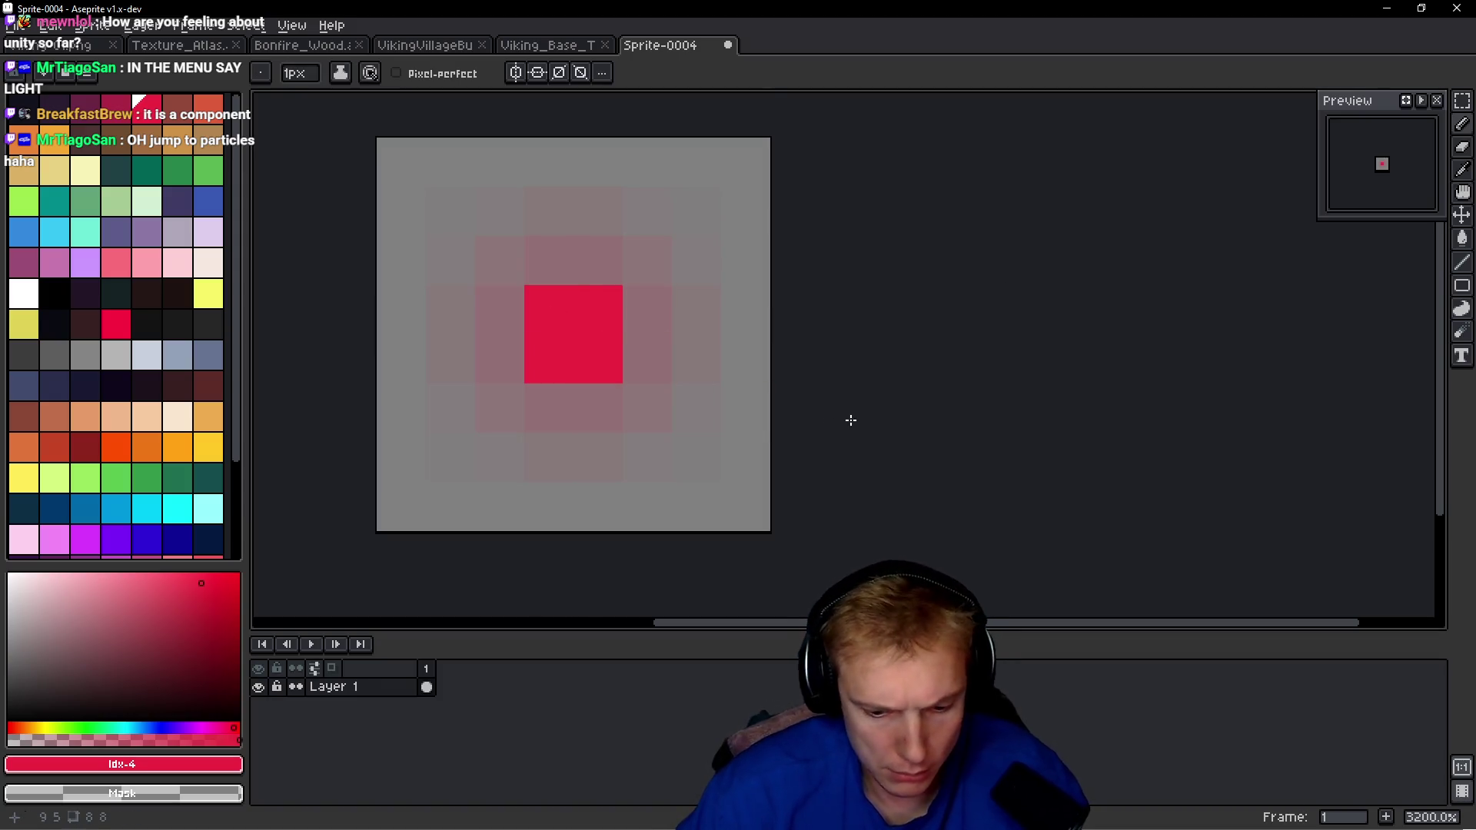
{"action": "key", "text": "F9"}
{"action": "left_click", "coordinate": [1016, 311]}
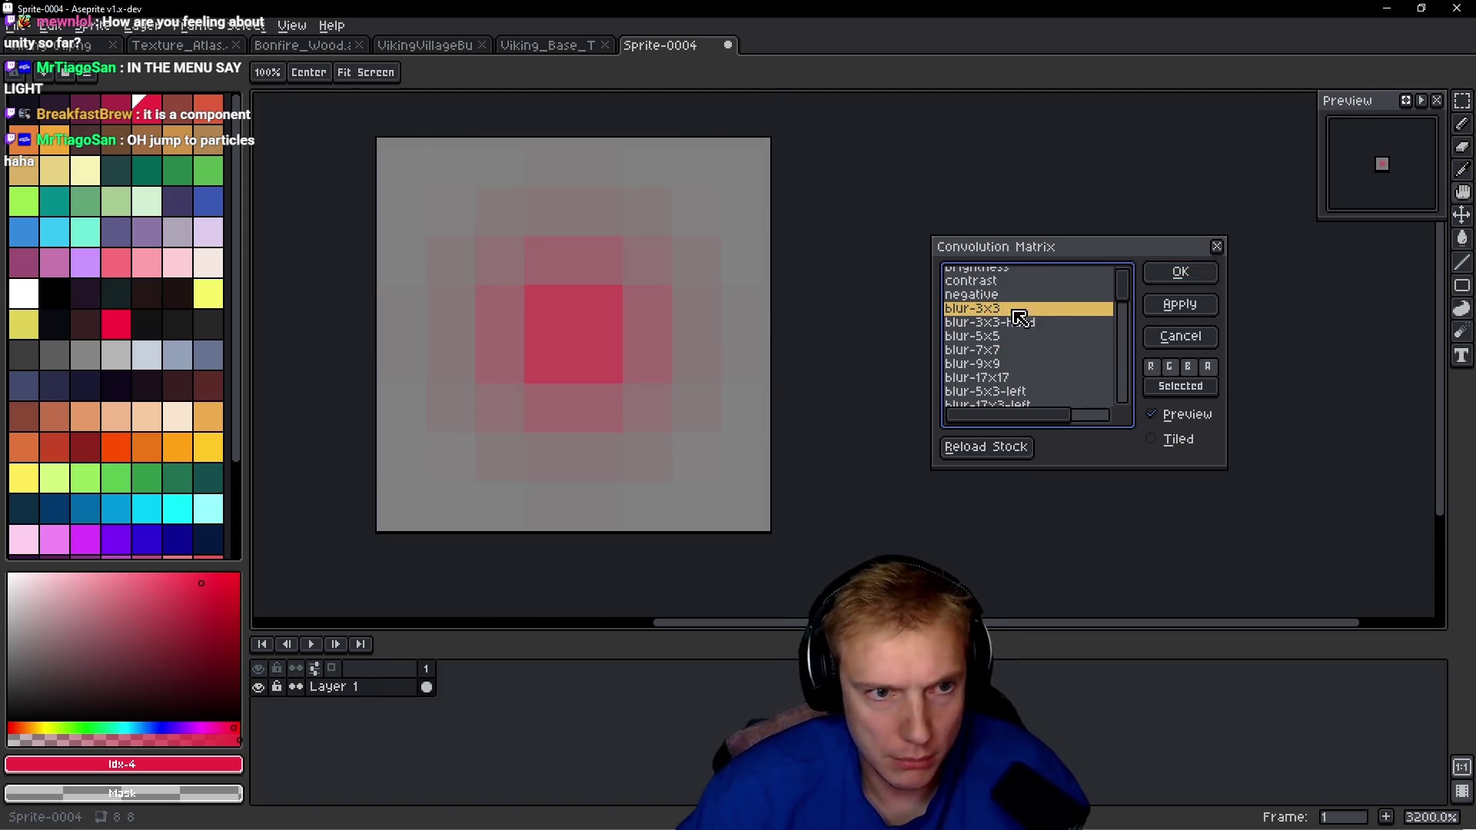
{"action": "left_click", "coordinate": [1180, 273]}
{"action": "key", "text": "ctrl+a"}
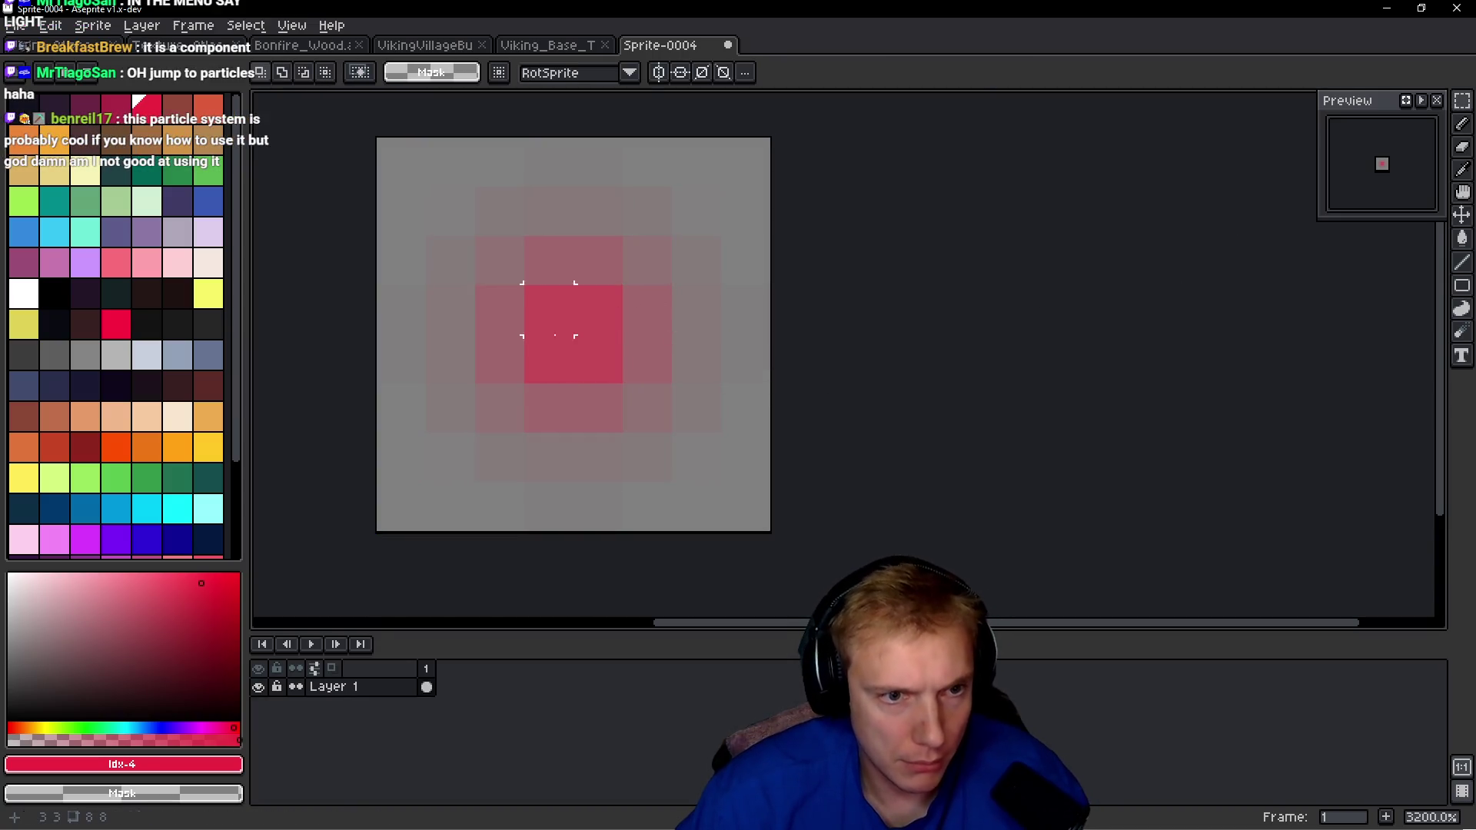
{"action": "key", "text": "b"}
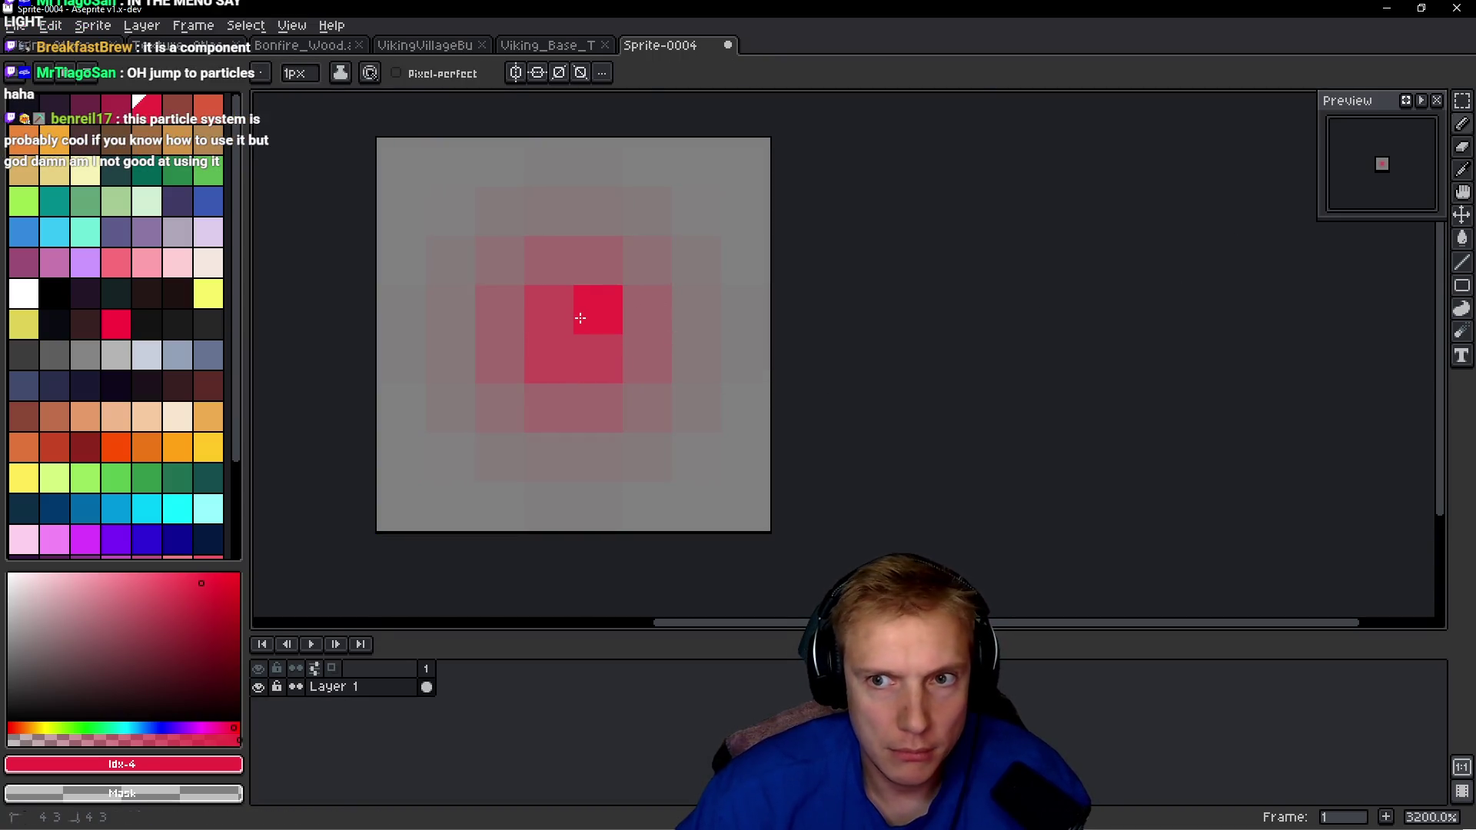
Paint the sprite's centre pixels orange.
{"action": "scroll", "coordinate": [695, 371], "scroll_direction": "down", "scroll_amount": 2}
{"action": "scroll", "coordinate": [726, 307], "scroll_direction": "up", "scroll_amount": 1}
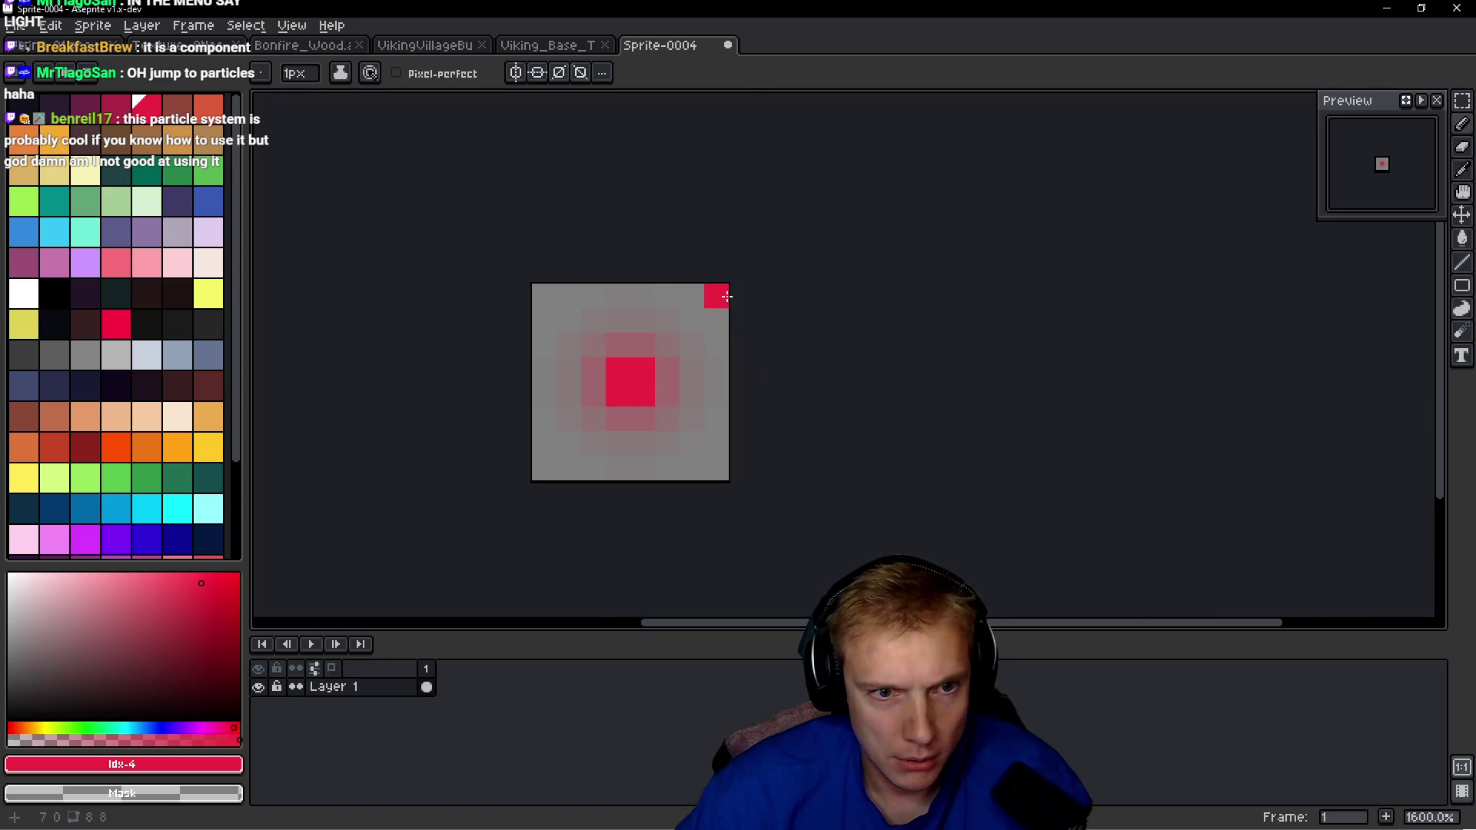
{"action": "left_click", "coordinate": [61, 142]}
{"action": "left_click_drag", "start_coordinate": [640, 376], "coordinate": [623, 382]}
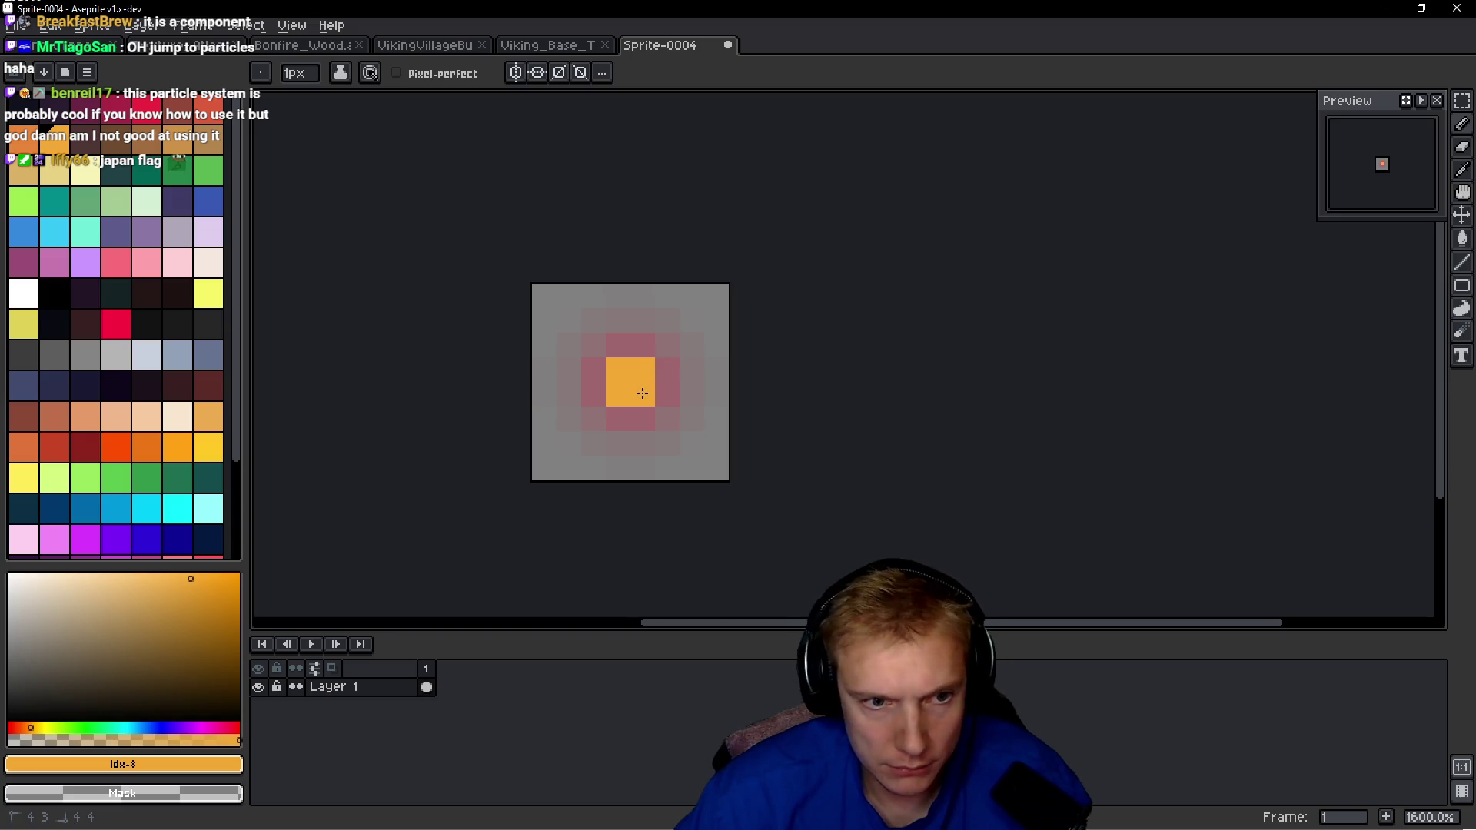
{"action": "left_click", "coordinate": [694, 386]}
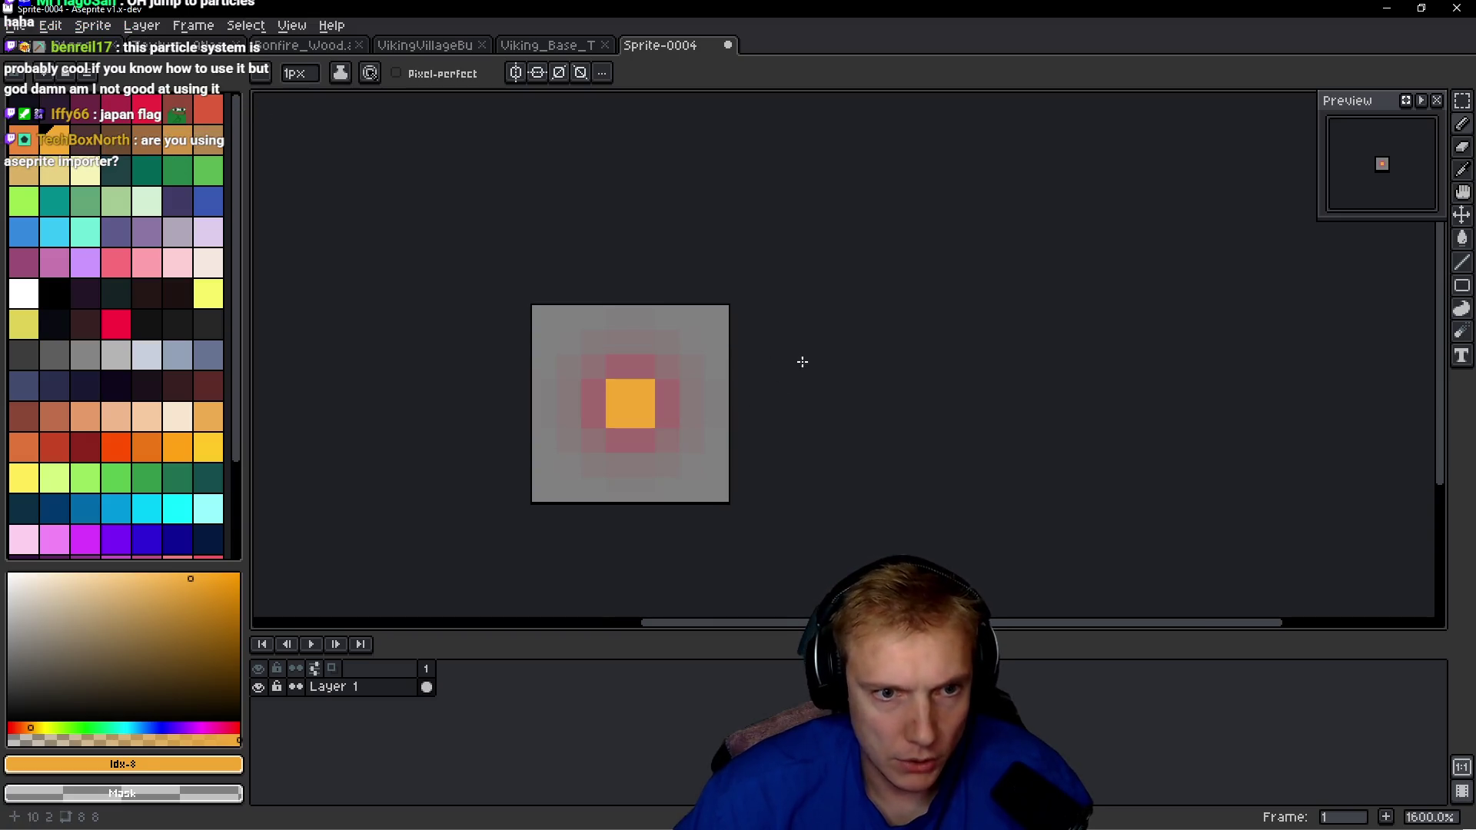
Save the sprite as Ember.aseprite and export it as the Ember.png sprite sheet.
{"action": "key", "text": "ctrl+o"}
{"action": "type", "text": "Ember"}
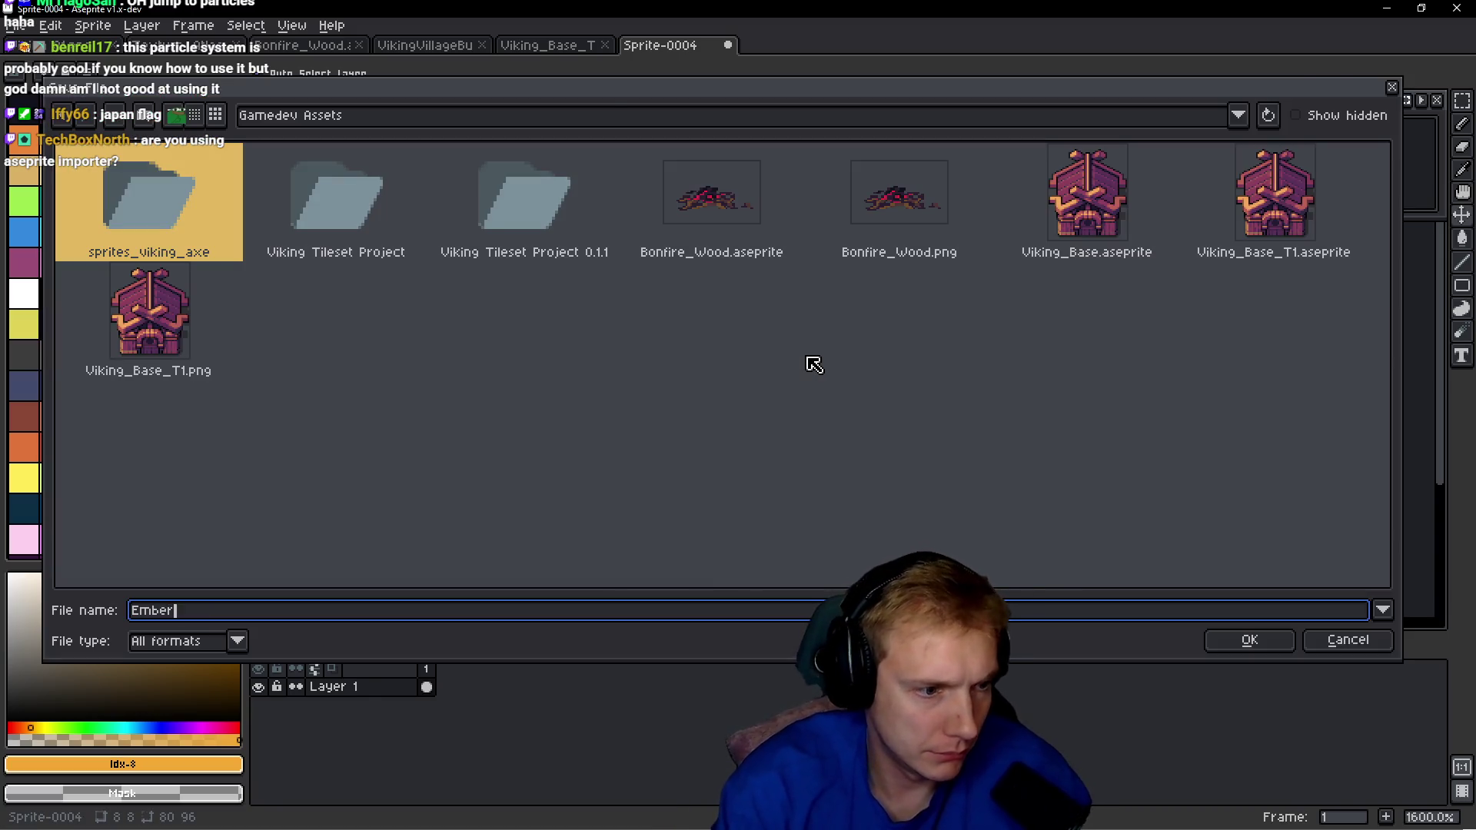
{"action": "key", "text": "Return"}
{"action": "key", "text": "ctrl+e"}
{"action": "left_click", "coordinate": [815, 293]}
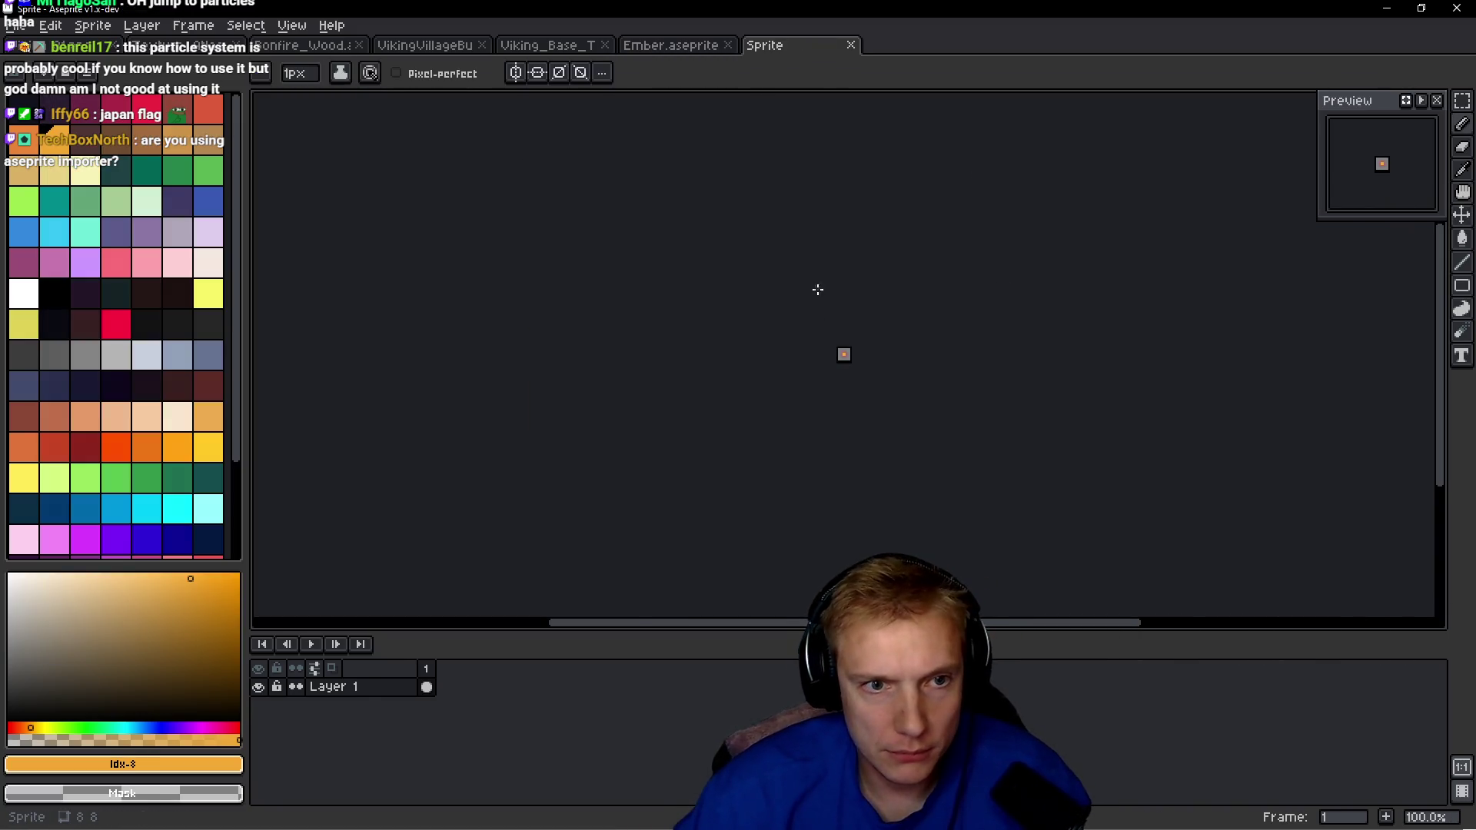
{"action": "key", "text": "alt+Tab"}
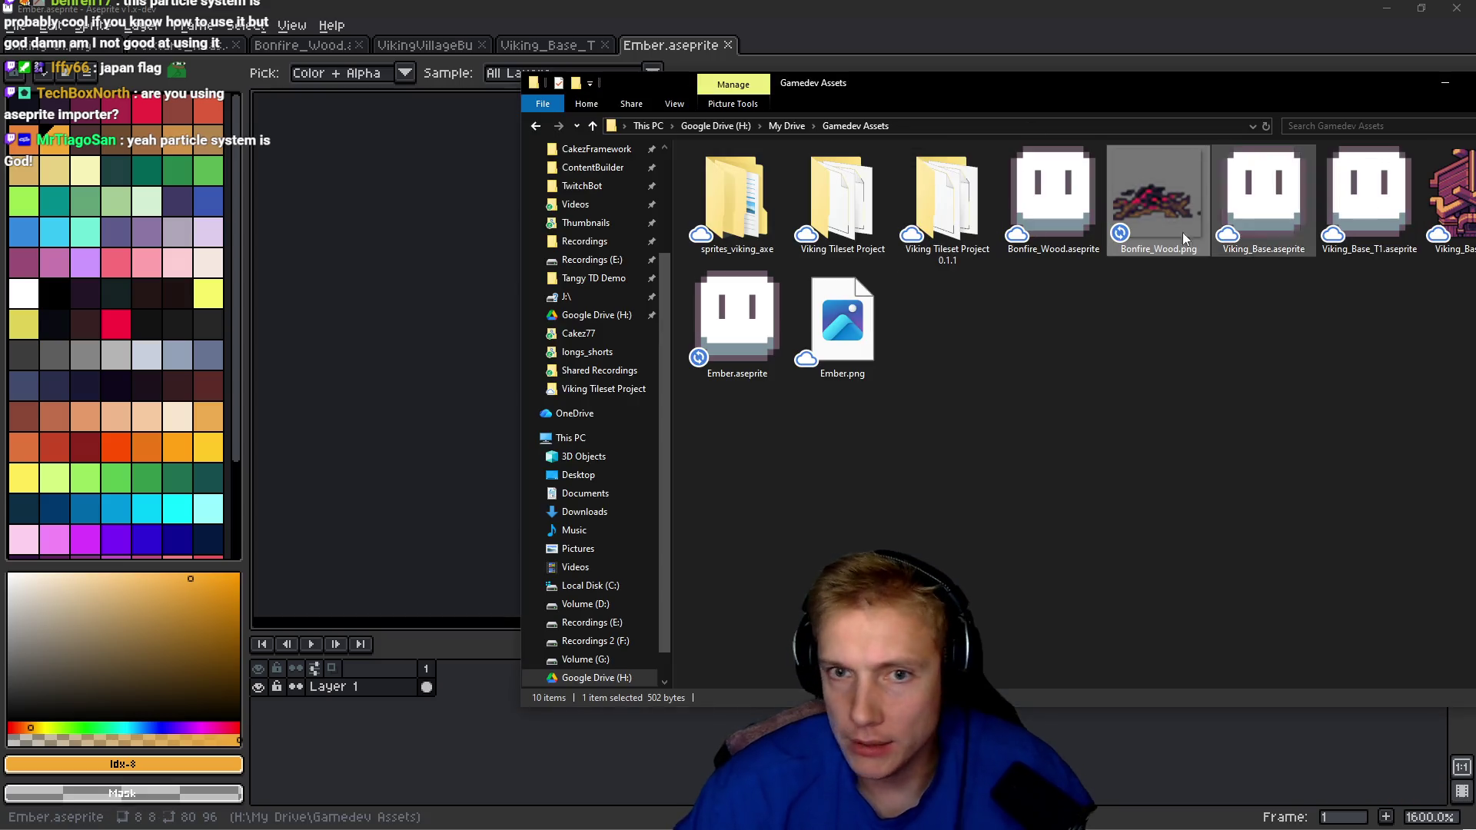
Pick Ember.png in Gamedev Assets and add it to Assets/Sprites beside Bonfire_Wood.
{"action": "key", "text": "alt+Tab"}
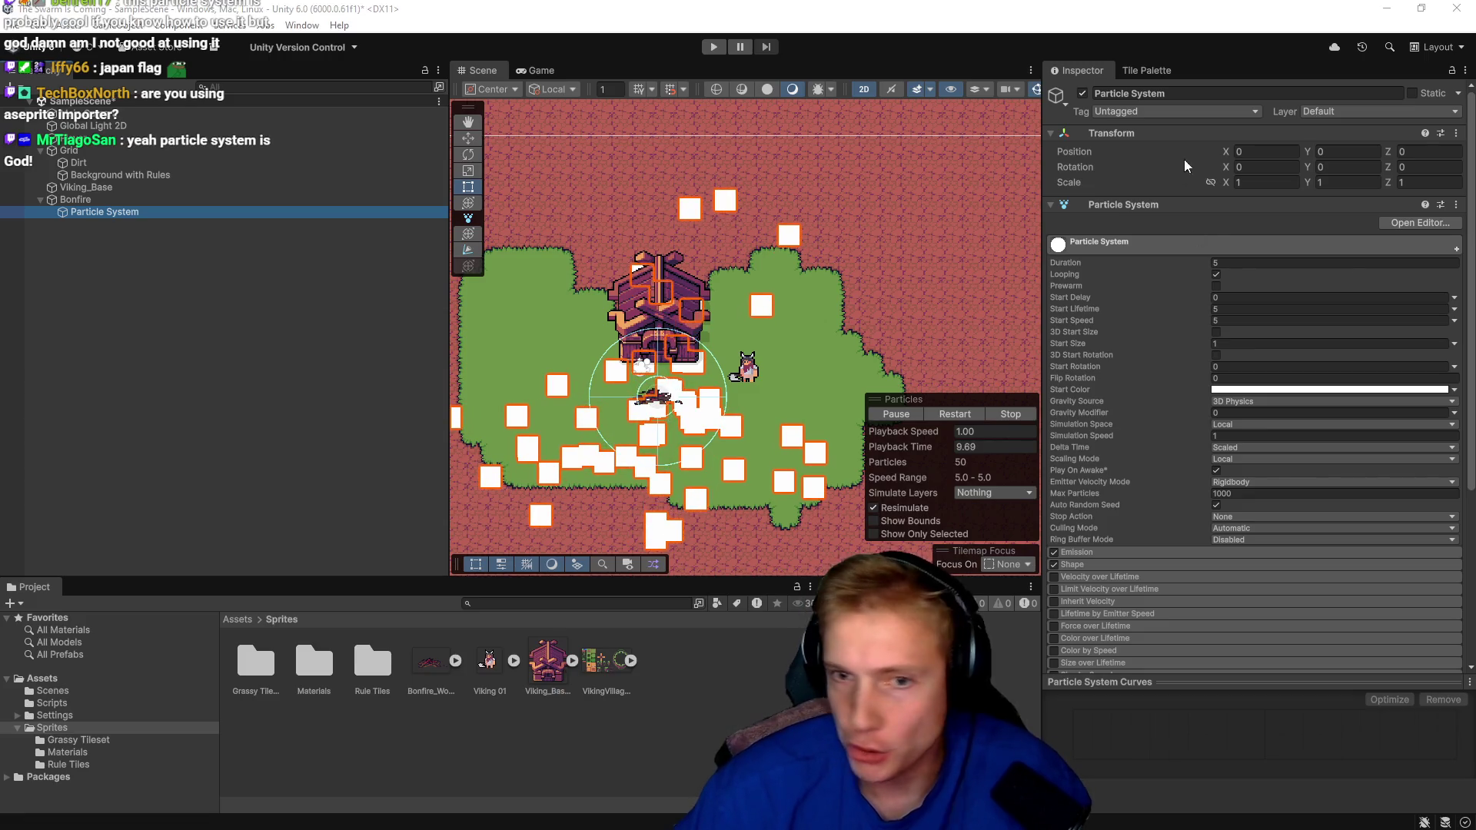
{"action": "key", "text": "alt+Tab"}
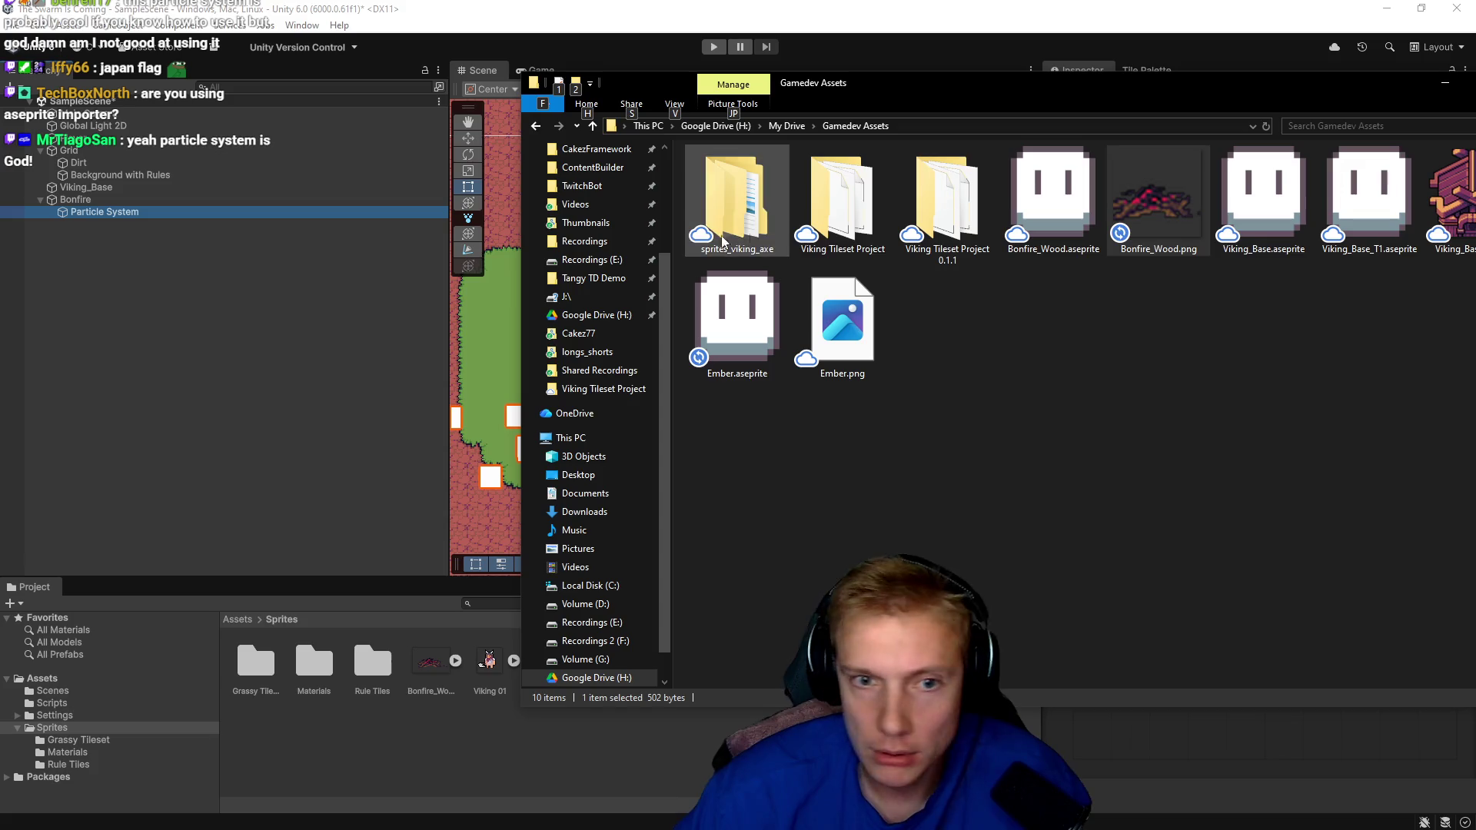
{"action": "left_click", "coordinate": [841, 316]}
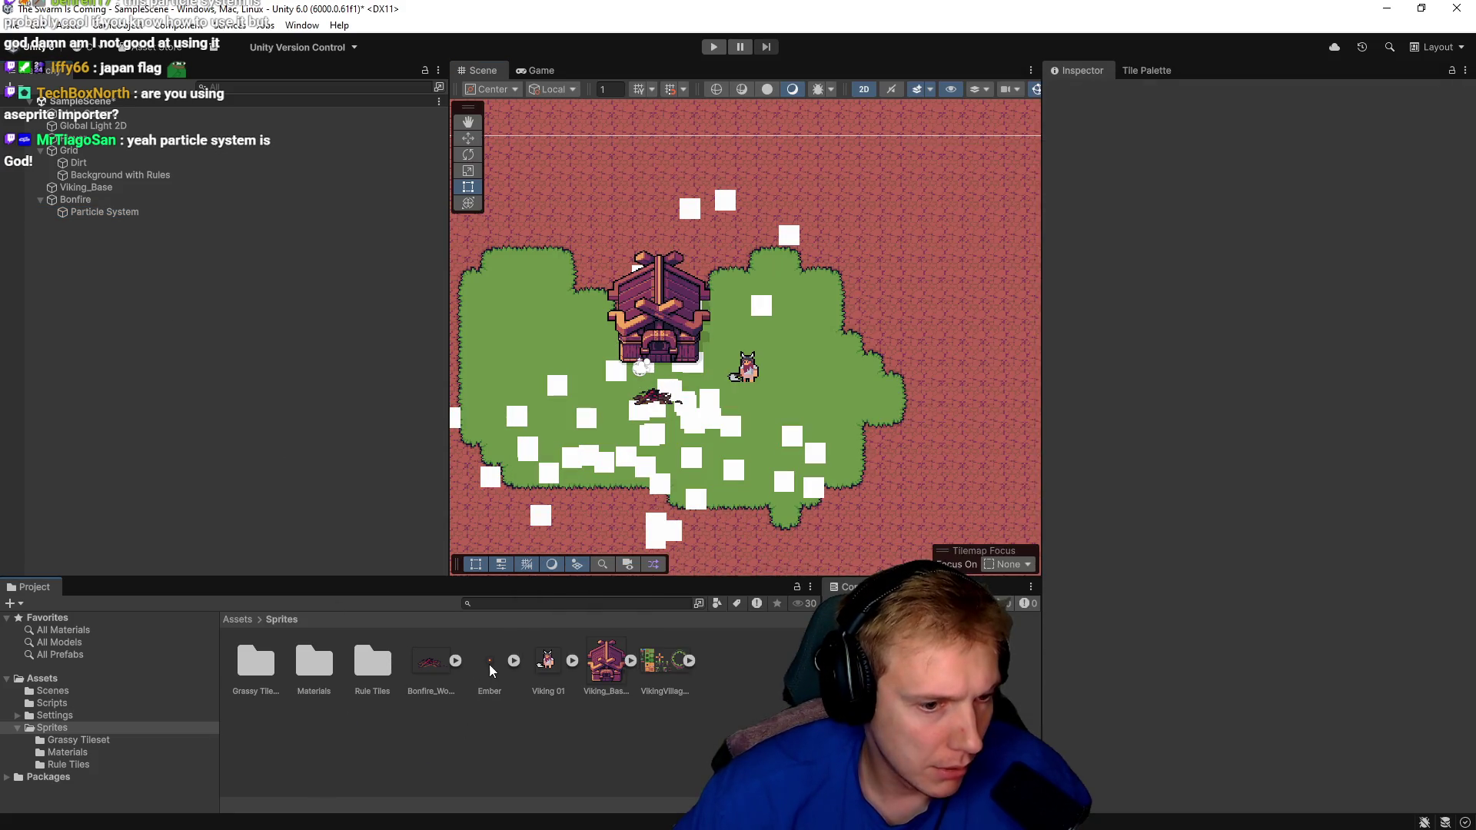
{"action": "left_click", "coordinate": [105, 212]}
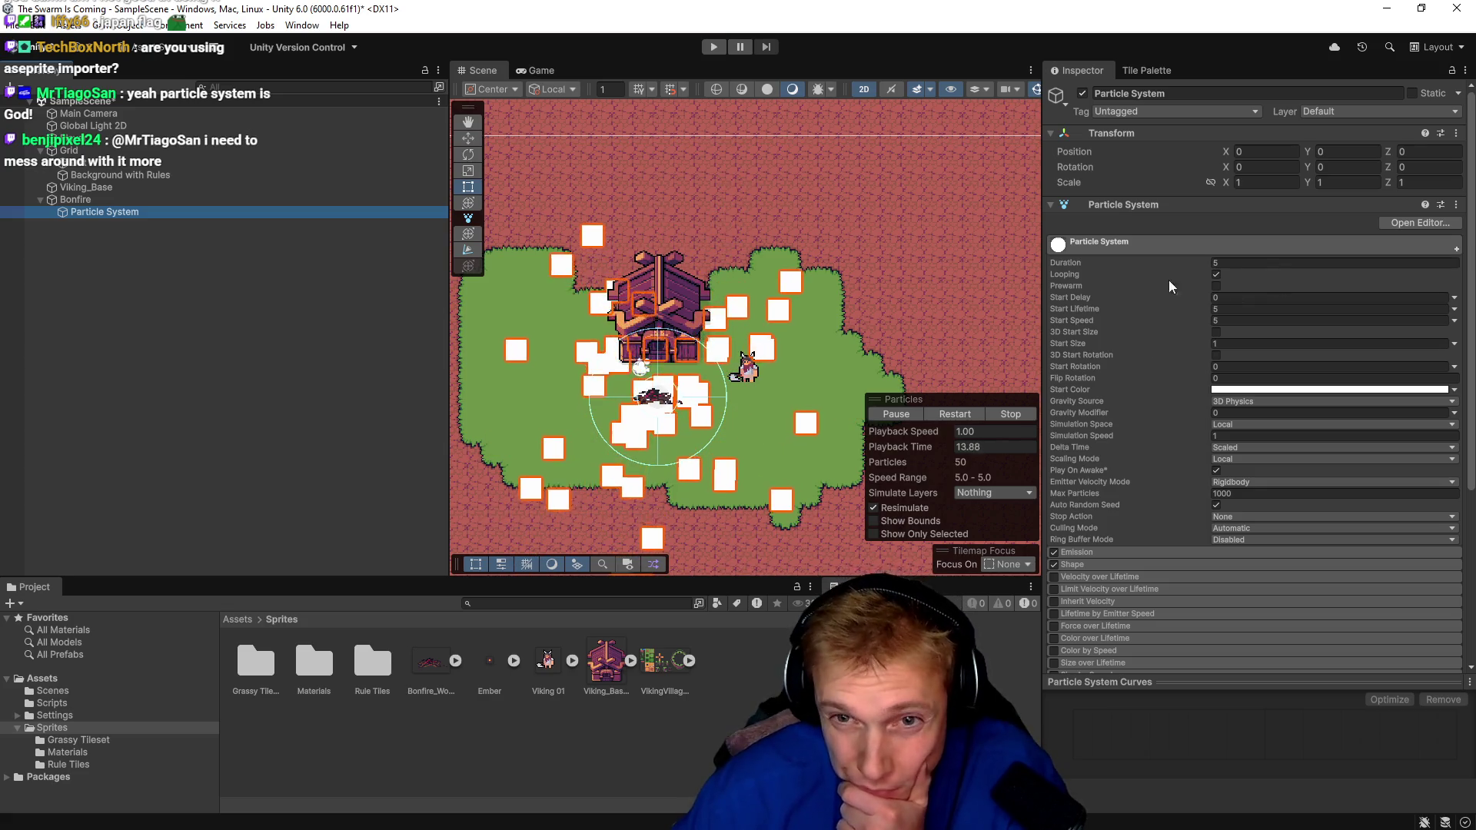
Expand the Particle System's Renderer module to reveal its Sprite-Lit-Default material.
{"action": "left_click", "coordinate": [1419, 221]}
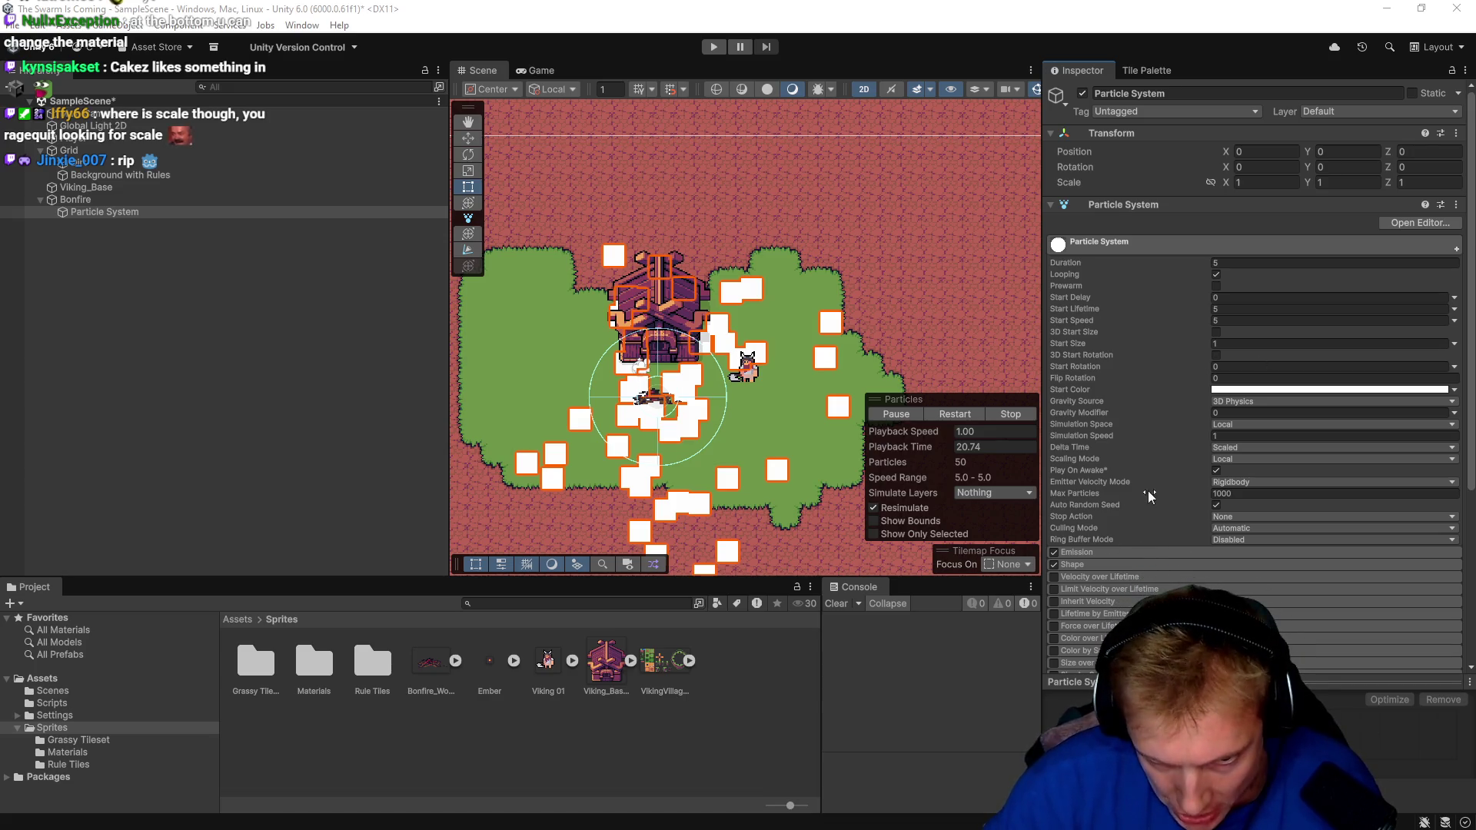
{"action": "scroll", "coordinate": [1114, 438], "scroll_direction": "down", "scroll_amount": 5}
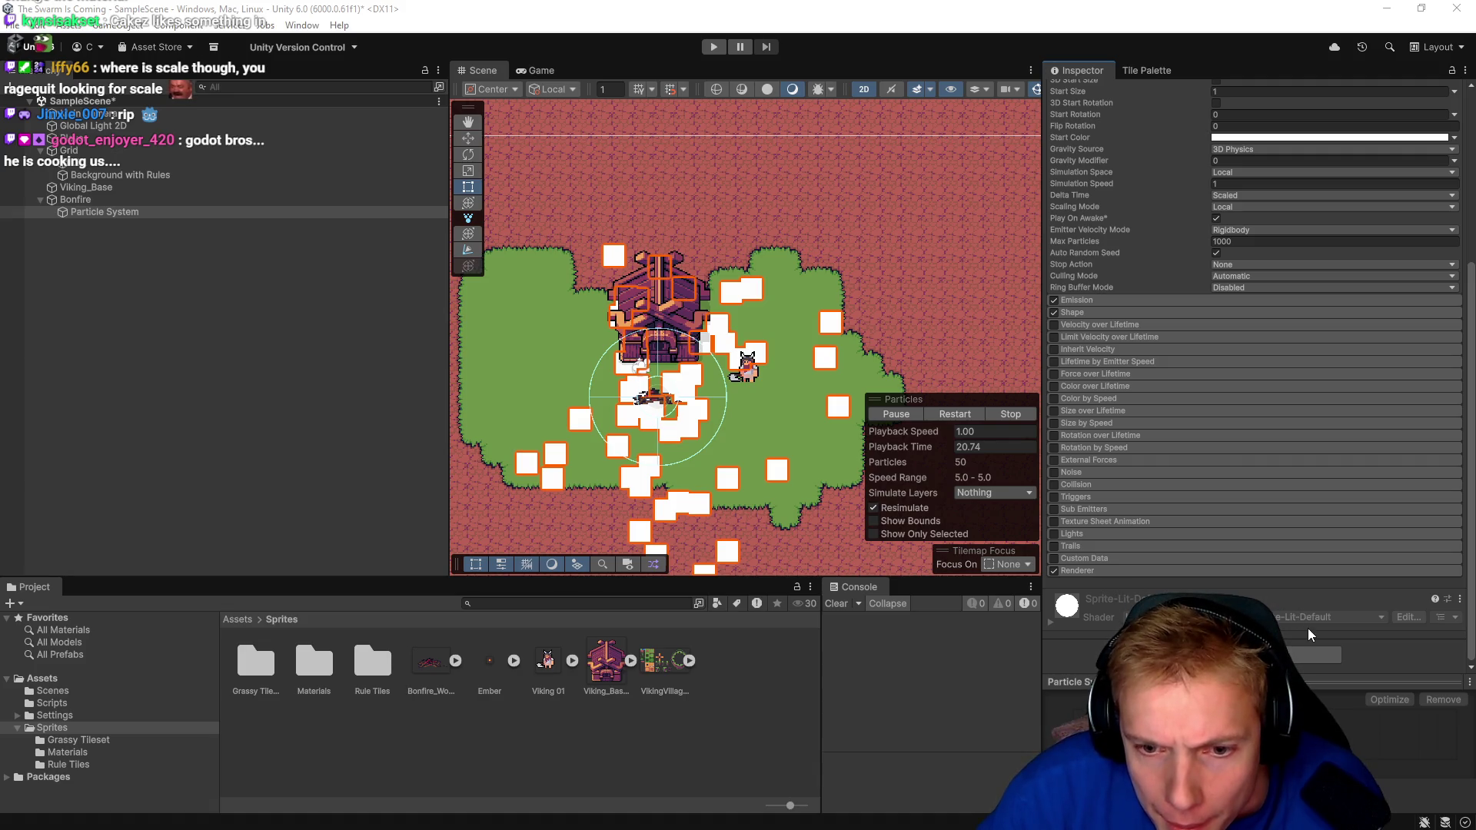
{"action": "left_click", "coordinate": [1084, 570]}
{"action": "scroll", "coordinate": [1125, 581], "scroll_direction": "down", "scroll_amount": 3}
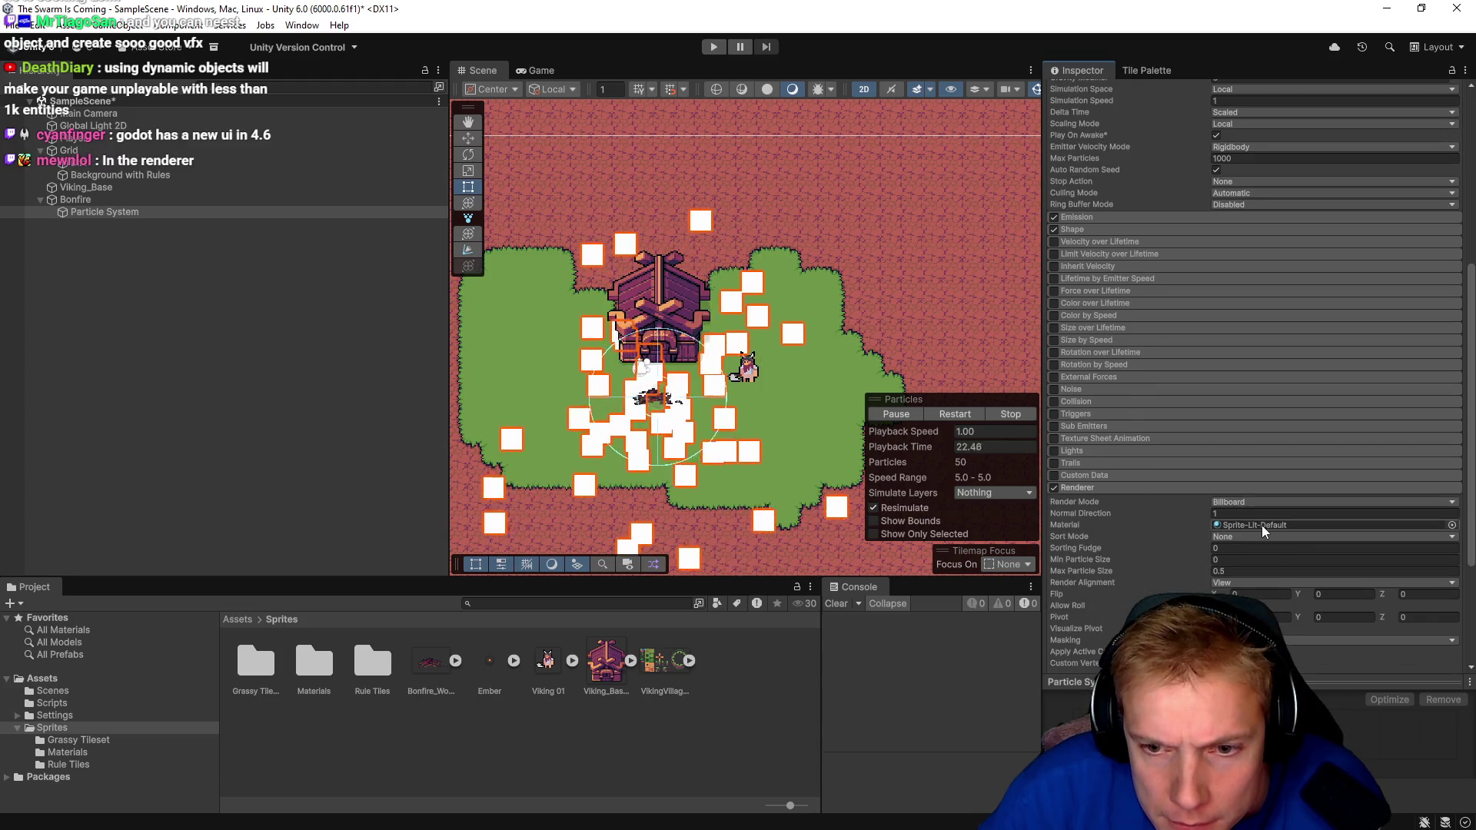
{"action": "left_click", "coordinate": [1451, 526]}
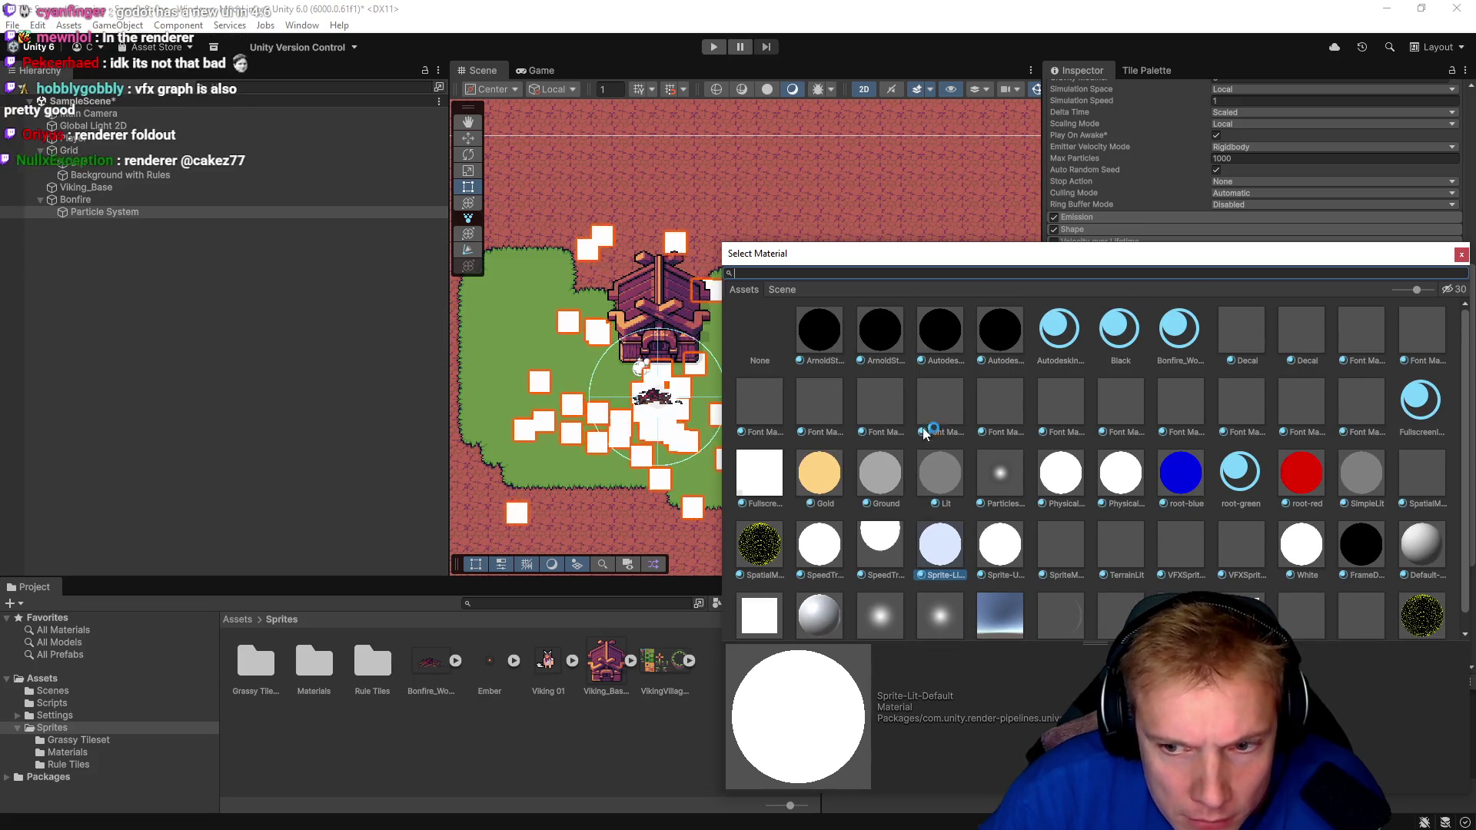
{"action": "left_click", "coordinate": [1461, 254]}
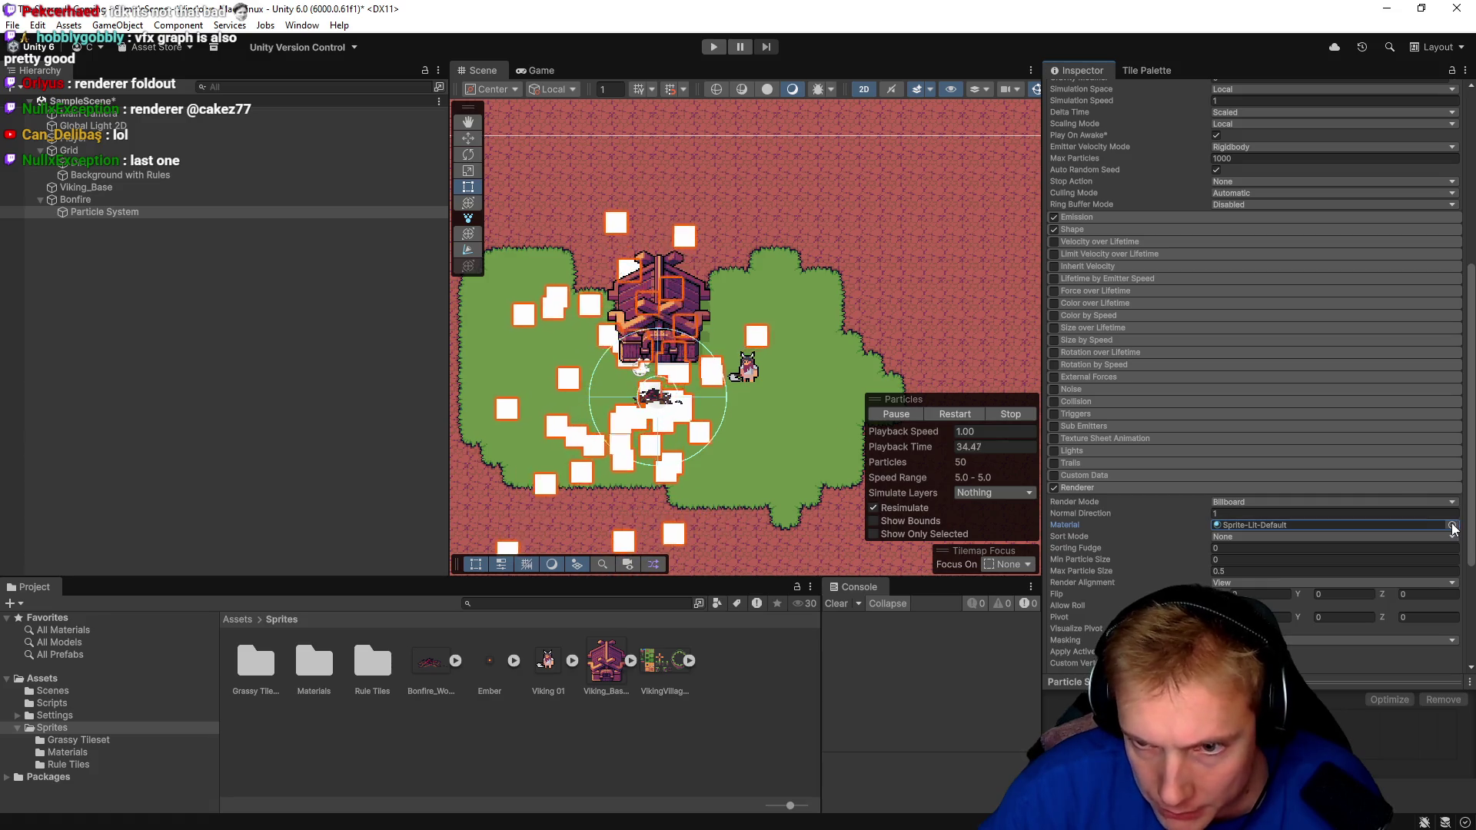
{"action": "scroll", "coordinate": [1076, 593], "scroll_direction": "down", "scroll_amount": 5}
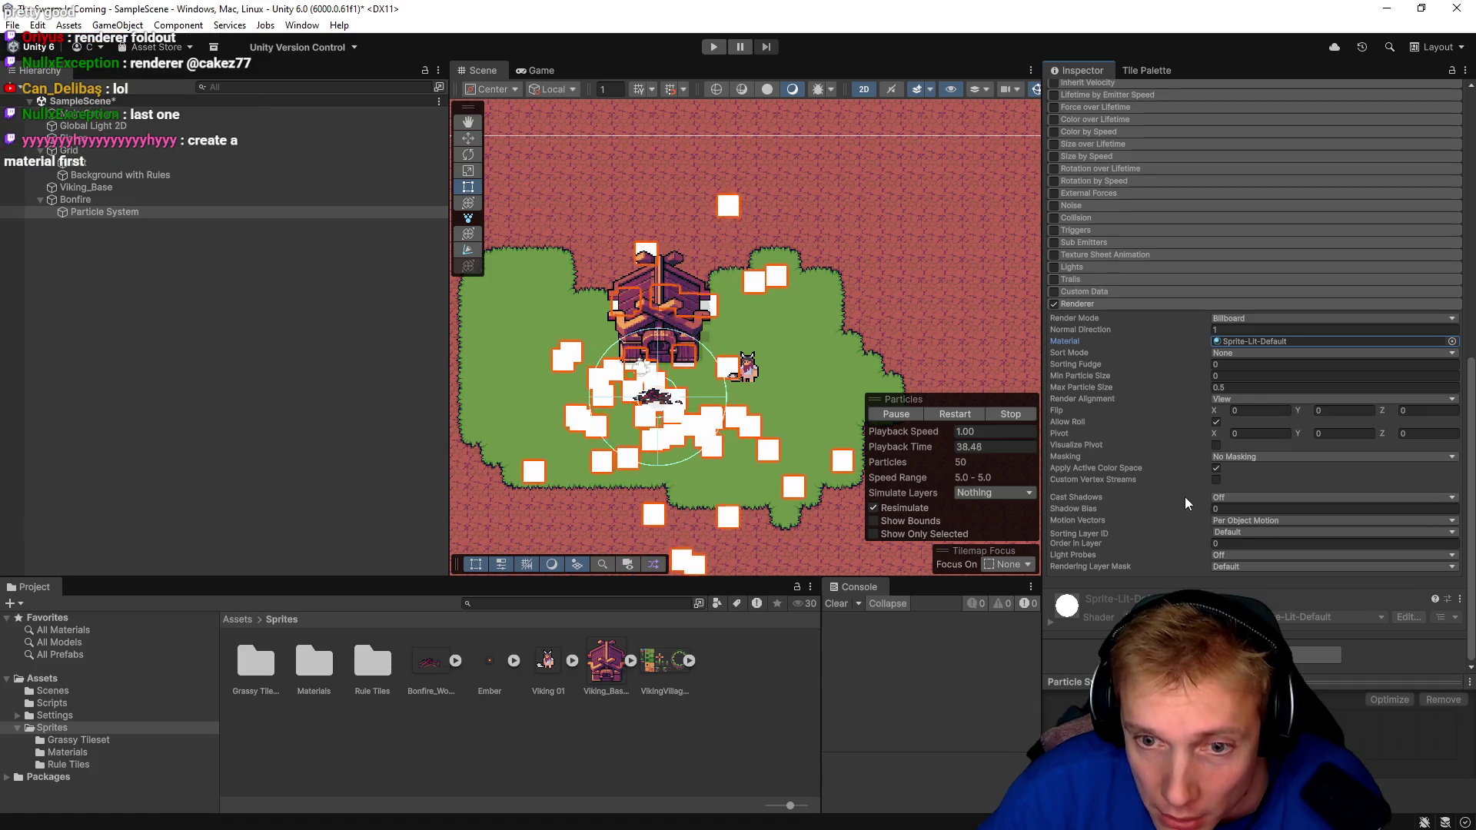
{"action": "scroll", "coordinate": [1119, 505], "scroll_direction": "up", "scroll_amount": 1}
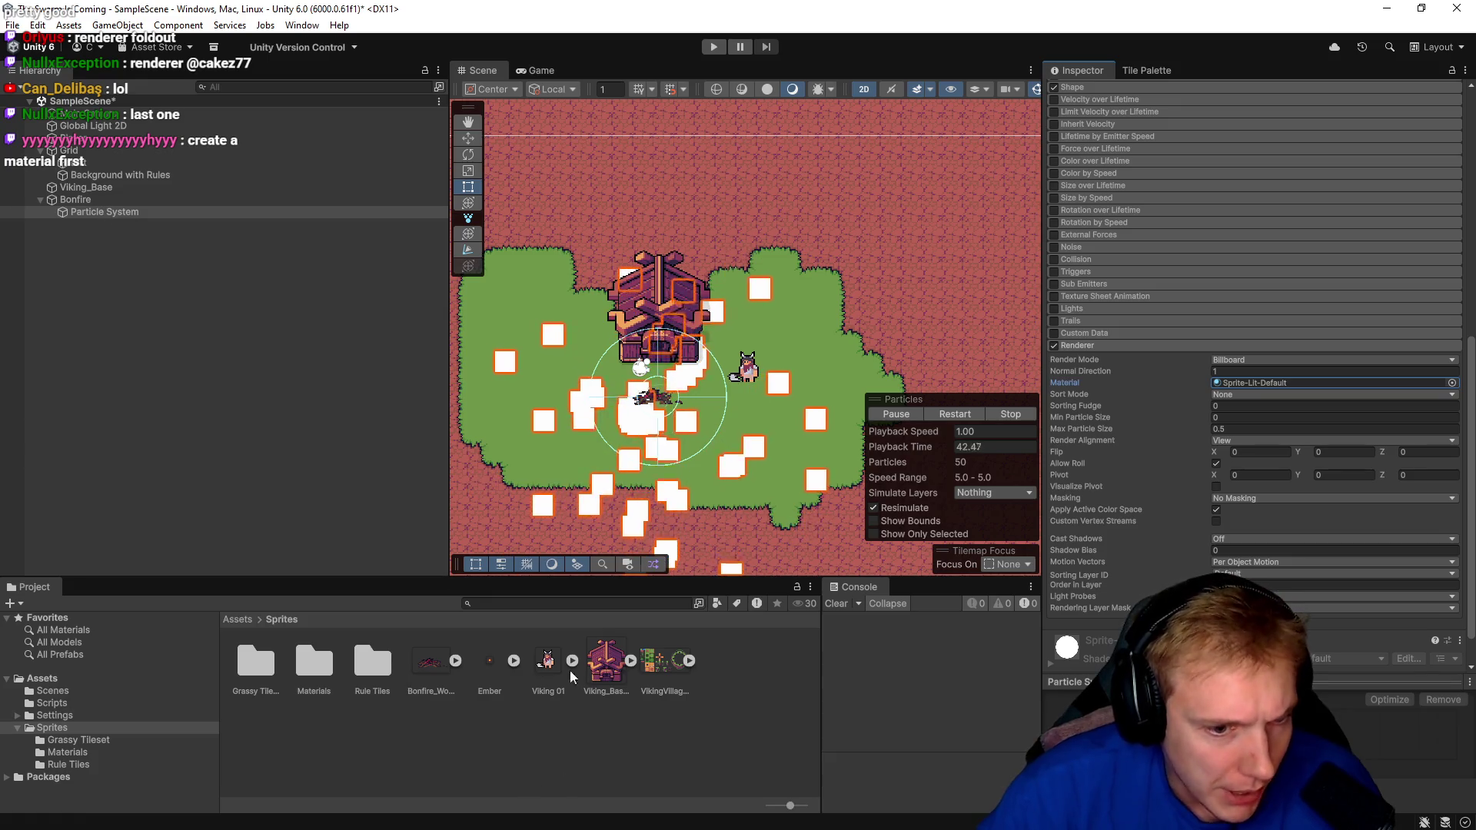
{"action": "left_click_drag", "start_coordinate": [484, 661], "coordinate": [1266, 380]}
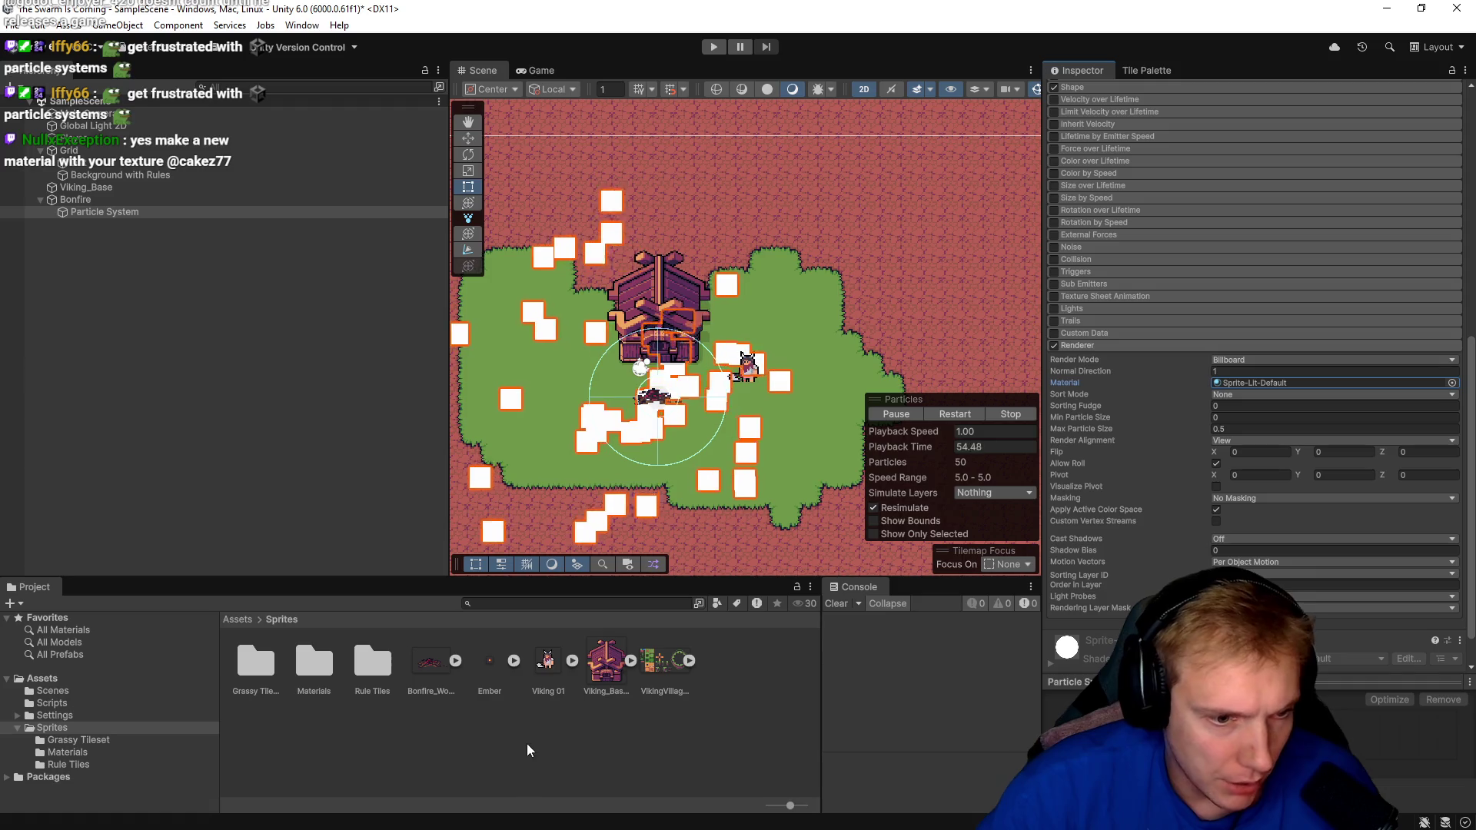
Remove the Bonfire_Wood material from Sprites/Materials, confirming the deletion.
{"action": "double_click", "coordinate": [316, 661]}
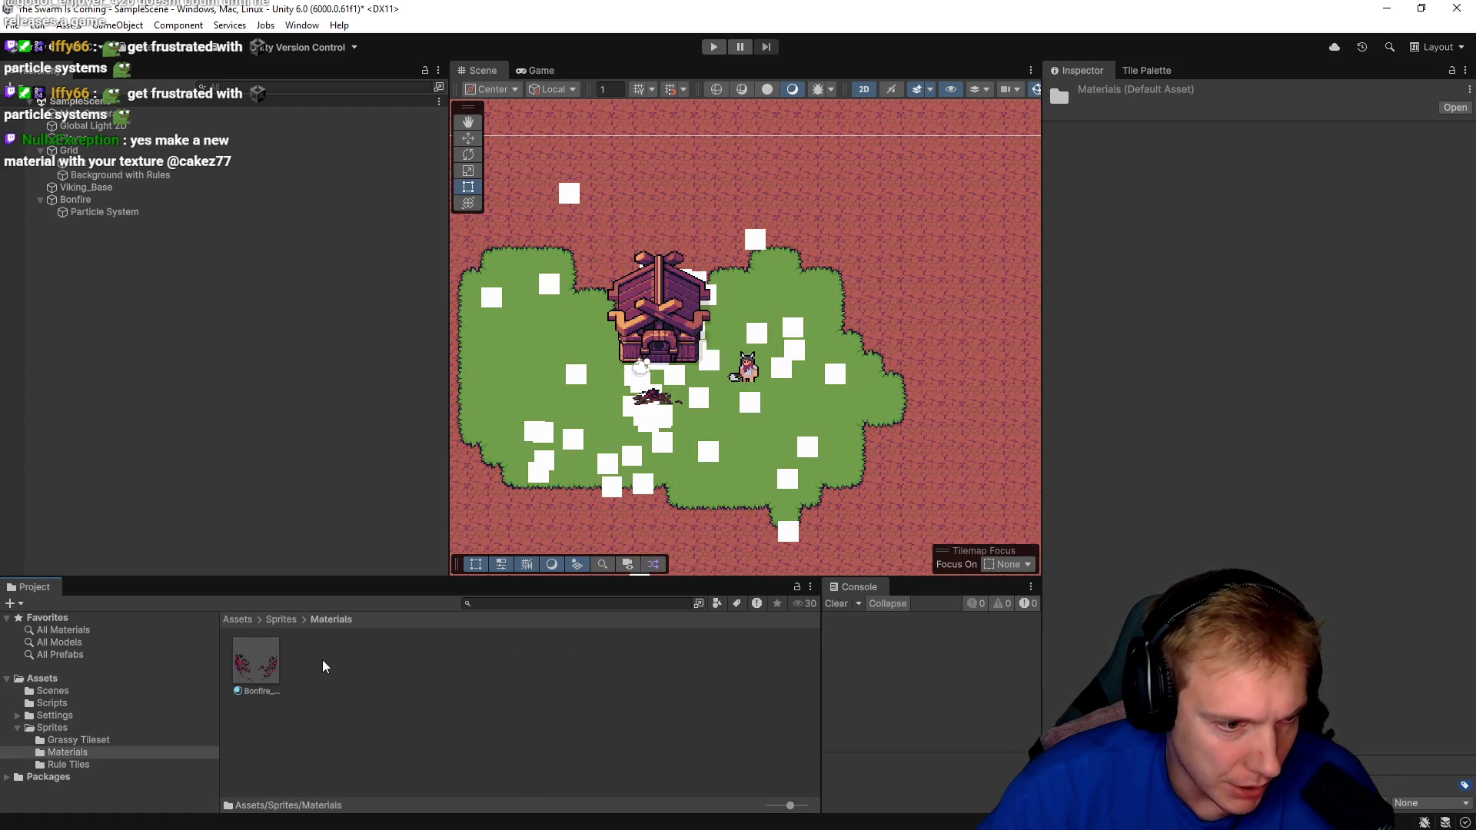
{"action": "left_click", "coordinate": [247, 671]}
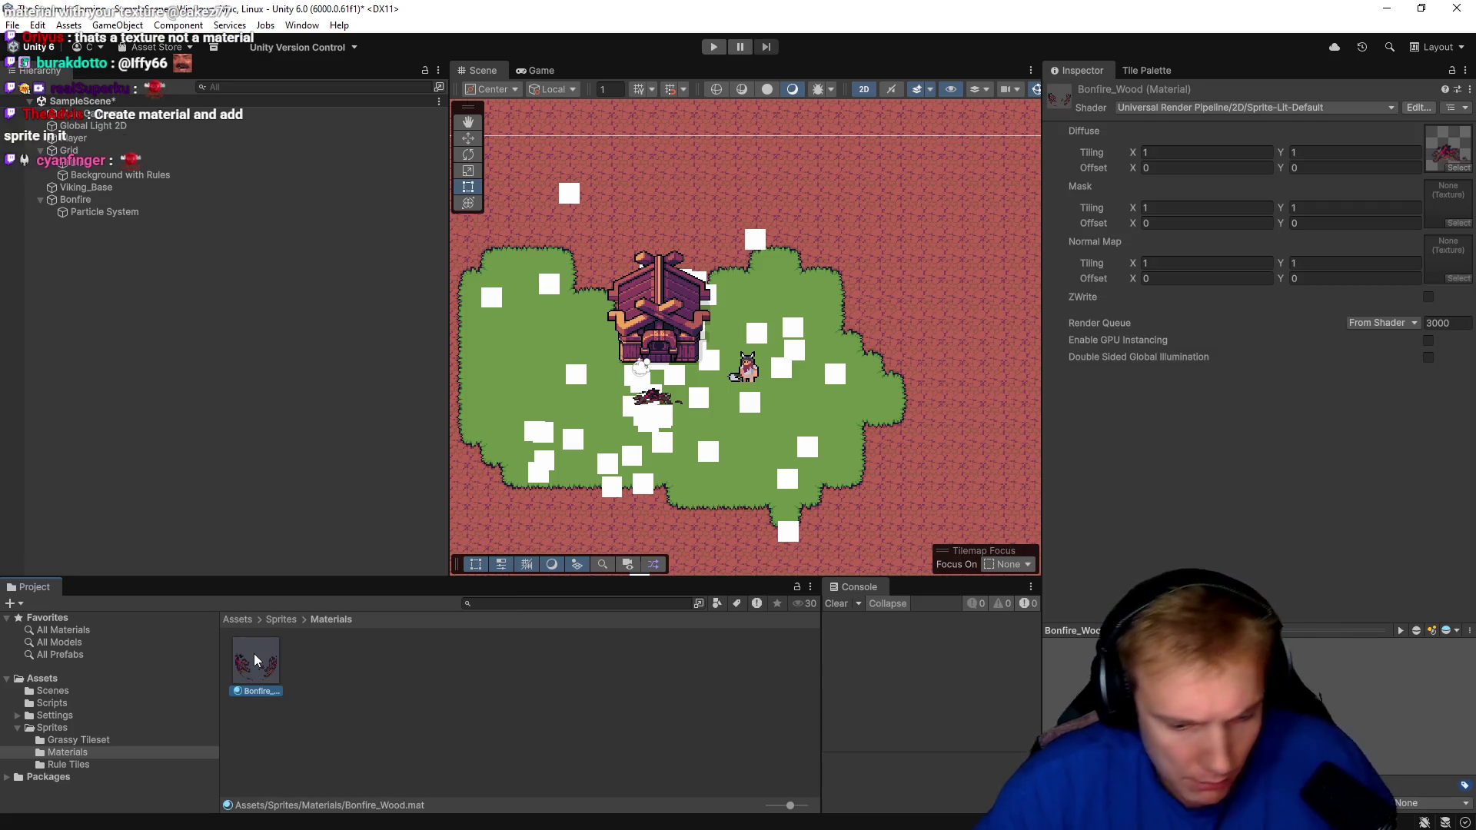
{"action": "key", "text": "Delete"}
{"action": "left_click", "coordinate": [763, 451]}
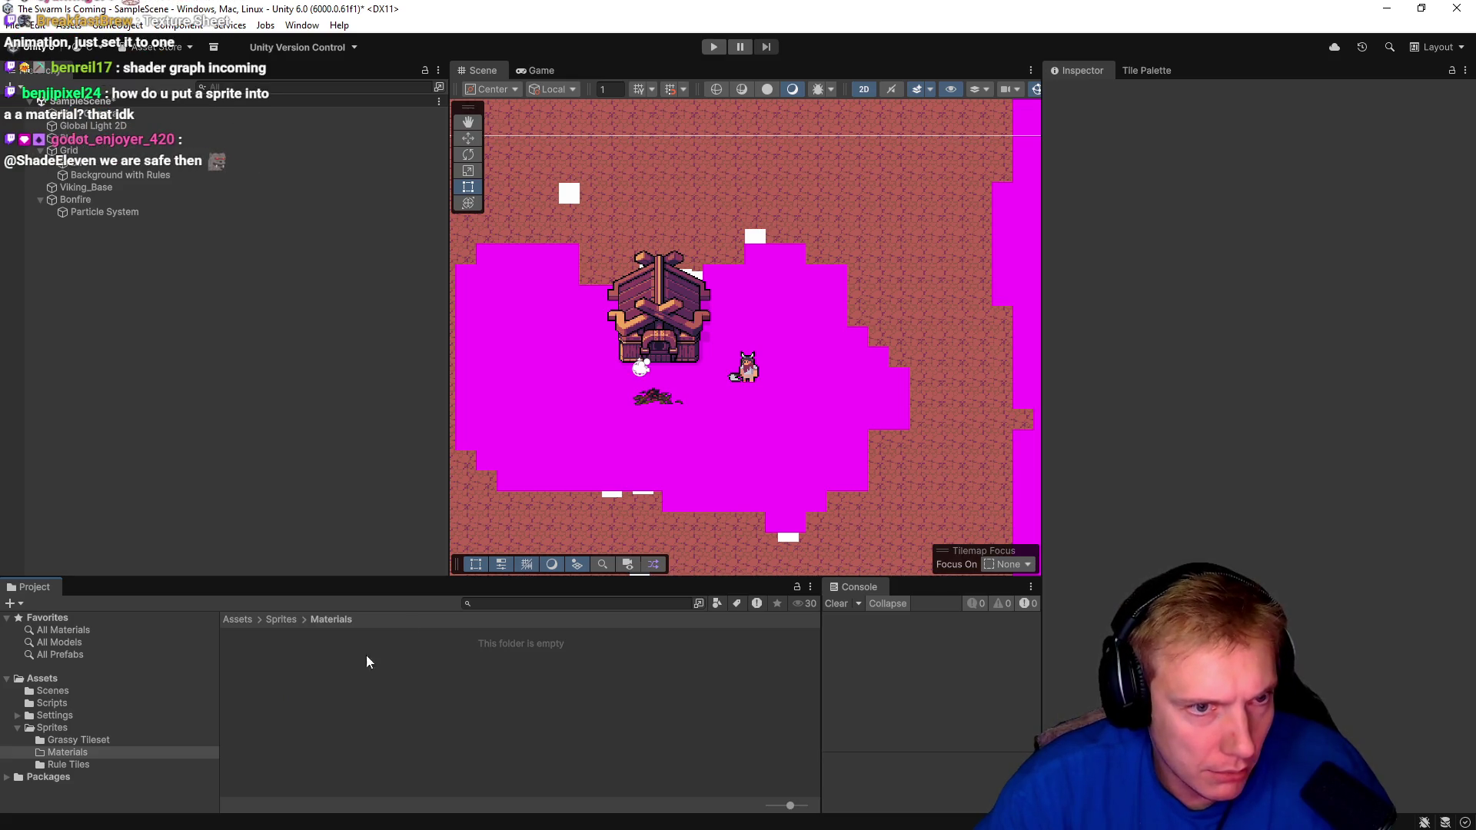
Play the scene briefly, cancel closing the editor, and stop playback.
{"action": "scroll", "coordinate": [534, 242], "scroll_direction": "down", "scroll_amount": 3}
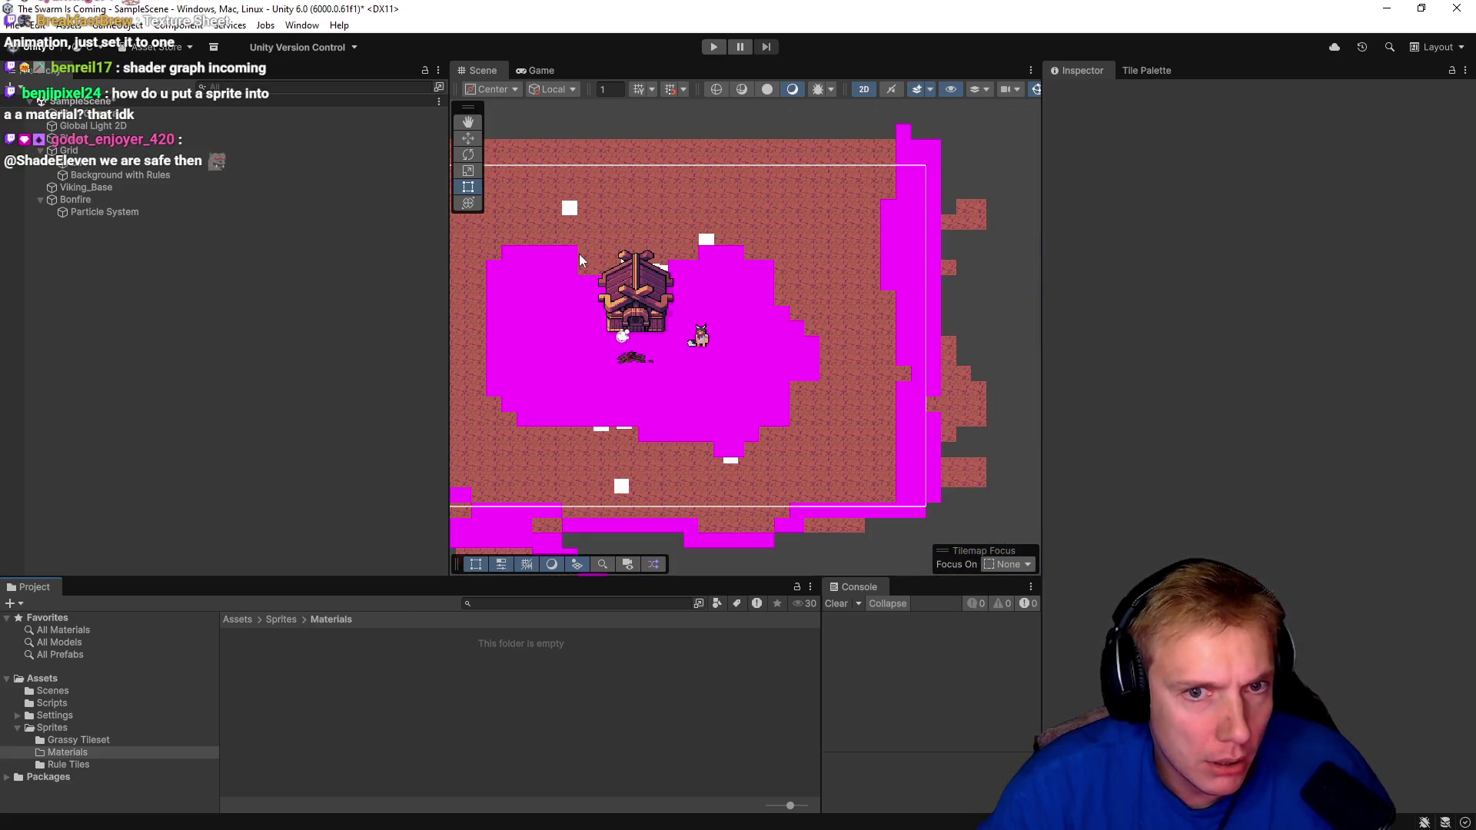
{"action": "scroll", "coordinate": [575, 264], "scroll_direction": "up", "scroll_amount": 1}
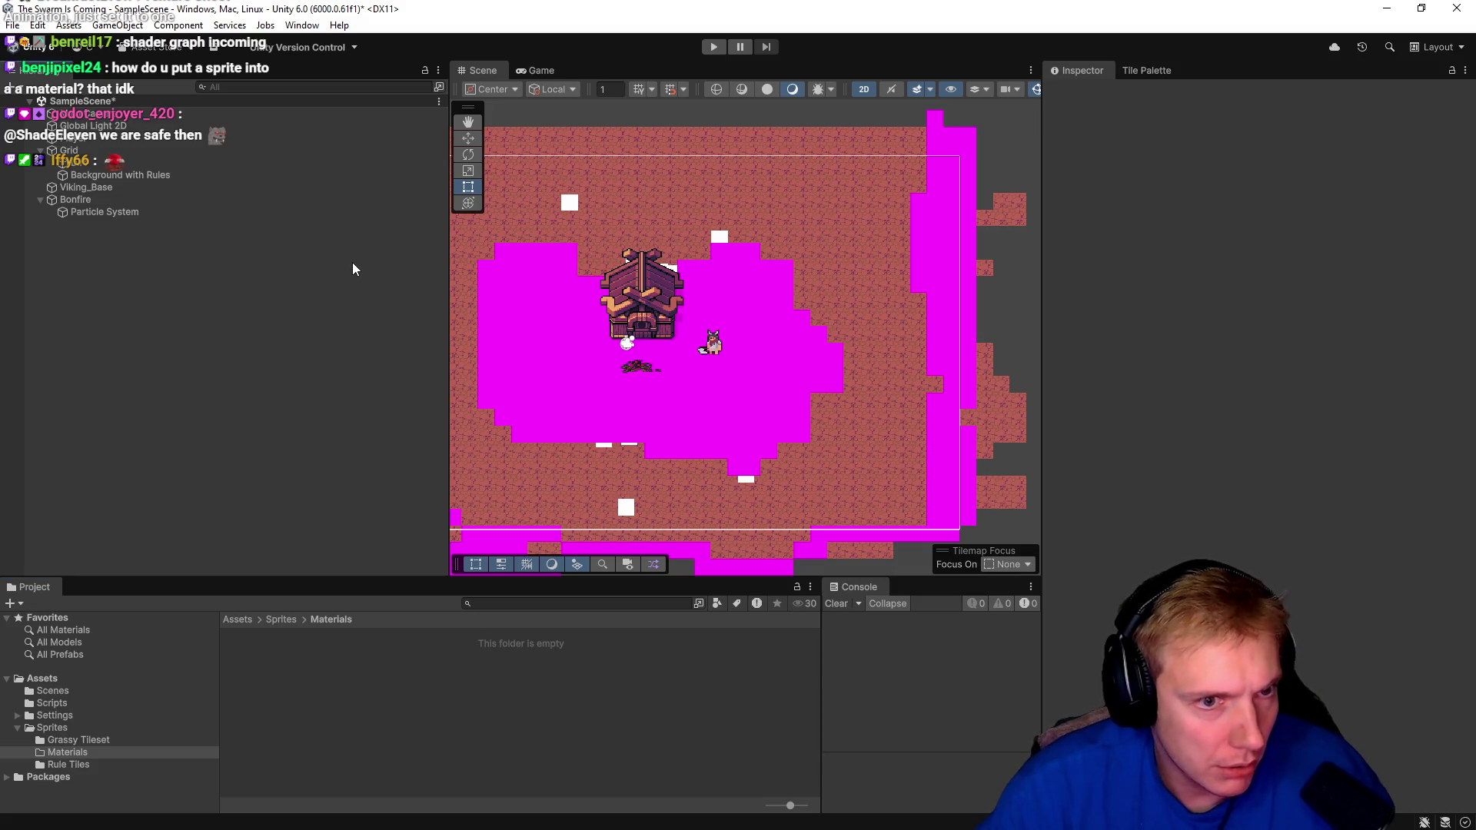
{"action": "left_click", "coordinate": [33, 25]}
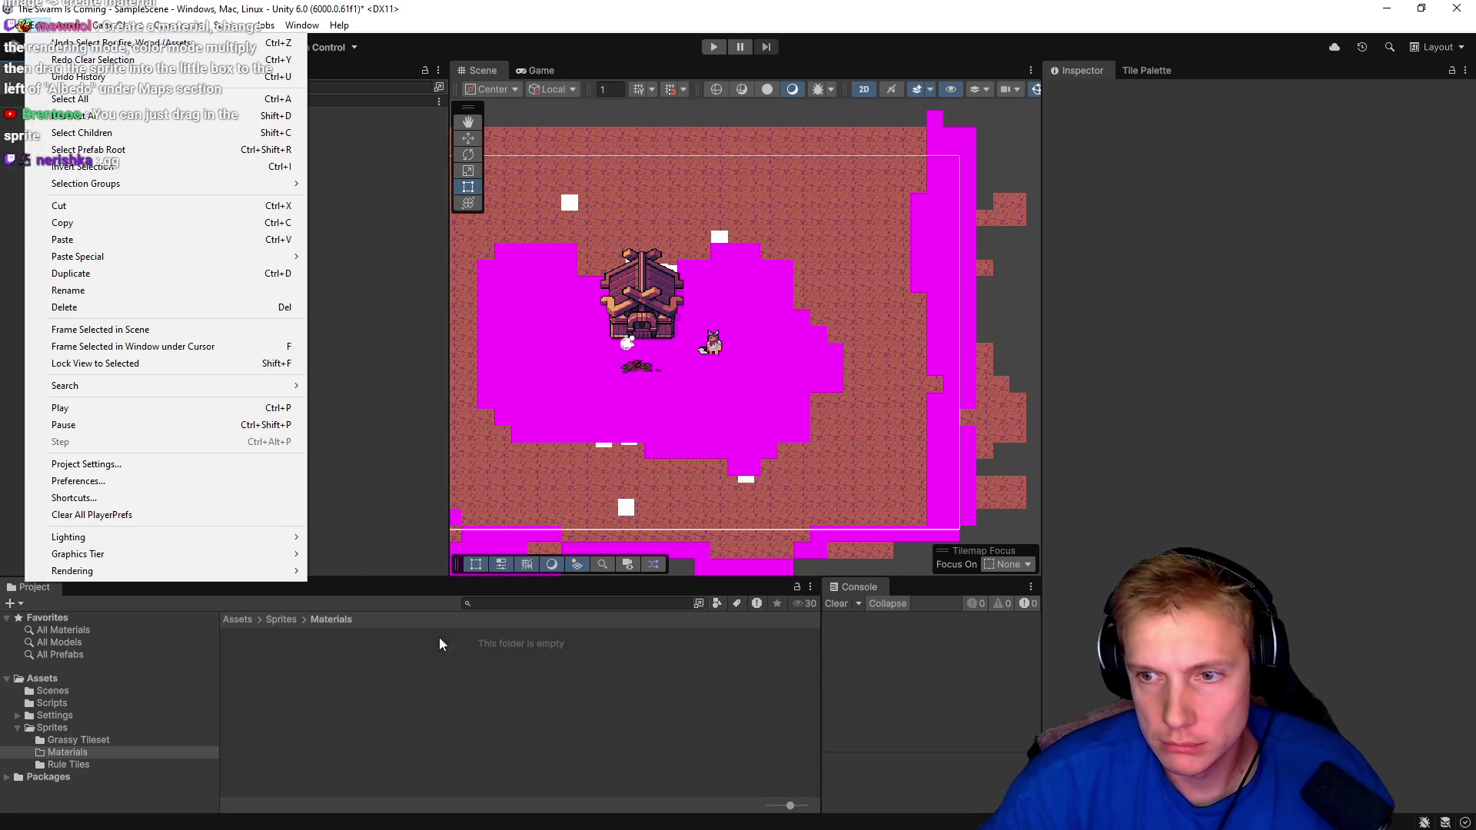
{"action": "left_click", "coordinate": [497, 698]}
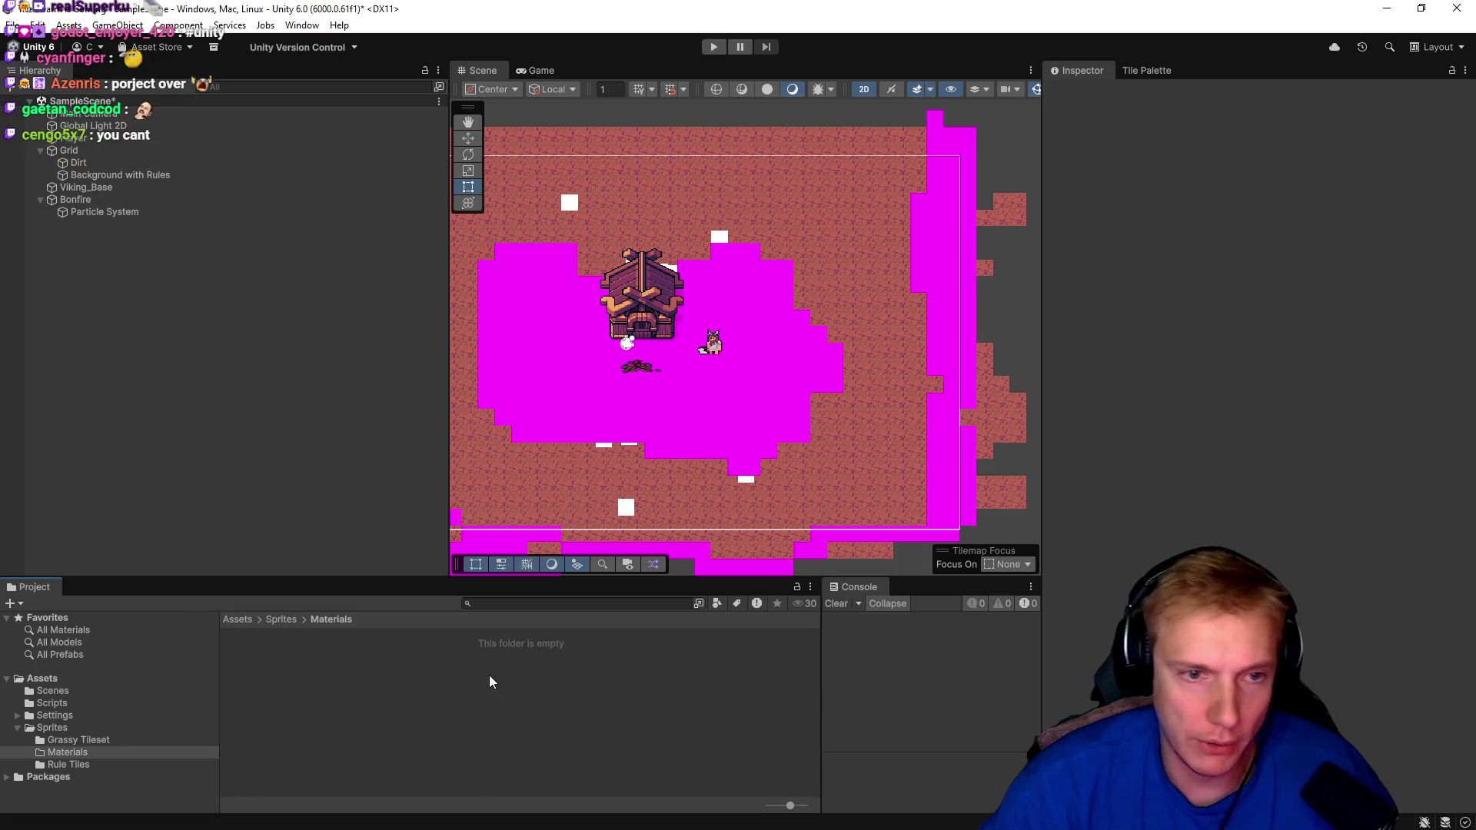
{"action": "left_click", "coordinate": [710, 50]}
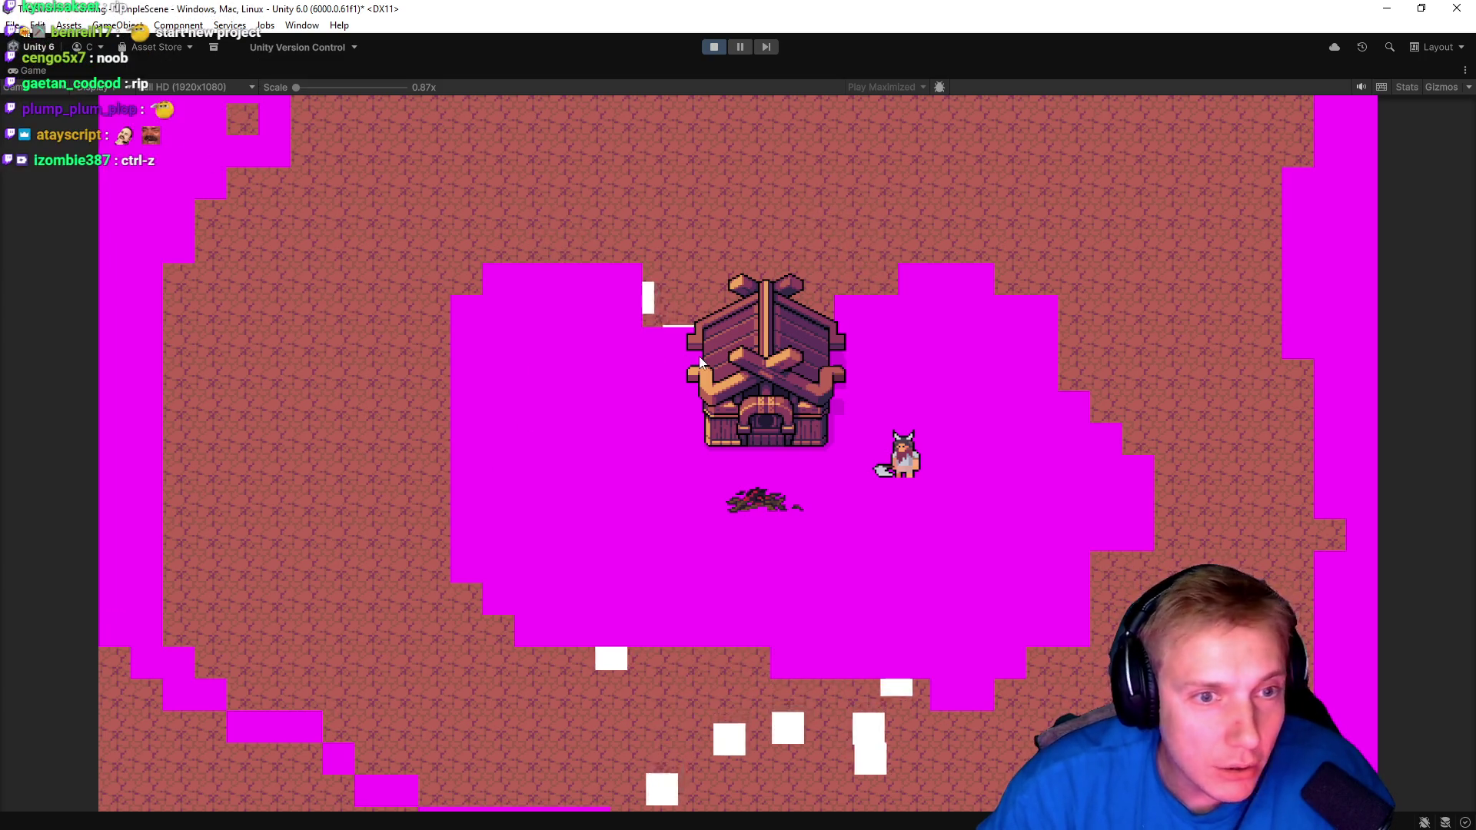
{"action": "left_click", "coordinate": [1456, 11]}
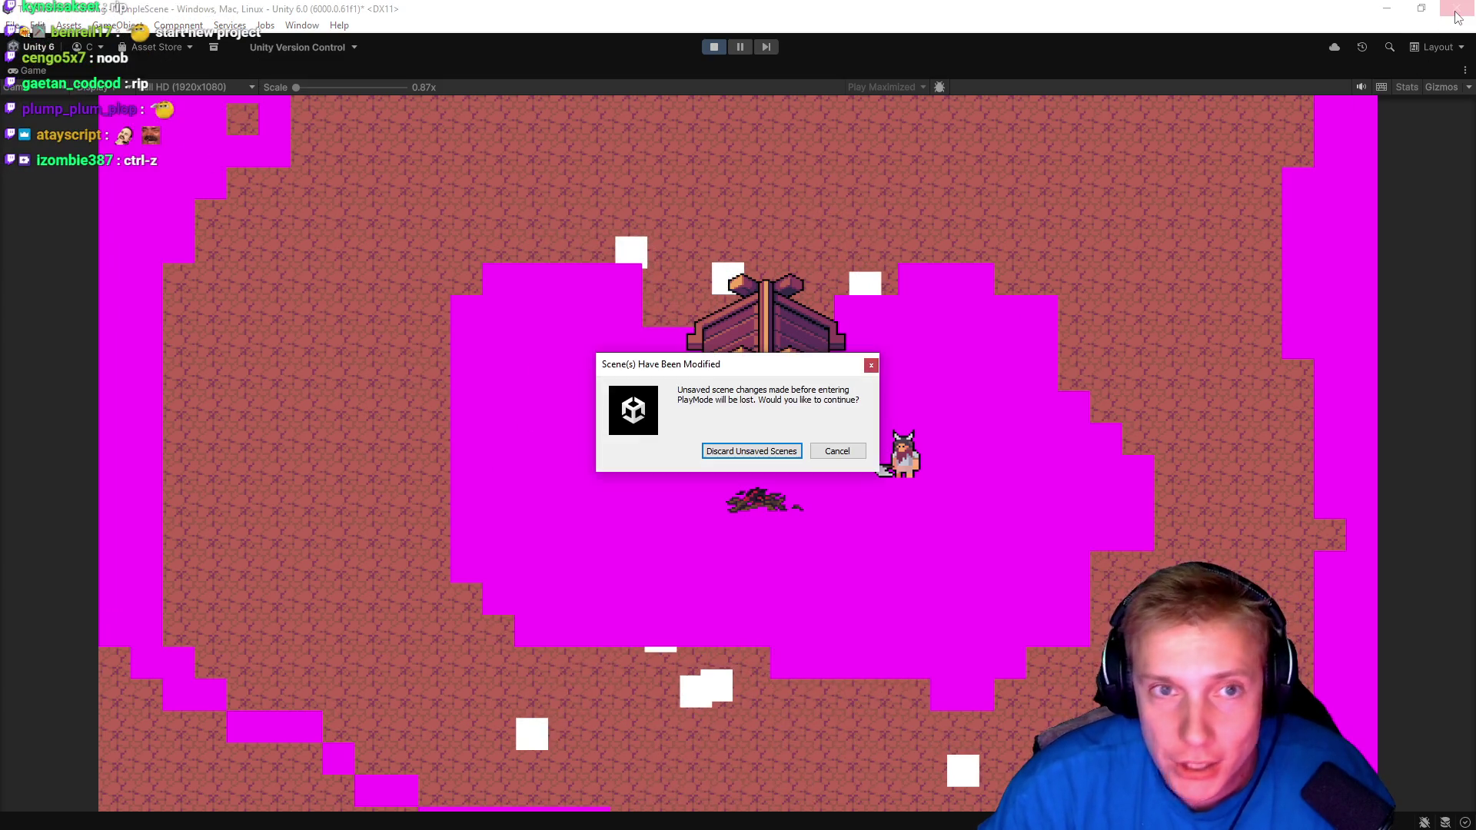
{"action": "left_click", "coordinate": [838, 452]}
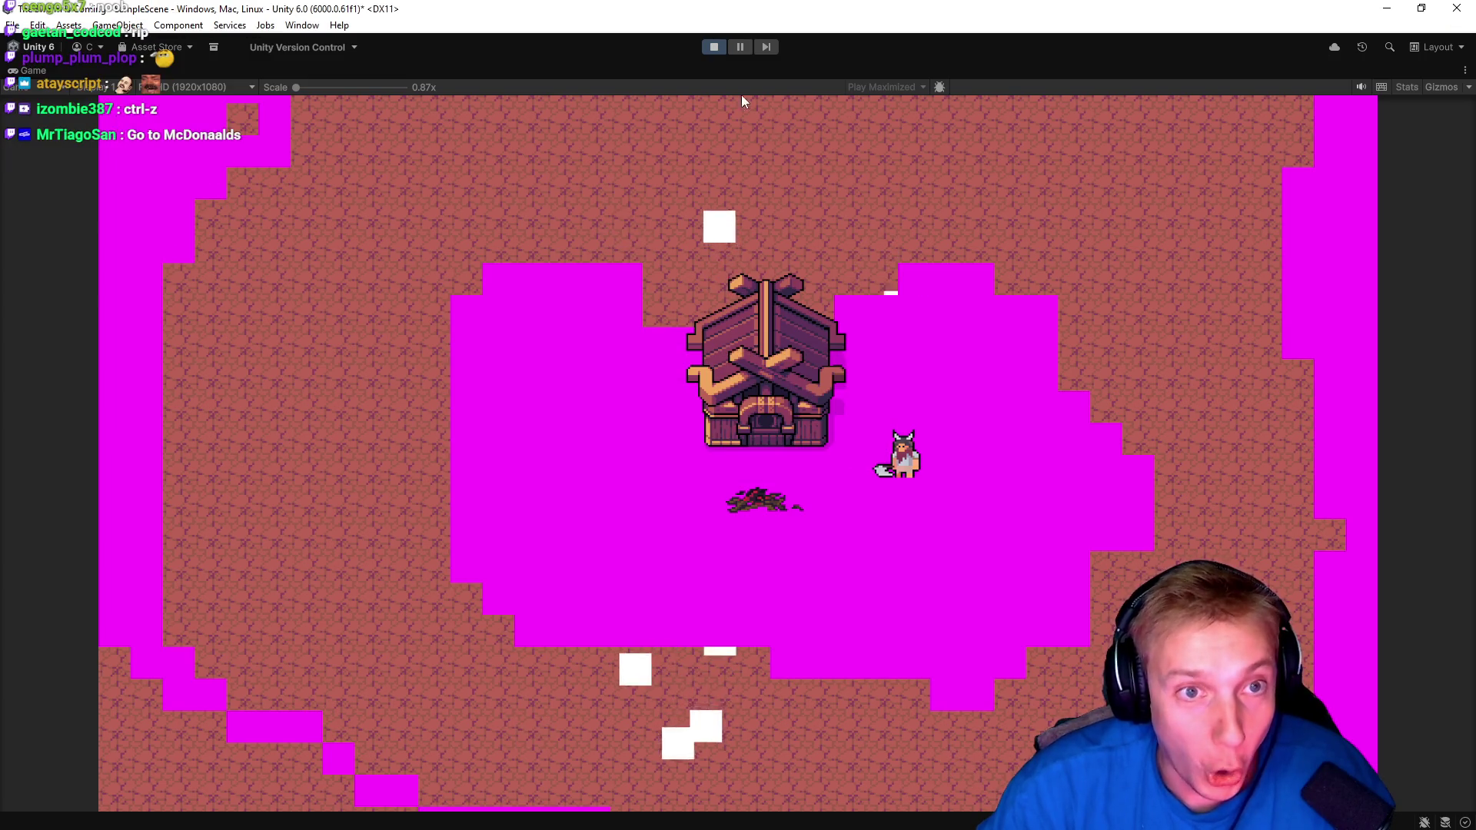
{"action": "left_click", "coordinate": [718, 45]}
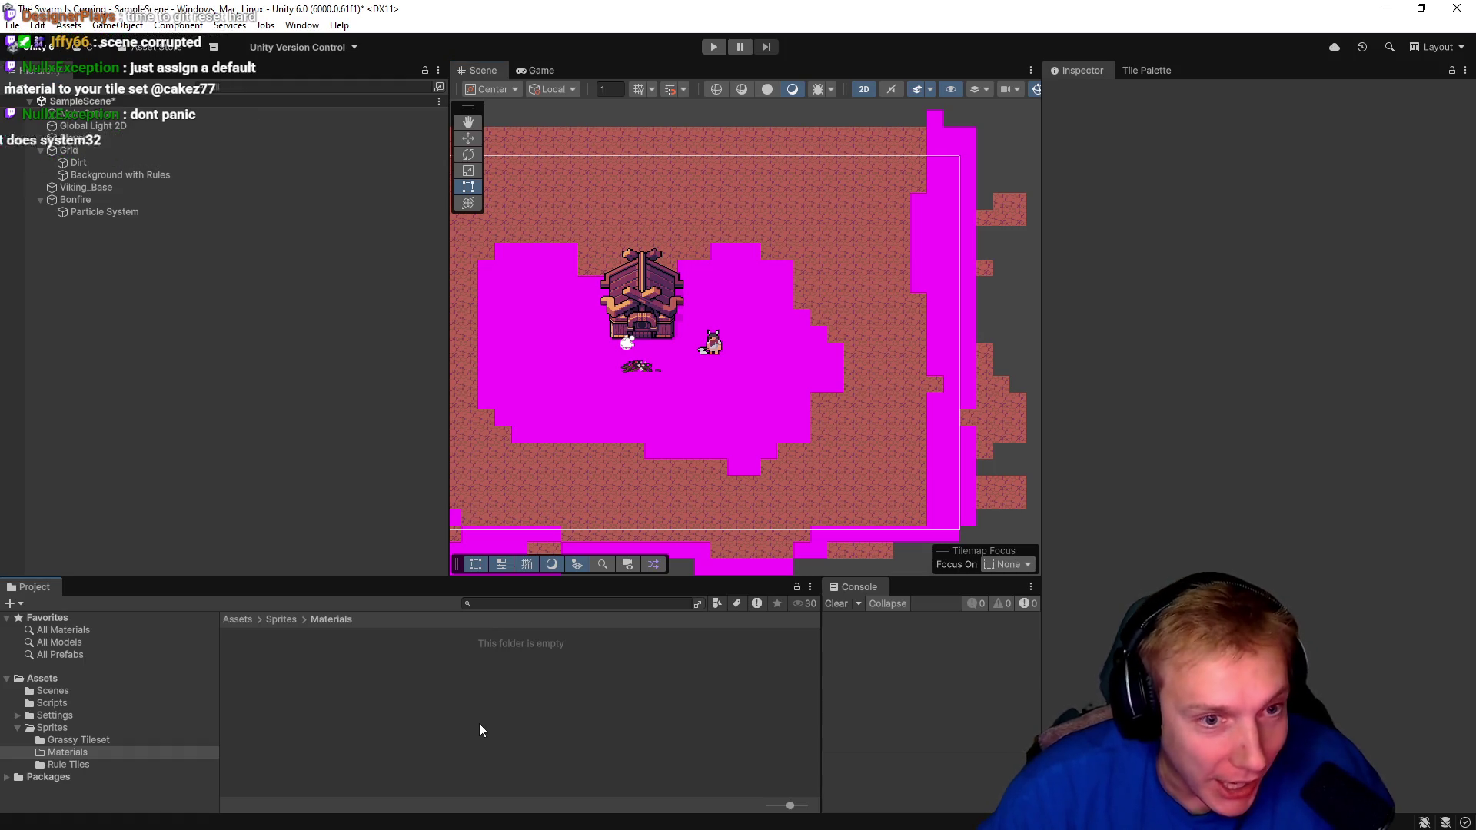
Deselect the particle system and open the now-empty Sprites/Materials folder.
{"action": "left_click", "coordinate": [638, 420]}
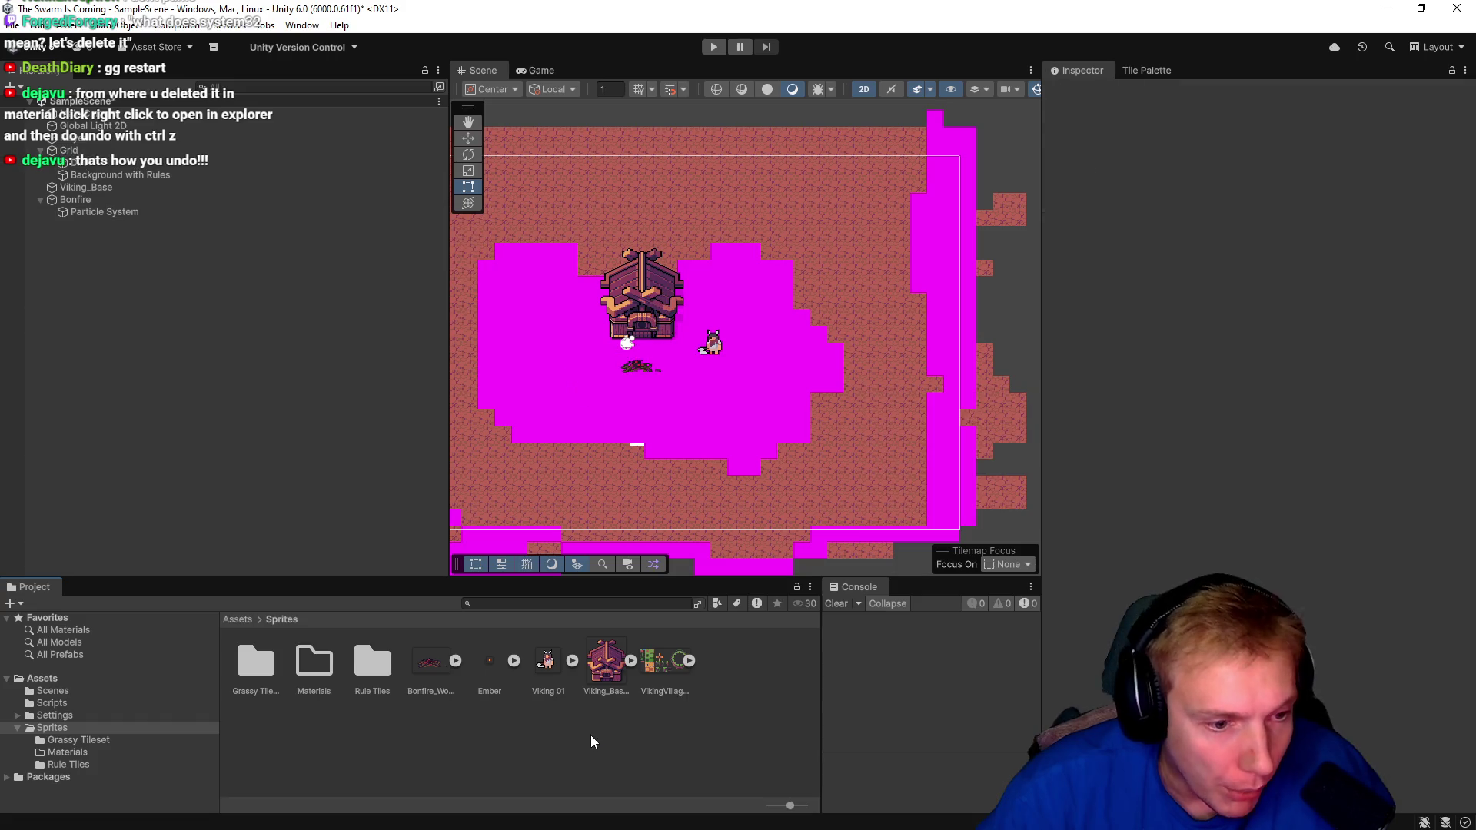
{"action": "double_click", "coordinate": [329, 667]}
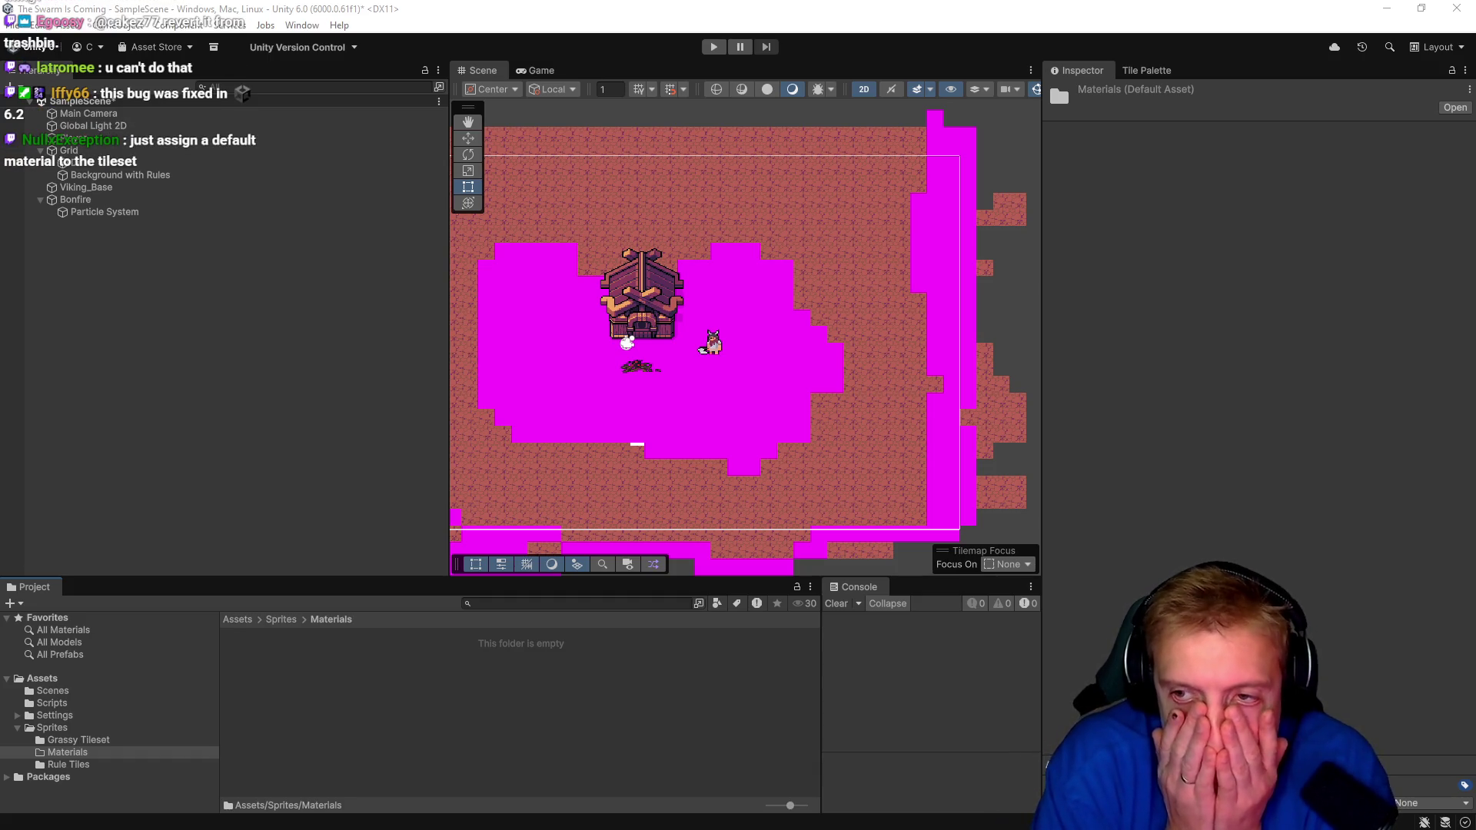
{"action": "key", "text": "alt+Tab"}
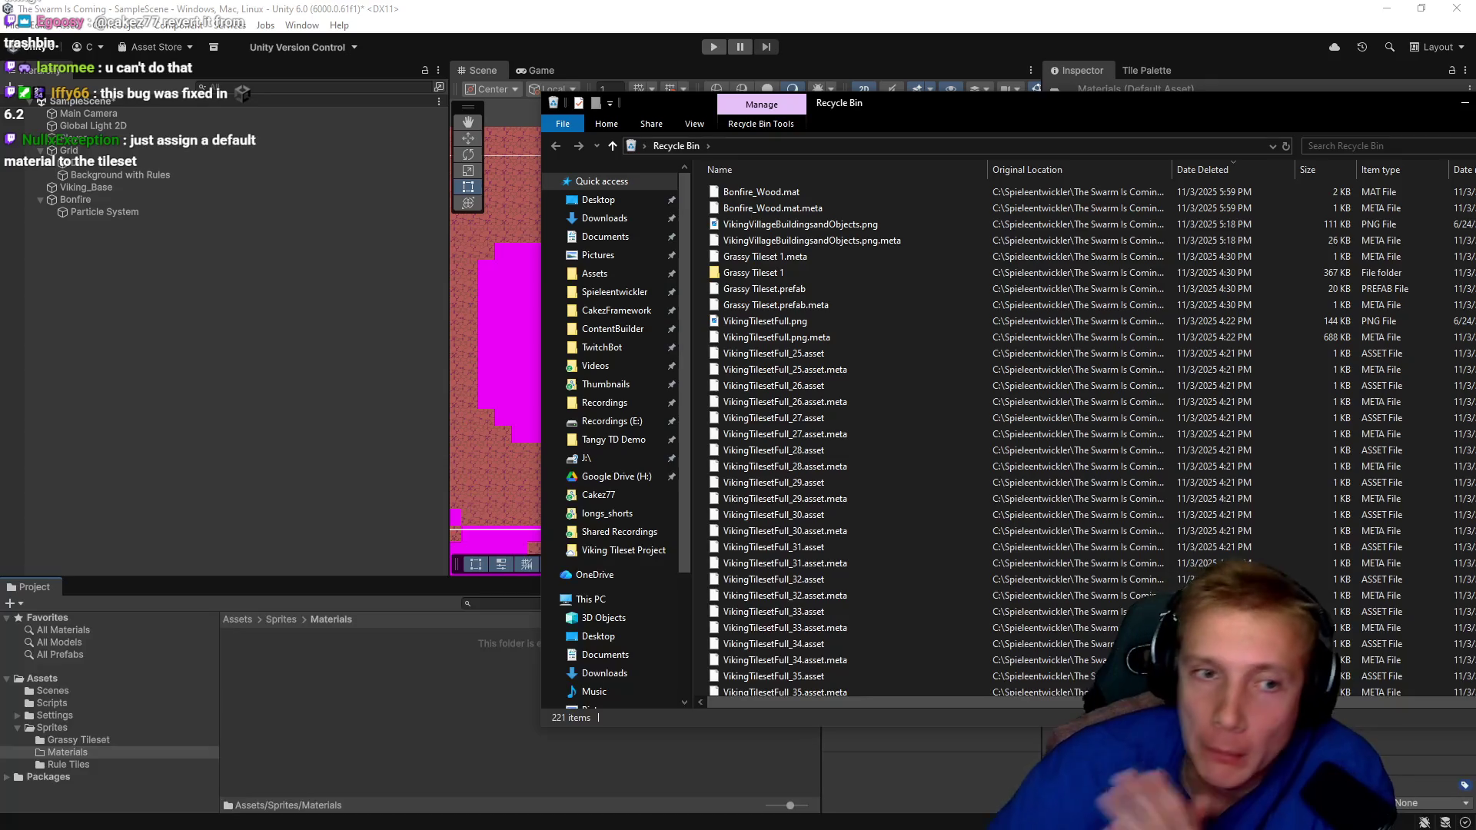
Restore Bonfire_Wood.mat and Bonfire_Wood.mat.meta from the Recycle Bin, then close Explorer.
{"action": "right_click", "coordinate": [745, 194]}
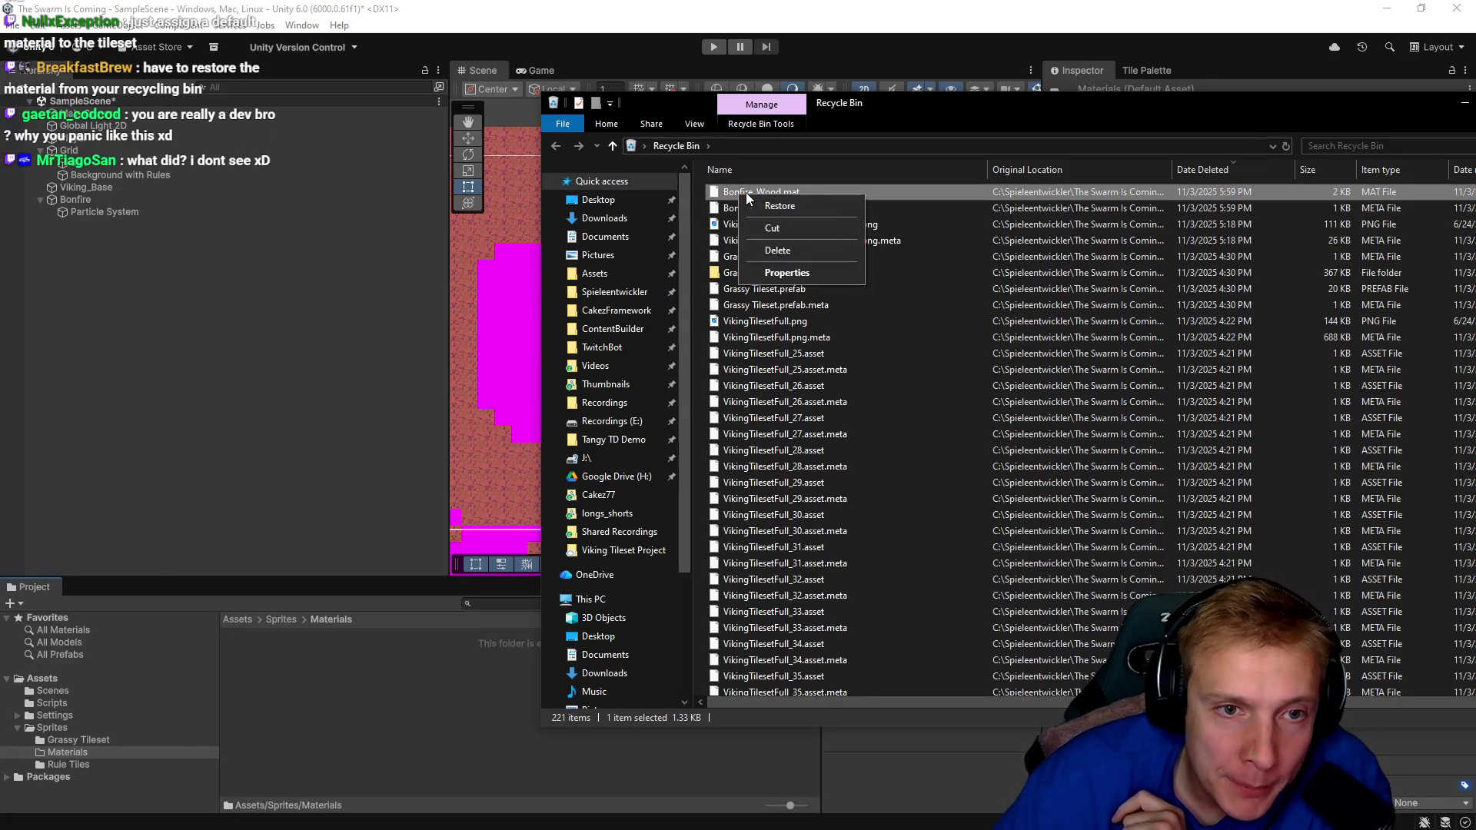
{"action": "key", "text": "Escape"}
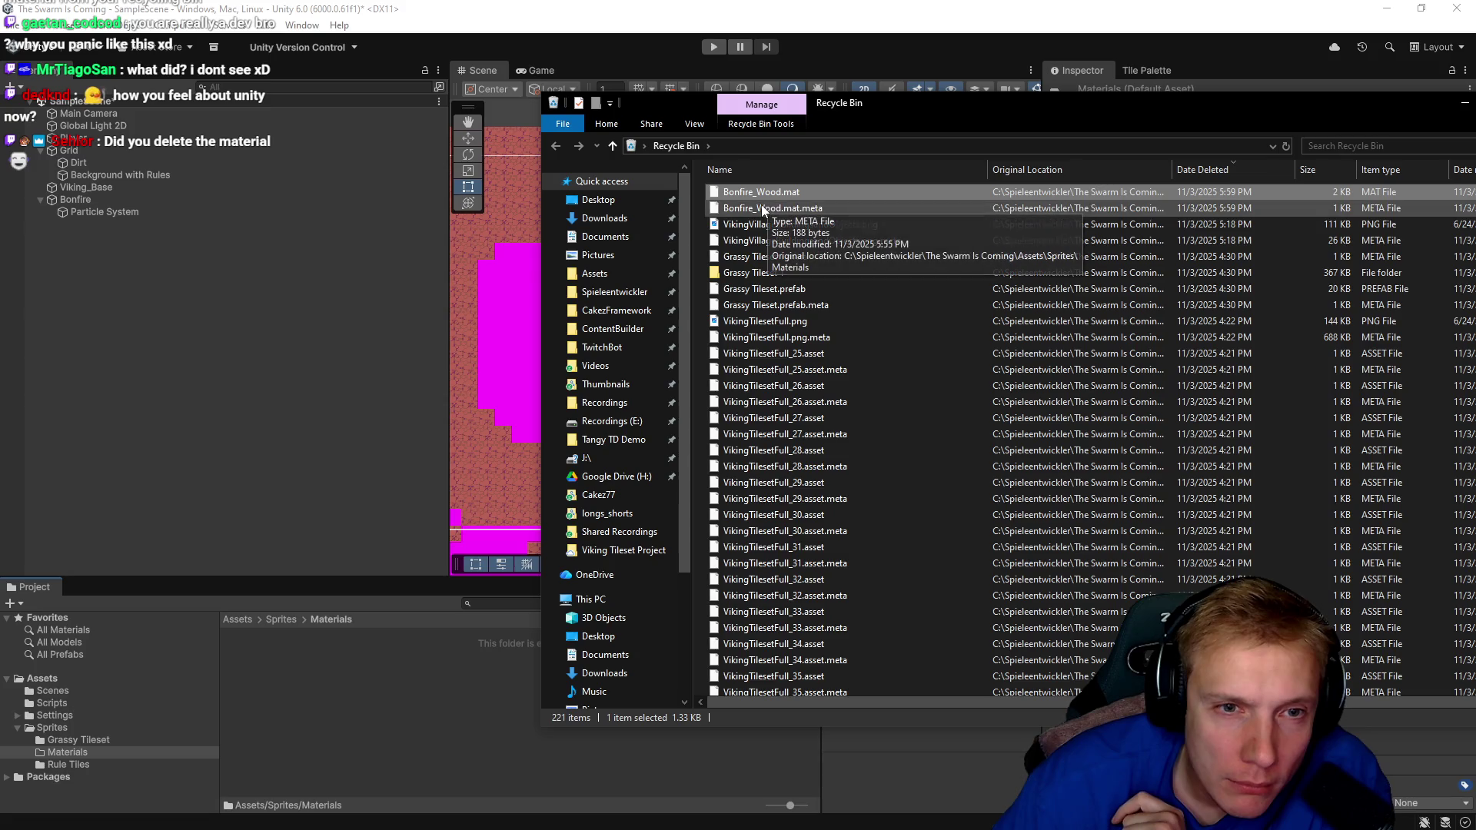
{"action": "right_click", "coordinate": [749, 193]}
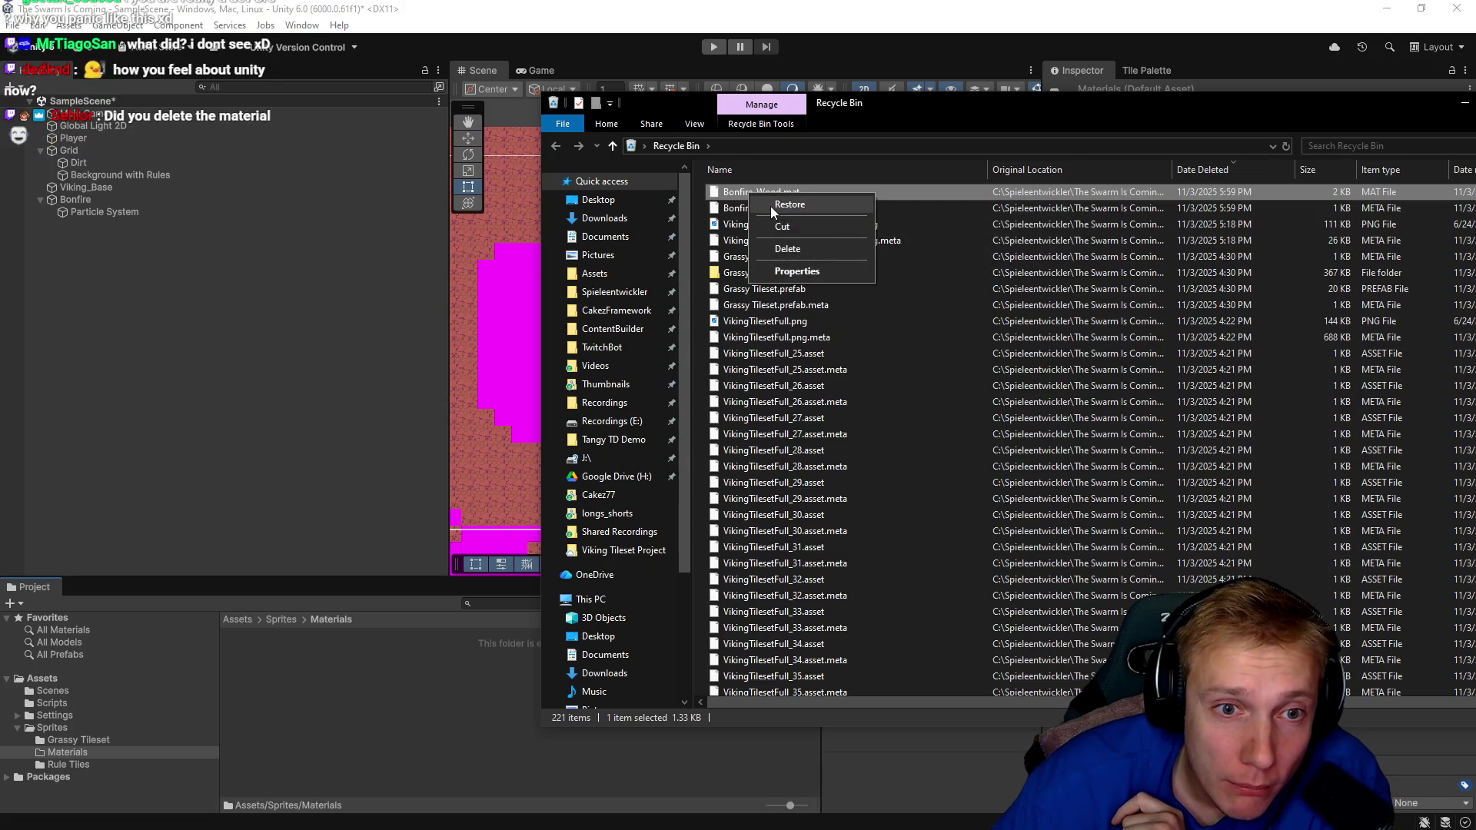
{"action": "left_click", "coordinate": [770, 206]}
{"action": "right_click", "coordinate": [739, 193]}
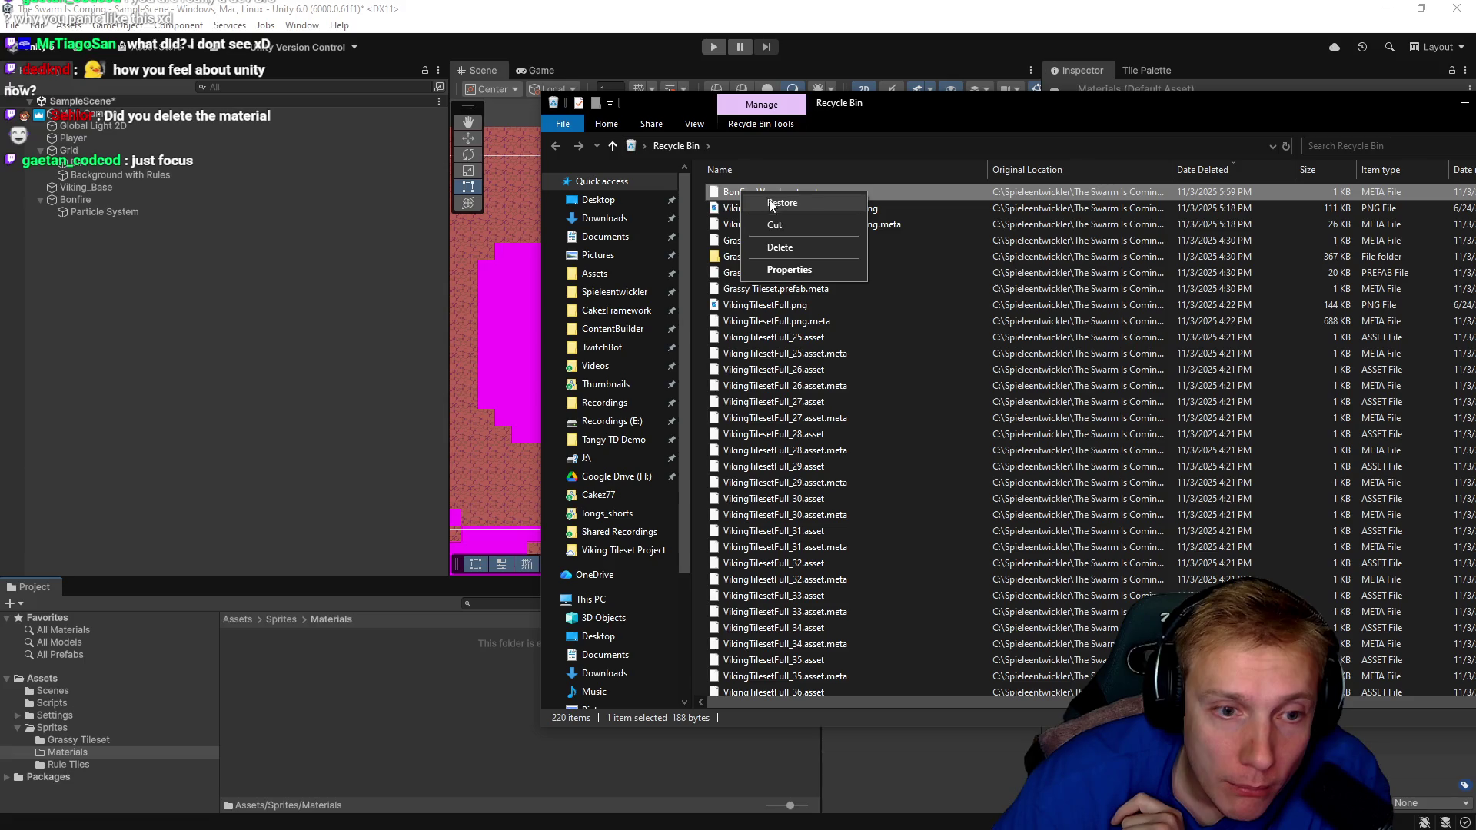
{"action": "left_click", "coordinate": [770, 203]}
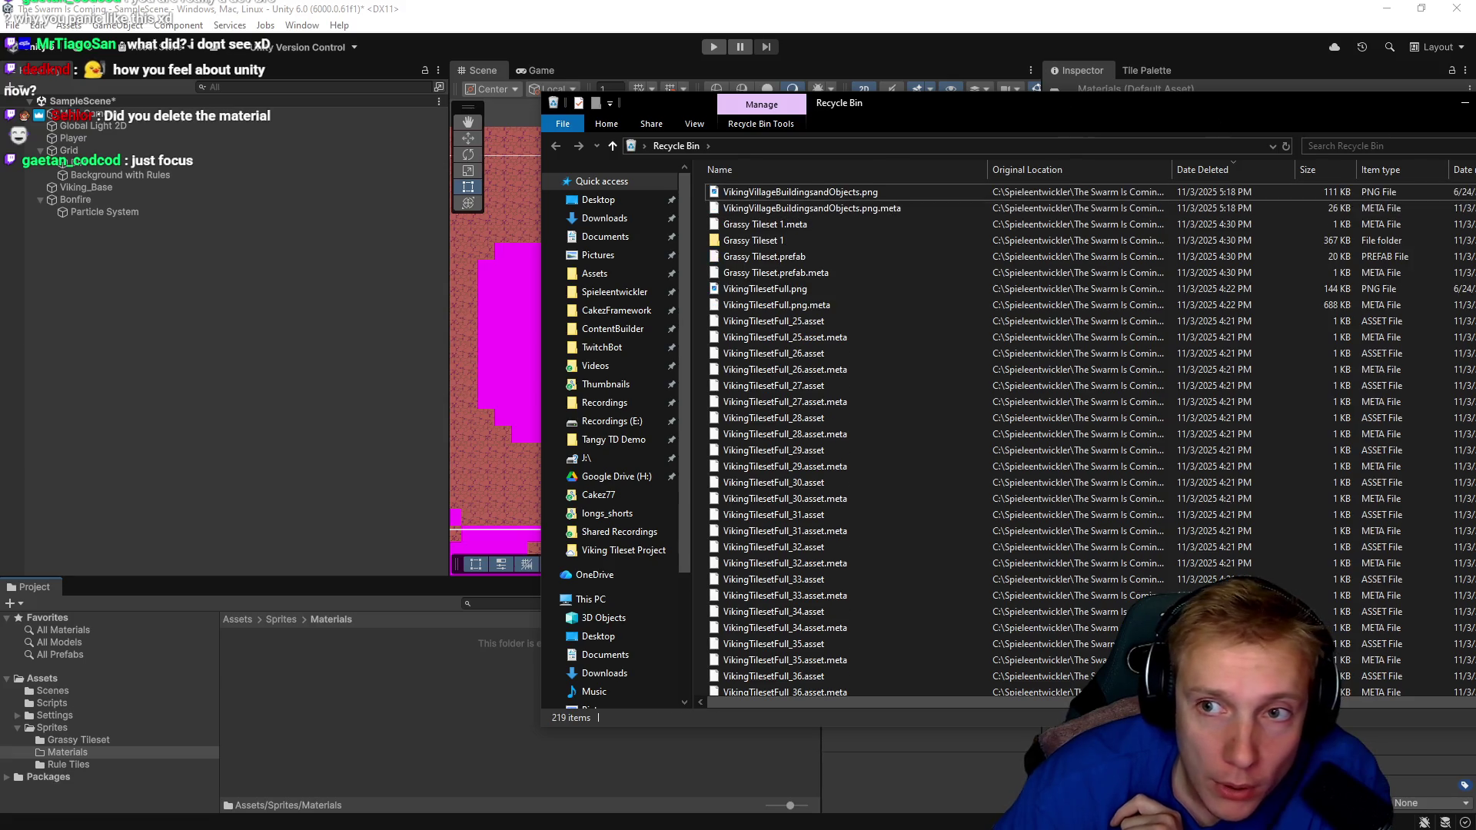
{"action": "left_click", "coordinate": [1166, 302]}
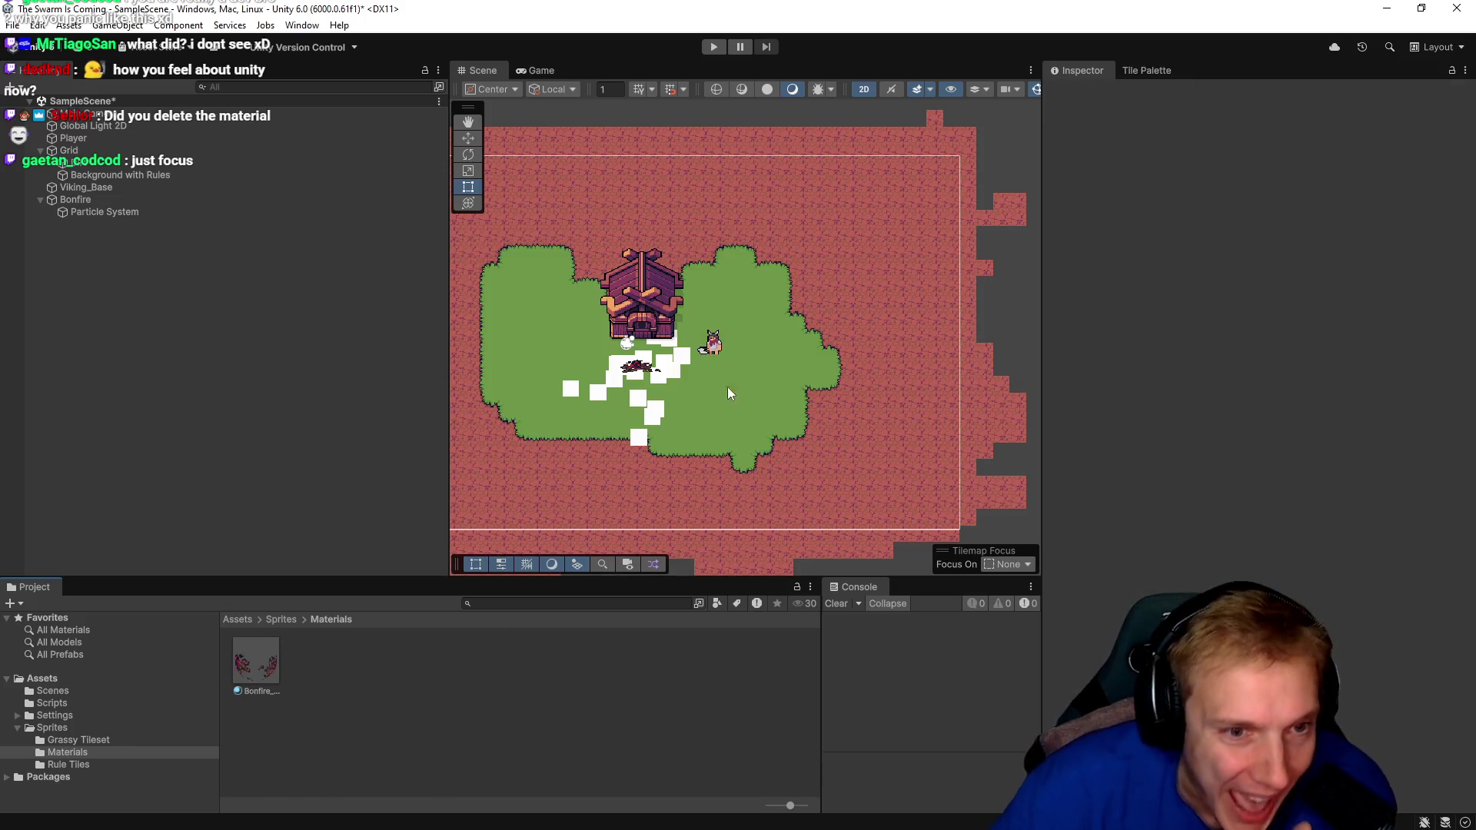
Select the restored Bonfire_Wood material, then the Background with Rules tilemap, and inspect its material.
{"action": "left_click", "coordinate": [264, 659]}
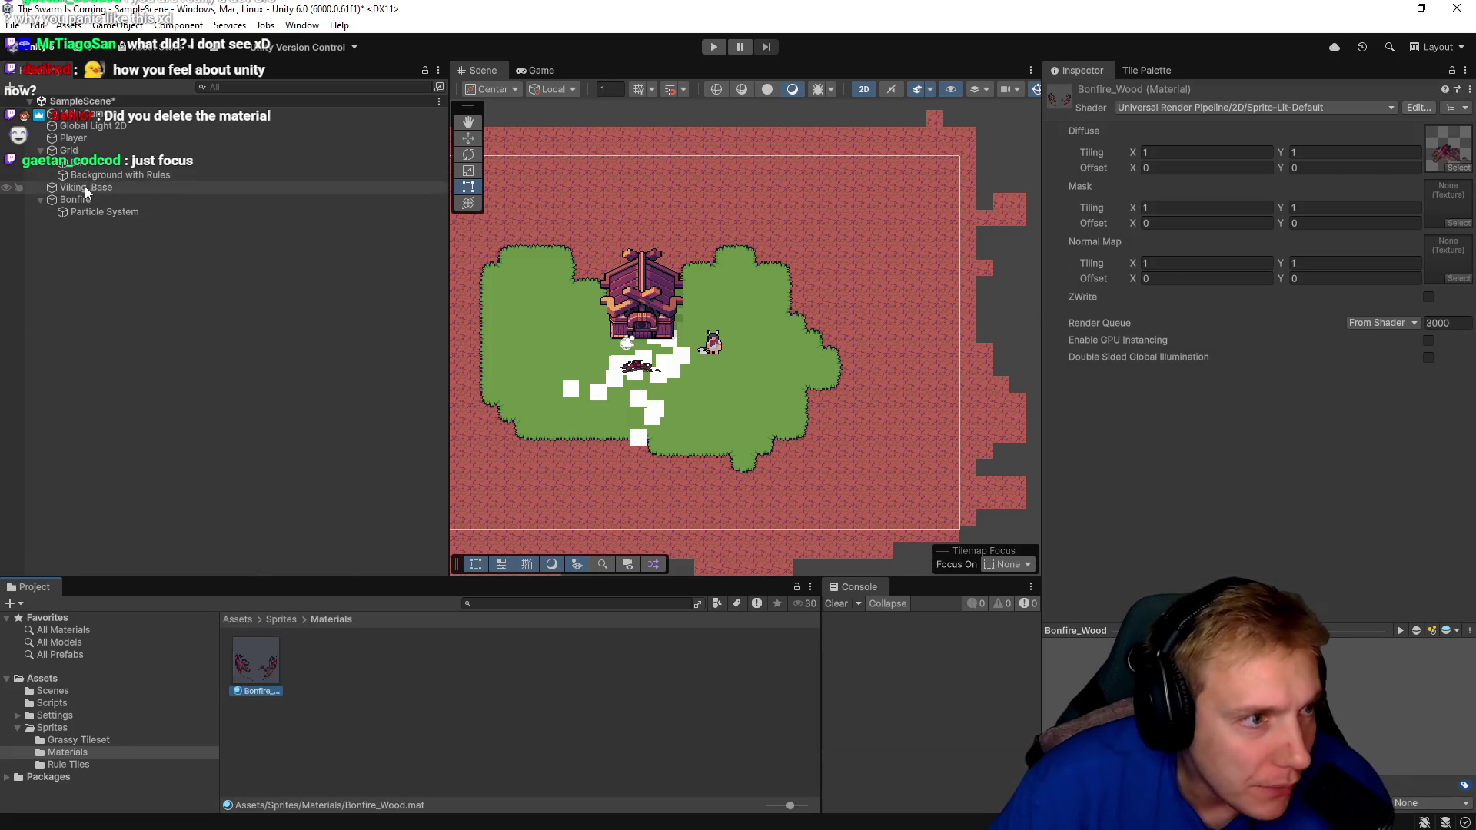
{"action": "left_click", "coordinate": [100, 173]}
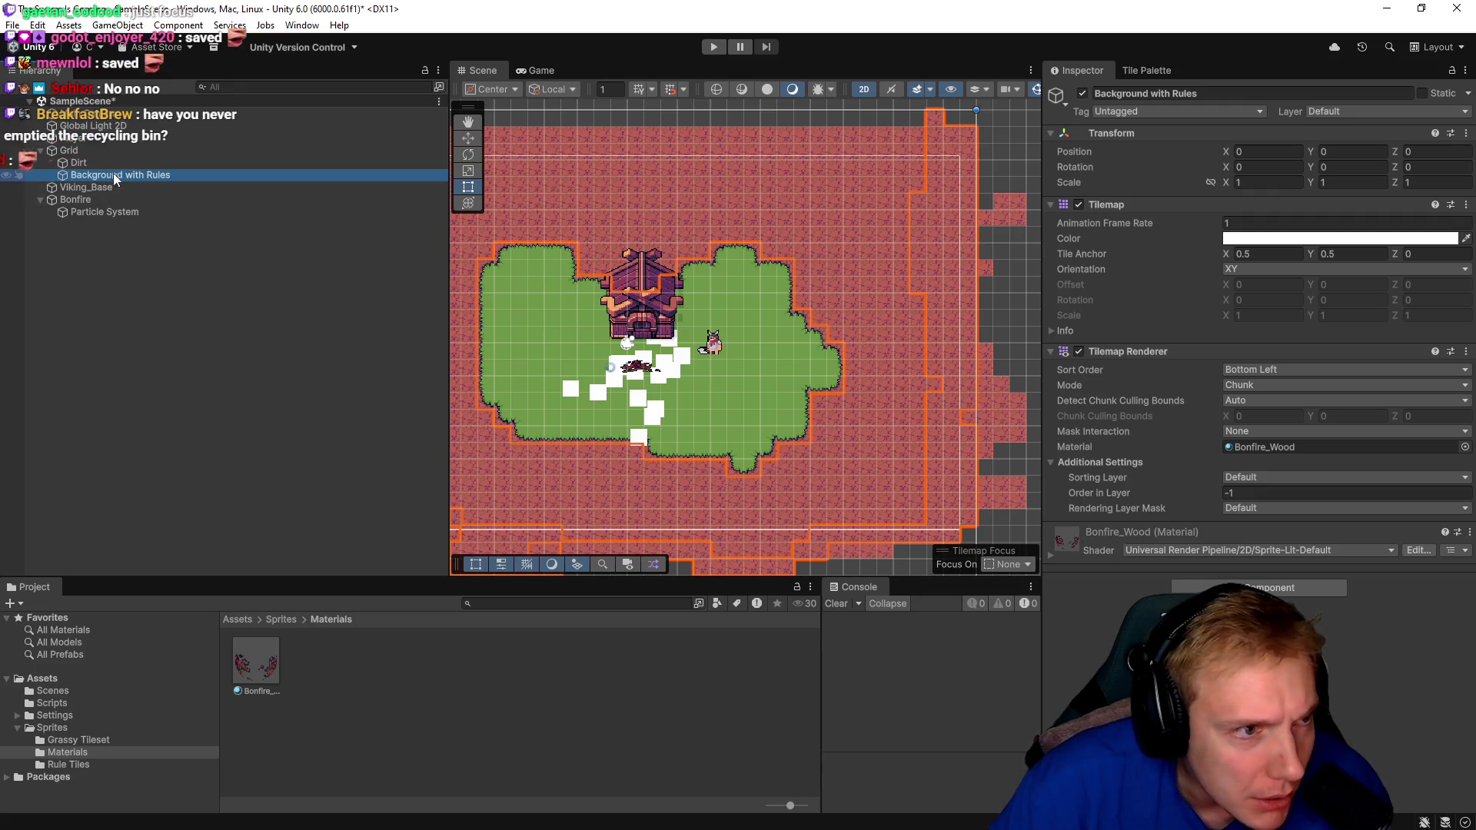
{"action": "left_click", "coordinate": [1391, 550]}
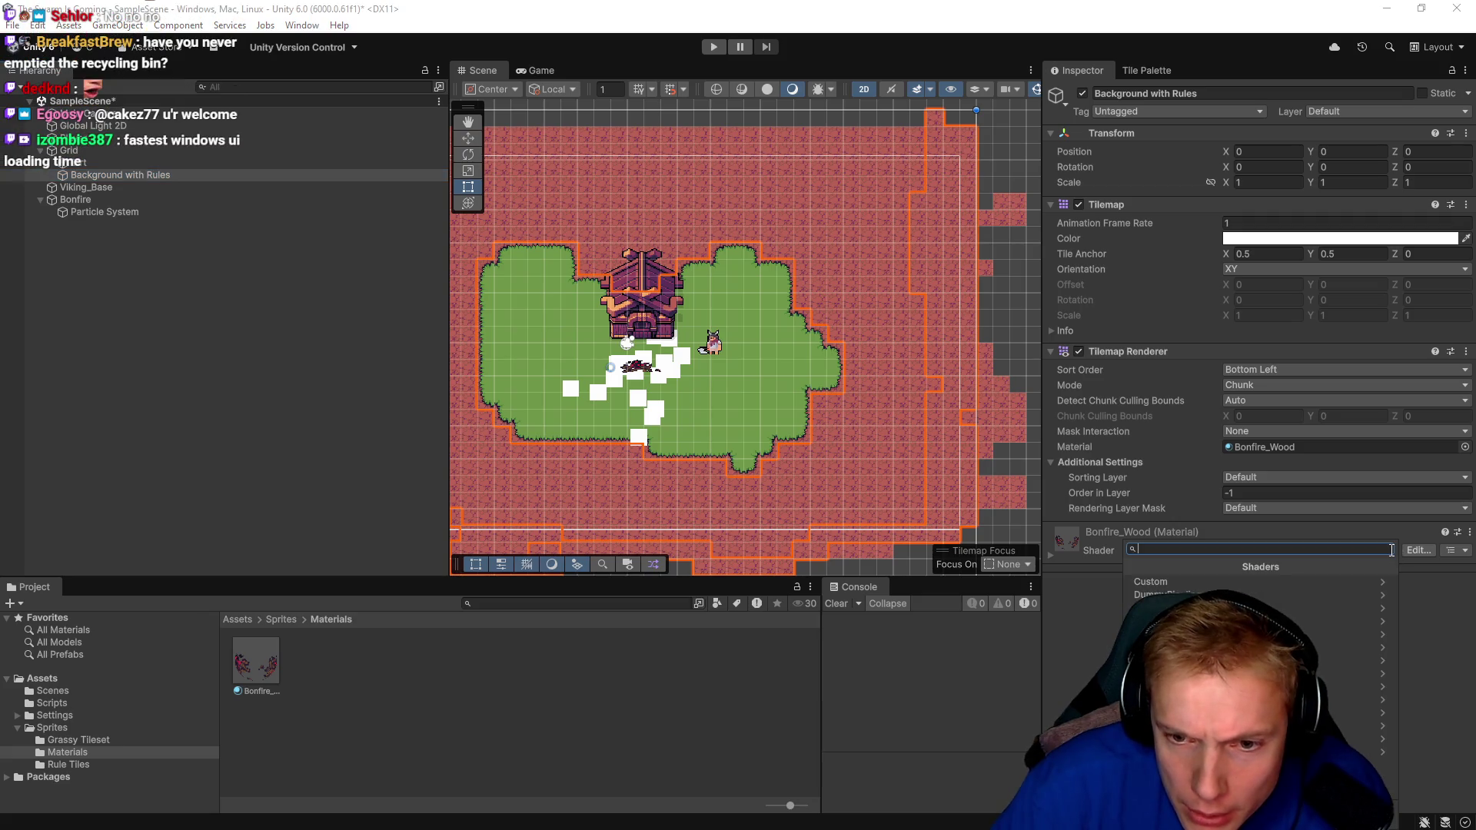
{"action": "left_click", "coordinate": [1377, 532]}
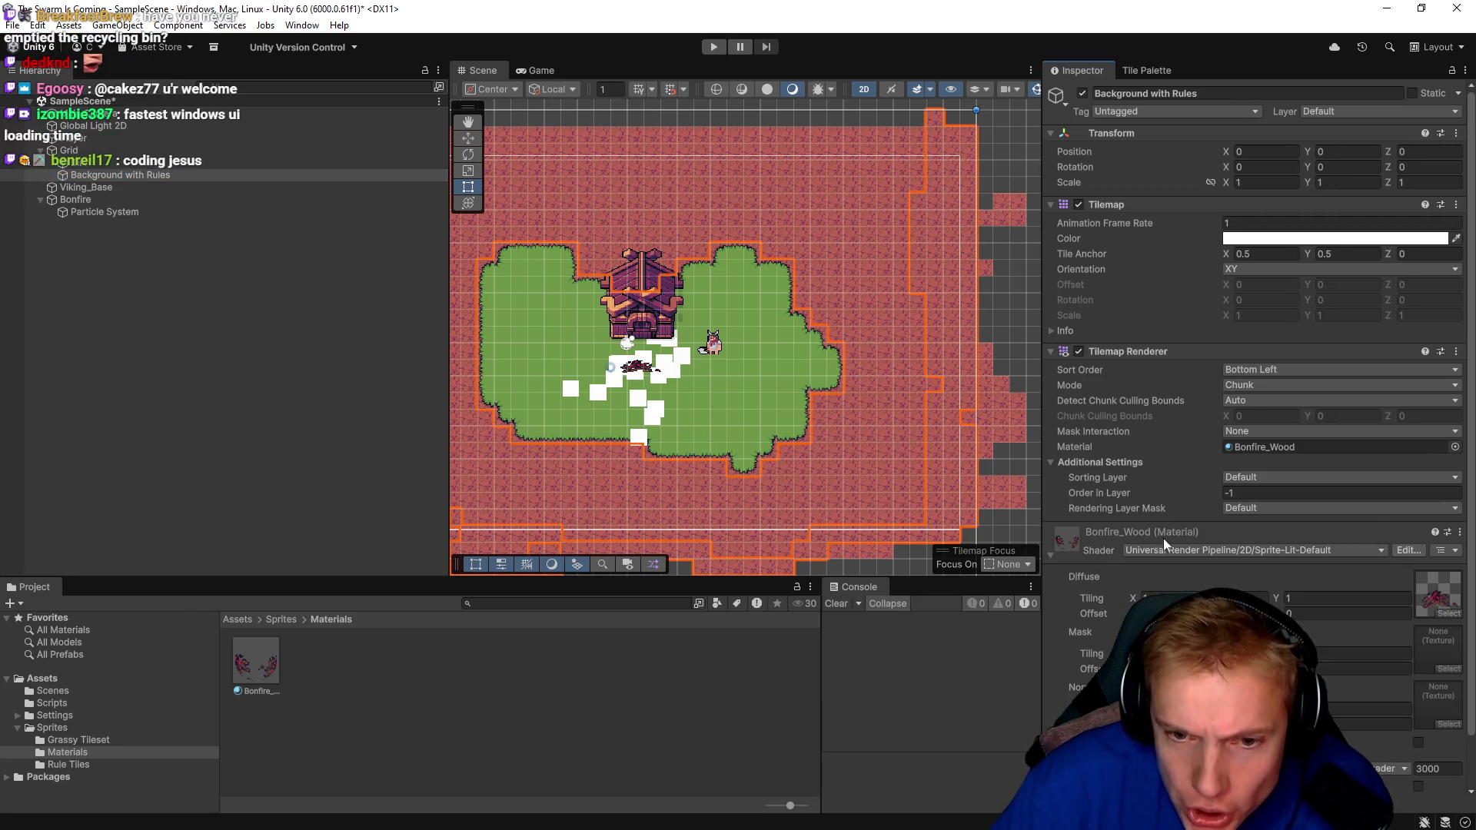
{"action": "left_click", "coordinate": [1066, 541]}
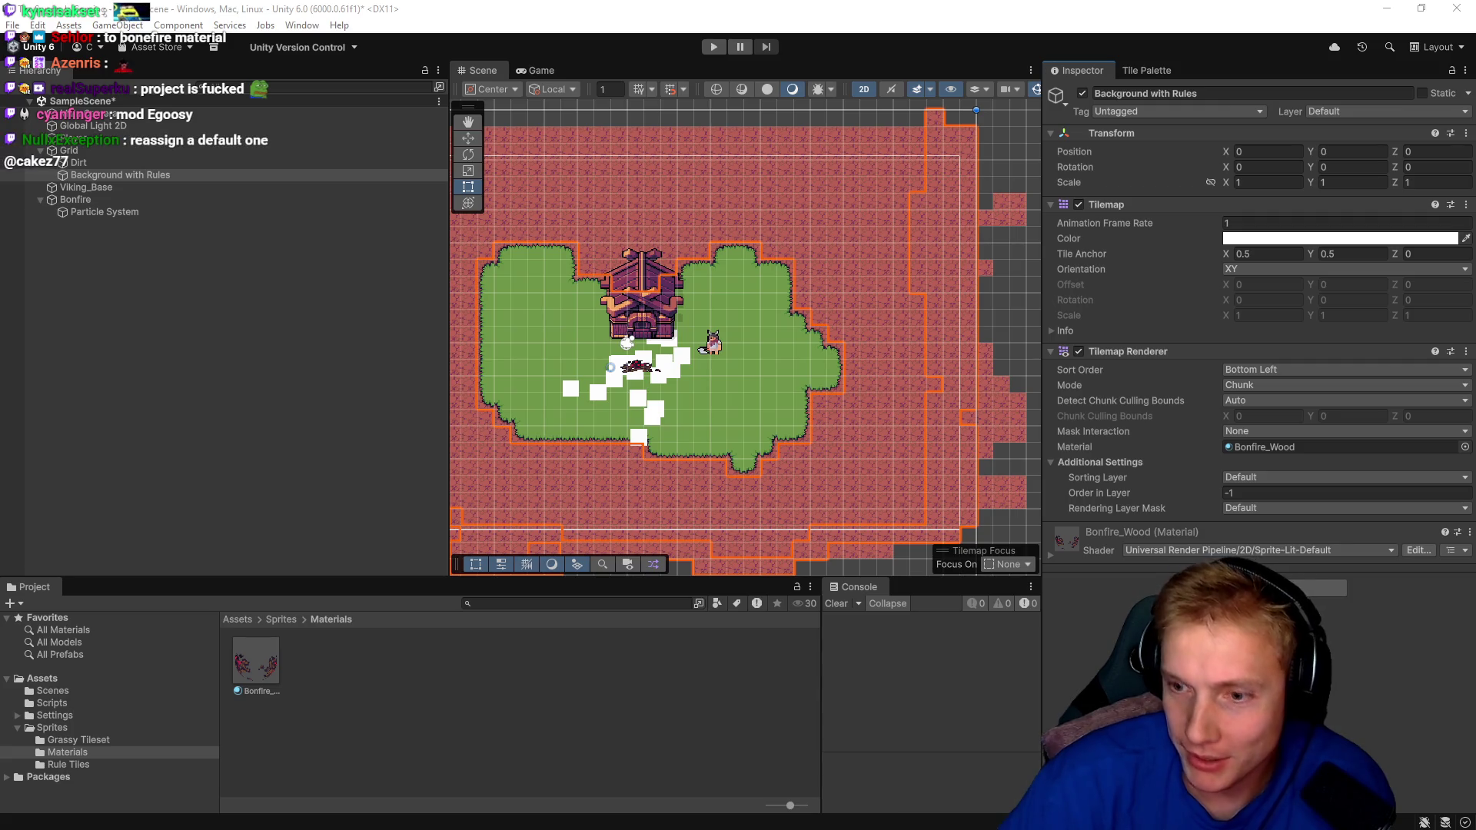
Browse the Universal Render Pipeline shader list unchanged, then open Sprite-Lit-Default's source via Edit....
{"action": "left_click", "coordinate": [1295, 550]}
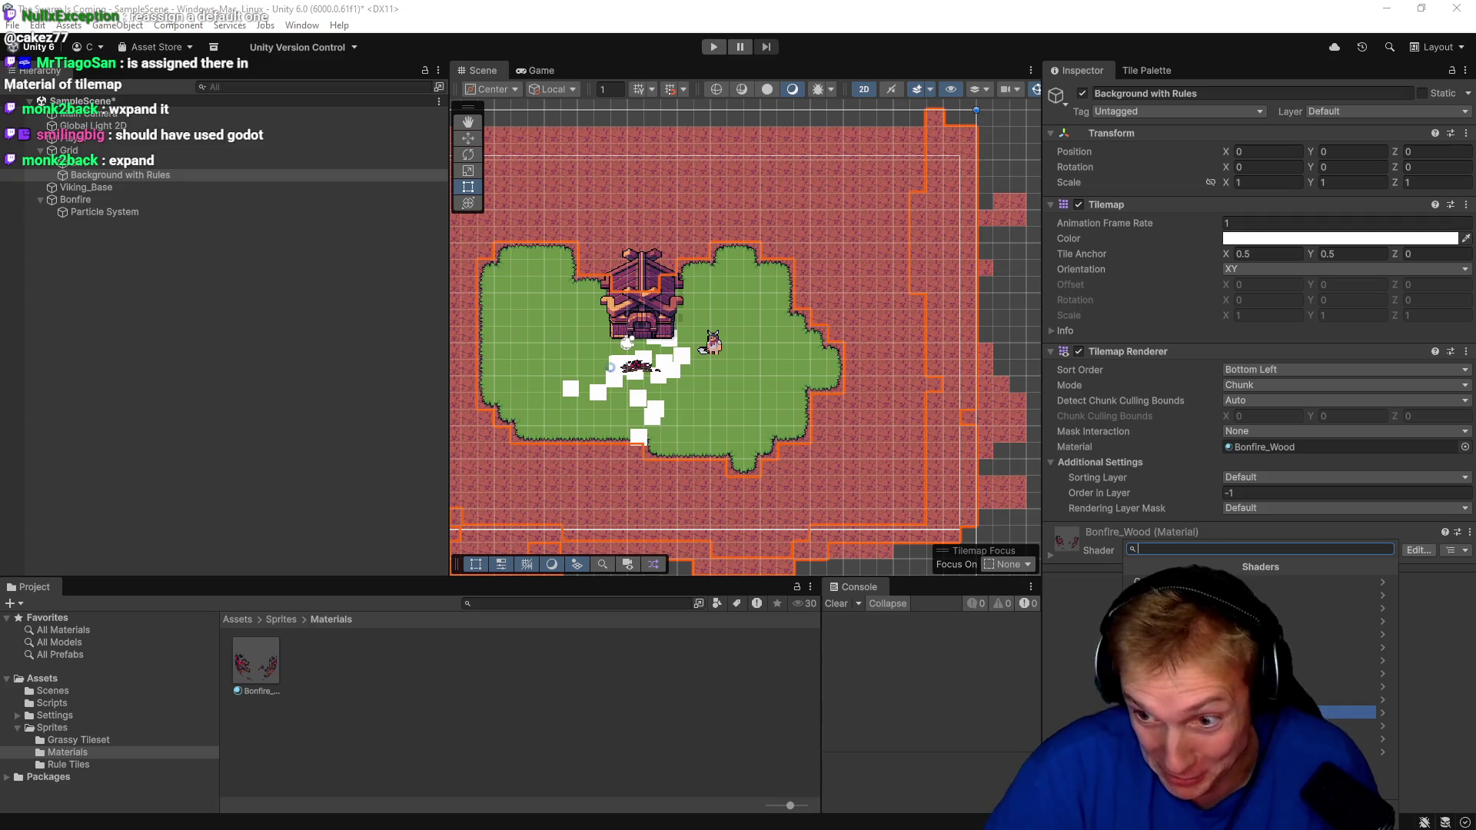
{"action": "left_click", "coordinate": [1168, 712]}
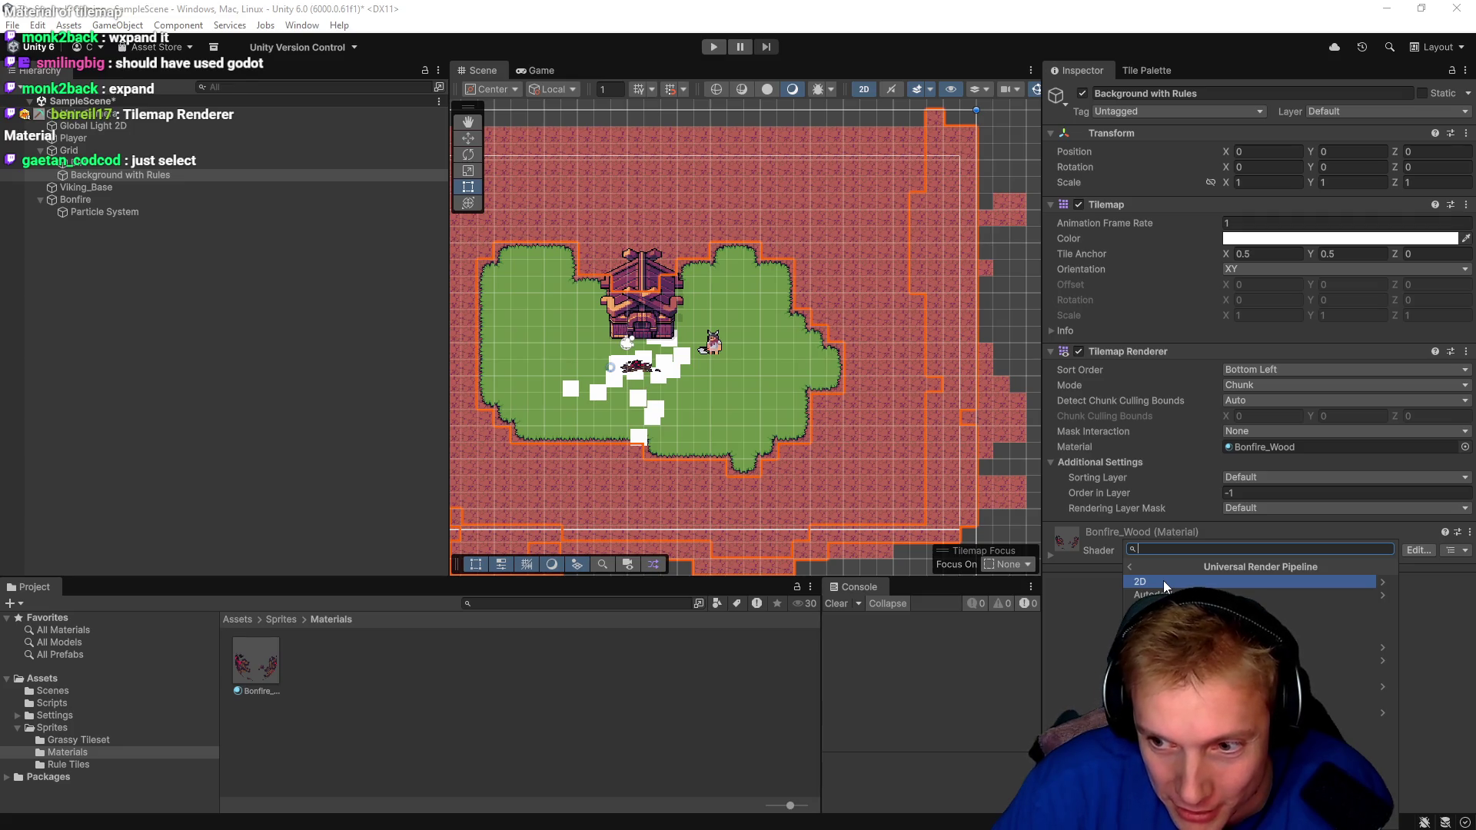
{"action": "left_click", "coordinate": [1130, 567]}
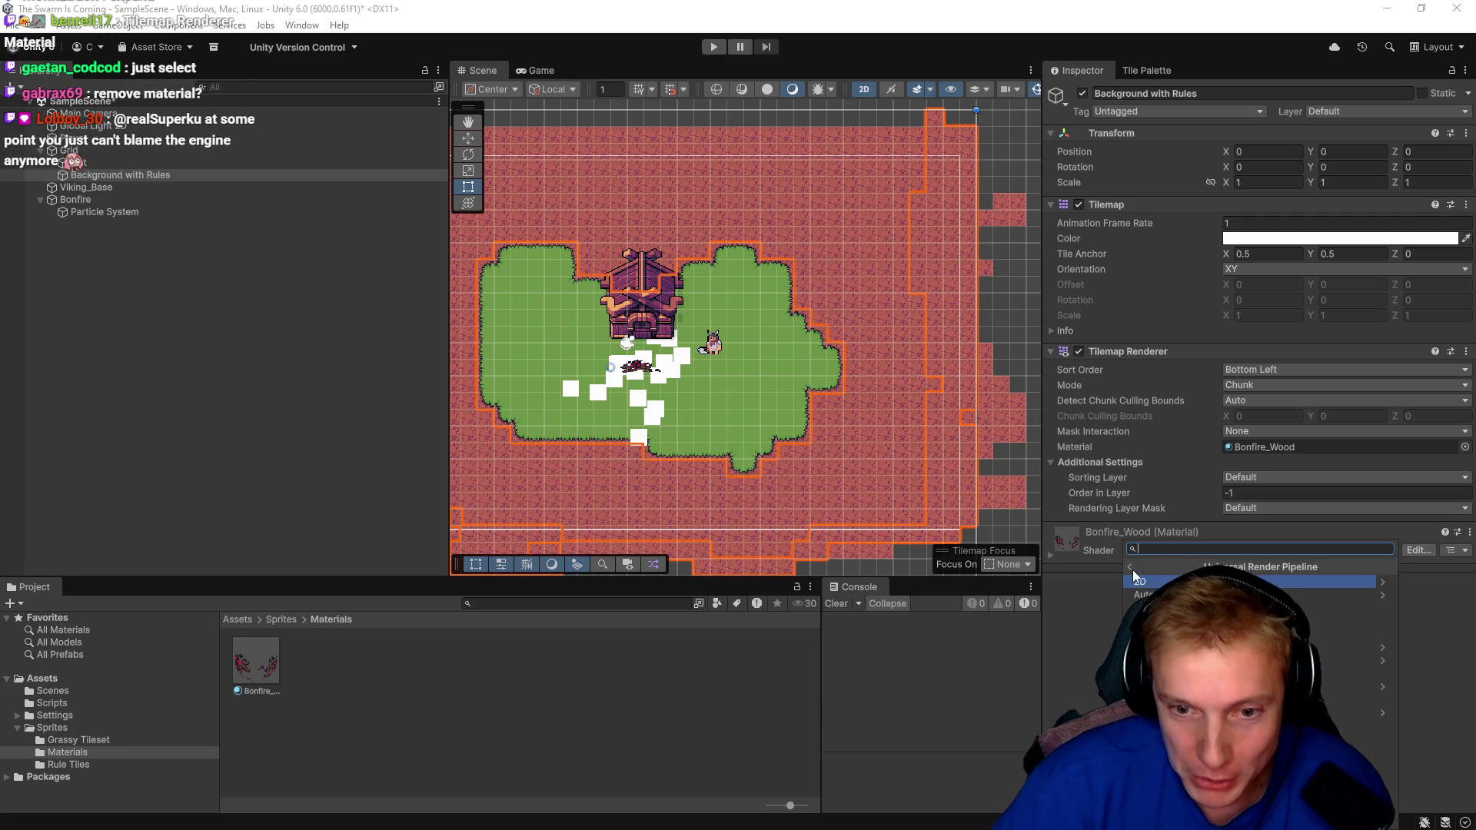
{"action": "left_click", "coordinate": [1082, 654]}
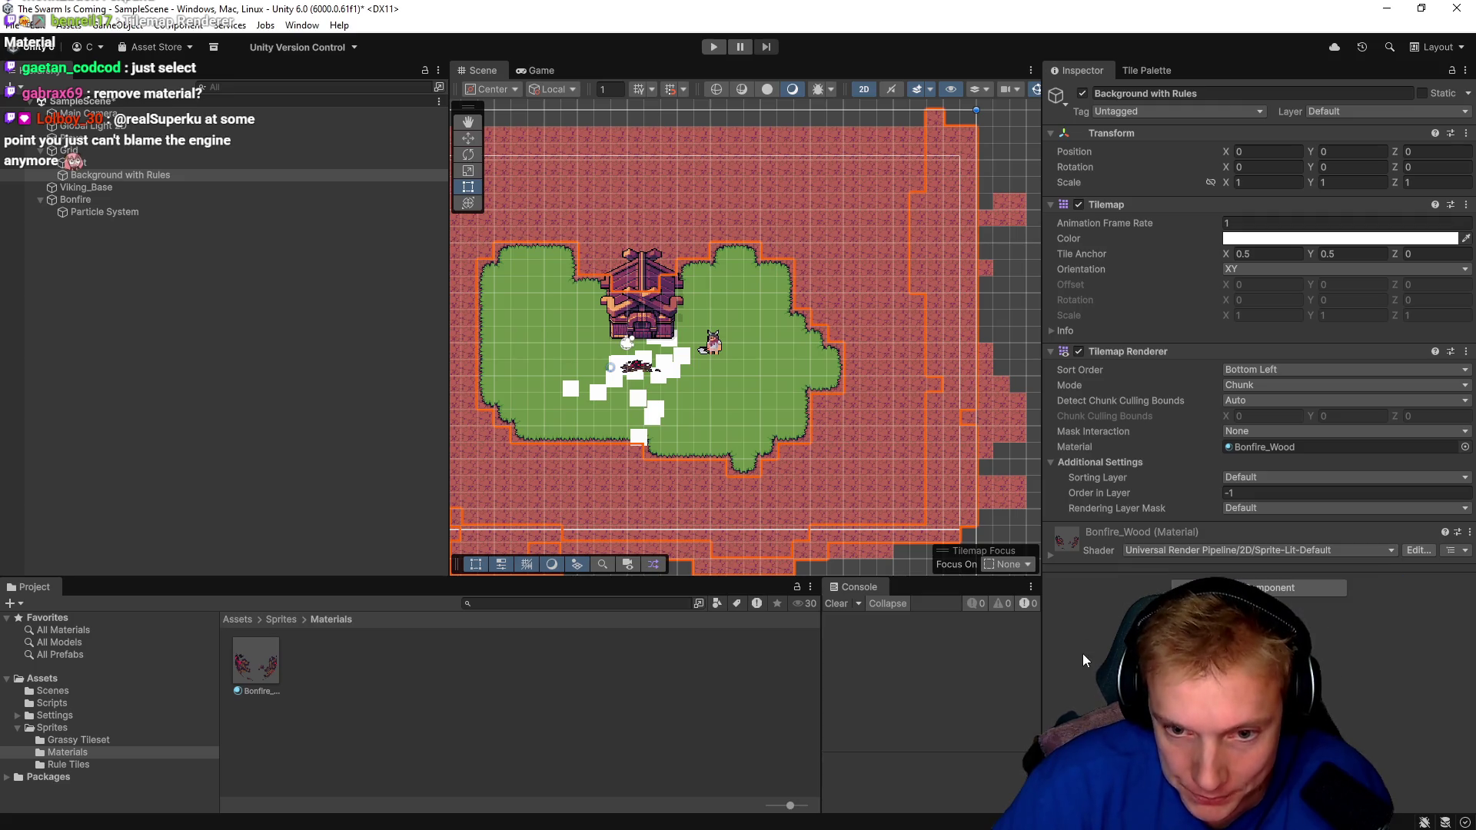
{"action": "left_click", "coordinate": [1422, 548]}
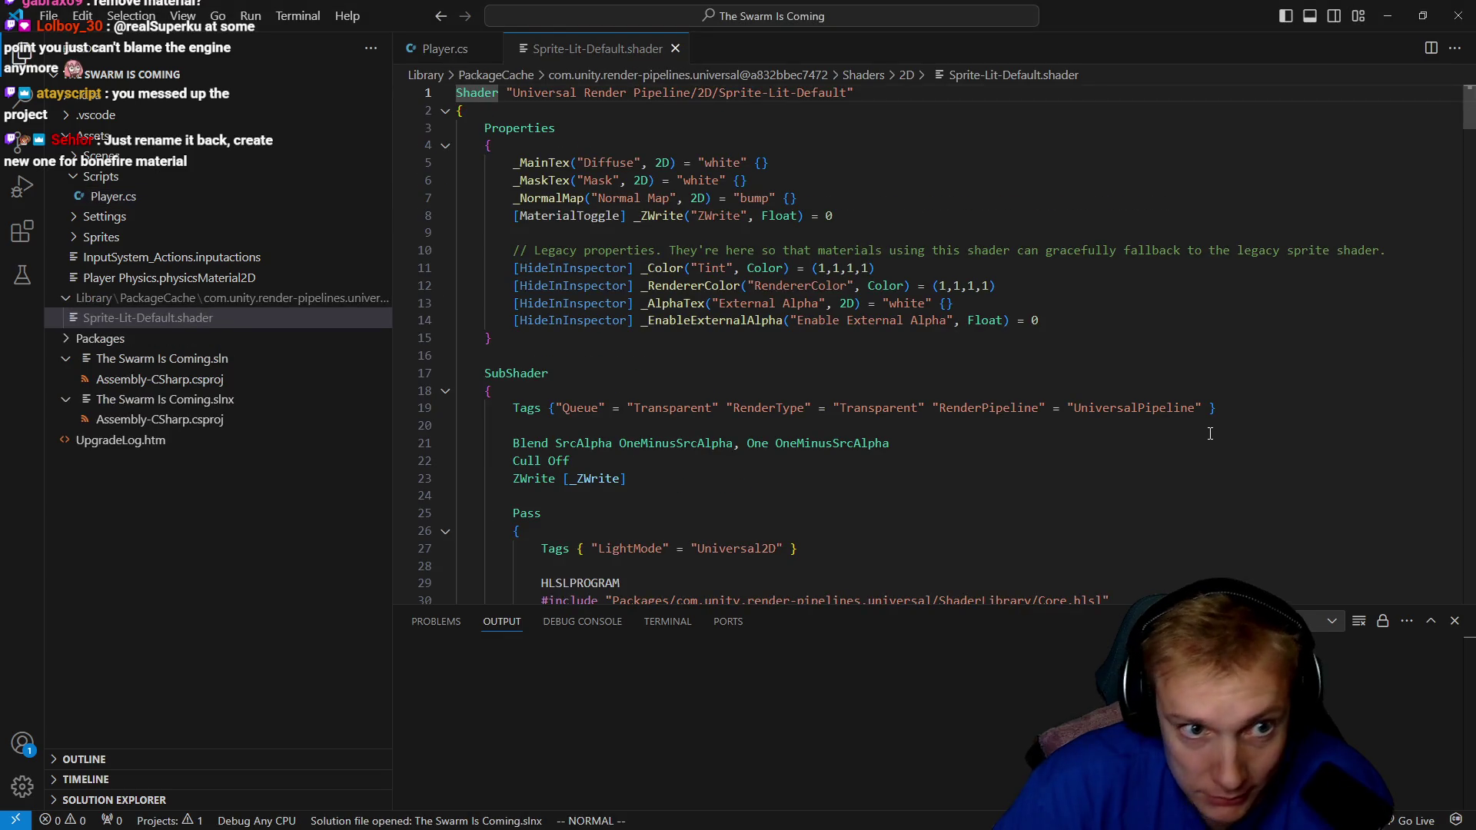
Close the Sprite-Lit-Default.shader tab, reopen it from Unity, and return to the Unity editor.
{"action": "left_click", "coordinate": [674, 48]}
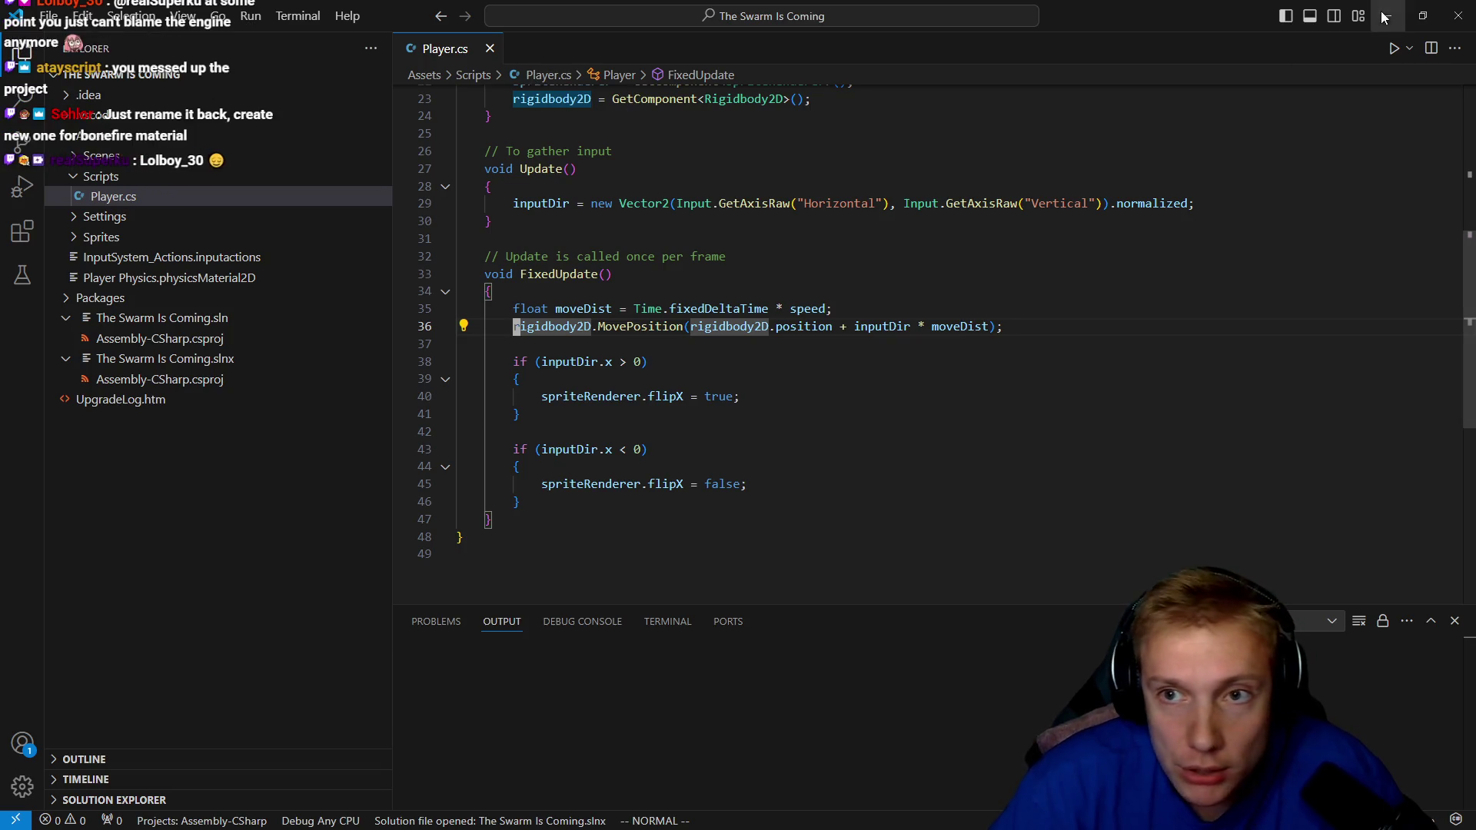
{"action": "key", "text": "alt+Tab"}
{"action": "left_click", "coordinate": [1422, 549]}
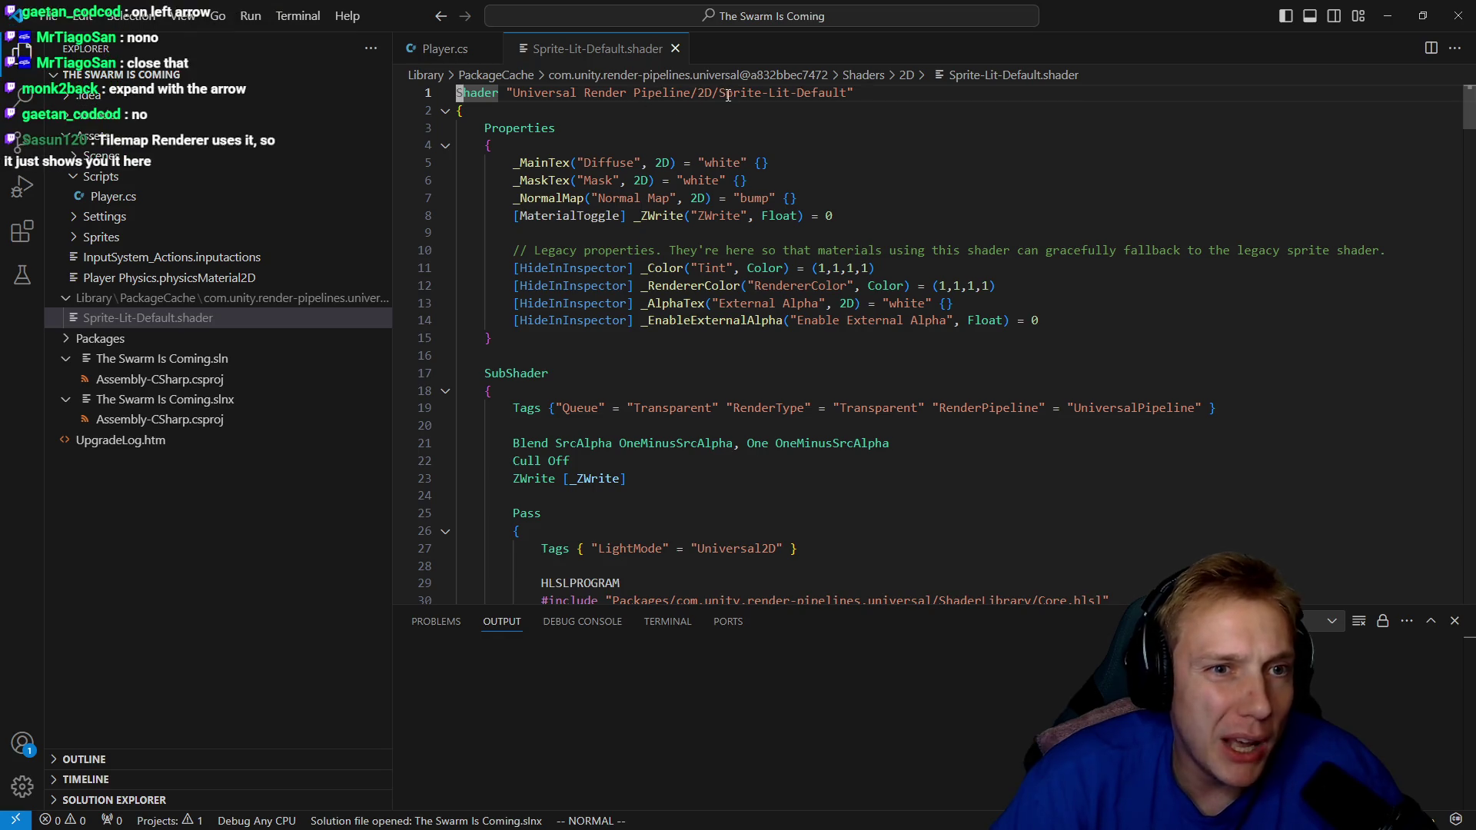
{"action": "key", "text": "alt+Tab"}
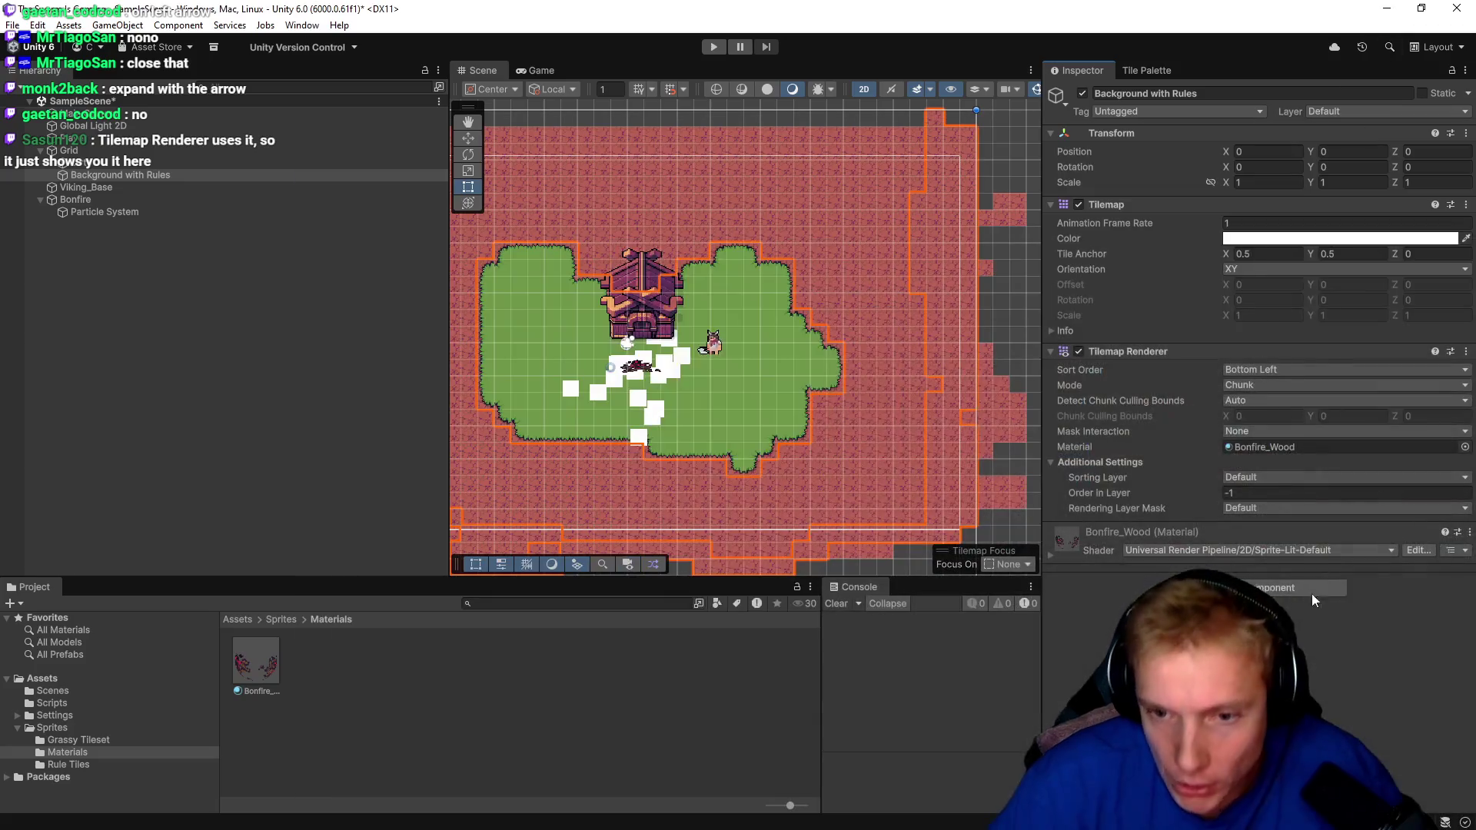
Leave the shader unchanged and clear Bonfire_Wood's Diffuse texture to None.
{"action": "left_click", "coordinate": [1391, 548]}
{"action": "left_click", "coordinate": [1420, 595]}
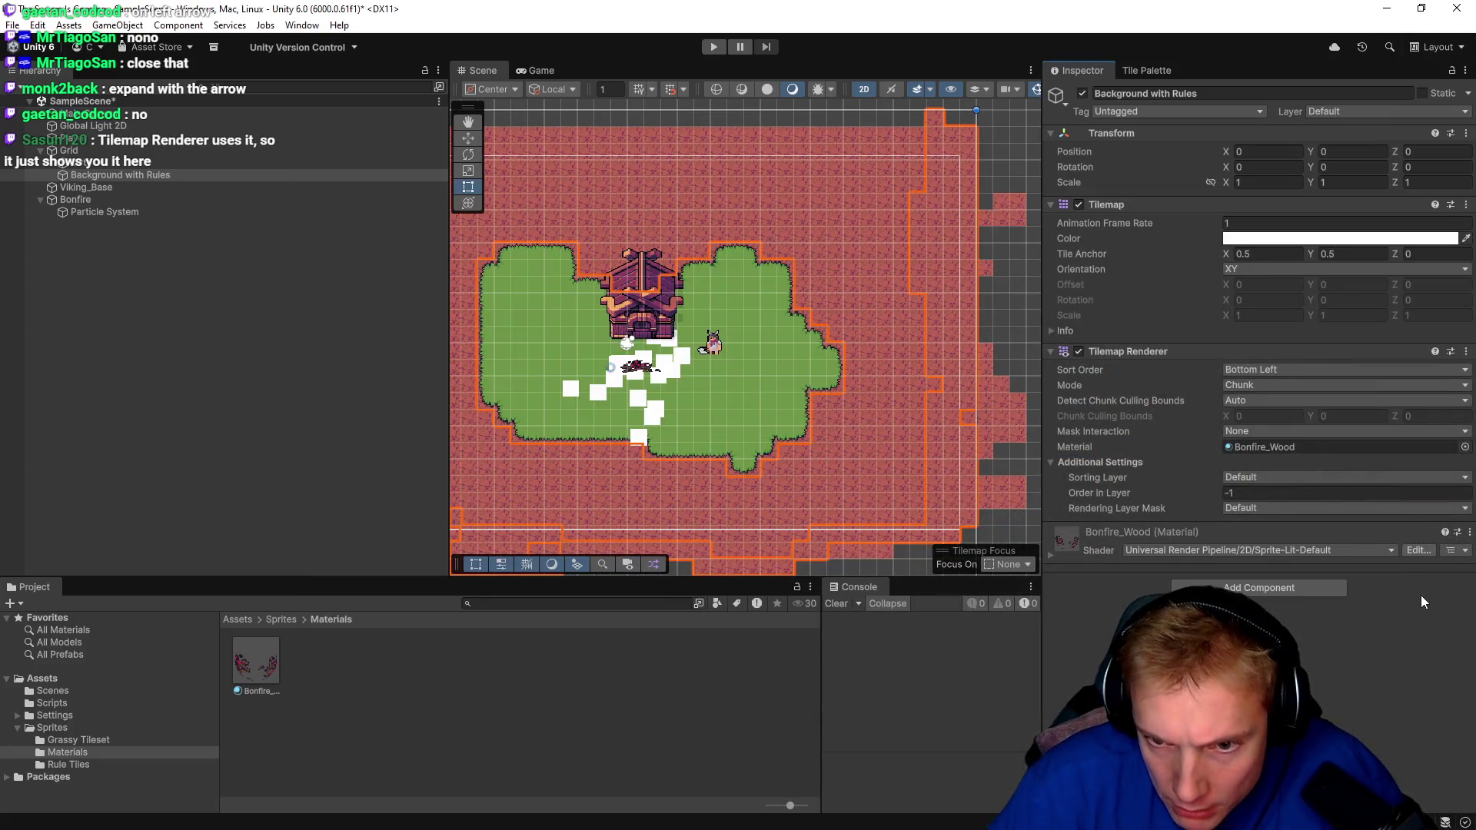
{"action": "left_click", "coordinate": [1236, 547]}
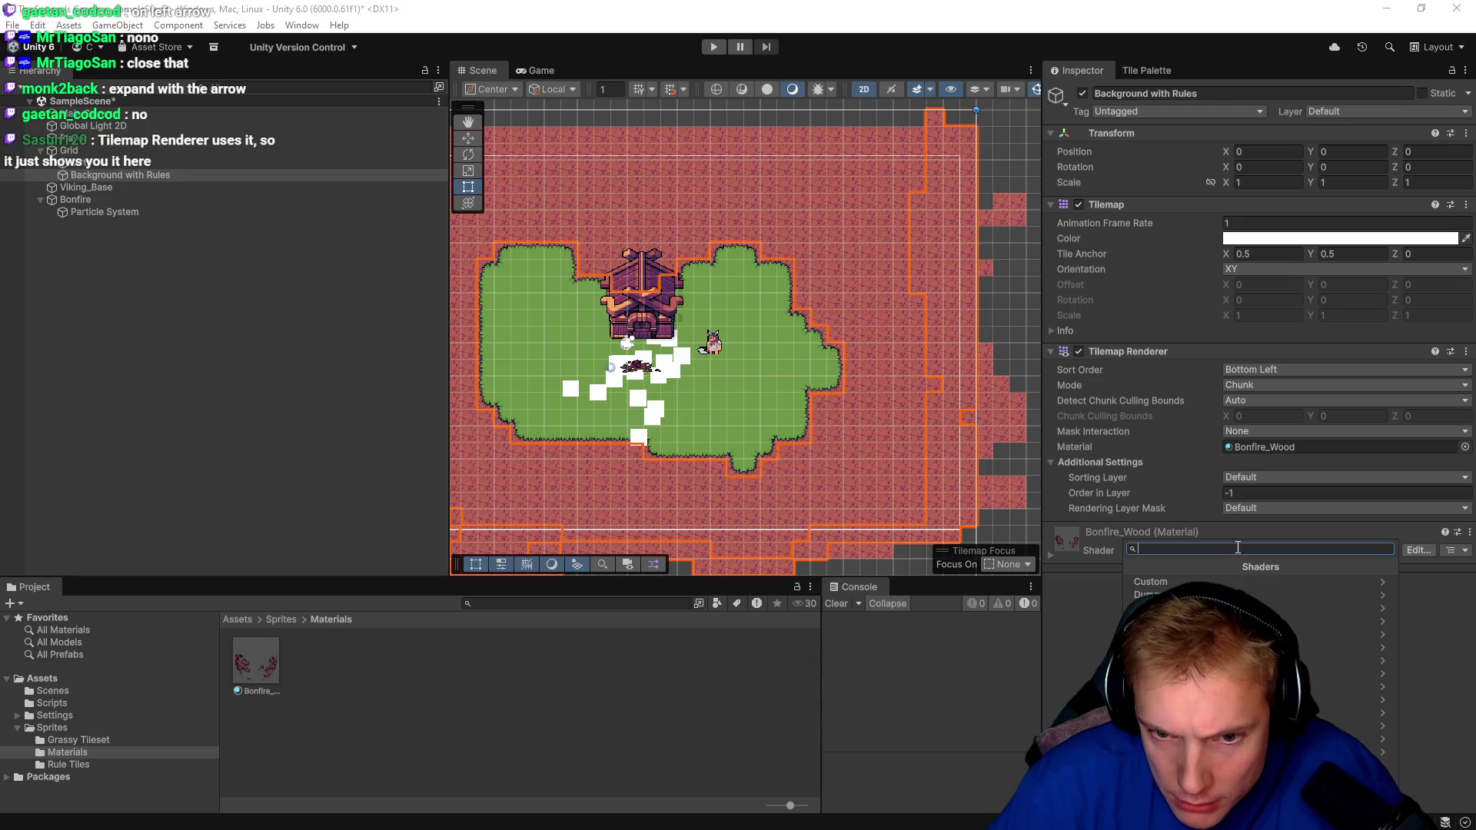
{"action": "left_click", "coordinate": [1050, 638]}
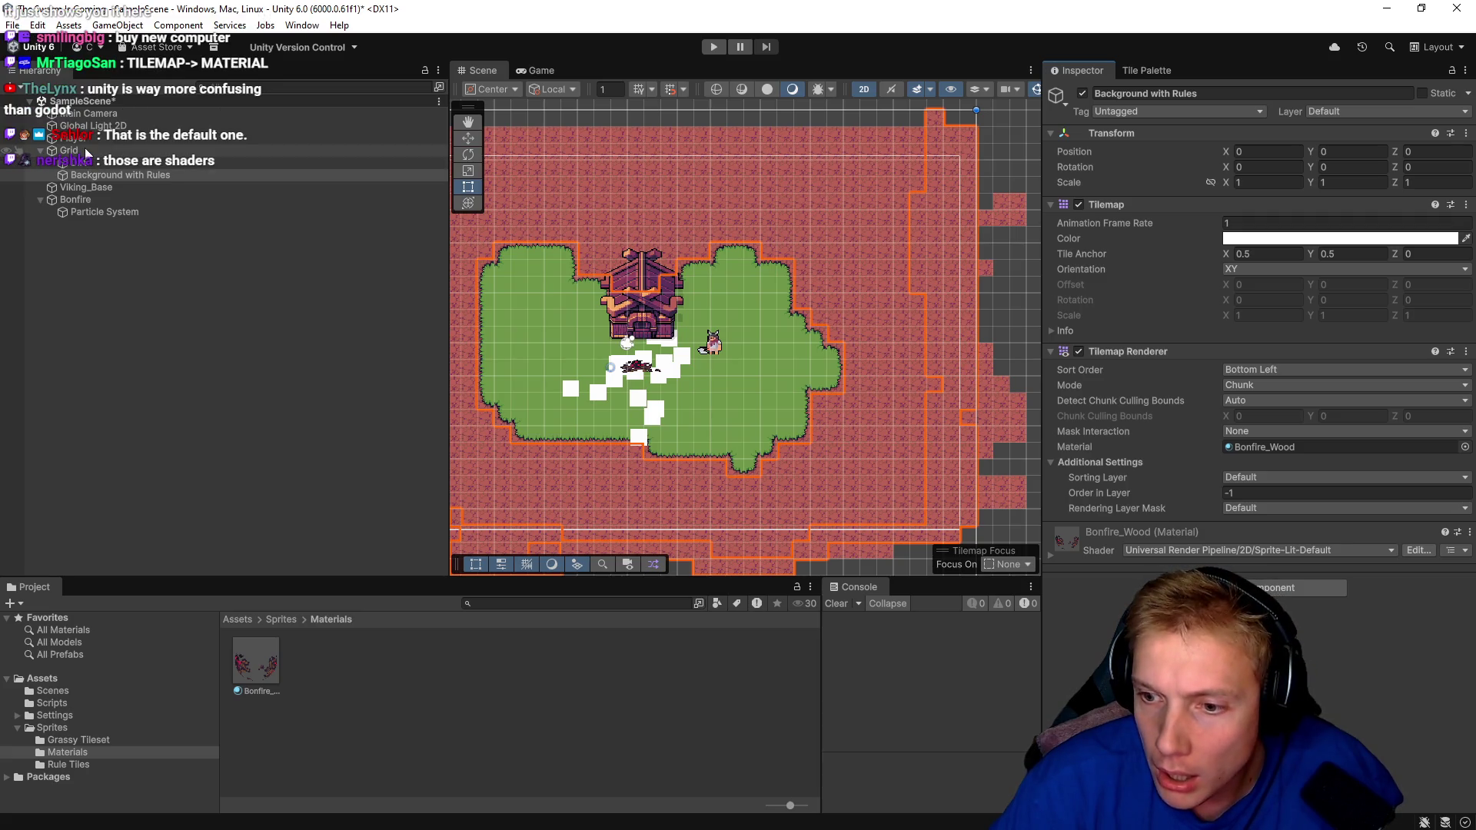
{"action": "left_click", "coordinate": [1071, 541]}
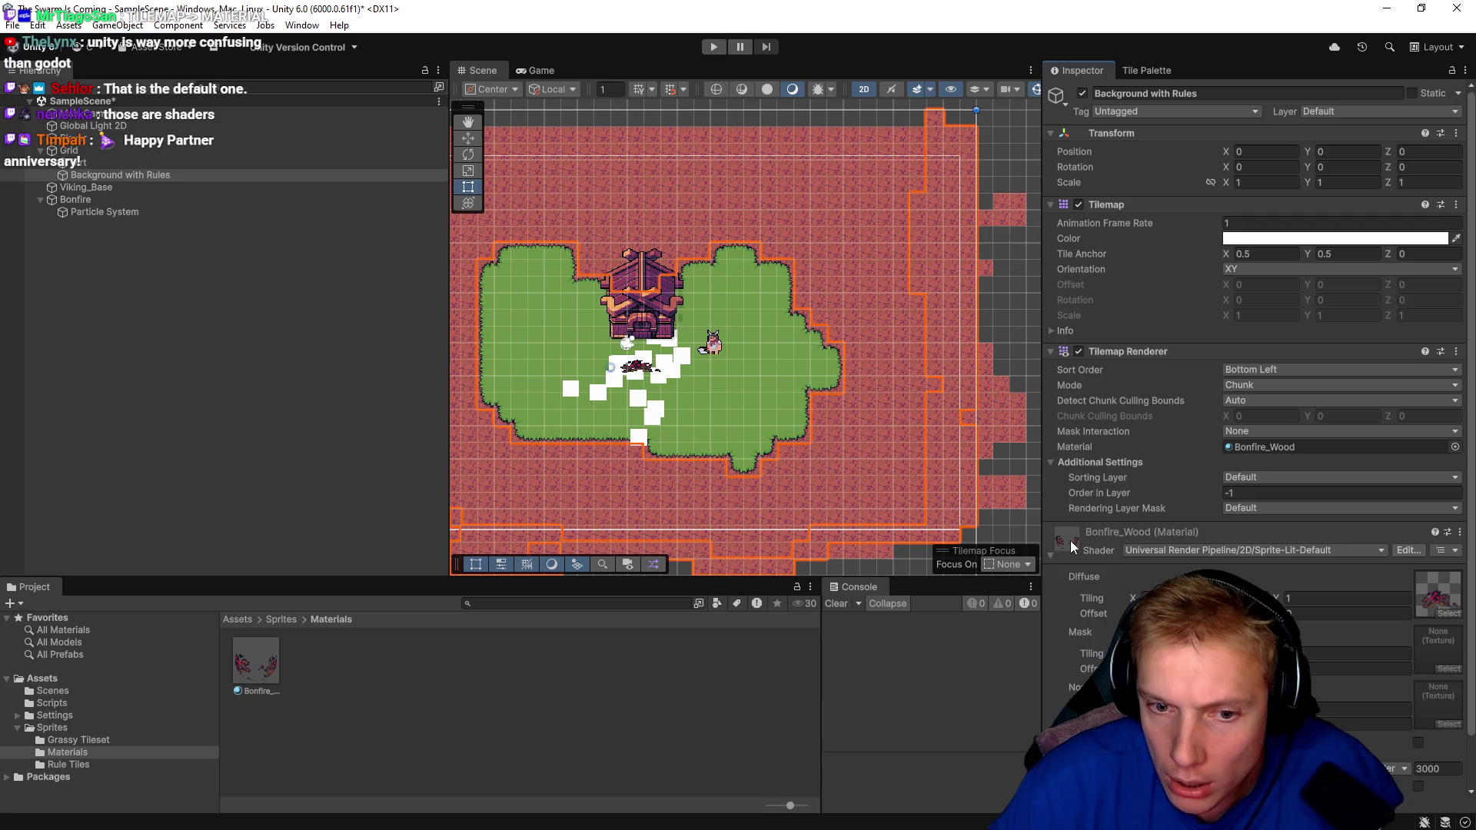
{"action": "left_click", "coordinate": [1456, 614]}
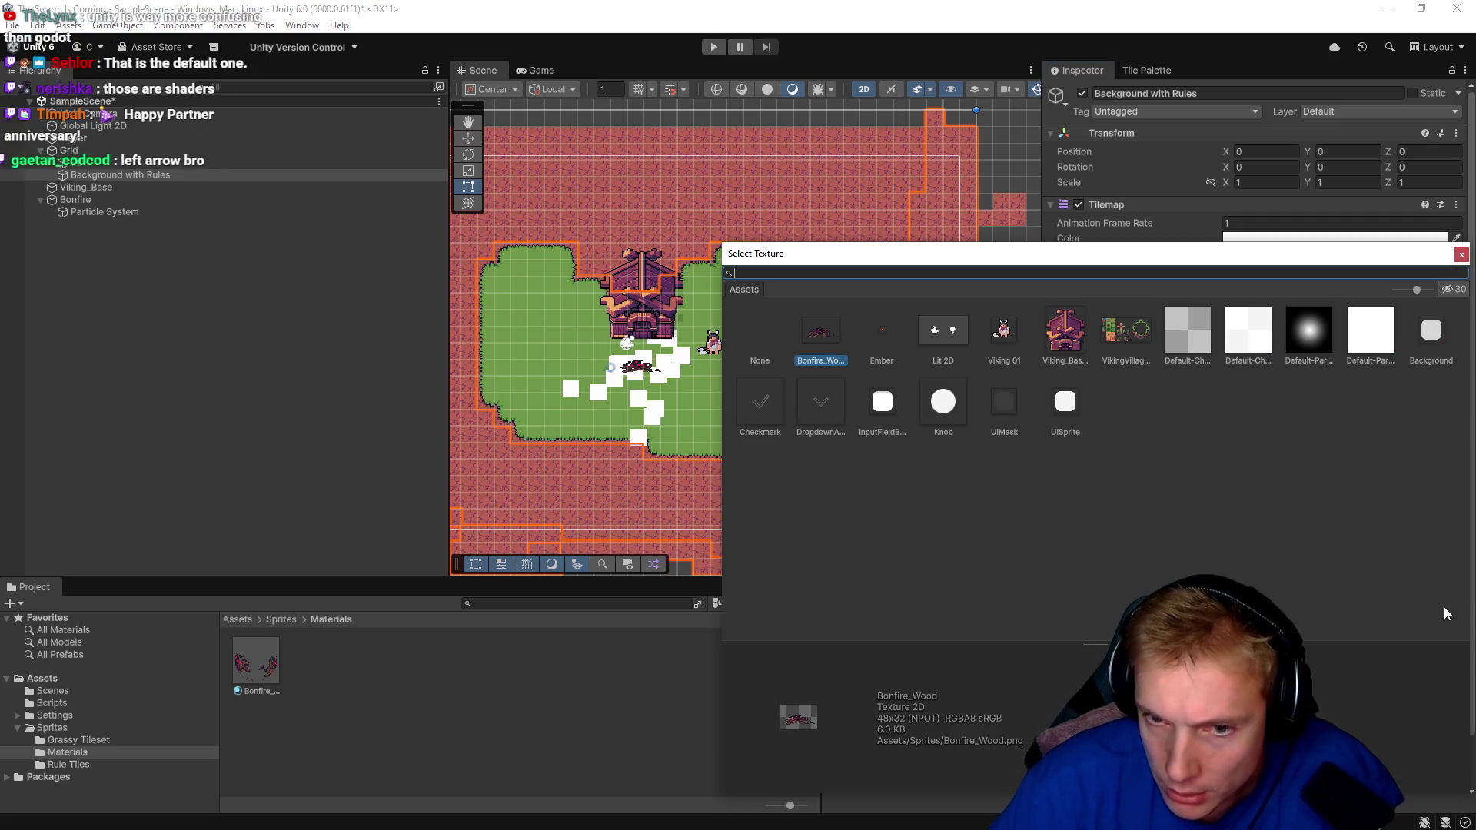
{"action": "left_click", "coordinate": [759, 334]}
{"action": "key", "text": "Return"}
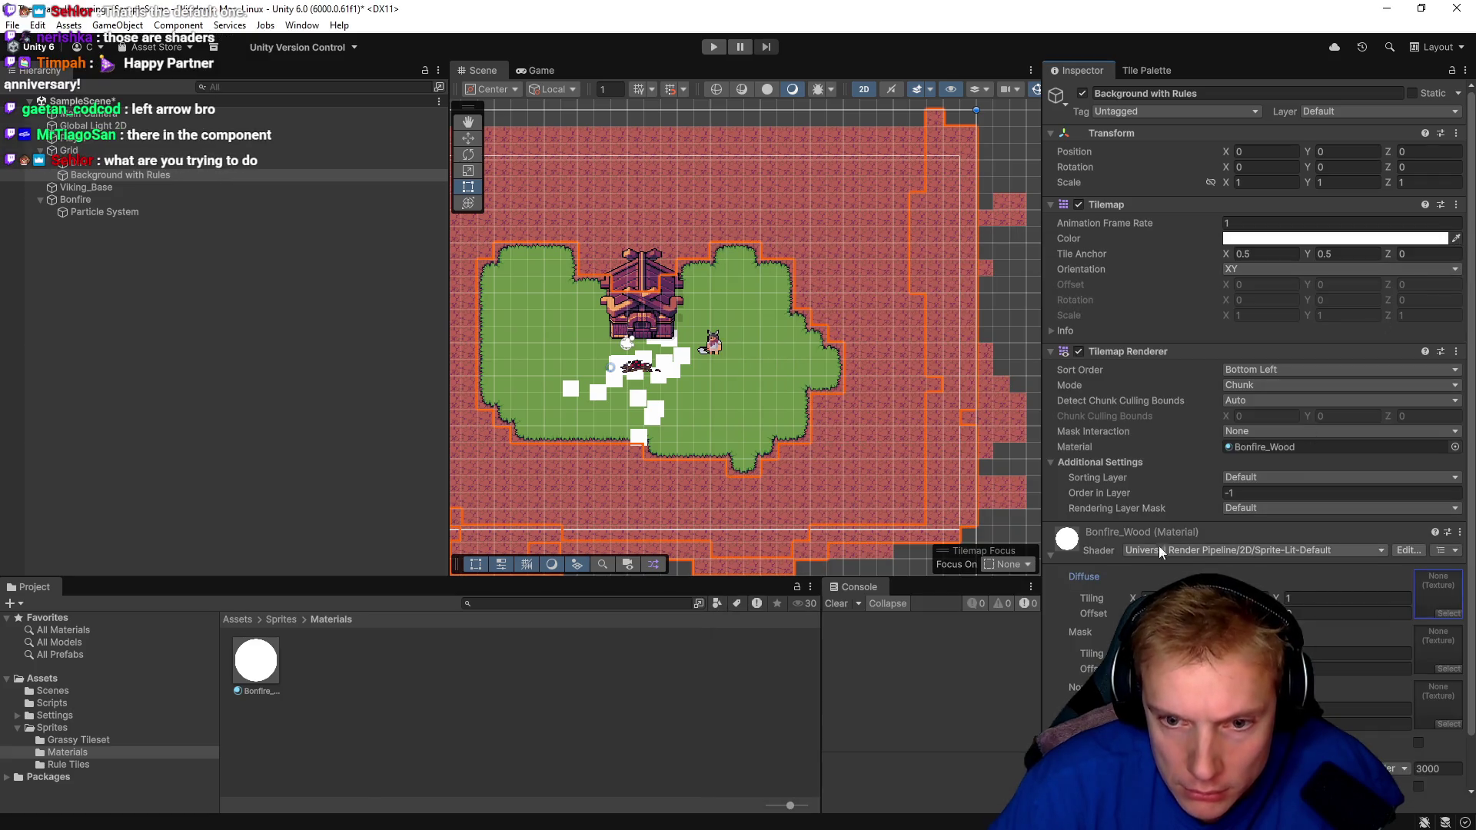
Collapse the Bonfire_Wood material foldout and open the Tilemap Renderer's Material picker.
{"action": "left_click", "coordinate": [1050, 552]}
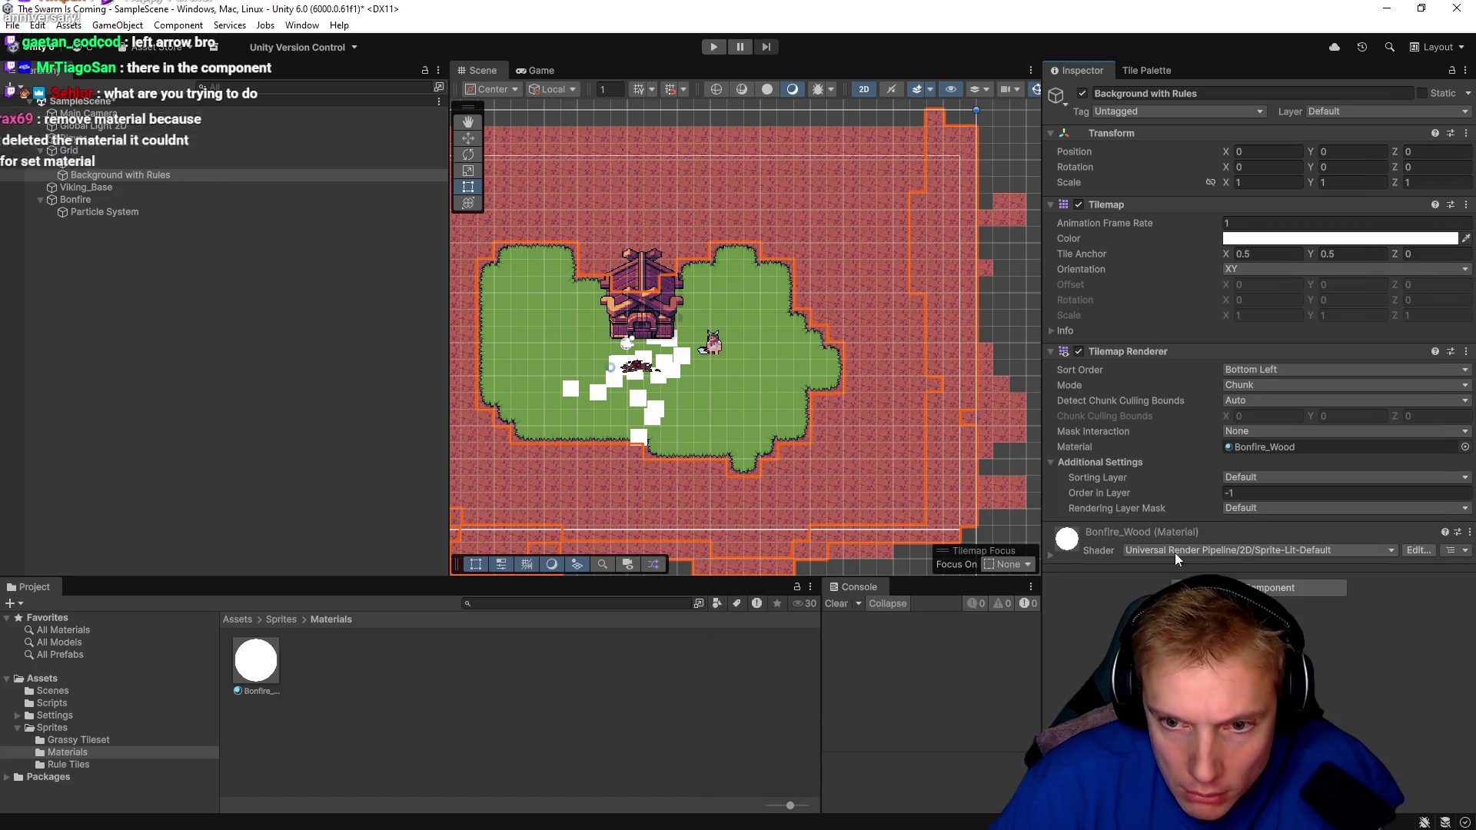
{"action": "left_click", "coordinate": [1131, 533]}
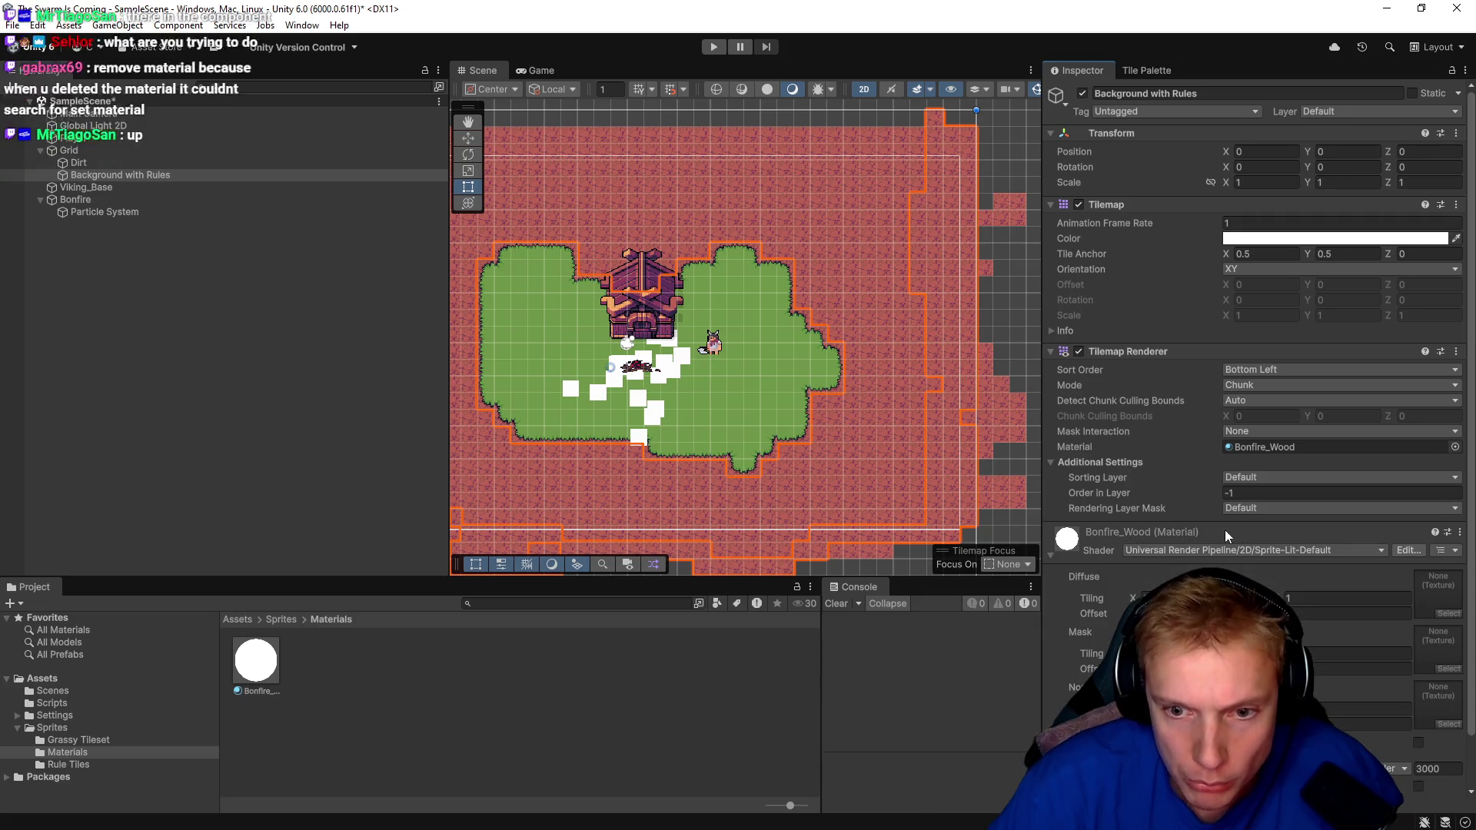
{"action": "left_click", "coordinate": [1119, 532]}
{"action": "left_click", "coordinate": [1065, 540]}
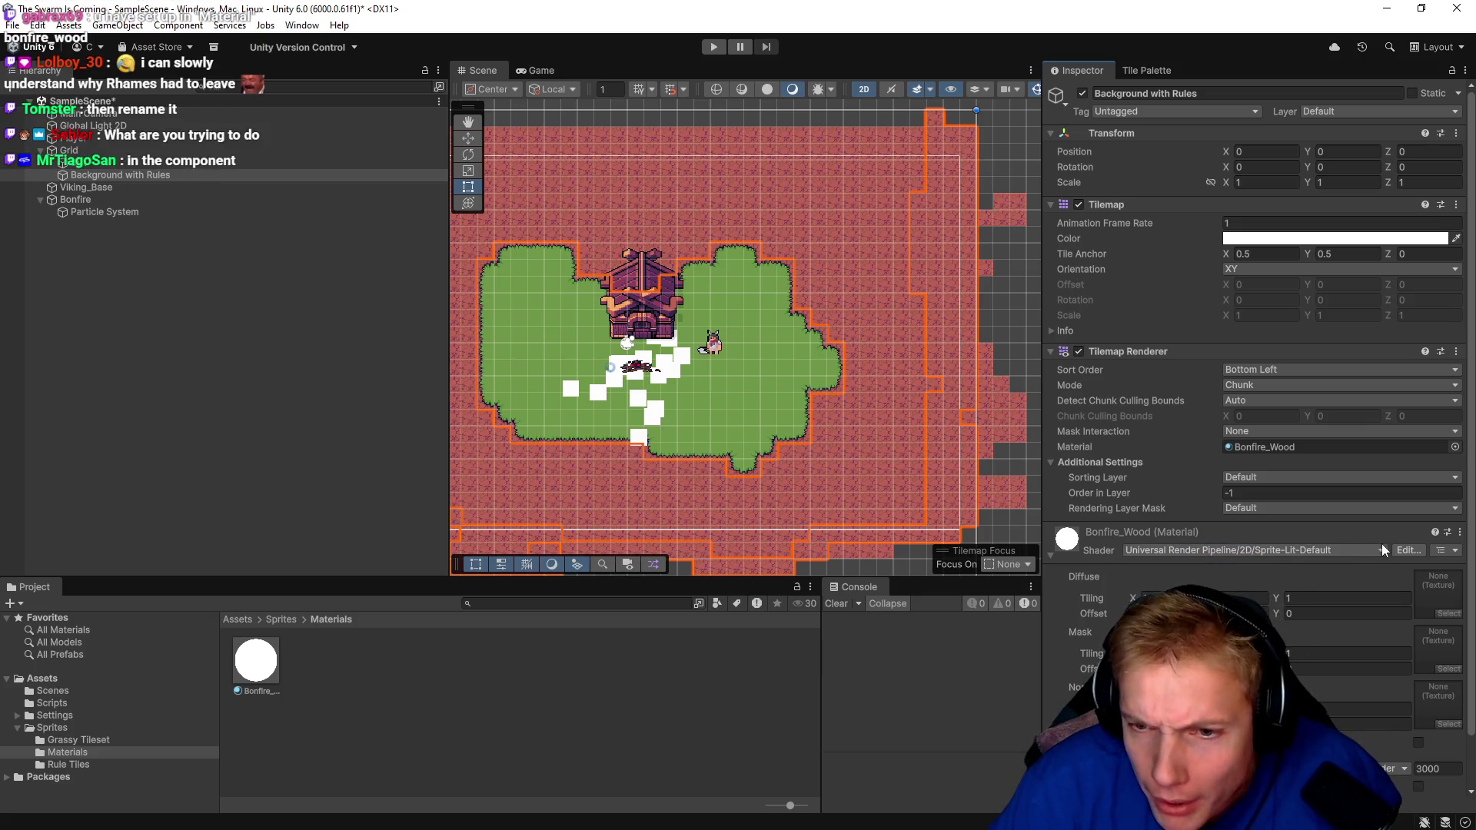
{"action": "left_click", "coordinate": [1321, 532]}
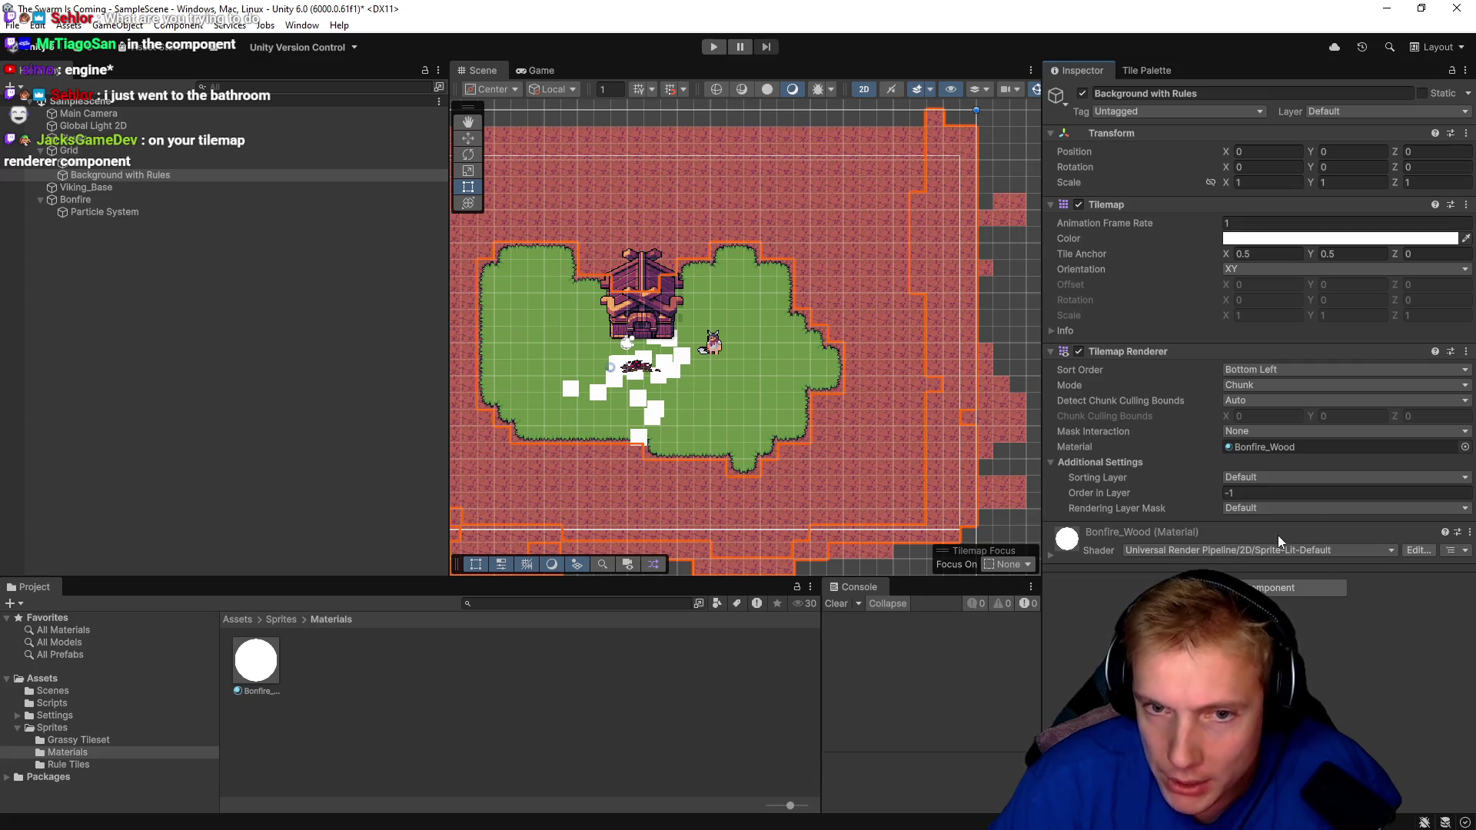
{"action": "left_click", "coordinate": [1464, 447]}
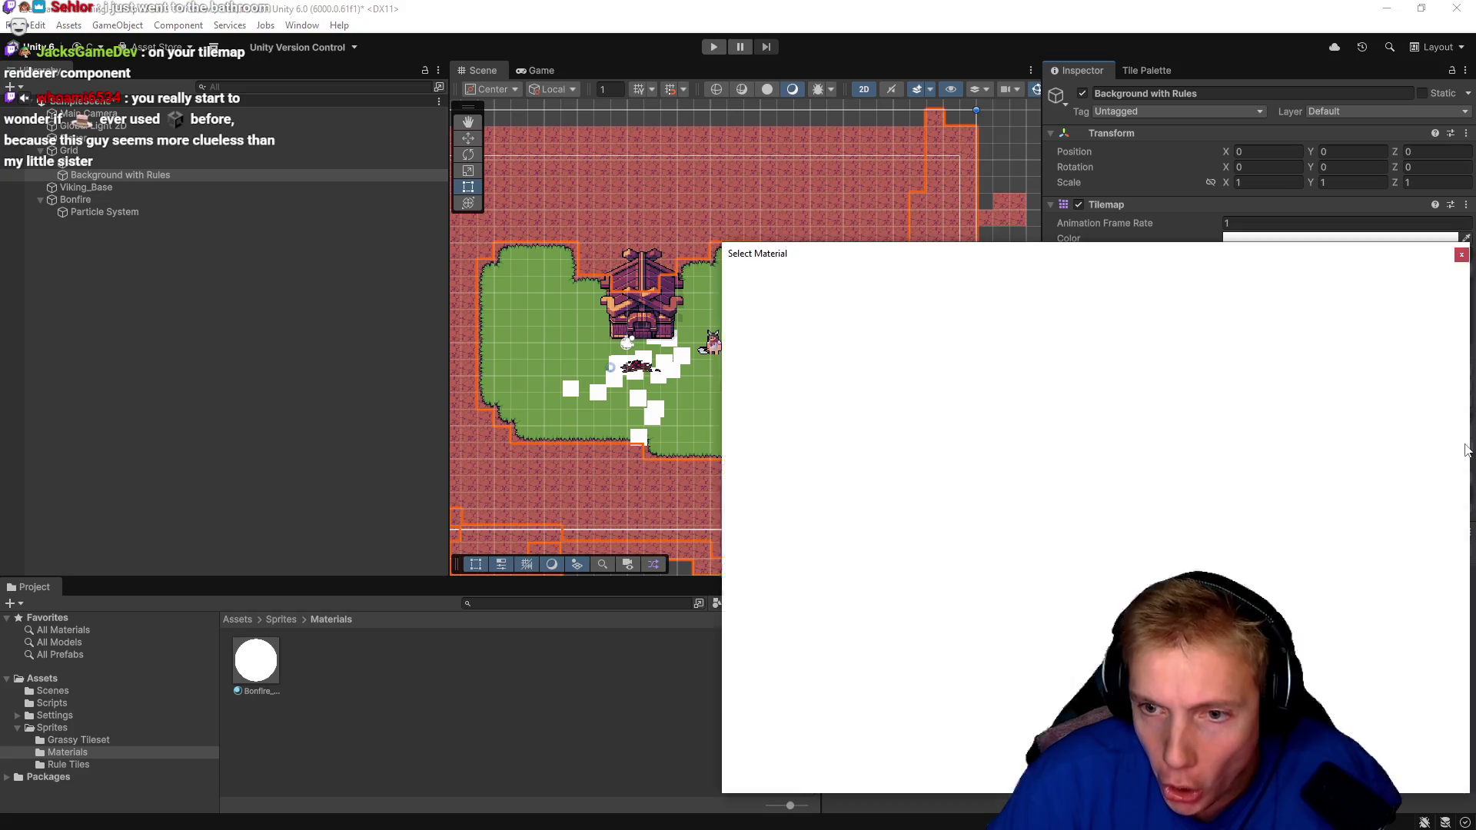
Preview None, Default-Diffuse, Default-Line, Sprites-Mask, Sprites-Default, Default-Skybox and Default-Particle on the tilemap.
{"action": "left_click", "coordinate": [768, 329]}
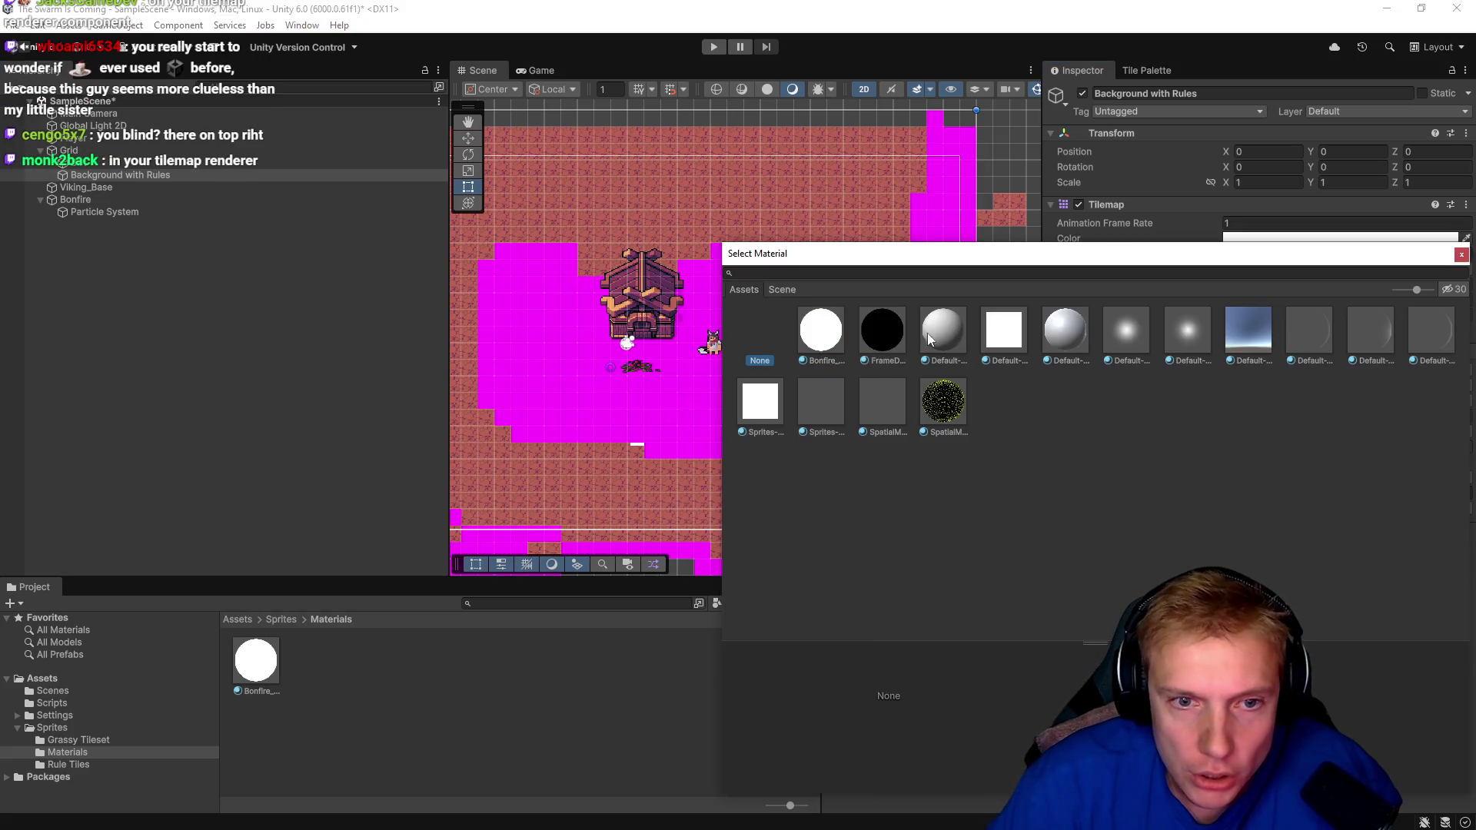
{"action": "left_click", "coordinate": [944, 330]}
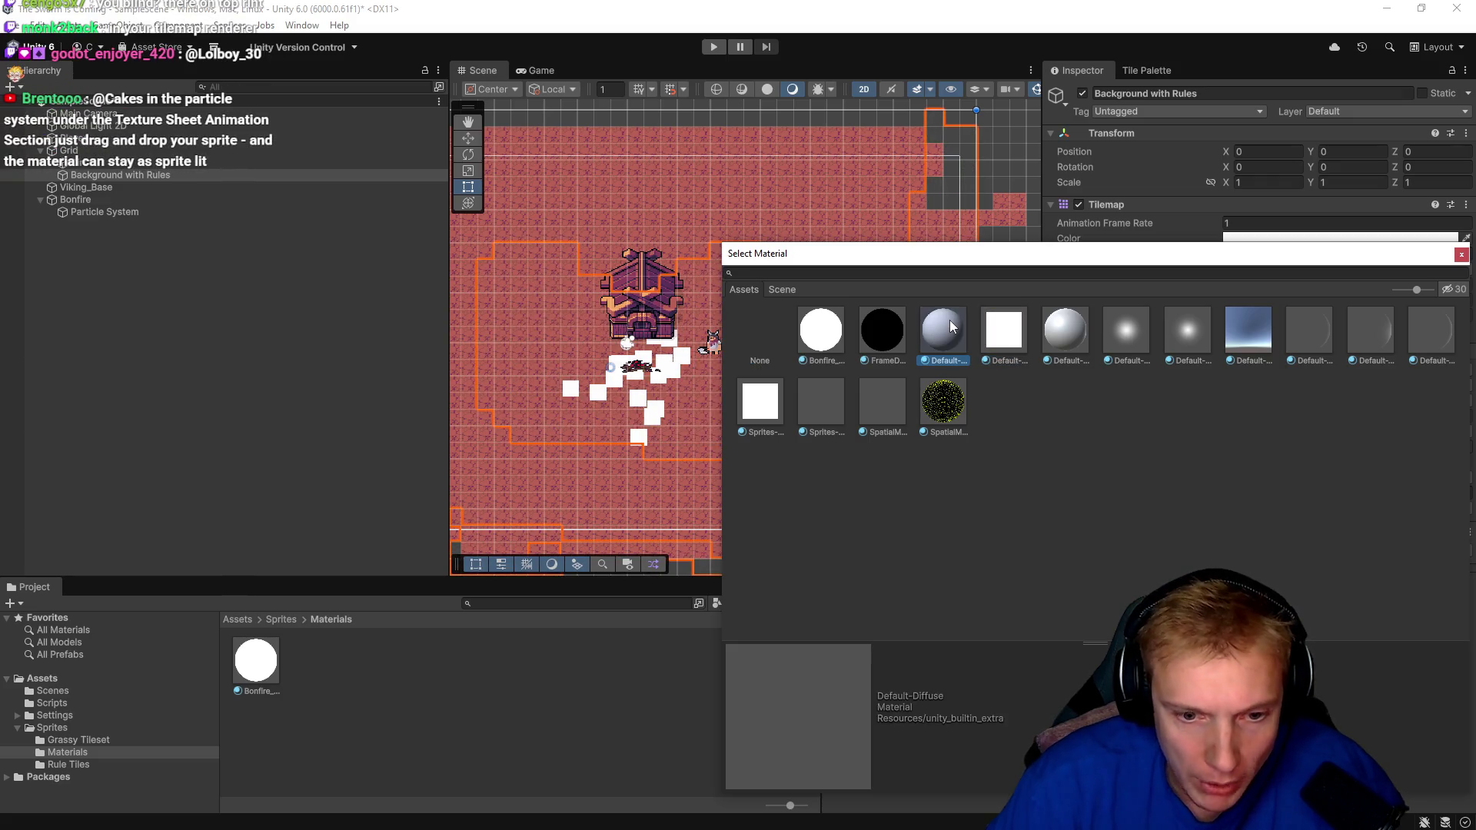
{"action": "left_click", "coordinate": [1007, 331]}
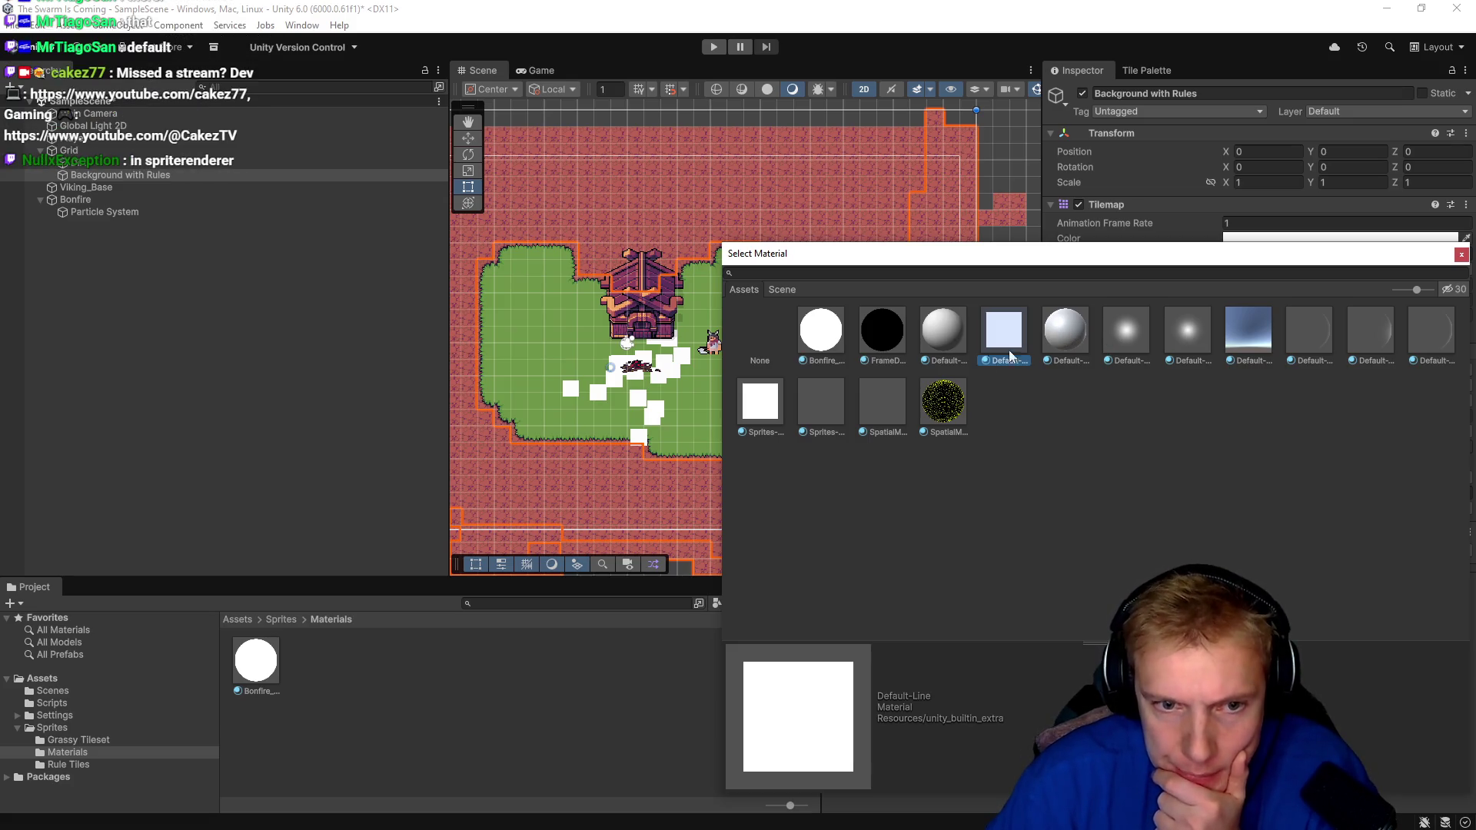
{"action": "left_click", "coordinate": [834, 398]}
{"action": "left_click", "coordinate": [771, 410]}
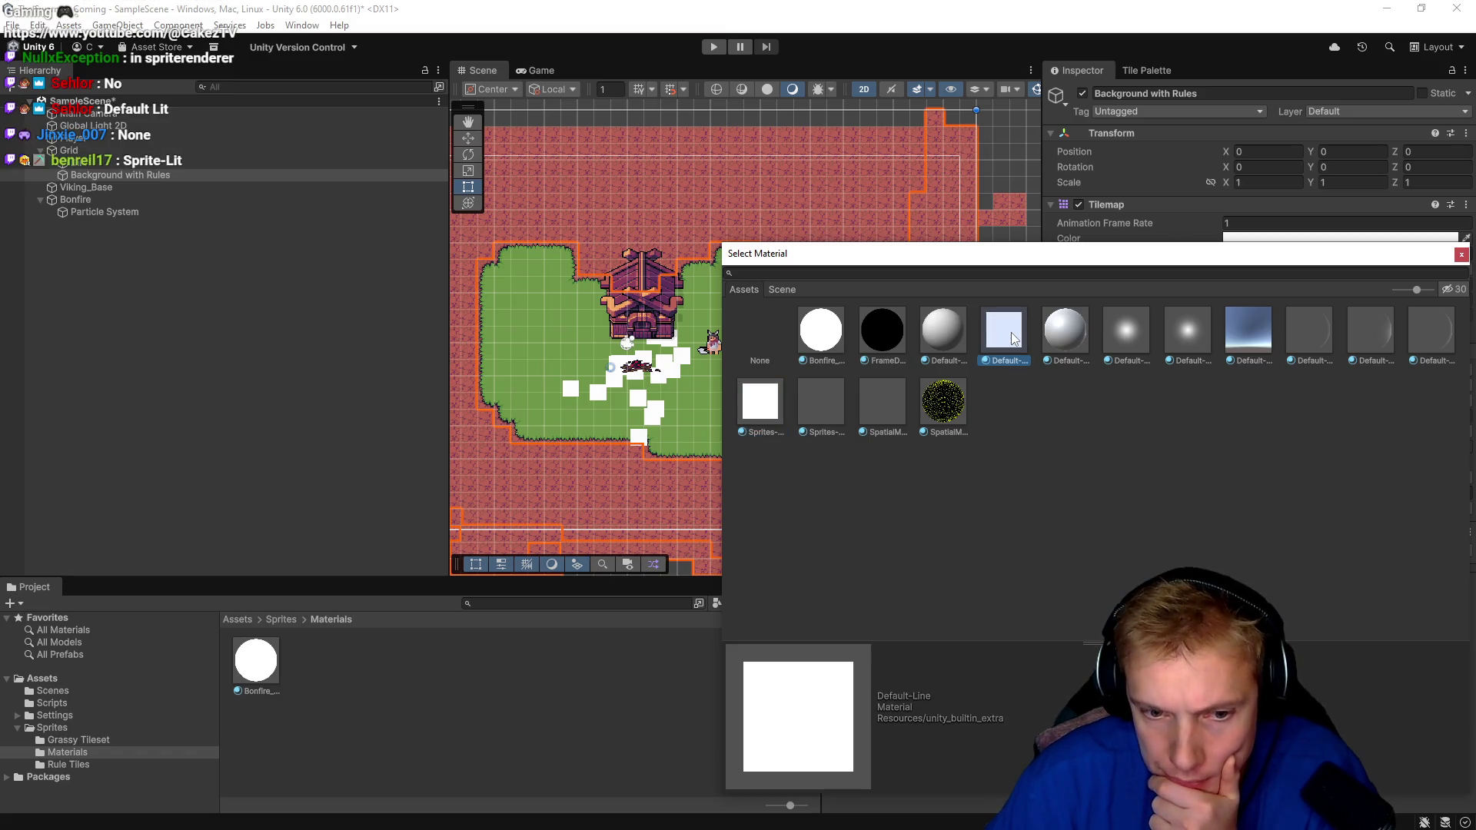
{"action": "left_click", "coordinate": [957, 335]}
{"action": "left_click", "coordinate": [898, 336]}
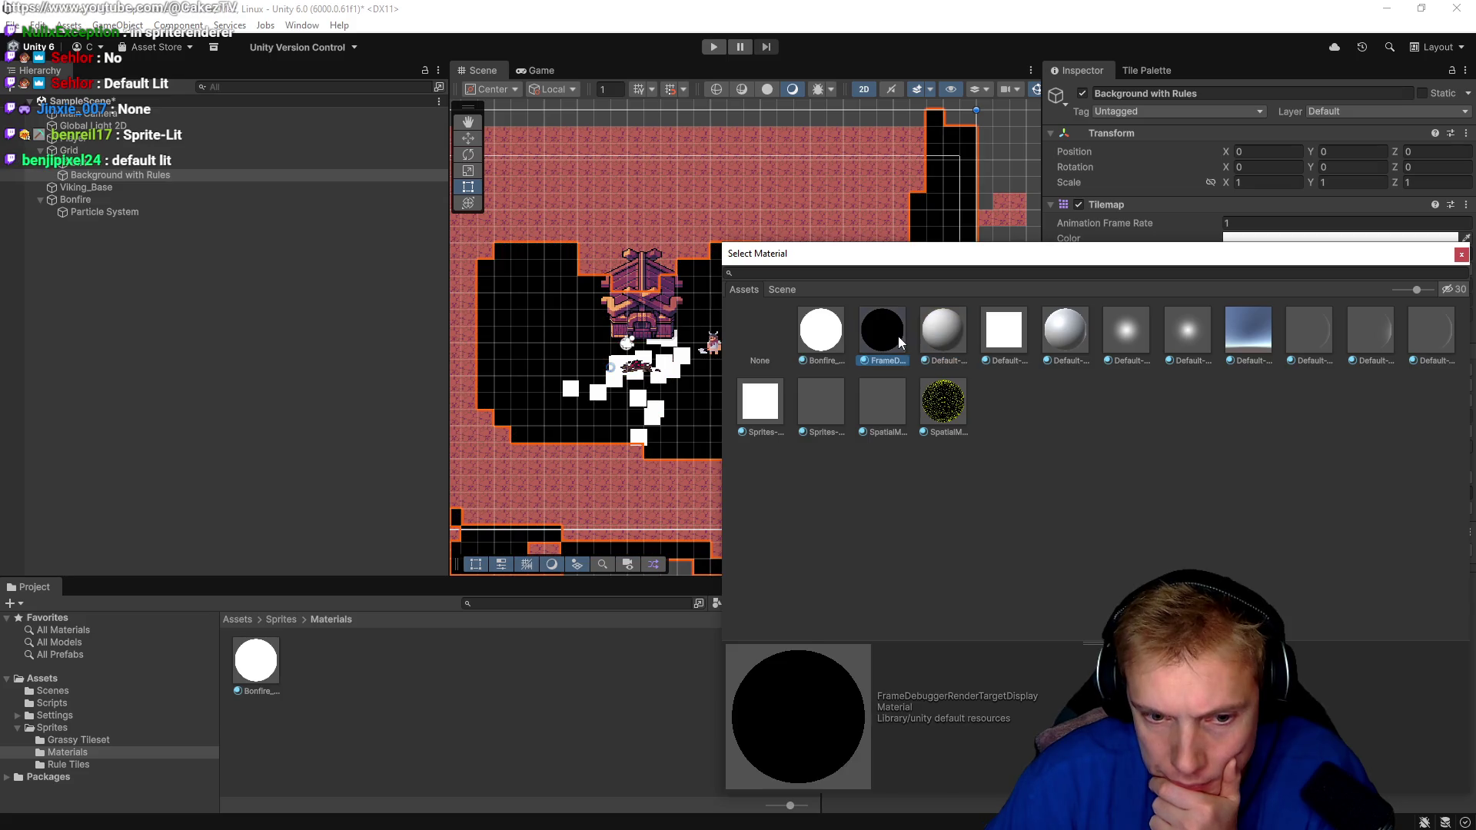
{"action": "left_click", "coordinate": [814, 345]}
{"action": "left_click", "coordinate": [824, 411]}
{"action": "left_click", "coordinate": [742, 419]}
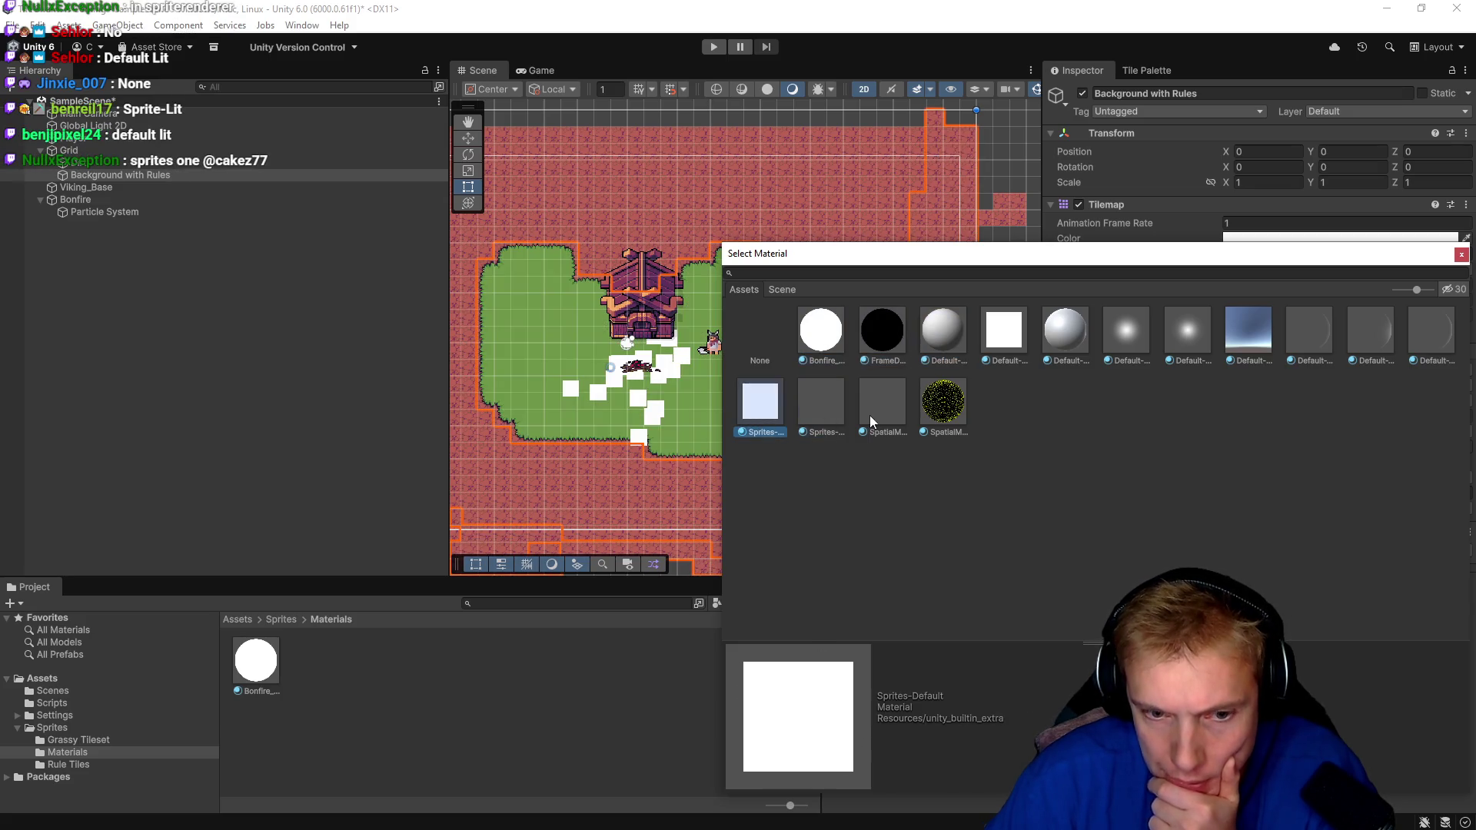
{"action": "left_click", "coordinate": [872, 421]}
{"action": "left_click", "coordinate": [1440, 343]}
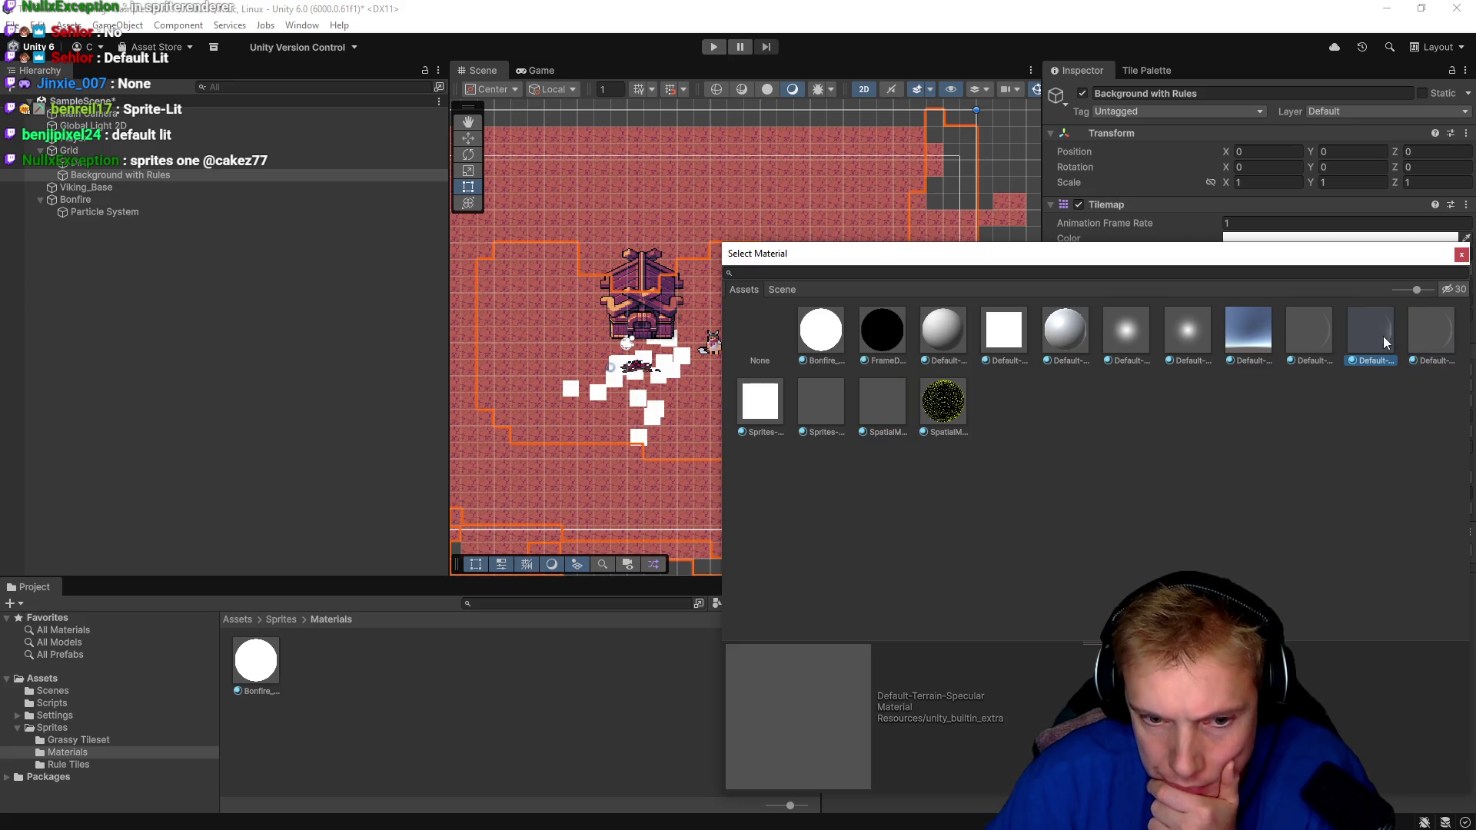
{"action": "left_click", "coordinate": [1307, 328]}
{"action": "left_click", "coordinate": [1265, 324]}
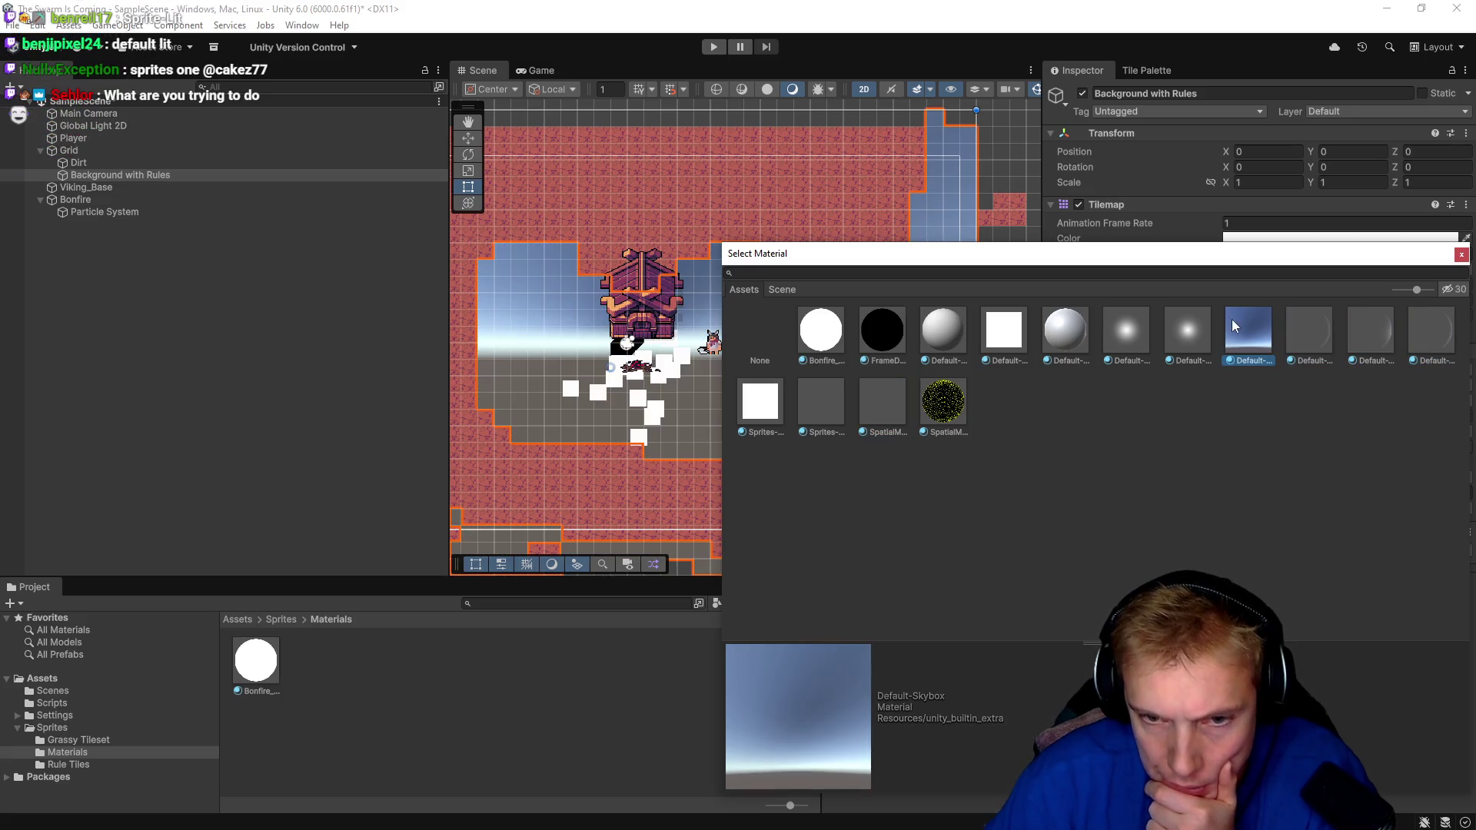
{"action": "left_click", "coordinate": [1190, 320]}
{"action": "left_click", "coordinate": [1124, 322]}
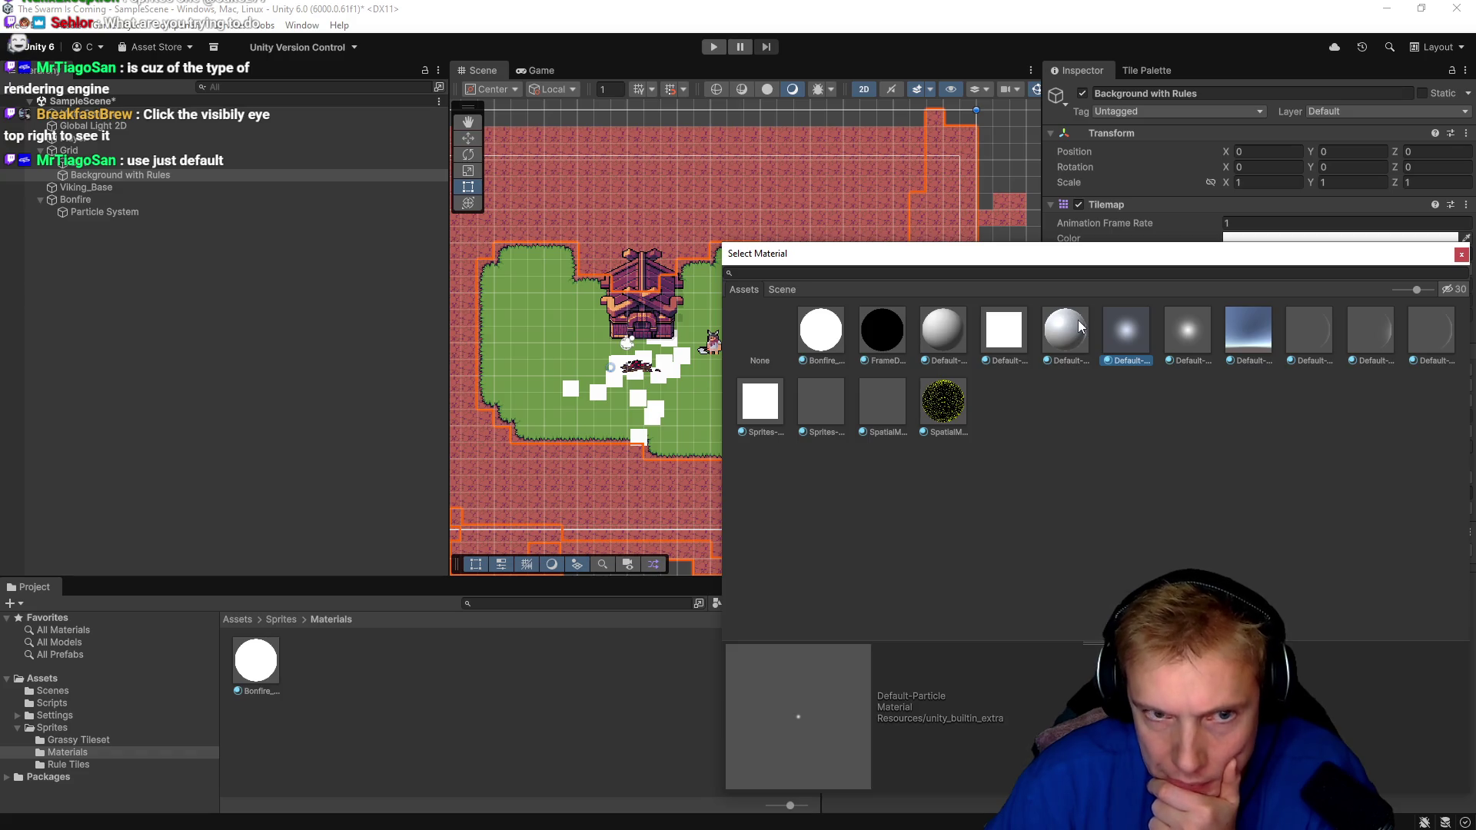
Show hidden package materials, try the terrain materials, then keep Sprites-Default and close the picker.
{"action": "left_click", "coordinate": [1448, 290]}
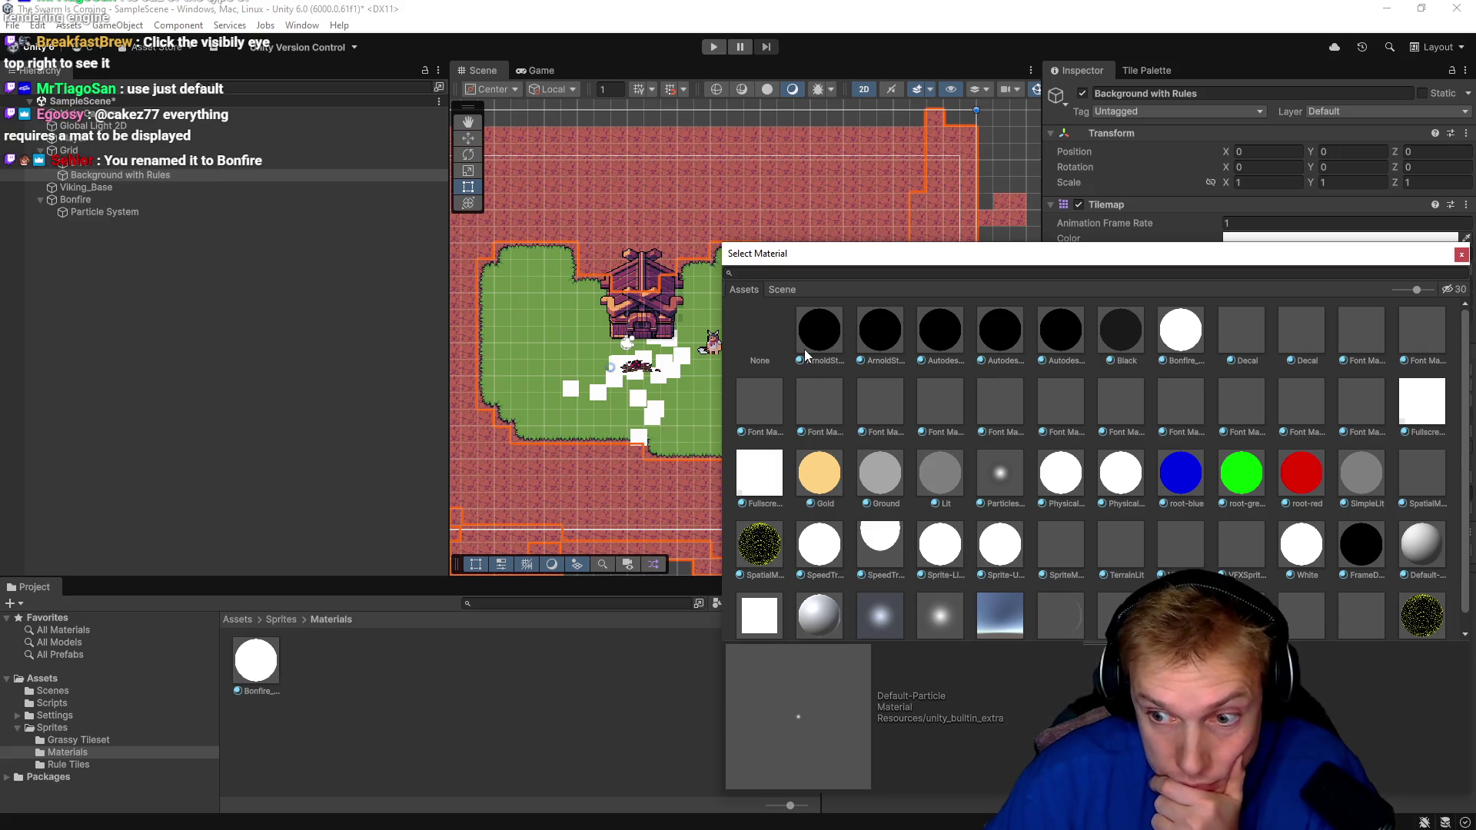
{"action": "mouse_move", "coordinate": [1000, 261]}
{"action": "left_mouse_down"}
{"action": "mouse_move", "coordinate": [917, 172]}
{"action": "mouse_move", "coordinate": [851, 159]}
{"action": "left_mouse_up"}
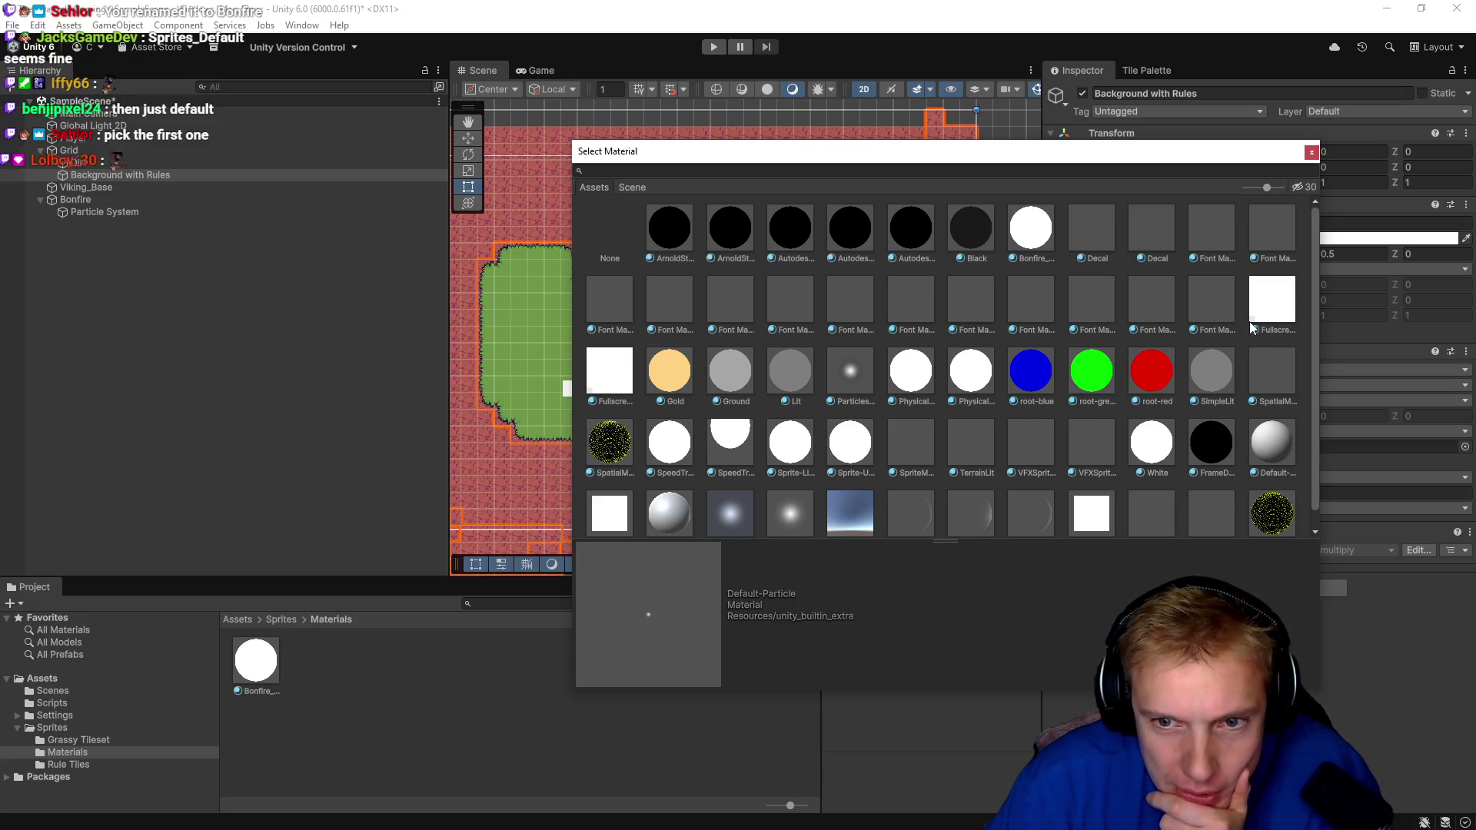
{"action": "scroll", "coordinate": [1008, 362], "scroll_direction": "down", "scroll_amount": 1}
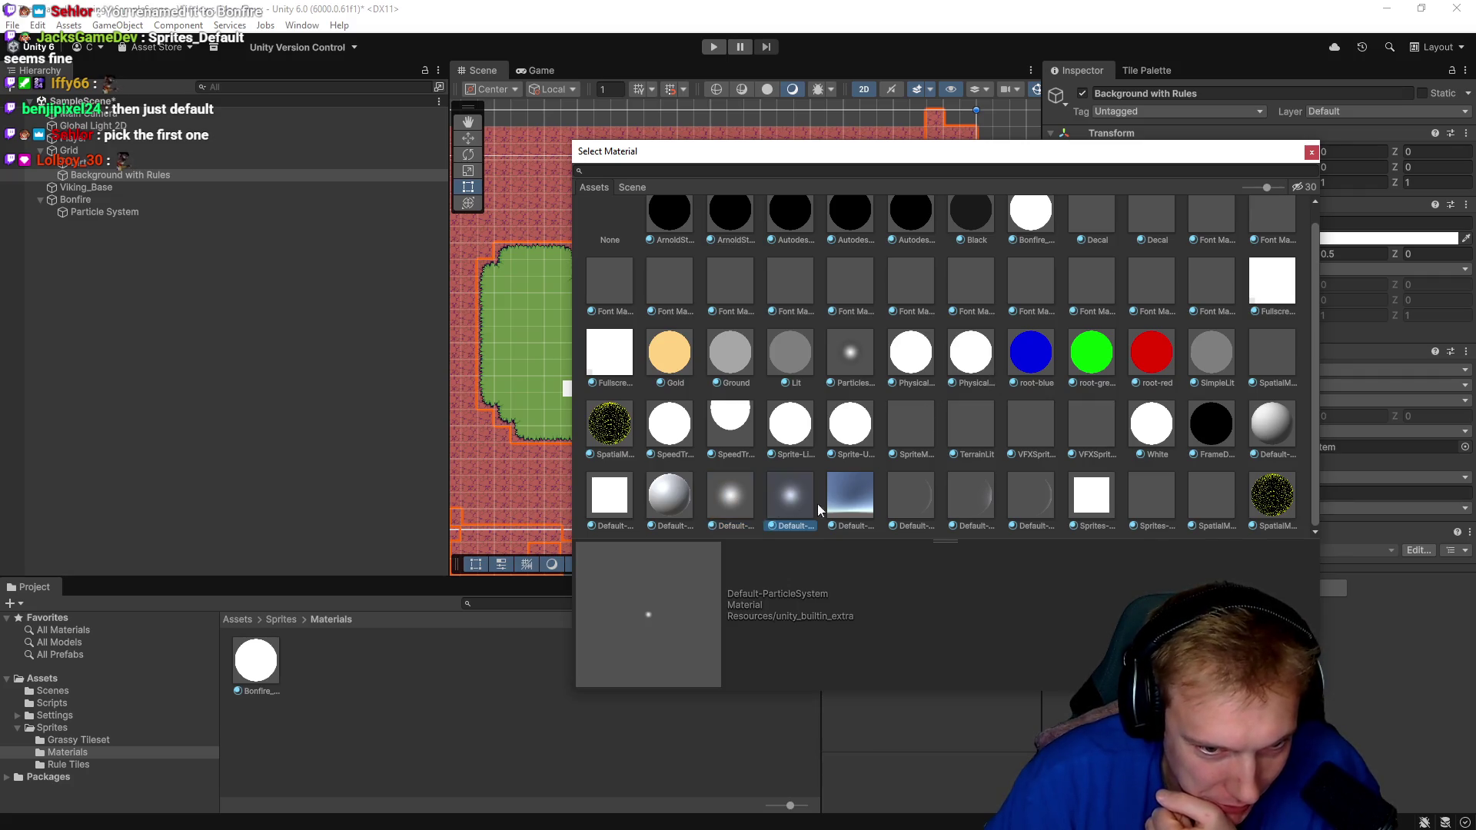
{"action": "left_click", "coordinate": [850, 501]}
{"action": "left_click", "coordinate": [922, 499]}
{"action": "left_click", "coordinate": [970, 498]}
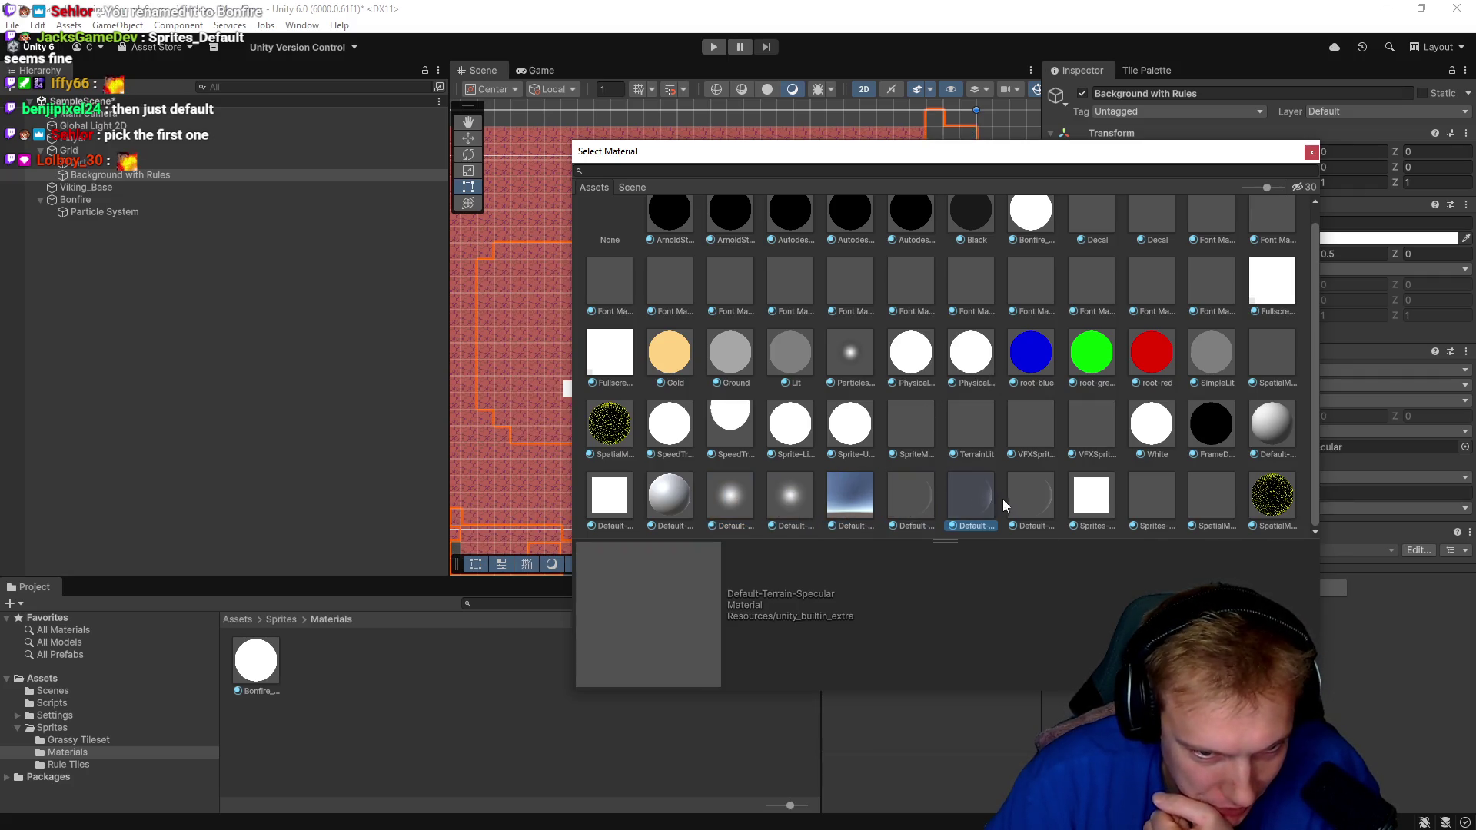
{"action": "left_click", "coordinate": [1089, 490]}
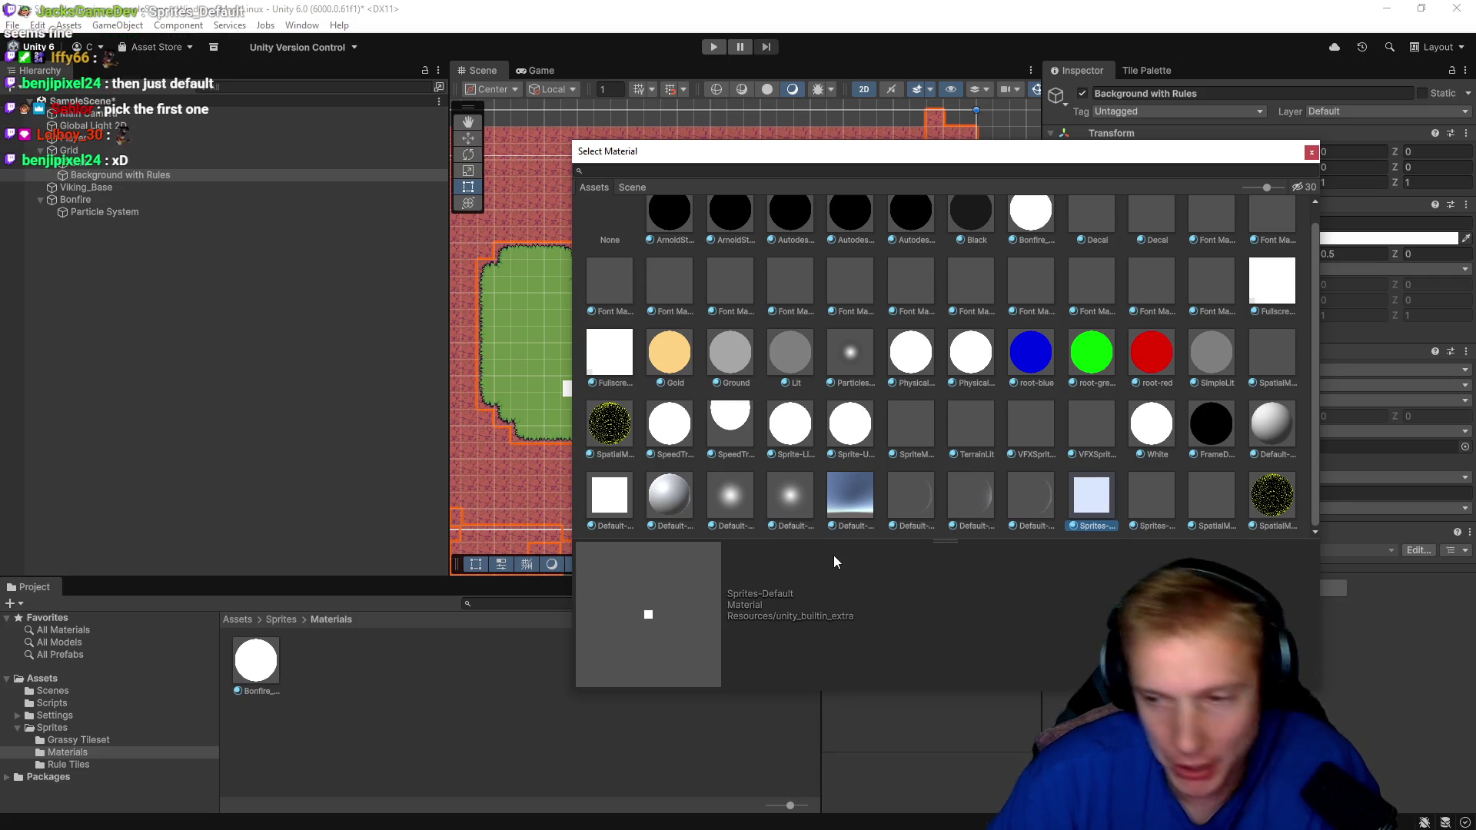
{"action": "left_click", "coordinate": [1311, 153]}
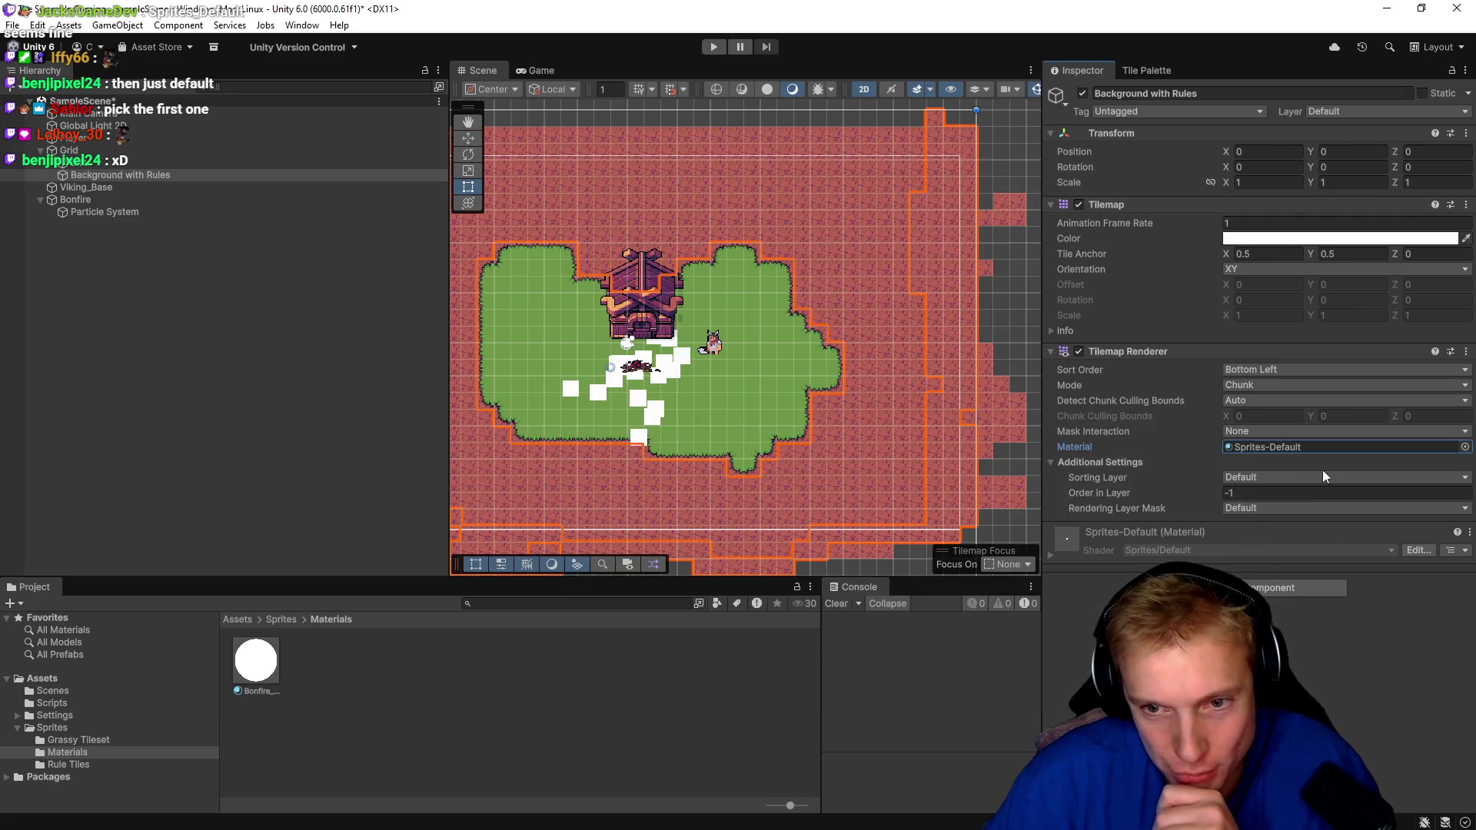
Reset the tilemap material to None, then back to Sprites-Default.
{"action": "left_click", "coordinate": [1464, 447]}
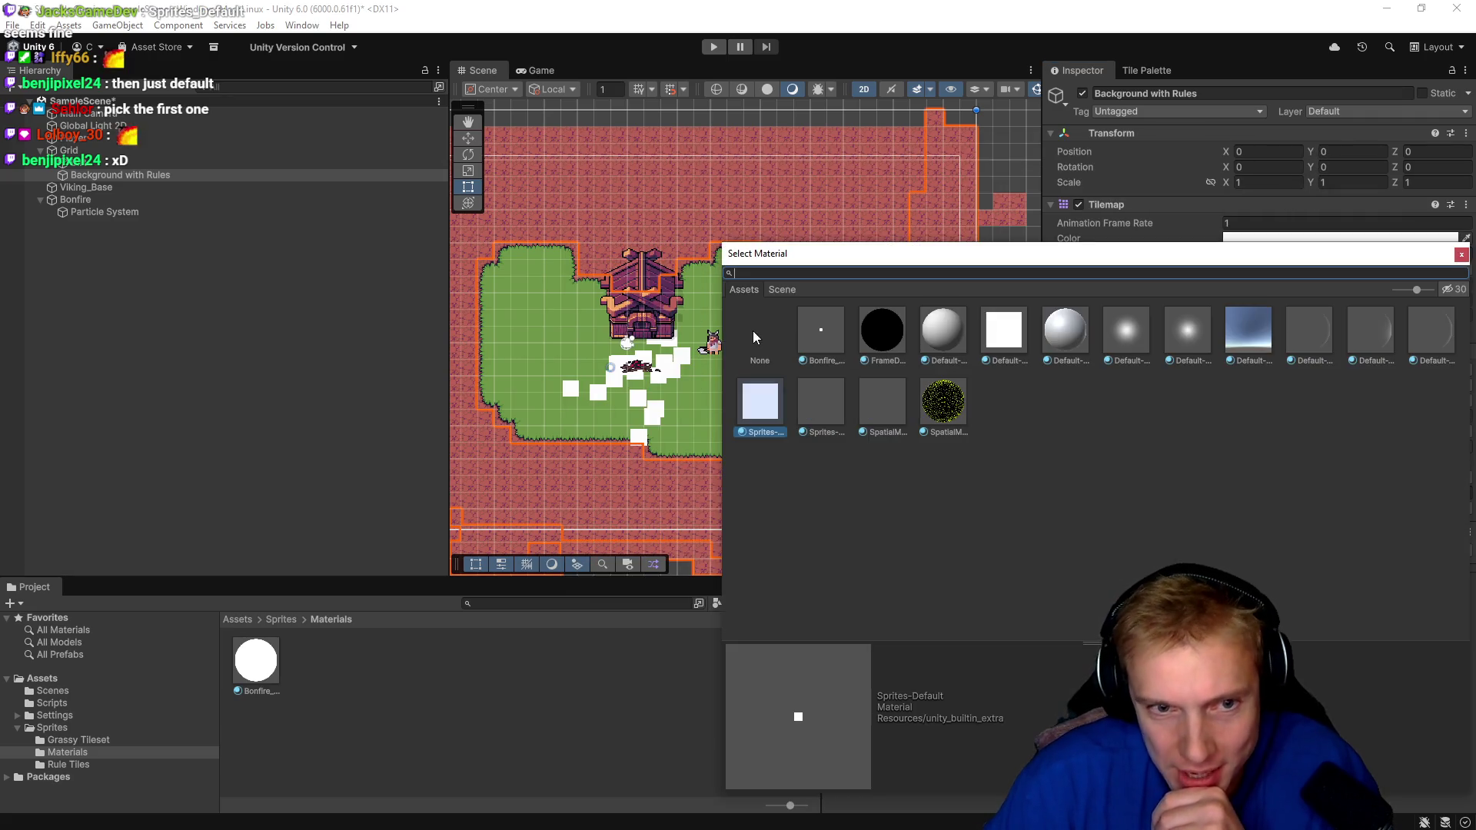
{"action": "left_click", "coordinate": [755, 331]}
{"action": "left_click", "coordinate": [760, 403]}
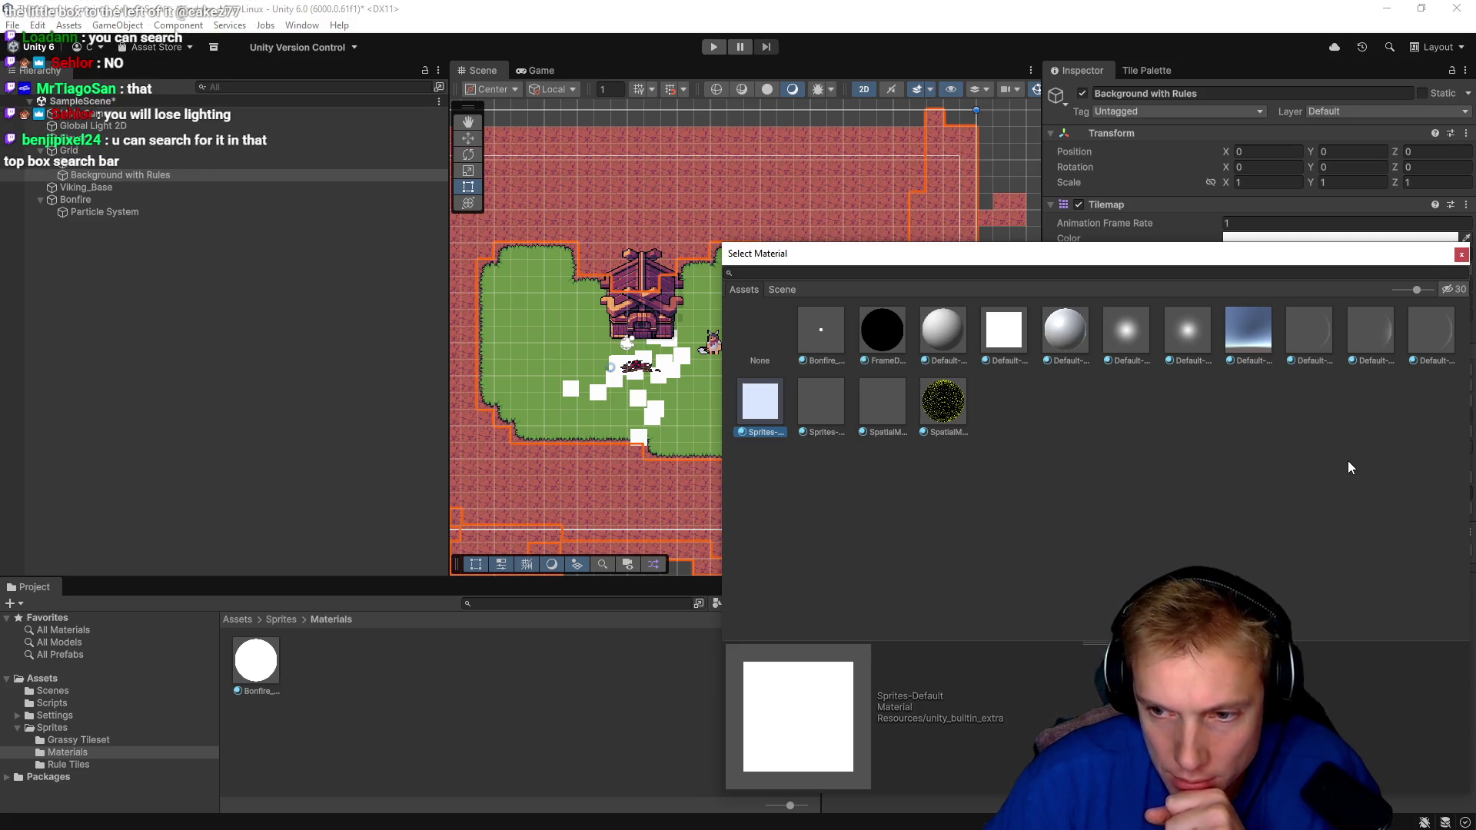
{"action": "left_click", "coordinate": [1461, 256]}
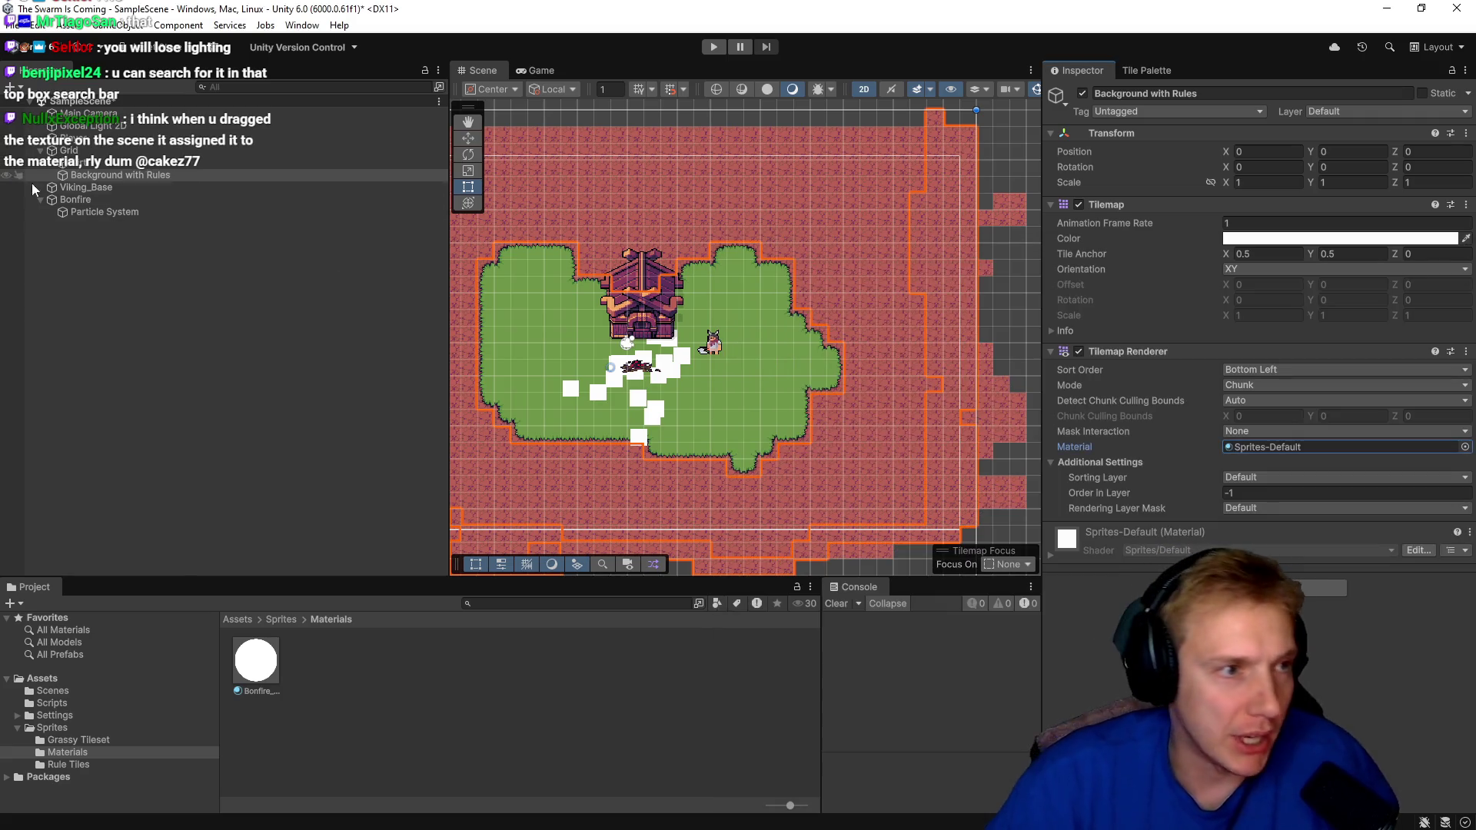
Check the Dirt tilemap, then reselect Background with Rules and reopen its Material picker.
{"action": "left_click", "coordinate": [536, 287]}
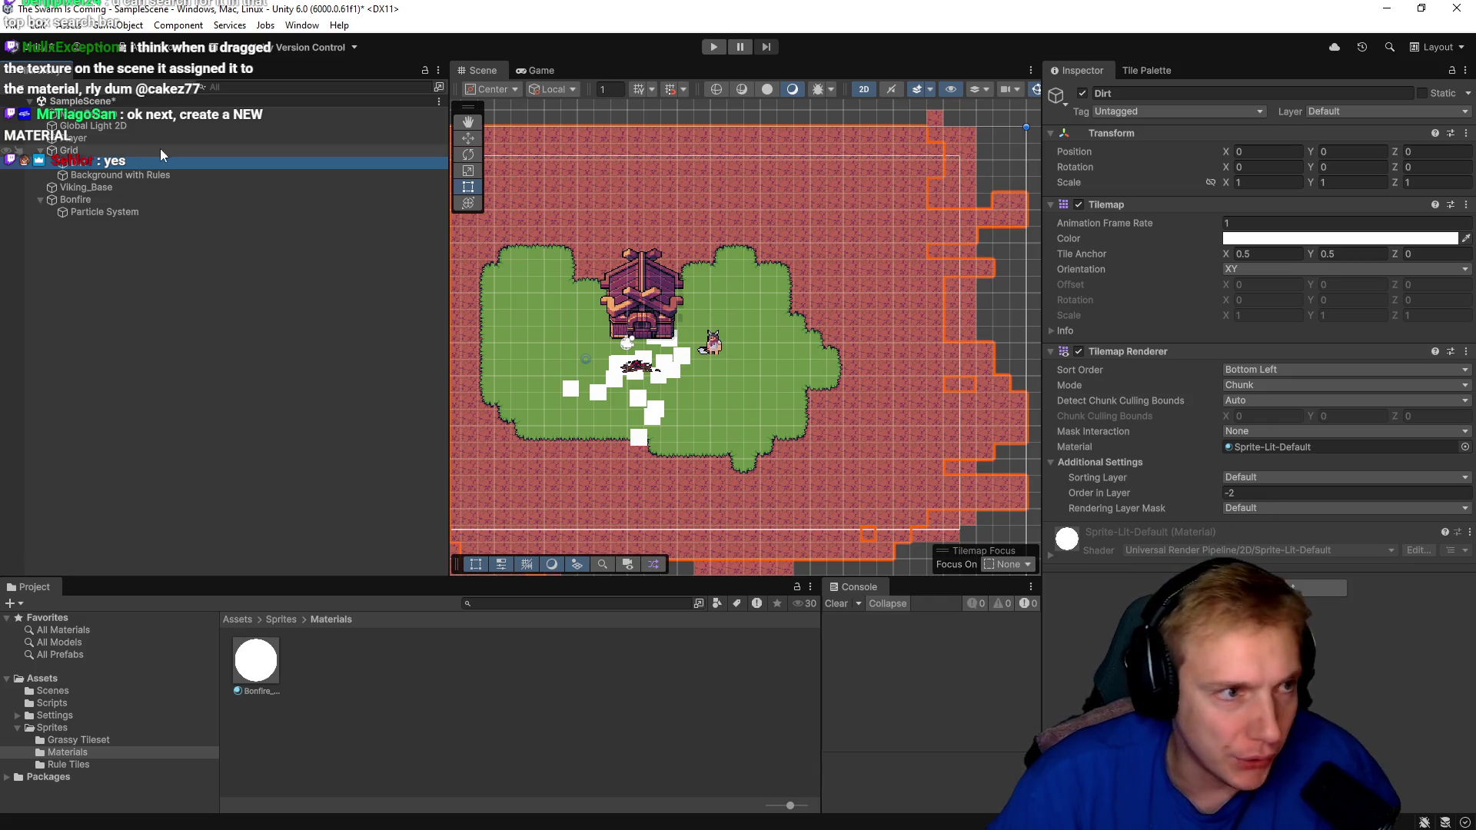
{"action": "left_click", "coordinate": [108, 175]}
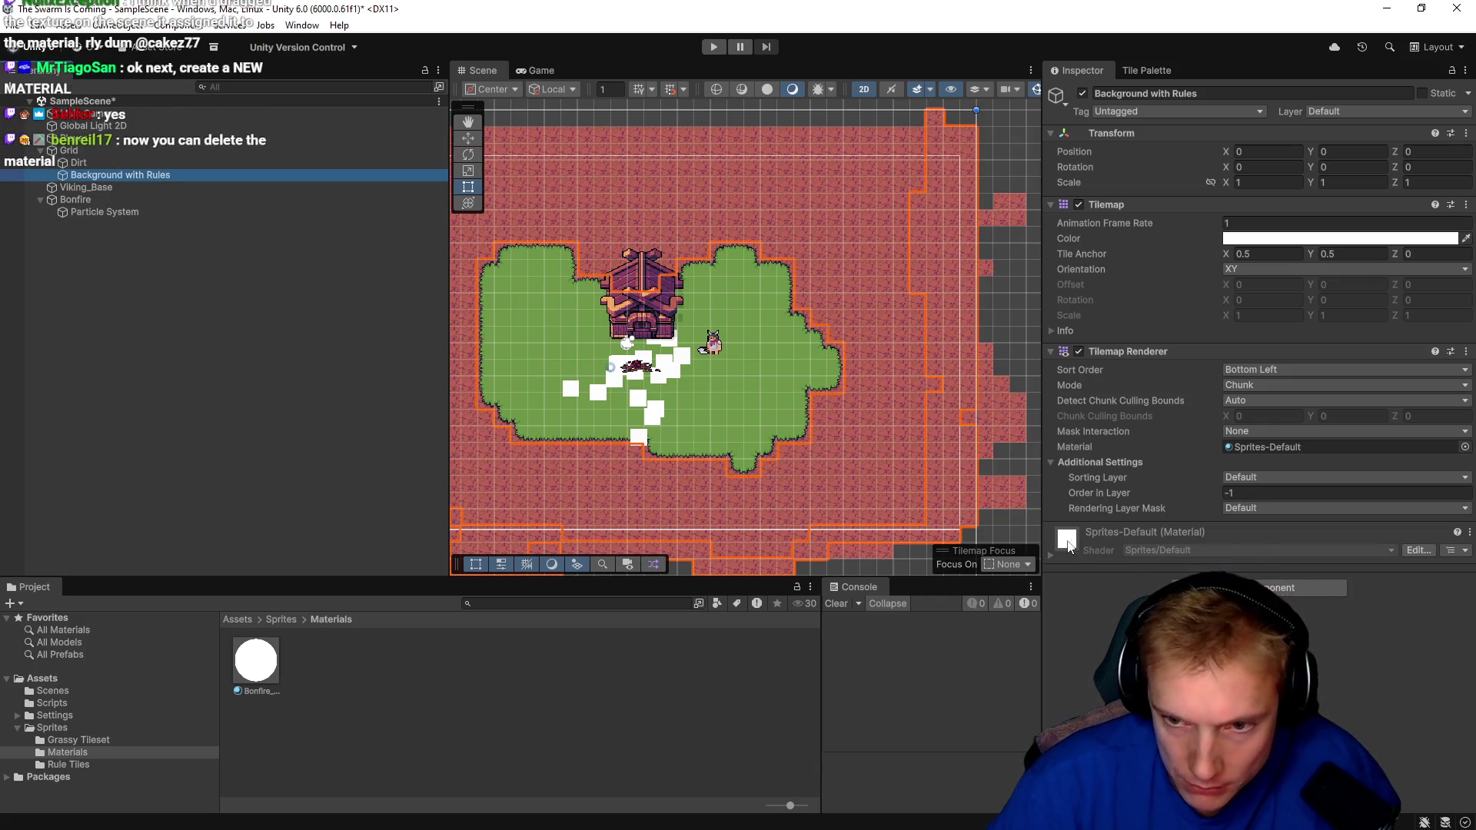
{"action": "left_click", "coordinate": [1464, 447]}
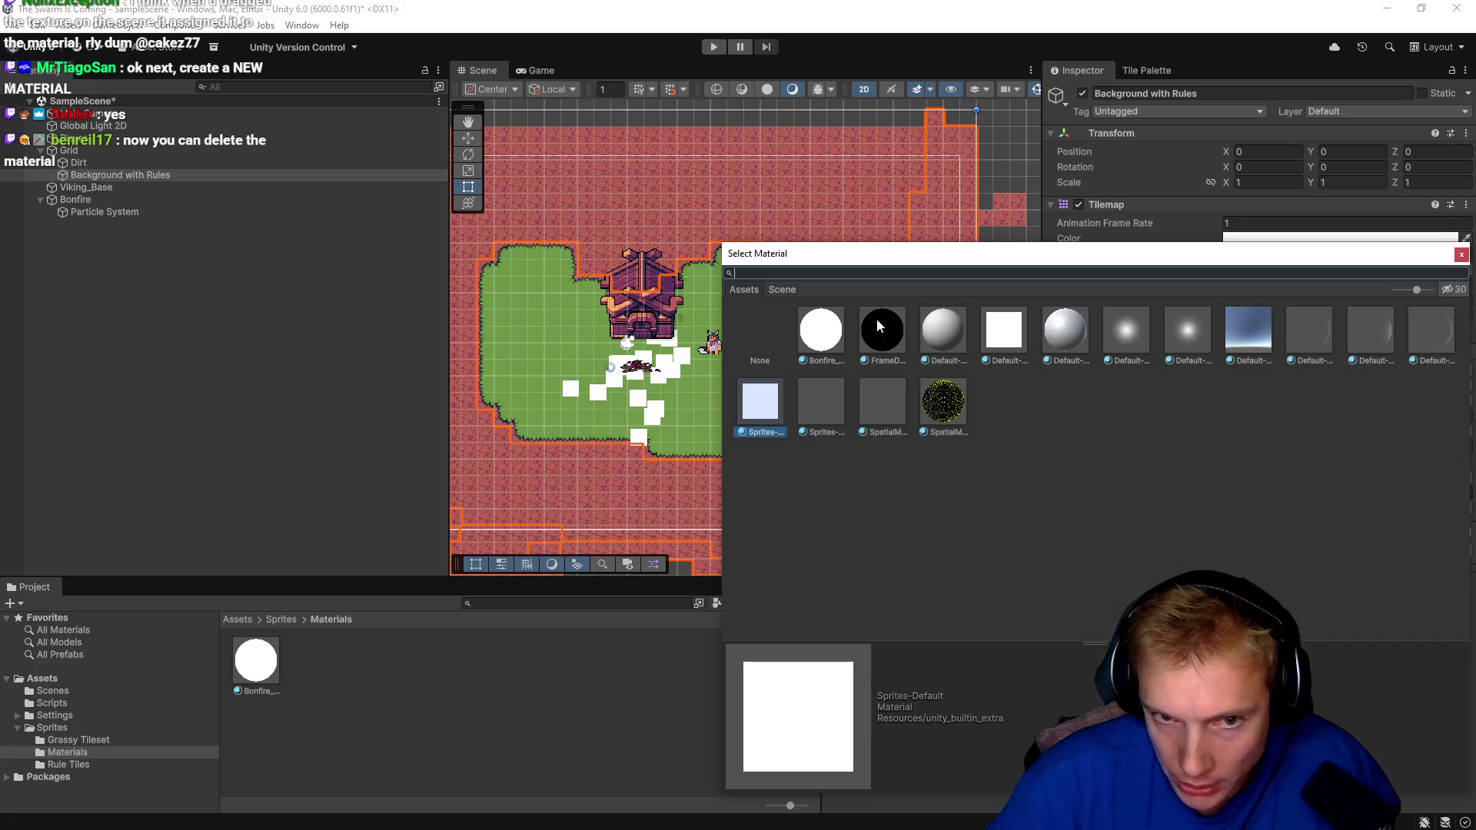
Preview sprite, default and SpatialMapping materials, show hidden packages, then pick Bonfire_Wood.
{"action": "left_click", "coordinate": [814, 408]}
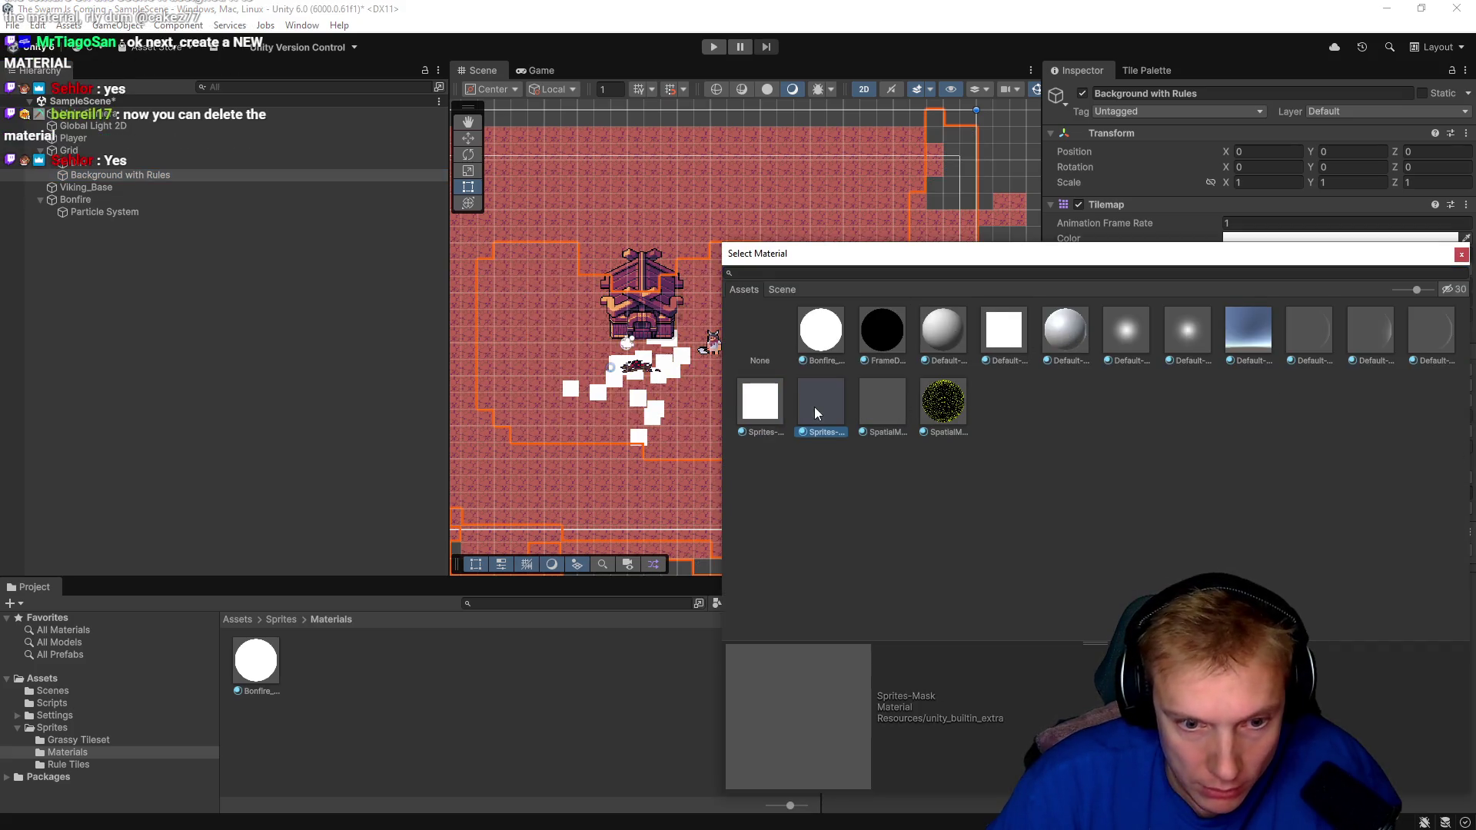
{"action": "left_click", "coordinate": [1434, 334]}
{"action": "left_click", "coordinate": [1389, 334]}
{"action": "left_click", "coordinate": [878, 408]}
{"action": "left_click", "coordinate": [943, 404]}
{"action": "left_click", "coordinate": [751, 411]}
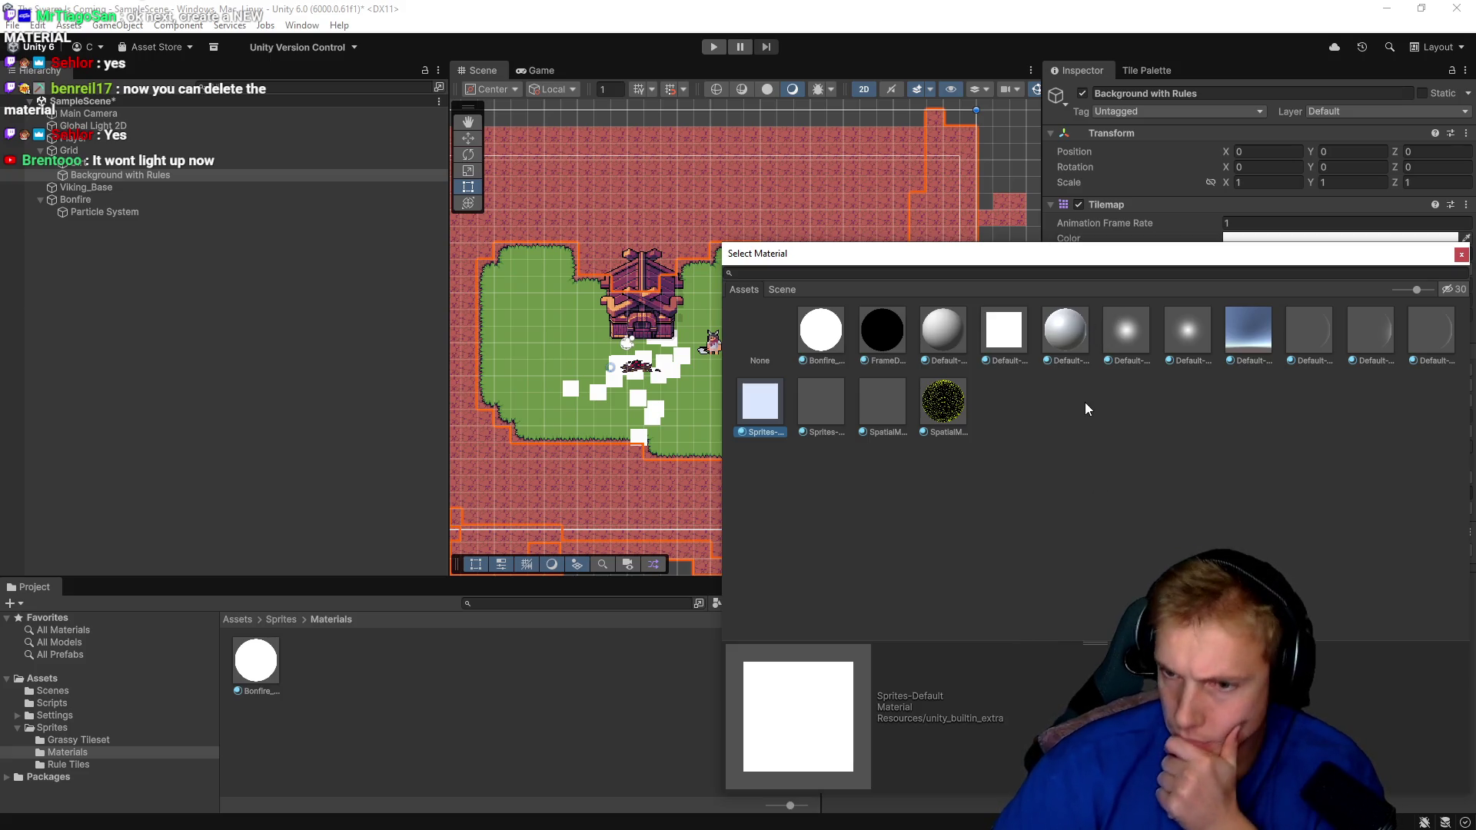
{"action": "left_click", "coordinate": [1449, 290]}
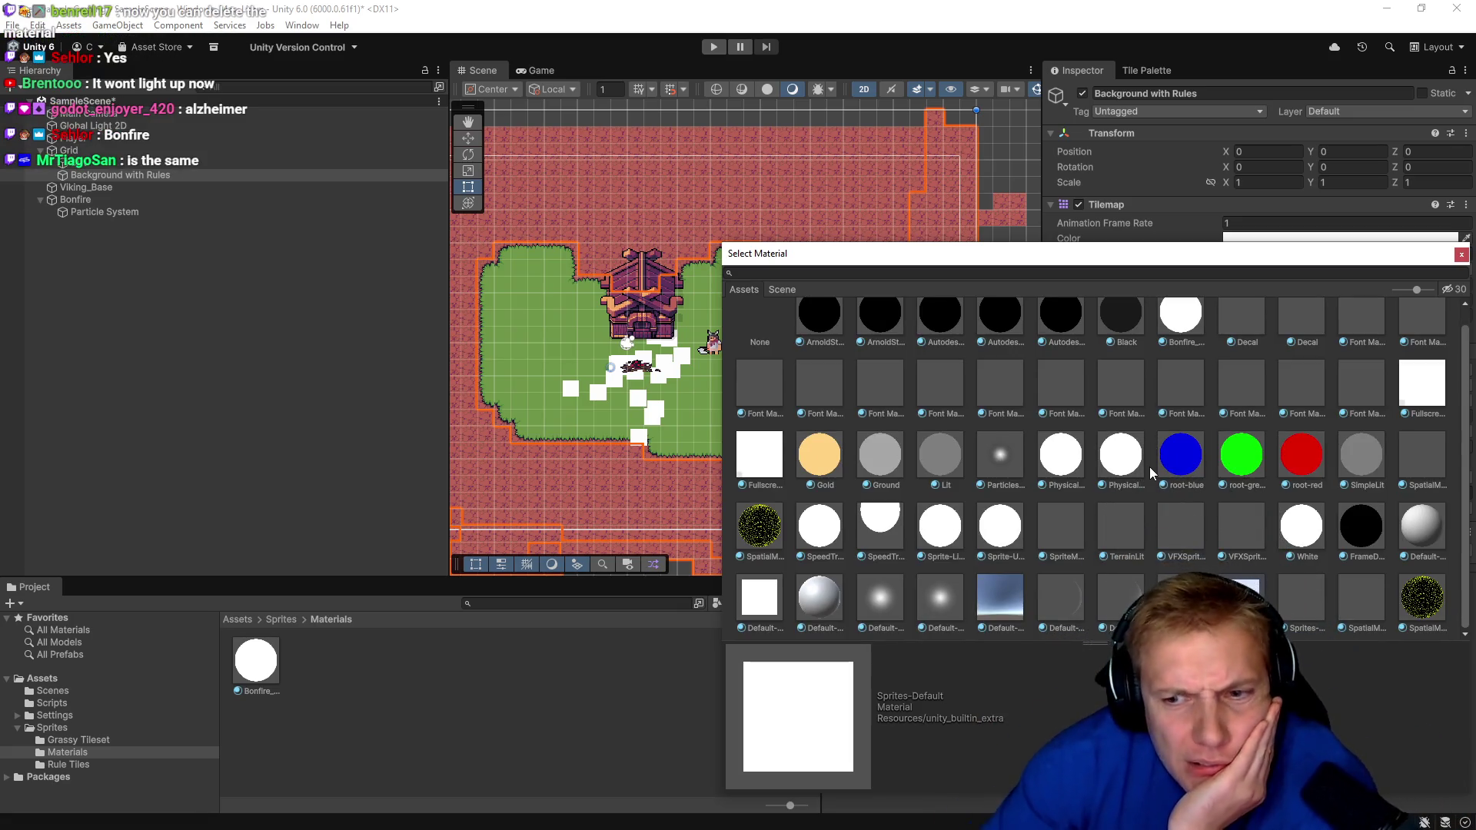
{"action": "scroll", "coordinate": [1150, 327], "scroll_direction": "up", "scroll_amount": 1}
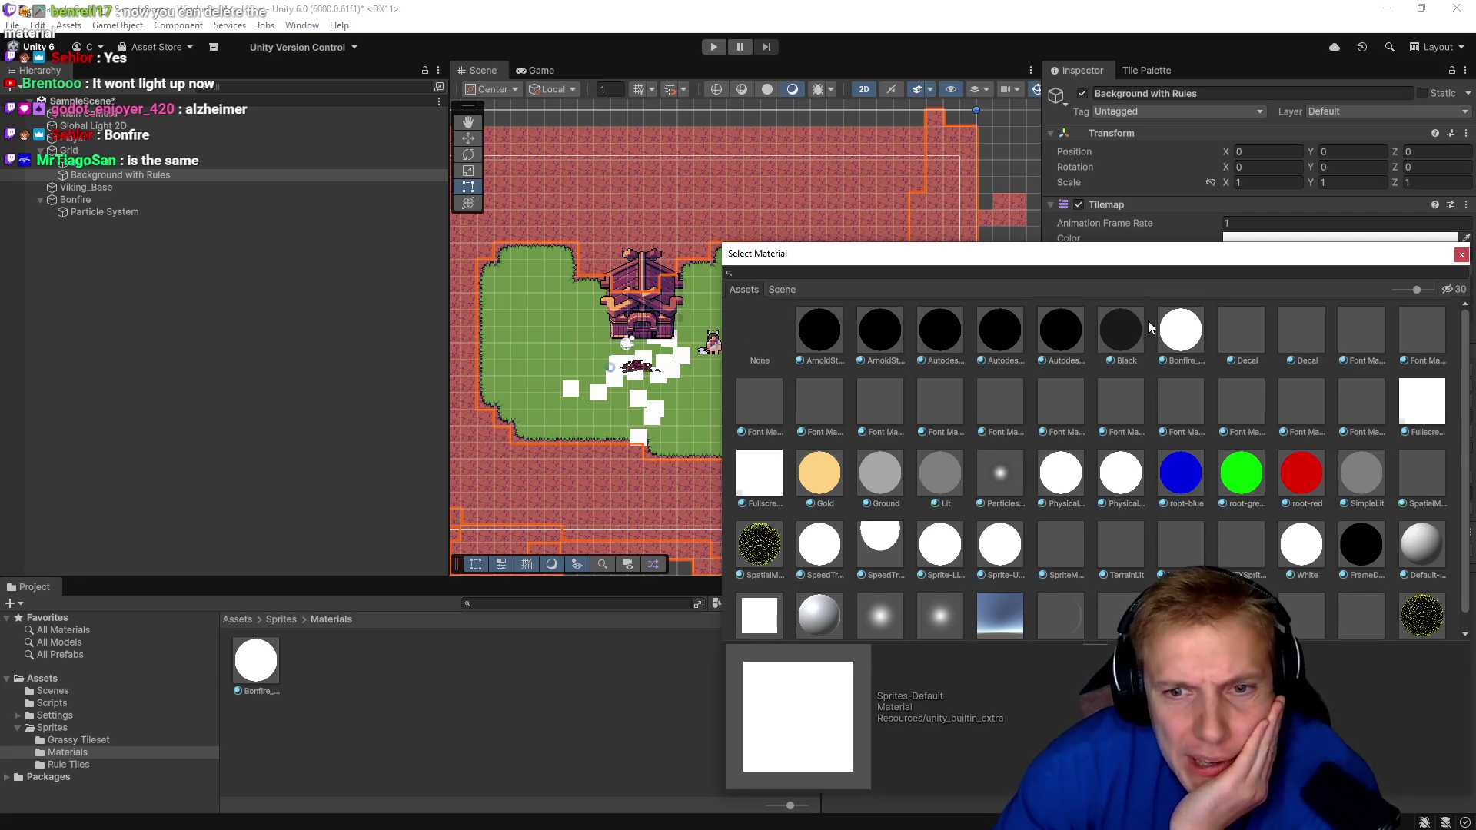
{"action": "left_click", "coordinate": [1178, 332]}
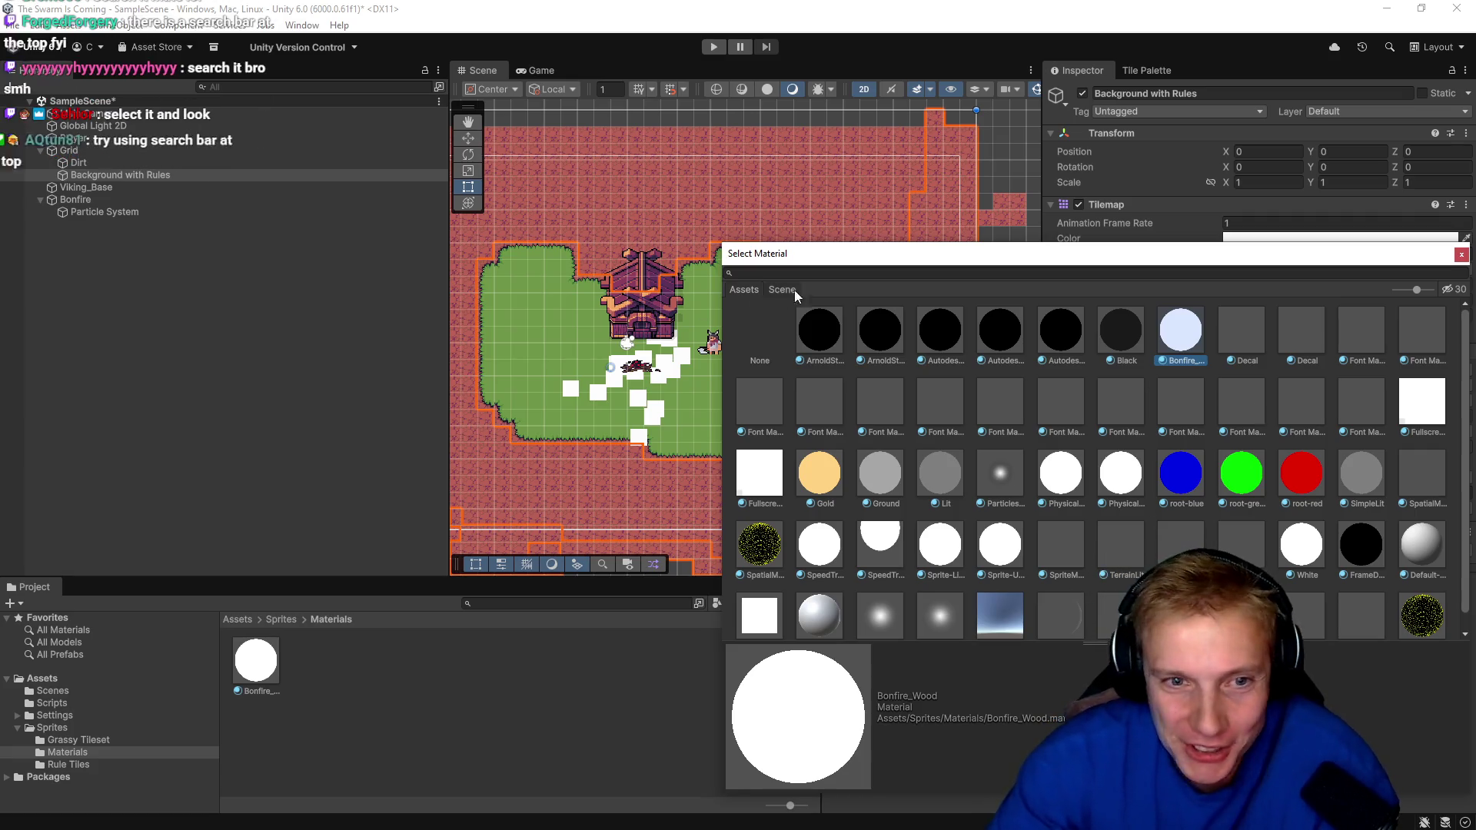
{"action": "left_click", "coordinate": [752, 271]}
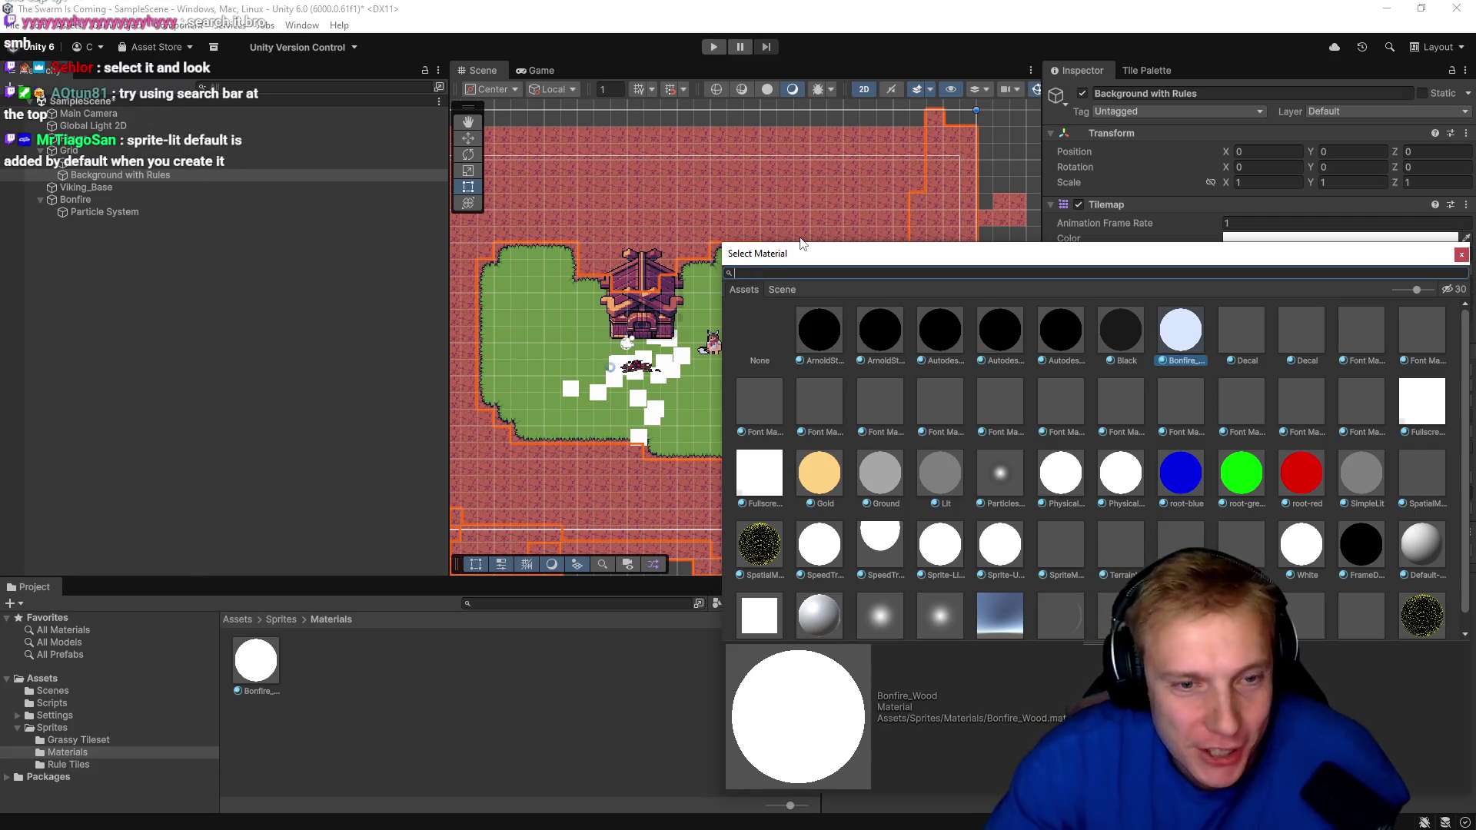
Search 'sprite' and assign Sprite-Lit-Default to Background with Rules, then deselect the tilemap.
{"action": "type", "text": "spti"}
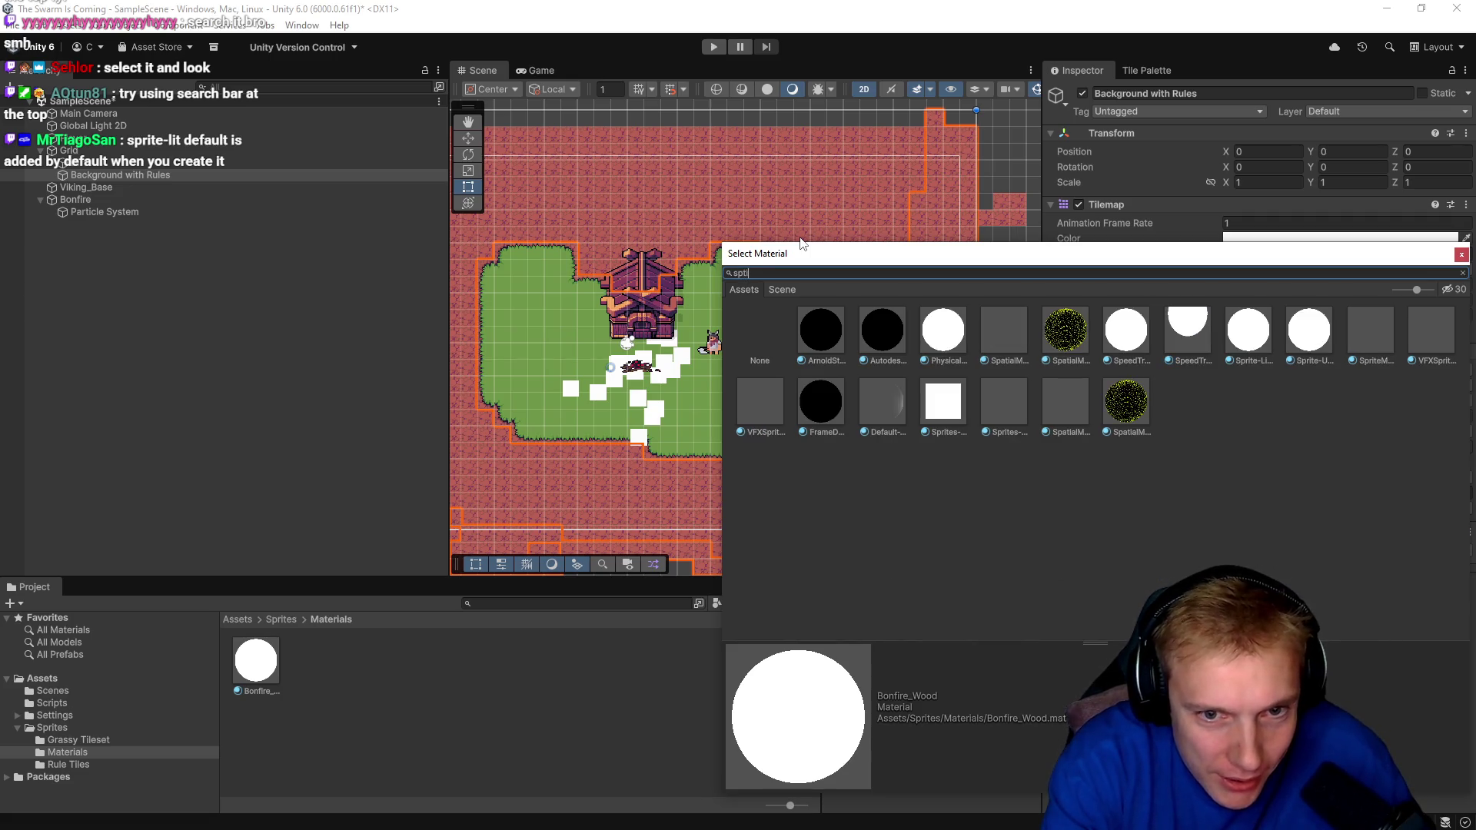
{"action": "type", "text": "res"}
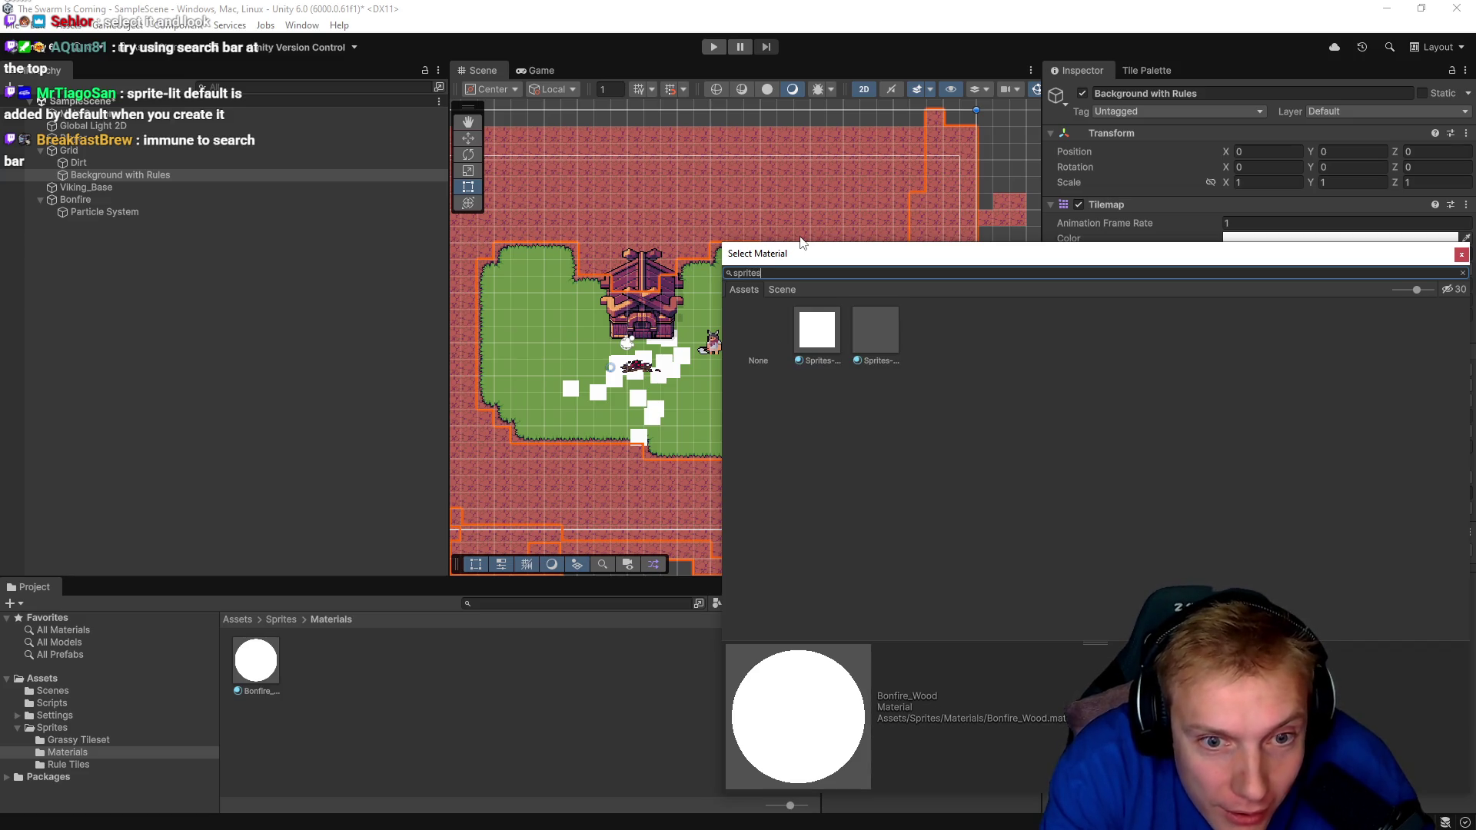
{"action": "left_click", "coordinate": [869, 322]}
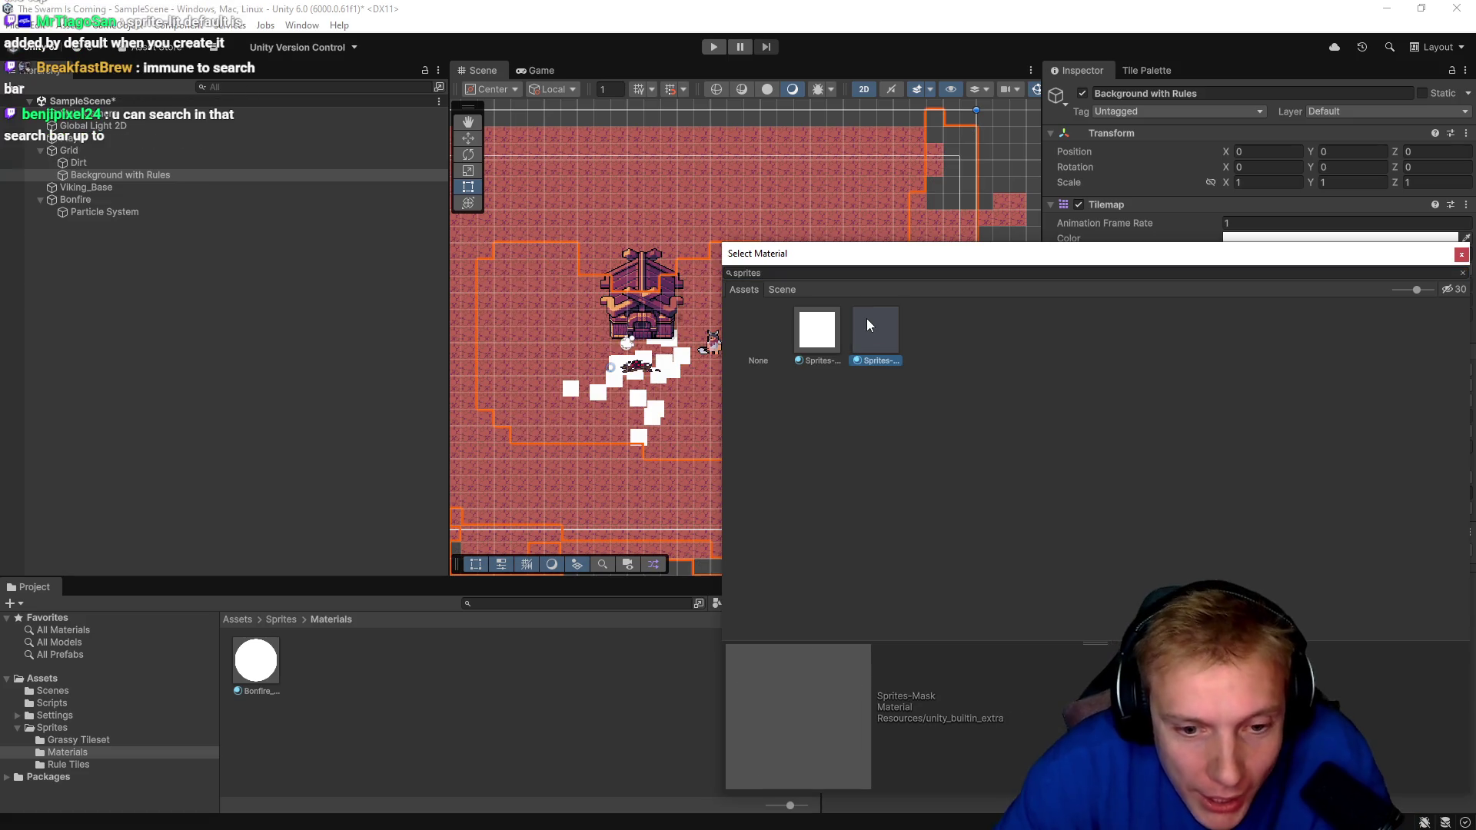
{"action": "left_click", "coordinate": [820, 340]}
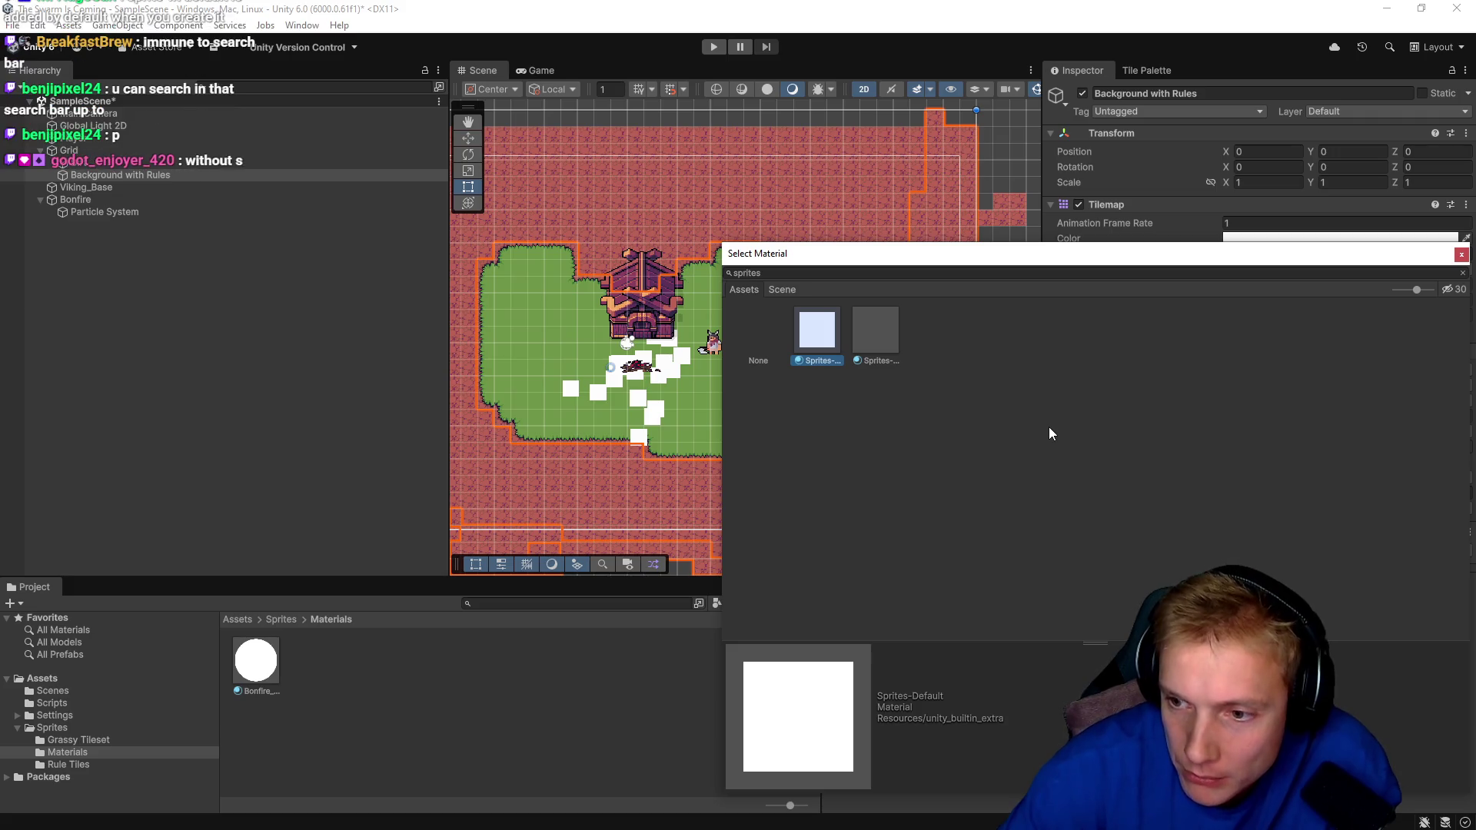
{"action": "left_click", "coordinate": [770, 275]}
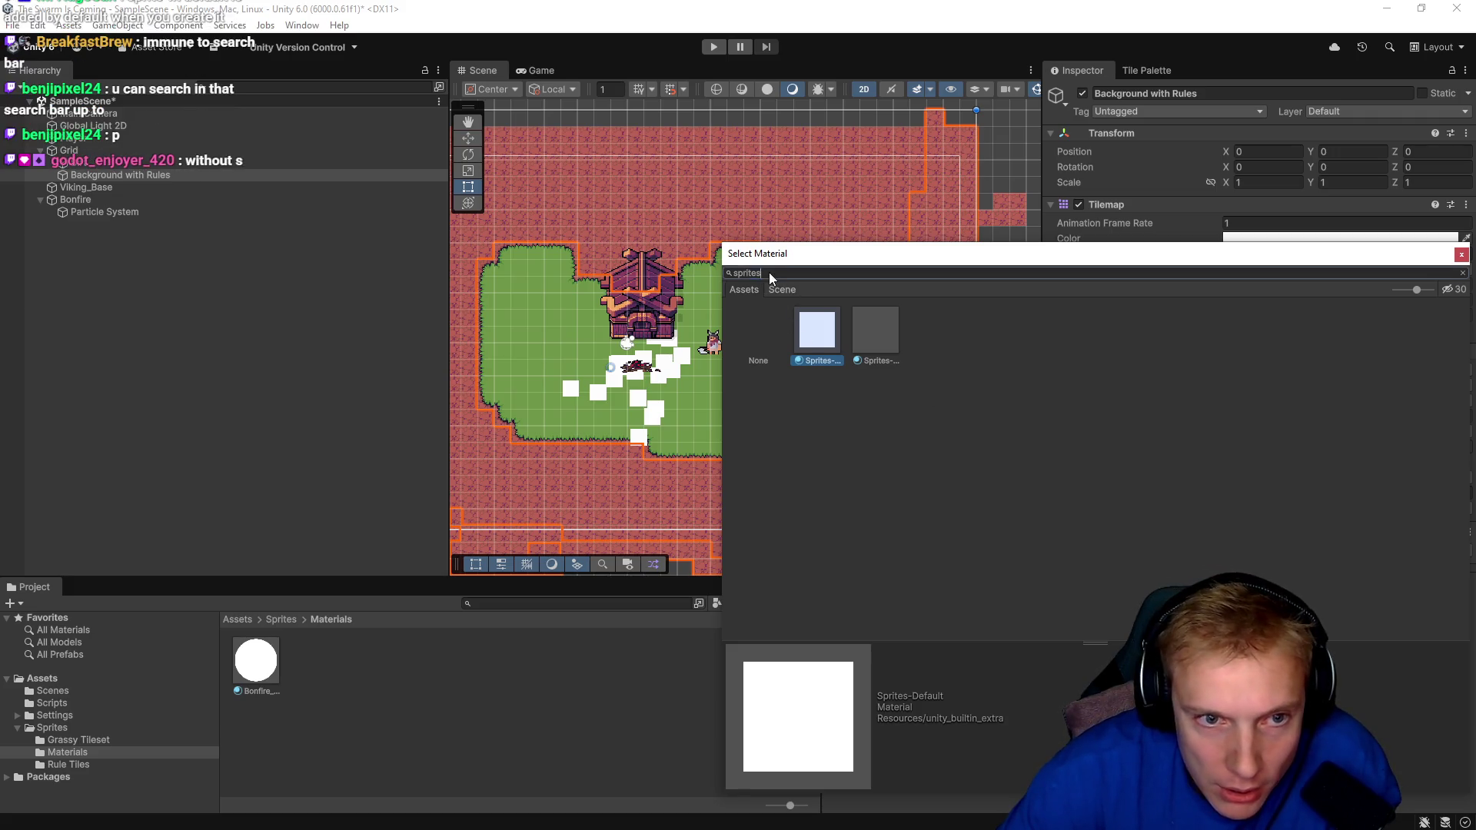
{"action": "type", "text": "sprite"}
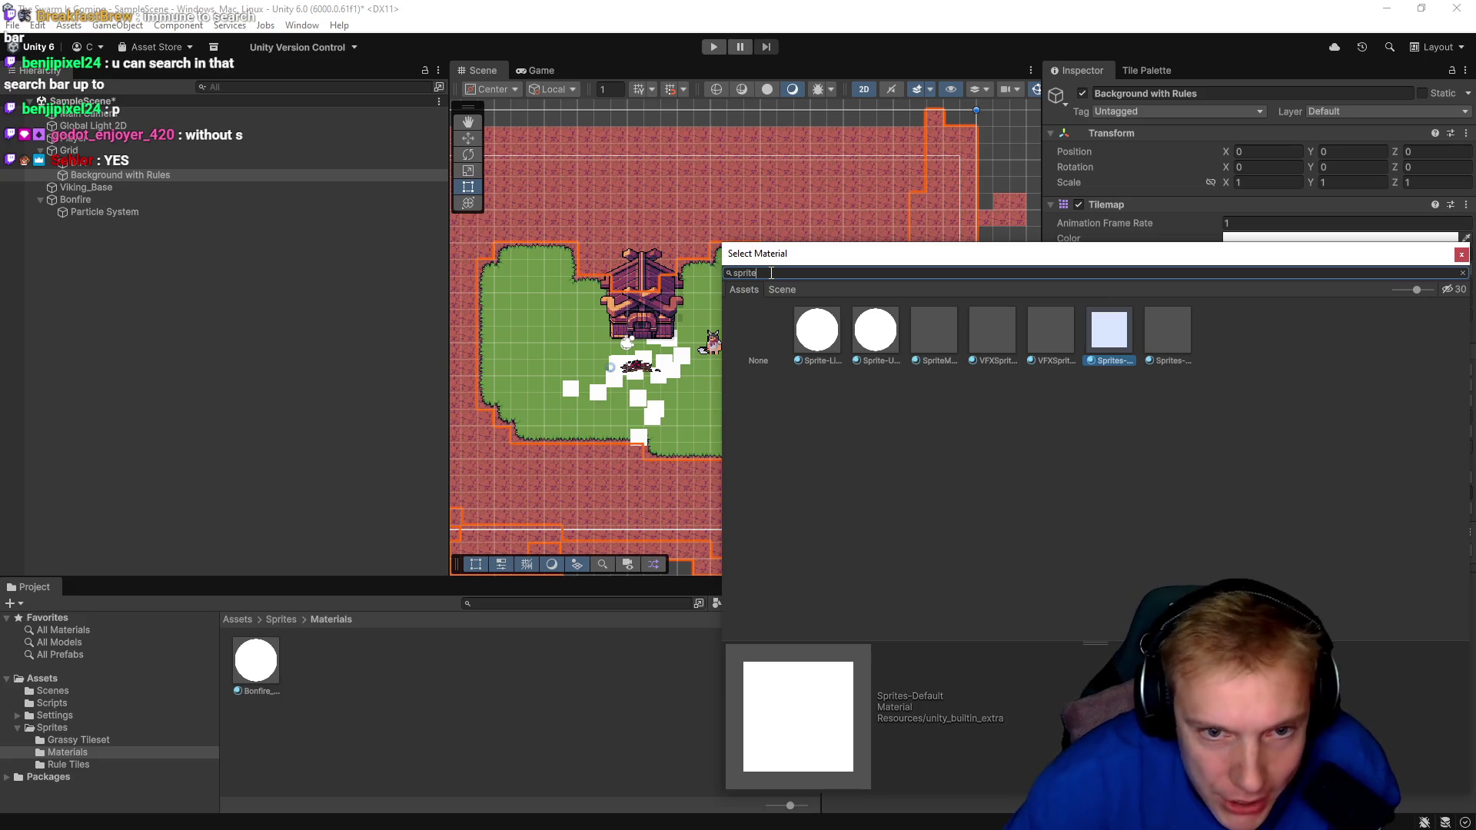
{"action": "left_click", "coordinate": [818, 330]}
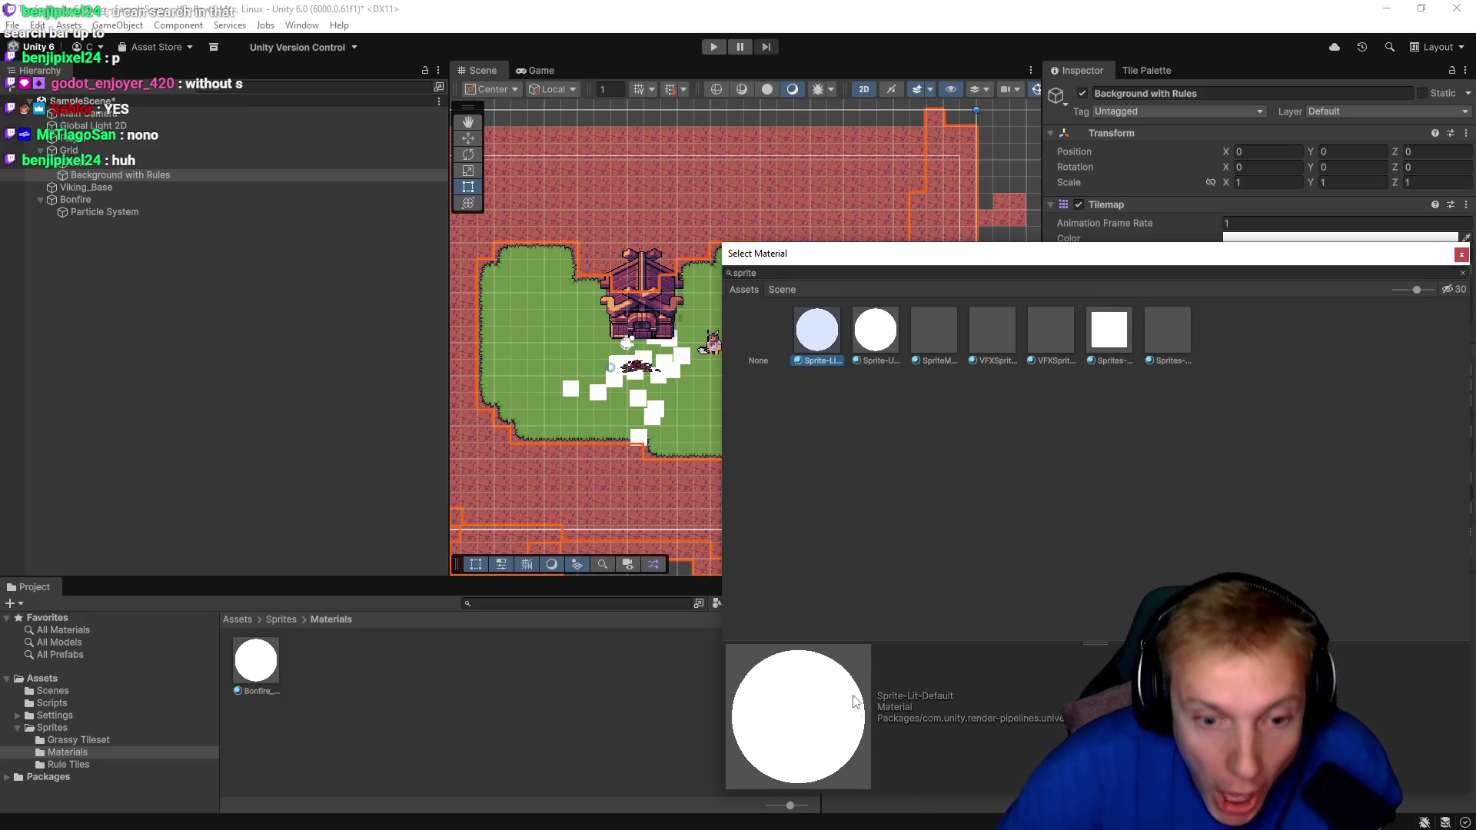
{"action": "left_click", "coordinate": [1461, 253]}
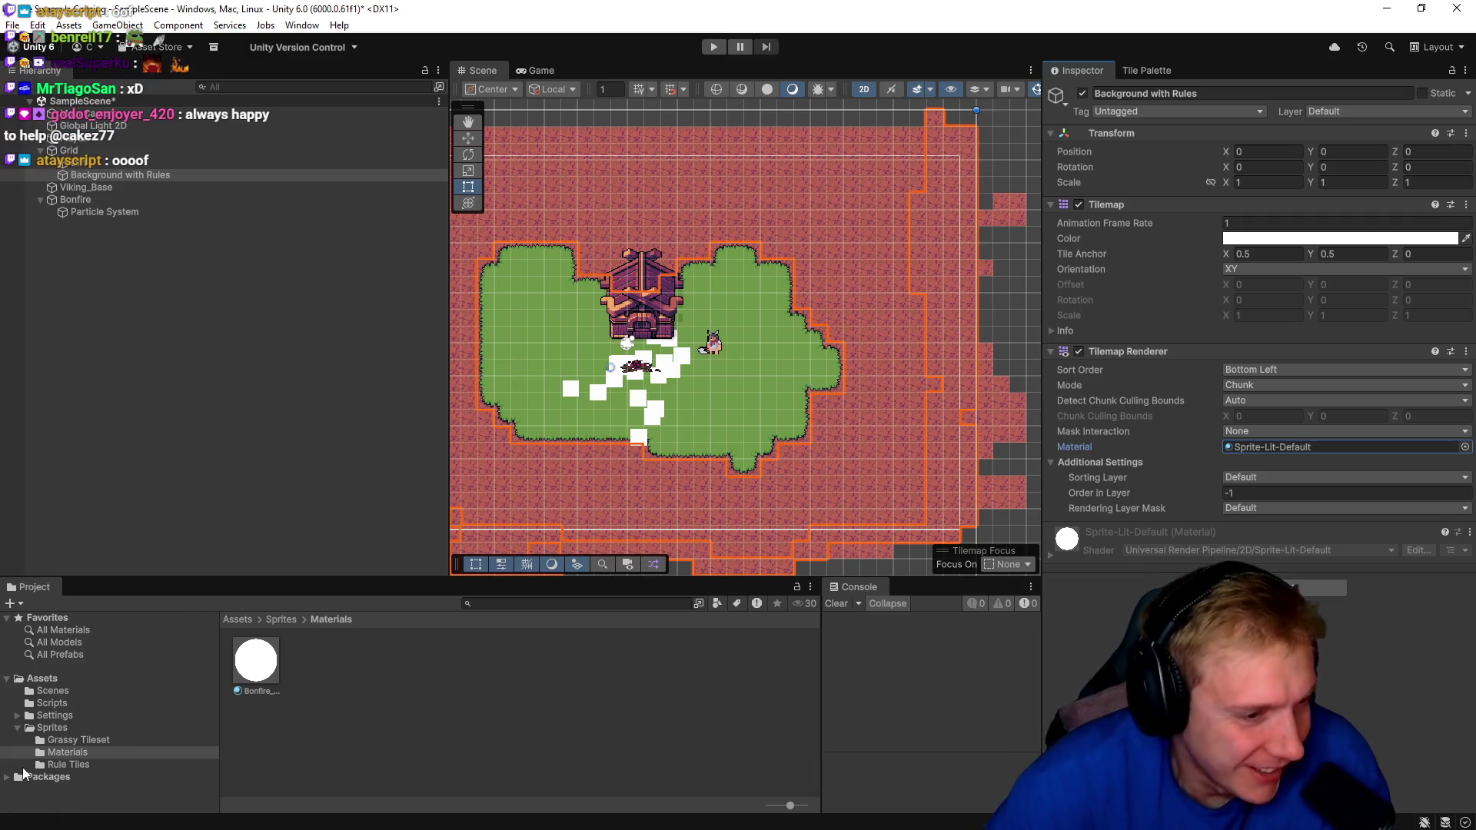
{"action": "left_click", "coordinate": [326, 673]}
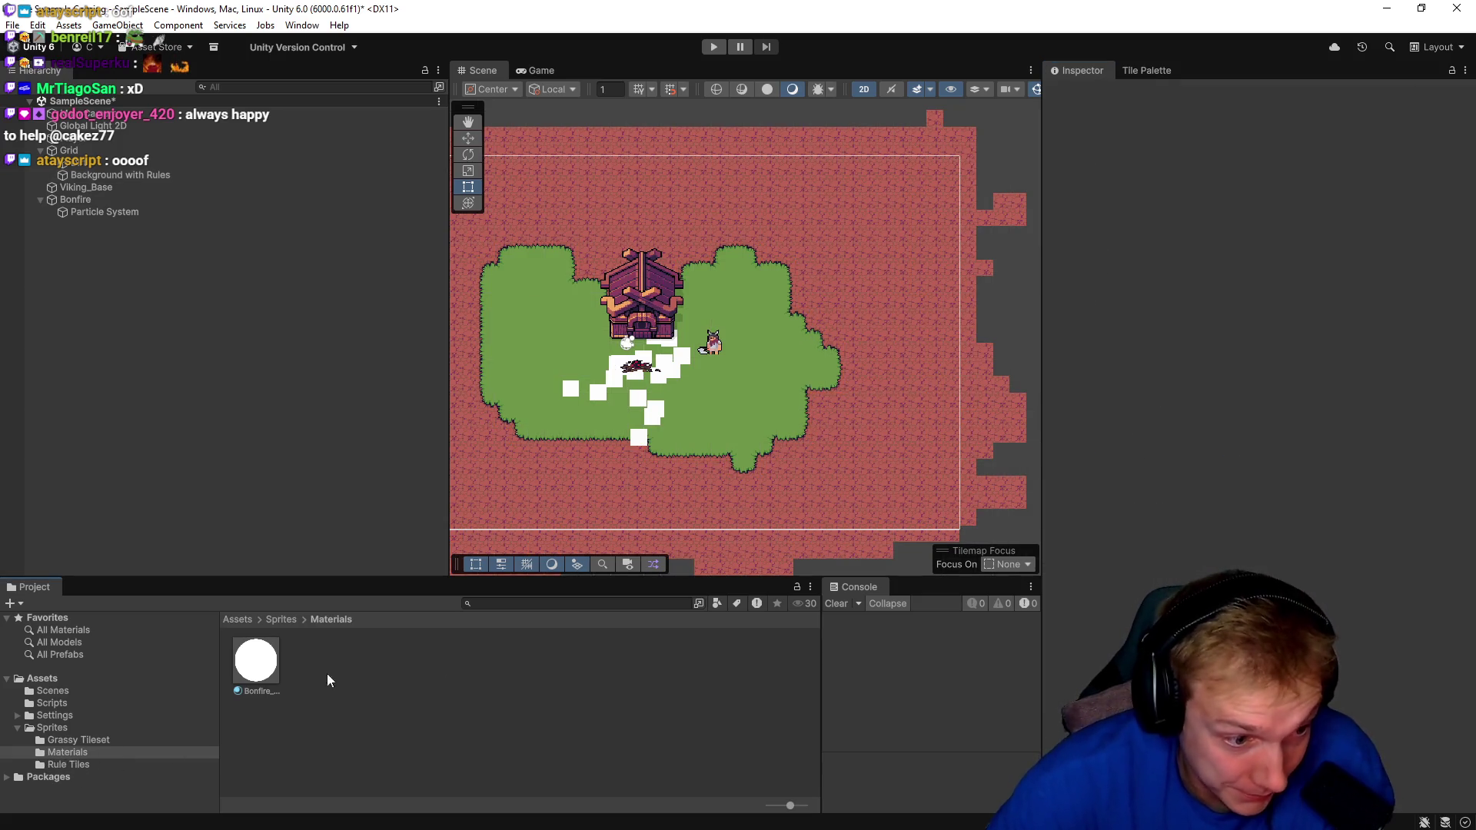
Delete the Bonfire_Wood material from the Materials folder.
{"action": "left_click", "coordinate": [256, 659]}
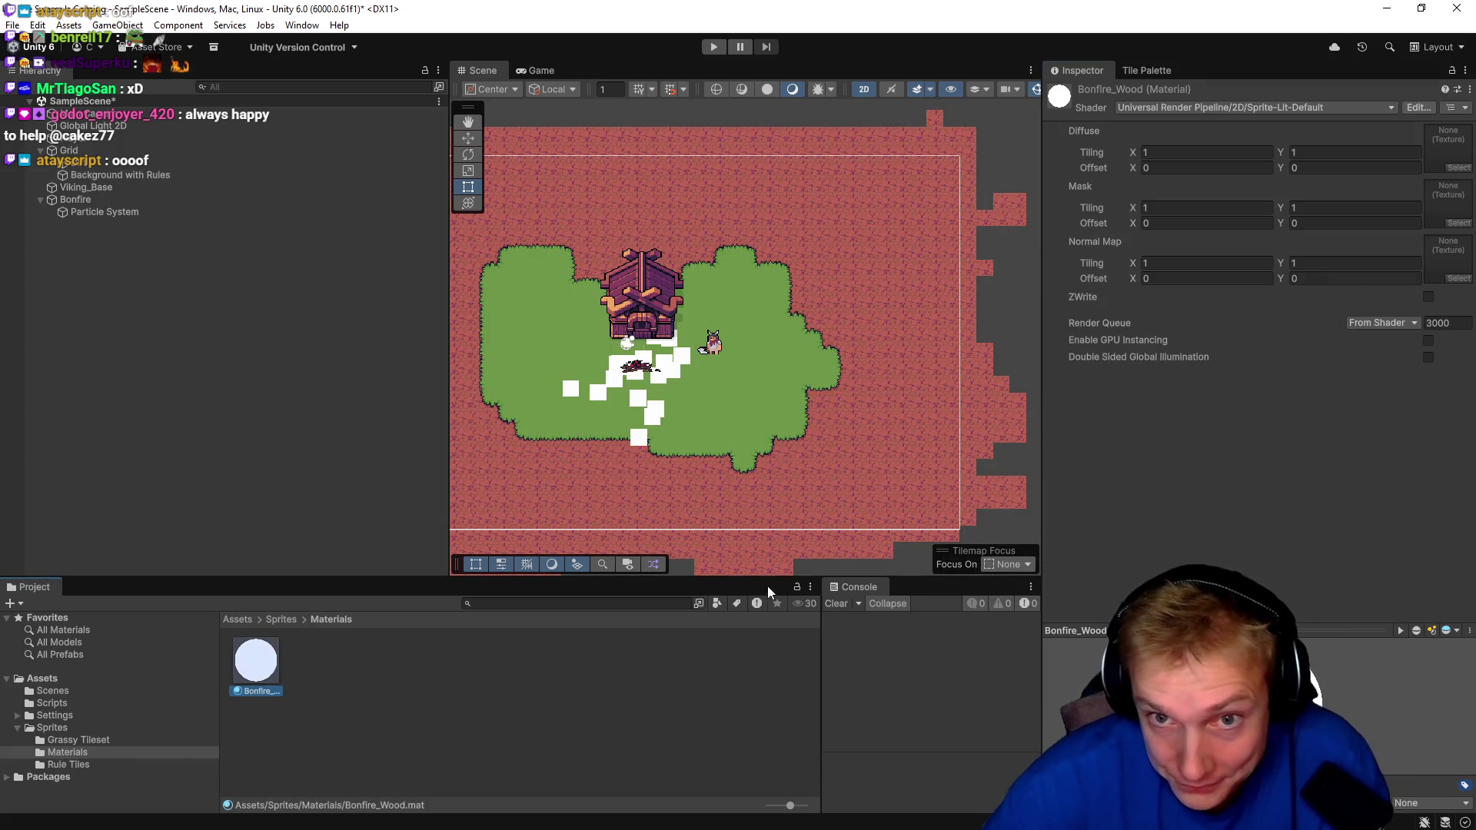
{"action": "left_click", "coordinate": [485, 684]}
{"action": "left_click", "coordinate": [248, 666]}
{"action": "key", "text": "Delete"}
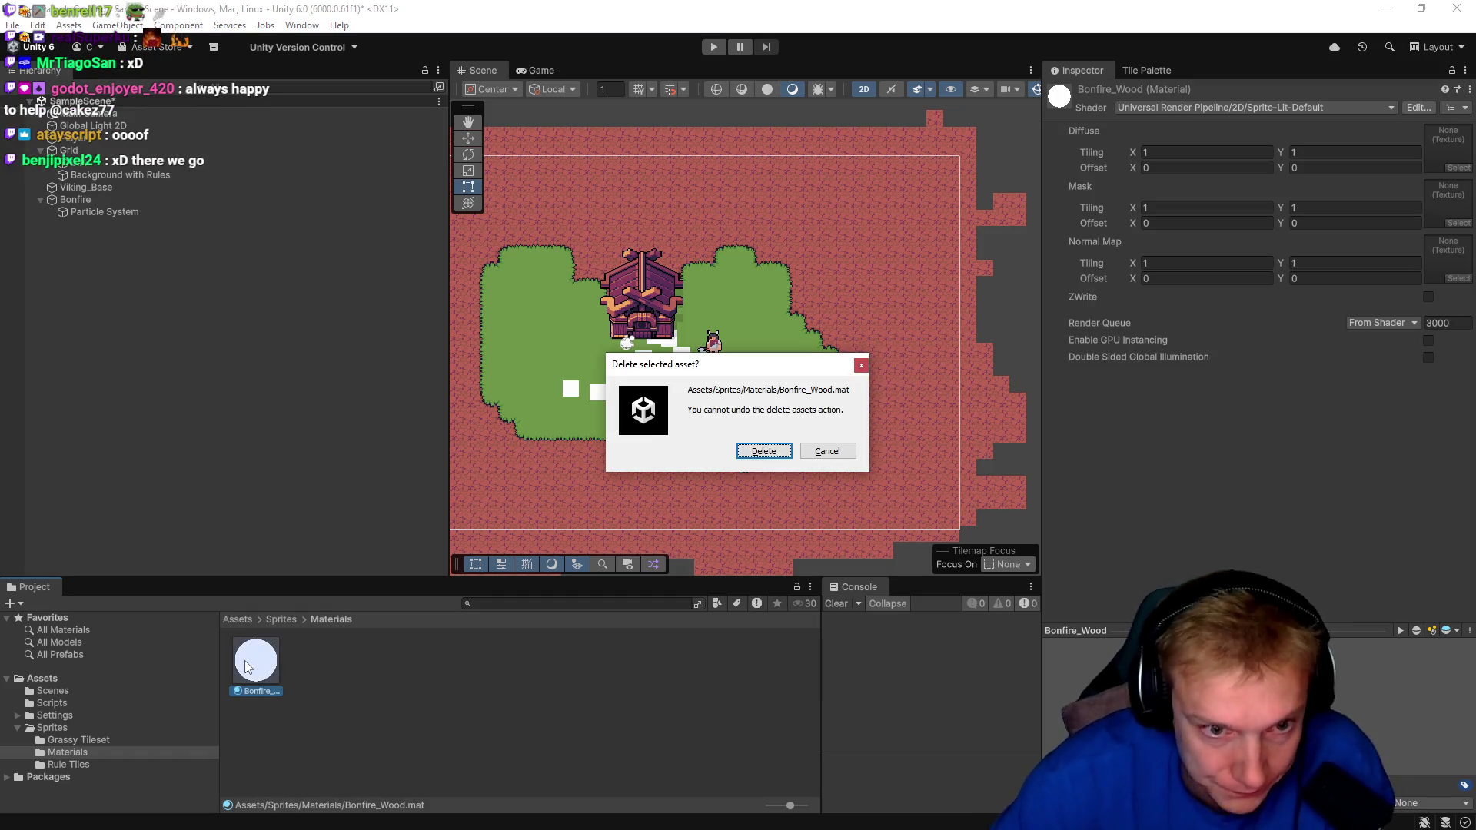
{"action": "left_click", "coordinate": [763, 451]}
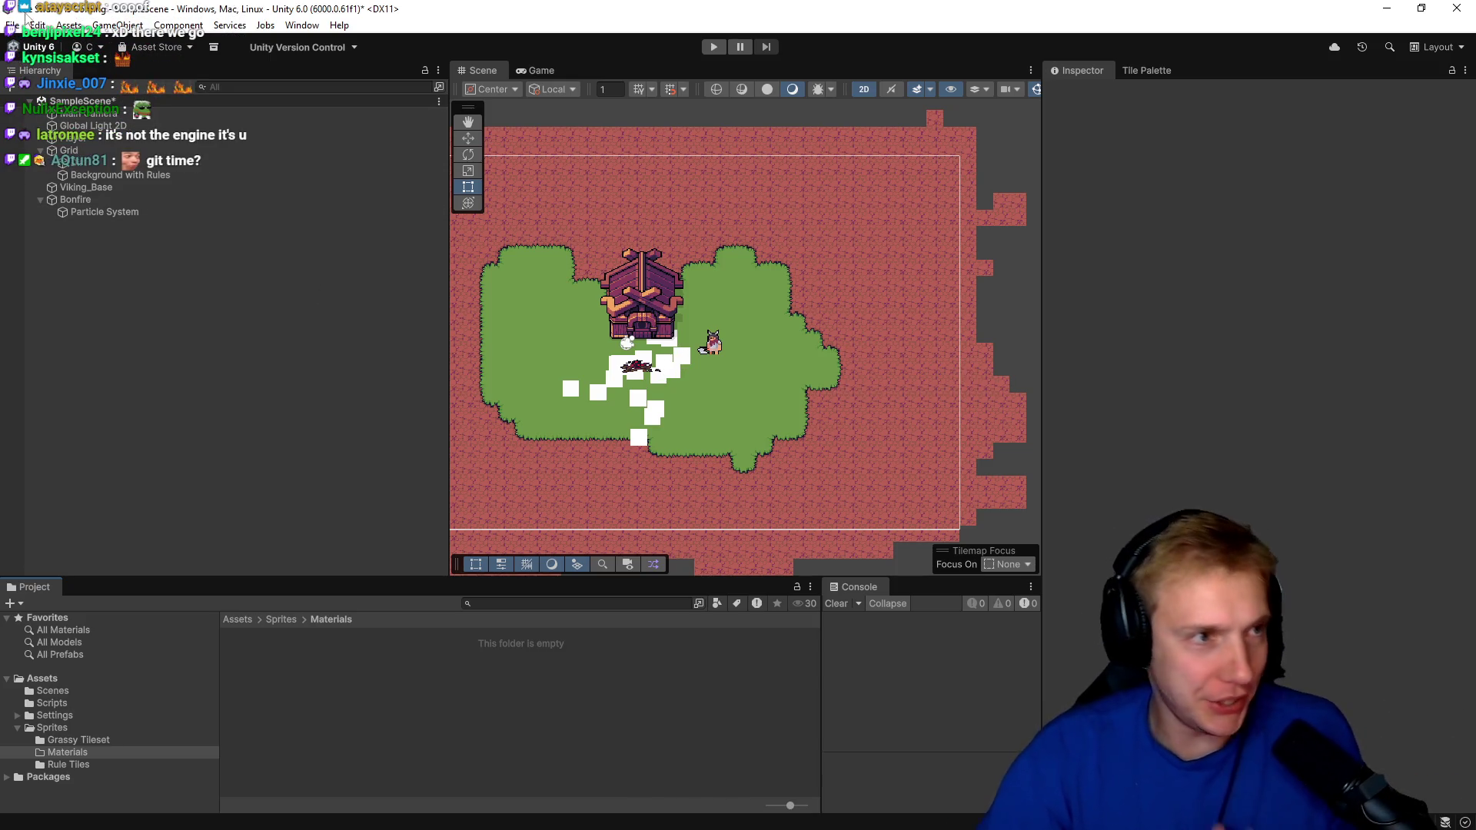
Save the project from the File menu.
{"action": "left_click", "coordinate": [12, 25]}
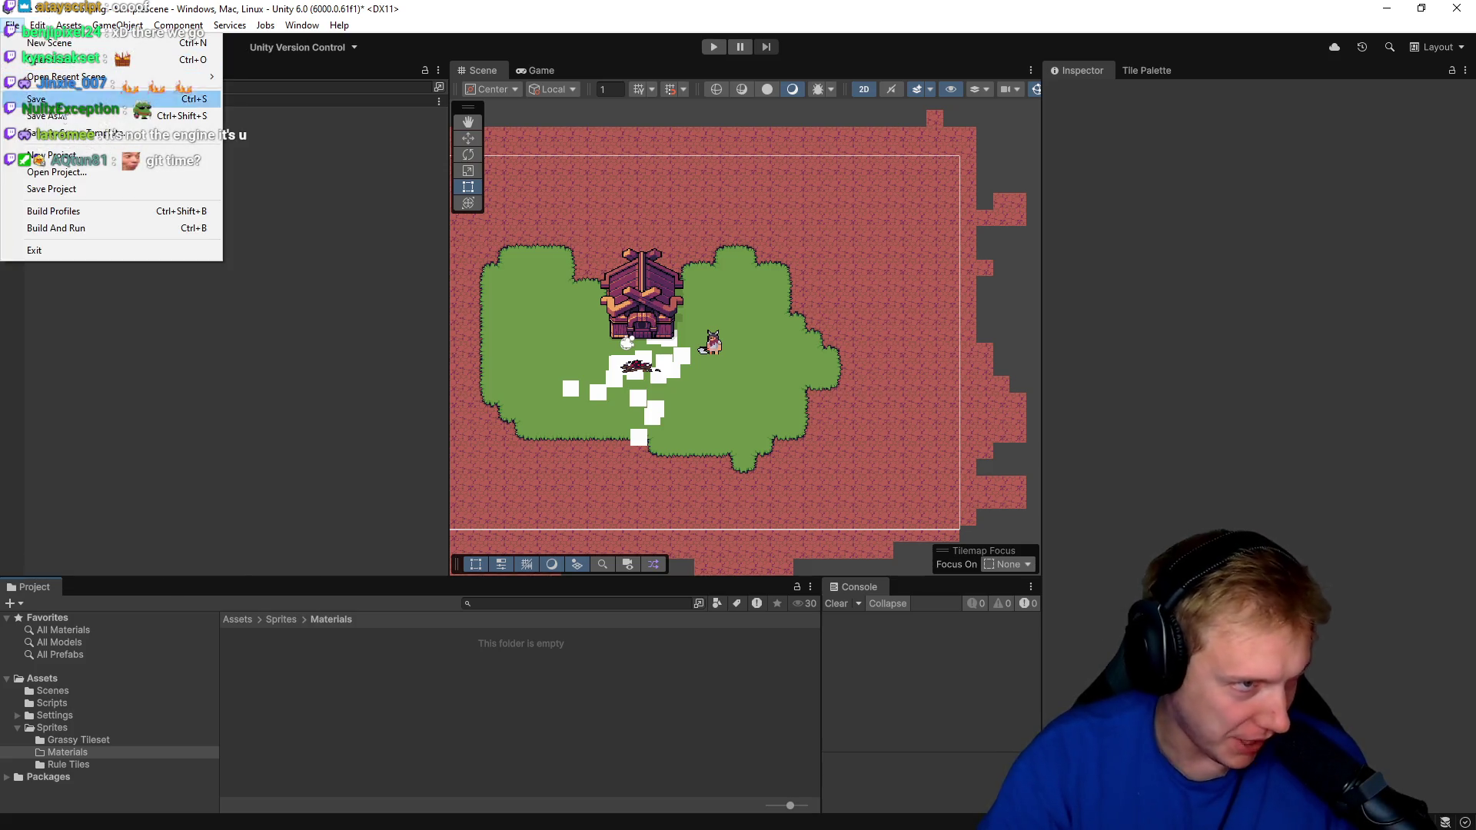
{"action": "left_click", "coordinate": [62, 190]}
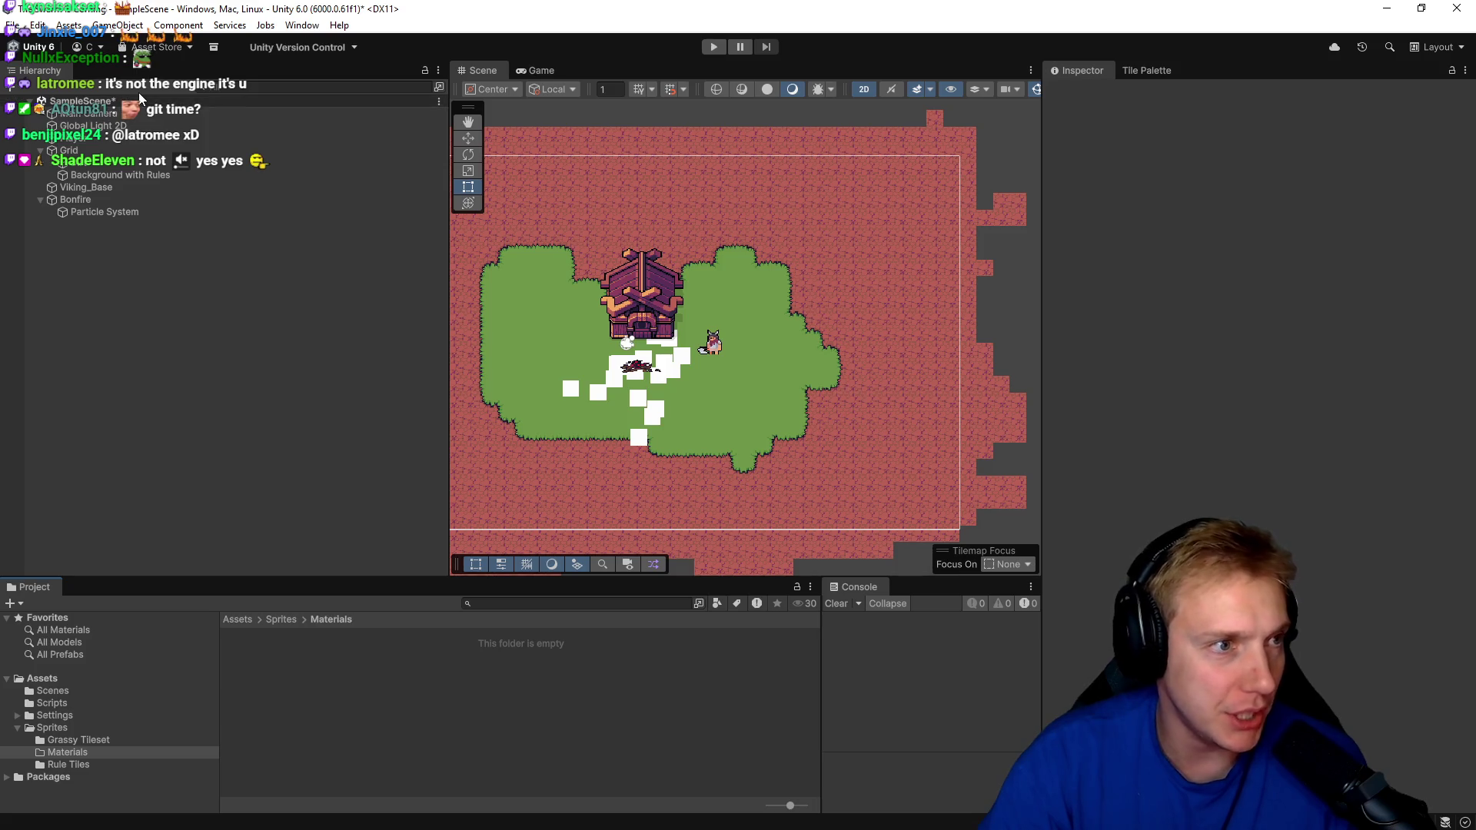
{"action": "left_click", "coordinate": [12, 28]}
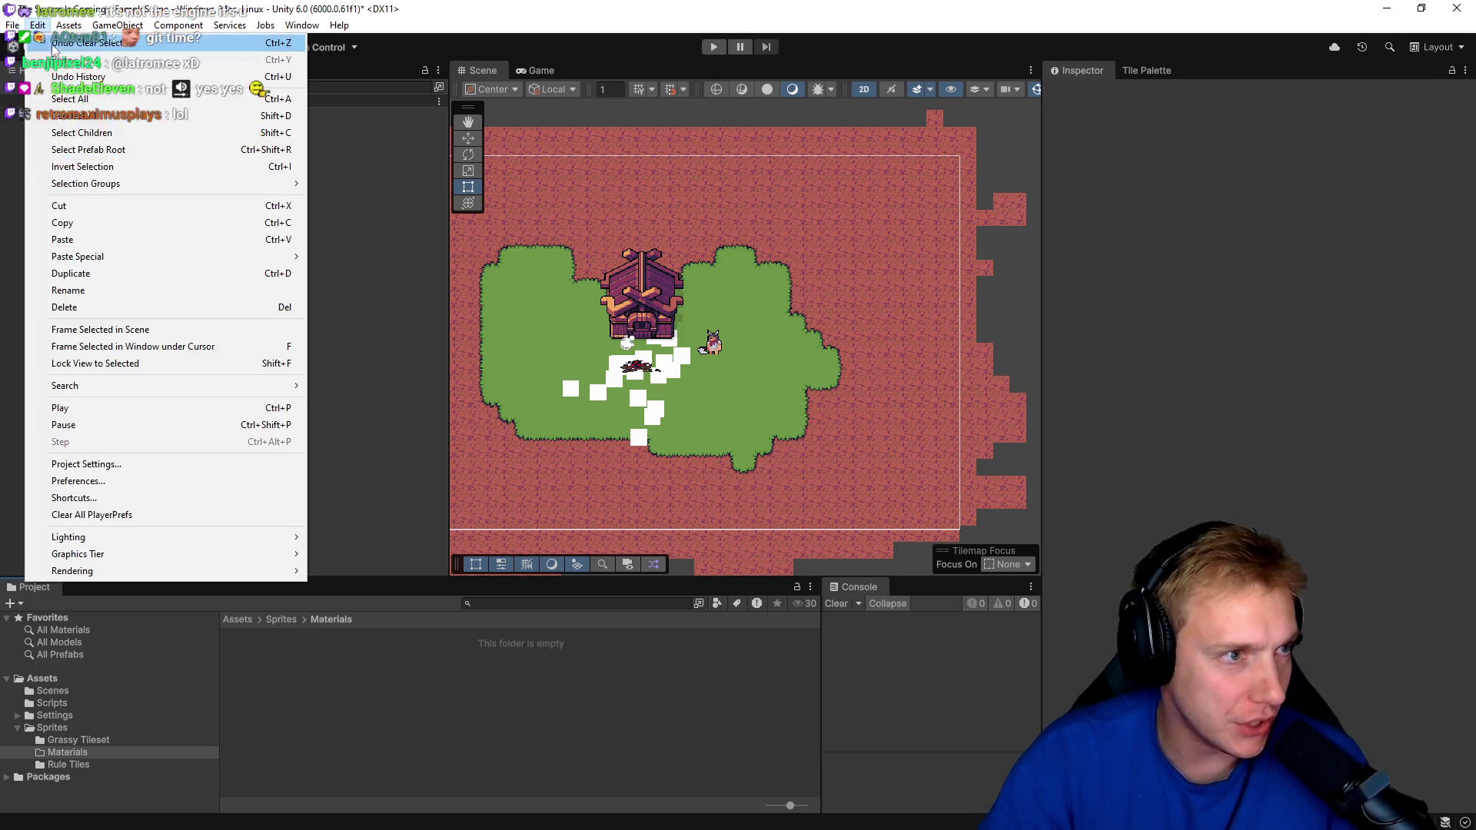
Open SampleScene.unity from Assets/Scenes, saving the modified current scene first.
{"action": "left_click", "coordinate": [52, 60]}
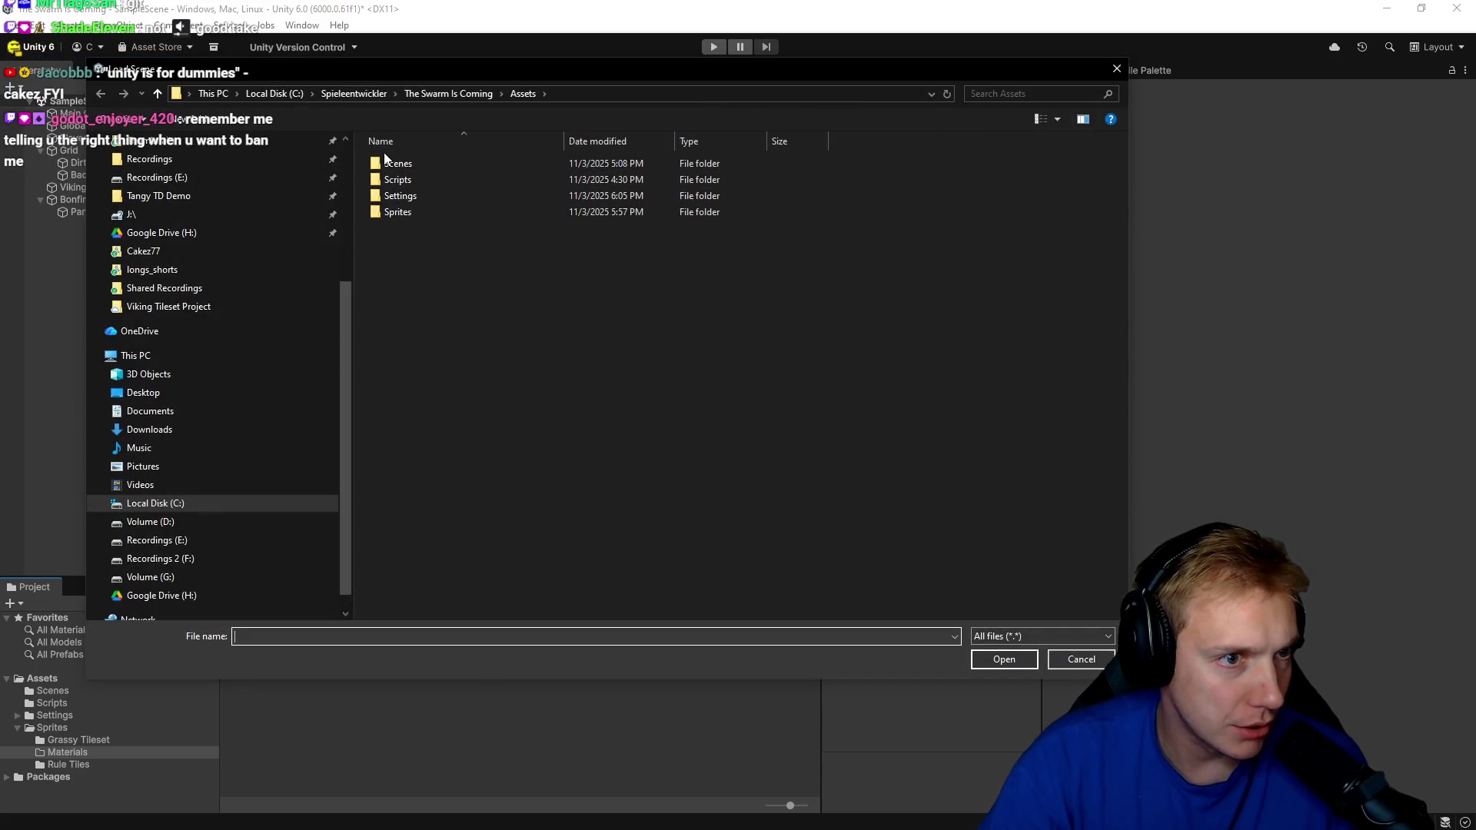
{"action": "double_click", "coordinate": [392, 163]}
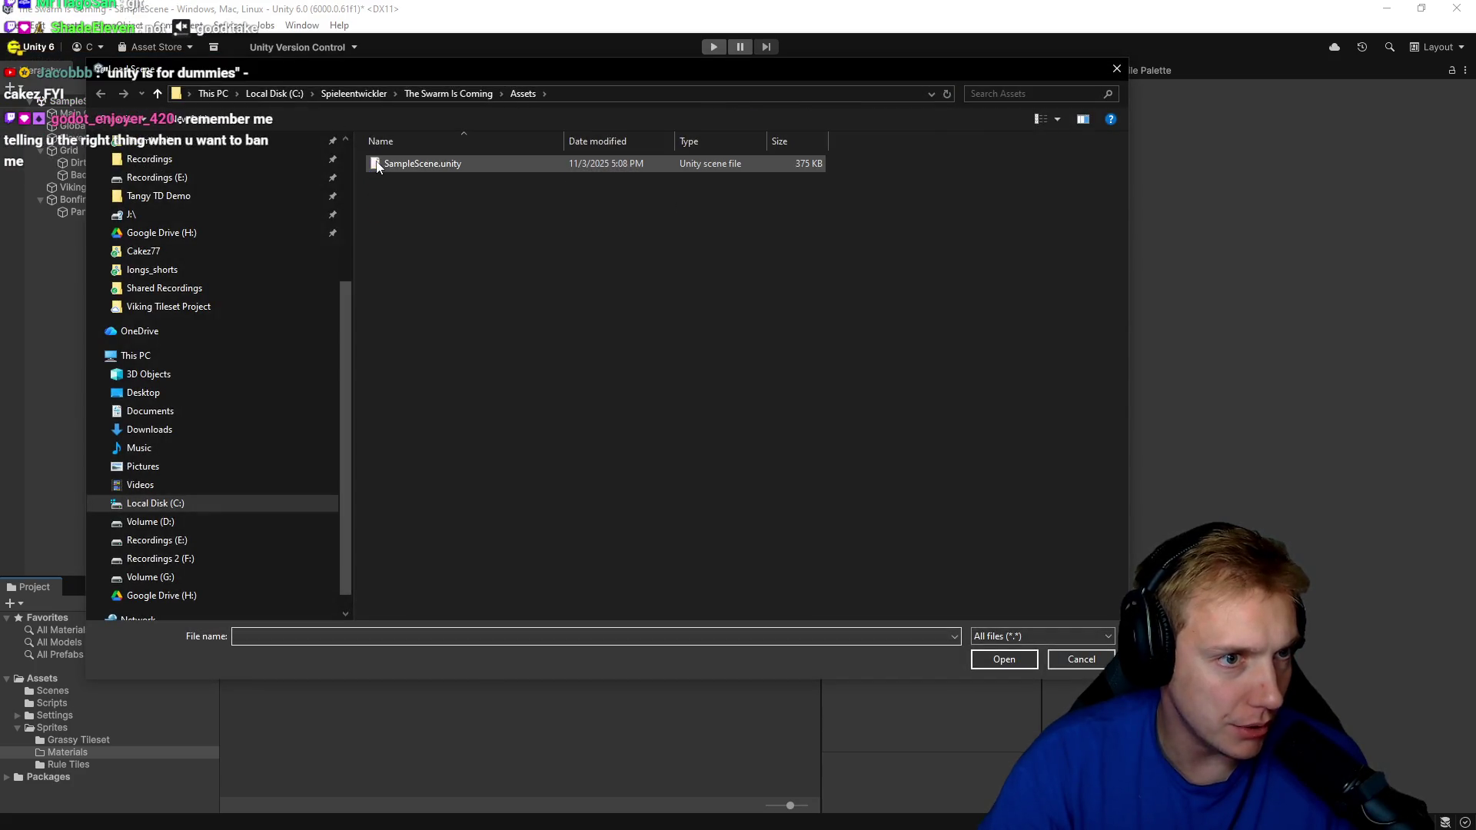
{"action": "left_click", "coordinate": [419, 165]}
{"action": "mouse_move", "coordinate": [437, 61]}
{"action": "left_mouse_down"}
{"action": "mouse_move", "coordinate": [734, 196]}
{"action": "mouse_move", "coordinate": [447, 71]}
{"action": "left_mouse_up"}
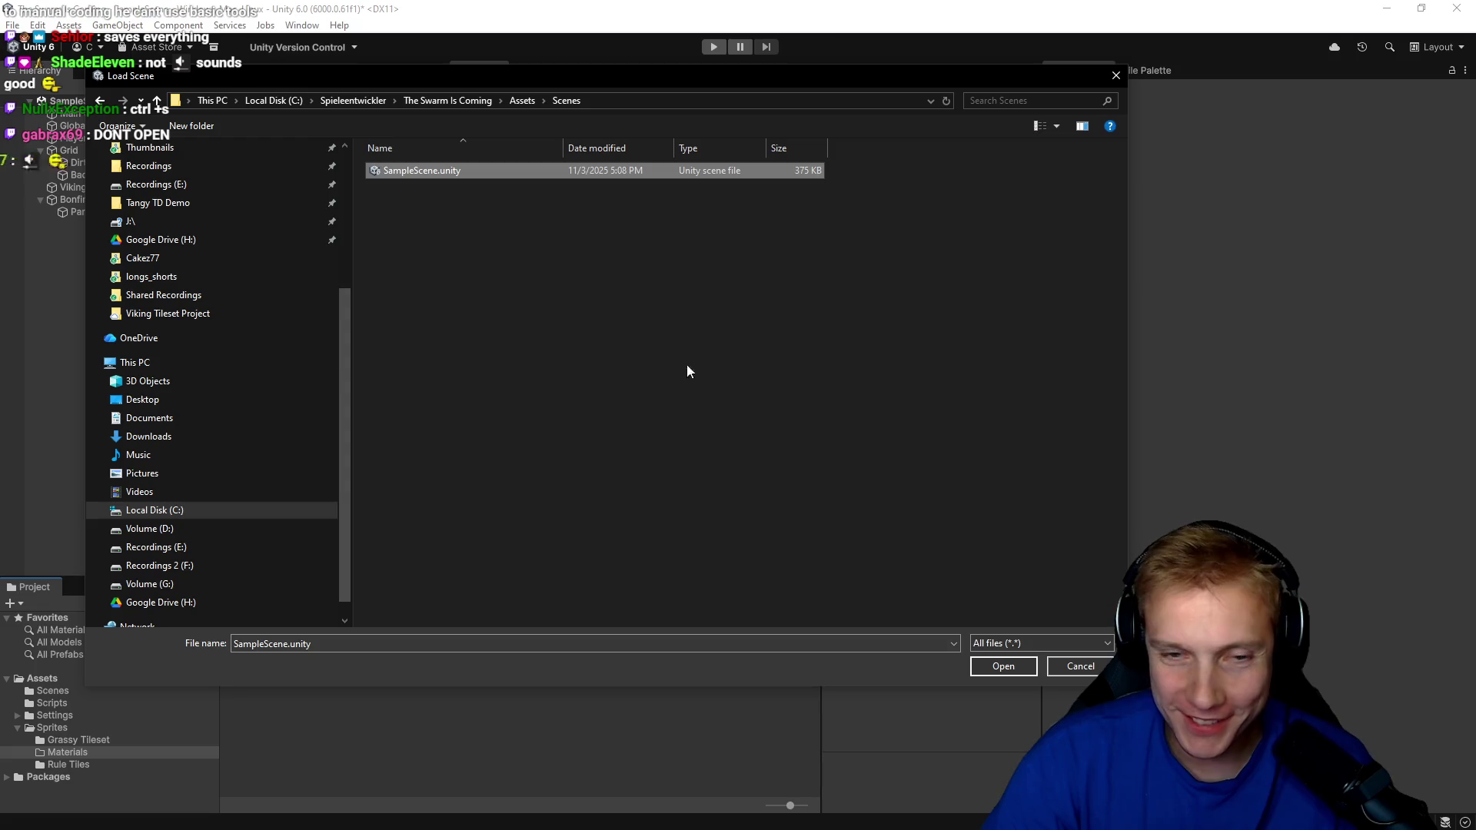
{"action": "left_click", "coordinate": [1001, 668]}
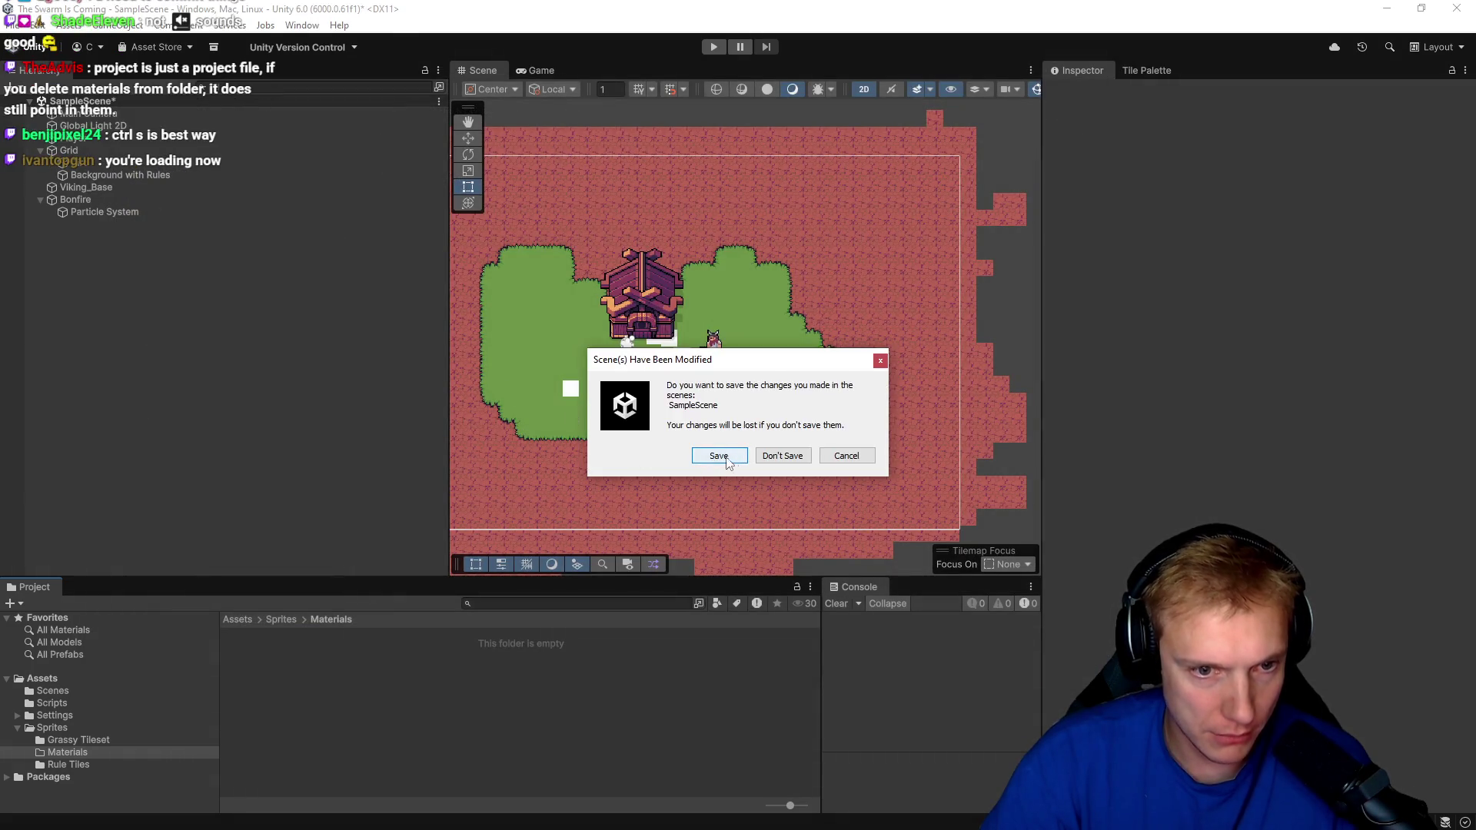
{"action": "left_click", "coordinate": [720, 455]}
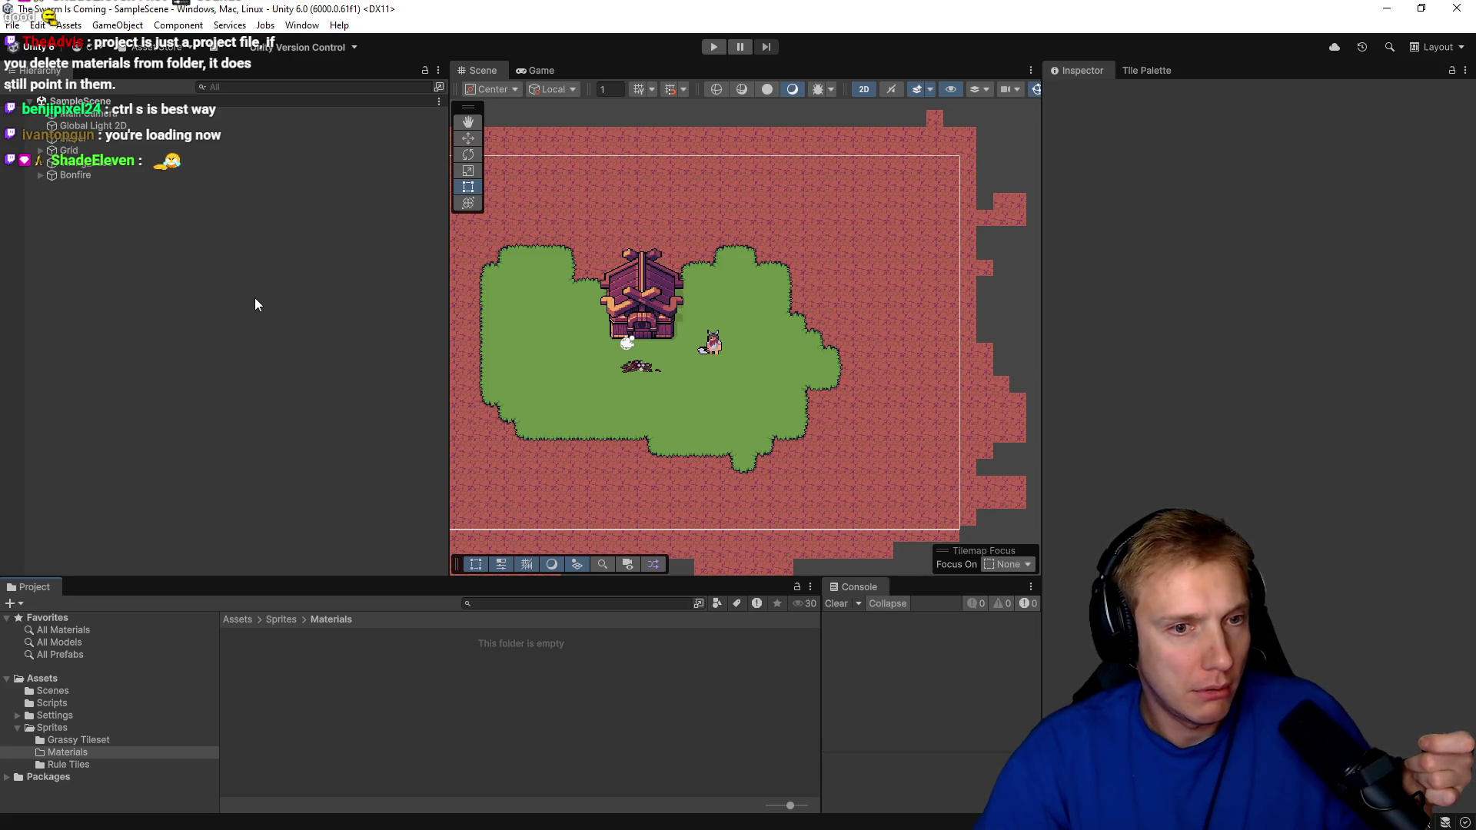
{"action": "scroll", "coordinate": [638, 361], "scroll_direction": "up", "scroll_amount": 6}
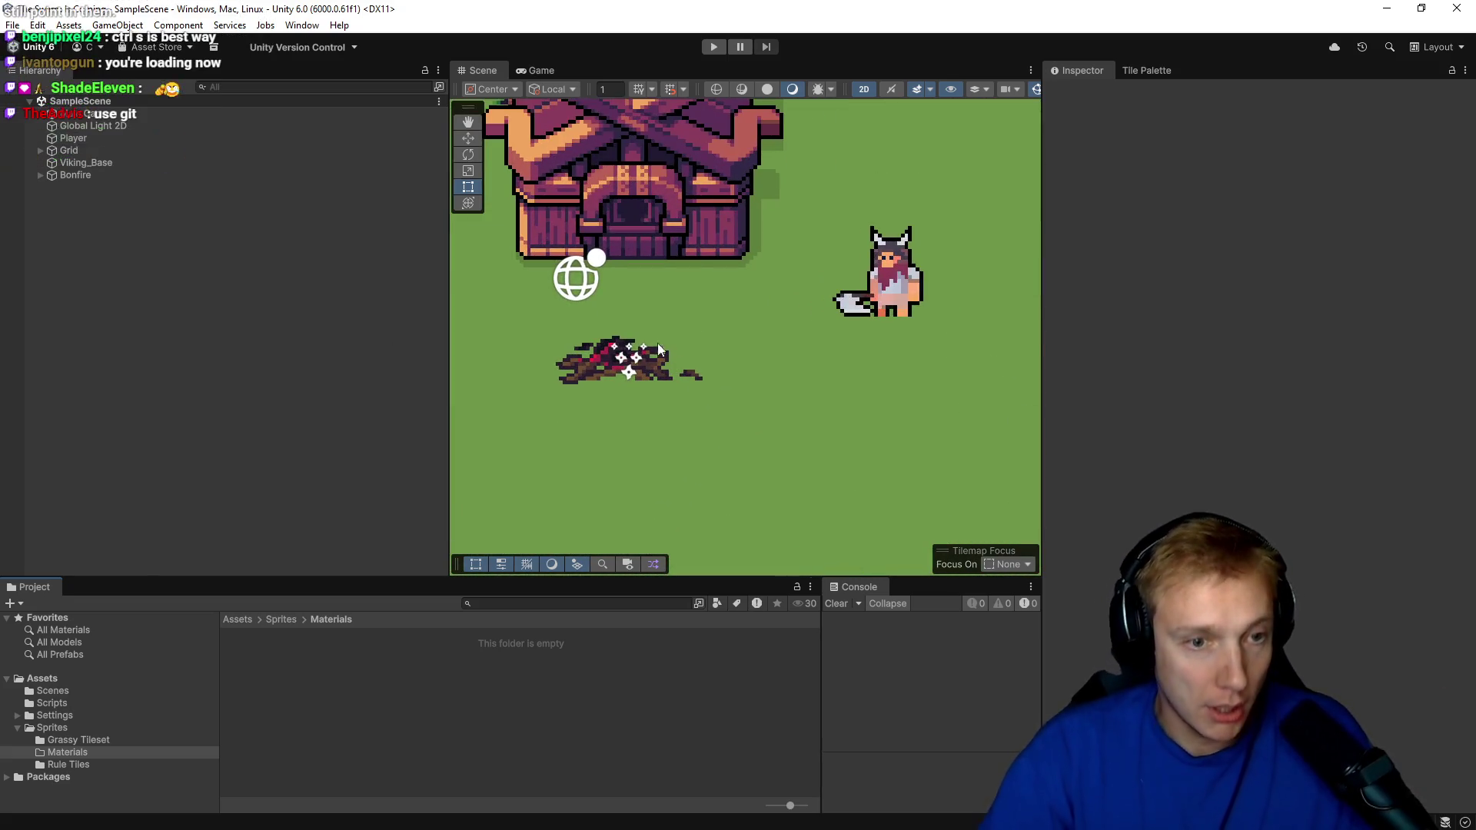
Check that the Bonfire's Particle System Renderer uses the Sprite-Lit-Default material.
{"action": "left_click", "coordinate": [68, 176]}
{"action": "left_click", "coordinate": [40, 174]}
{"action": "left_click", "coordinate": [103, 187]}
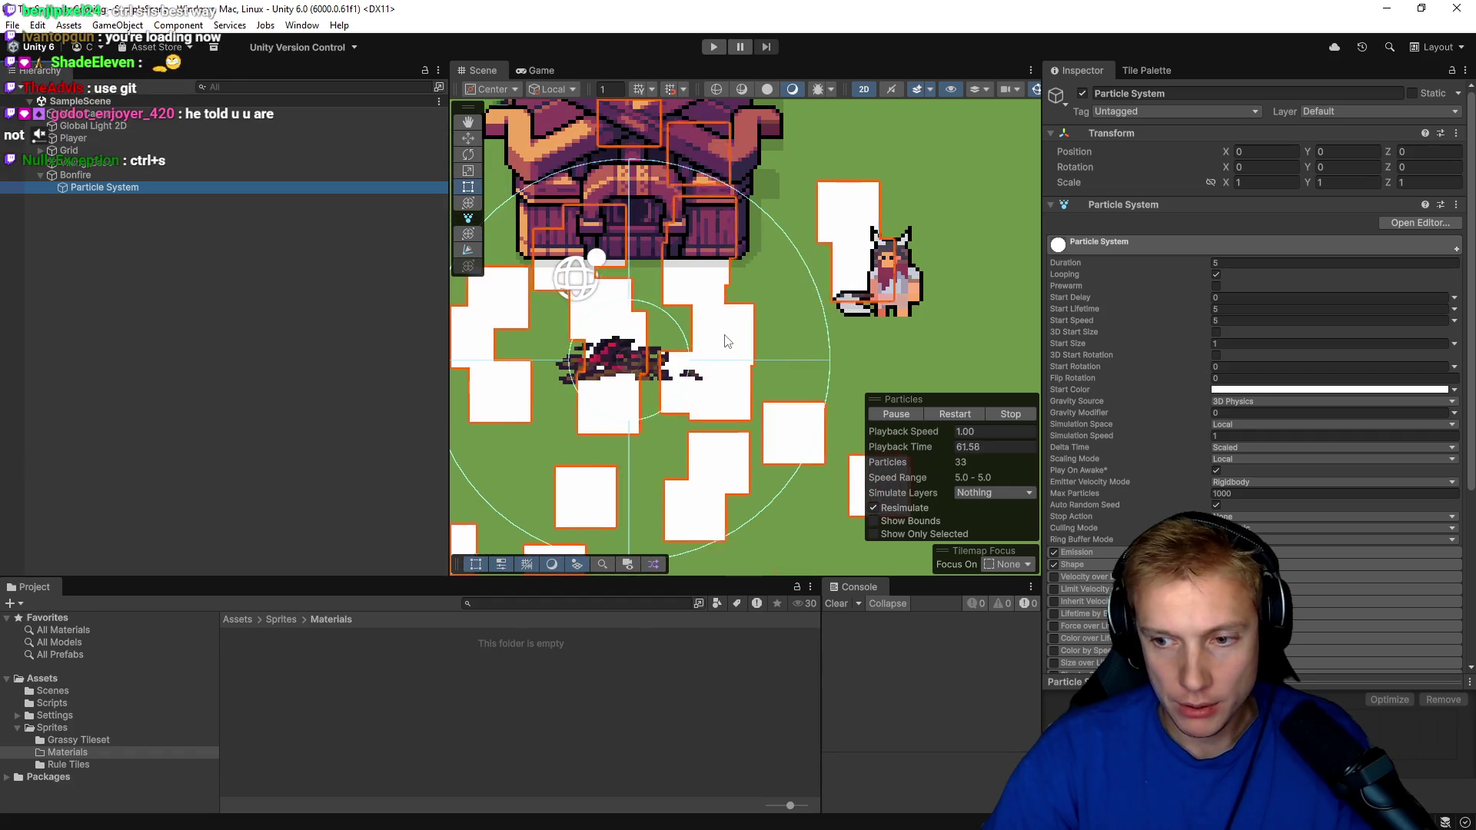
{"action": "scroll", "coordinate": [731, 332], "scroll_direction": "down", "scroll_amount": 5}
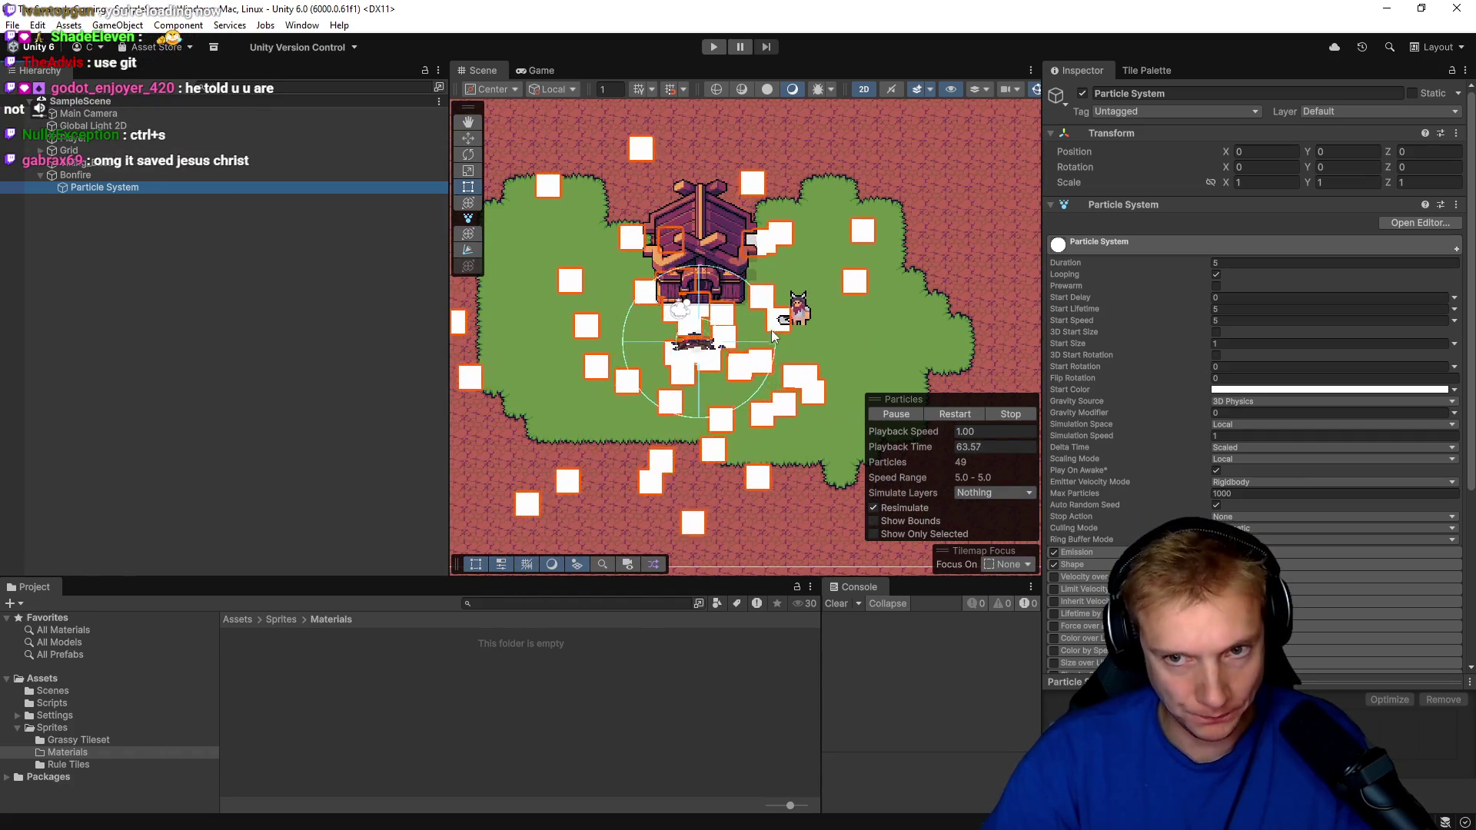
{"action": "scroll", "coordinate": [1153, 385], "scroll_direction": "down", "scroll_amount": 5}
{"action": "scroll", "coordinate": [1091, 569], "scroll_direction": "down", "scroll_amount": 2}
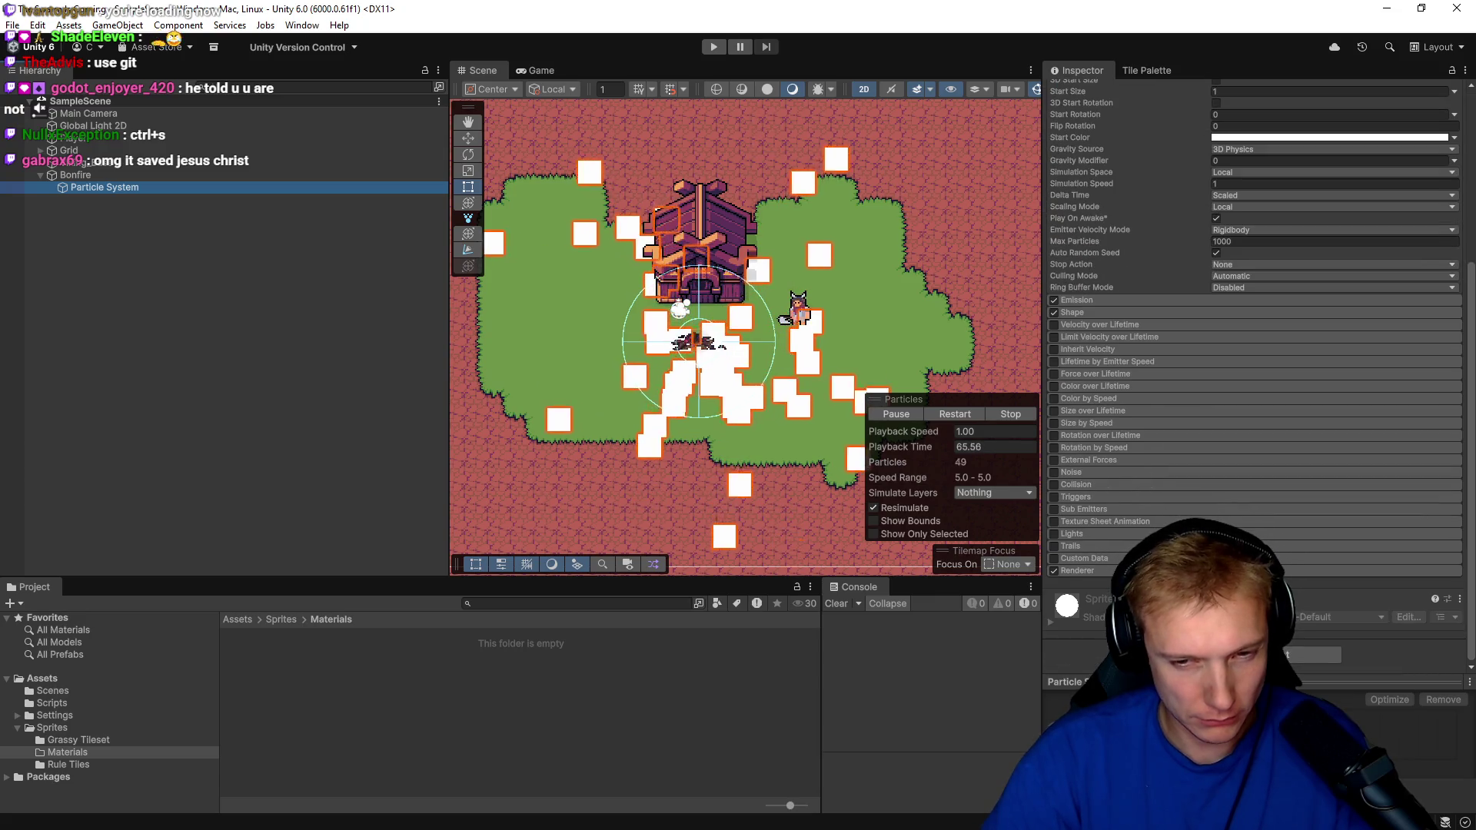
{"action": "scroll", "coordinate": [1087, 570], "scroll_direction": "down", "scroll_amount": 3}
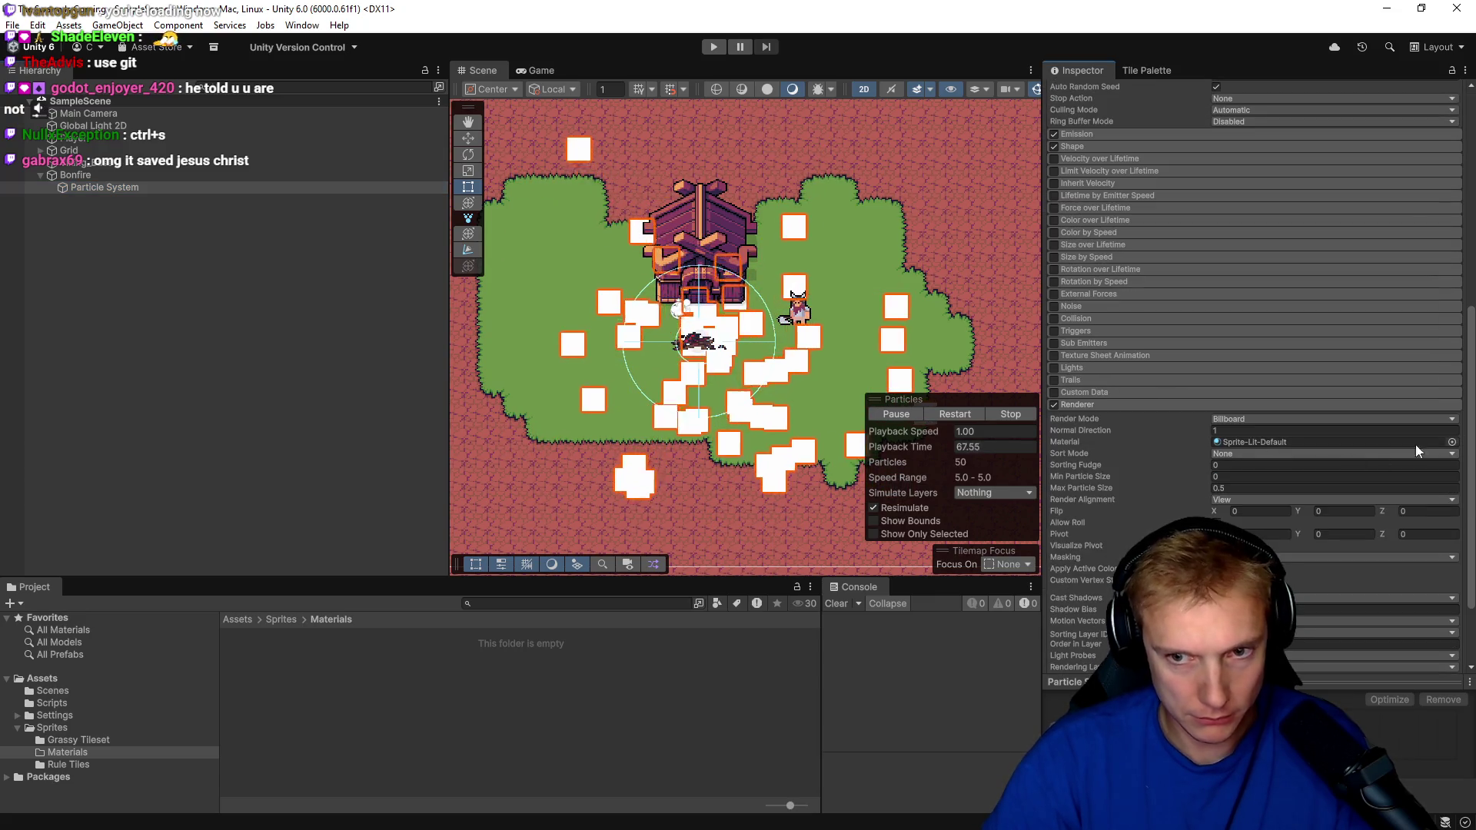
{"action": "left_click", "coordinate": [1451, 441]}
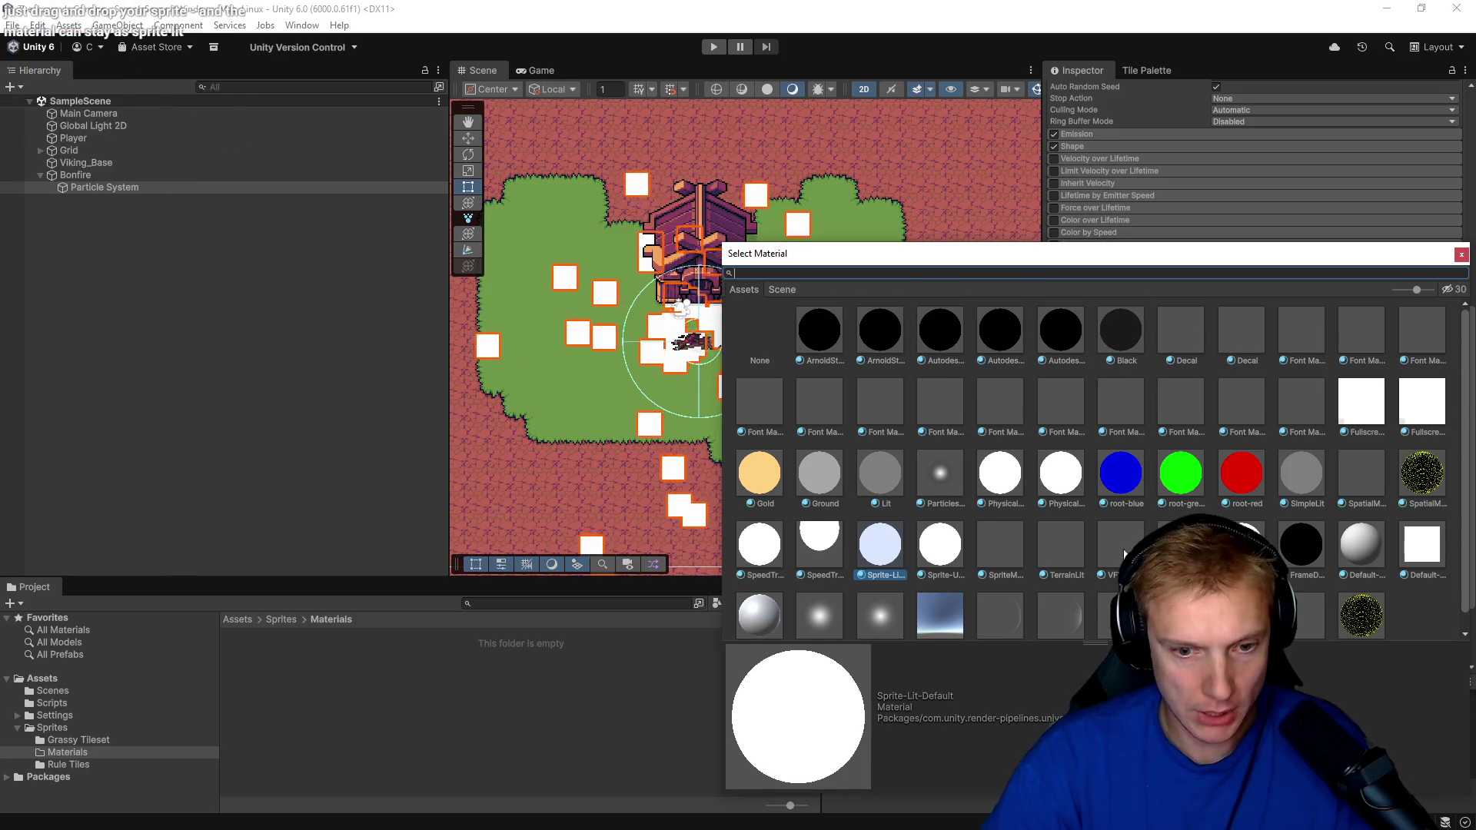
{"action": "left_click", "coordinate": [216, 589]}
{"action": "right_click", "coordinate": [393, 687]}
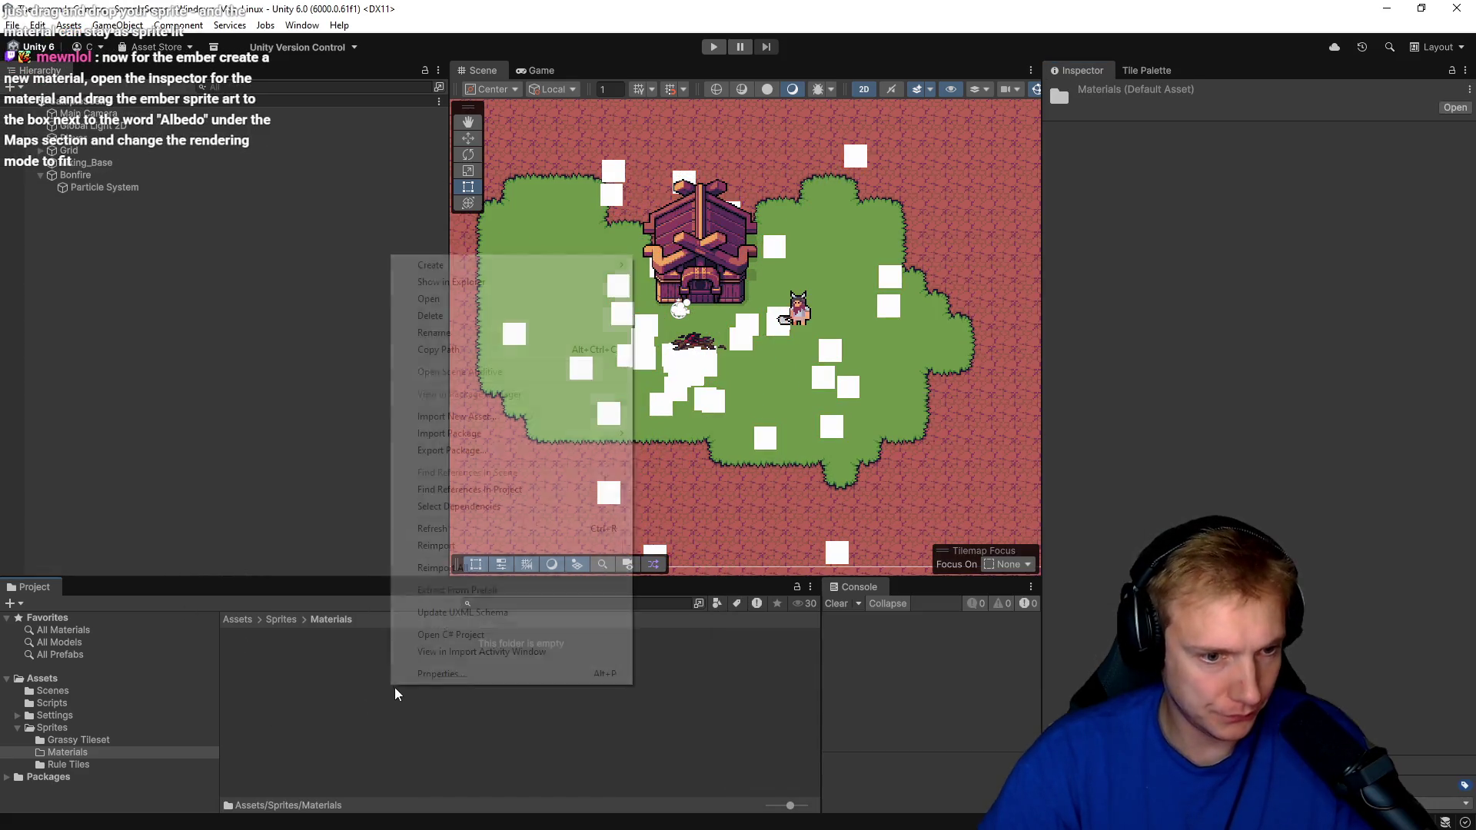
Create a material named 'Bonfire Particle' in Sprites/Materials and open its Sprite-Lit-Default shader for editing.
{"action": "mouse_move", "coordinate": [481, 265]}
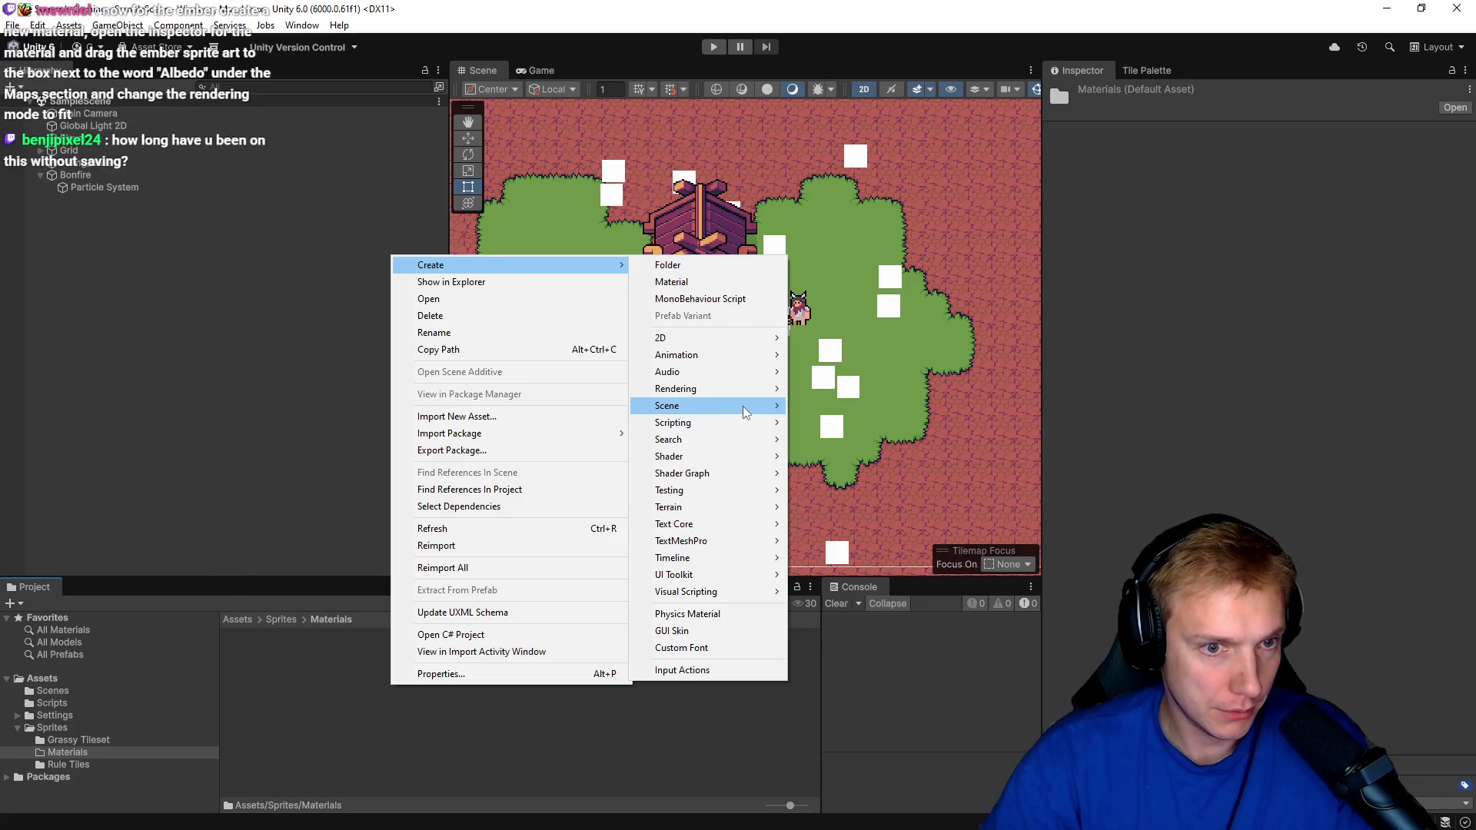
{"action": "left_click", "coordinate": [698, 282]}
{"action": "type", "text": "Bonfire"}
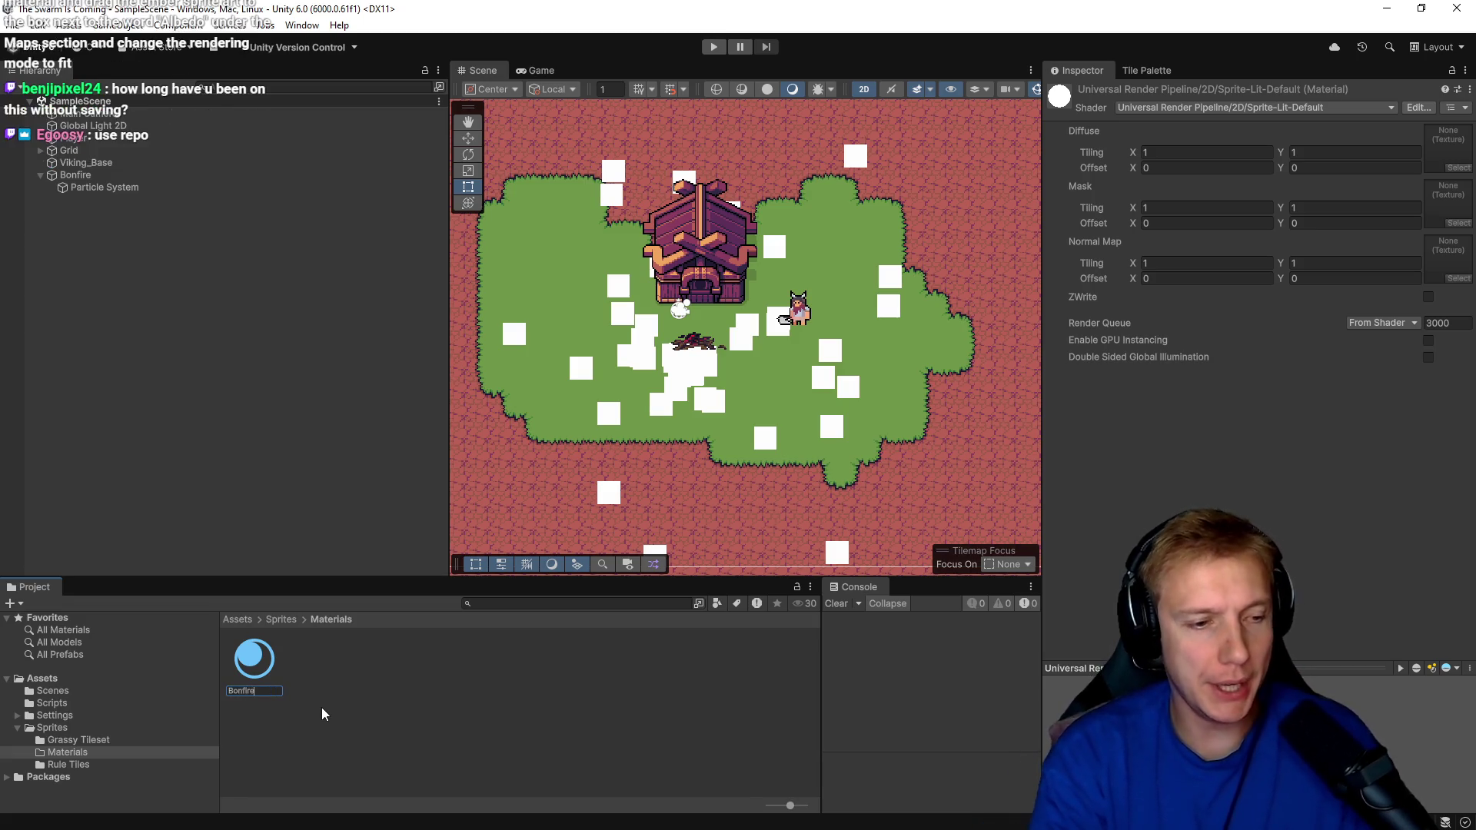
{"action": "type", "text": " Par"}
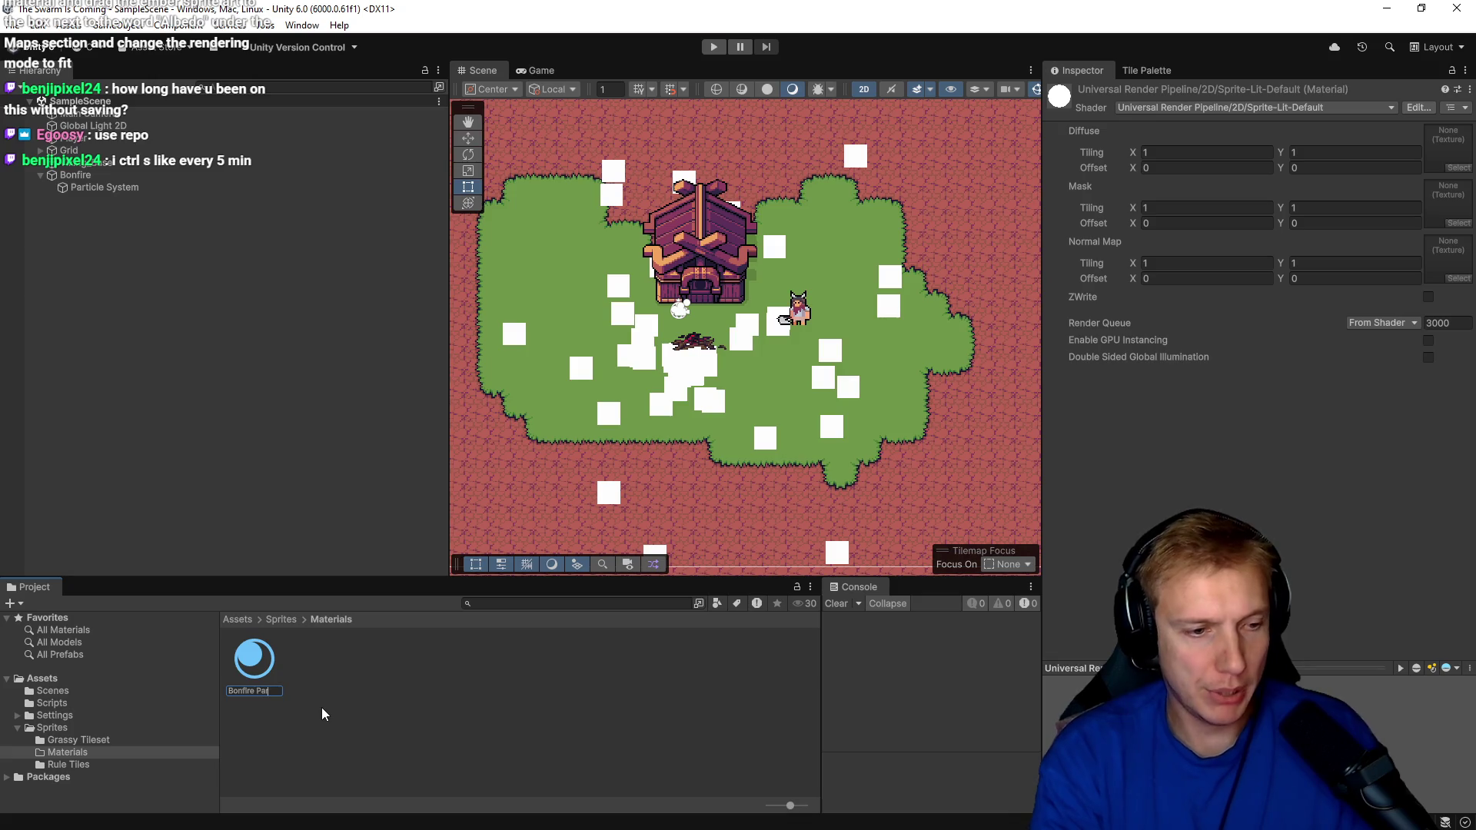
{"action": "type", "text": "ticle"}
{"action": "key", "text": "Return"}
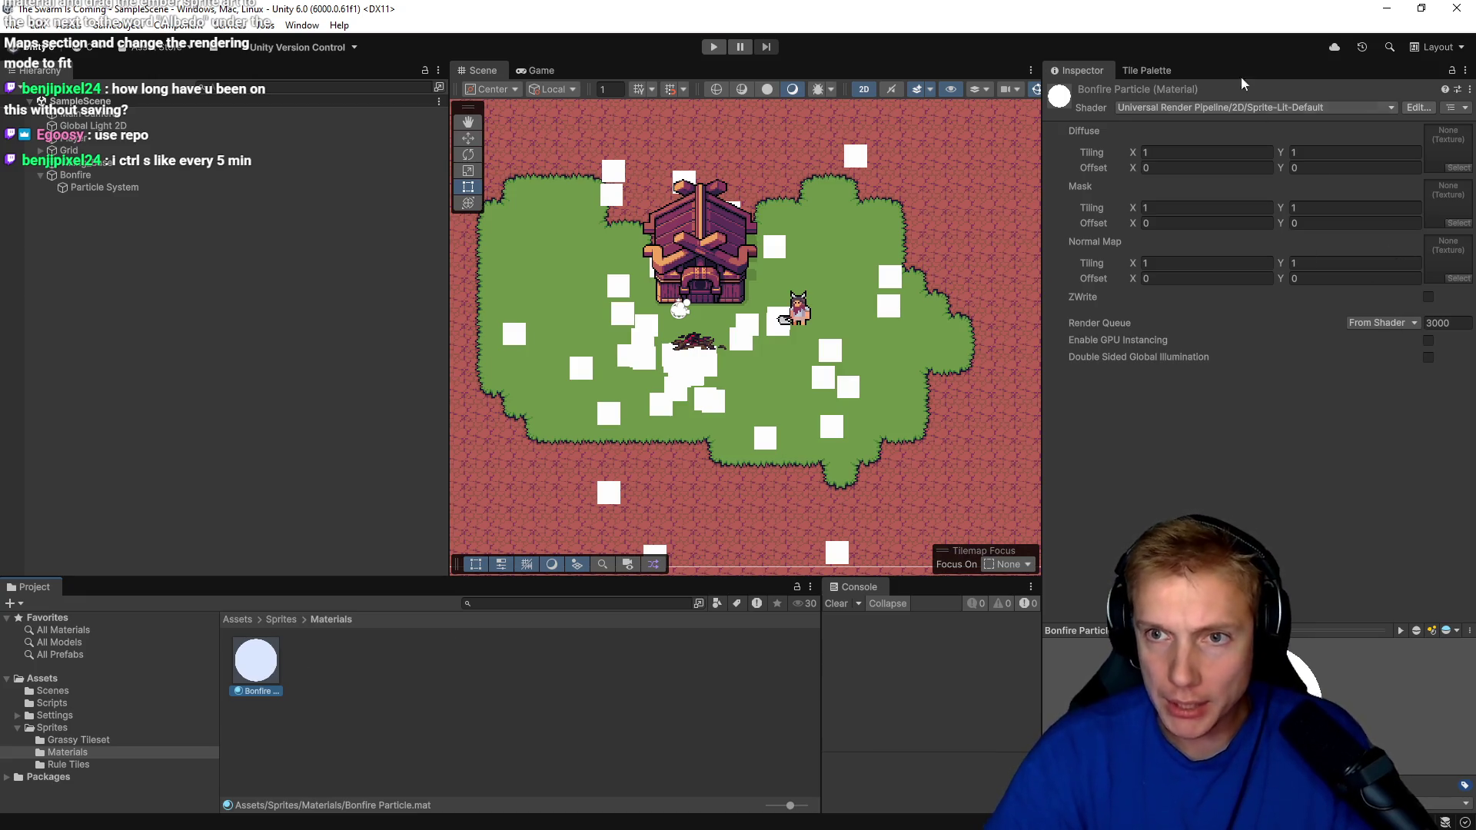
{"action": "left_click", "coordinate": [1423, 106]}
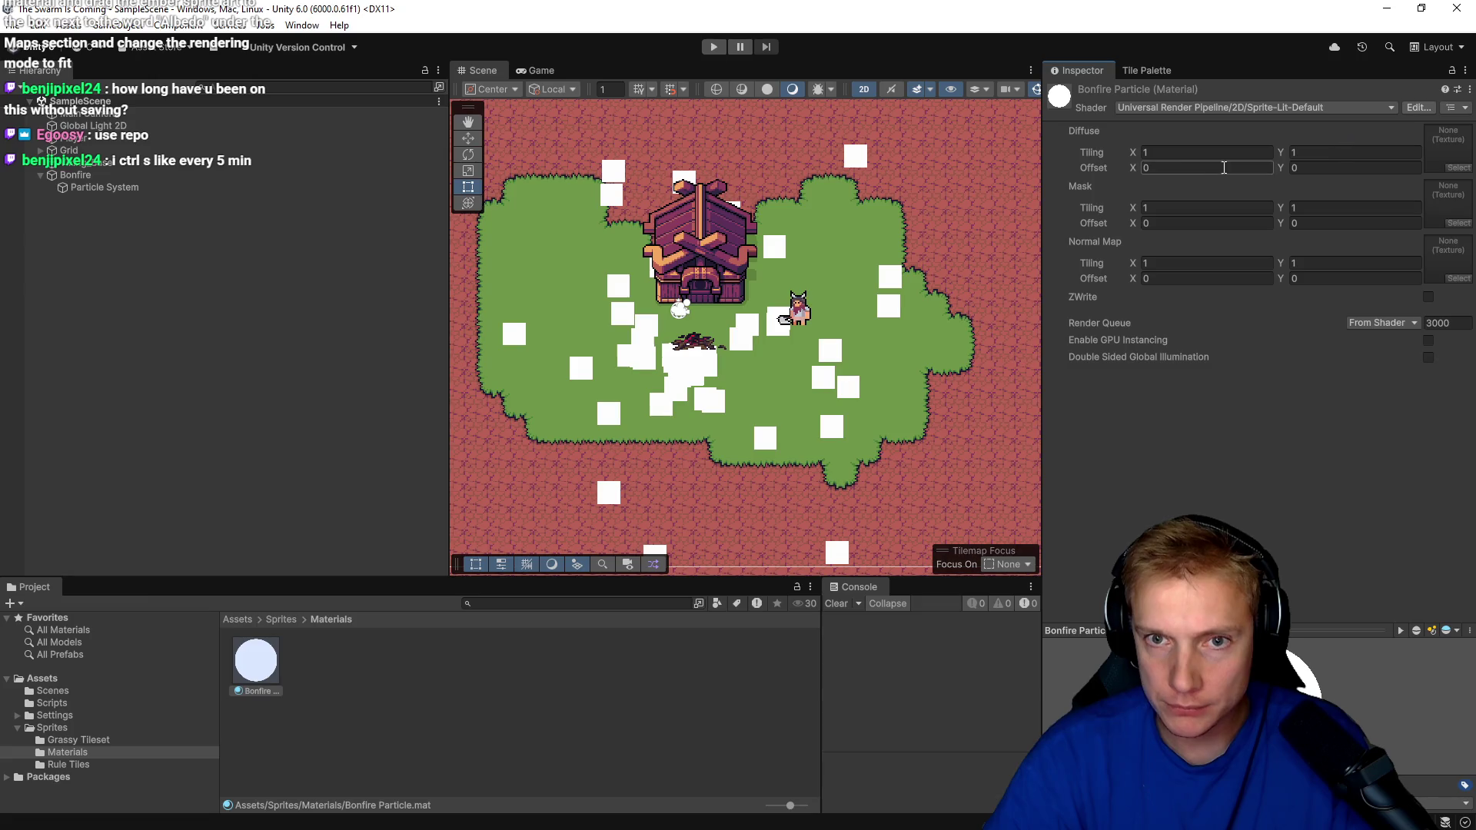
{"action": "left_click", "coordinate": [675, 49]}
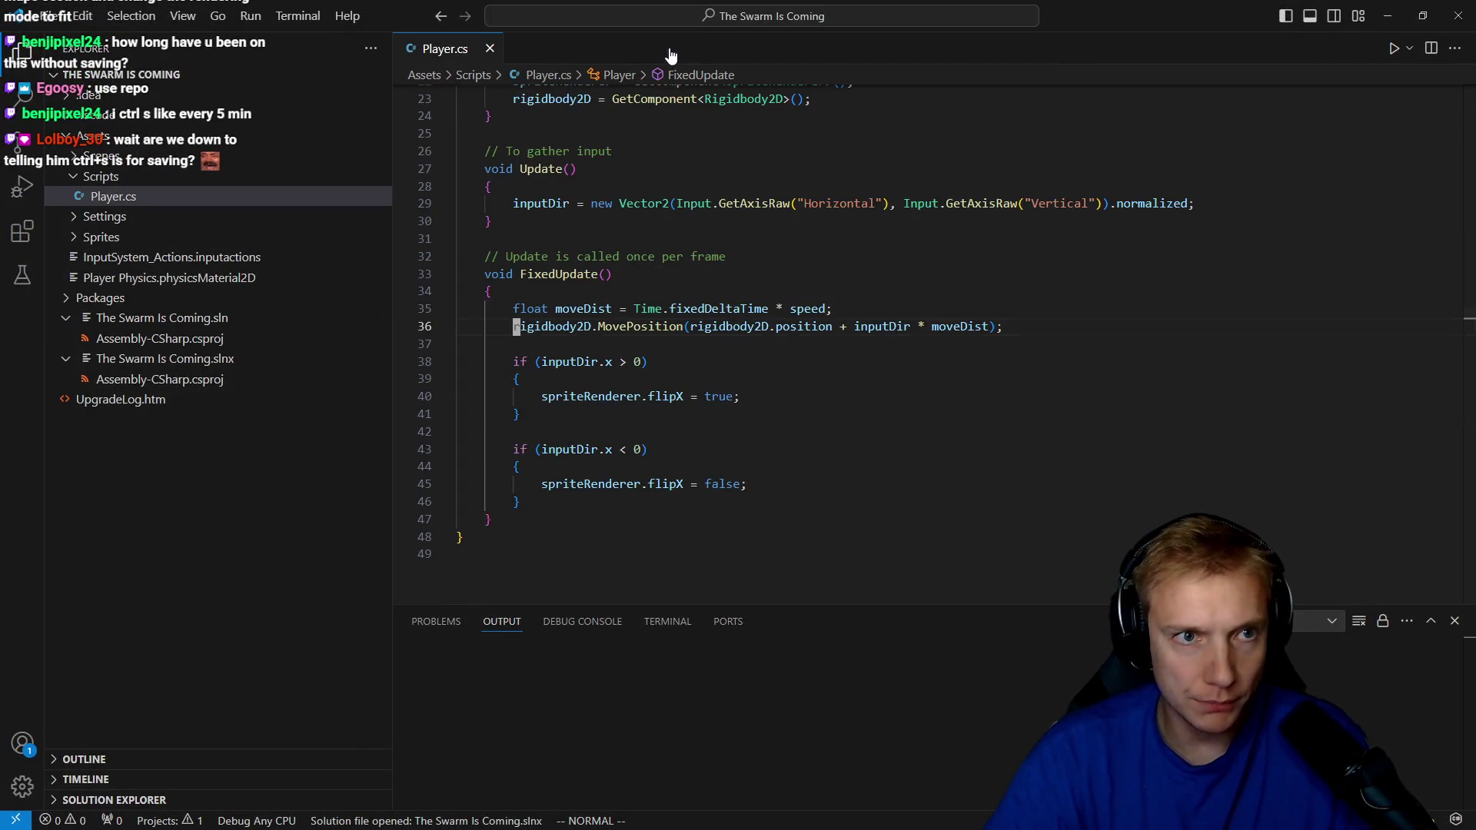
Switch from Visual Studio Code back to the Unity editor with Alt+Tab.
{"action": "key", "text": "alt+Tab"}
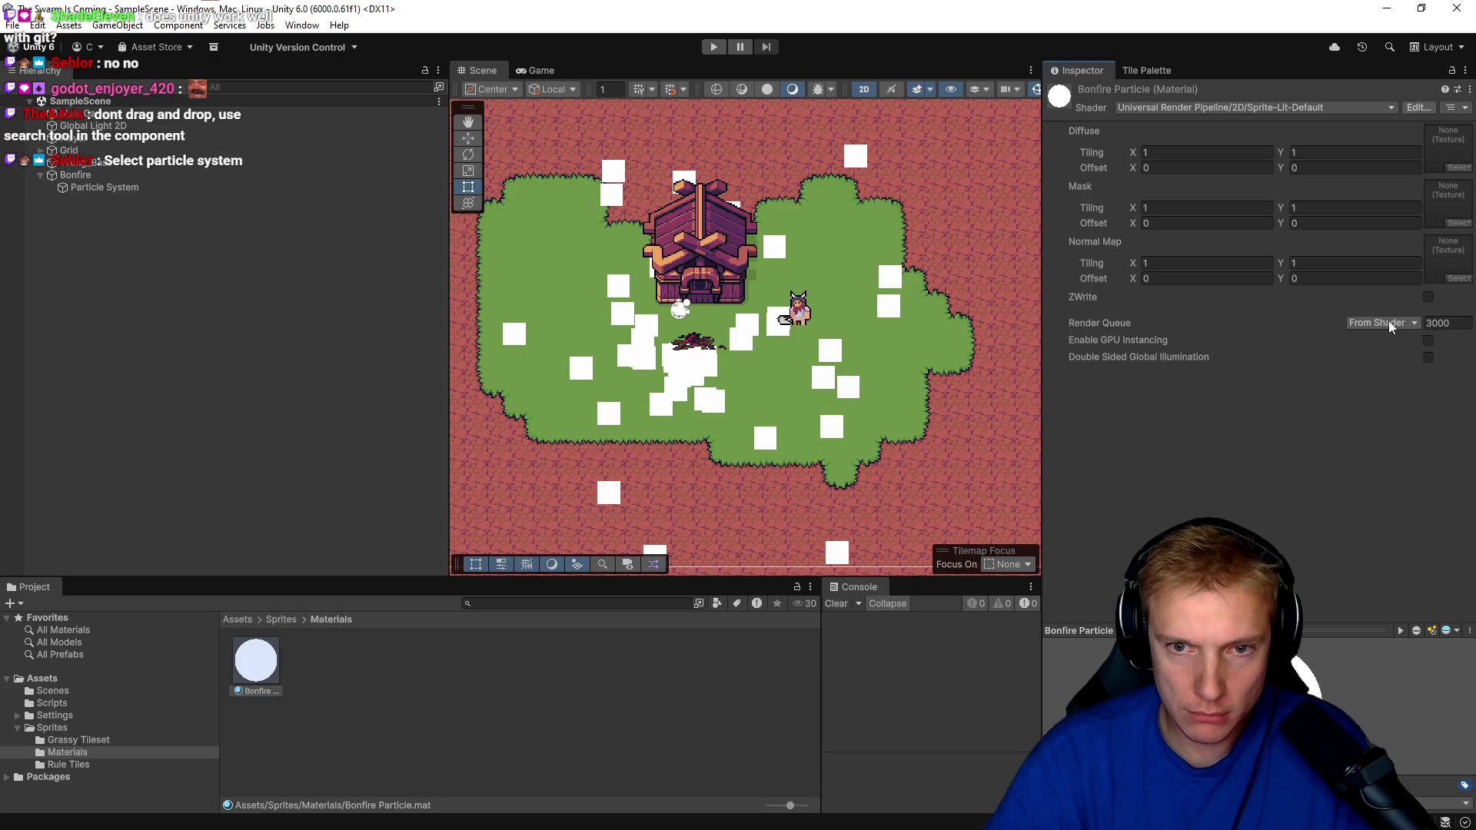
Drag 'Bonfire Particle' onto the Particle System's Renderer Material slot and open that material.
{"action": "left_click", "coordinate": [1460, 108]}
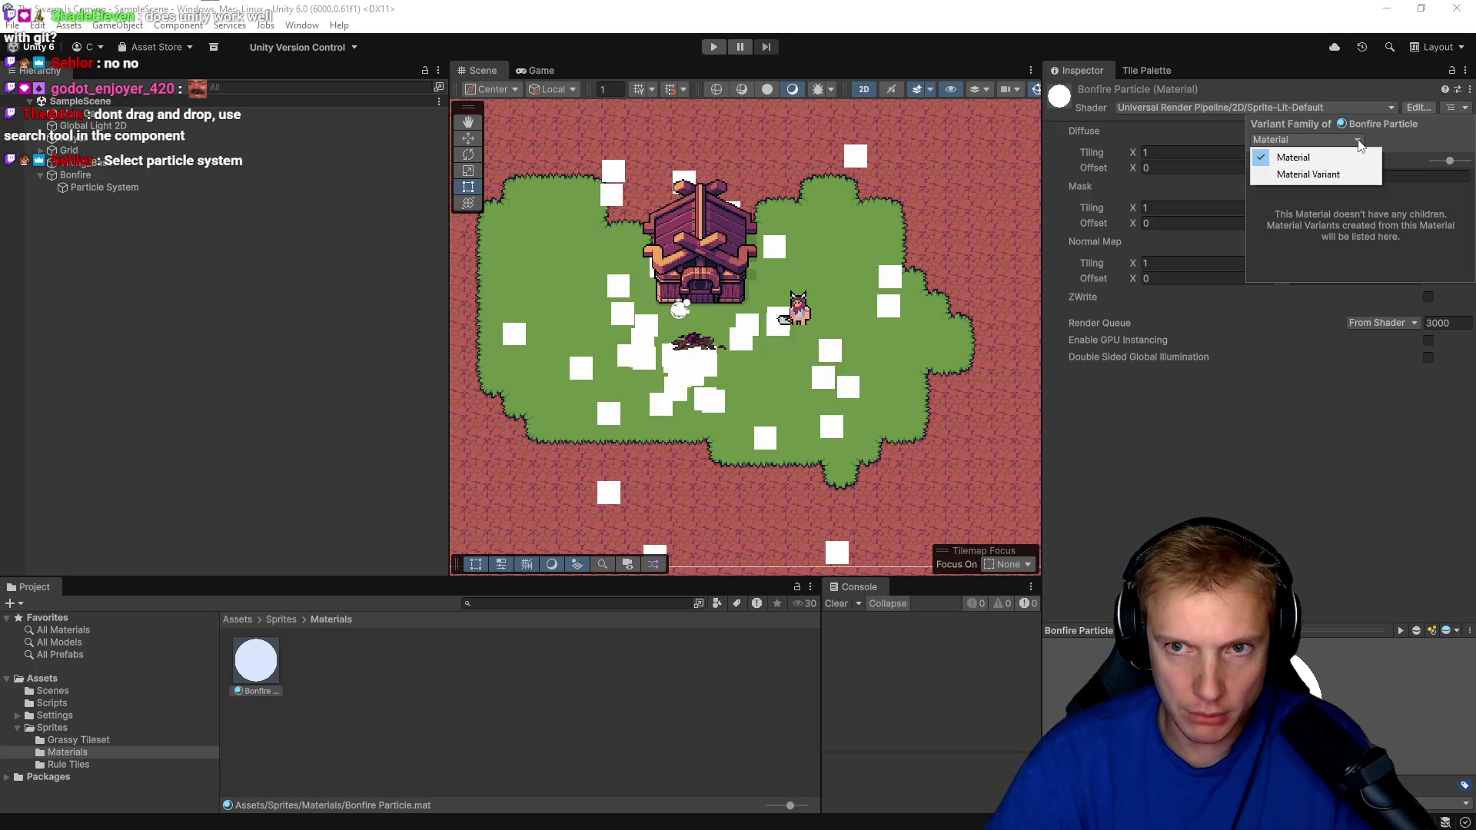
{"action": "left_click", "coordinate": [1462, 91]}
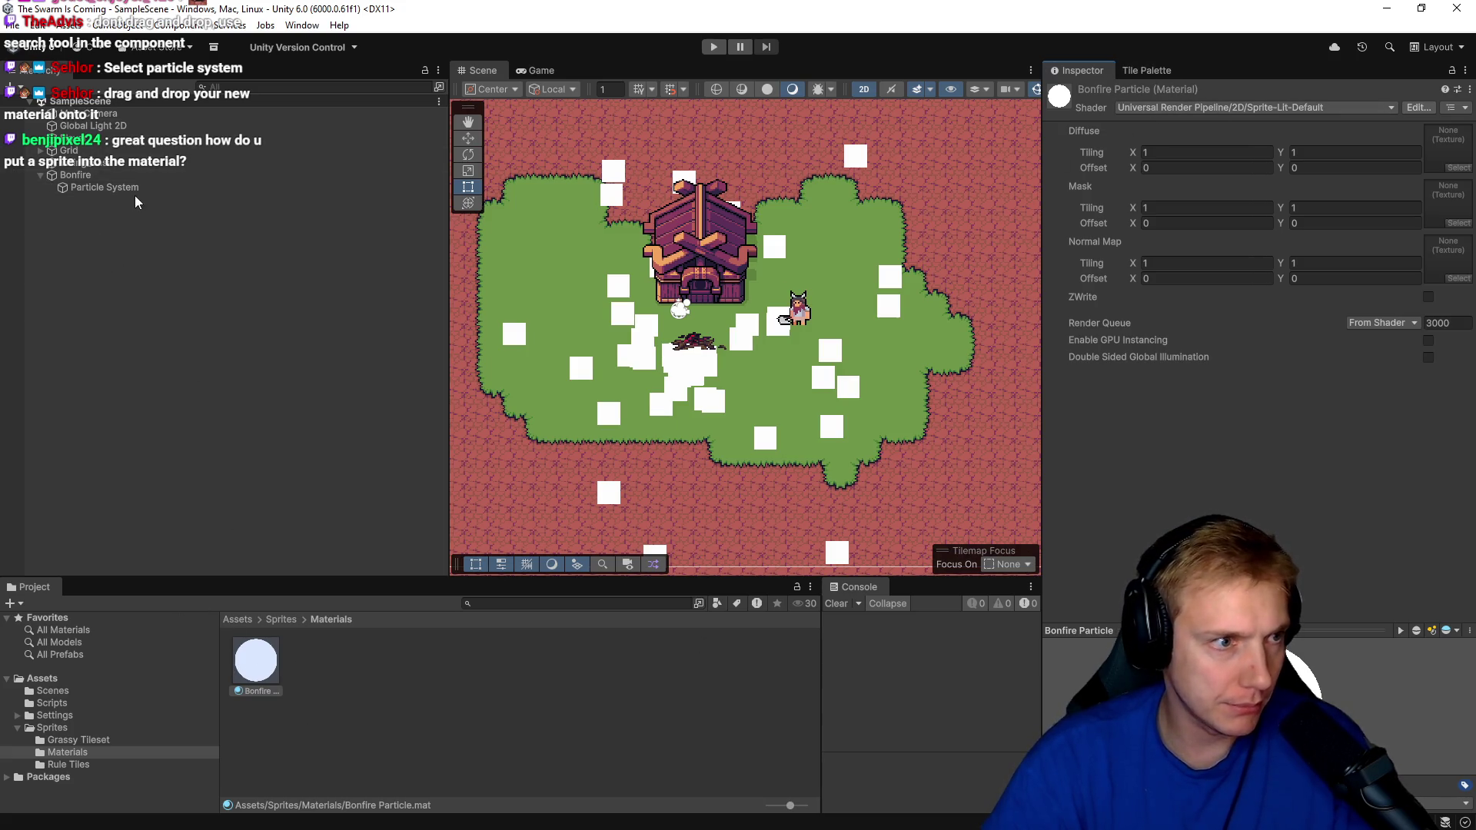
{"action": "left_click", "coordinate": [116, 189]}
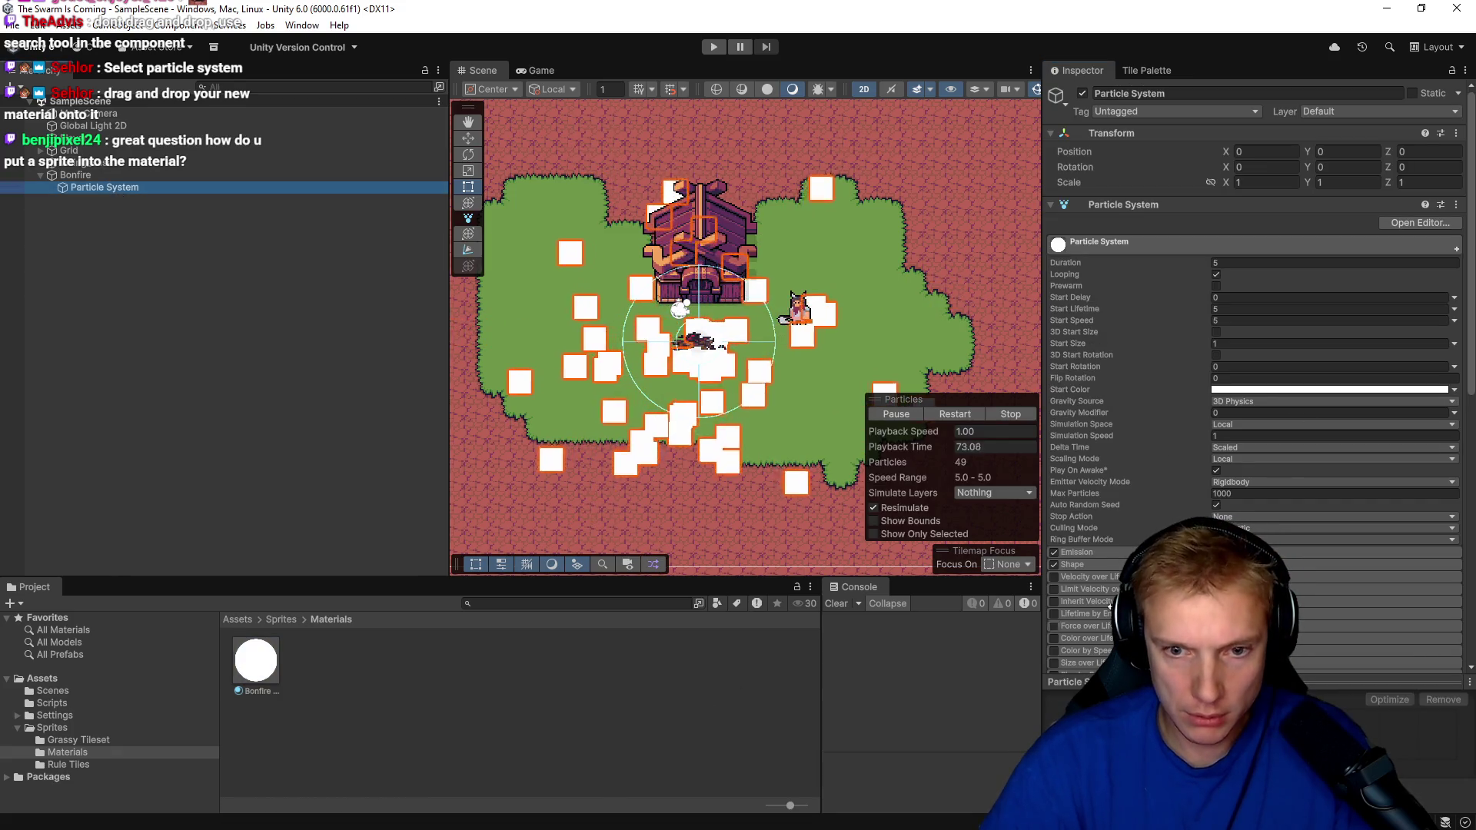
{"action": "scroll", "coordinate": [1080, 628], "scroll_direction": "down", "scroll_amount": 10}
{"action": "left_click_drag", "start_coordinate": [256, 660], "coordinate": [1279, 403]}
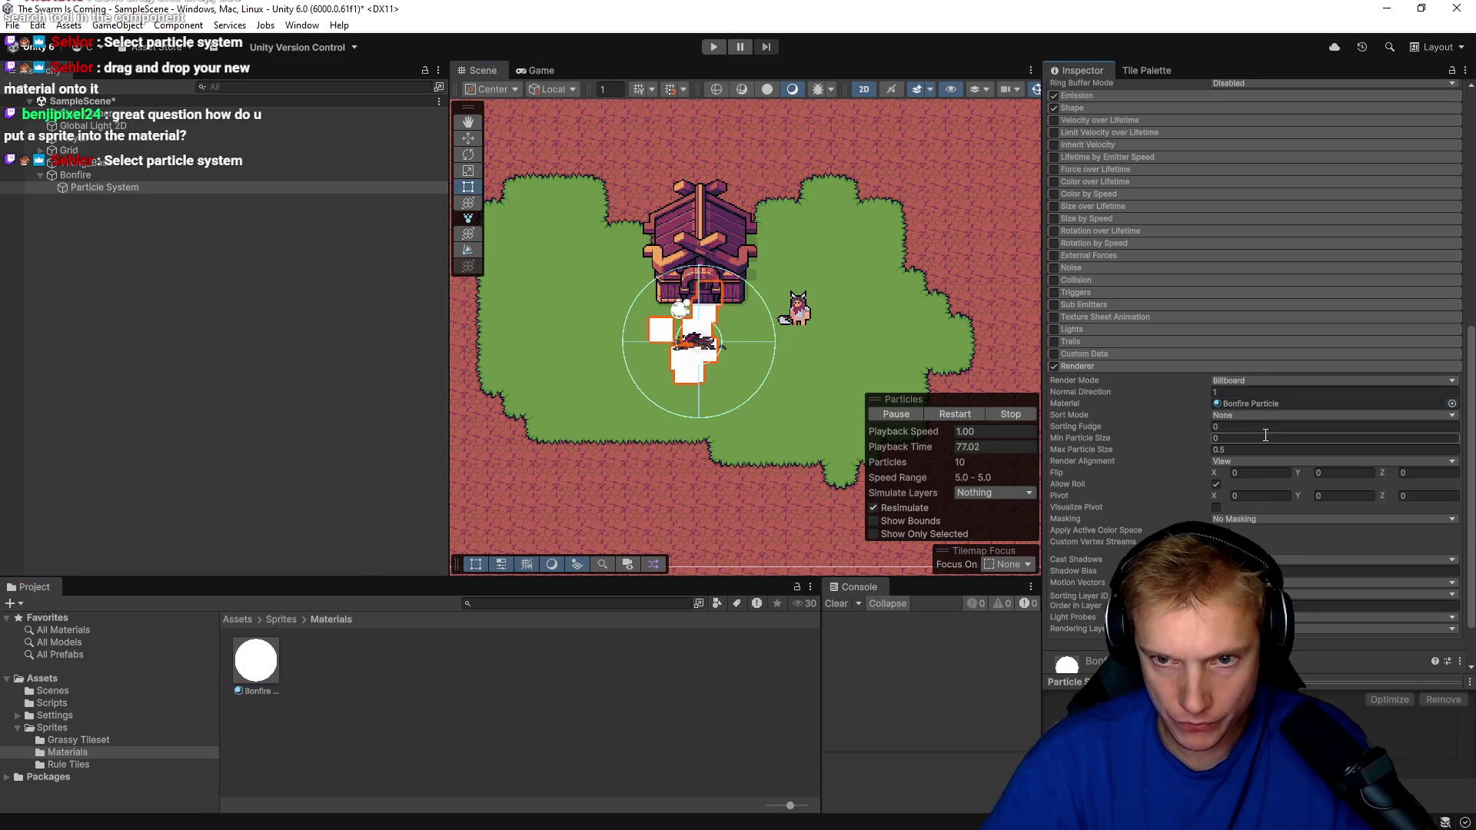
{"action": "left_click", "coordinate": [1282, 394]}
{"action": "left_click", "coordinate": [1277, 403]}
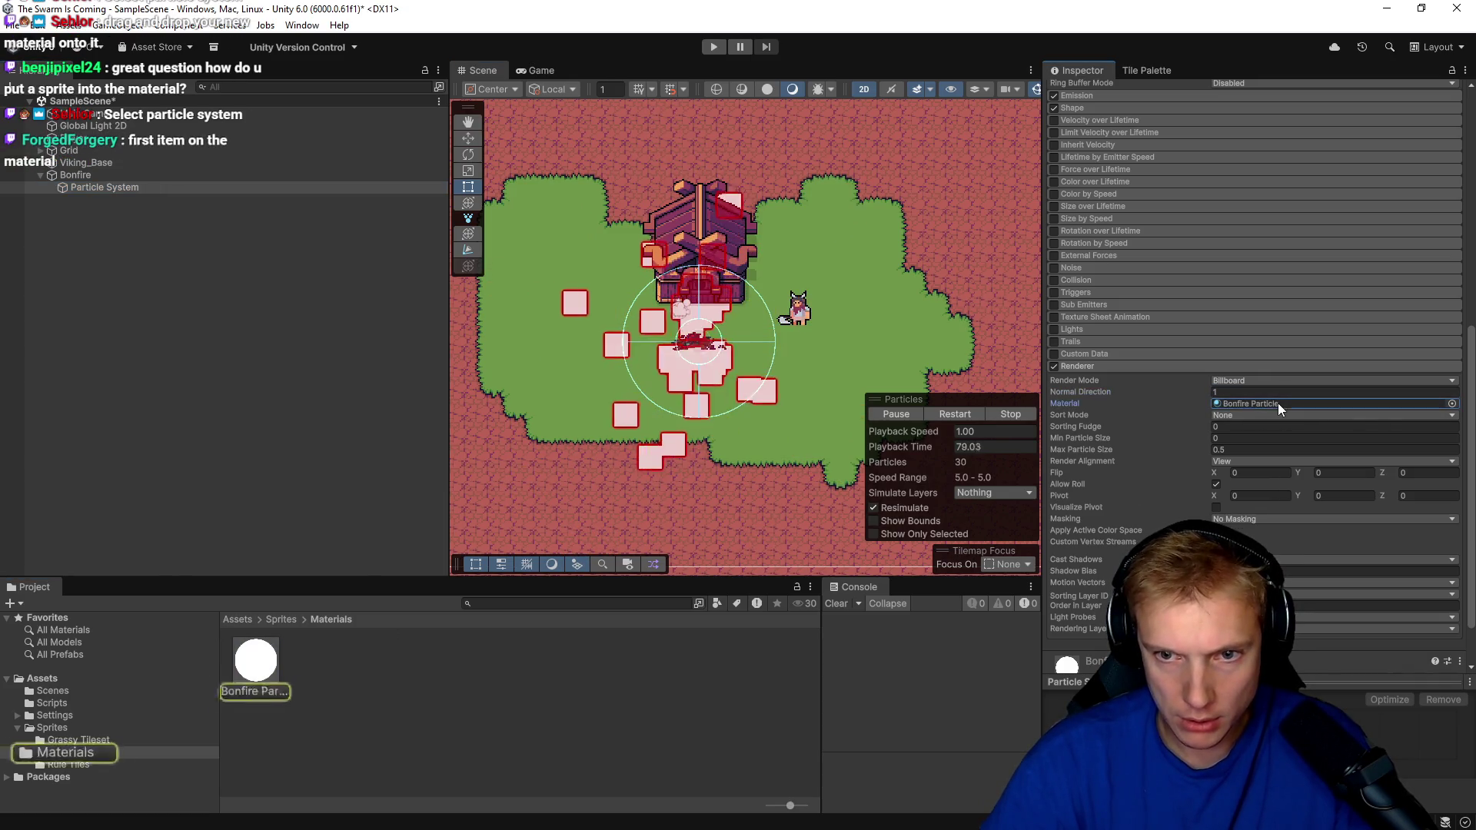
{"action": "double_click", "coordinate": [1215, 404]}
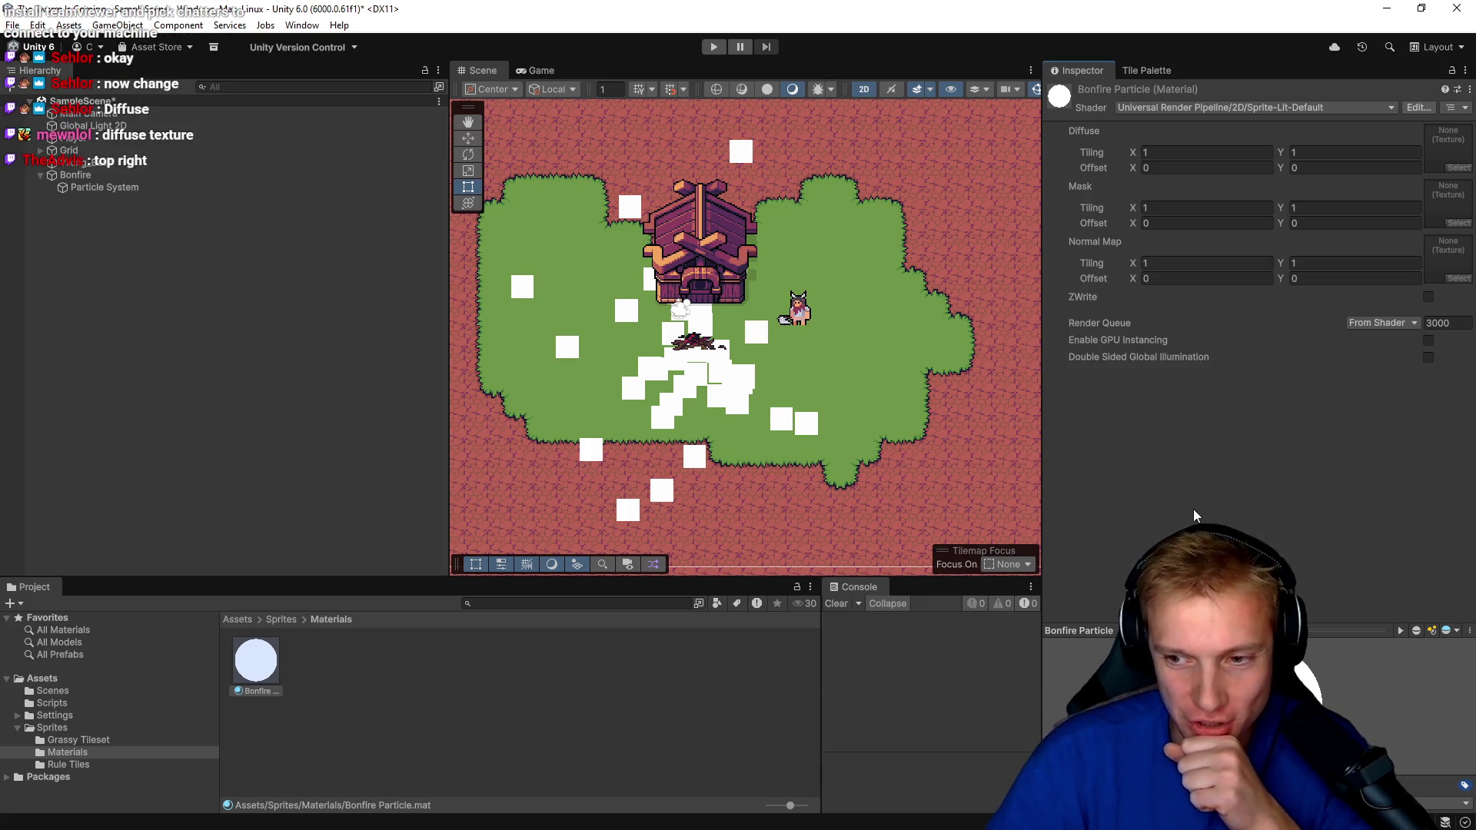
Set the Bonfire Particle material's shader to Sprites/Diffuse, found by searching 'diffu'.
{"action": "left_click", "coordinate": [1385, 109]}
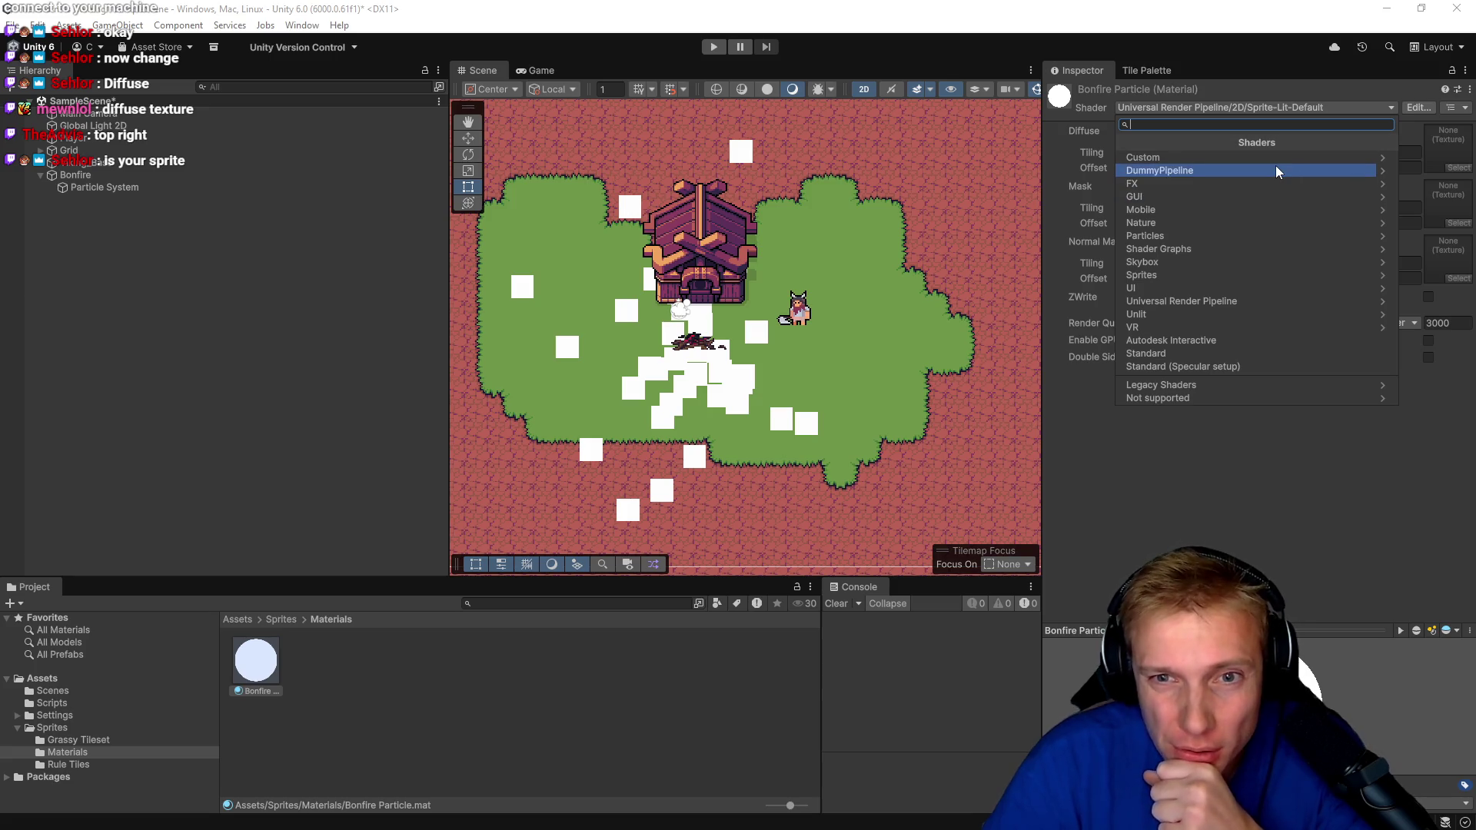
{"action": "type", "text": "di"}
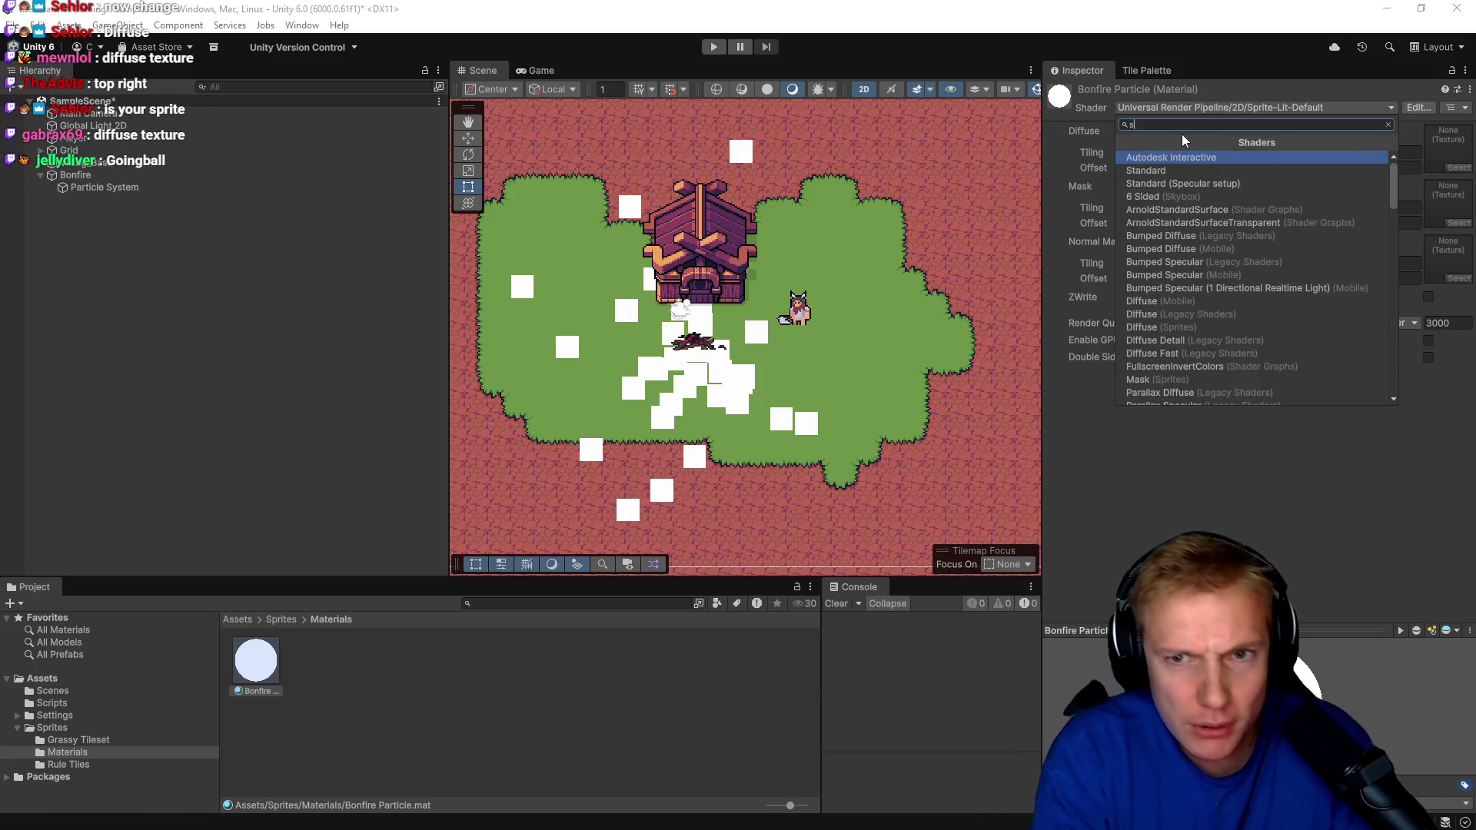
{"action": "type", "text": "ffu"}
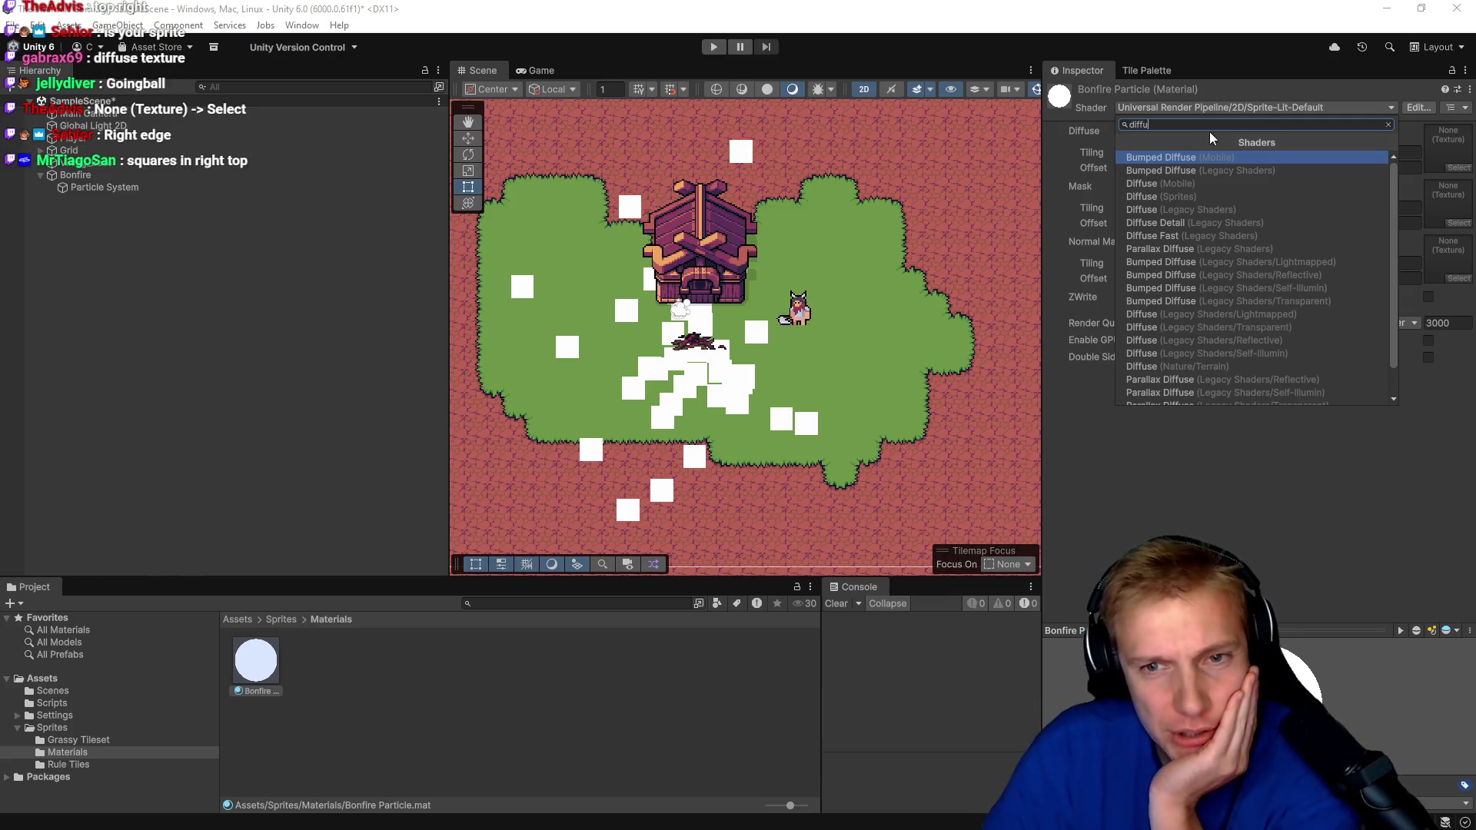
{"action": "left_click", "coordinate": [1146, 201]}
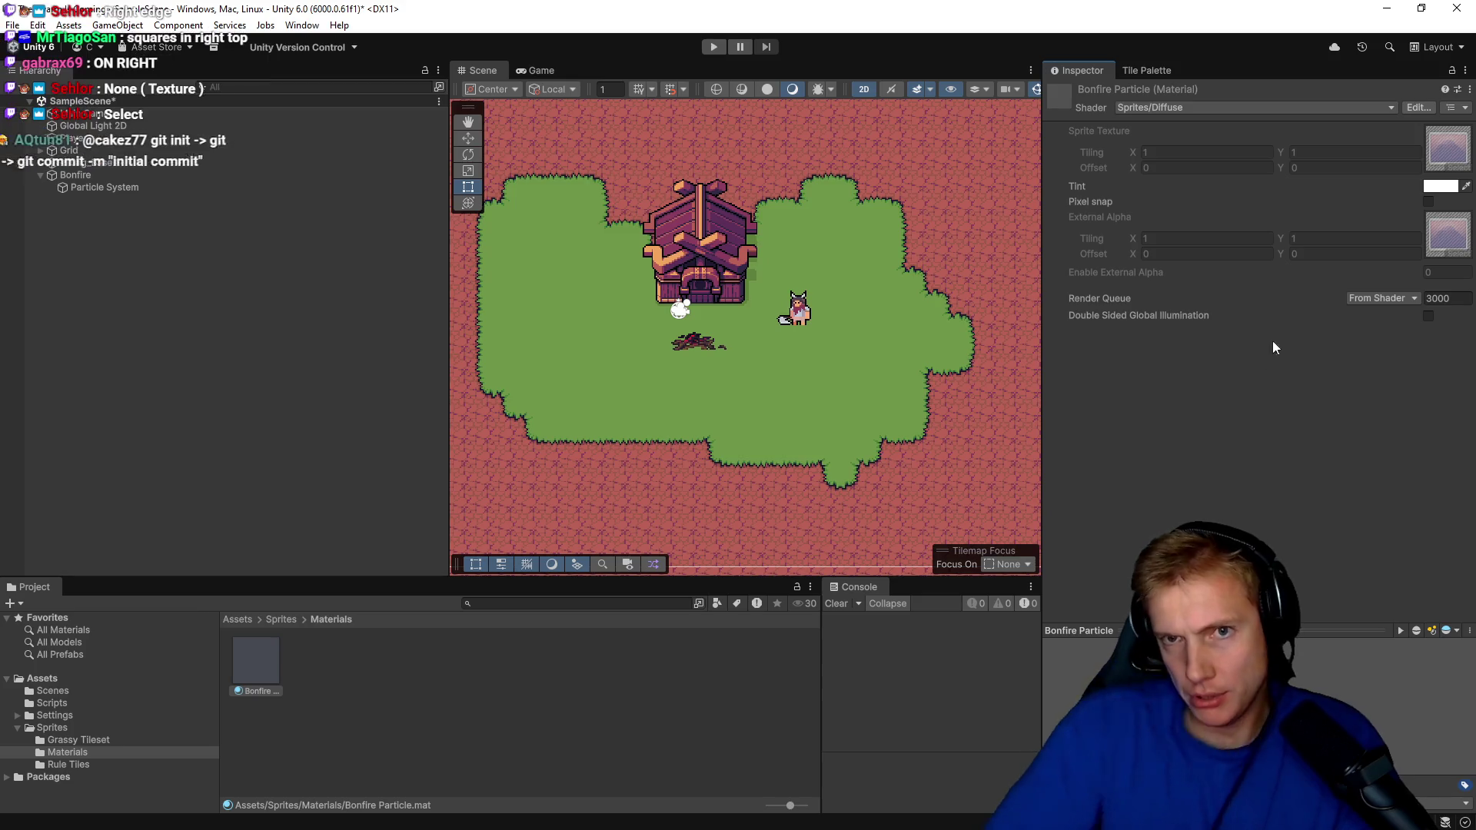
{"action": "left_click", "coordinate": [1248, 109]}
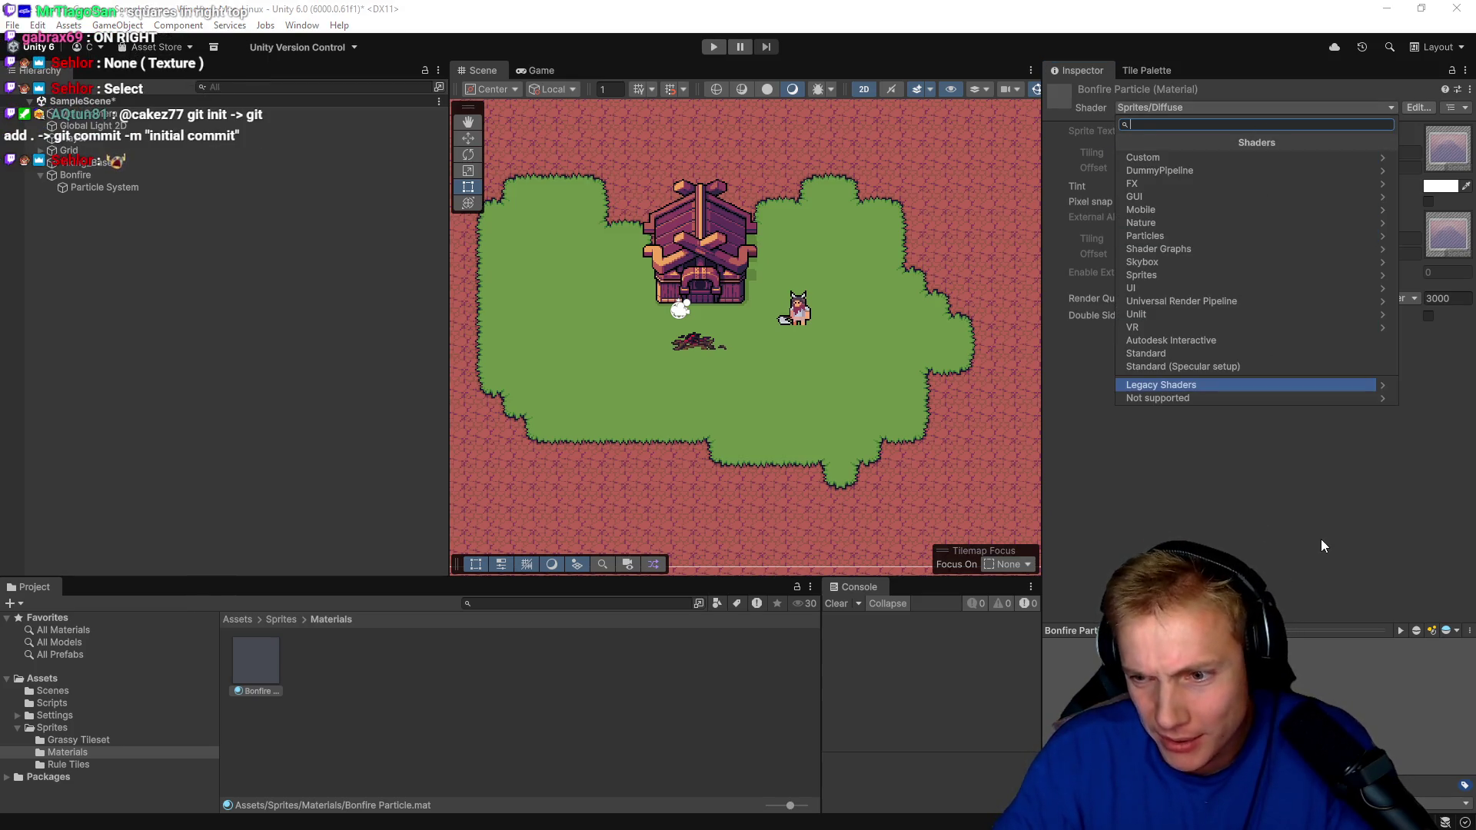
{"action": "key", "text": "Escape"}
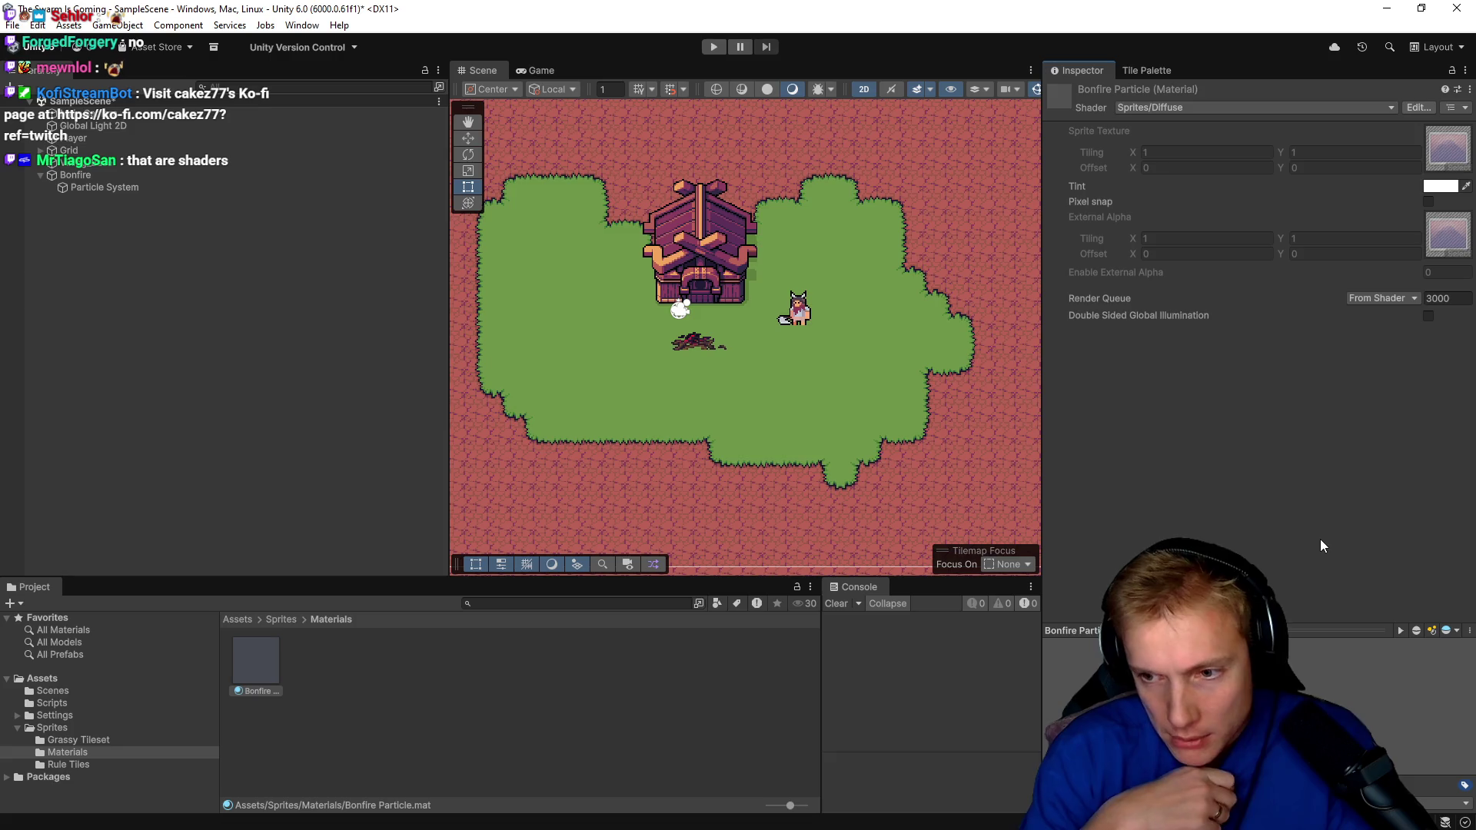
{"action": "left_click", "coordinate": [245, 662]}
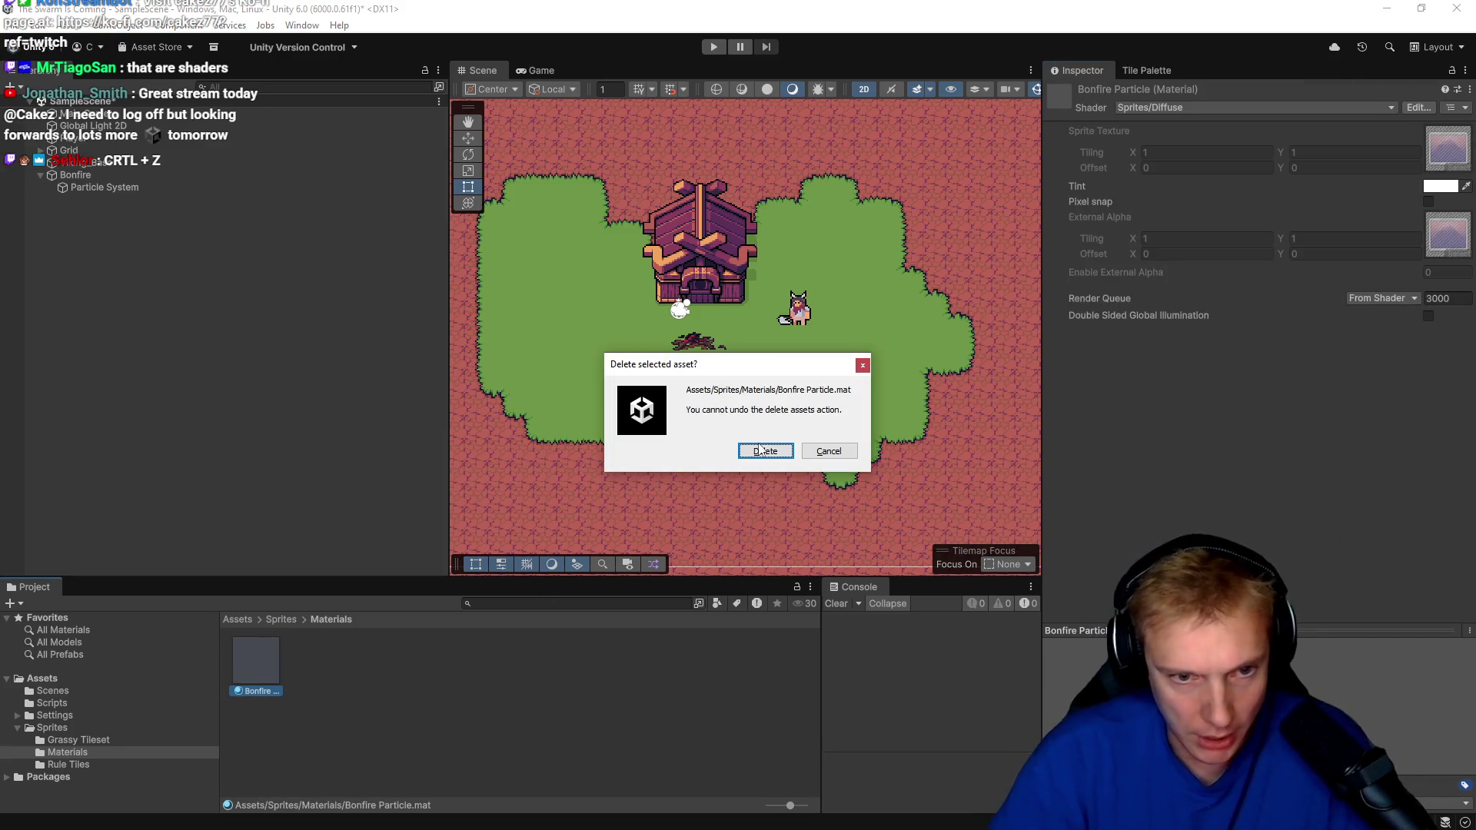
Confirm deleting Bonfire Particle.mat and create a new material named 'Bonfire Ember' in Materials.
{"action": "left_click", "coordinate": [785, 446]}
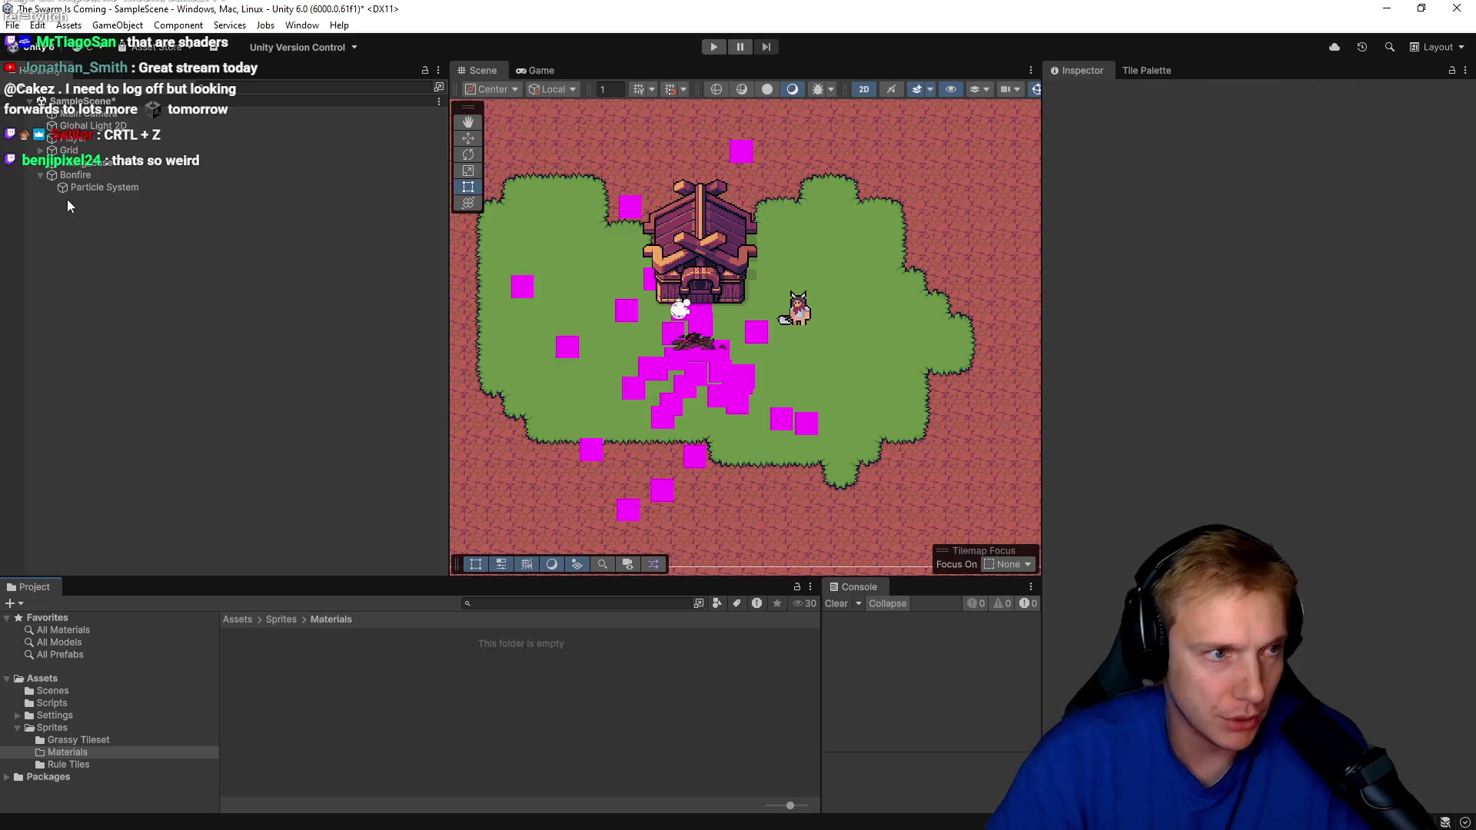
{"action": "right_click", "coordinate": [309, 701]}
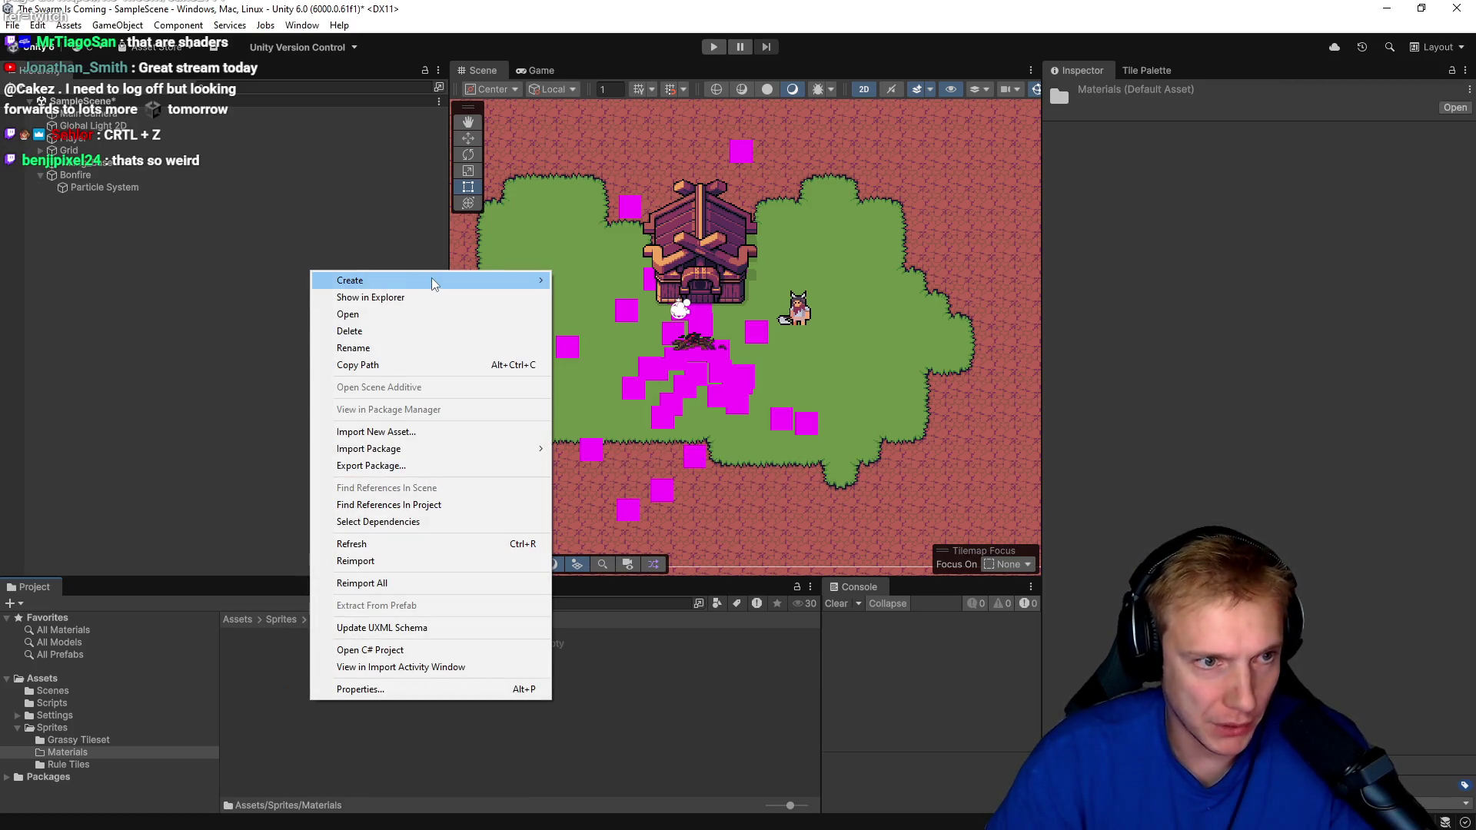
{"action": "mouse_move", "coordinate": [499, 281]}
{"action": "left_click", "coordinate": [590, 297]}
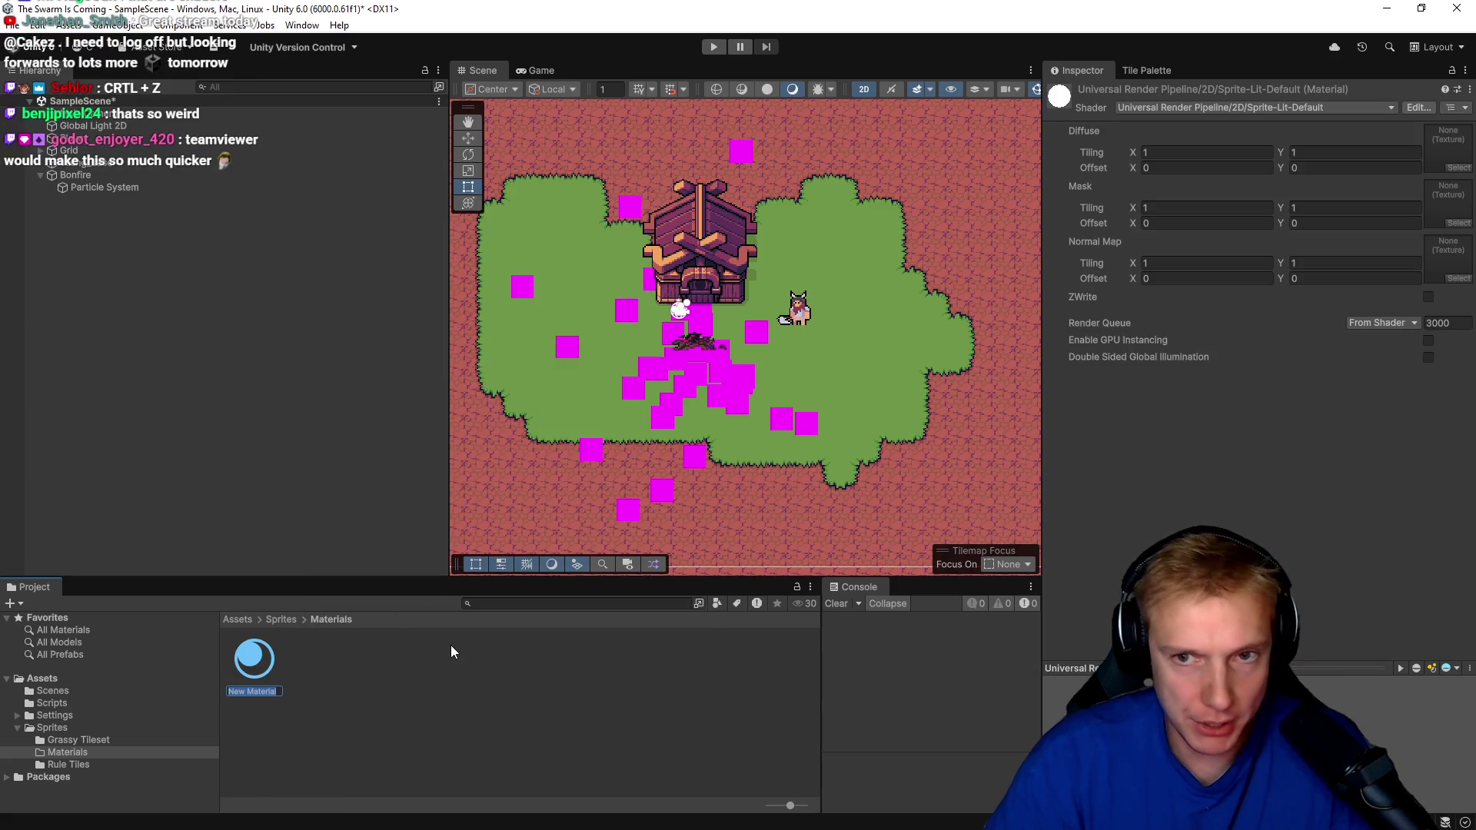
{"action": "type", "text": "Bonfire"}
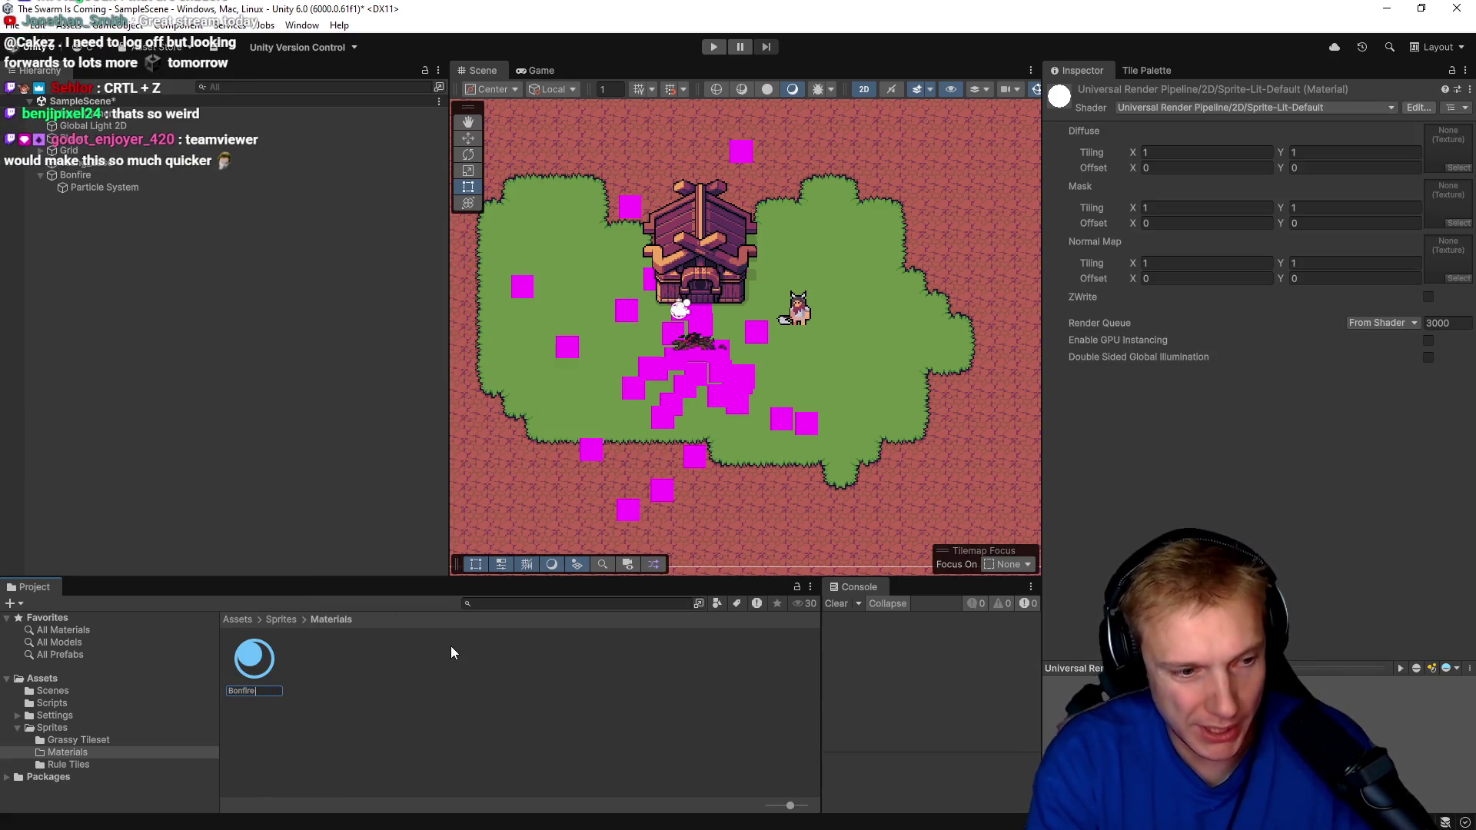
{"action": "type", "text": " Ember"}
{"action": "key", "text": "Return"}
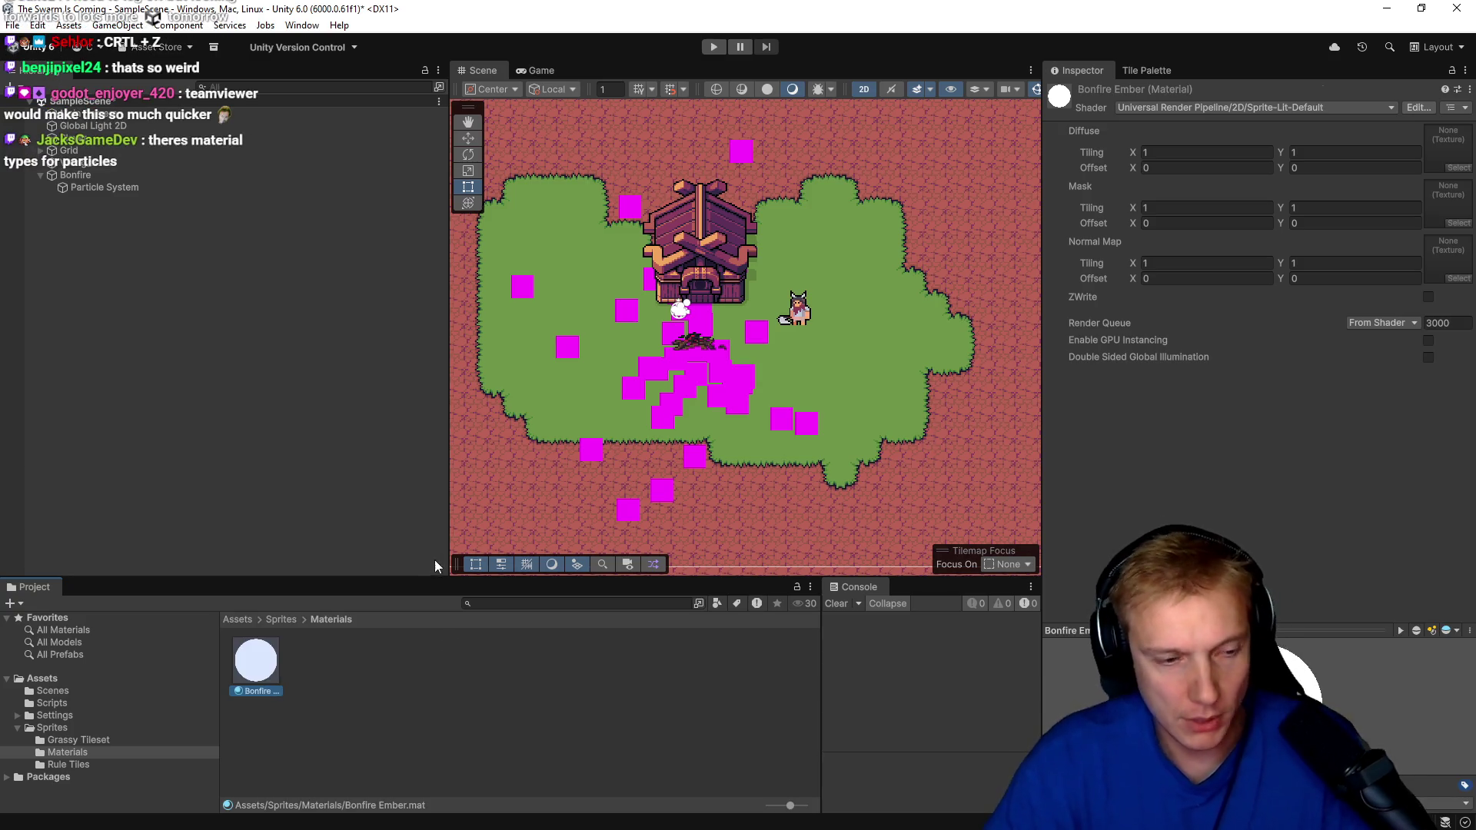